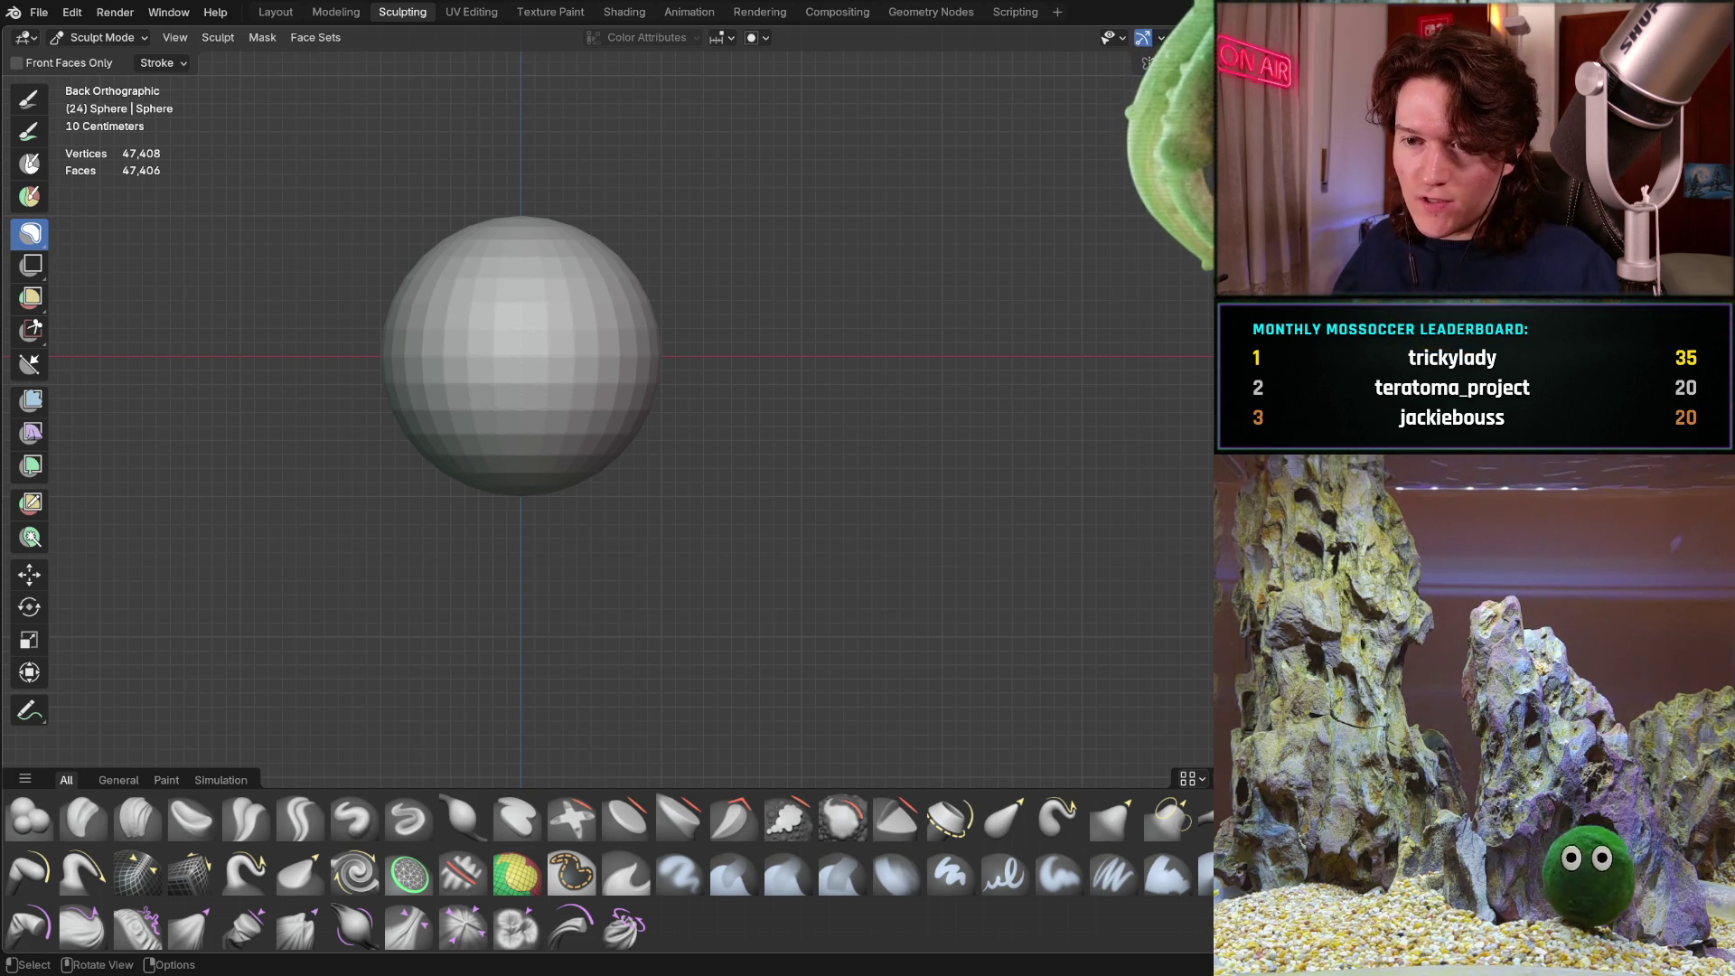
Pull the sphere's lower part out with the Grab brush, then undo that stroke
{"action": "mouse_move", "coordinate": [406, 380]}
{"action": "middle_mouse_down"}
{"action": "mouse_move", "coordinate": [298, 383]}
{"action": "mouse_move", "coordinate": [378, 374]}
{"action": "middle_mouse_up"}
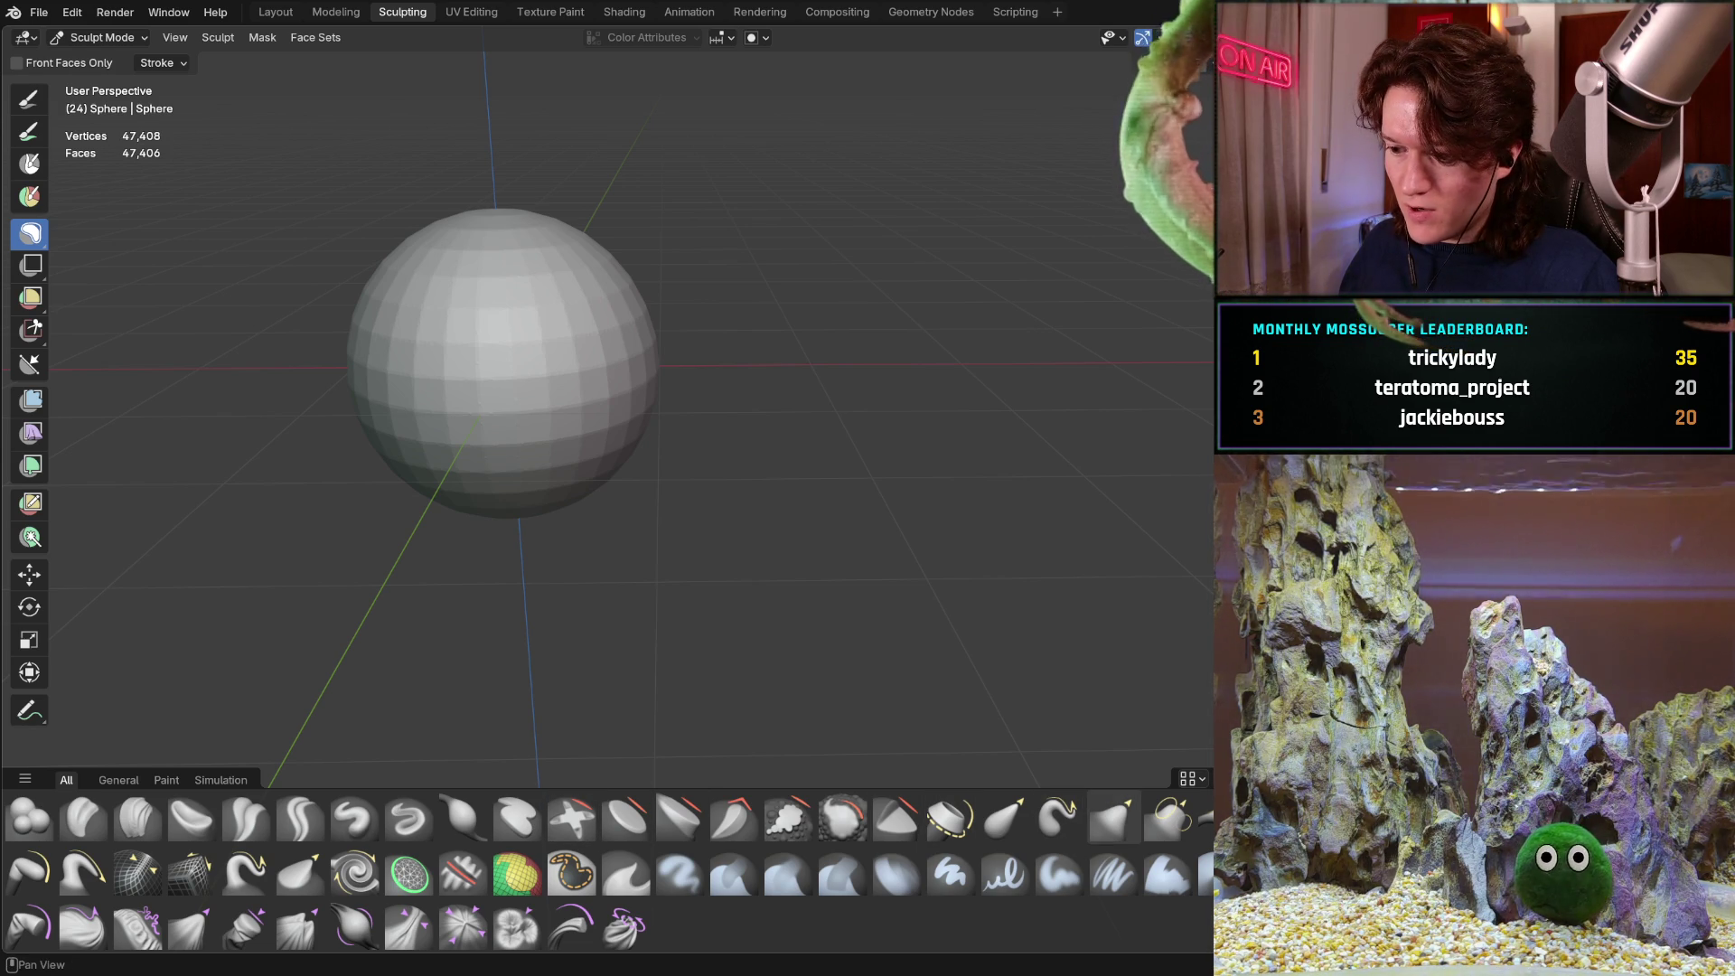
{"action": "left_click", "coordinate": [1113, 816]}
{"action": "middle_click_drag", "start_coordinate": [476, 541], "coordinate": [502, 521]}
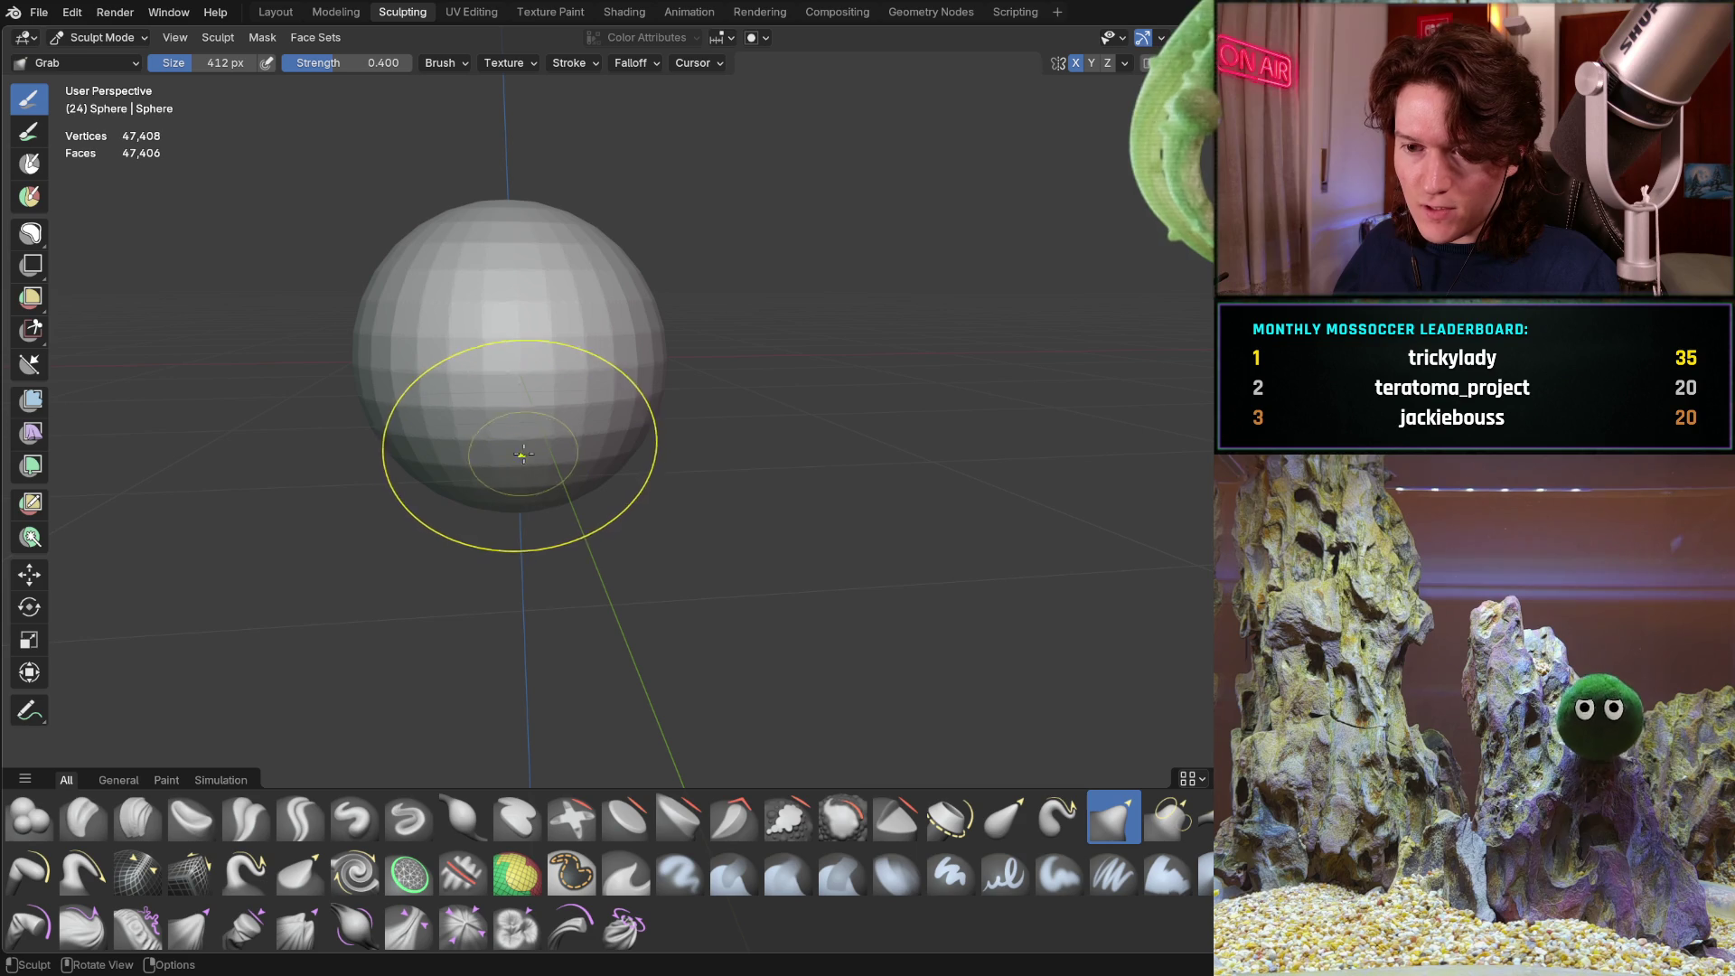
{"action": "mouse_move", "coordinate": [515, 449]}
{"action": "left_mouse_down"}
{"action": "mouse_move", "coordinate": [515, 496]}
{"action": "mouse_move", "coordinate": [503, 459]}
{"action": "mouse_move", "coordinate": [476, 503]}
{"action": "left_mouse_up"}
{"action": "key", "text": "ctrl+z"}
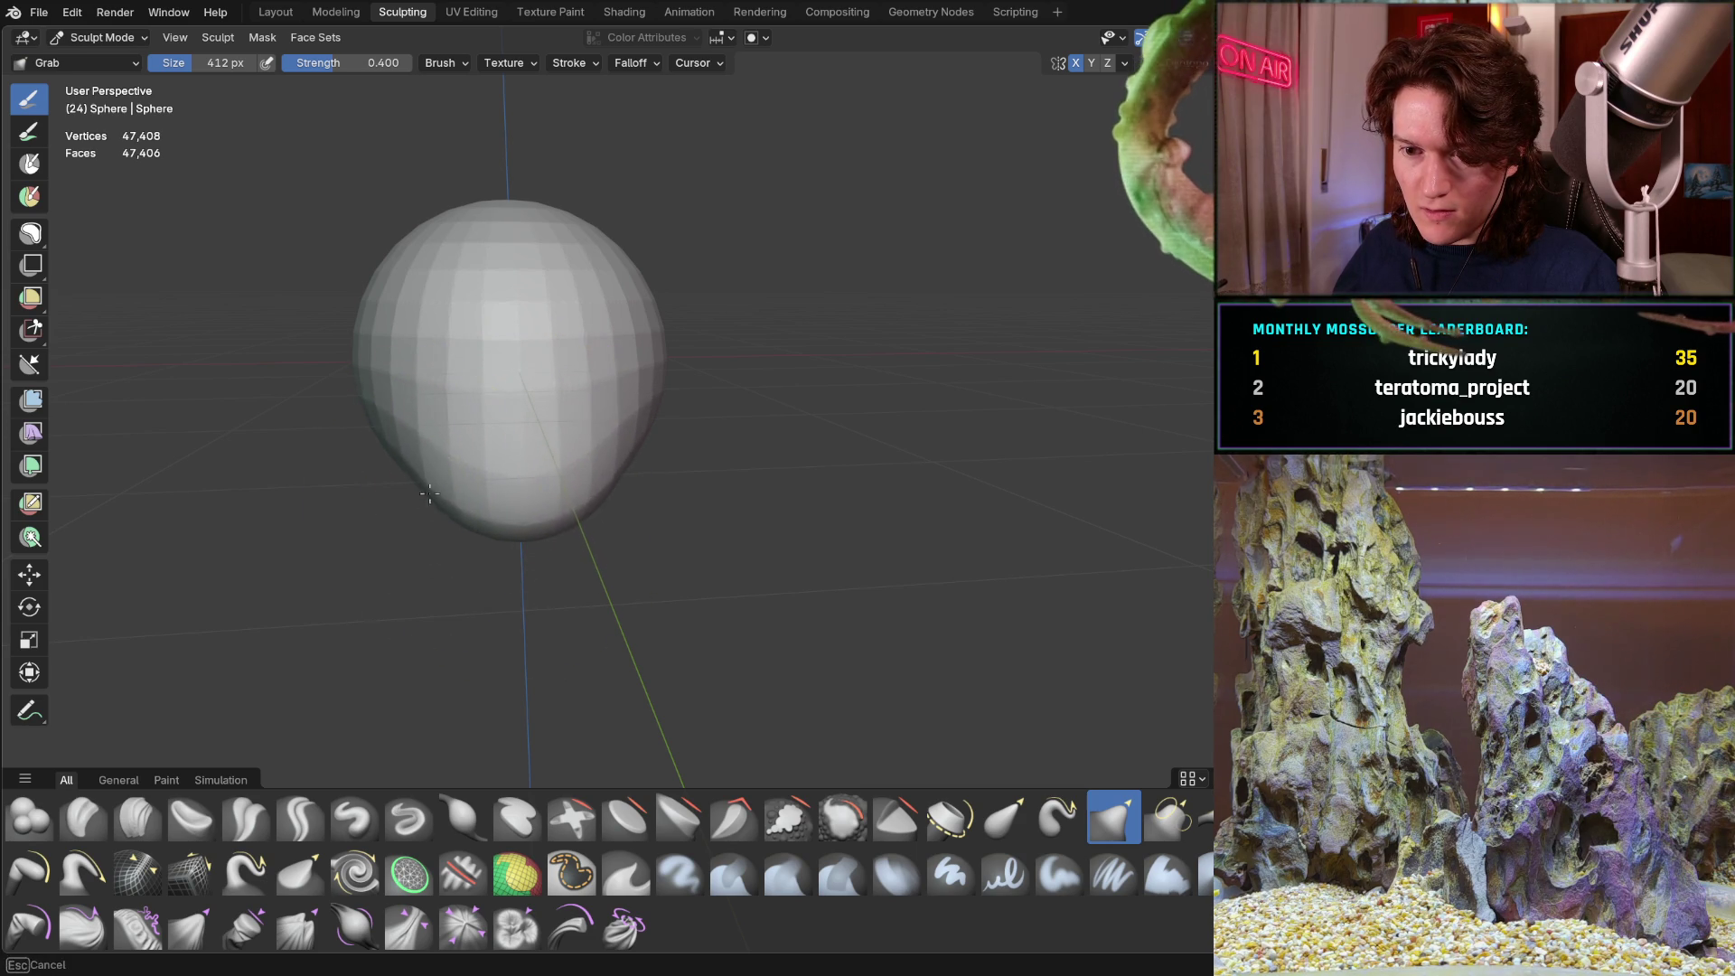
Drag the sphere's lower-left and lower side further out into a teardrop bulge
{"action": "mouse_move", "coordinate": [491, 529]}
{"action": "middle_mouse_down"}
{"action": "mouse_move", "coordinate": [566, 538]}
{"action": "mouse_move", "coordinate": [465, 523]}
{"action": "middle_mouse_up"}
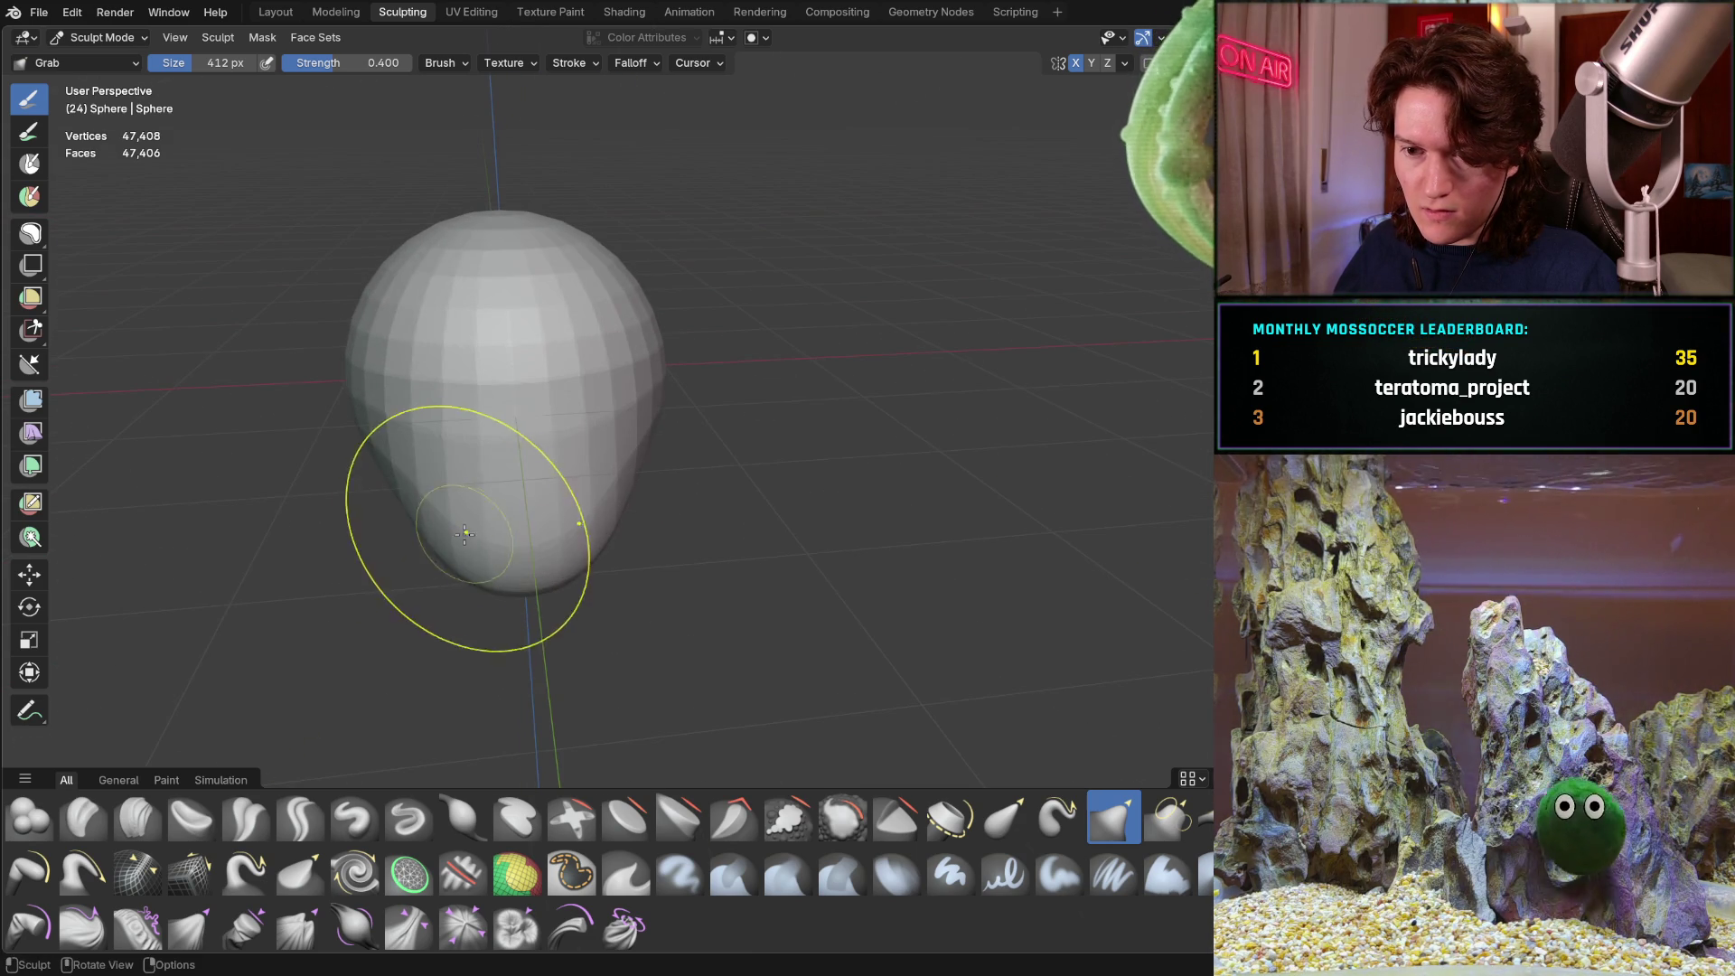
{"action": "mouse_move", "coordinate": [445, 555]}
{"action": "left_mouse_down"}
{"action": "mouse_move", "coordinate": [425, 506]}
{"action": "mouse_move", "coordinate": [394, 492]}
{"action": "left_mouse_up"}
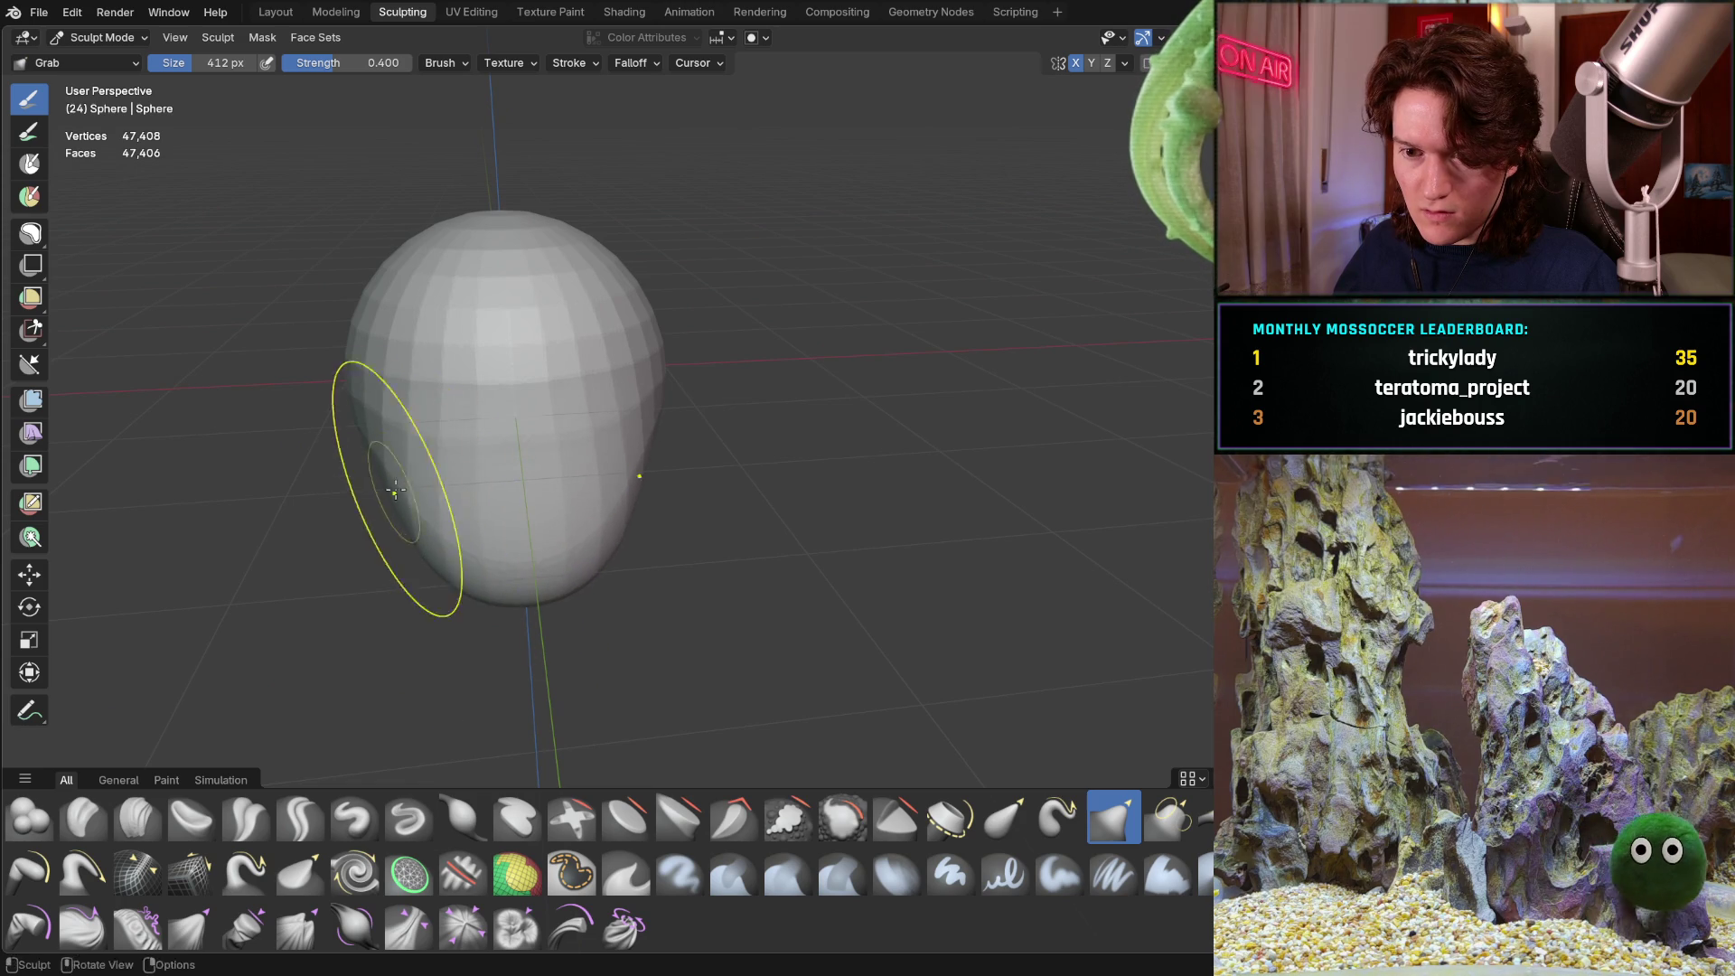
{"action": "mouse_move", "coordinate": [561, 516]}
{"action": "left_mouse_down"}
{"action": "mouse_move", "coordinate": [543, 573]}
{"action": "mouse_move", "coordinate": [488, 560]}
{"action": "left_mouse_up"}
{"action": "mouse_move", "coordinate": [488, 560]}
{"action": "middle_mouse_down"}
{"action": "mouse_move", "coordinate": [467, 544]}
{"action": "mouse_move", "coordinate": [561, 496]}
{"action": "mouse_move", "coordinate": [609, 543]}
{"action": "mouse_move", "coordinate": [645, 468]}
{"action": "middle_mouse_up"}
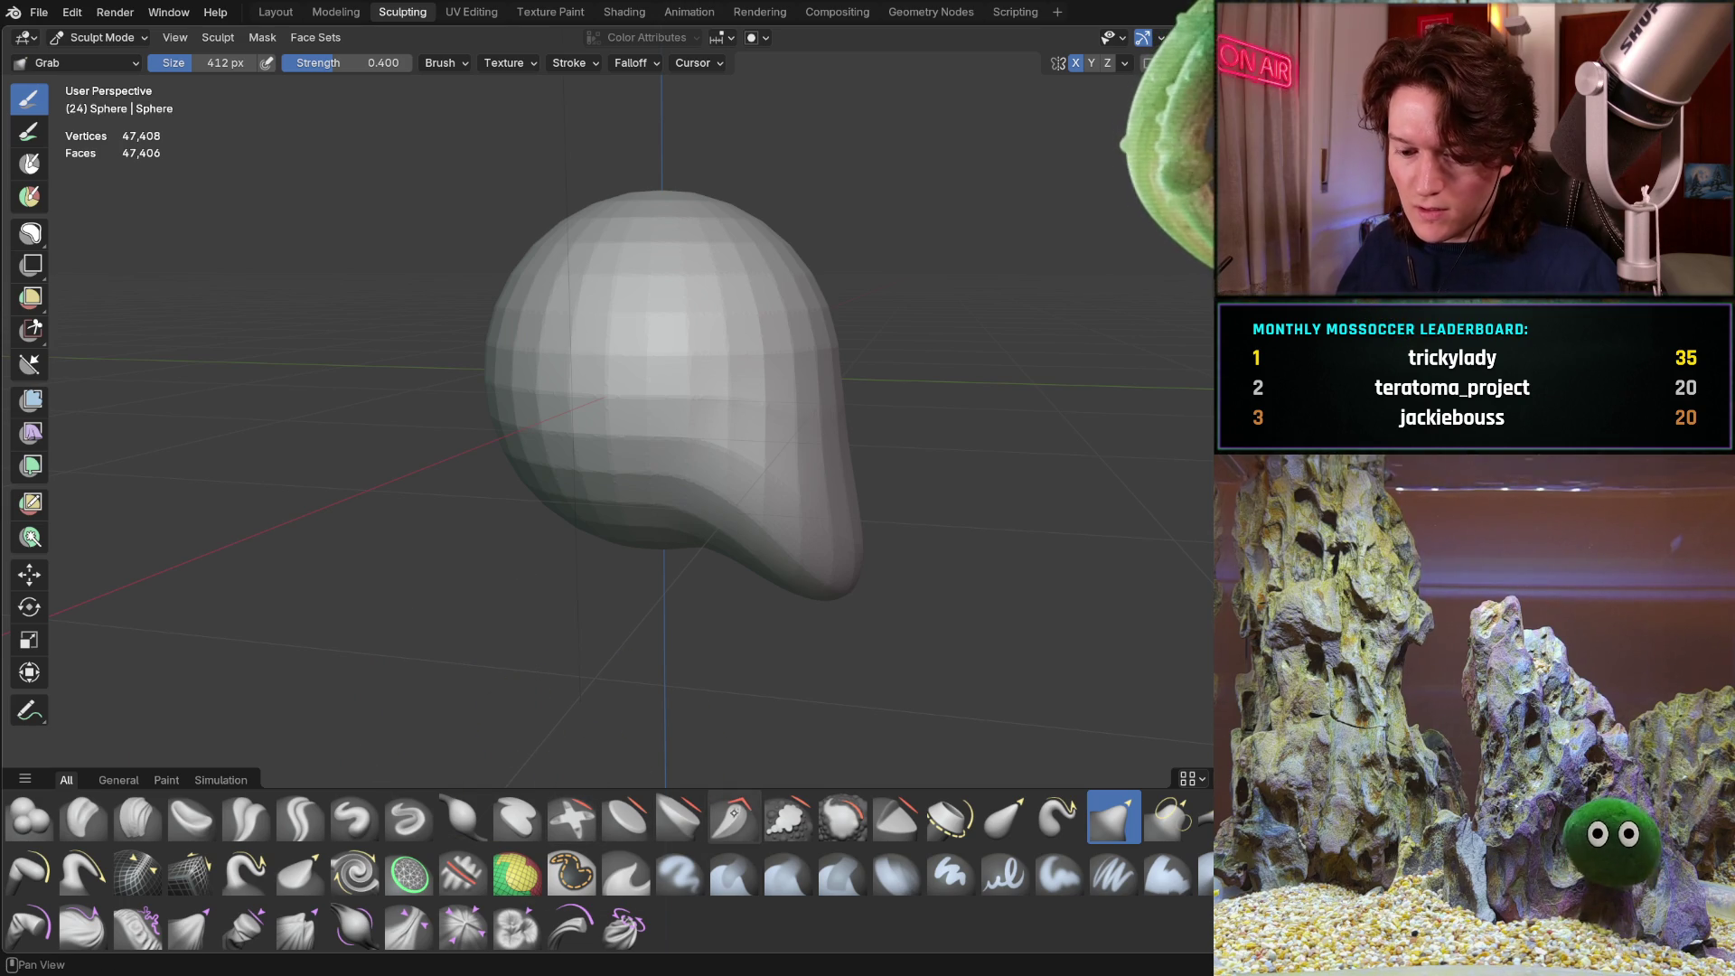
{"action": "key", "text": "s"}
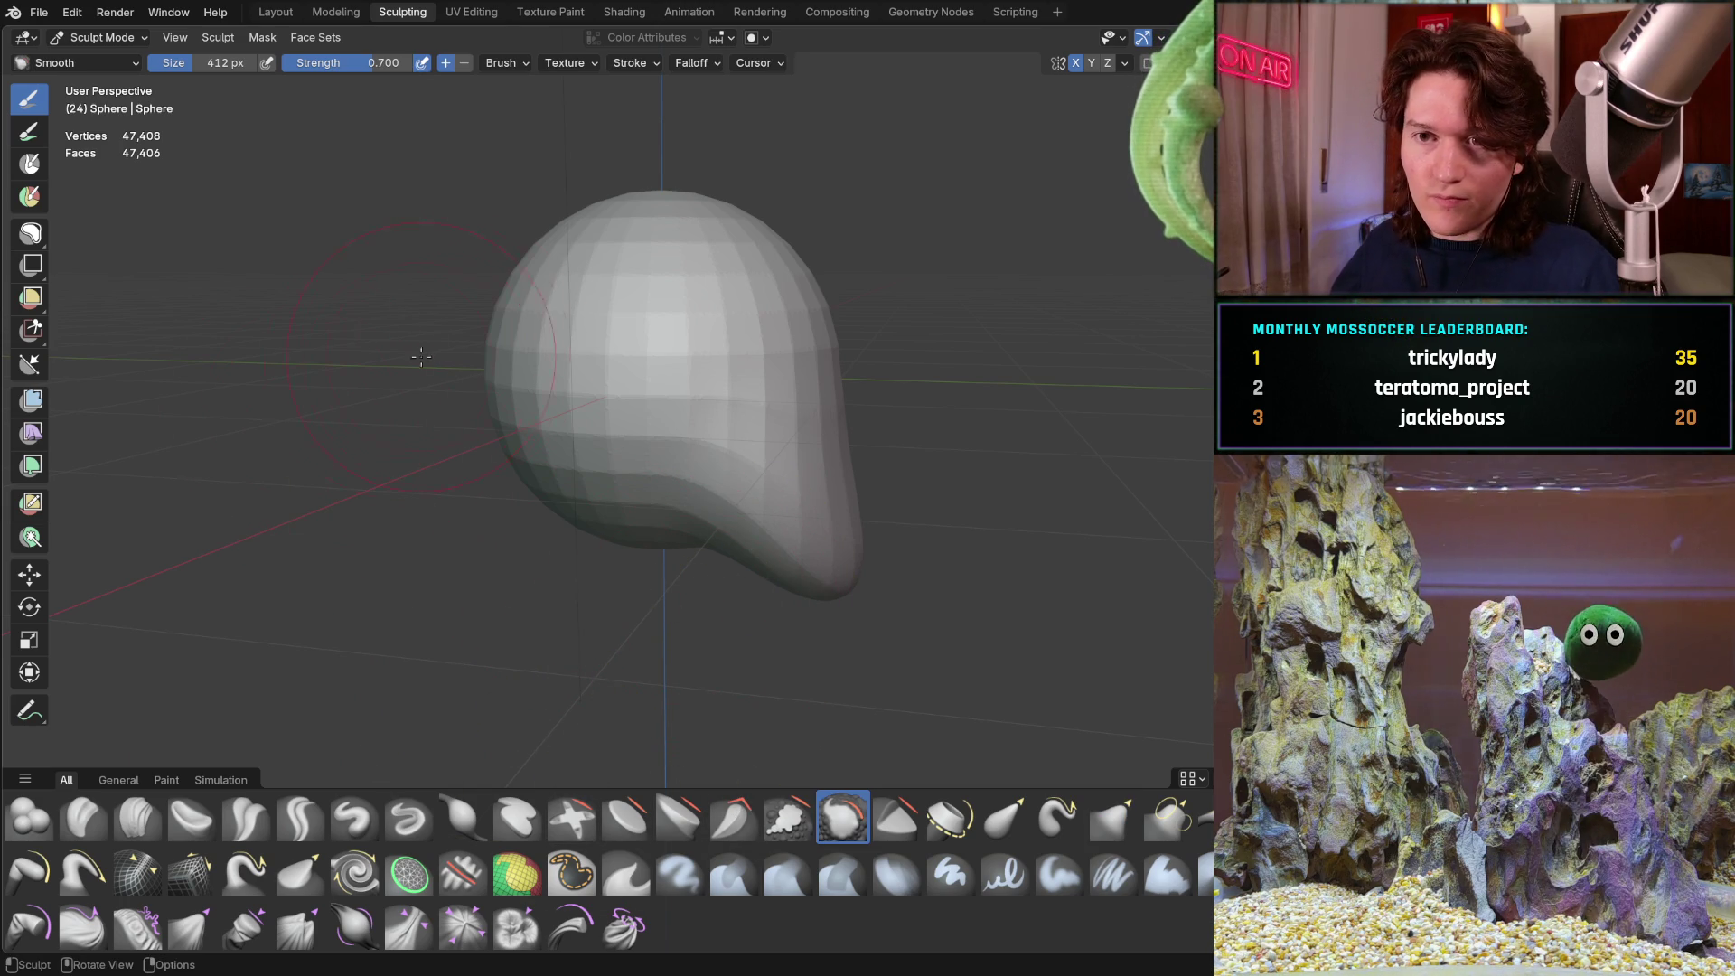
Set Smooth strength to 0.293 and smooth the lower ridge and top of the head
{"action": "key", "text": "shift+f"}
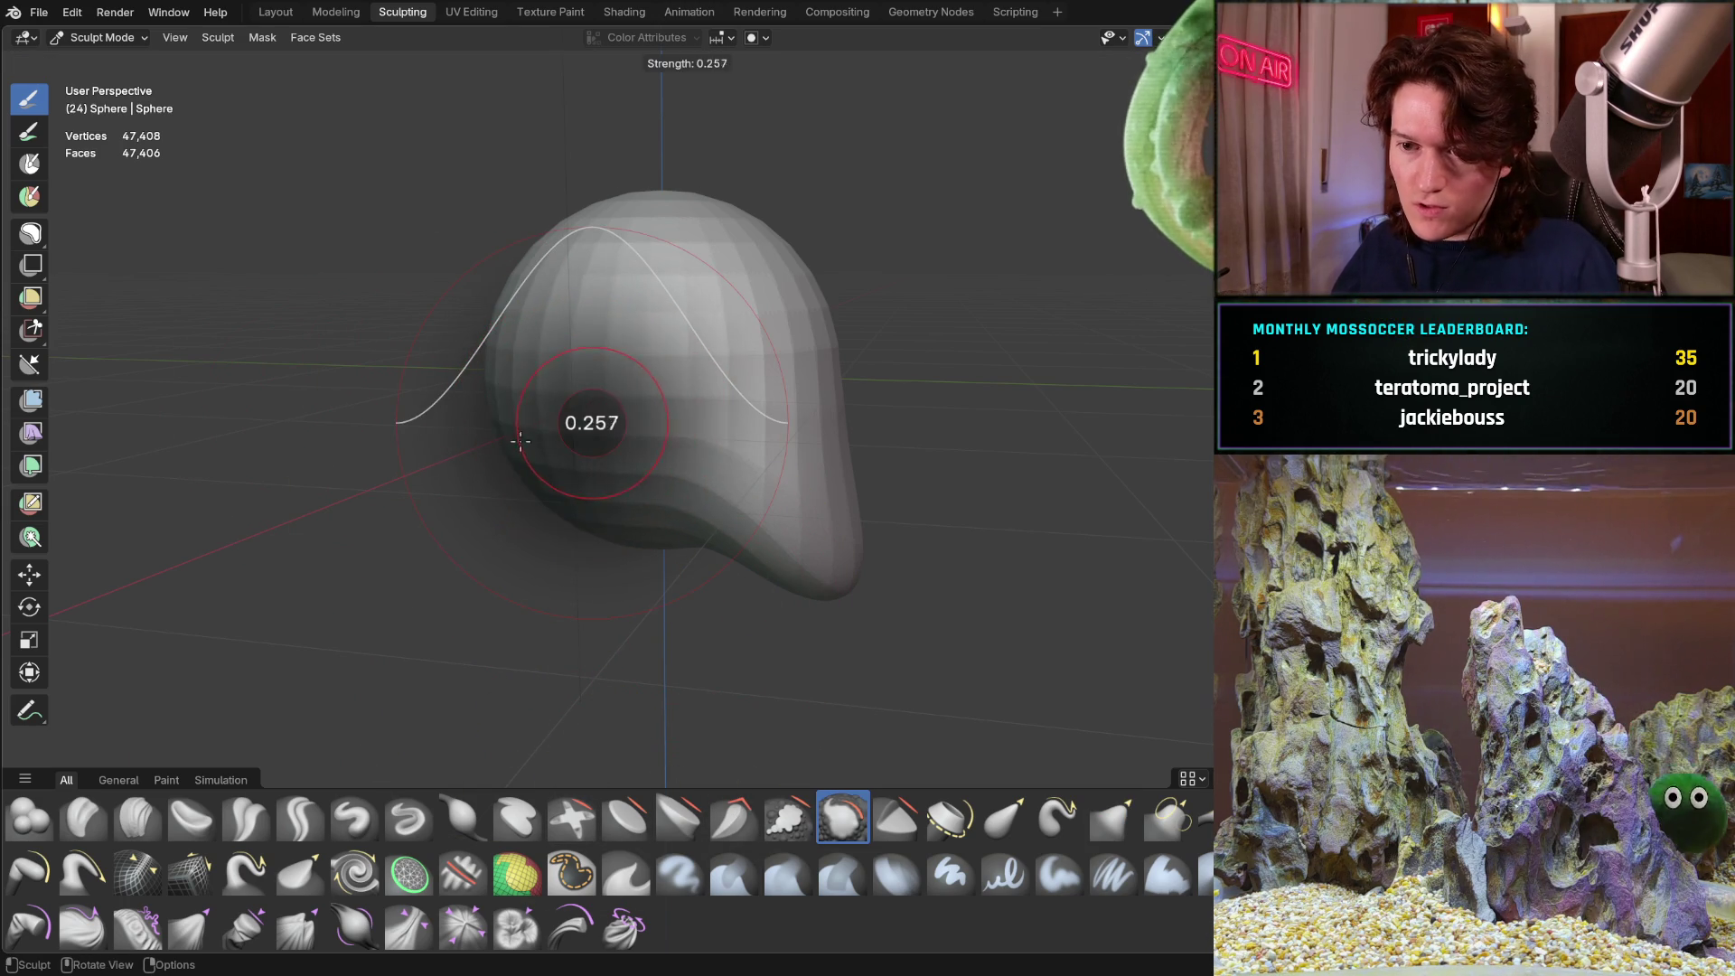
{"action": "left_click", "coordinate": [545, 452]}
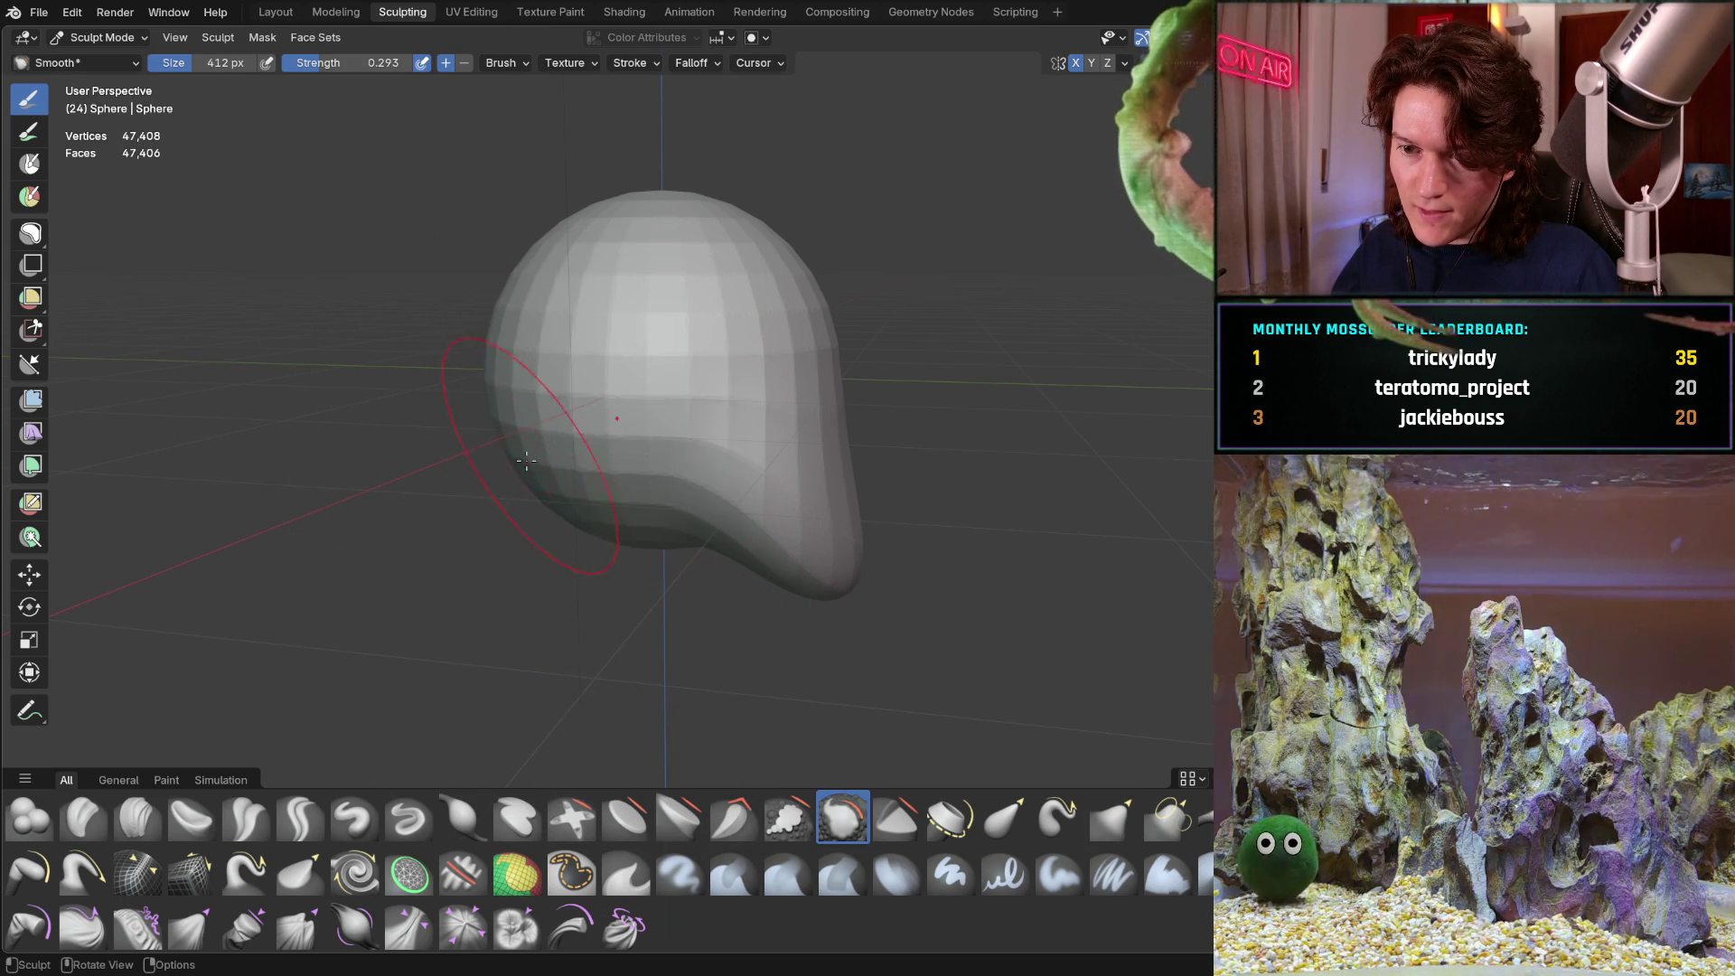
{"action": "mouse_move", "coordinate": [644, 400]}
{"action": "left_mouse_down"}
{"action": "mouse_move", "coordinate": [666, 349]}
{"action": "mouse_move", "coordinate": [822, 539]}
{"action": "mouse_move", "coordinate": [654, 439]}
{"action": "left_mouse_up"}
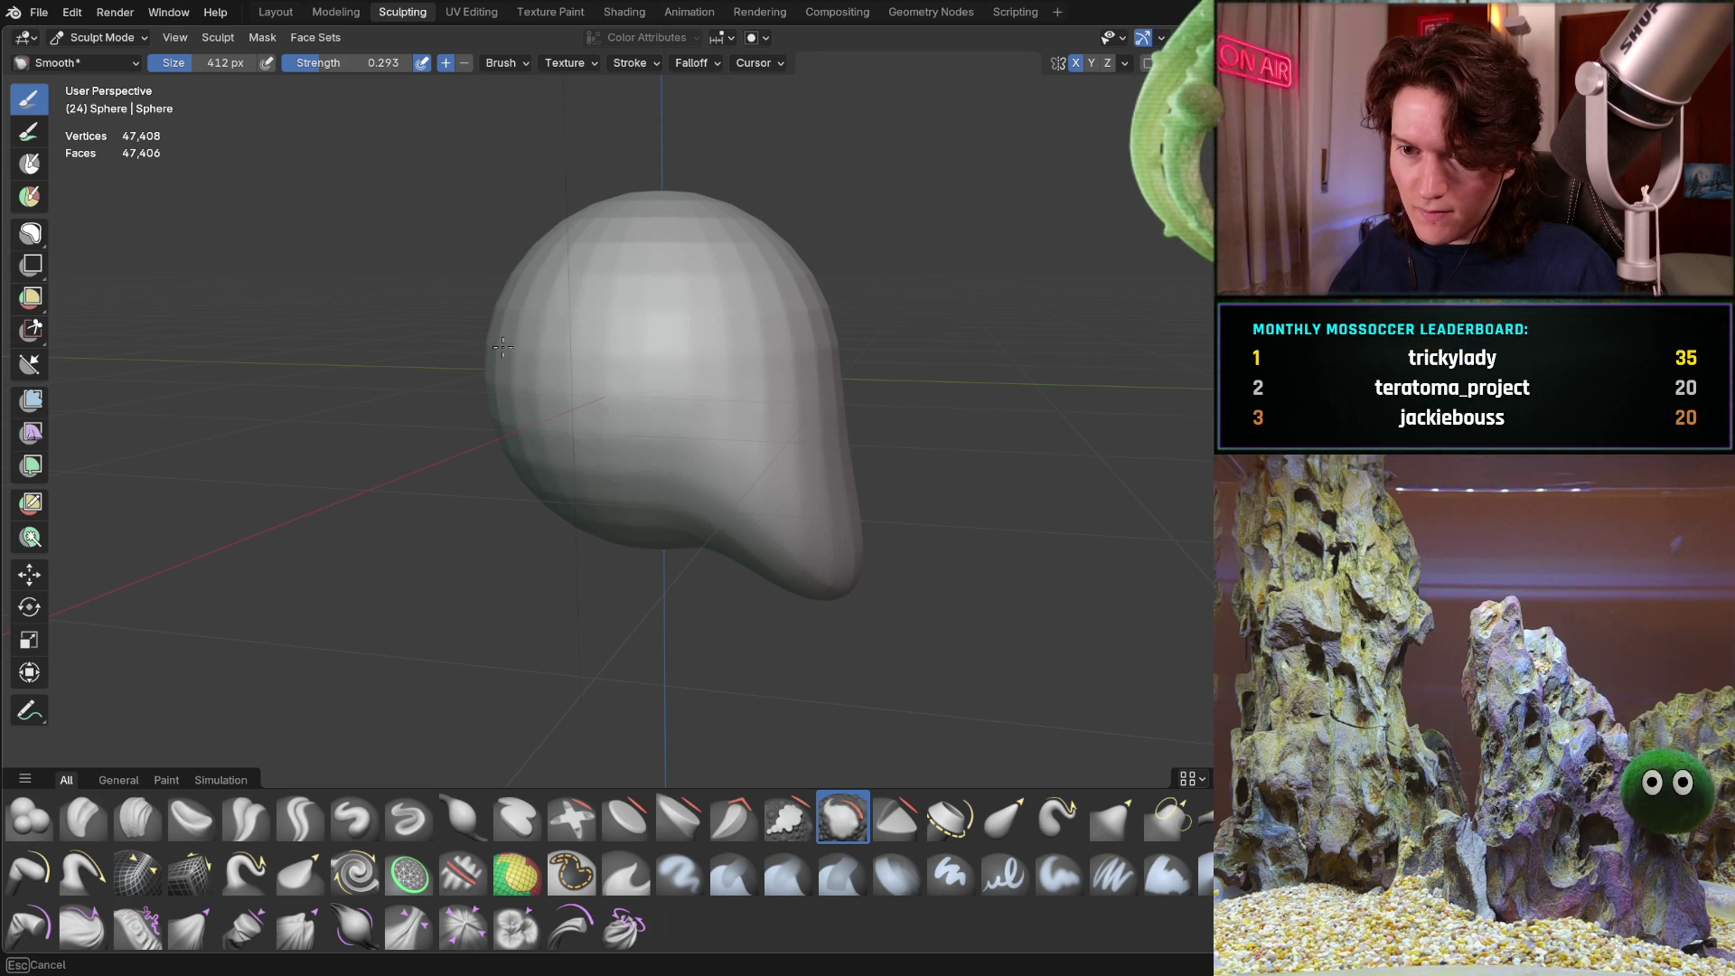
{"action": "left_click_drag", "start_coordinate": [515, 371], "coordinate": [620, 341]}
{"action": "middle_click_drag", "start_coordinate": [620, 341], "coordinate": [492, 407]}
{"action": "mouse_move", "coordinate": [492, 406]}
{"action": "left_mouse_down"}
{"action": "mouse_move", "coordinate": [496, 352]}
{"action": "mouse_move", "coordinate": [397, 401]}
{"action": "mouse_move", "coordinate": [464, 379]}
{"action": "left_mouse_up"}
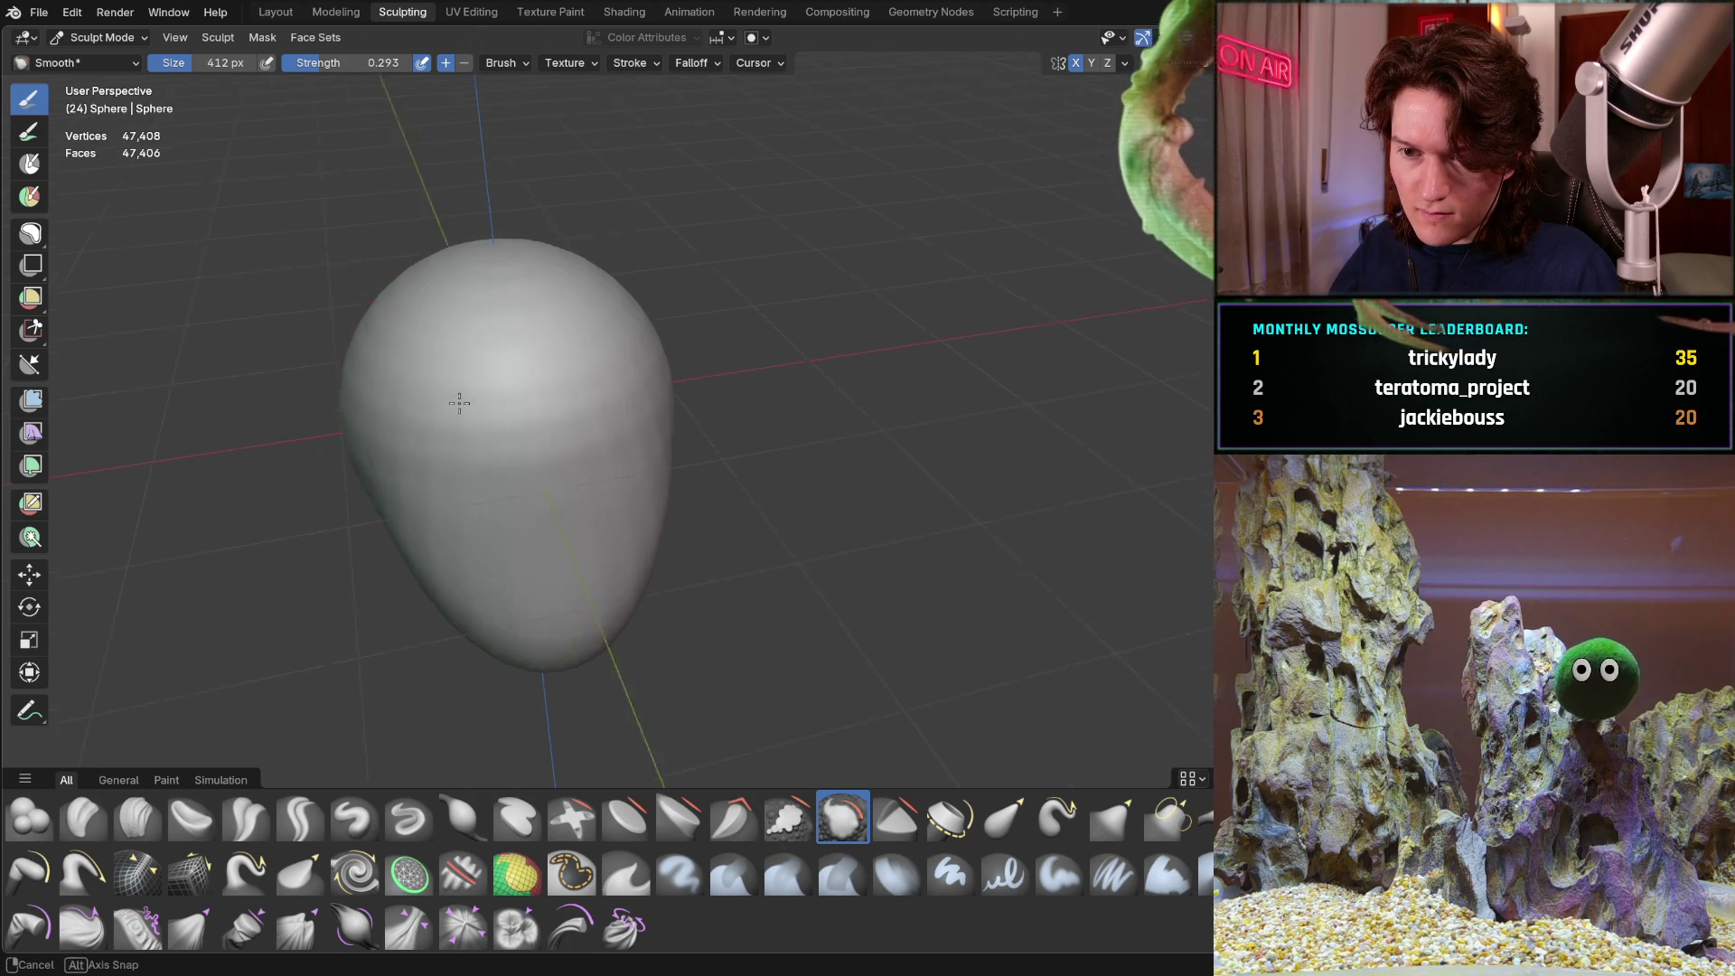
{"action": "middle_click_drag", "start_coordinate": [464, 379], "coordinate": [583, 330]}
{"action": "left_click_drag", "start_coordinate": [600, 398], "coordinate": [672, 301]}
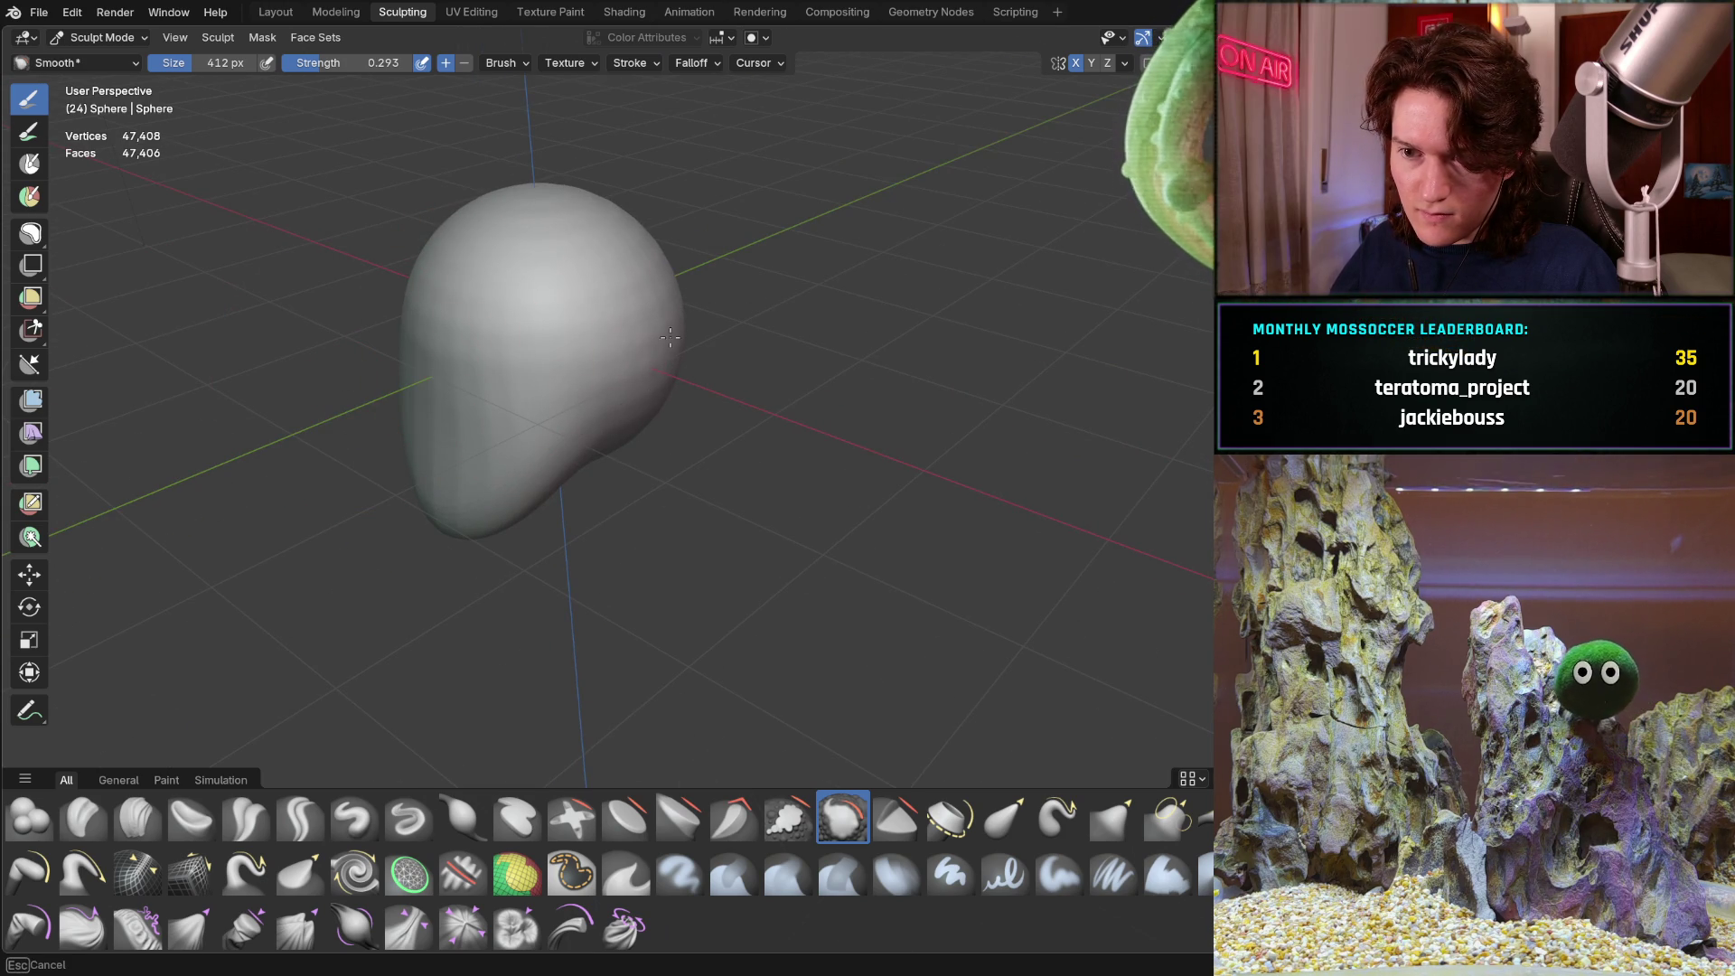
{"action": "middle_click_drag", "start_coordinate": [617, 352], "coordinate": [689, 429]}
{"action": "left_click_drag", "start_coordinate": [644, 489], "coordinate": [683, 492]}
Smooth the remaining faceted banding across the front and sides of the head
{"action": "left_click_drag", "start_coordinate": [615, 429], "coordinate": [639, 391]}
{"action": "mouse_move", "coordinate": [639, 392]}
{"action": "middle_mouse_down"}
{"action": "mouse_move", "coordinate": [600, 398]}
{"action": "mouse_move", "coordinate": [849, 406]}
{"action": "middle_mouse_up"}
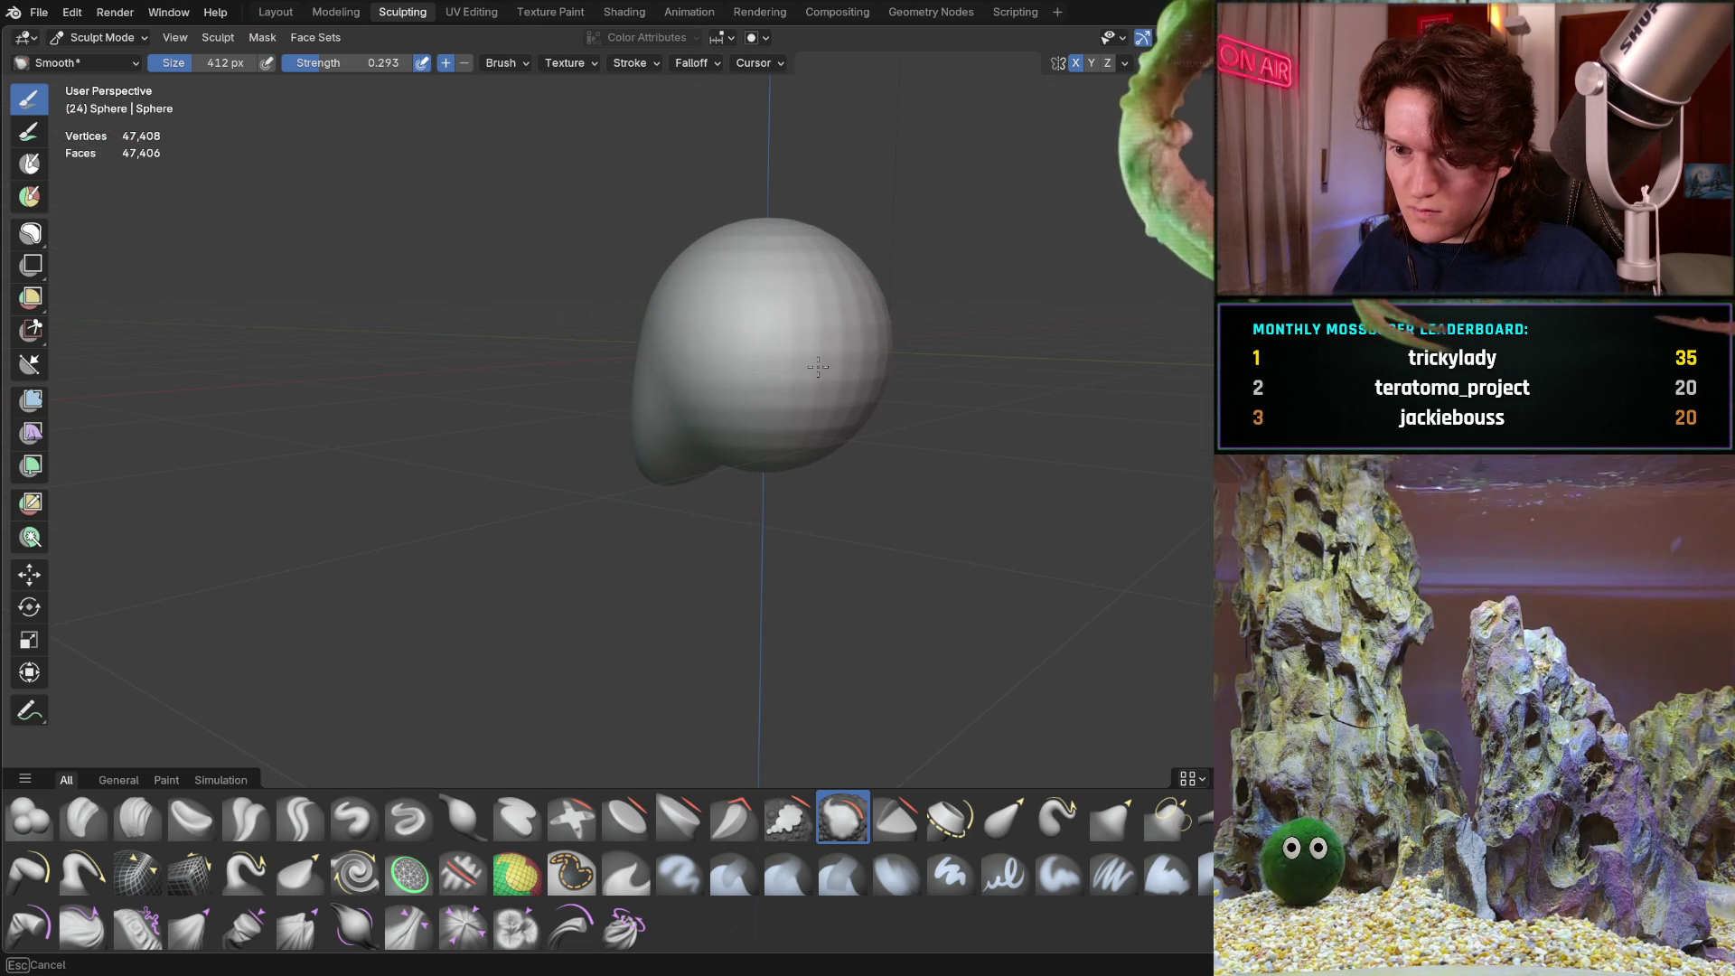
{"action": "mouse_move", "coordinate": [712, 371]}
{"action": "middle_mouse_down"}
{"action": "mouse_move", "coordinate": [687, 271]}
{"action": "mouse_move", "coordinate": [710, 208]}
{"action": "middle_mouse_up"}
{"action": "mouse_move", "coordinate": [711, 208]}
{"action": "left_mouse_down"}
{"action": "mouse_move", "coordinate": [624, 376]}
{"action": "mouse_move", "coordinate": [580, 272]}
{"action": "mouse_move", "coordinate": [579, 434]}
{"action": "left_mouse_up"}
{"action": "middle_click_drag", "start_coordinate": [579, 434], "coordinate": [688, 447]}
{"action": "mouse_move", "coordinate": [696, 448]}
{"action": "left_mouse_down"}
{"action": "mouse_move", "coordinate": [750, 460]}
{"action": "mouse_move", "coordinate": [558, 353]}
{"action": "left_mouse_up"}
{"action": "left_click_drag", "start_coordinate": [716, 385], "coordinate": [679, 422]}
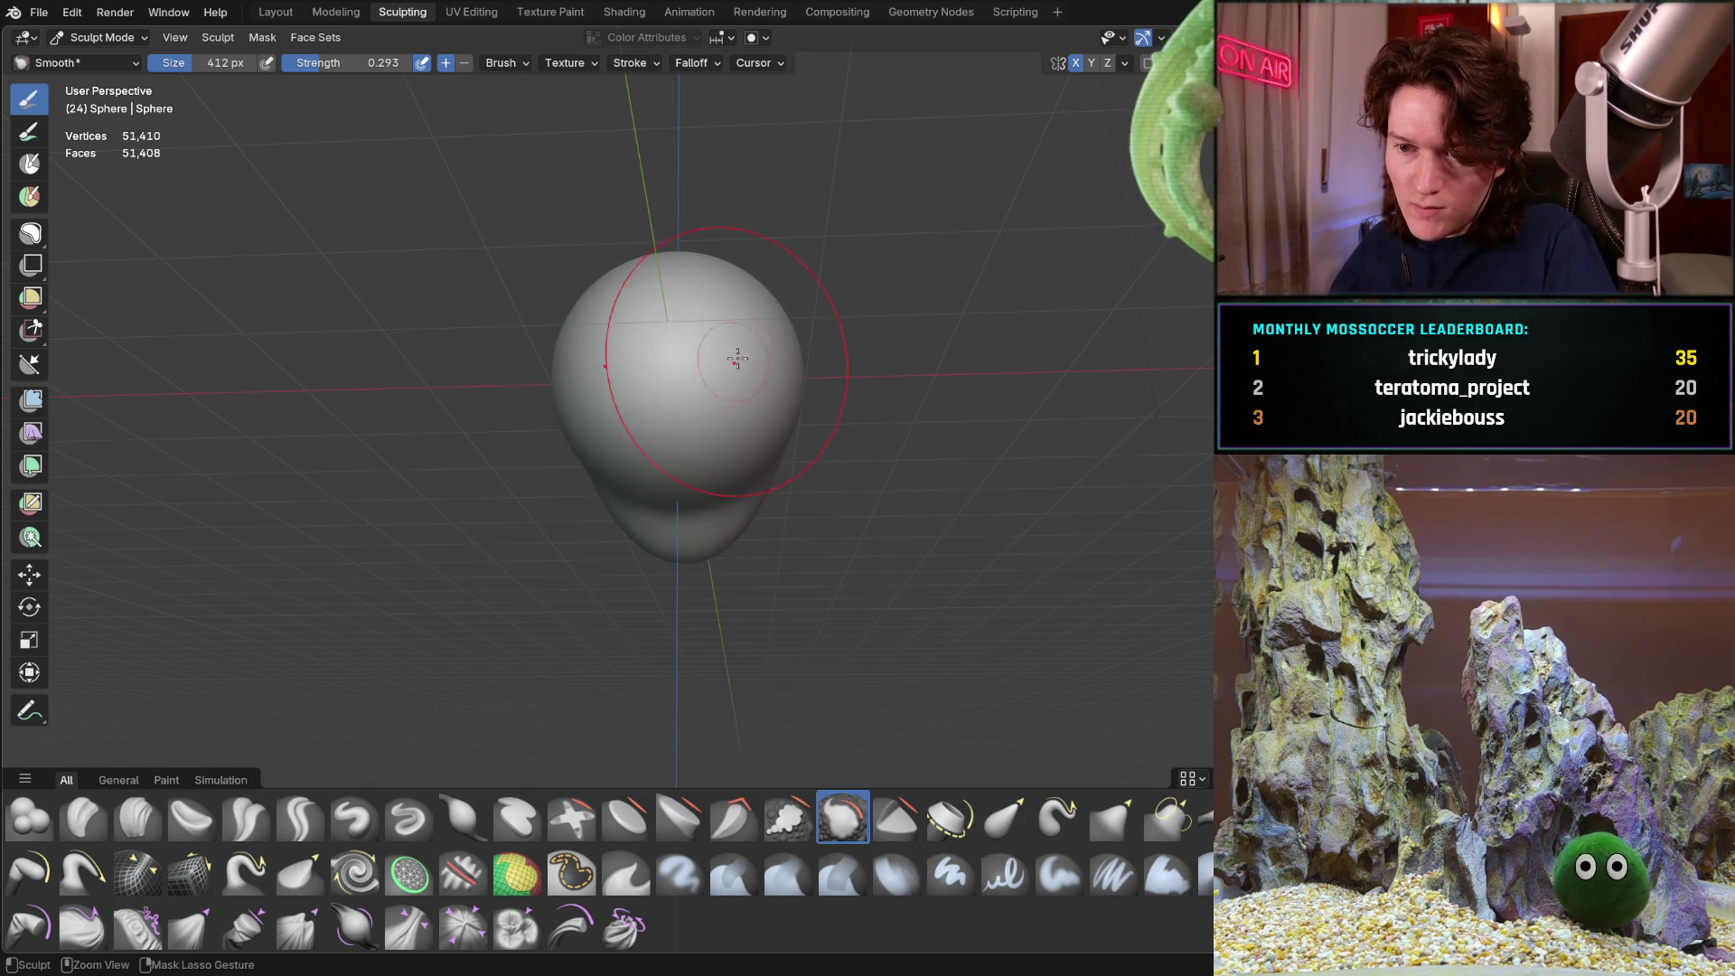
{"action": "mouse_move", "coordinate": [731, 367]}
{"action": "middle_mouse_down"}
{"action": "mouse_move", "coordinate": [585, 392]}
{"action": "mouse_move", "coordinate": [790, 376]}
{"action": "middle_mouse_up"}
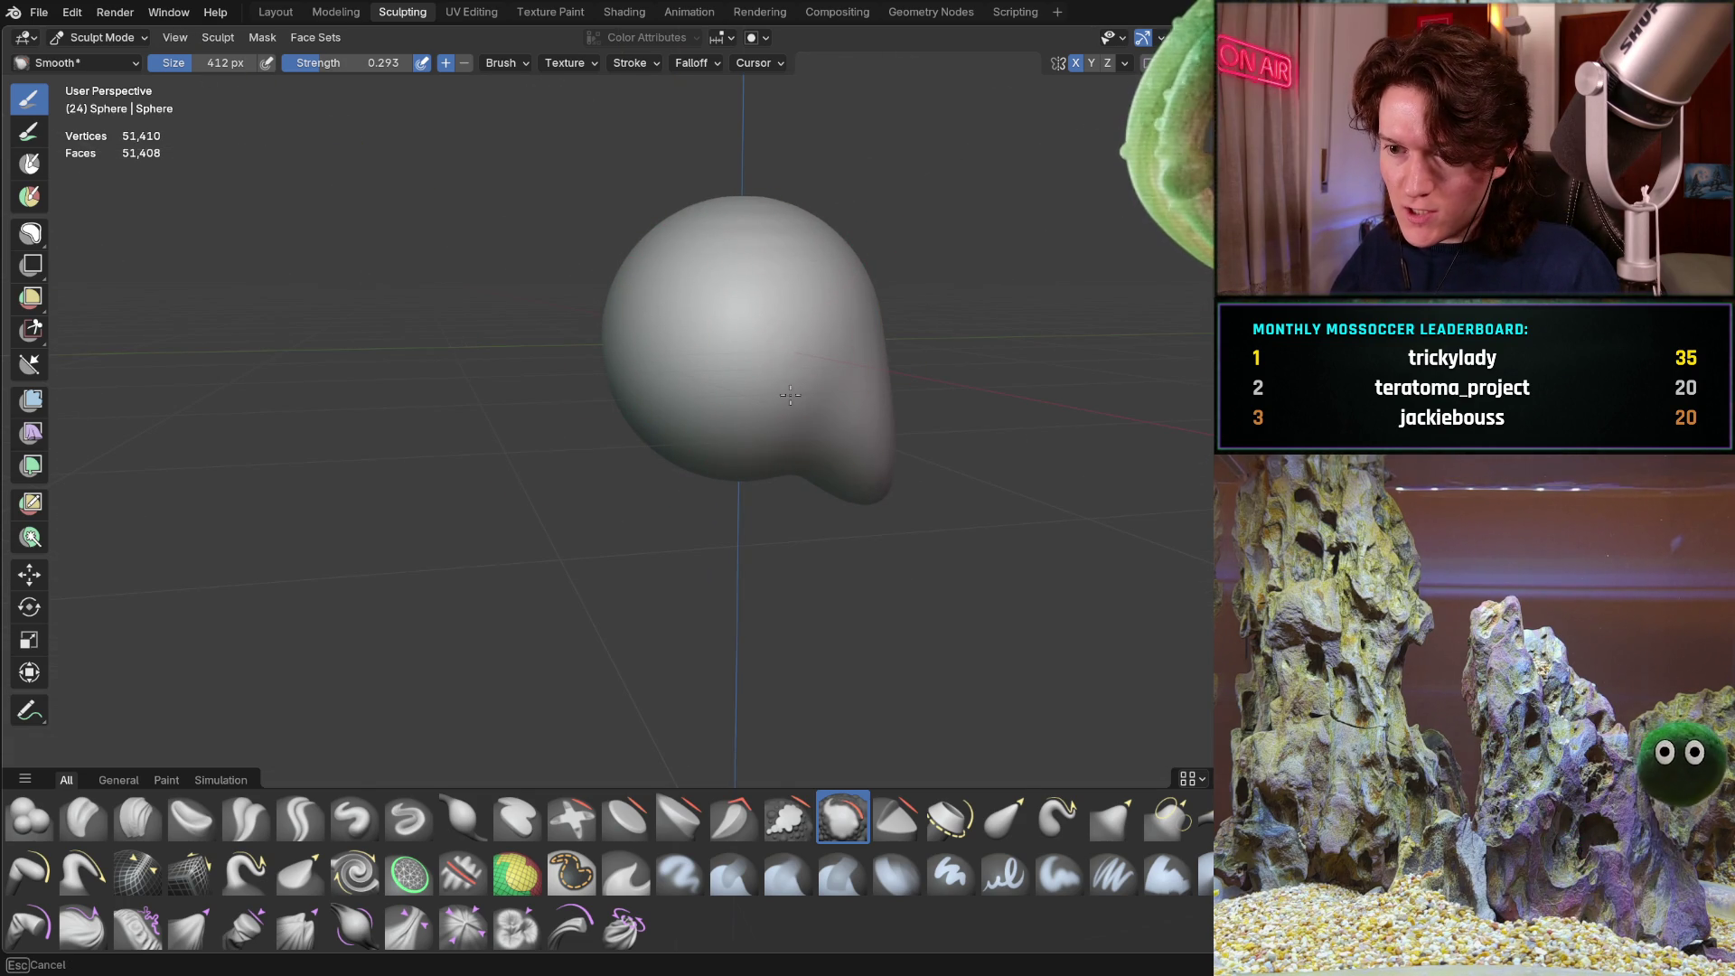
{"action": "mouse_move", "coordinate": [781, 287]}
{"action": "middle_mouse_down"}
{"action": "mouse_move", "coordinate": [874, 389]}
{"action": "mouse_move", "coordinate": [698, 437]}
{"action": "middle_mouse_up"}
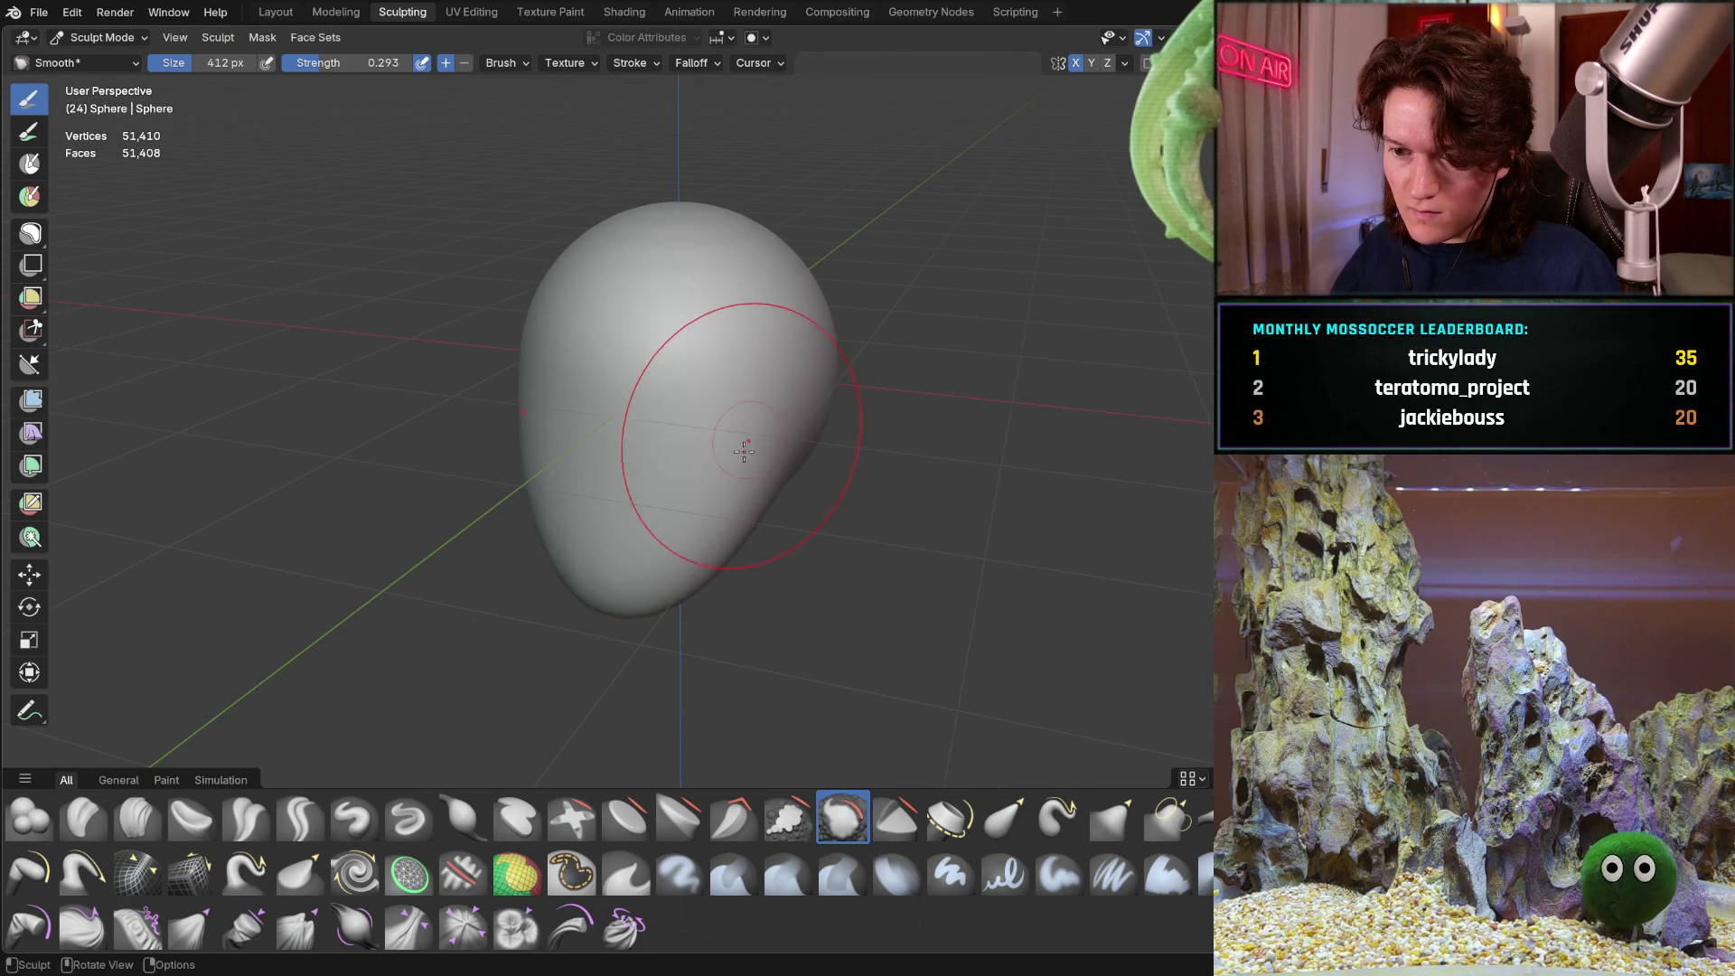
{"action": "middle_click_drag", "start_coordinate": [622, 481], "coordinate": [668, 441]}
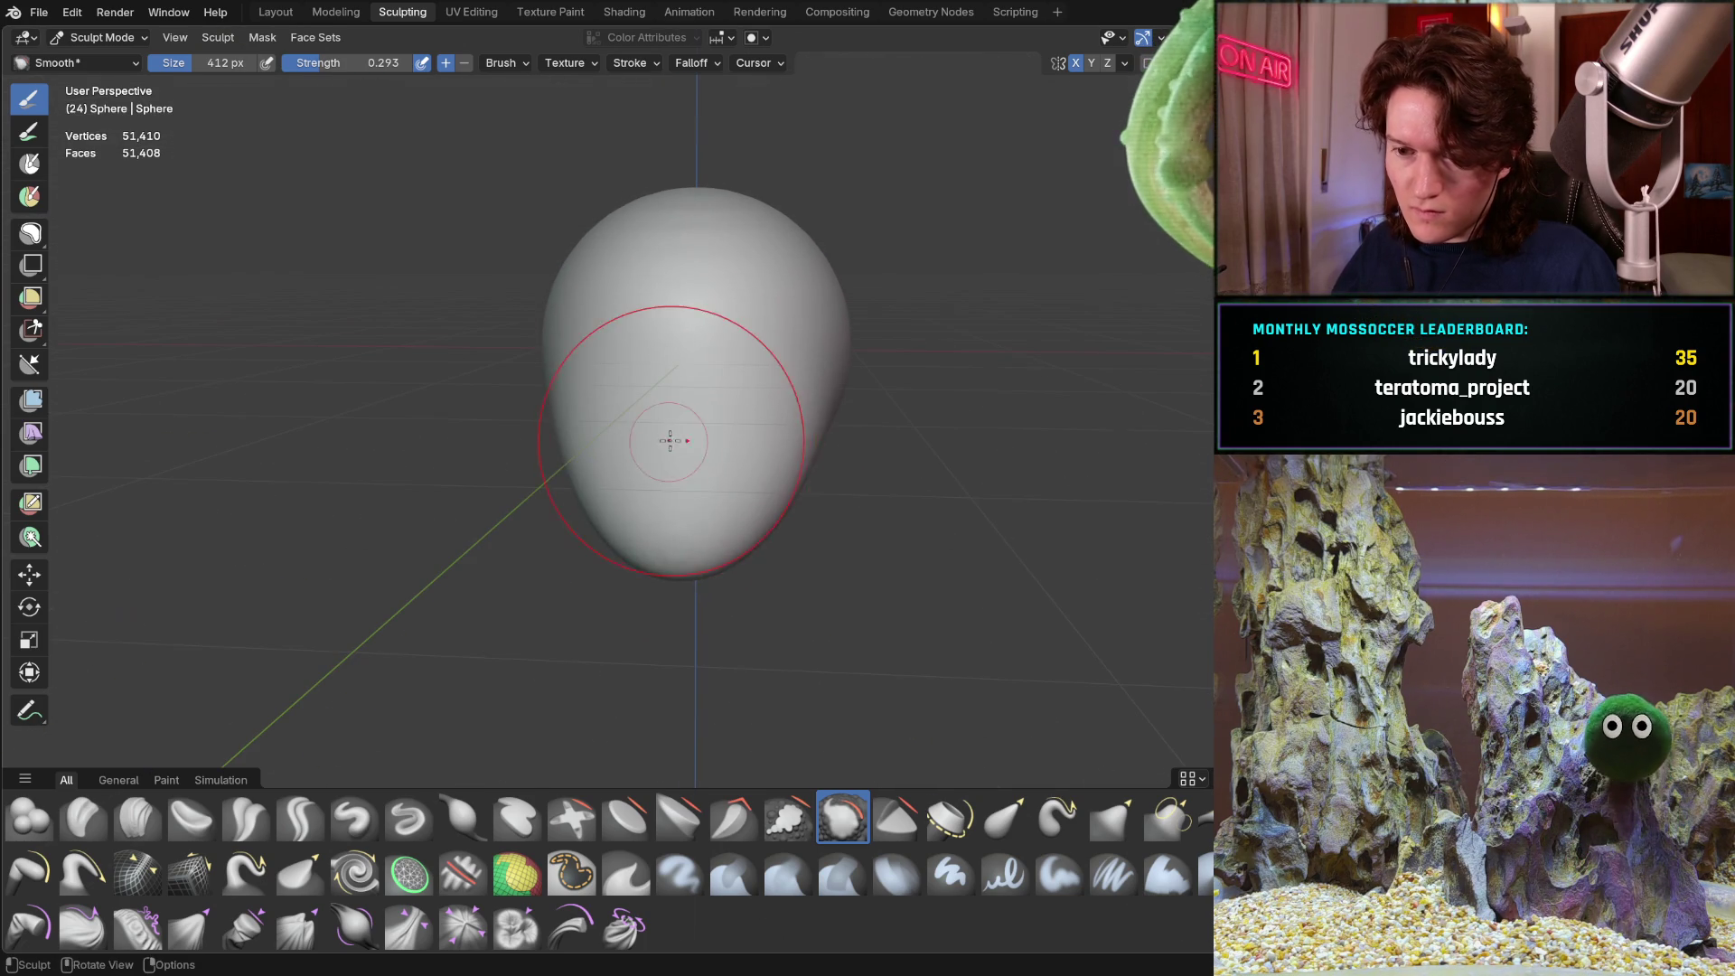
{"action": "mouse_move", "coordinate": [650, 348]}
{"action": "middle_mouse_down"}
{"action": "mouse_move", "coordinate": [717, 391]}
{"action": "mouse_move", "coordinate": [795, 317]}
{"action": "mouse_move", "coordinate": [768, 308]}
{"action": "mouse_move", "coordinate": [667, 366]}
{"action": "mouse_move", "coordinate": [709, 368]}
{"action": "mouse_move", "coordinate": [716, 340]}
{"action": "middle_mouse_up"}
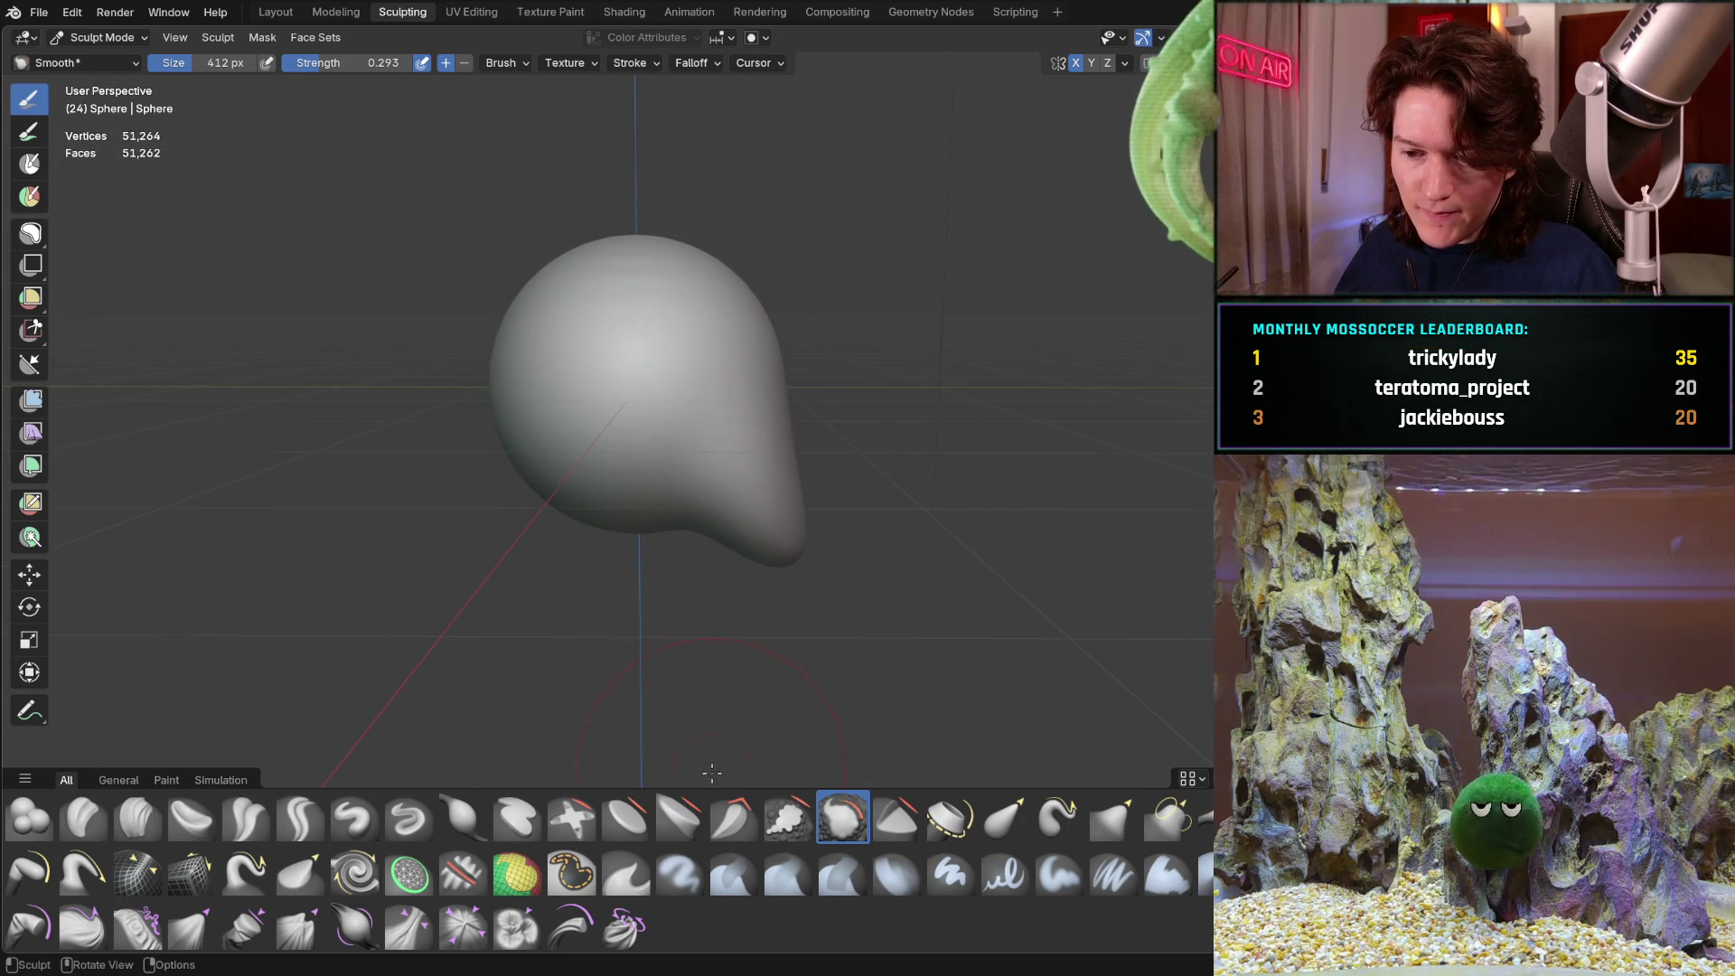
{"action": "key", "text": "g"}
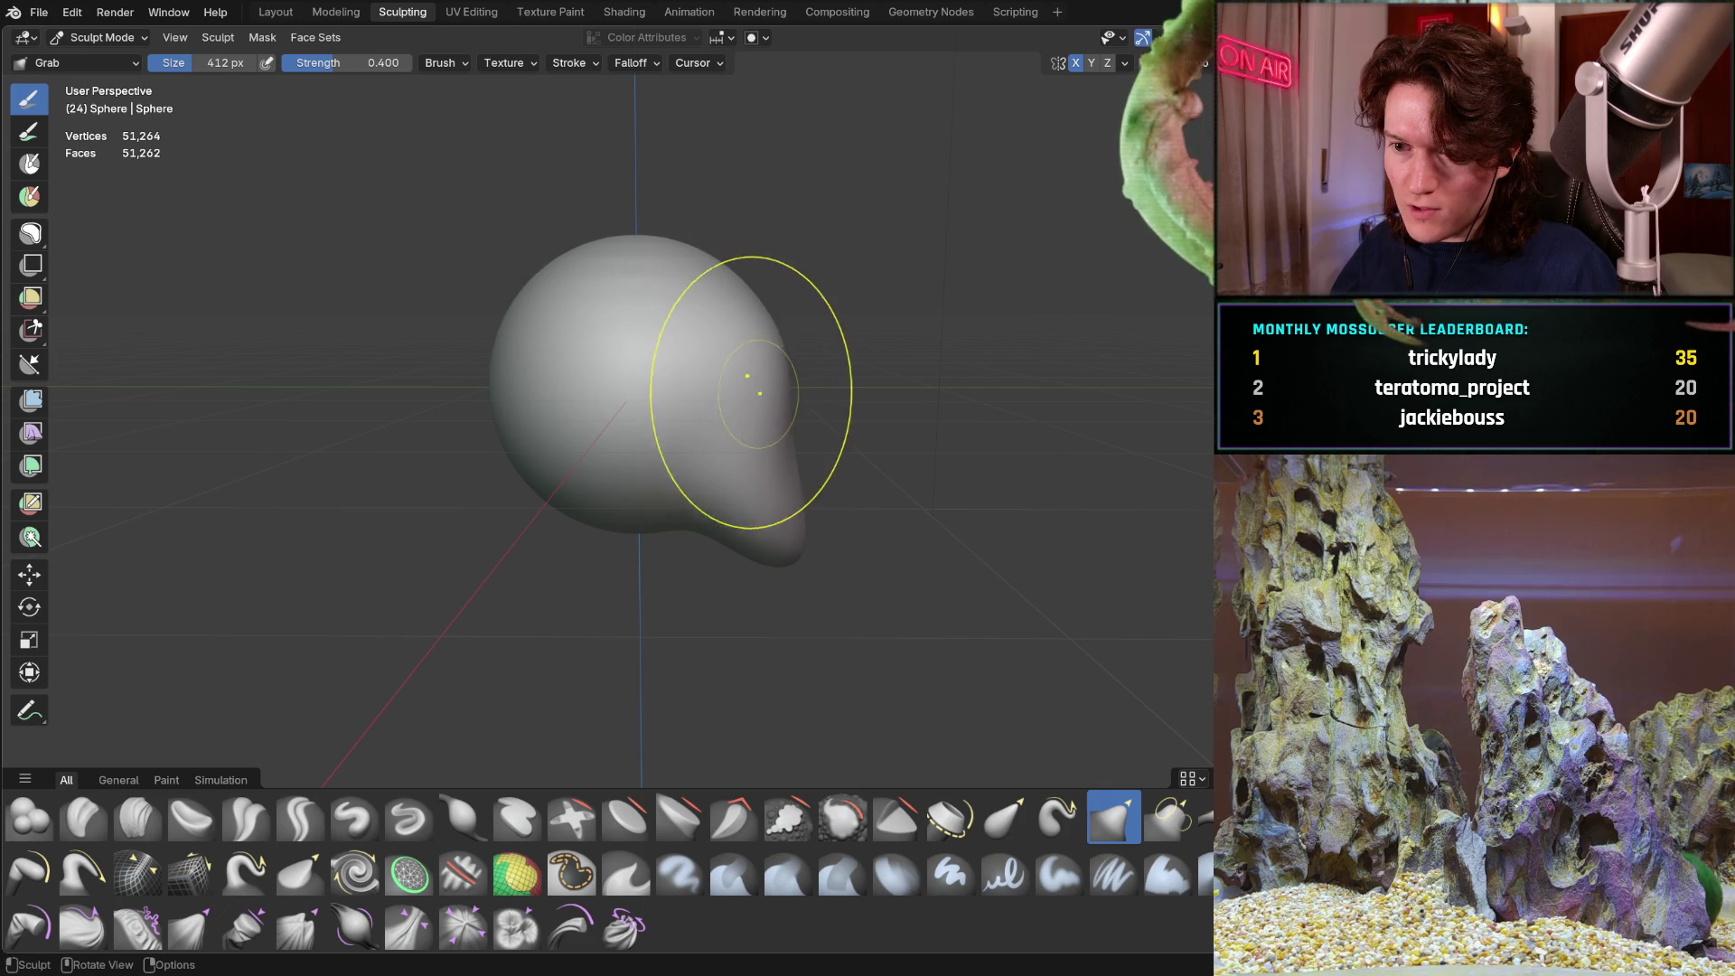
Pull the head's upper and right sides and front outward with Grab strokes
{"action": "mouse_move", "coordinate": [734, 298]}
{"action": "middle_mouse_down"}
{"action": "mouse_move", "coordinate": [616, 369]}
{"action": "mouse_move", "coordinate": [505, 358]}
{"action": "middle_mouse_up"}
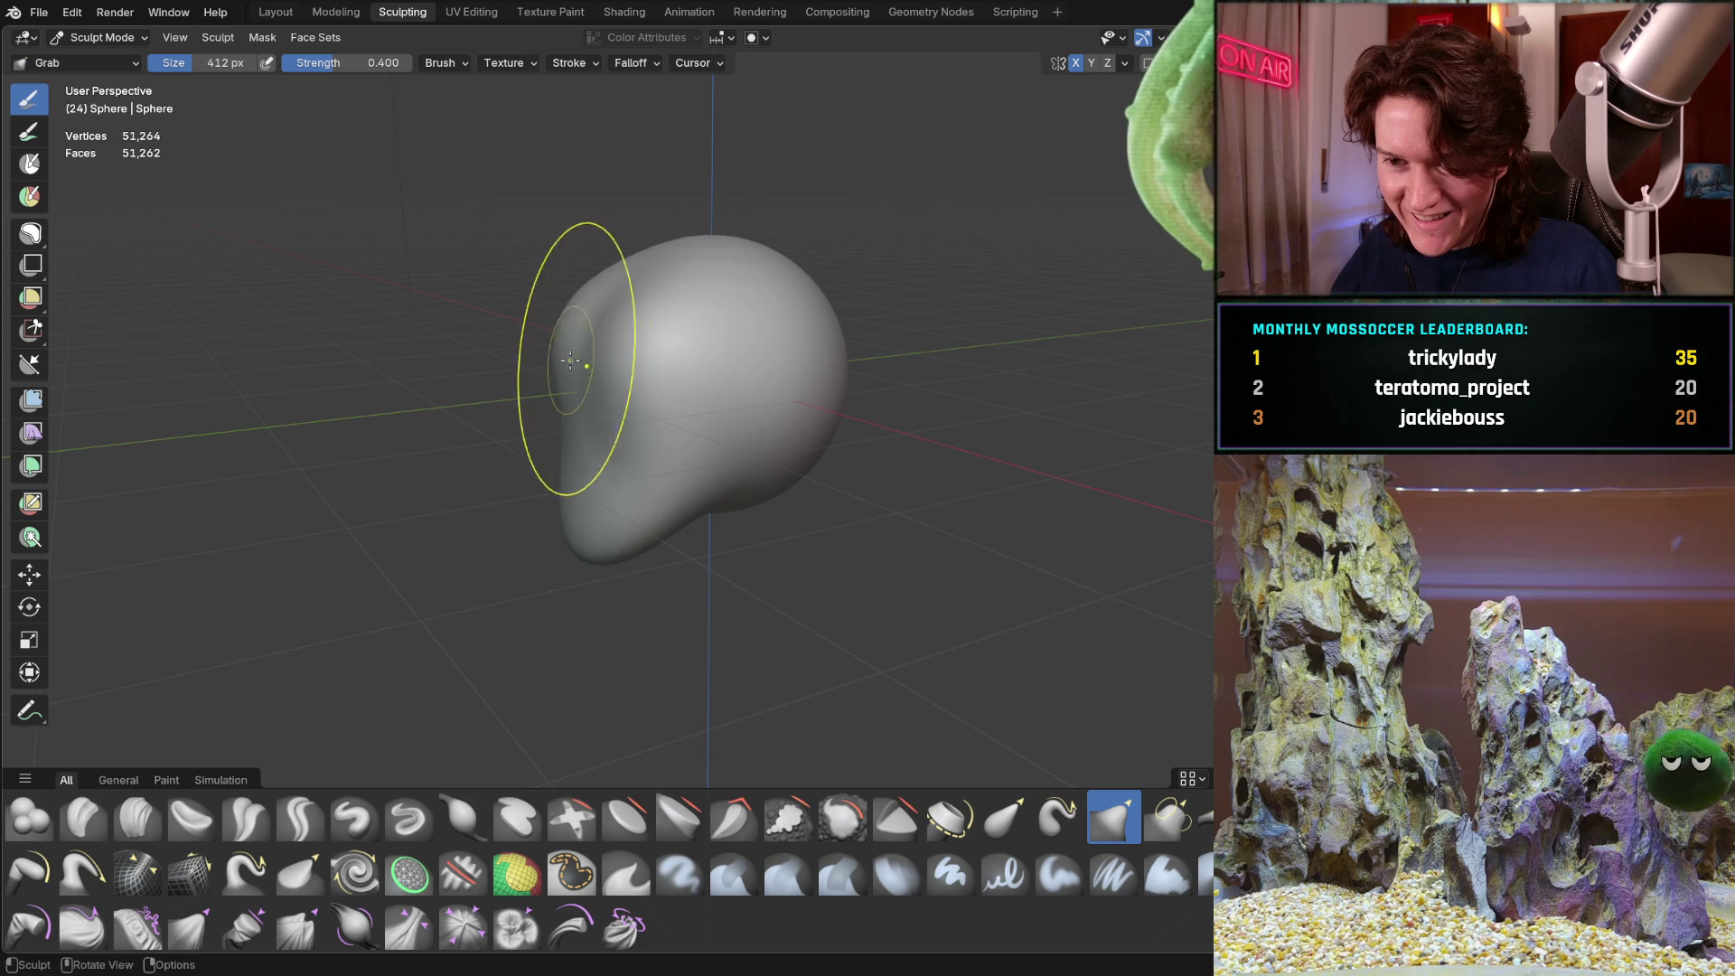
{"action": "mouse_move", "coordinate": [584, 392]}
{"action": "middle_mouse_down"}
{"action": "mouse_move", "coordinate": [534, 331]}
{"action": "mouse_move", "coordinate": [709, 349]}
{"action": "mouse_move", "coordinate": [713, 367]}
{"action": "middle_mouse_up"}
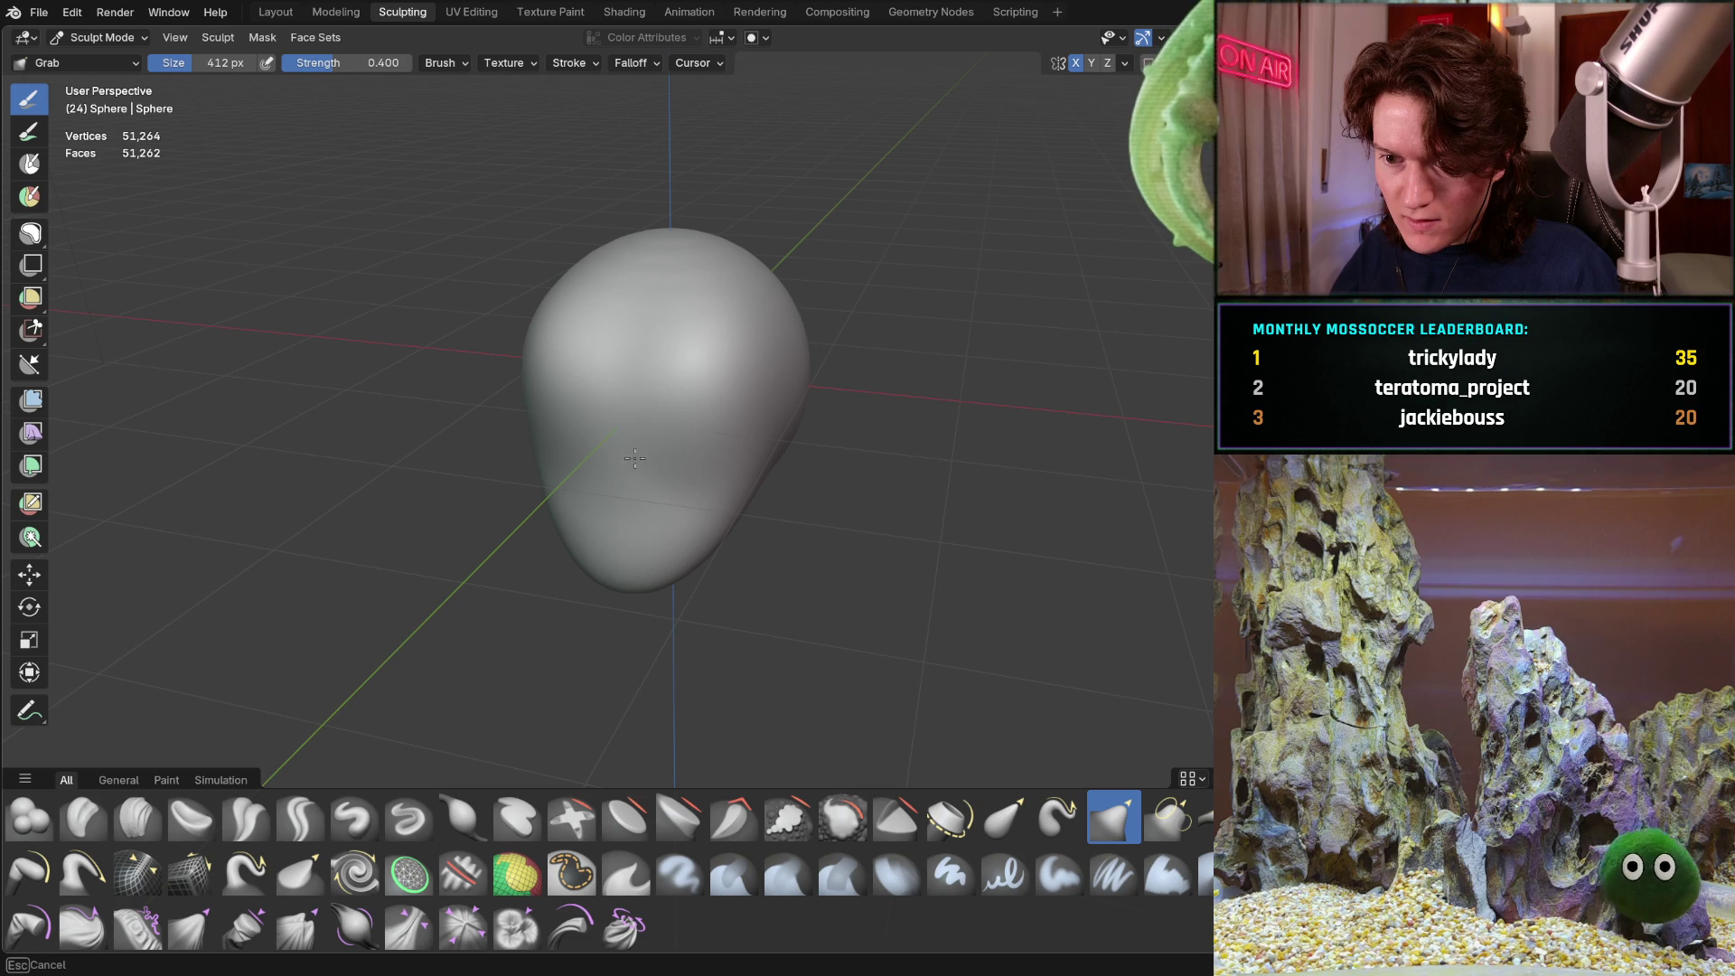
{"action": "middle_click_drag", "start_coordinate": [626, 401], "coordinate": [537, 362]}
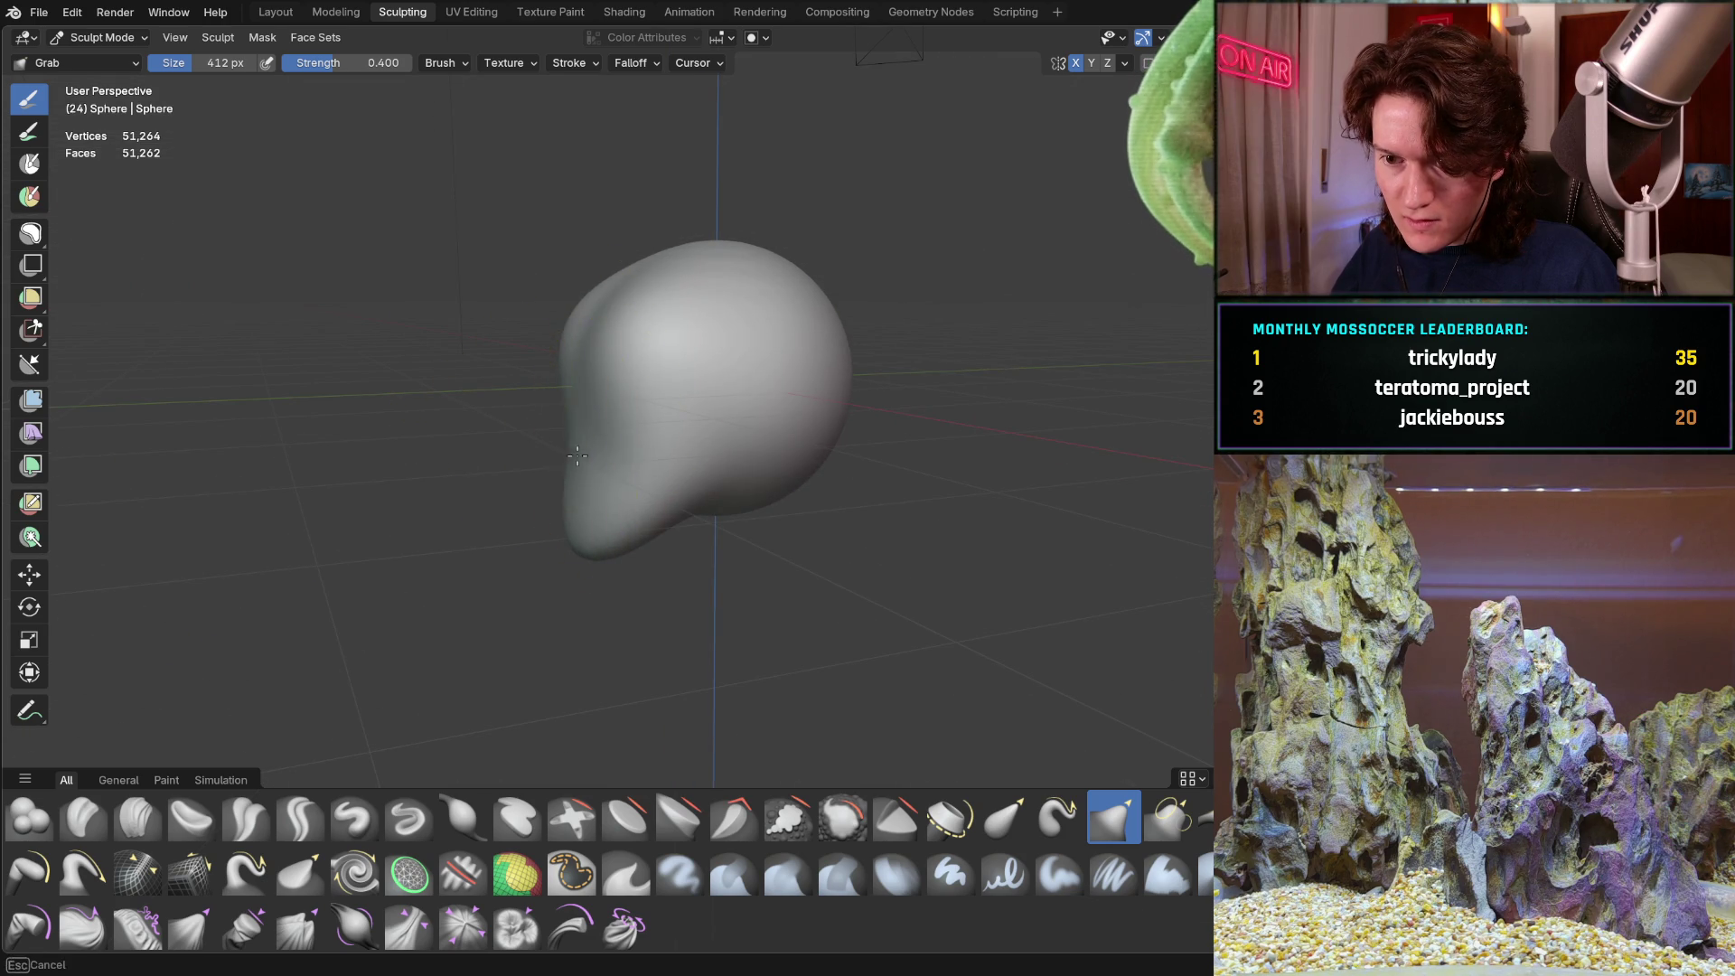
{"action": "mouse_move", "coordinate": [566, 452]}
{"action": "middle_mouse_down"}
{"action": "mouse_move", "coordinate": [581, 453]}
{"action": "mouse_move", "coordinate": [565, 380]}
{"action": "middle_mouse_up"}
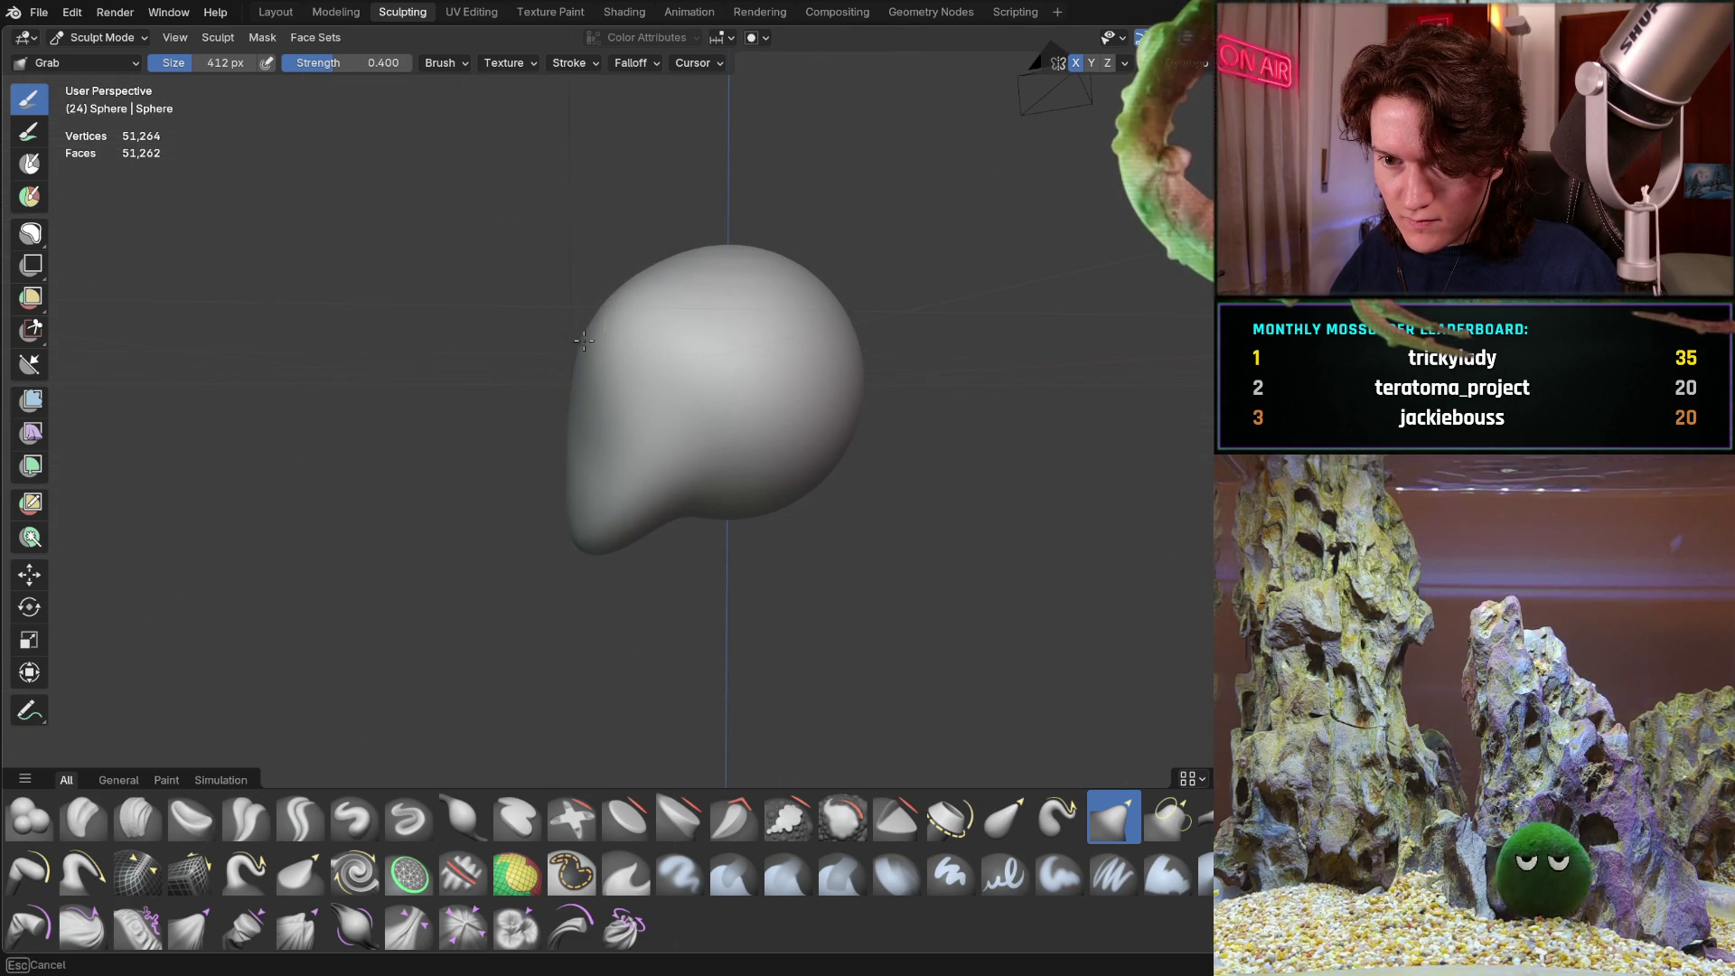
{"action": "middle_click_drag", "start_coordinate": [587, 319], "coordinate": [602, 315]}
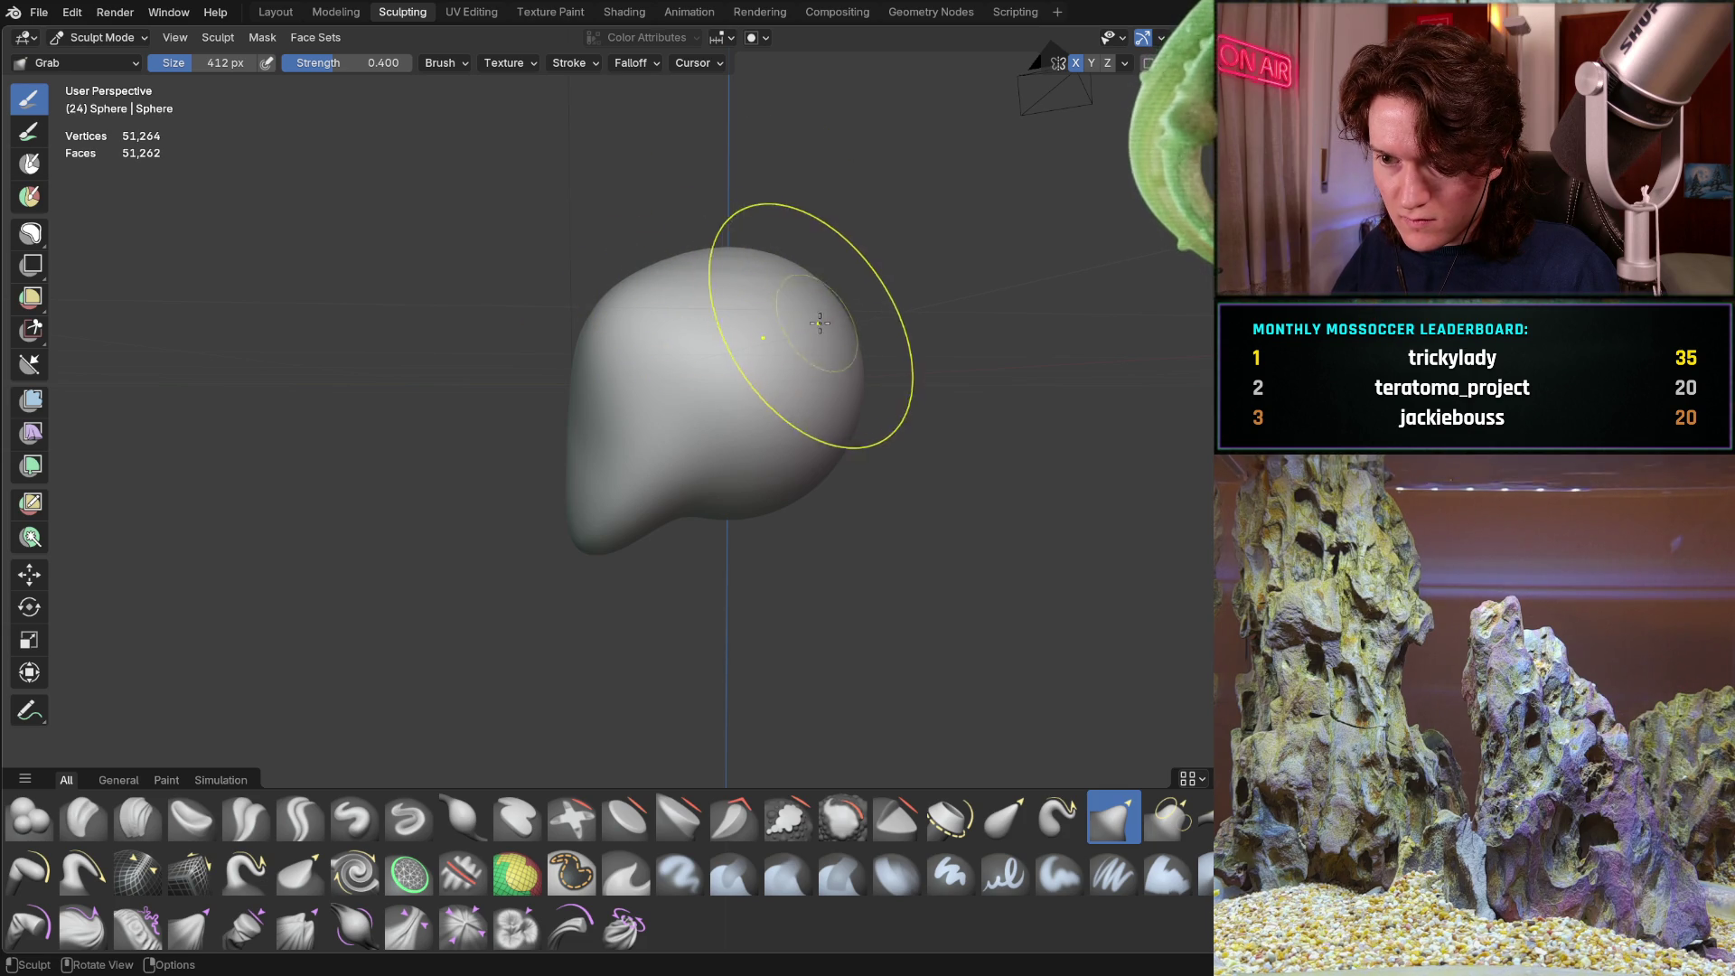
{"action": "left_click_drag", "start_coordinate": [829, 326], "coordinate": [842, 361]}
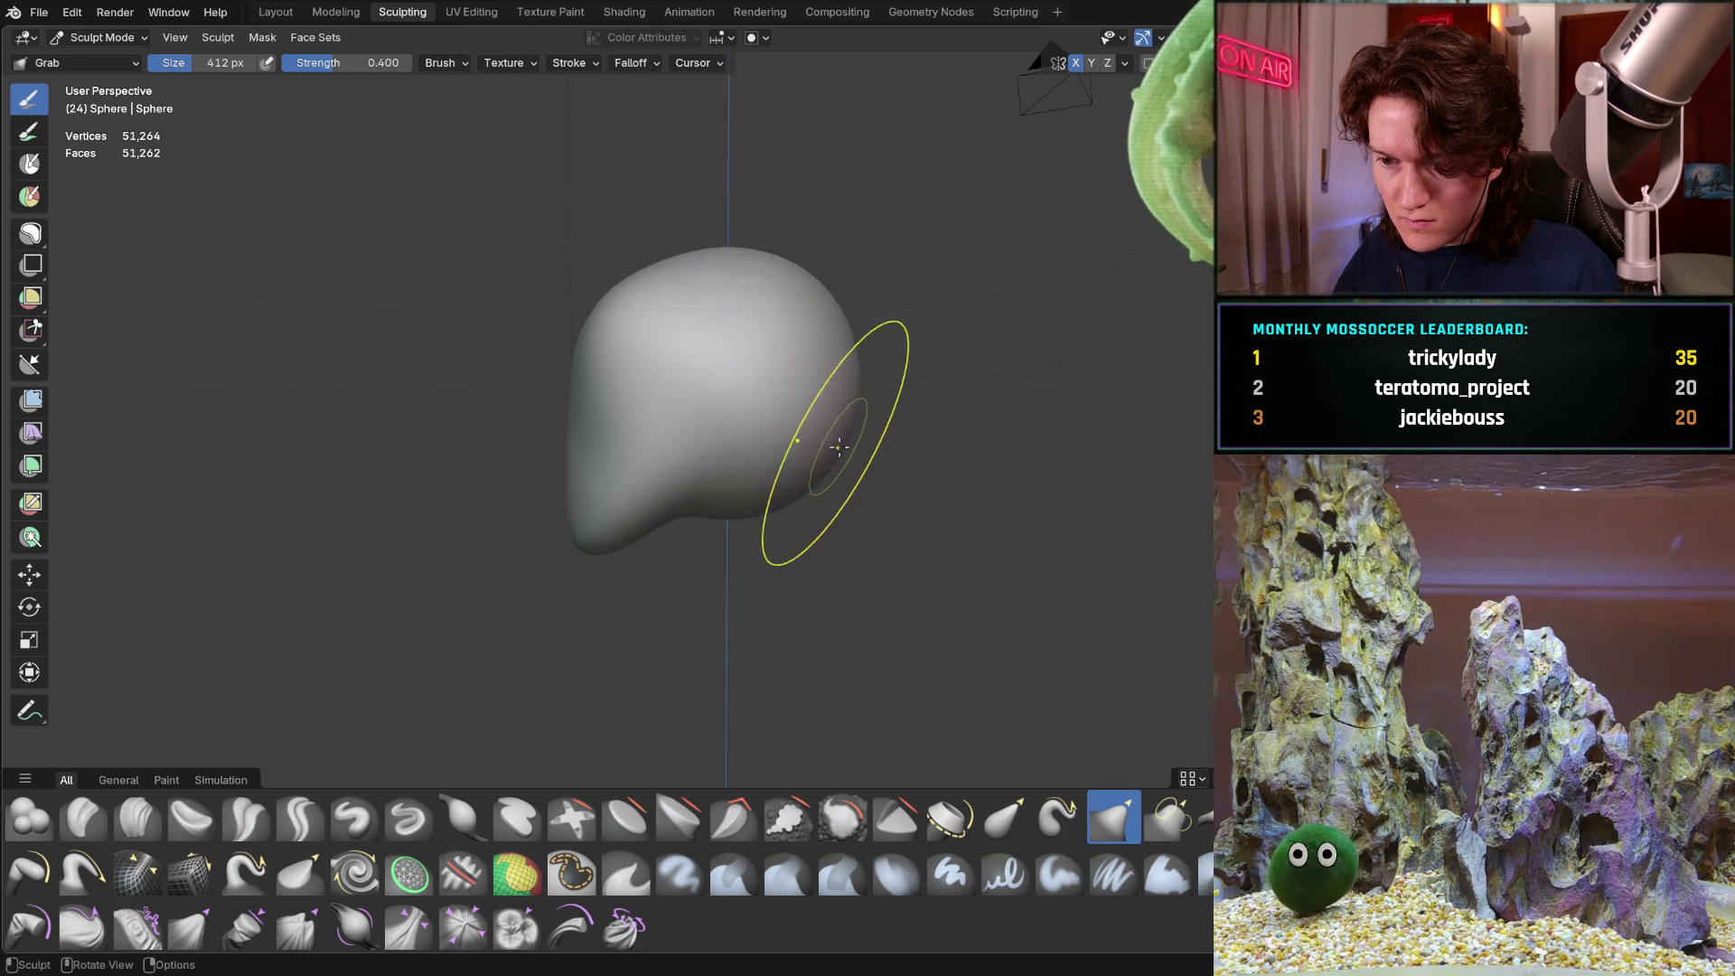
{"action": "middle_click_drag", "start_coordinate": [703, 366], "coordinate": [721, 361]}
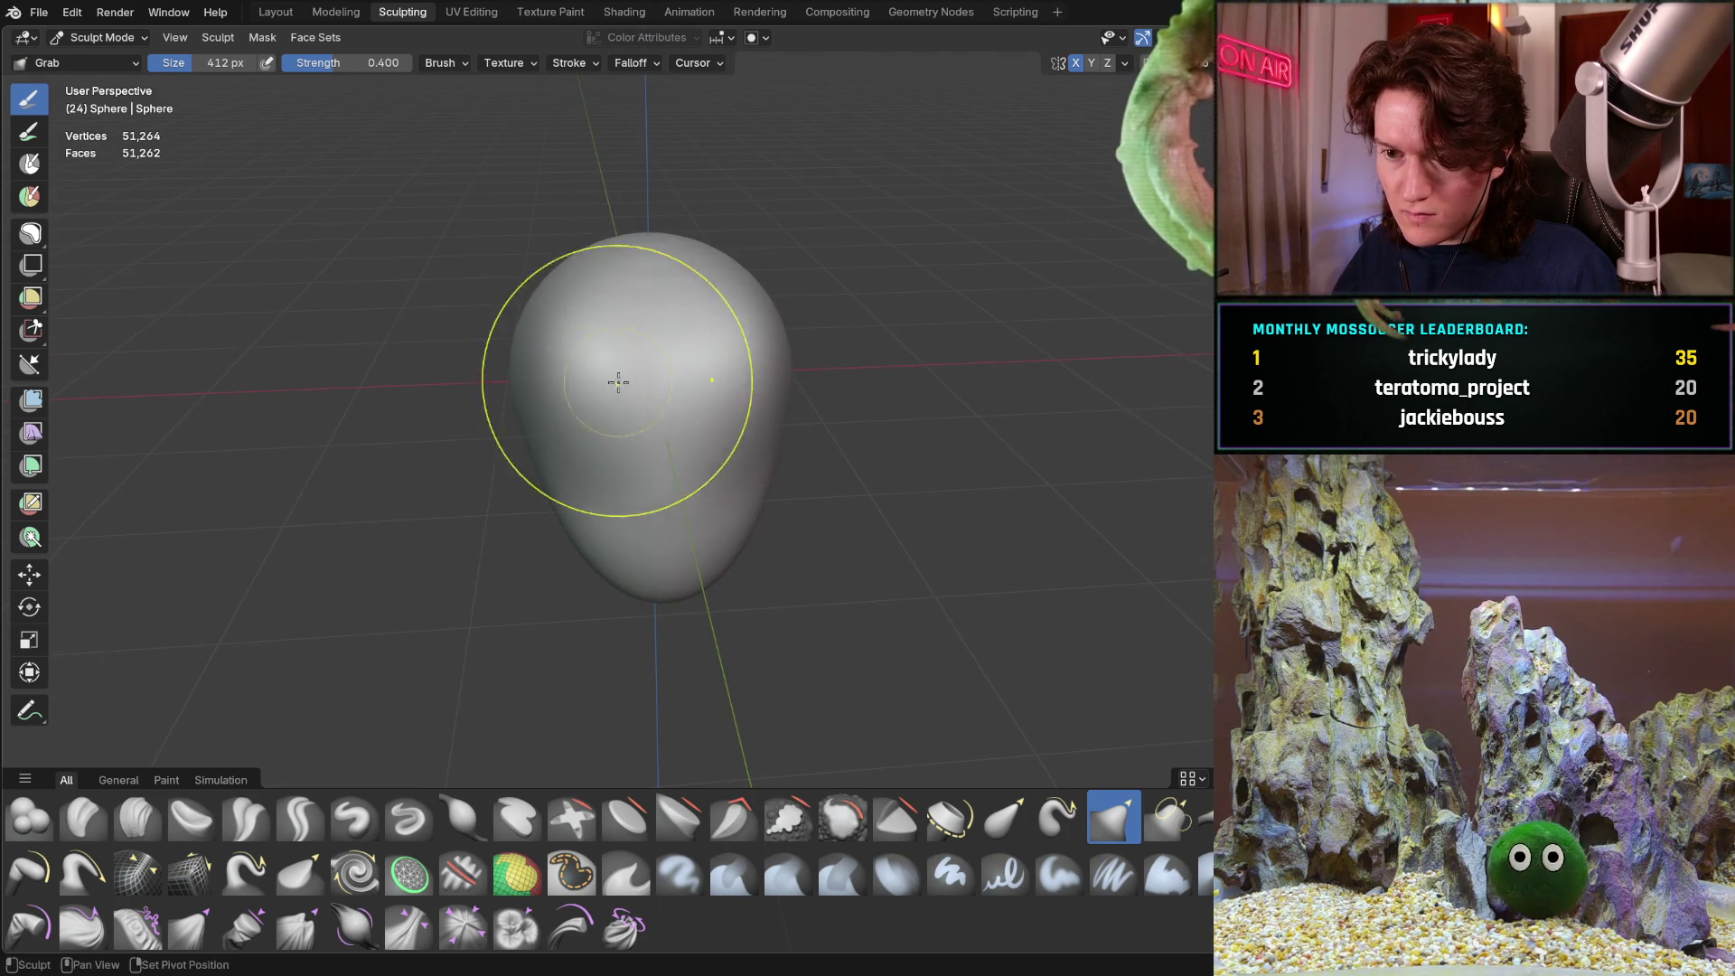
{"action": "left_click_drag", "start_coordinate": [620, 376], "coordinate": [586, 337]}
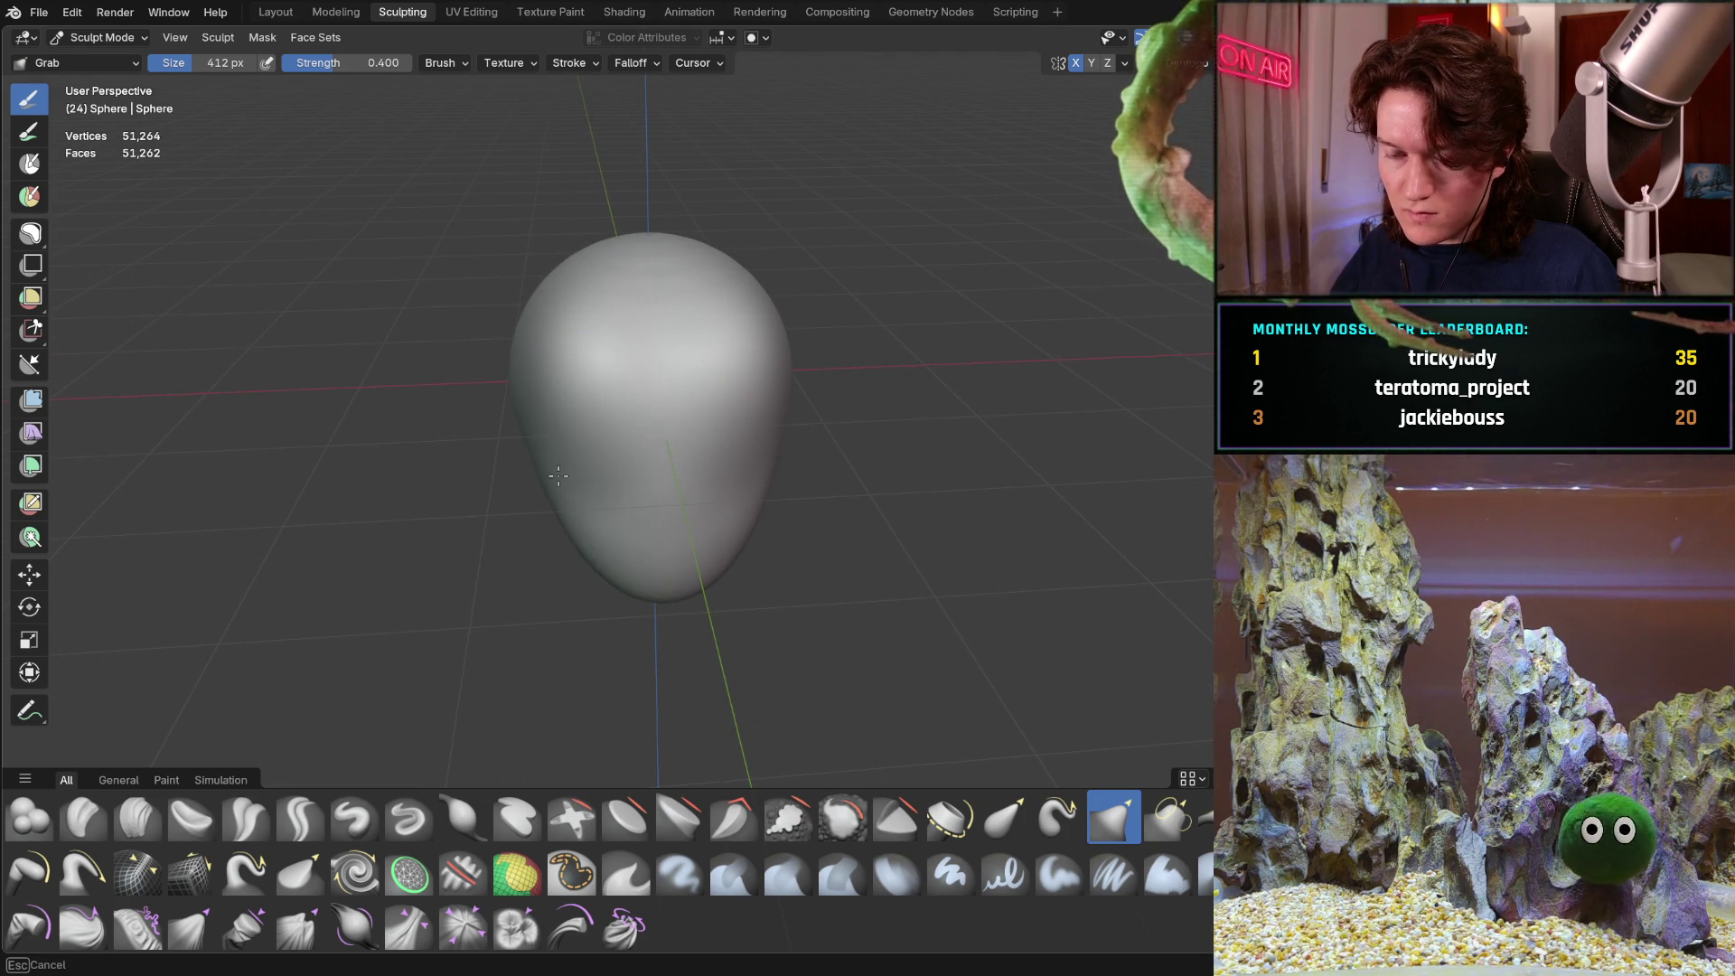
{"action": "left_click_drag", "start_coordinate": [549, 435], "coordinate": [546, 432]}
{"action": "middle_click_drag", "start_coordinate": [547, 432], "coordinate": [651, 398]}
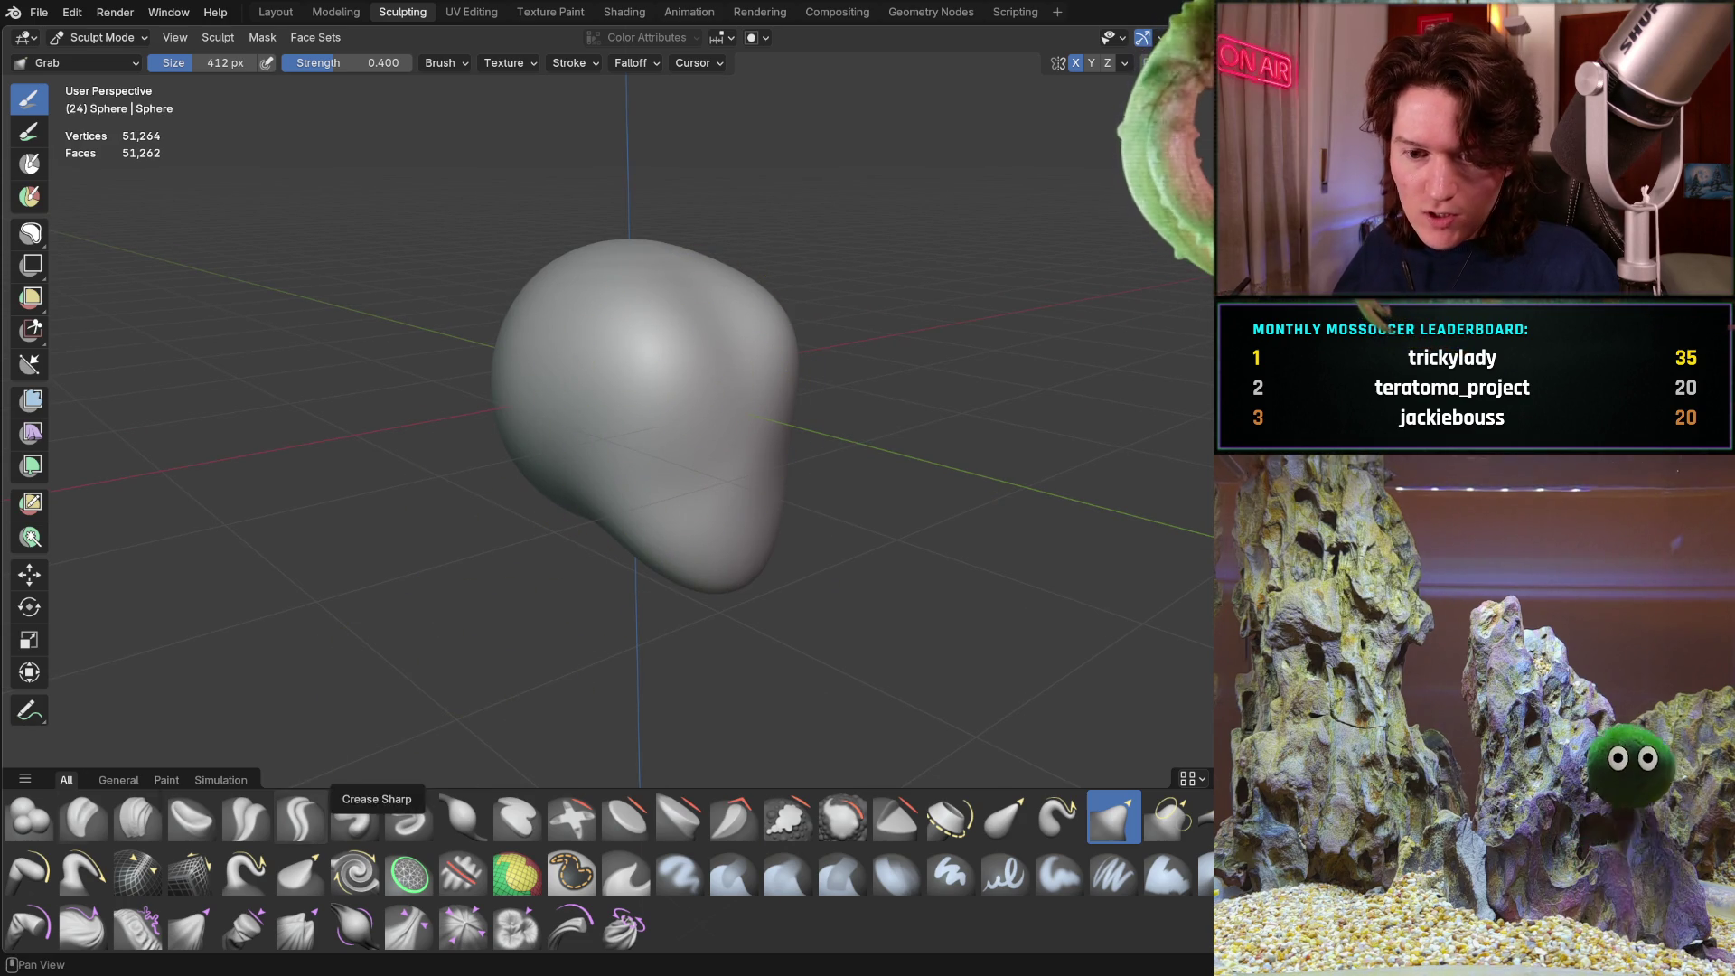
Select Clay Strips and size the brush to 250 px, then down to 148 px
{"action": "left_click", "coordinate": [137, 818]}
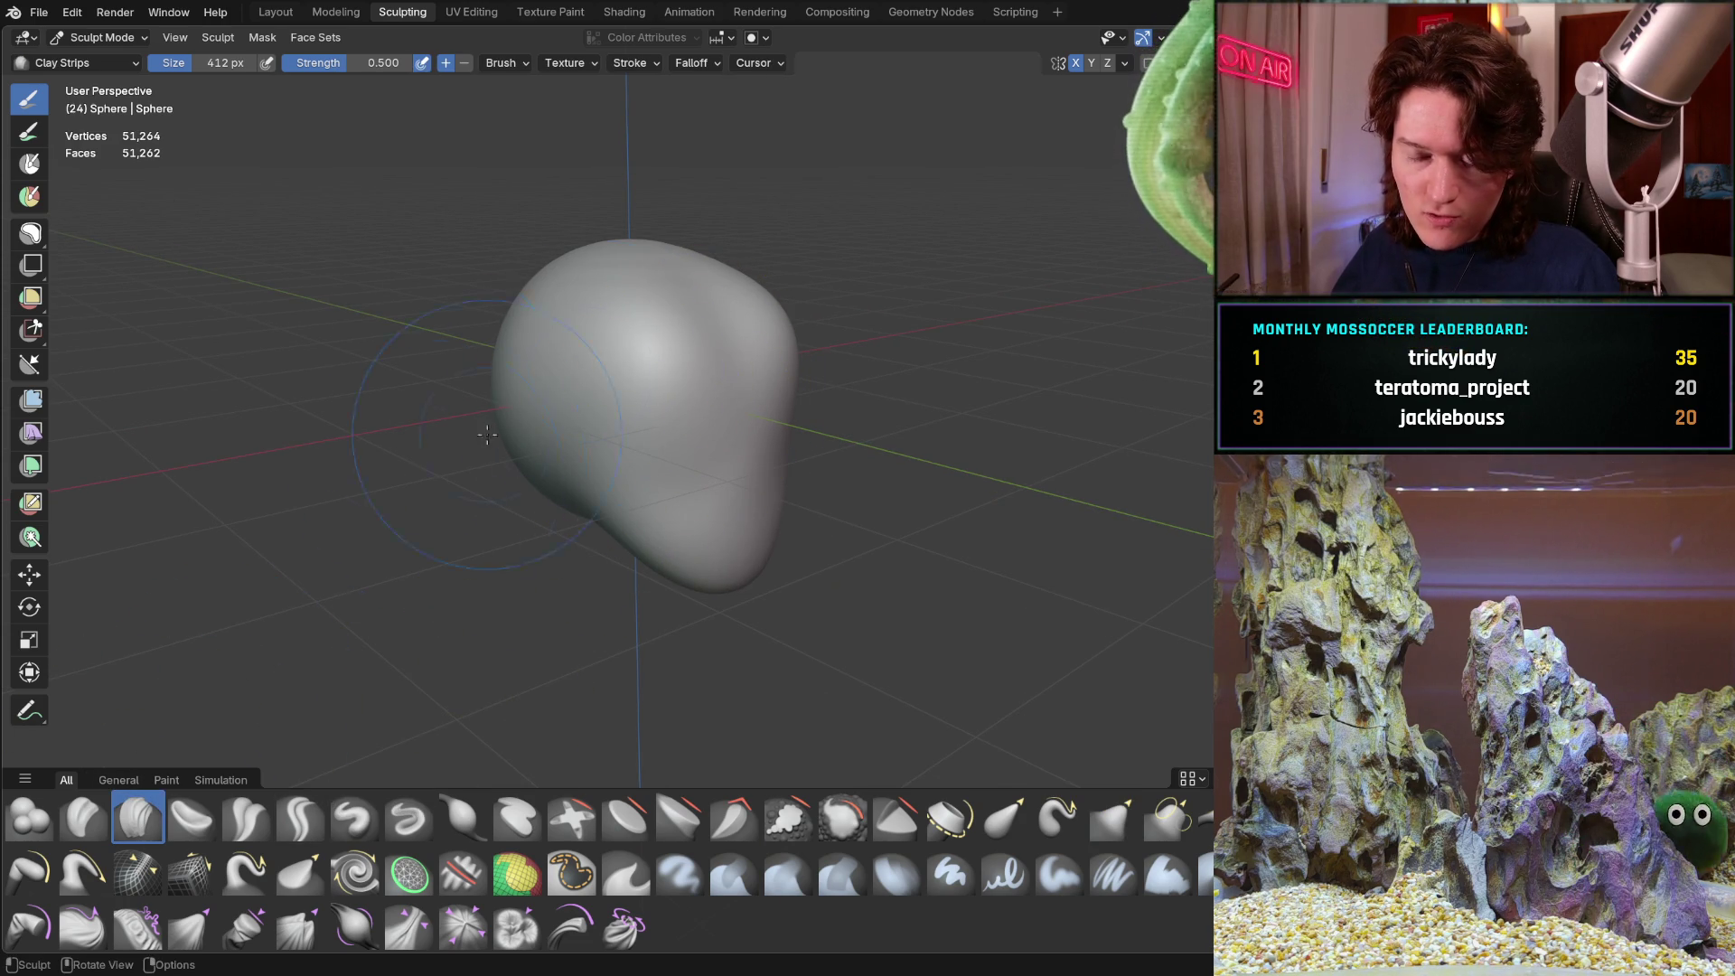
{"action": "scroll", "coordinate": [600, 349], "scroll_direction": "up", "scroll_amount": 2}
{"action": "key", "text": "f"}
{"action": "left_click", "coordinate": [583, 330]}
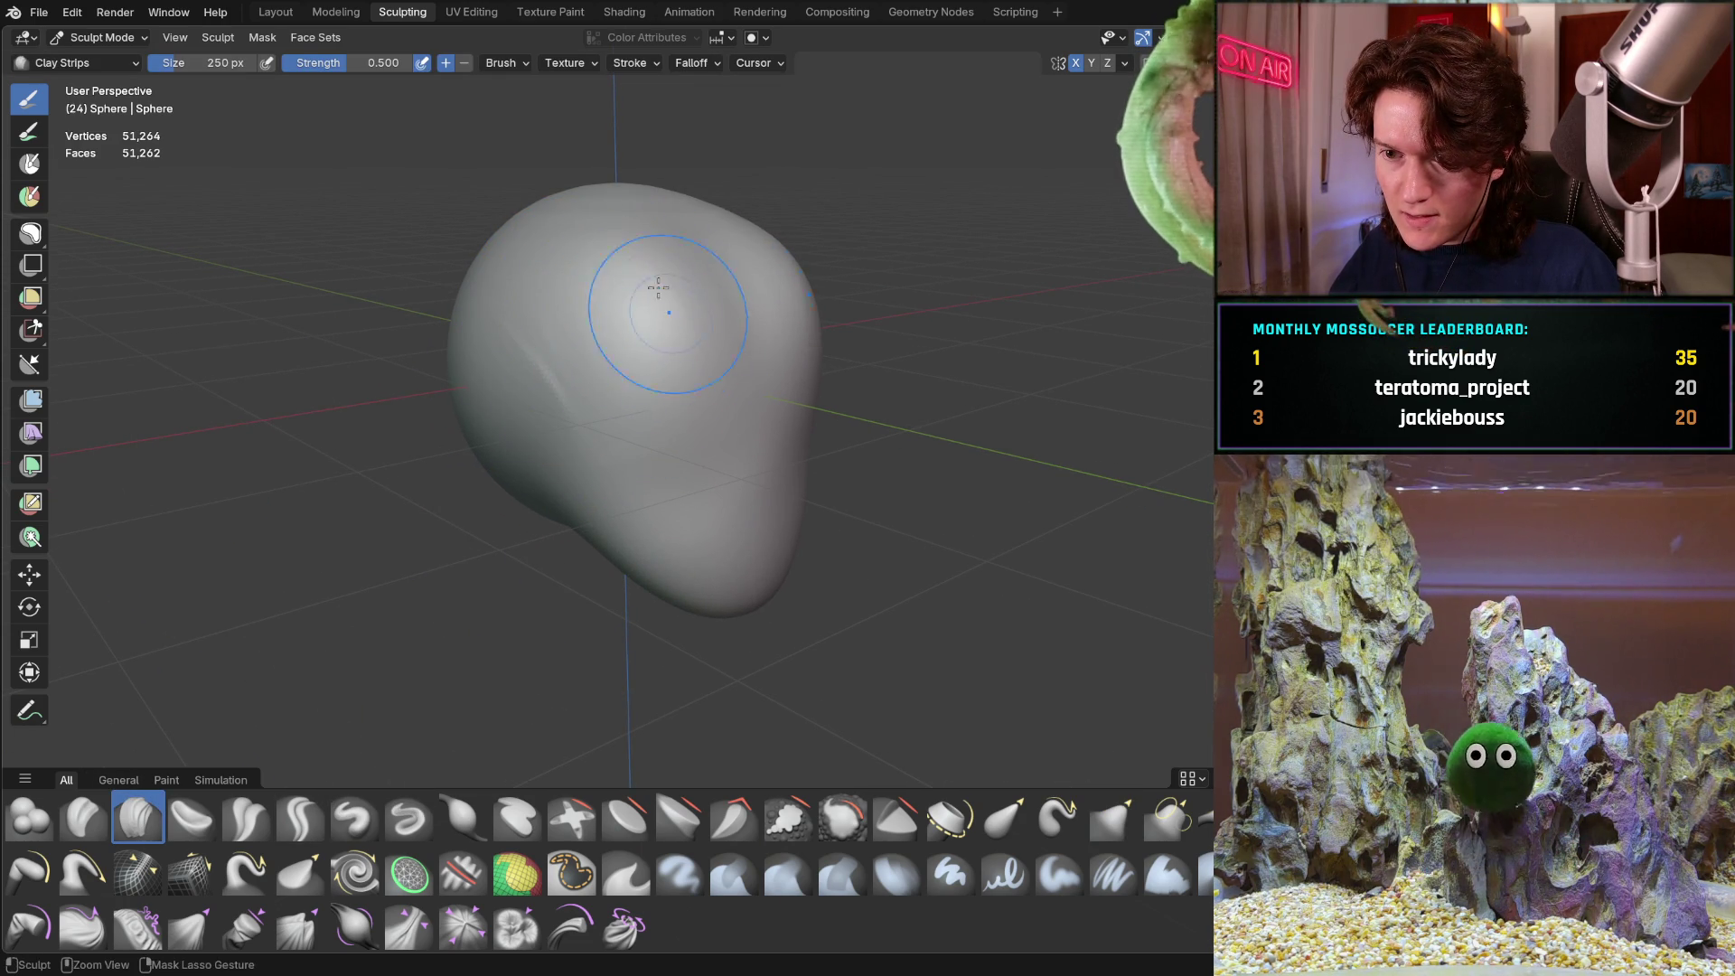
{"action": "middle_click_drag", "start_coordinate": [632, 329], "coordinate": [554, 330]}
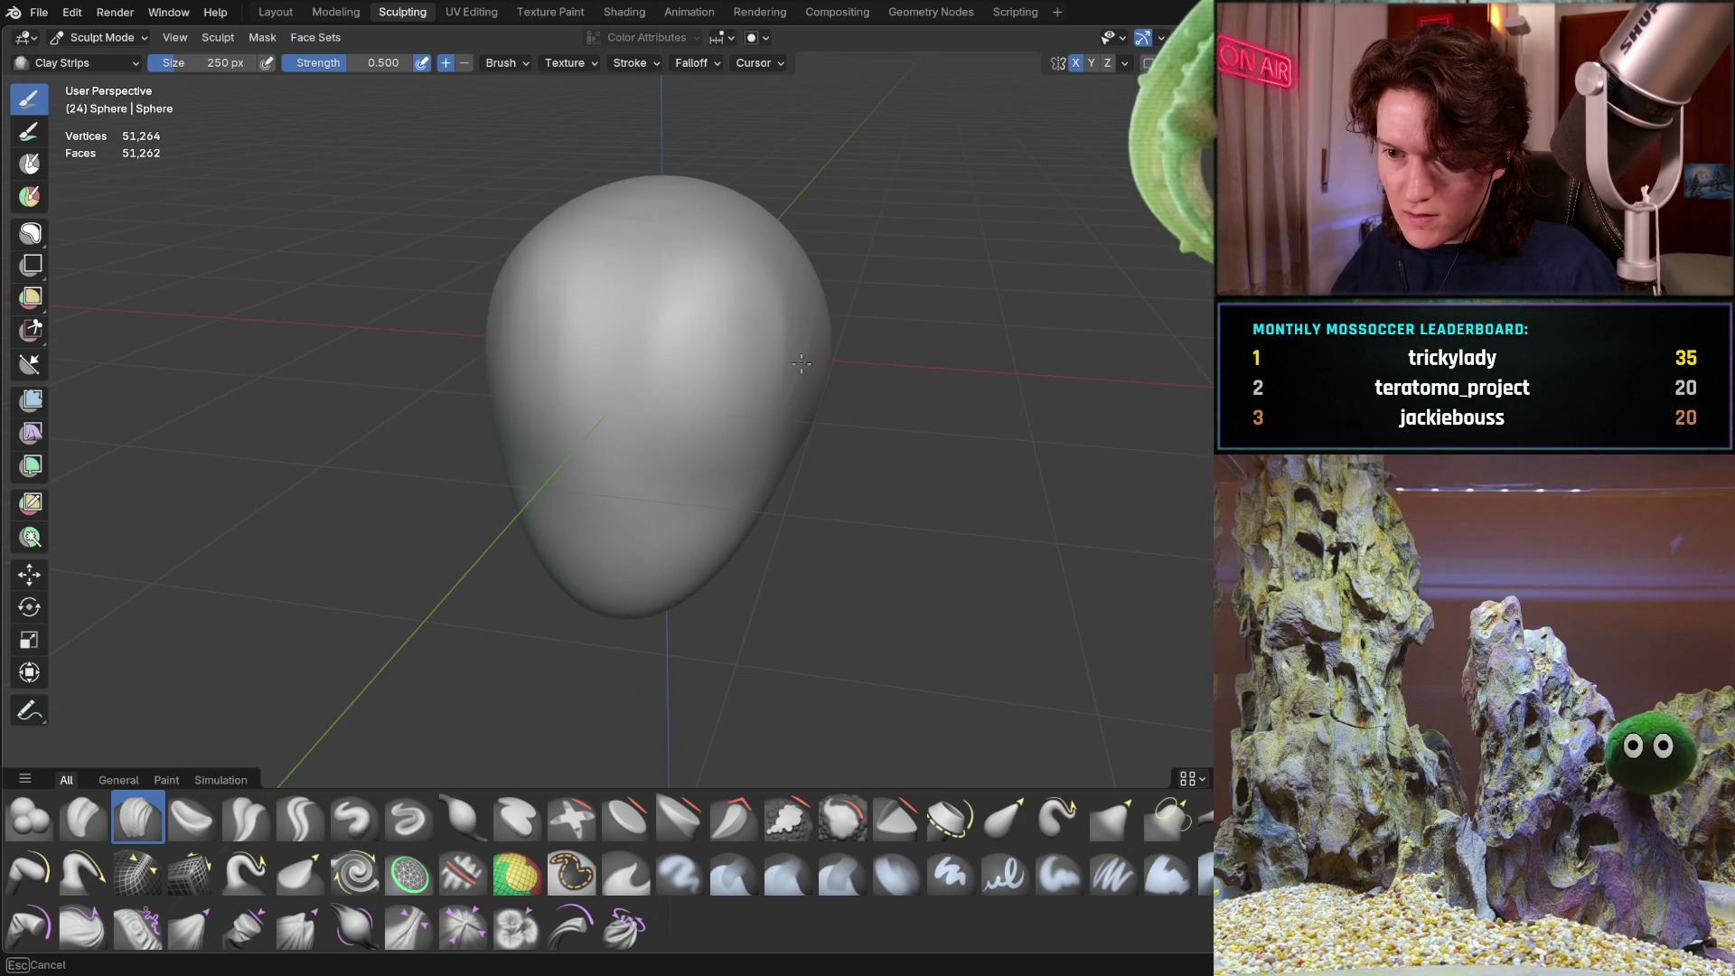
{"action": "middle_click_drag", "start_coordinate": [717, 301], "coordinate": [670, 335]}
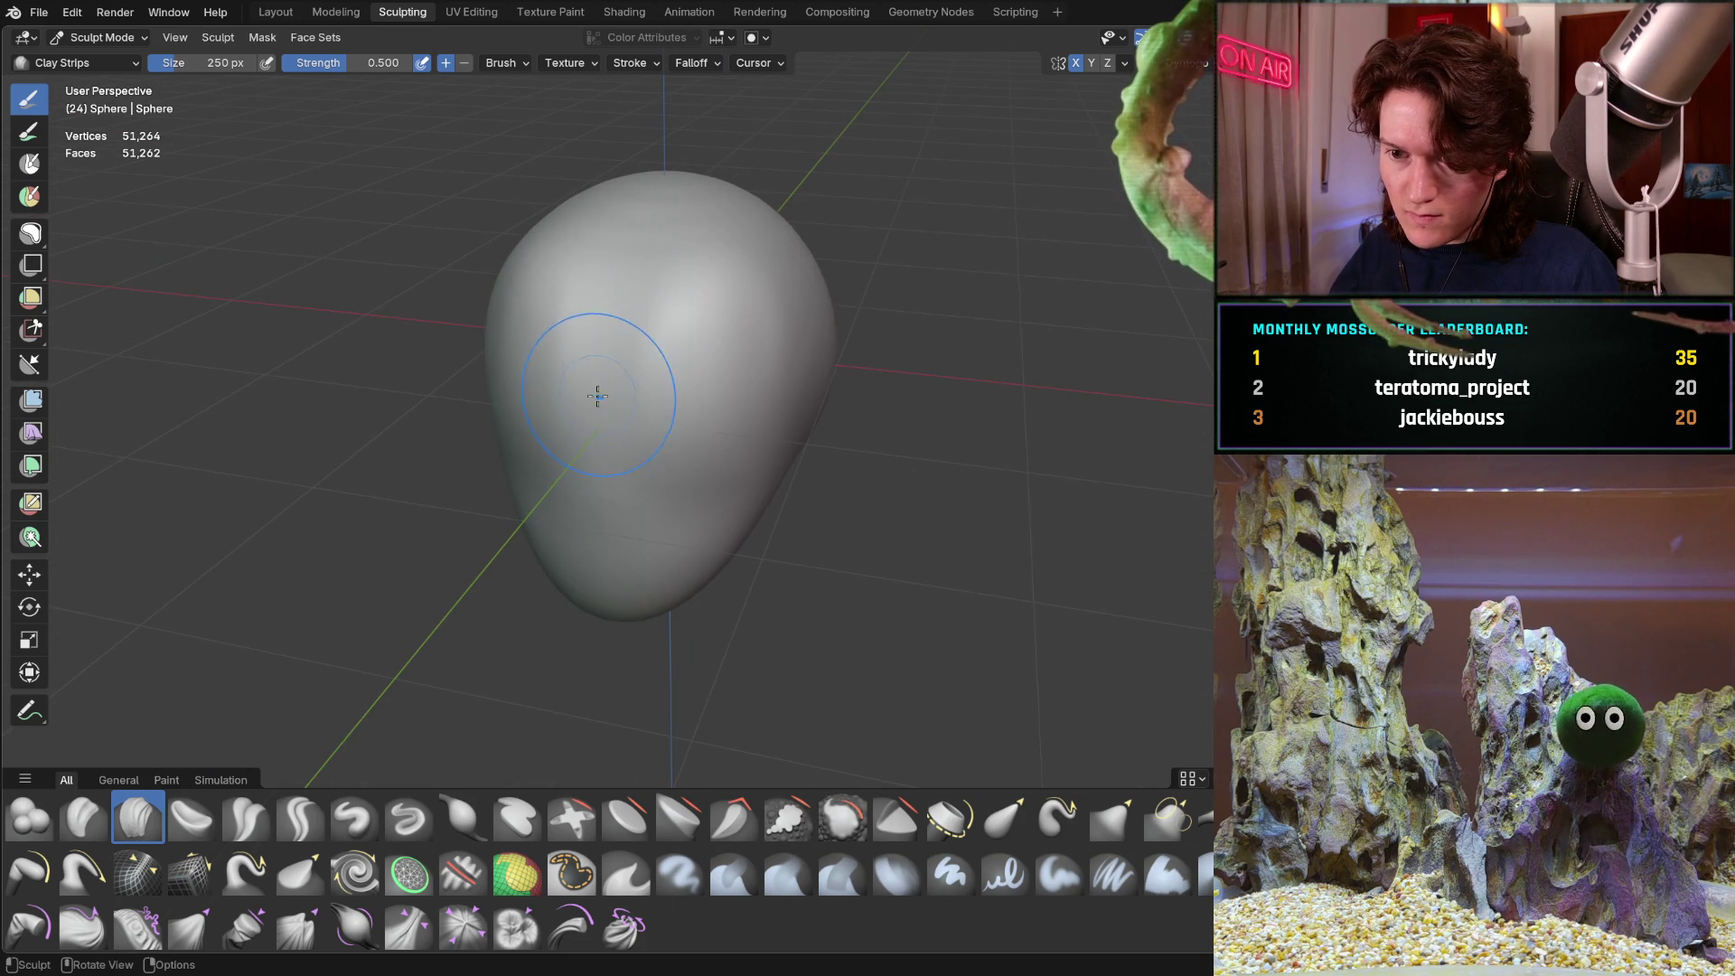
{"action": "key", "text": "f"}
{"action": "left_click", "coordinate": [589, 429]}
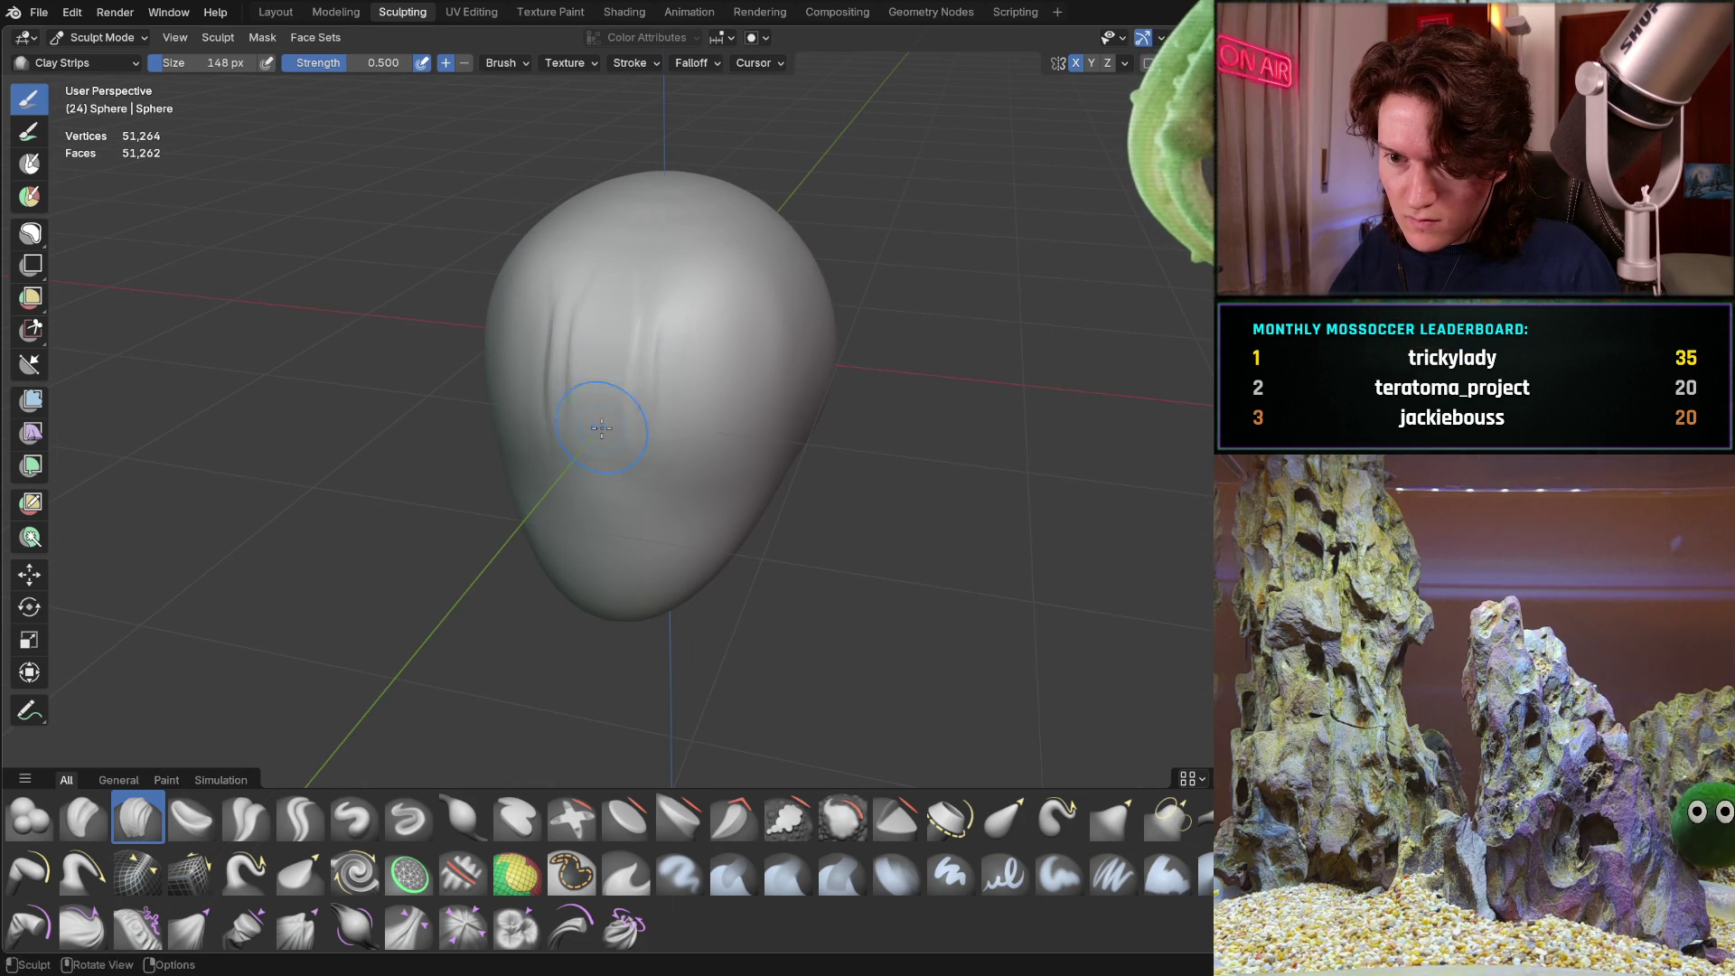
Carve vertical clay grooves up the front of the head
{"action": "middle_click_drag", "start_coordinate": [617, 334], "coordinate": [710, 321]}
{"action": "mouse_move", "coordinate": [651, 447]}
{"action": "left_mouse_down", "text": "shift"}
{"action": "mouse_move", "coordinate": [711, 291]}
{"action": "mouse_move", "coordinate": [656, 308]}
{"action": "mouse_move", "coordinate": [678, 329]}
{"action": "left_mouse_up", "text": "shift"}
{"action": "mouse_move", "coordinate": [678, 329]}
{"action": "middle_mouse_down"}
{"action": "mouse_move", "coordinate": [539, 327]}
{"action": "mouse_move", "coordinate": [620, 299]}
{"action": "mouse_move", "coordinate": [569, 271]}
{"action": "mouse_move", "coordinate": [675, 452]}
{"action": "mouse_move", "coordinate": [687, 433]}
{"action": "middle_mouse_up"}
{"action": "mouse_move", "coordinate": [647, 560]}
{"action": "left_mouse_down"}
{"action": "mouse_move", "coordinate": [660, 334]}
{"action": "mouse_move", "coordinate": [714, 542]}
{"action": "left_mouse_up"}
{"action": "left_click_drag", "start_coordinate": [760, 371], "coordinate": [705, 455]}
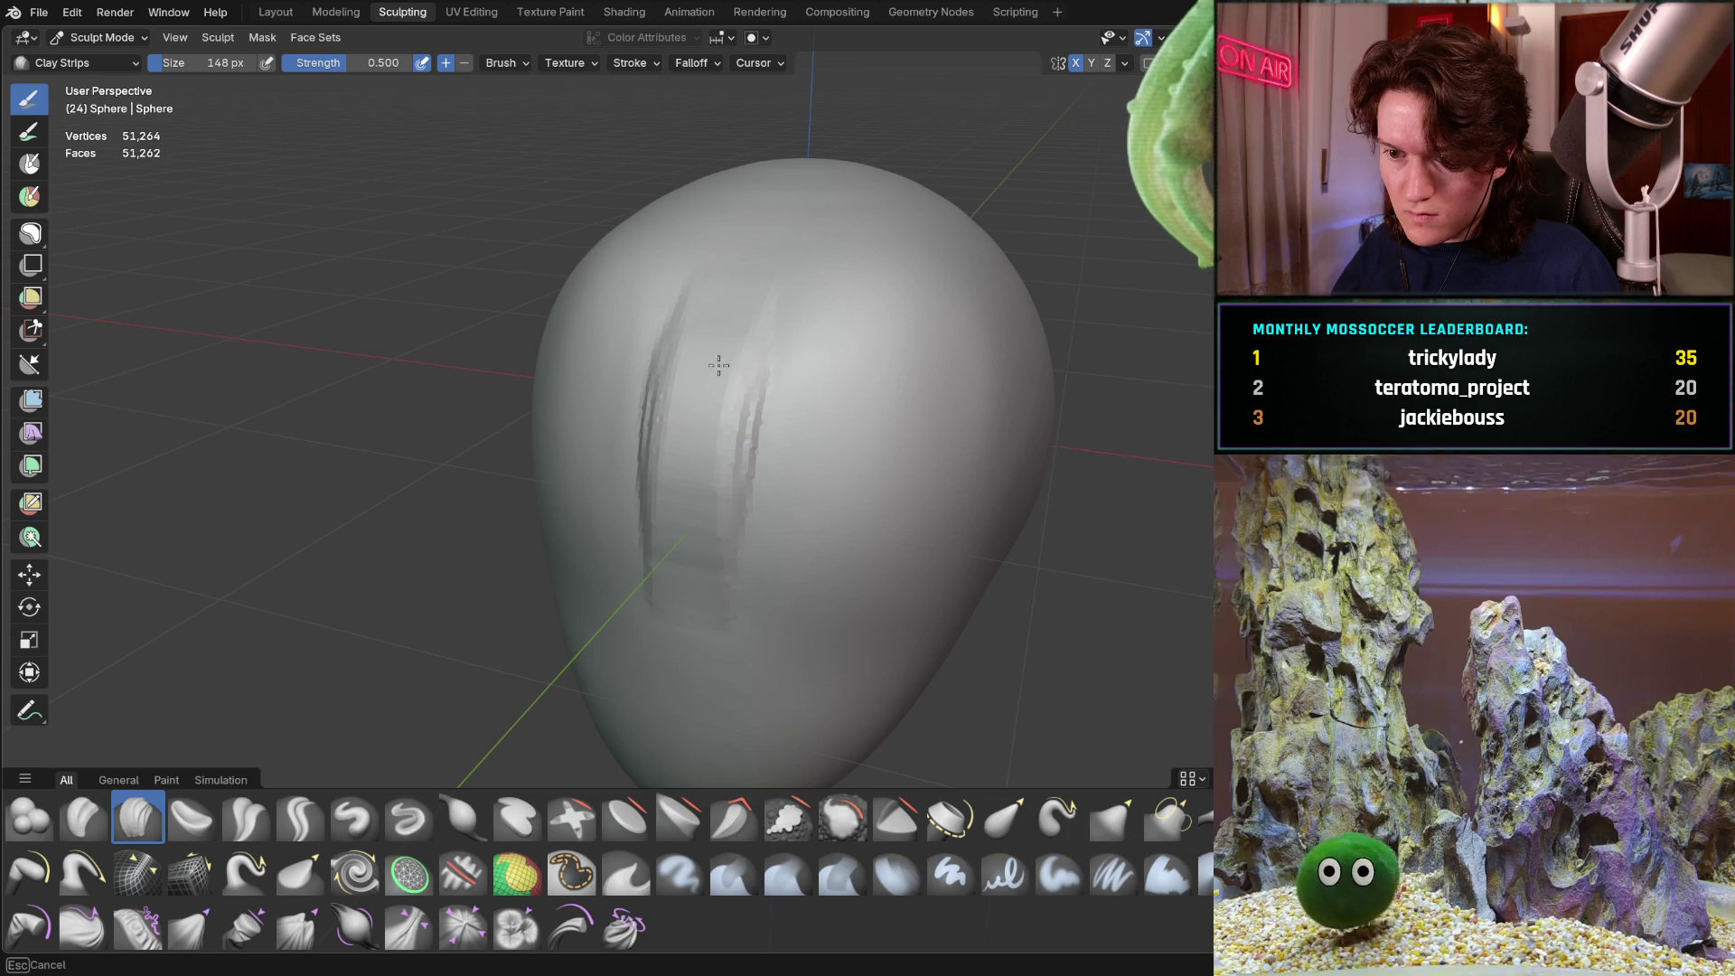
{"action": "left_click_drag", "start_coordinate": [656, 571], "coordinate": [717, 302]}
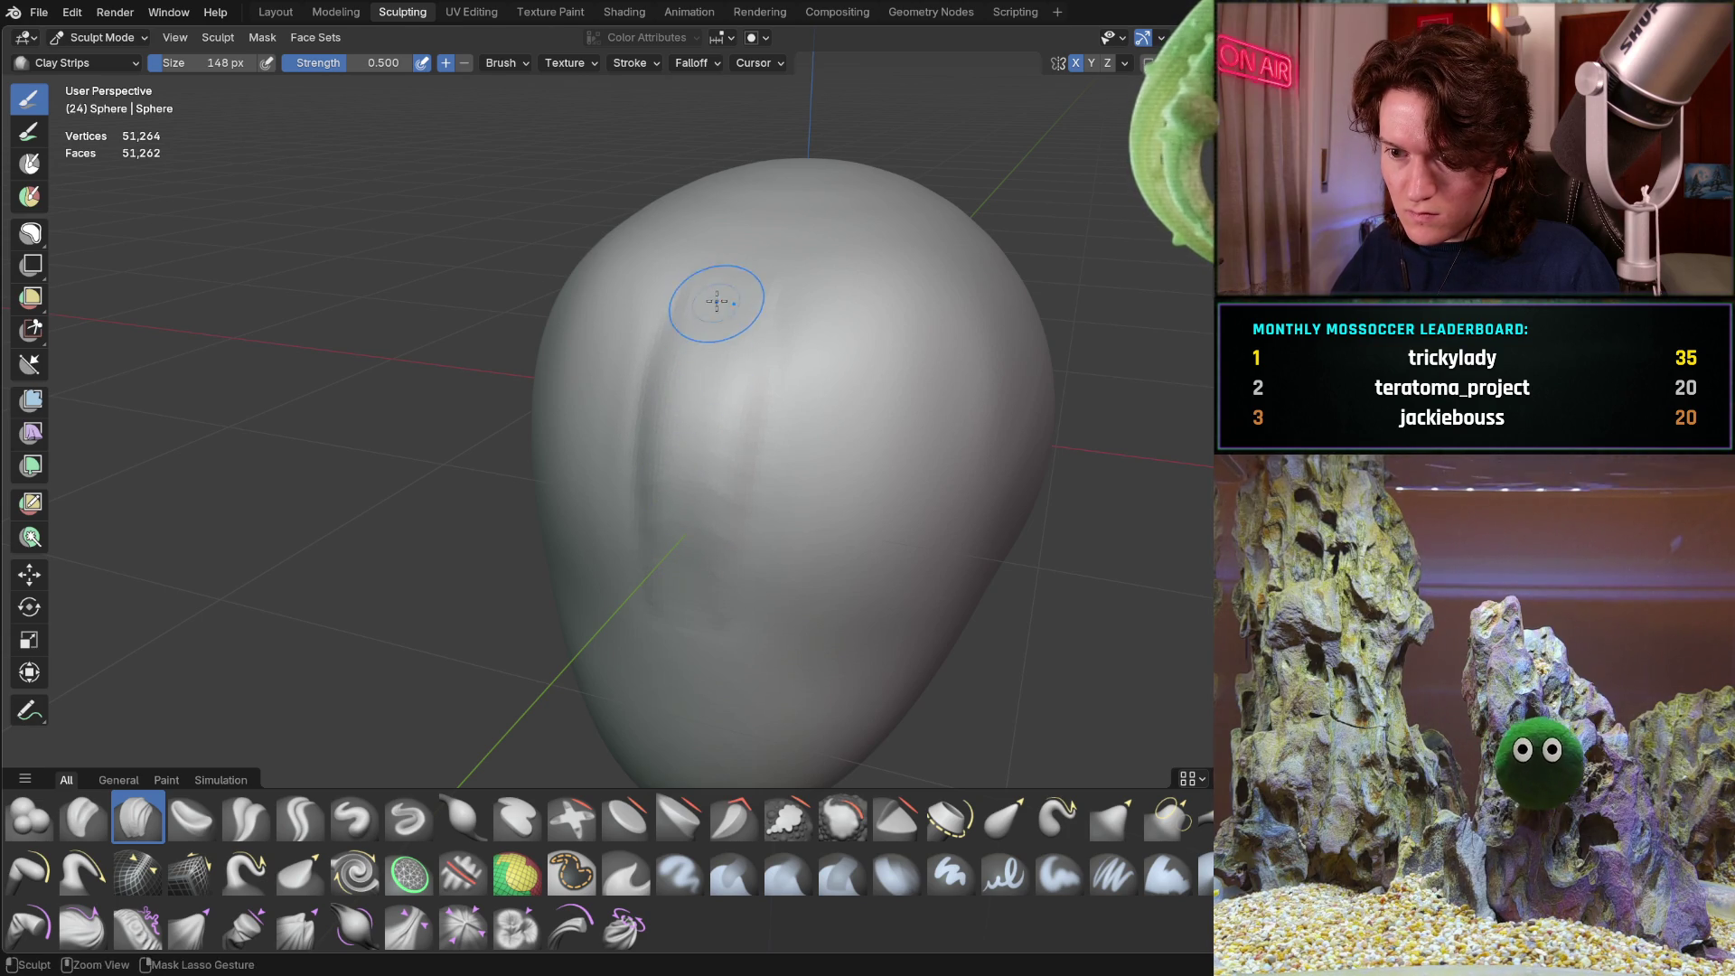
{"action": "middle_click_drag", "start_coordinate": [680, 504], "coordinate": [614, 448]}
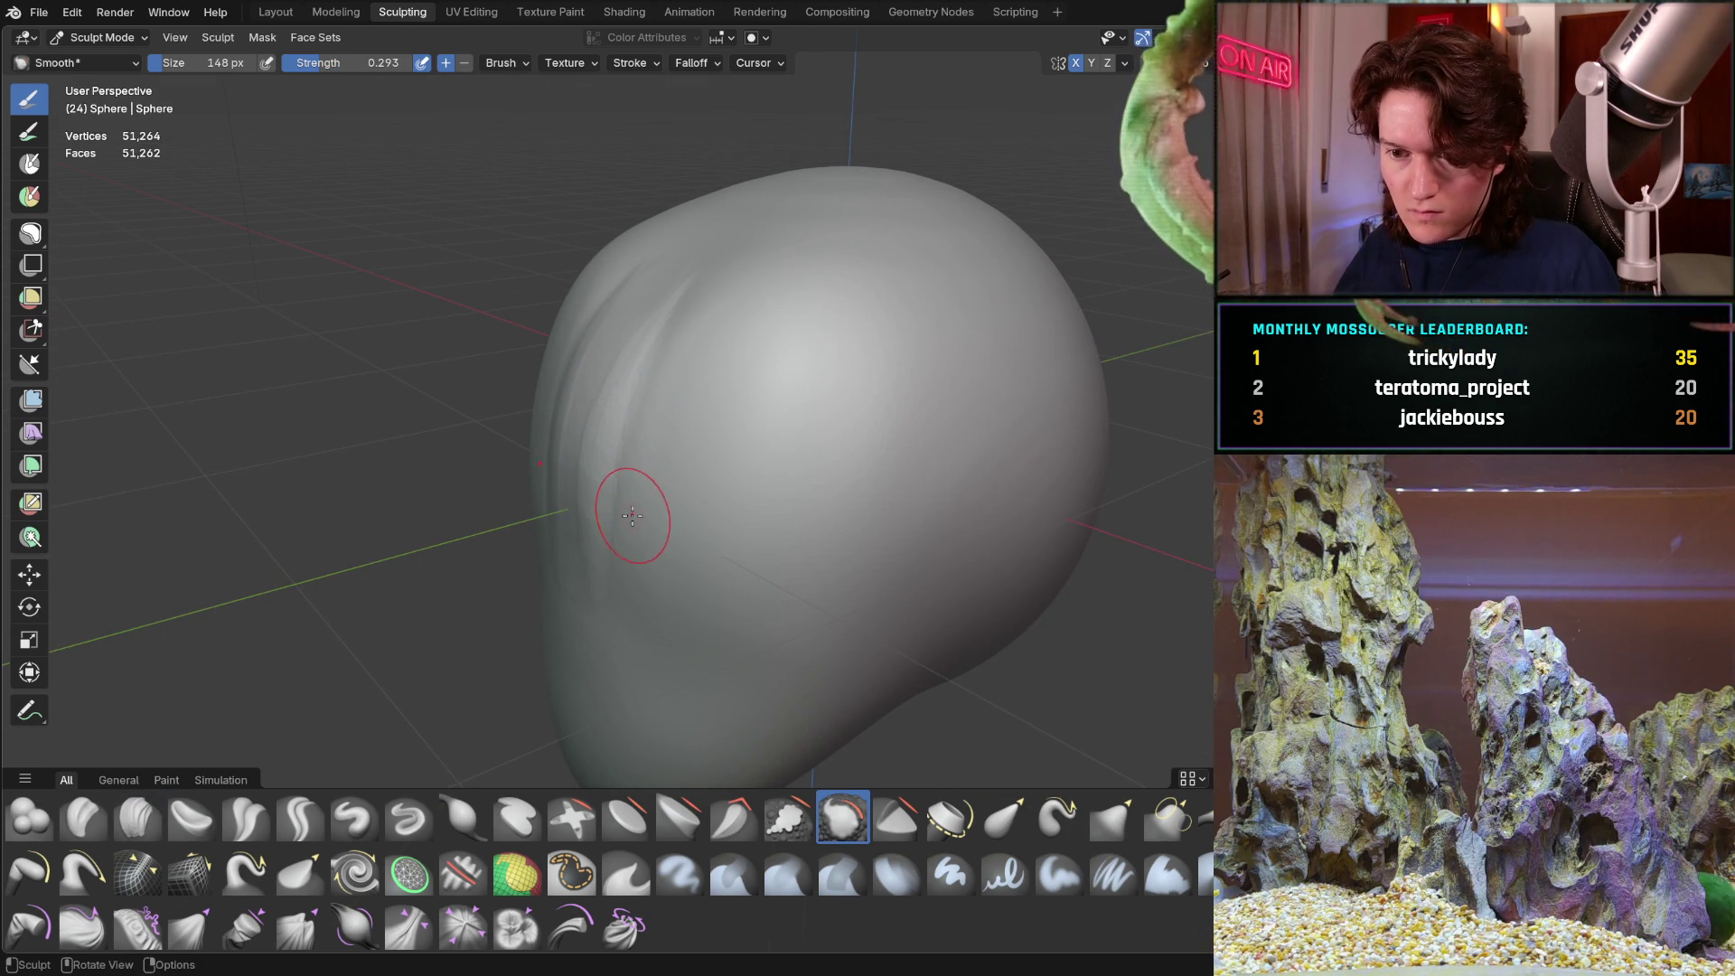
Enlarge Smooth to 288 px and smooth the grooves on the head's front and side
{"action": "key", "text": "f"}
{"action": "left_click", "coordinate": [581, 458]}
{"action": "left_click_drag", "start_coordinate": [582, 457], "coordinate": [569, 546], "text": "shift"}
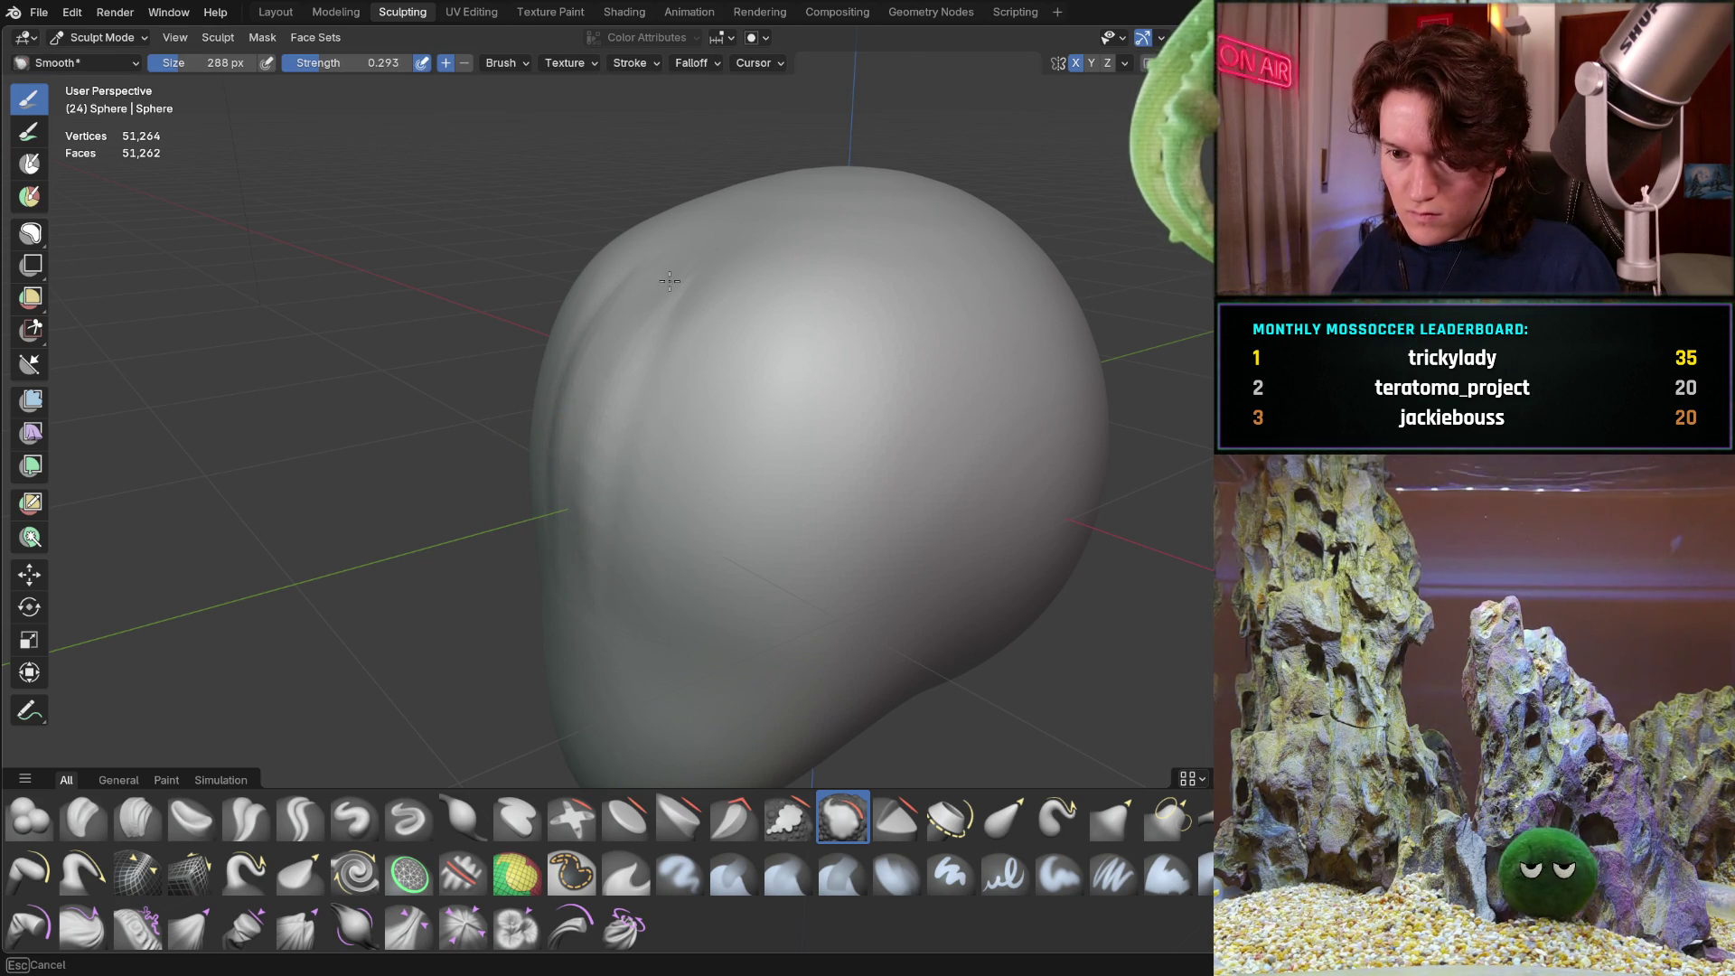
{"action": "middle_click_drag", "start_coordinate": [667, 287], "coordinate": [730, 538]}
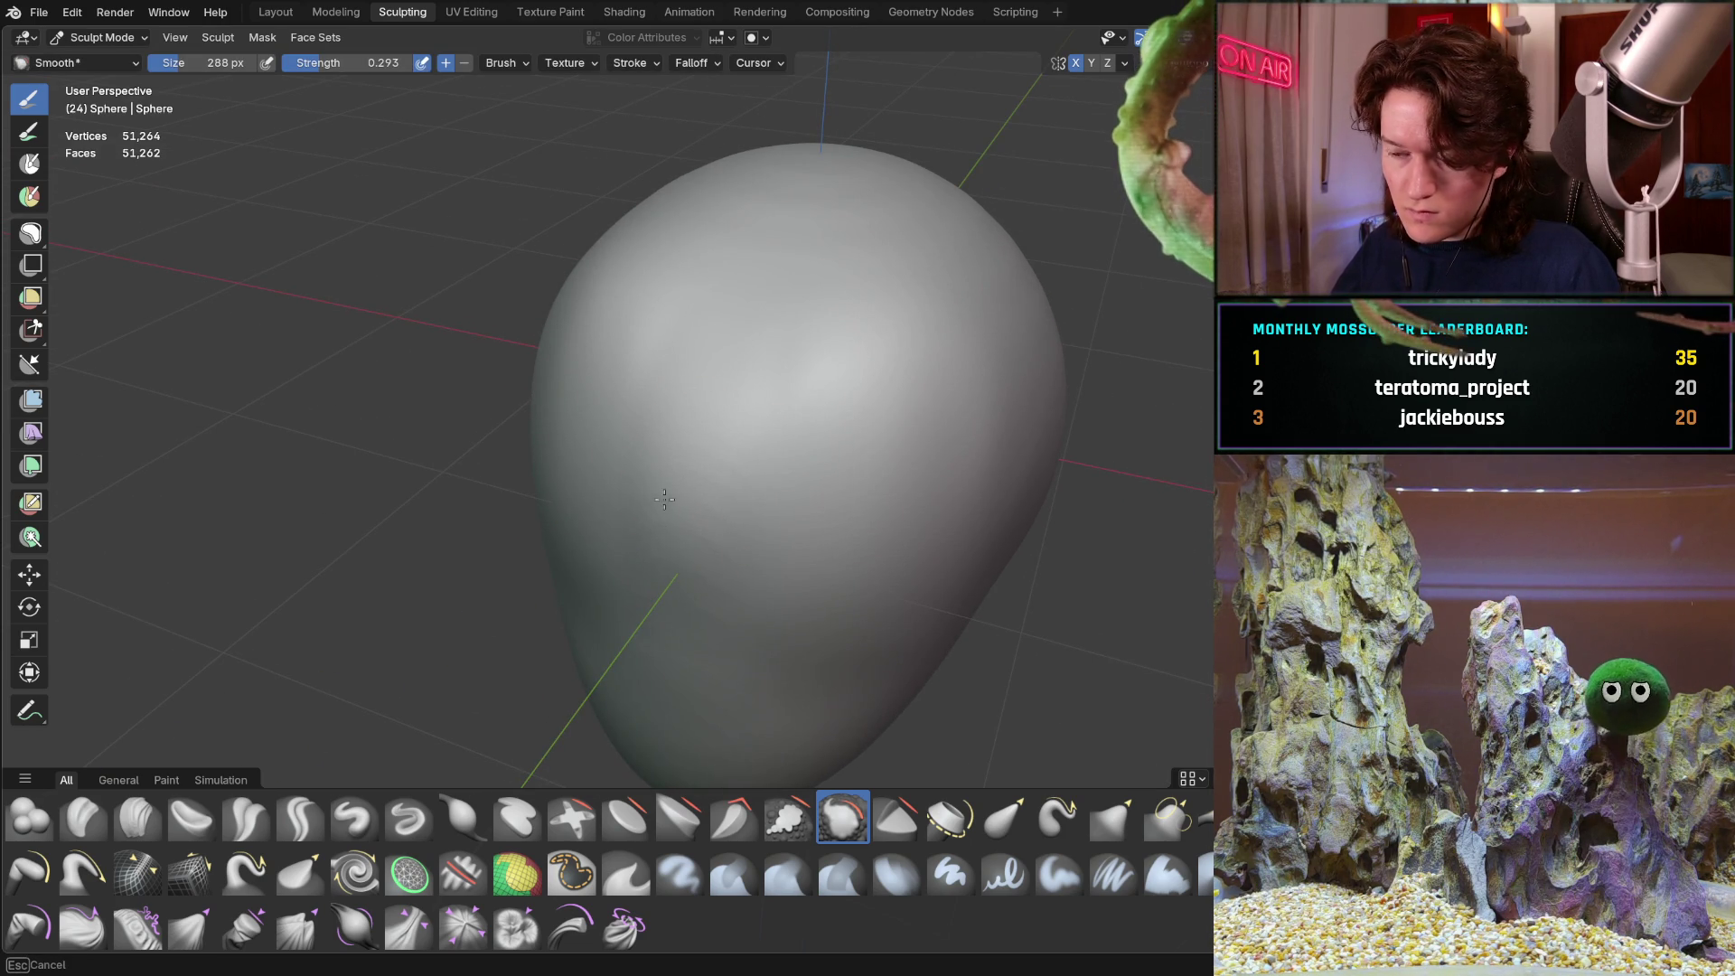
{"action": "mouse_move", "coordinate": [711, 479]}
{"action": "left_mouse_down"}
{"action": "mouse_move", "coordinate": [693, 361]}
{"action": "mouse_move", "coordinate": [691, 538]}
{"action": "left_mouse_up"}
{"action": "middle_click_drag", "start_coordinate": [691, 538], "coordinate": [574, 511]}
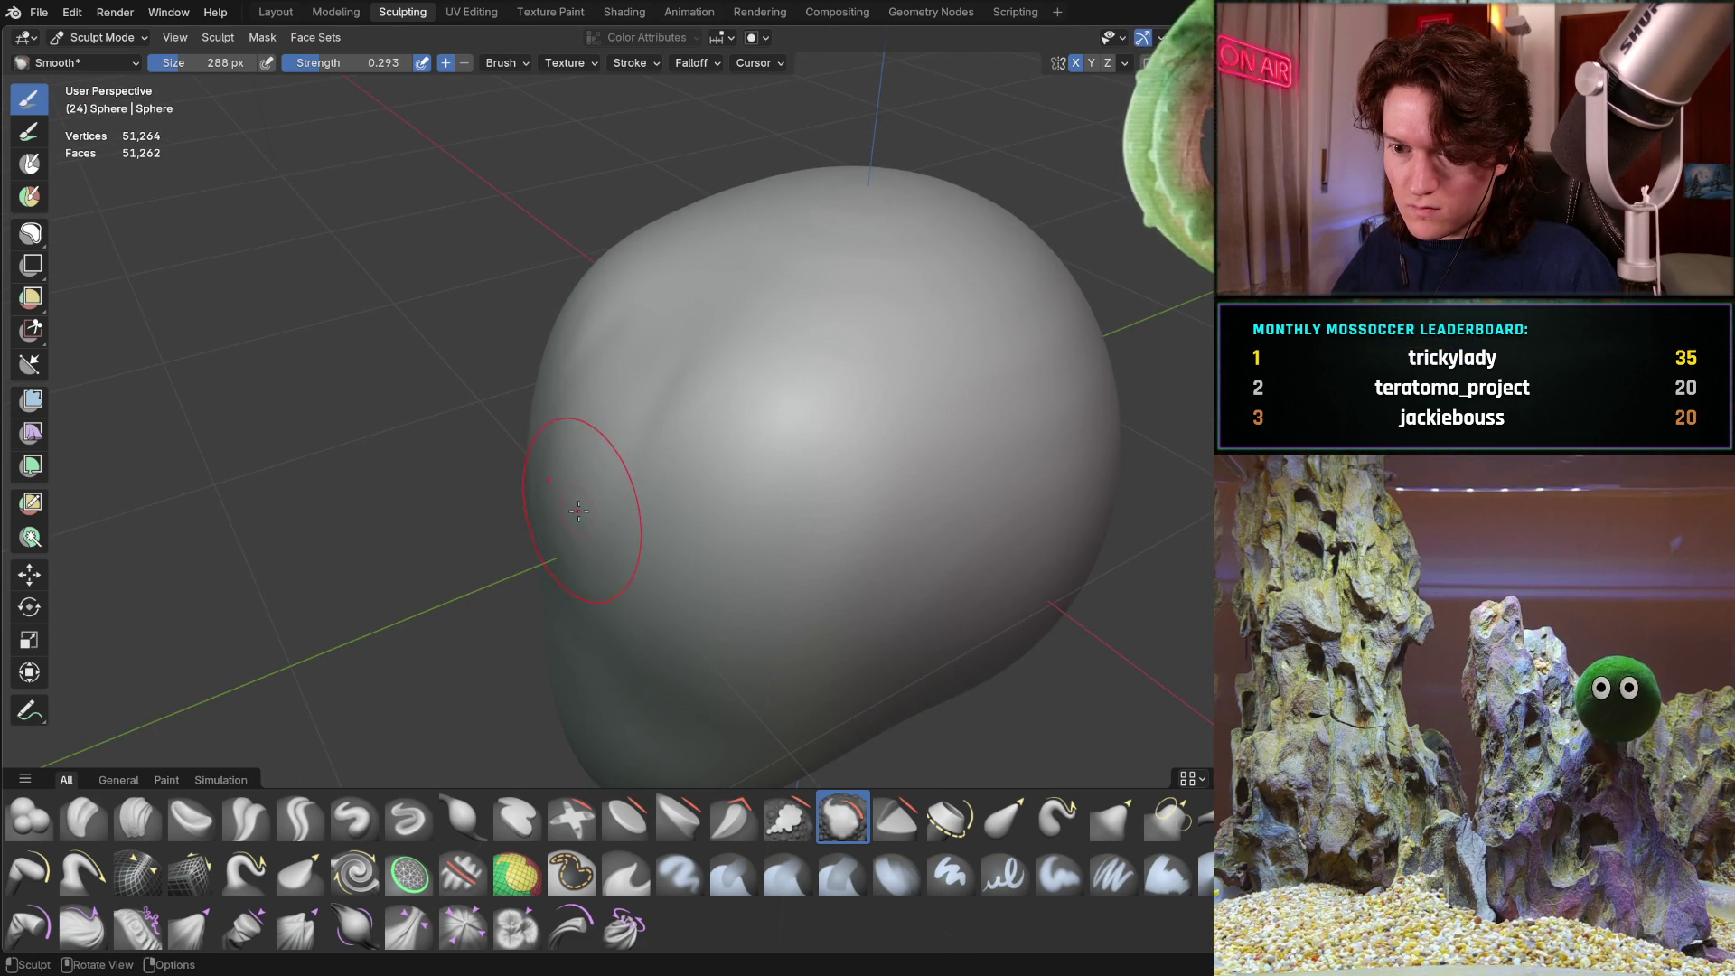
Raise smoothing strength to 0.547 and inspect the head's smoothed silhouette from several angles
{"action": "key", "text": "shift+f"}
{"action": "left_click", "coordinate": [657, 491]}
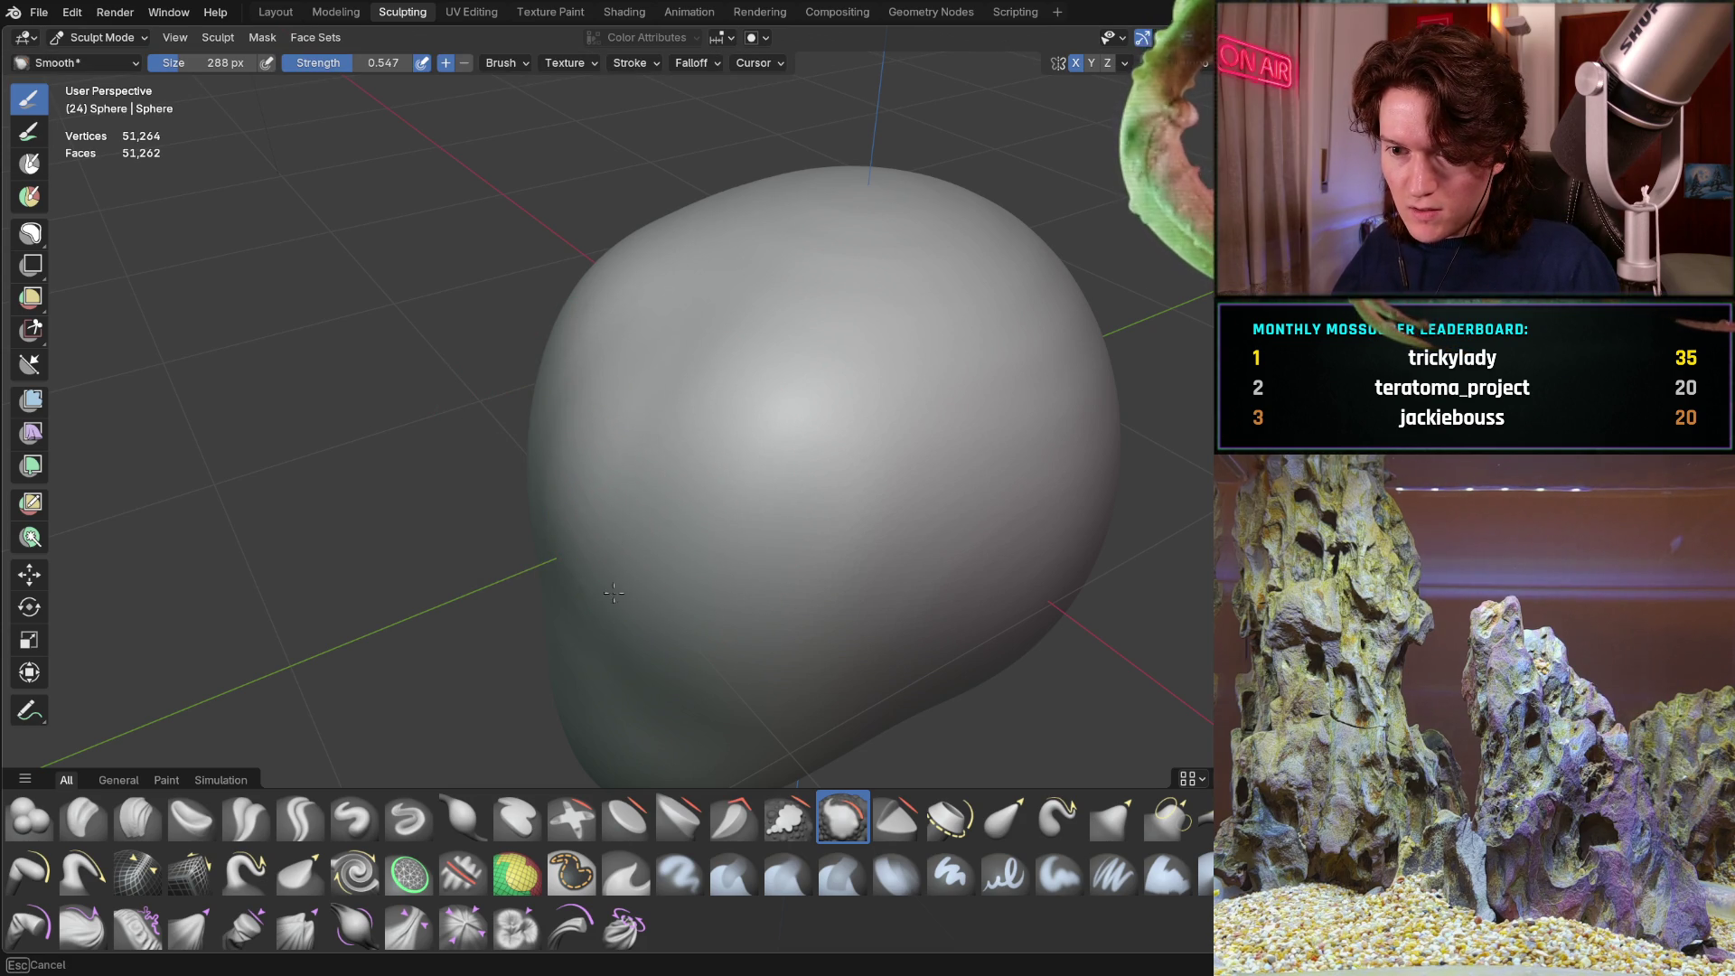
{"action": "mouse_move", "coordinate": [759, 407]}
{"action": "middle_mouse_down"}
{"action": "mouse_move", "coordinate": [746, 440]}
{"action": "mouse_move", "coordinate": [783, 457]}
{"action": "middle_mouse_up"}
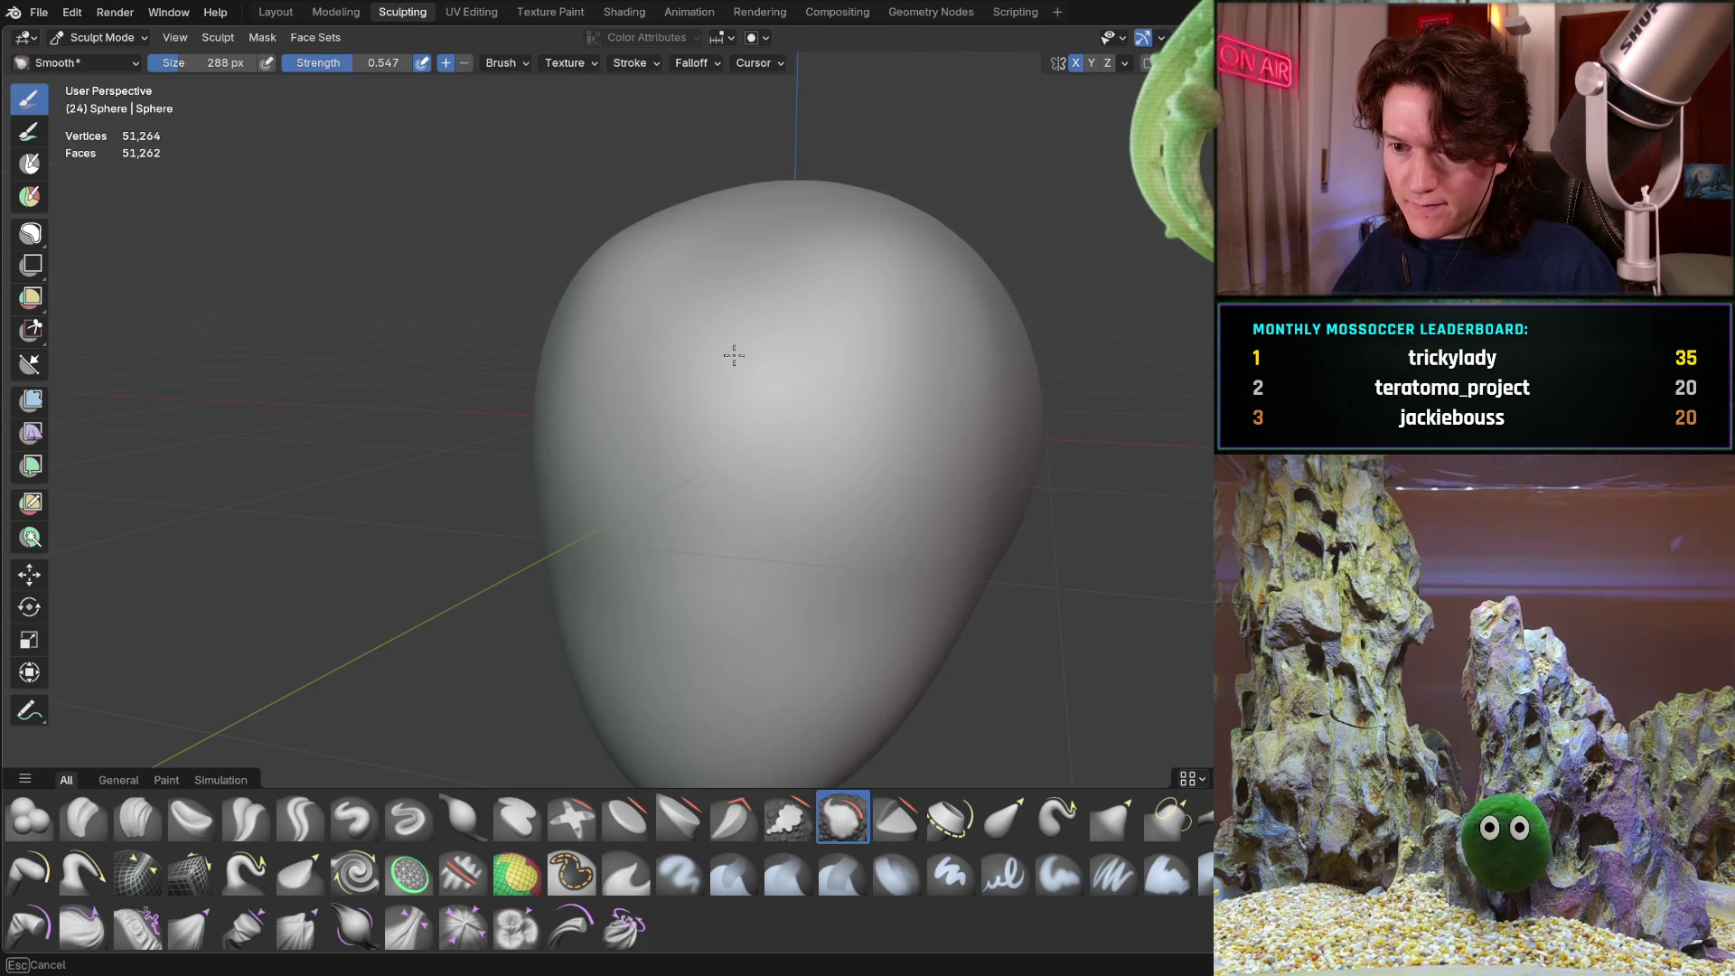
{"action": "middle_click_drag", "start_coordinate": [742, 284], "coordinate": [746, 470]}
{"action": "mouse_move", "coordinate": [800, 576]}
{"action": "middle_mouse_down"}
{"action": "mouse_move", "coordinate": [755, 554]}
{"action": "mouse_move", "coordinate": [765, 423]}
{"action": "middle_mouse_up"}
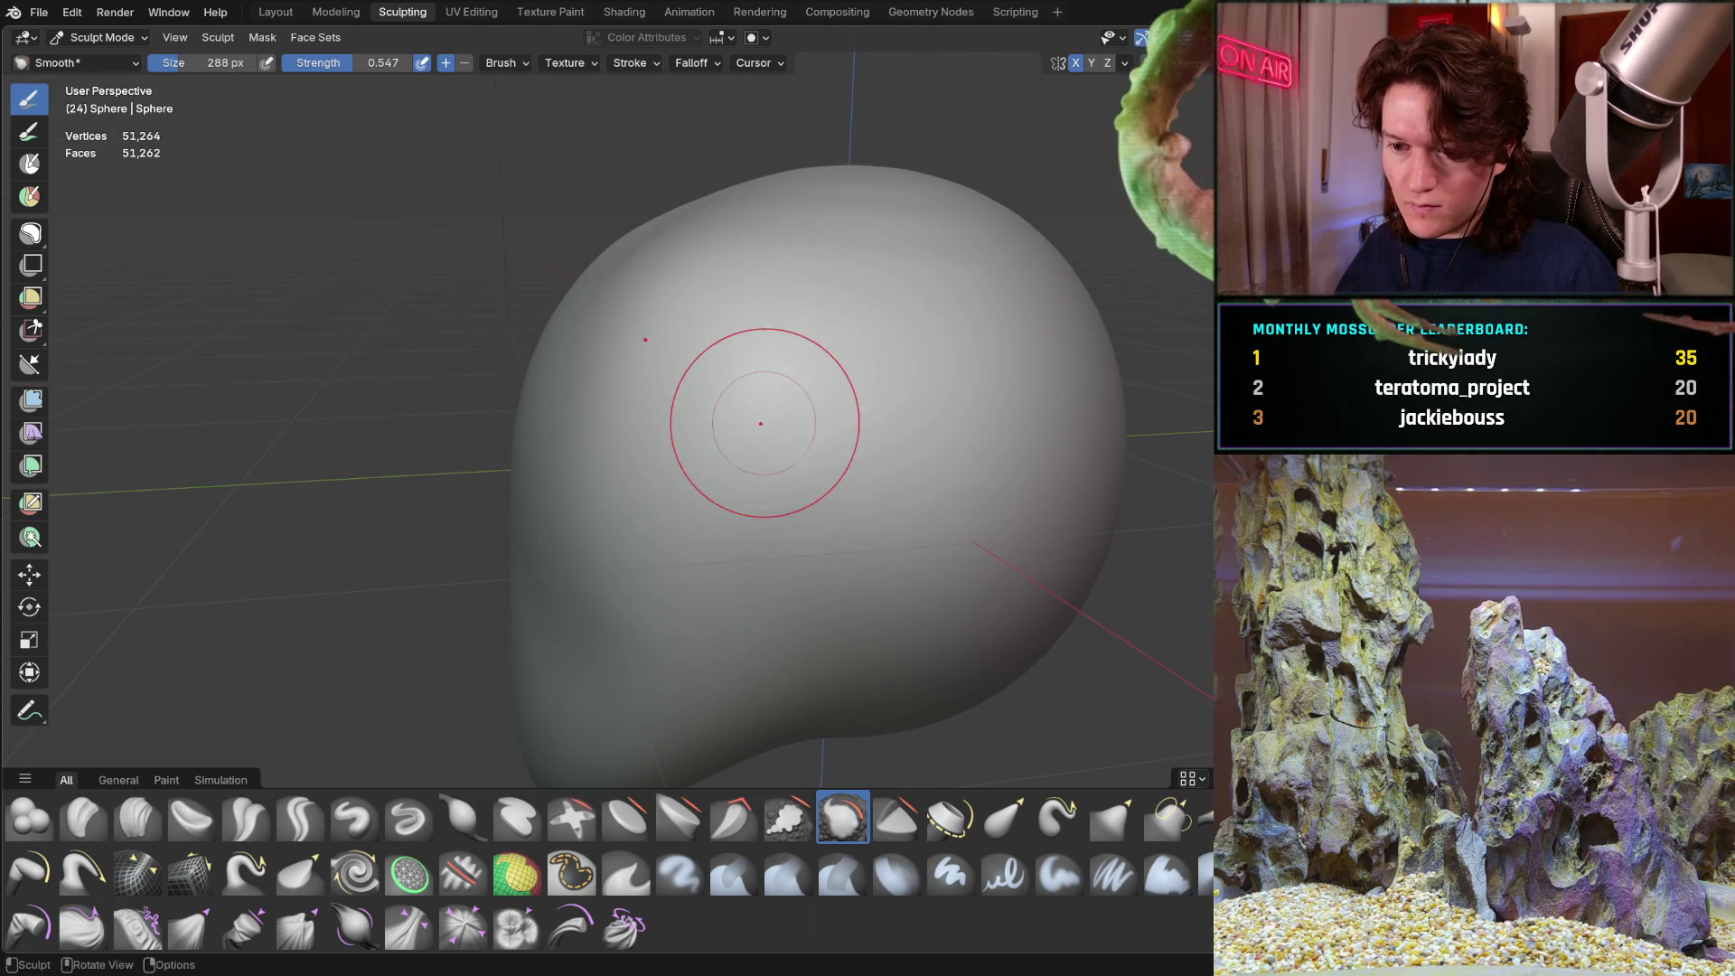
{"action": "mouse_move", "coordinate": [777, 552]}
{"action": "middle_mouse_down"}
{"action": "mouse_move", "coordinate": [740, 438]}
{"action": "mouse_move", "coordinate": [868, 334]}
{"action": "middle_mouse_up"}
{"action": "mouse_move", "coordinate": [1031, 450]}
{"action": "middle_mouse_down"}
{"action": "mouse_move", "coordinate": [829, 368]}
{"action": "mouse_move", "coordinate": [991, 294]}
{"action": "mouse_move", "coordinate": [827, 343]}
{"action": "mouse_move", "coordinate": [729, 406]}
{"action": "mouse_move", "coordinate": [702, 353]}
{"action": "middle_mouse_up"}
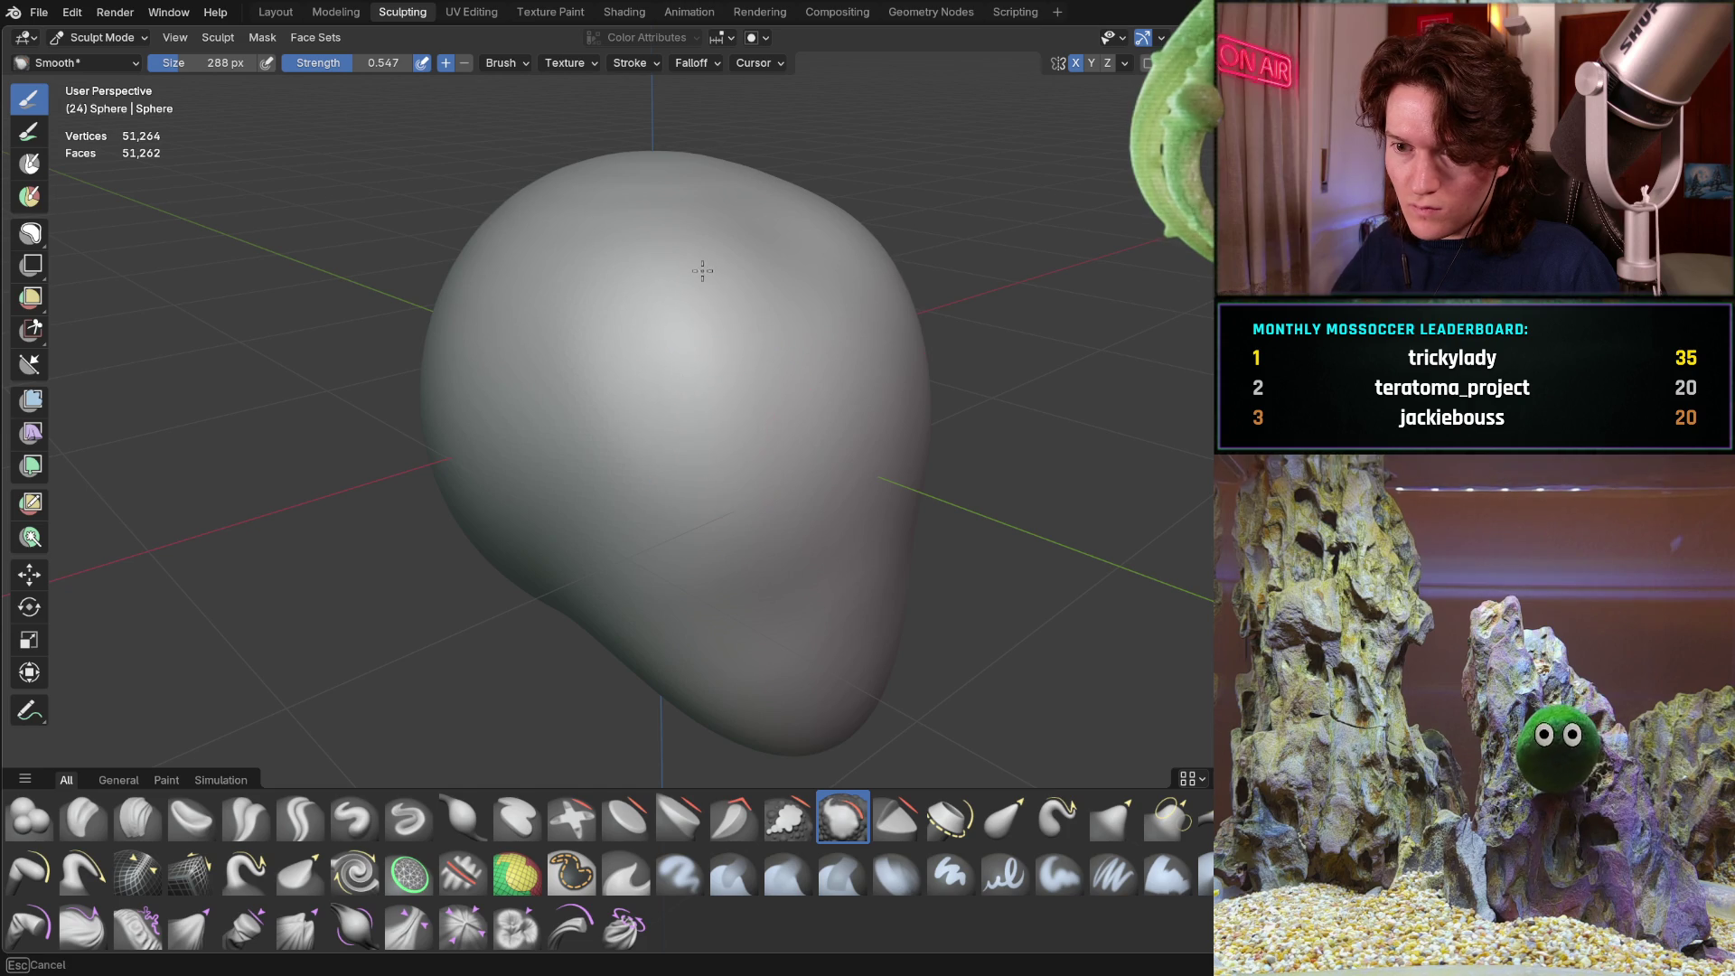
{"action": "middle_click_drag", "start_coordinate": [749, 431], "coordinate": [751, 425]}
{"action": "middle_click_drag", "start_coordinate": [871, 310], "coordinate": [803, 283]}
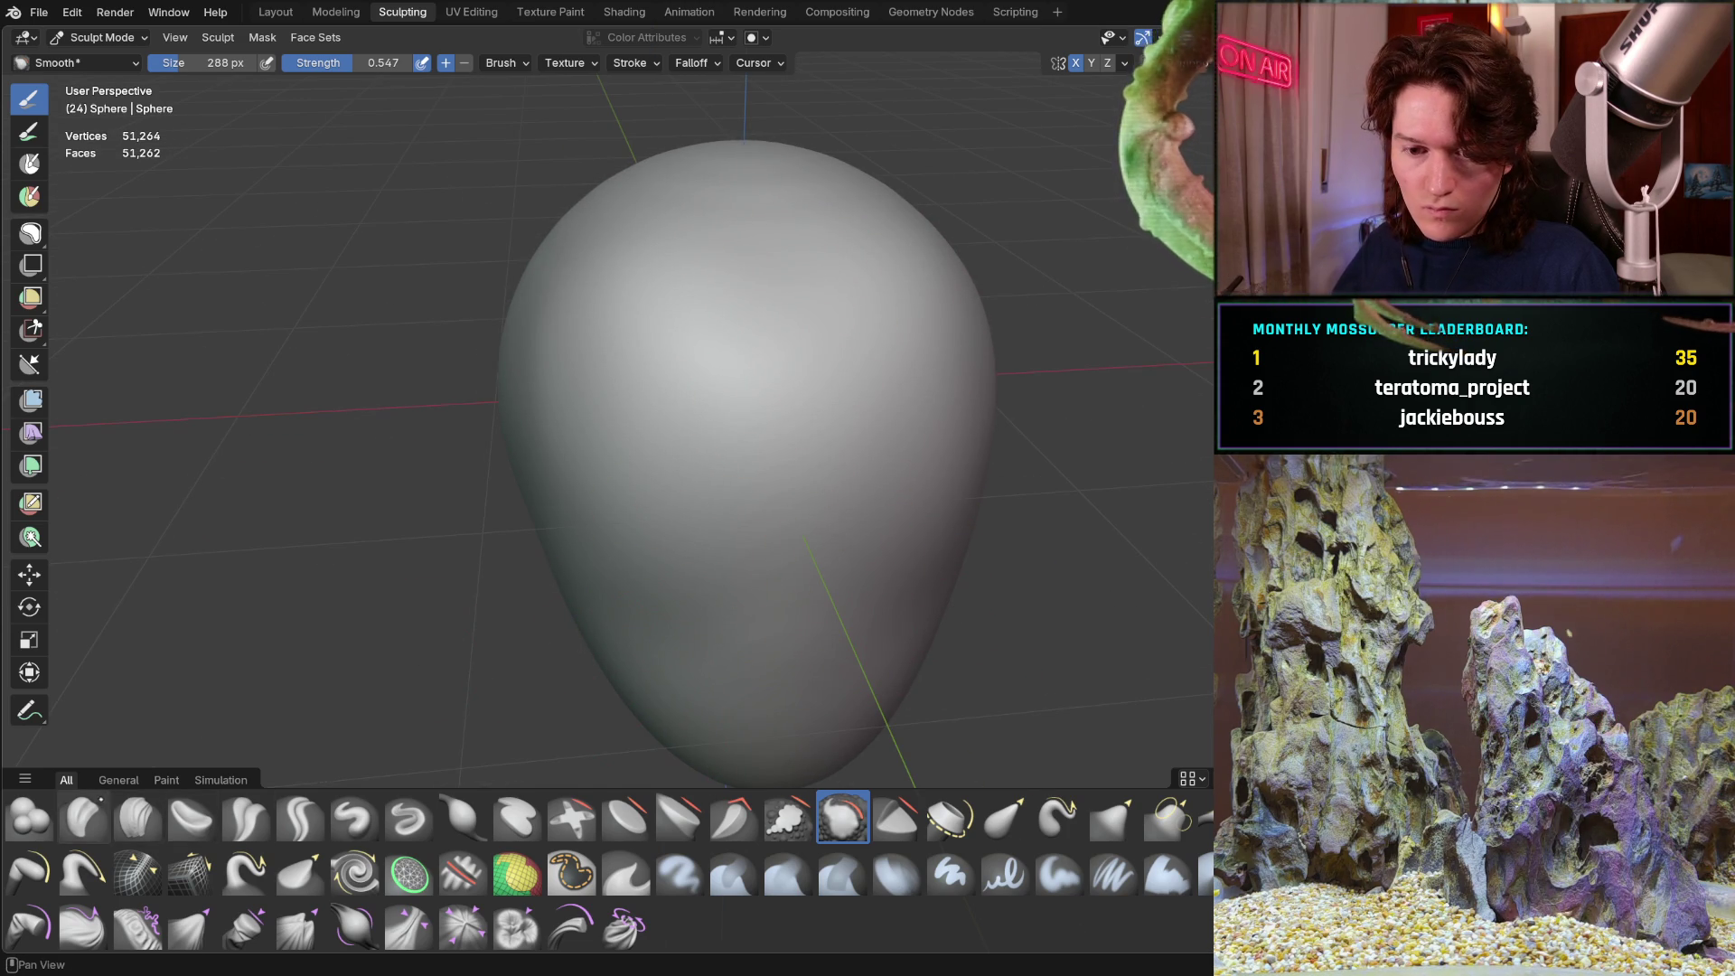
{"action": "left_click", "coordinate": [138, 818]}
Lay a diagonal clay band across the head and shrink Clay Strips to 138 px
{"action": "middle_click_drag", "start_coordinate": [597, 470], "coordinate": [661, 404]}
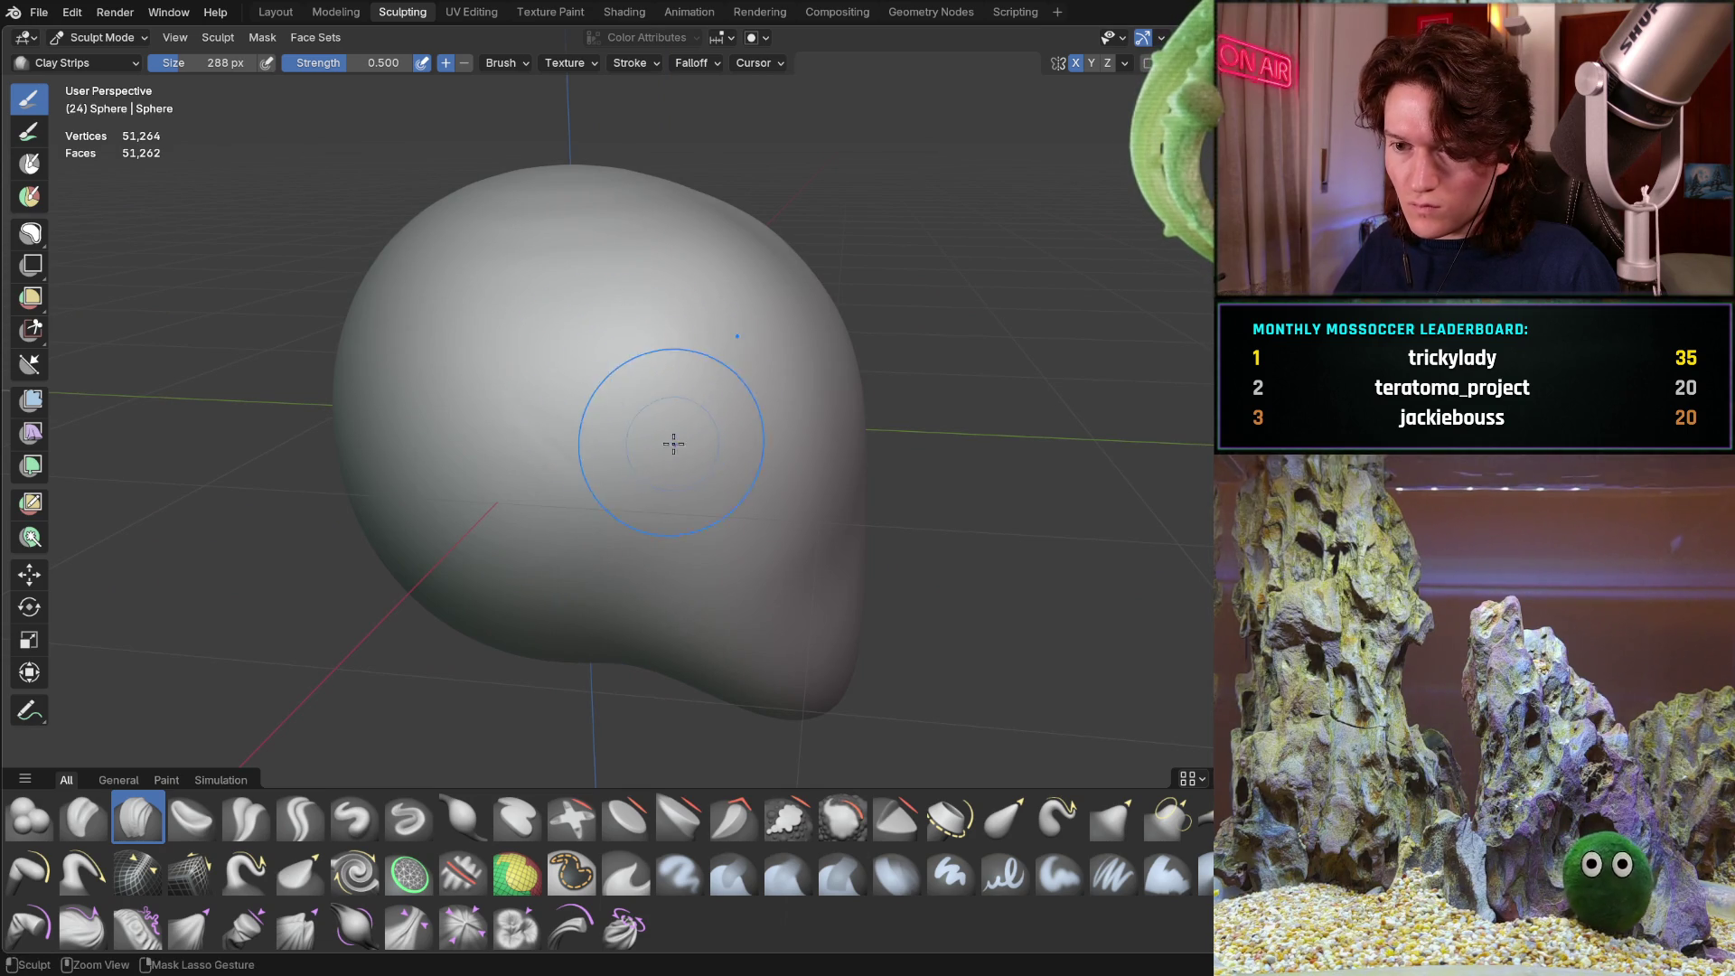
{"action": "mouse_move", "coordinate": [616, 409]}
{"action": "left_mouse_down"}
{"action": "mouse_move", "coordinate": [557, 344]}
{"action": "mouse_move", "coordinate": [639, 403]}
{"action": "left_mouse_up"}
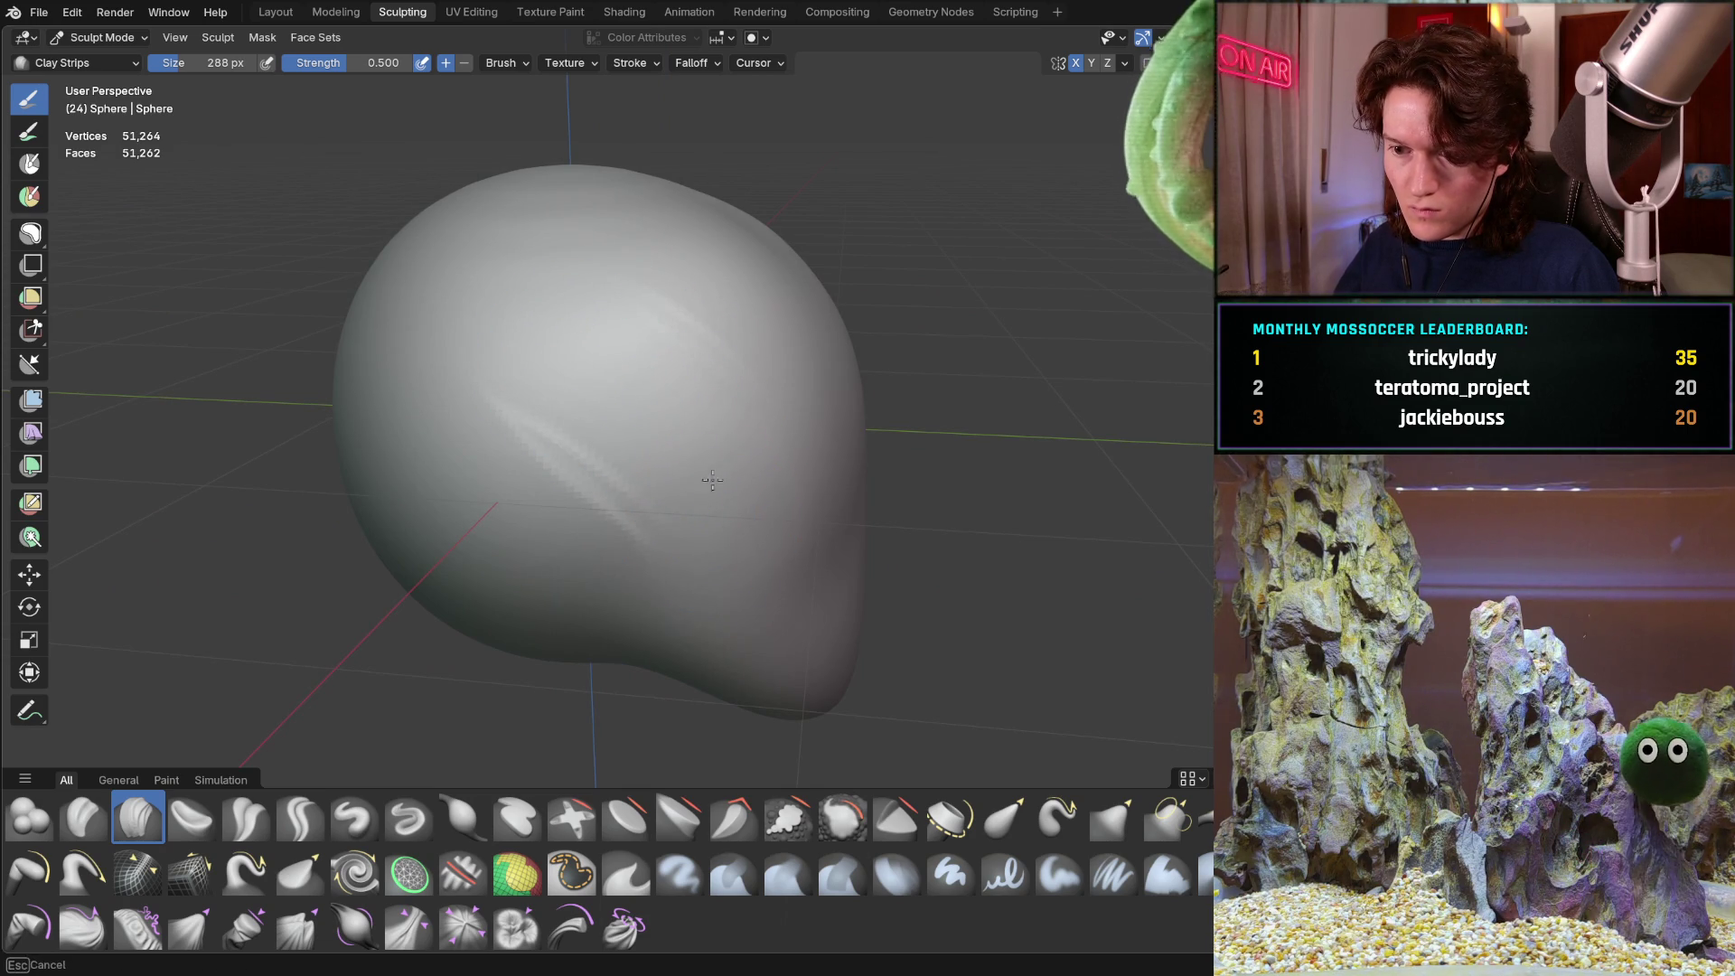
{"action": "middle_click_drag", "start_coordinate": [585, 442], "coordinate": [467, 440]}
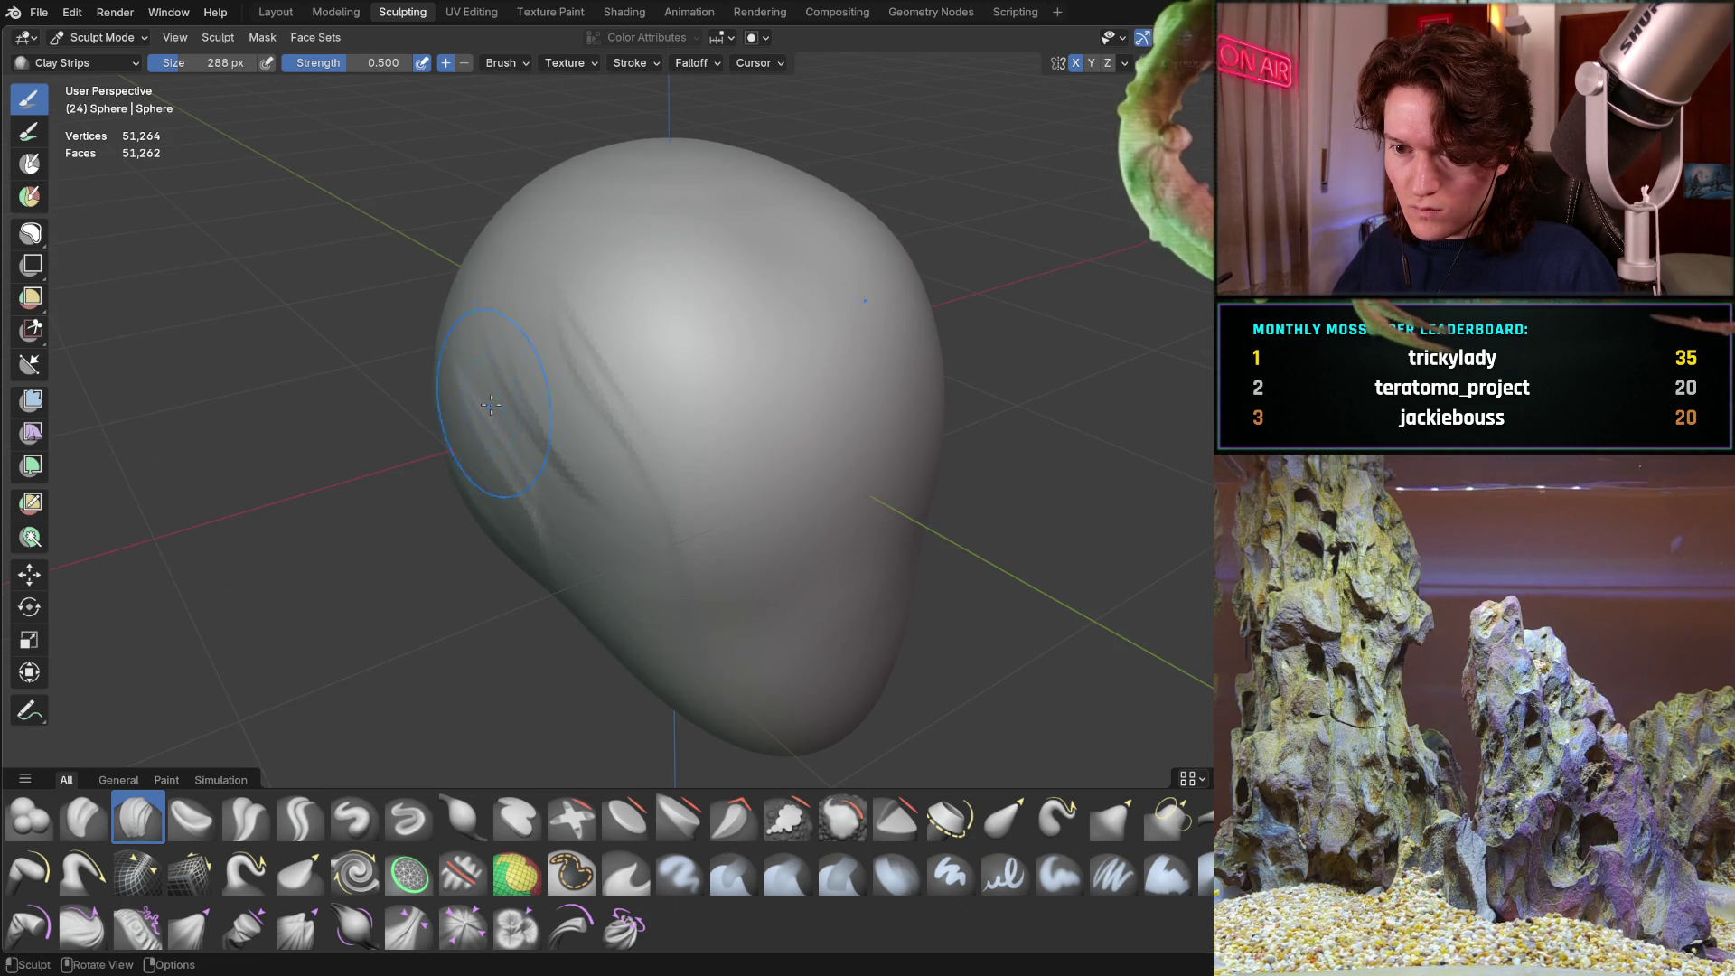
{"action": "mouse_move", "coordinate": [581, 484]}
{"action": "middle_mouse_down"}
{"action": "mouse_move", "coordinate": [698, 397]}
{"action": "mouse_move", "coordinate": [906, 507]}
{"action": "middle_mouse_up"}
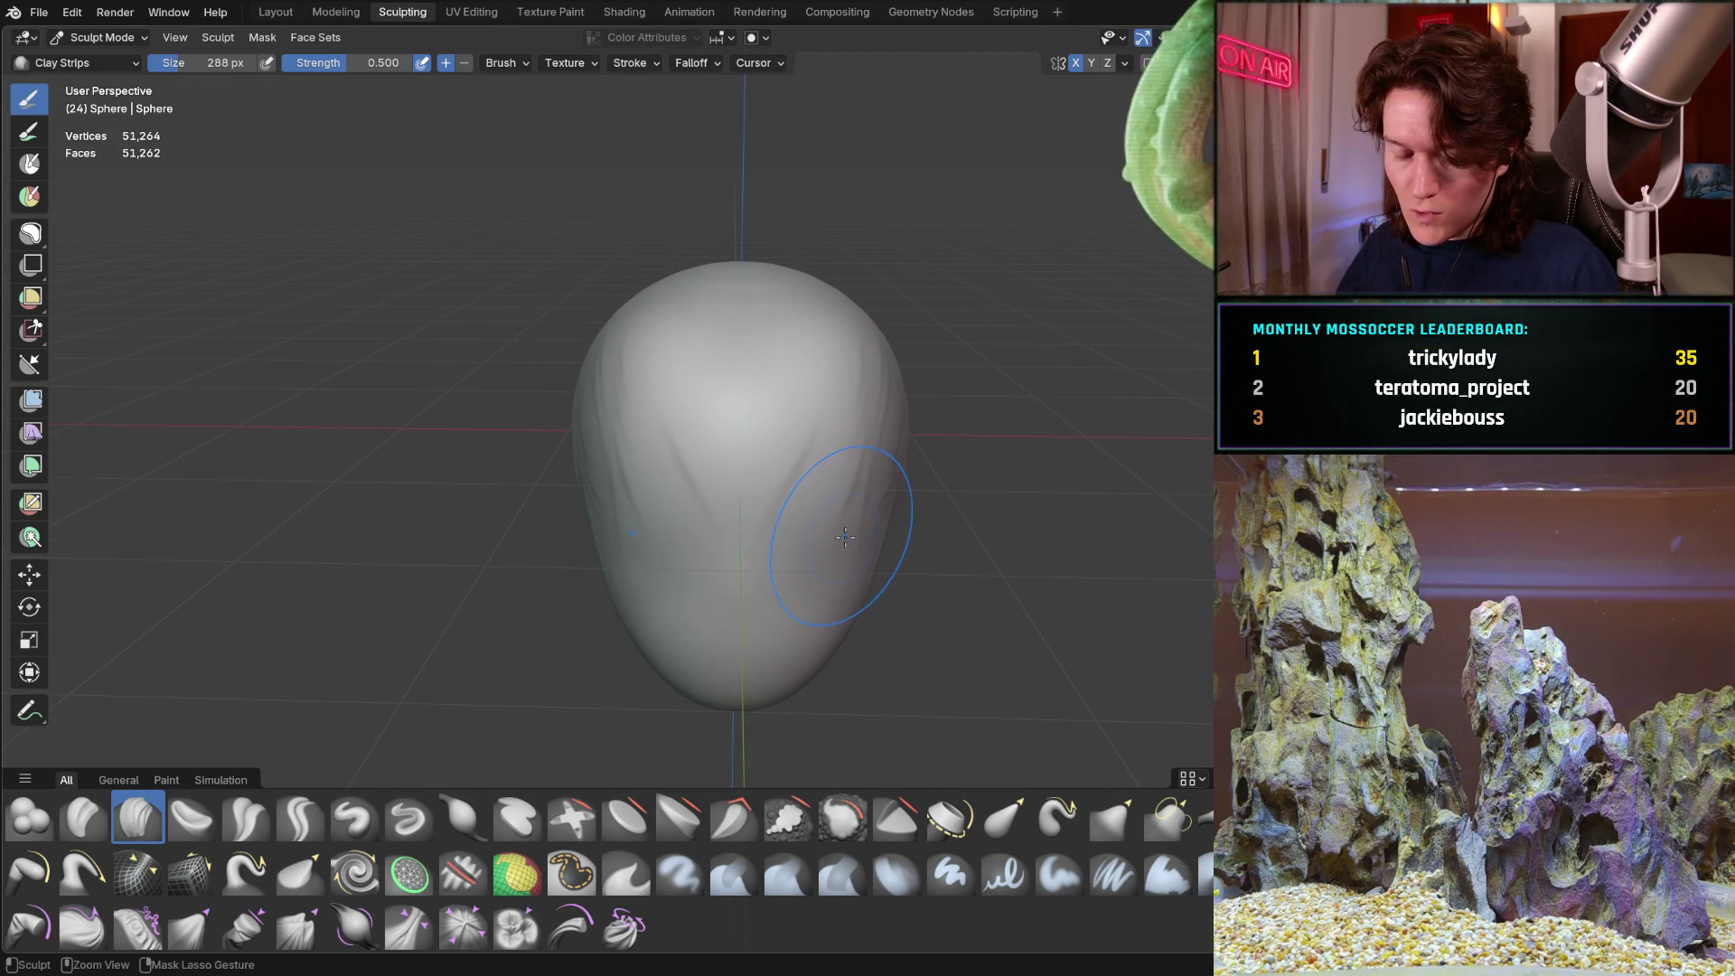
{"action": "middle_click_drag", "start_coordinate": [832, 523], "coordinate": [802, 469]}
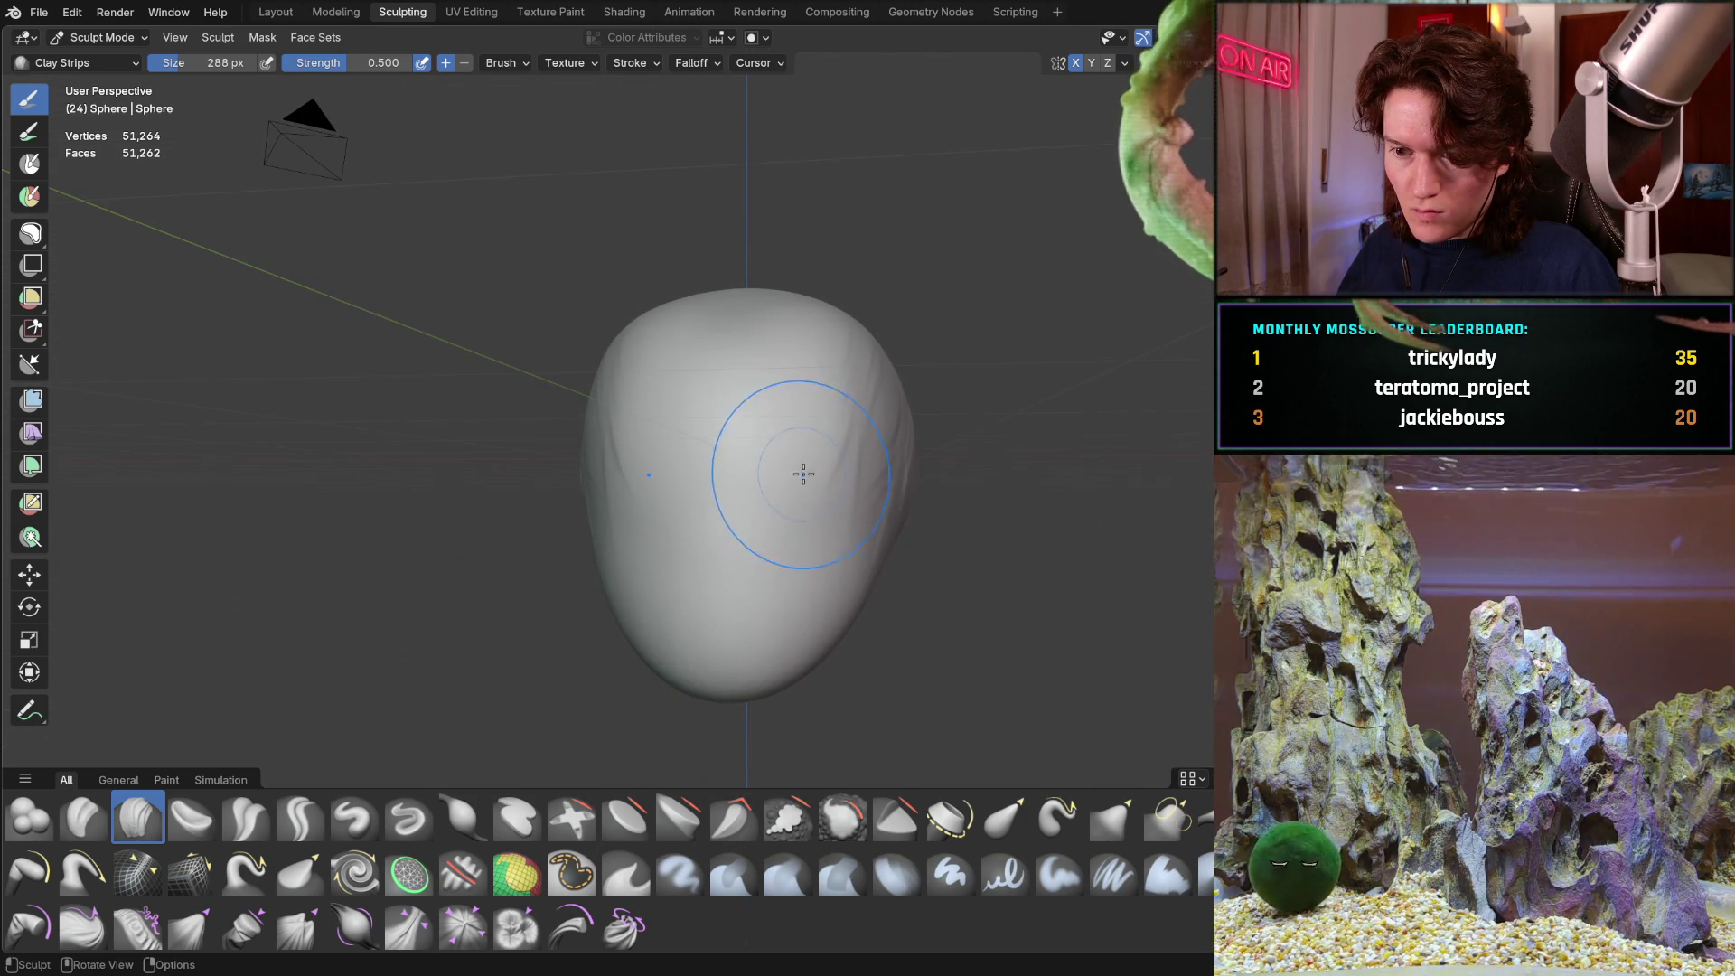
{"action": "key", "text": "f"}
{"action": "left_click", "coordinate": [871, 659]}
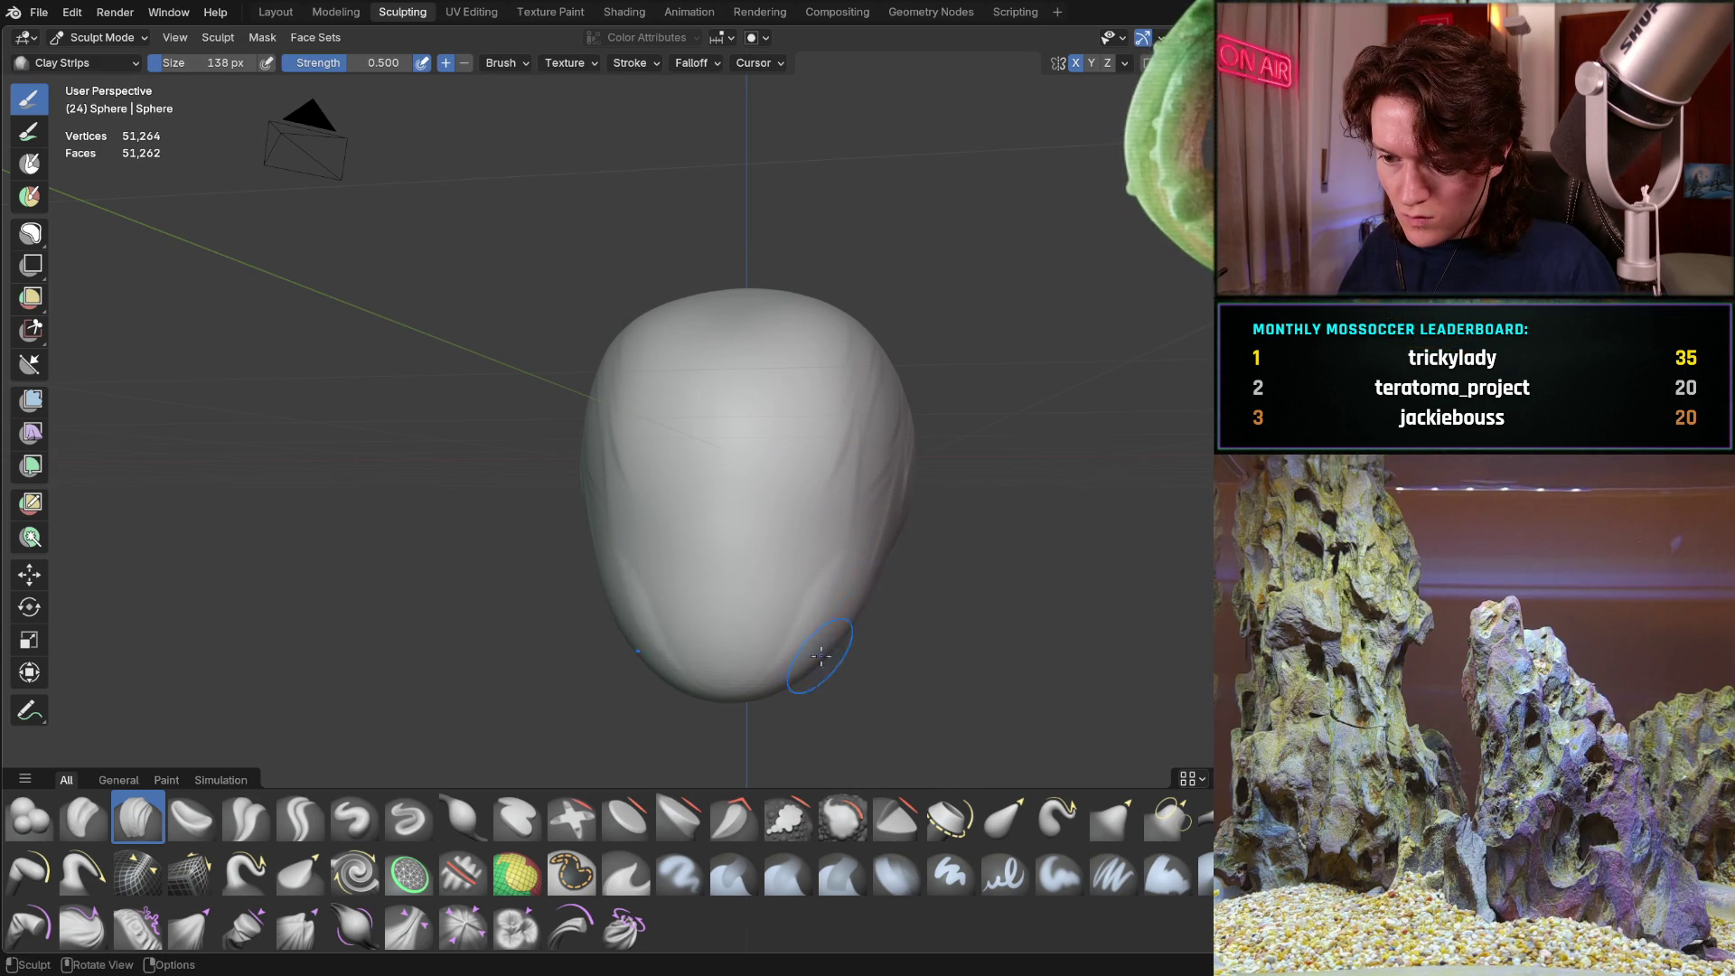
Add short Clay Strips wrinkle strokes across the cranium's side and front
{"action": "mouse_move", "coordinate": [816, 662]}
{"action": "middle_mouse_down"}
{"action": "mouse_move", "coordinate": [813, 579]}
{"action": "mouse_move", "coordinate": [778, 581]}
{"action": "middle_mouse_up"}
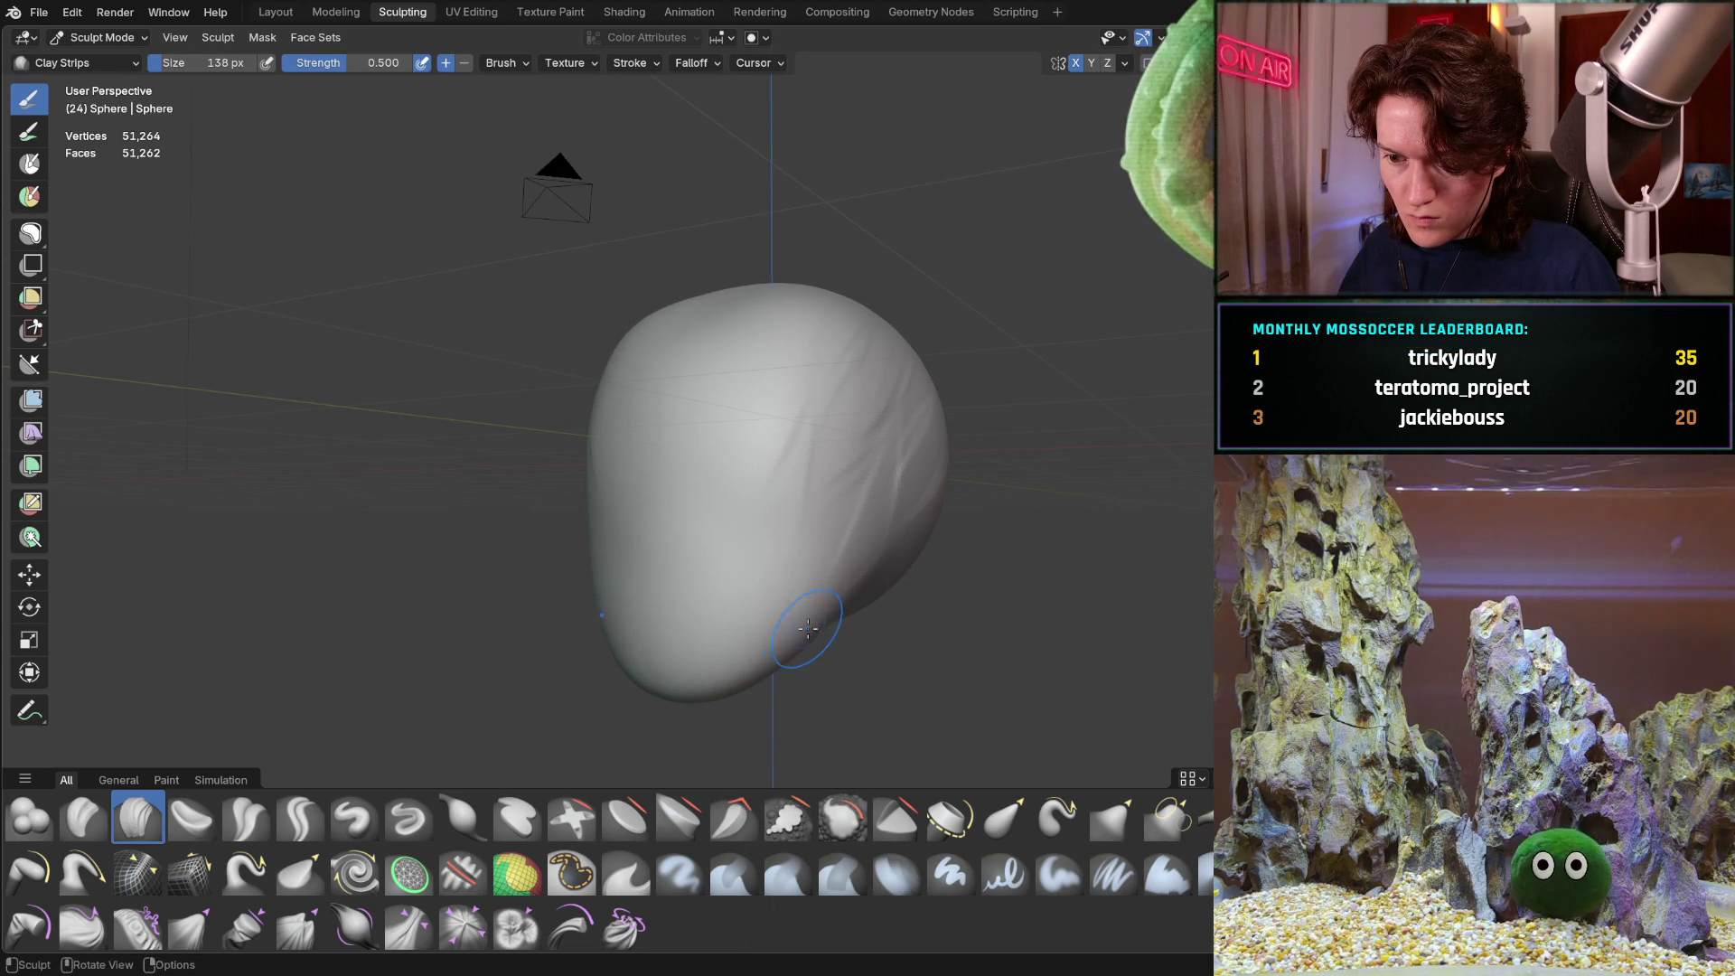
{"action": "middle_click_drag", "start_coordinate": [752, 613], "coordinate": [684, 629]}
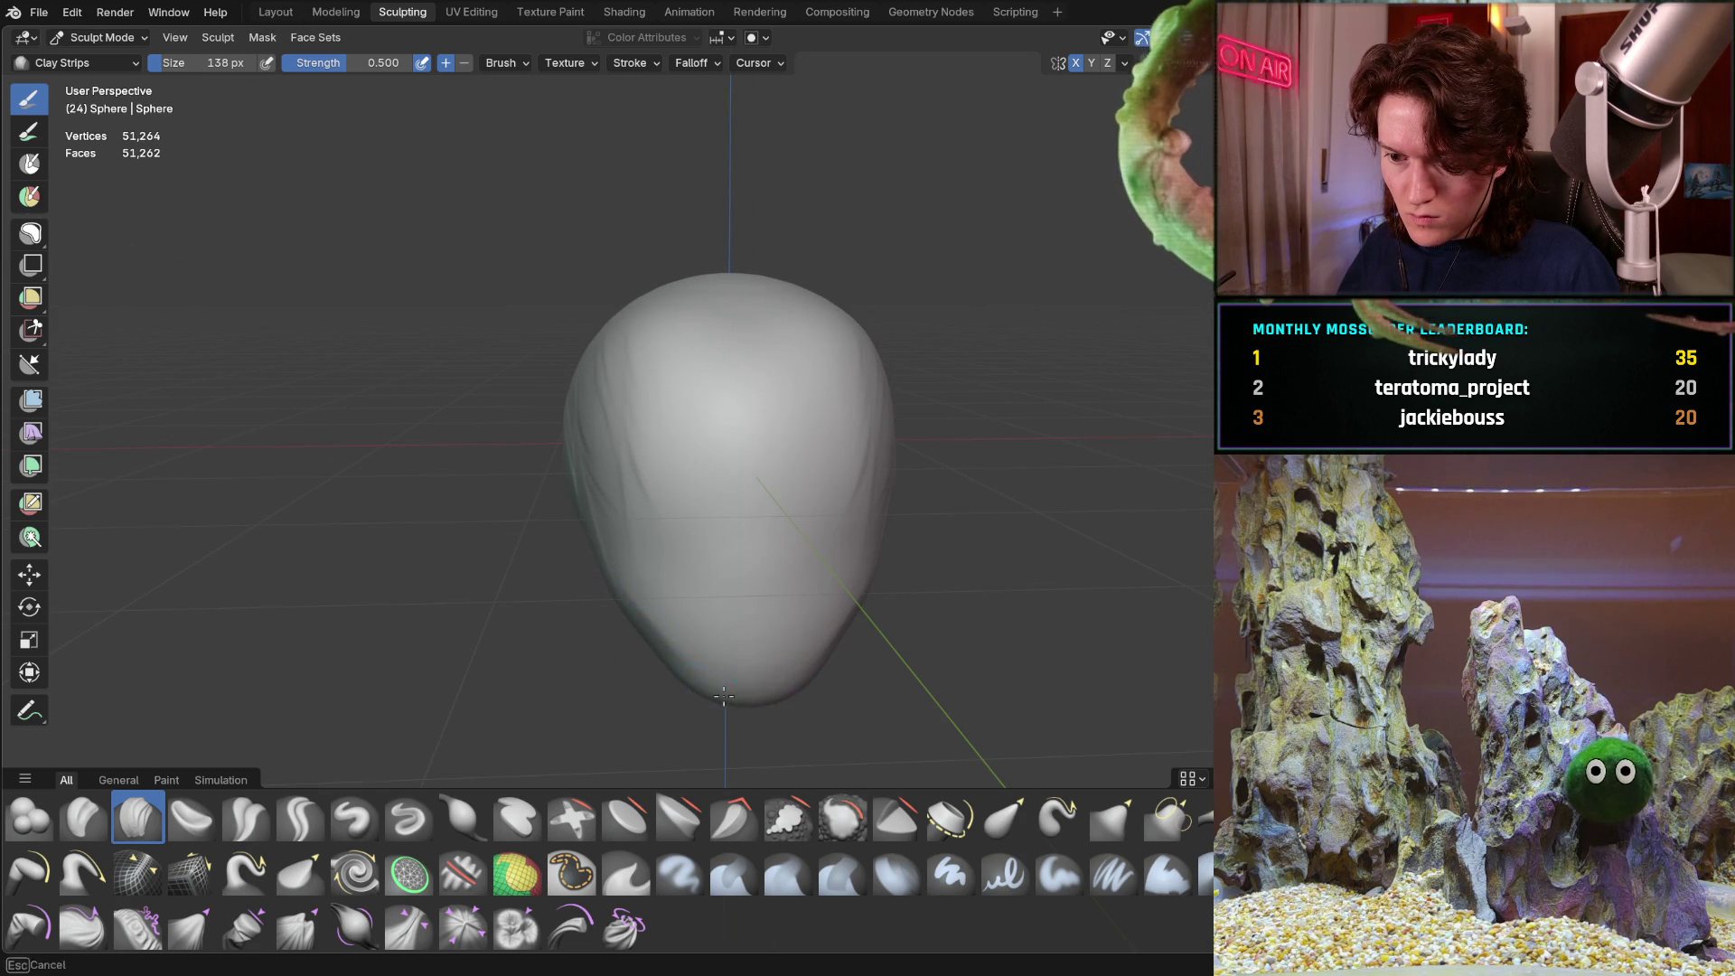
{"action": "middle_click_drag", "start_coordinate": [671, 677], "coordinate": [628, 638]}
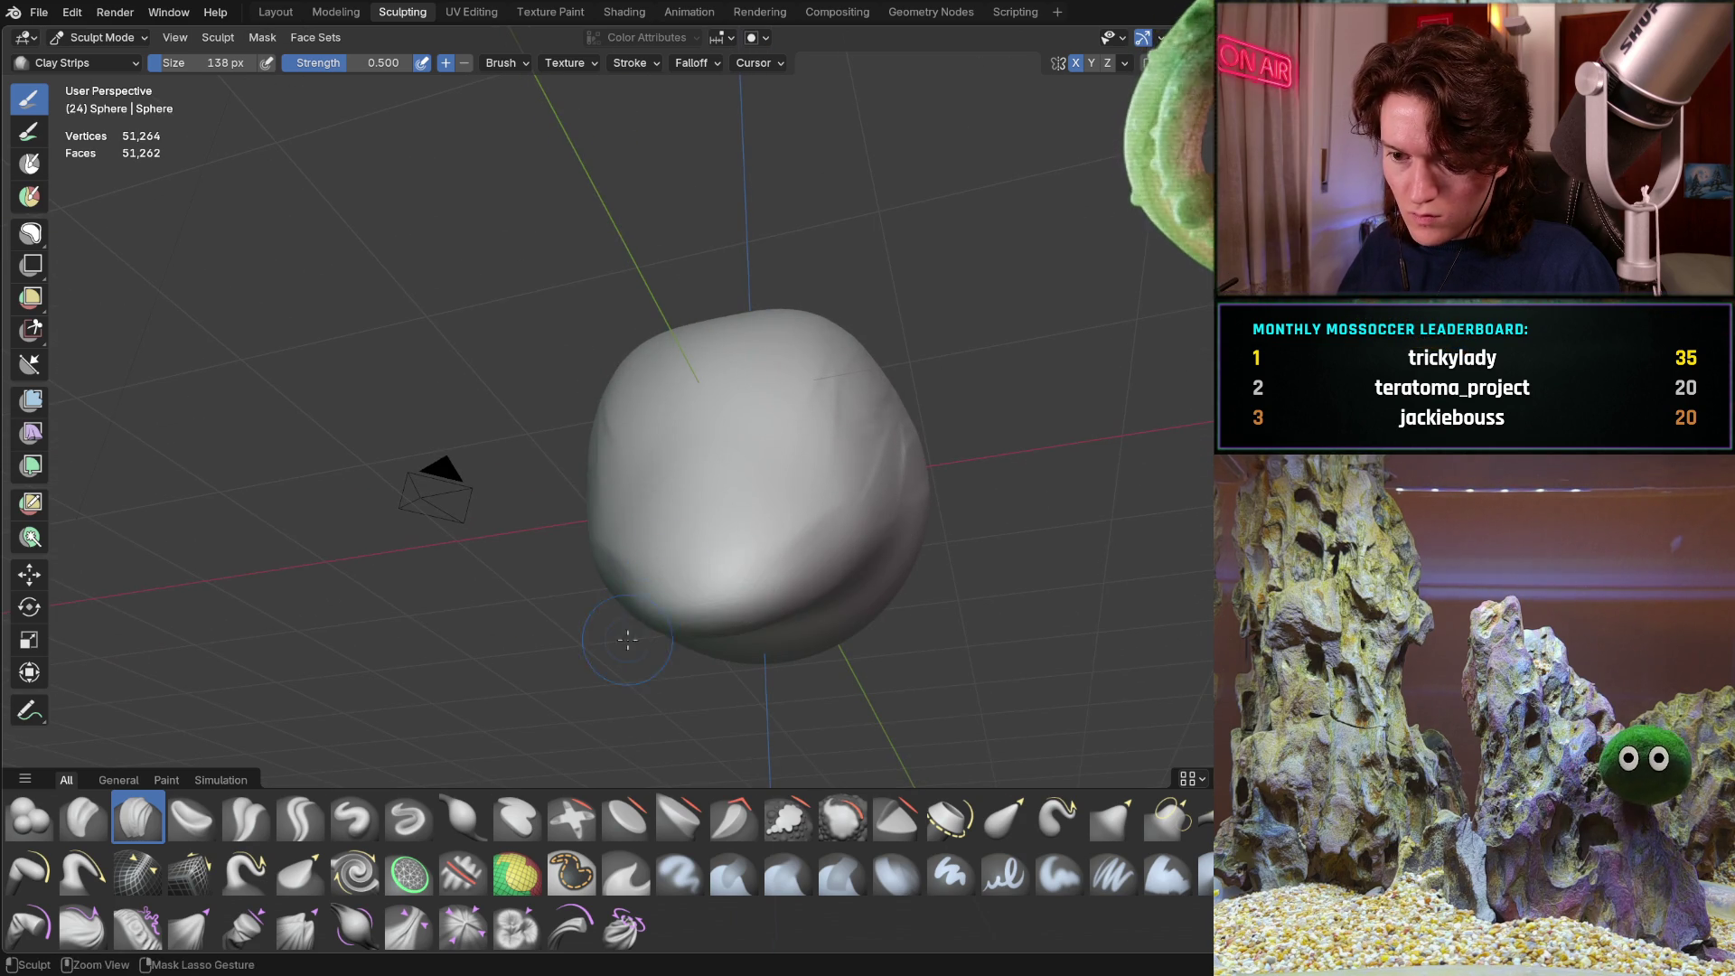
{"action": "middle_click_drag", "start_coordinate": [720, 528], "coordinate": [763, 605]}
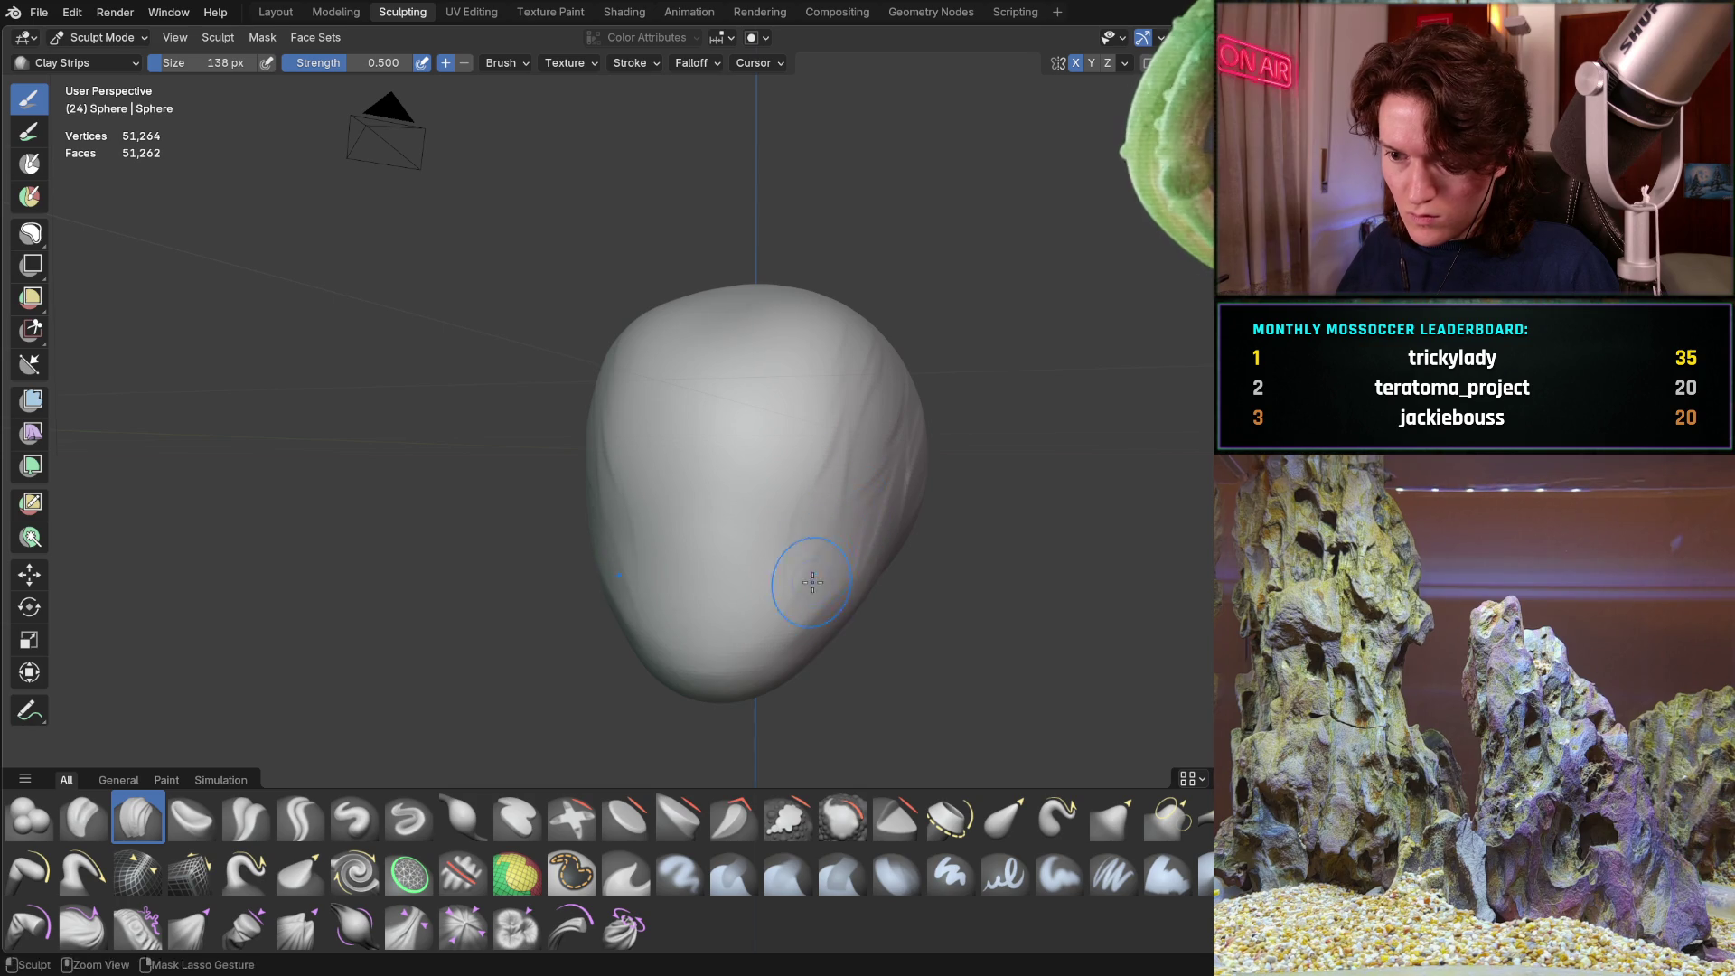
{"action": "middle_click_drag", "start_coordinate": [842, 486], "coordinate": [717, 484]}
{"action": "mouse_move", "coordinate": [717, 484]}
{"action": "left_mouse_down"}
{"action": "mouse_move", "coordinate": [813, 472]}
{"action": "mouse_move", "coordinate": [866, 509]}
{"action": "mouse_move", "coordinate": [872, 426]}
{"action": "left_mouse_up"}
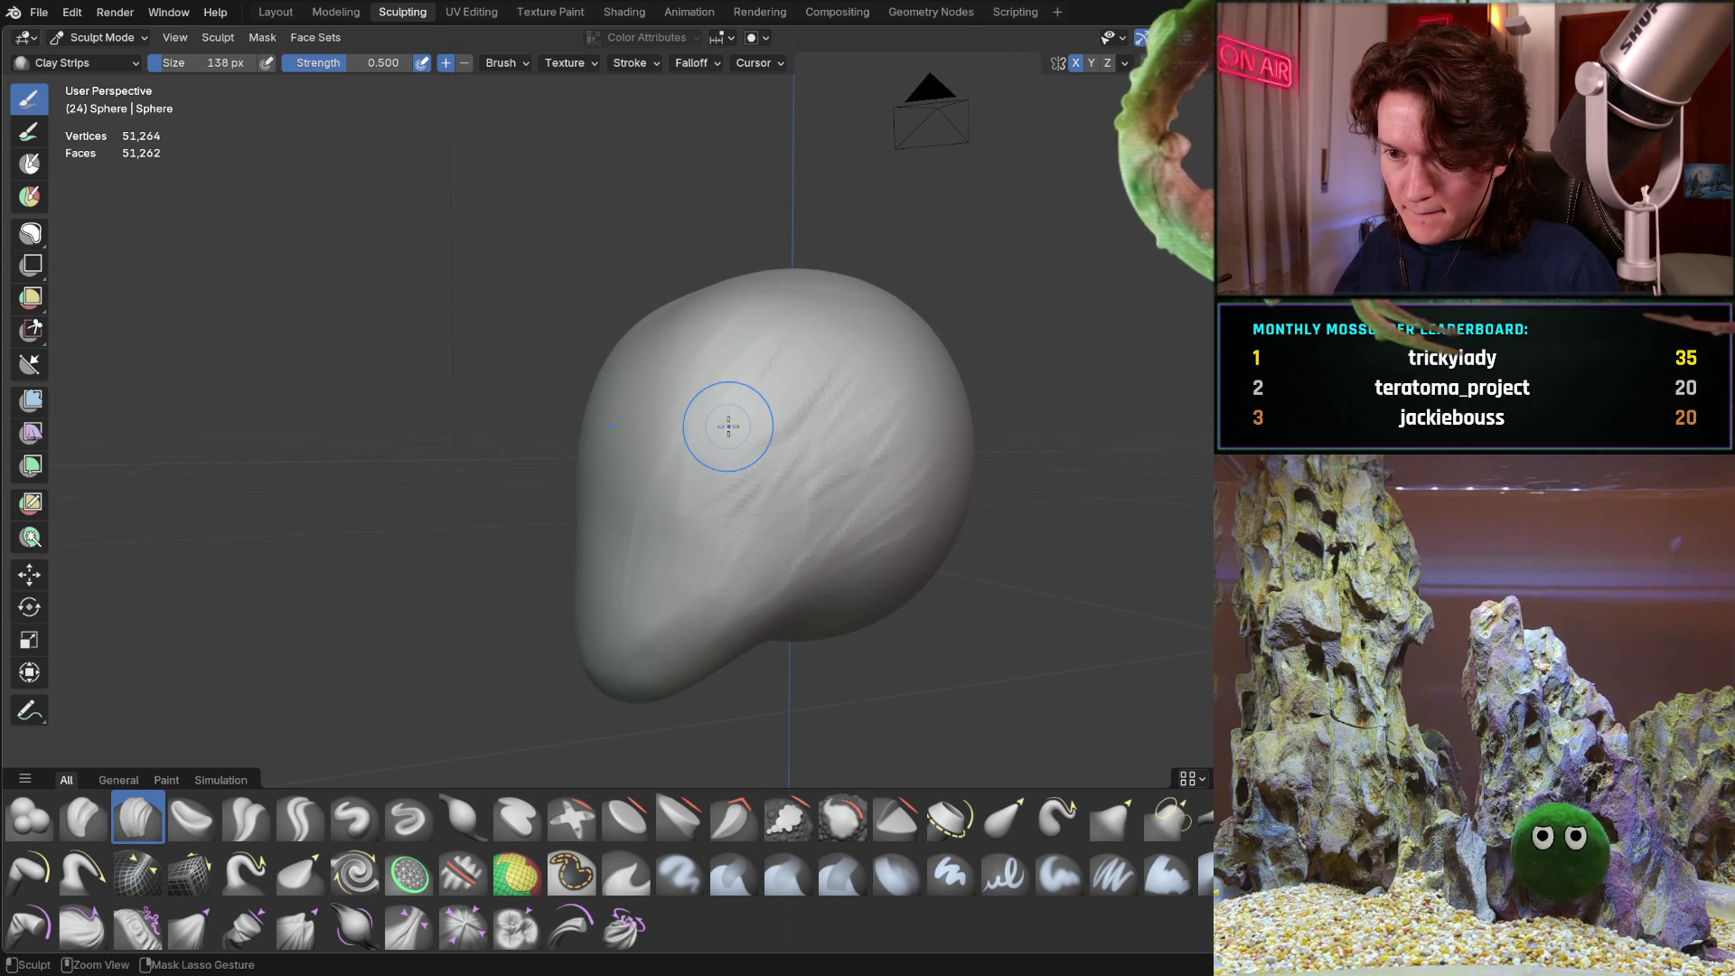
{"action": "left_click_drag", "start_coordinate": [767, 426], "coordinate": [728, 395]}
{"action": "middle_click_drag", "start_coordinate": [728, 395], "coordinate": [880, 442]}
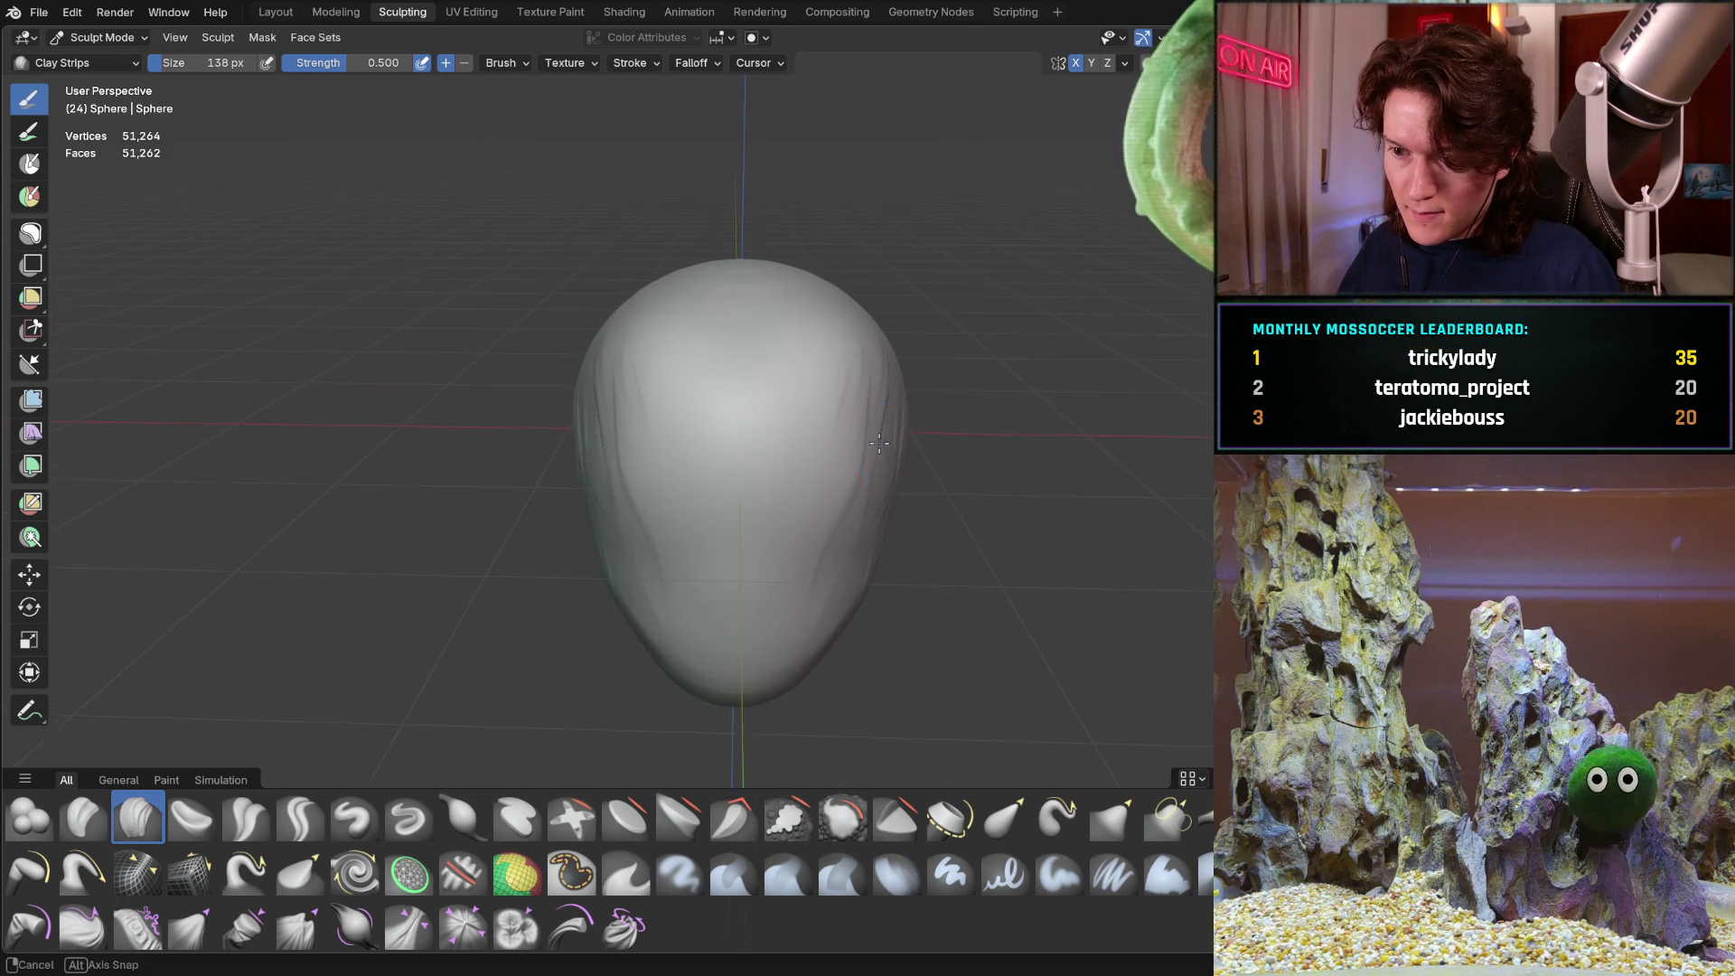
{"action": "middle_click_drag", "start_coordinate": [587, 391], "coordinate": [692, 521]}
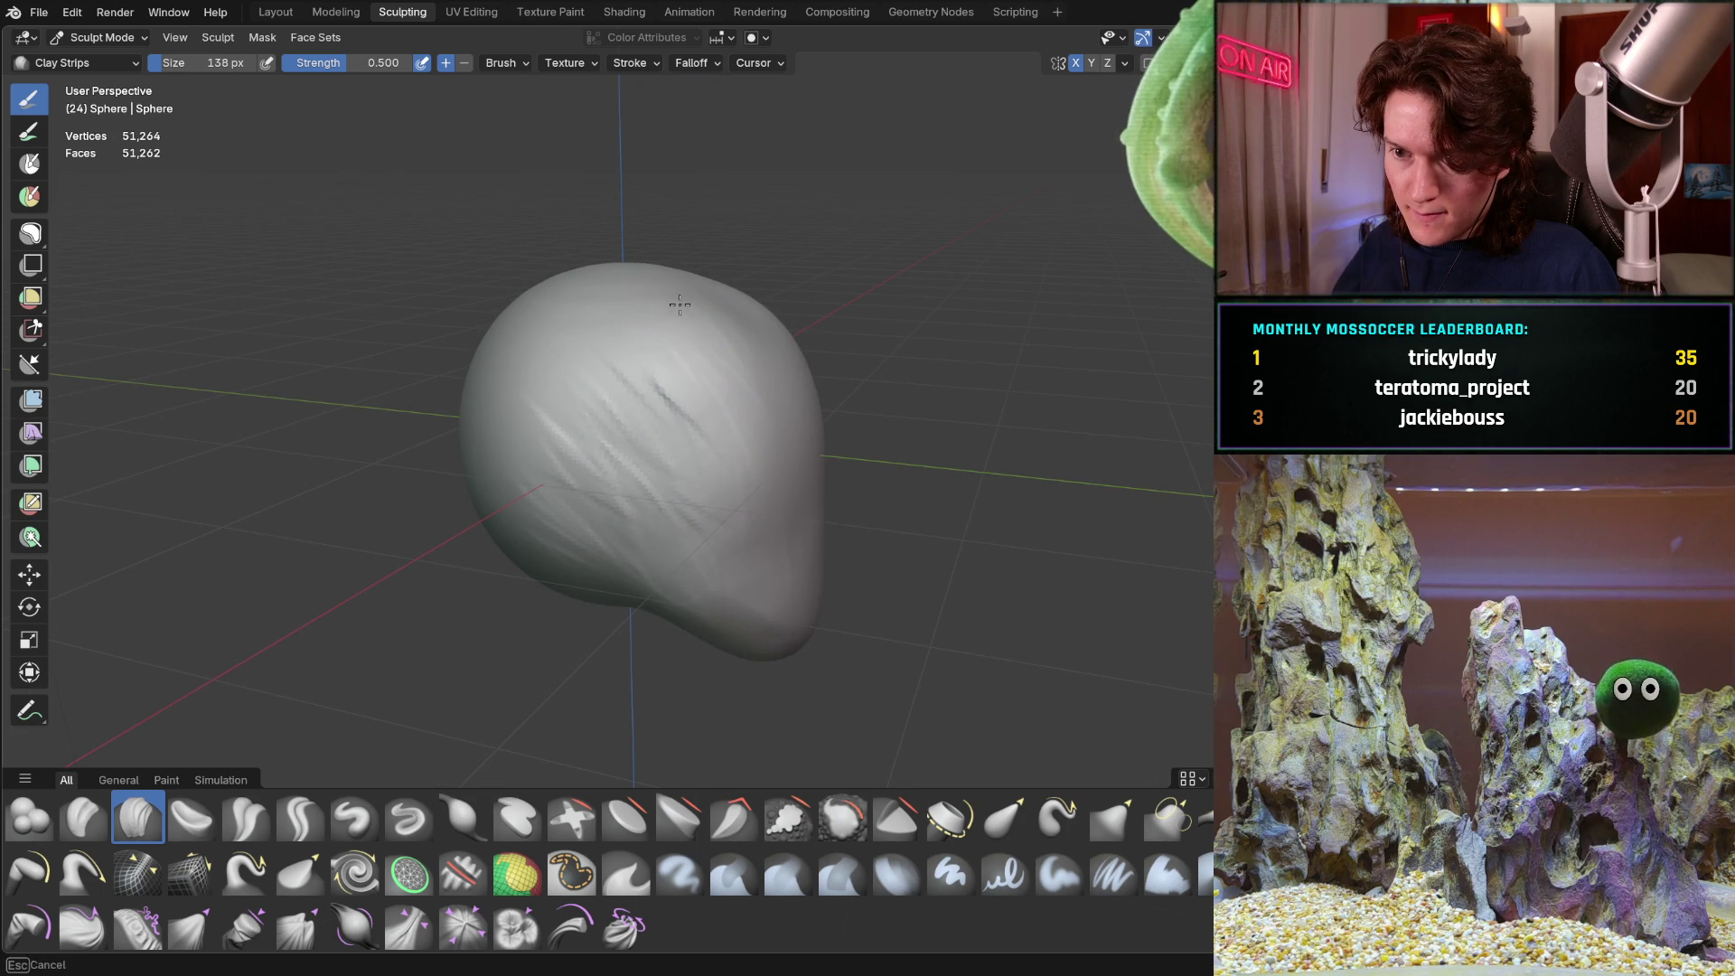
{"action": "mouse_move", "coordinate": [771, 303]}
{"action": "middle_mouse_down"}
{"action": "mouse_move", "coordinate": [589, 325]}
{"action": "mouse_move", "coordinate": [840, 373]}
{"action": "mouse_move", "coordinate": [589, 349]}
{"action": "middle_mouse_up"}
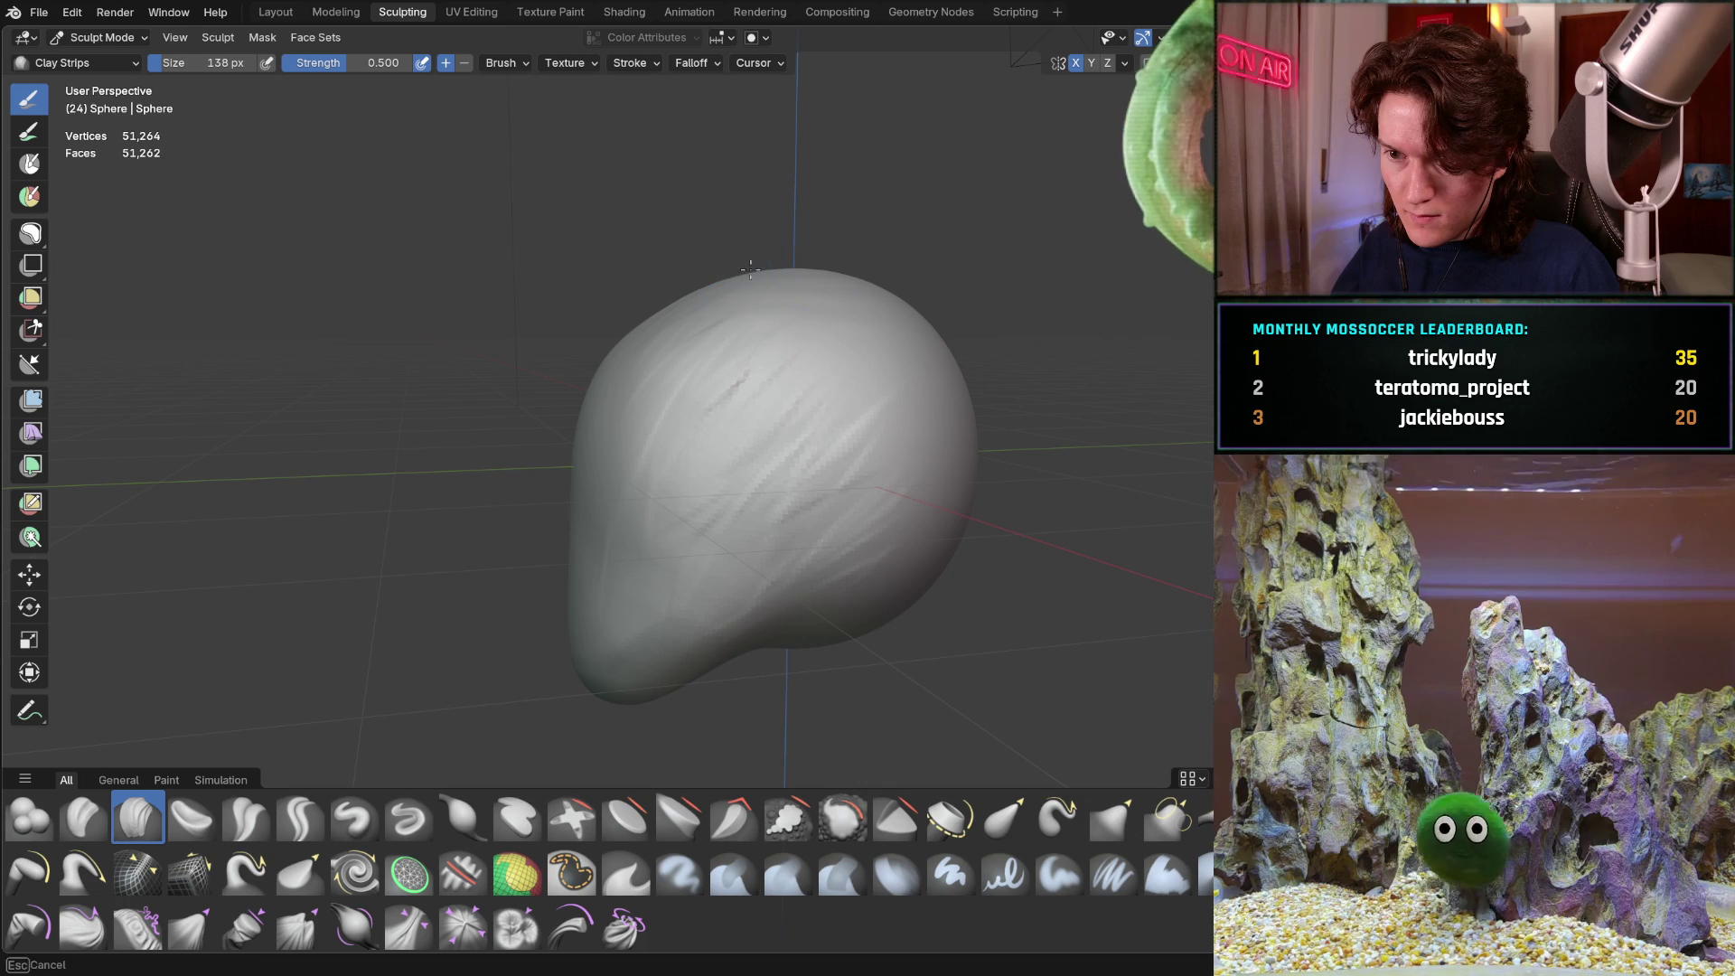
{"action": "mouse_move", "coordinate": [739, 290]}
{"action": "middle_mouse_down"}
{"action": "mouse_move", "coordinate": [800, 355]}
{"action": "mouse_move", "coordinate": [708, 325]}
{"action": "middle_mouse_up"}
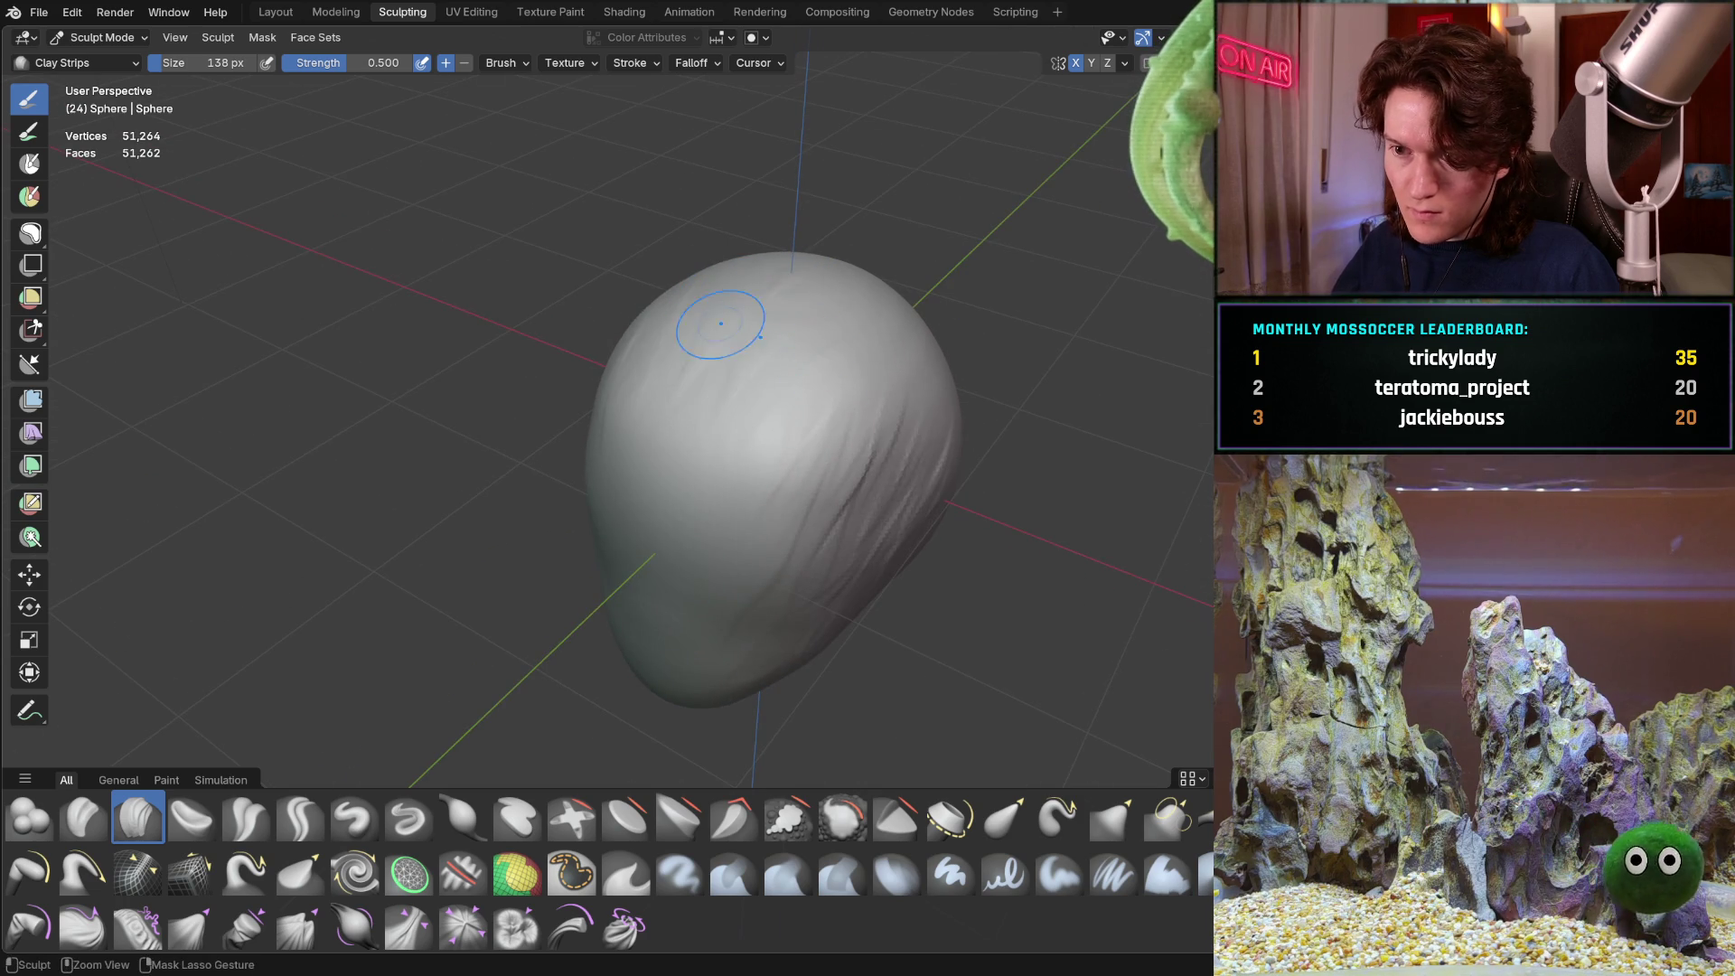
{"action": "mouse_move", "coordinate": [787, 439]}
{"action": "middle_mouse_down"}
{"action": "mouse_move", "coordinate": [890, 386]}
{"action": "mouse_move", "coordinate": [735, 452]}
{"action": "middle_mouse_up"}
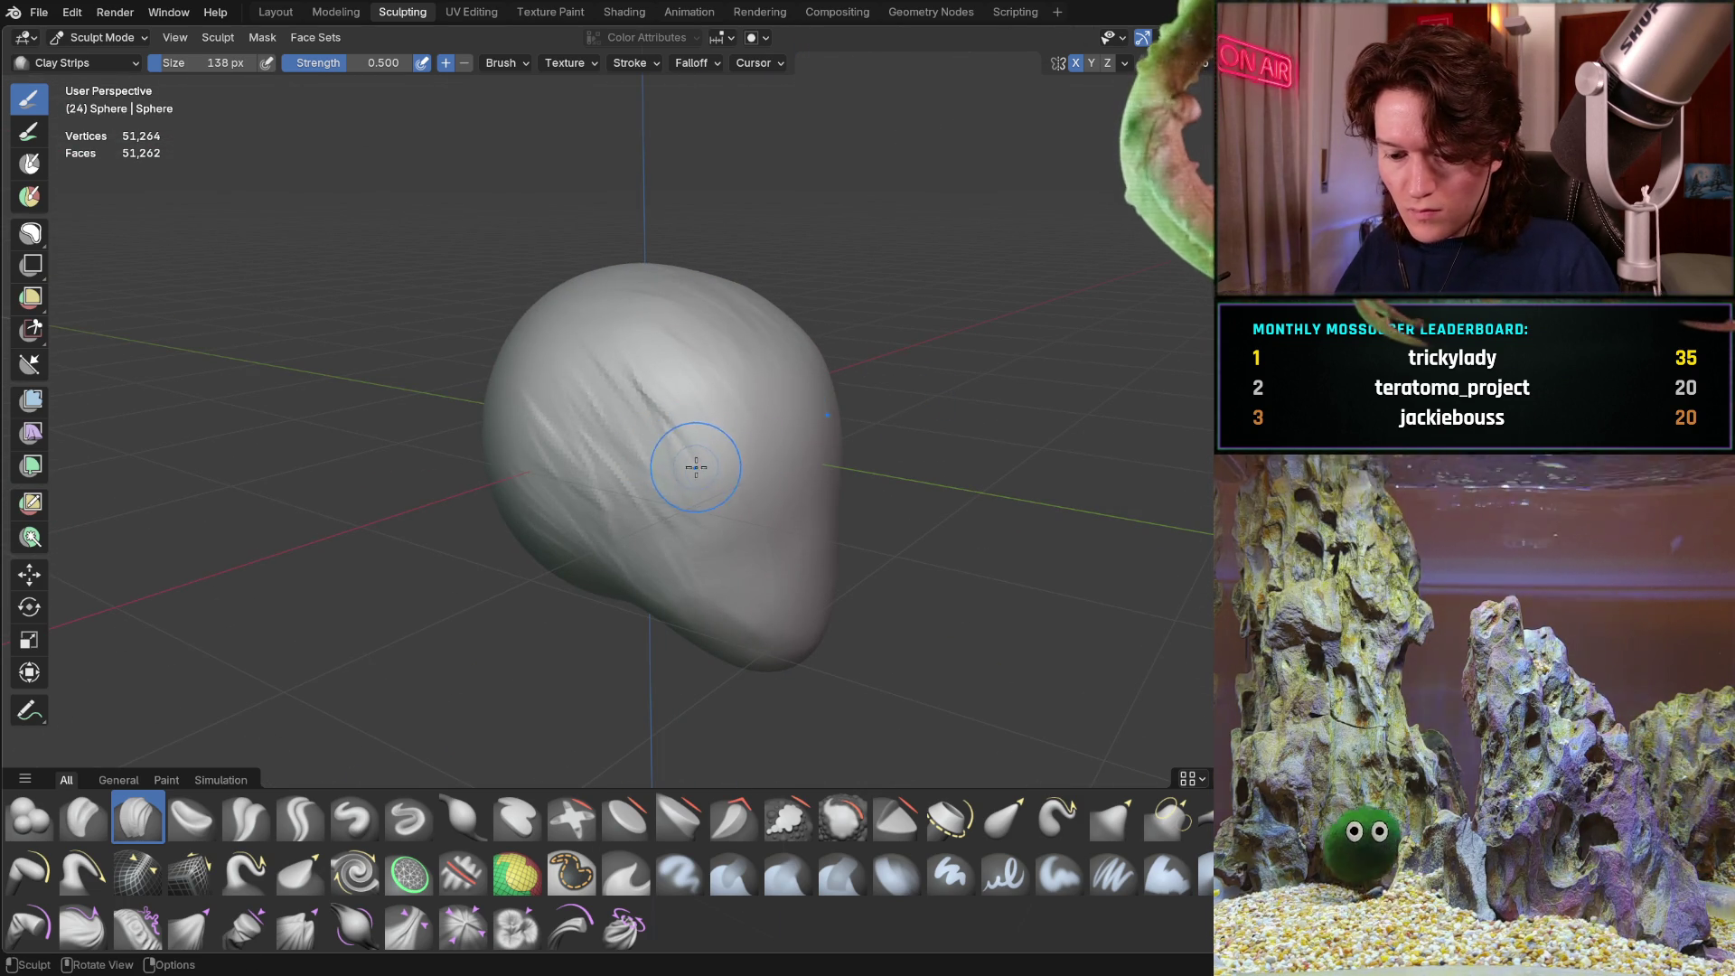
Set Smooth to 0.406 strength and 294 px, then smooth wrinkles on the upper left and top
{"action": "key", "text": "shift"}
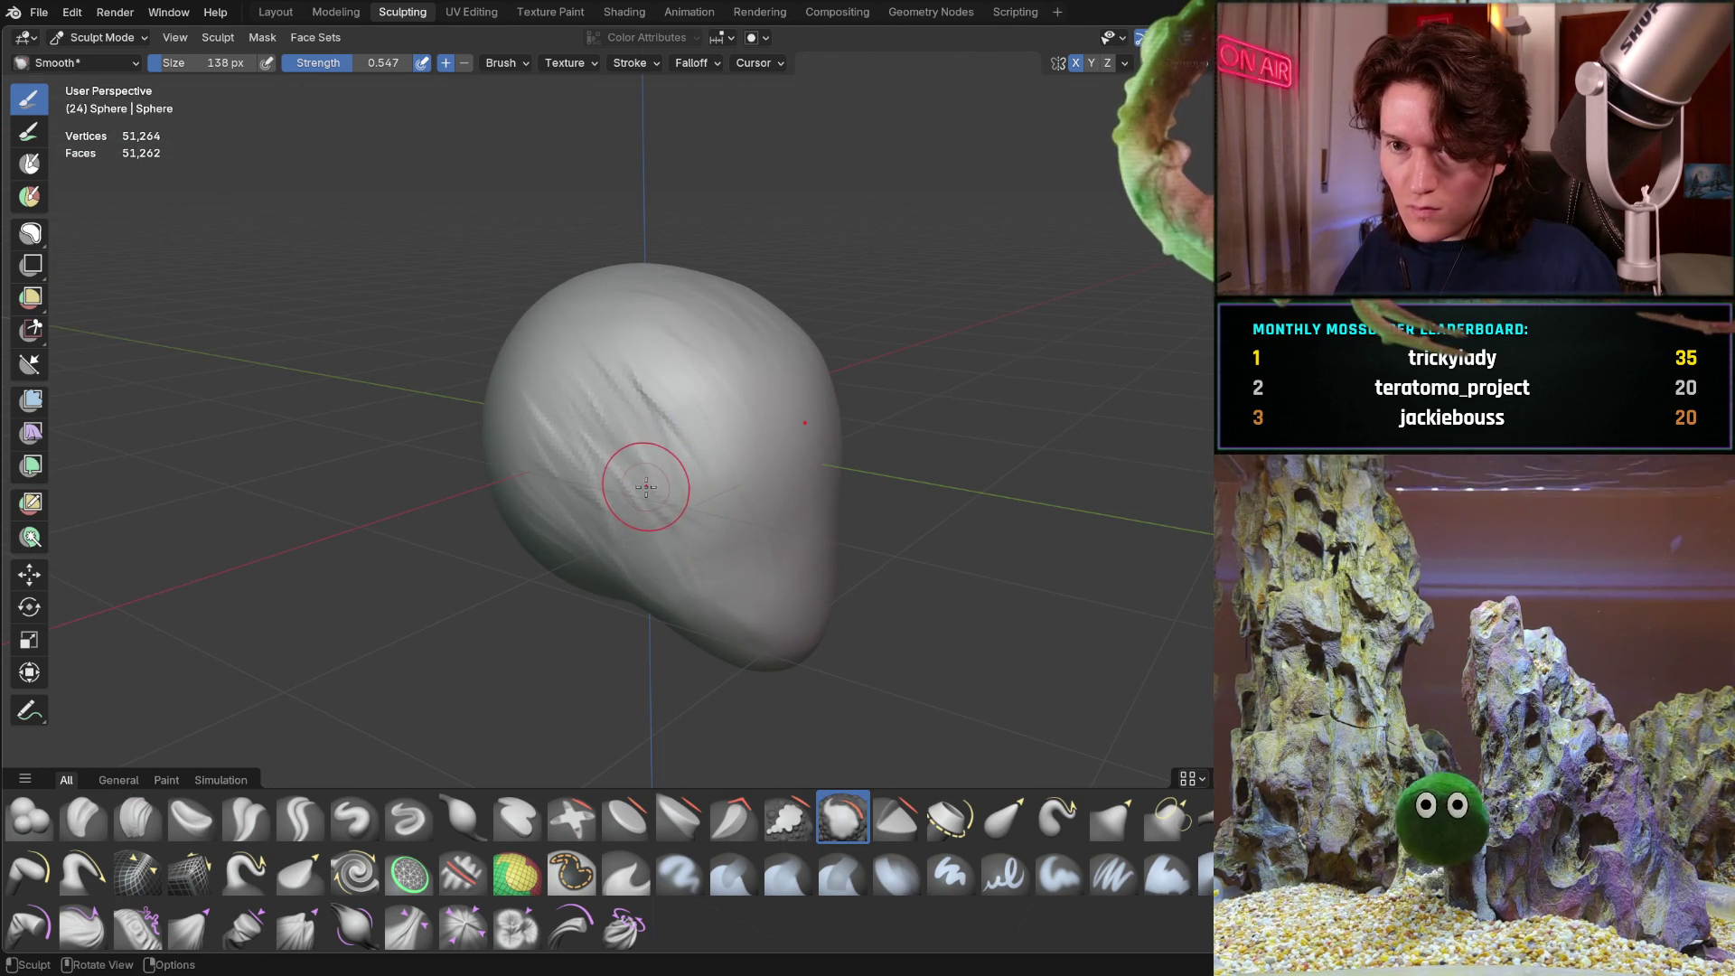
{"action": "key", "text": "shift+f"}
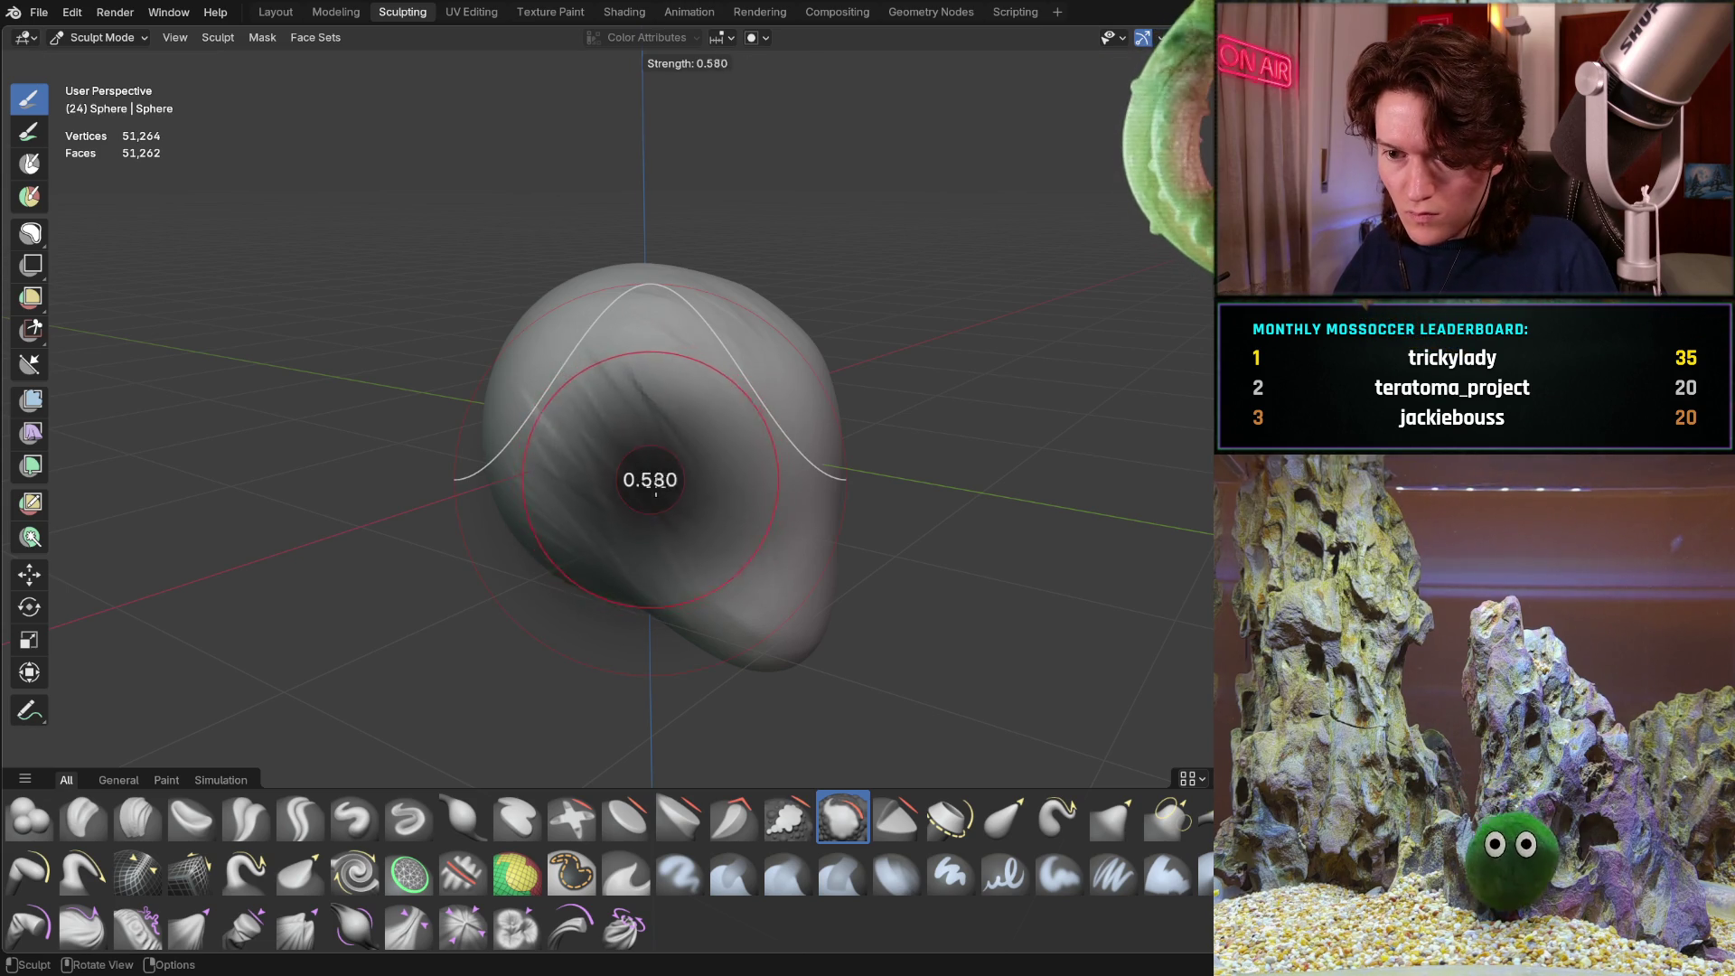
{"action": "left_click", "coordinate": [648, 485]}
{"action": "key", "text": "f"}
{"action": "mouse_move", "coordinate": [685, 475]}
{"action": "left_mouse_down"}
{"action": "mouse_move", "coordinate": [600, 449]}
{"action": "mouse_move", "coordinate": [633, 566]}
{"action": "left_mouse_up"}
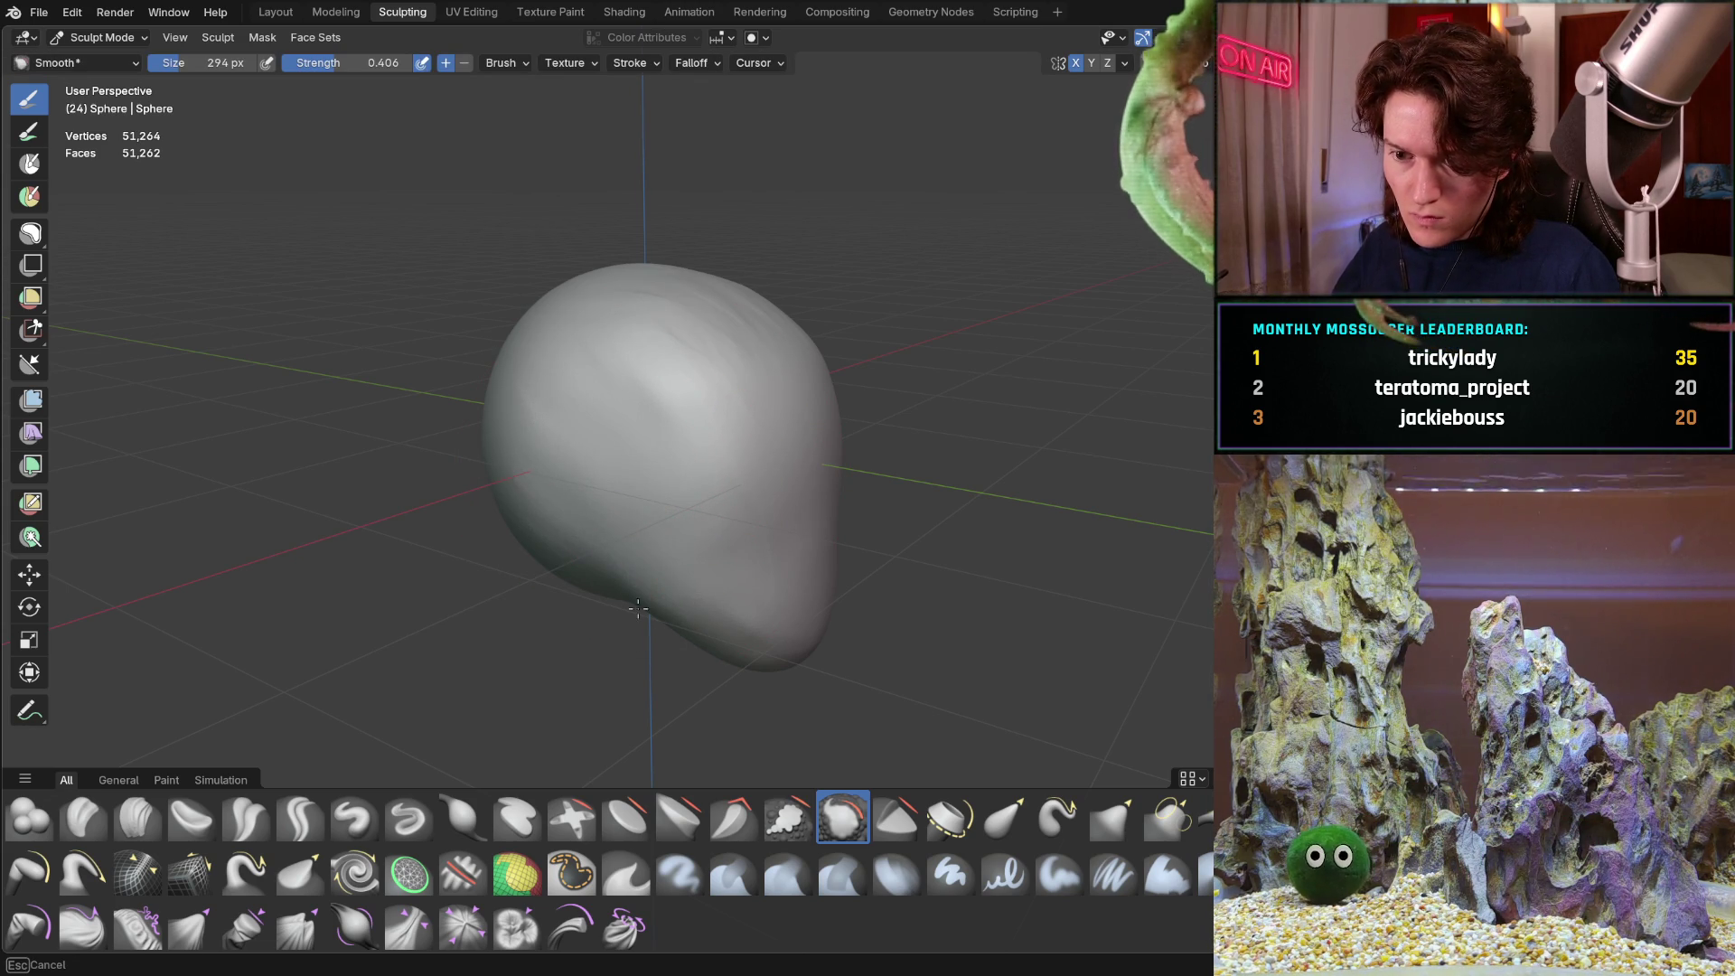
{"action": "mouse_move", "coordinate": [689, 329]}
{"action": "left_mouse_down"}
{"action": "mouse_move", "coordinate": [714, 307]}
{"action": "mouse_move", "coordinate": [700, 300]}
{"action": "left_mouse_up"}
{"action": "mouse_move", "coordinate": [700, 300]}
{"action": "middle_mouse_down"}
{"action": "mouse_move", "coordinate": [647, 337]}
{"action": "mouse_move", "coordinate": [797, 280]}
{"action": "middle_mouse_up"}
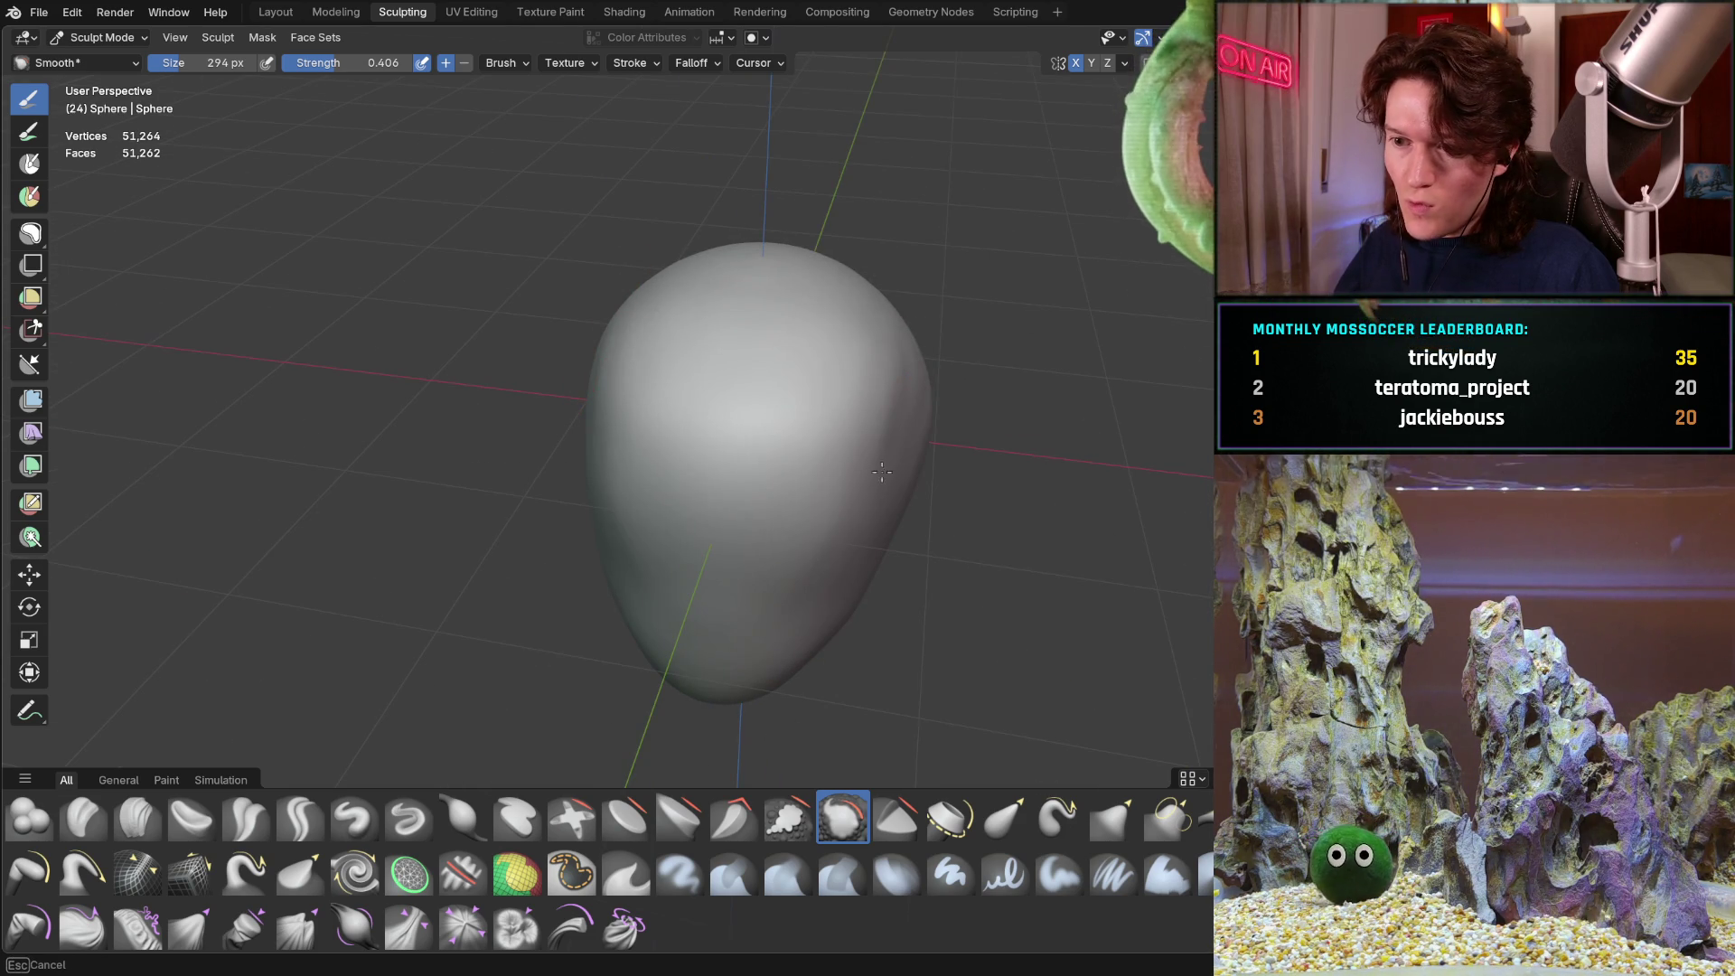
{"action": "mouse_move", "coordinate": [801, 492]}
{"action": "middle_mouse_down"}
{"action": "mouse_move", "coordinate": [817, 438]}
{"action": "mouse_move", "coordinate": [923, 477]}
{"action": "middle_mouse_up"}
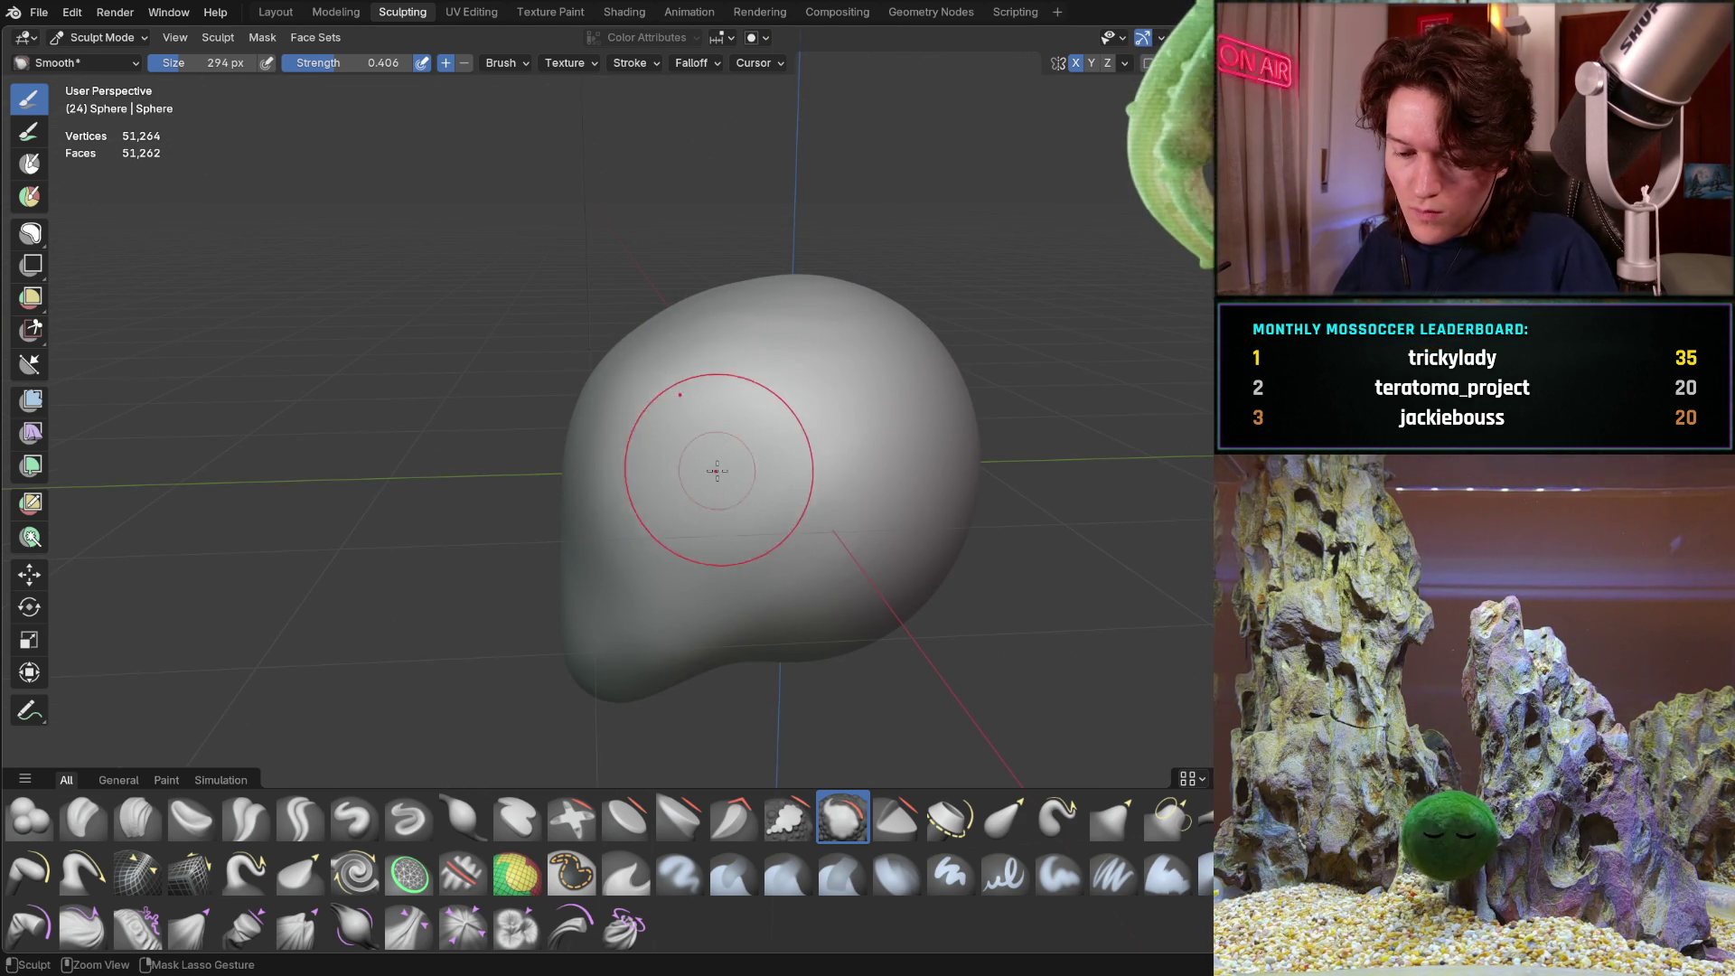
Change the brush texture angle and smooth another patch into the egg shape
{"action": "key", "text": "ctrl+f"}
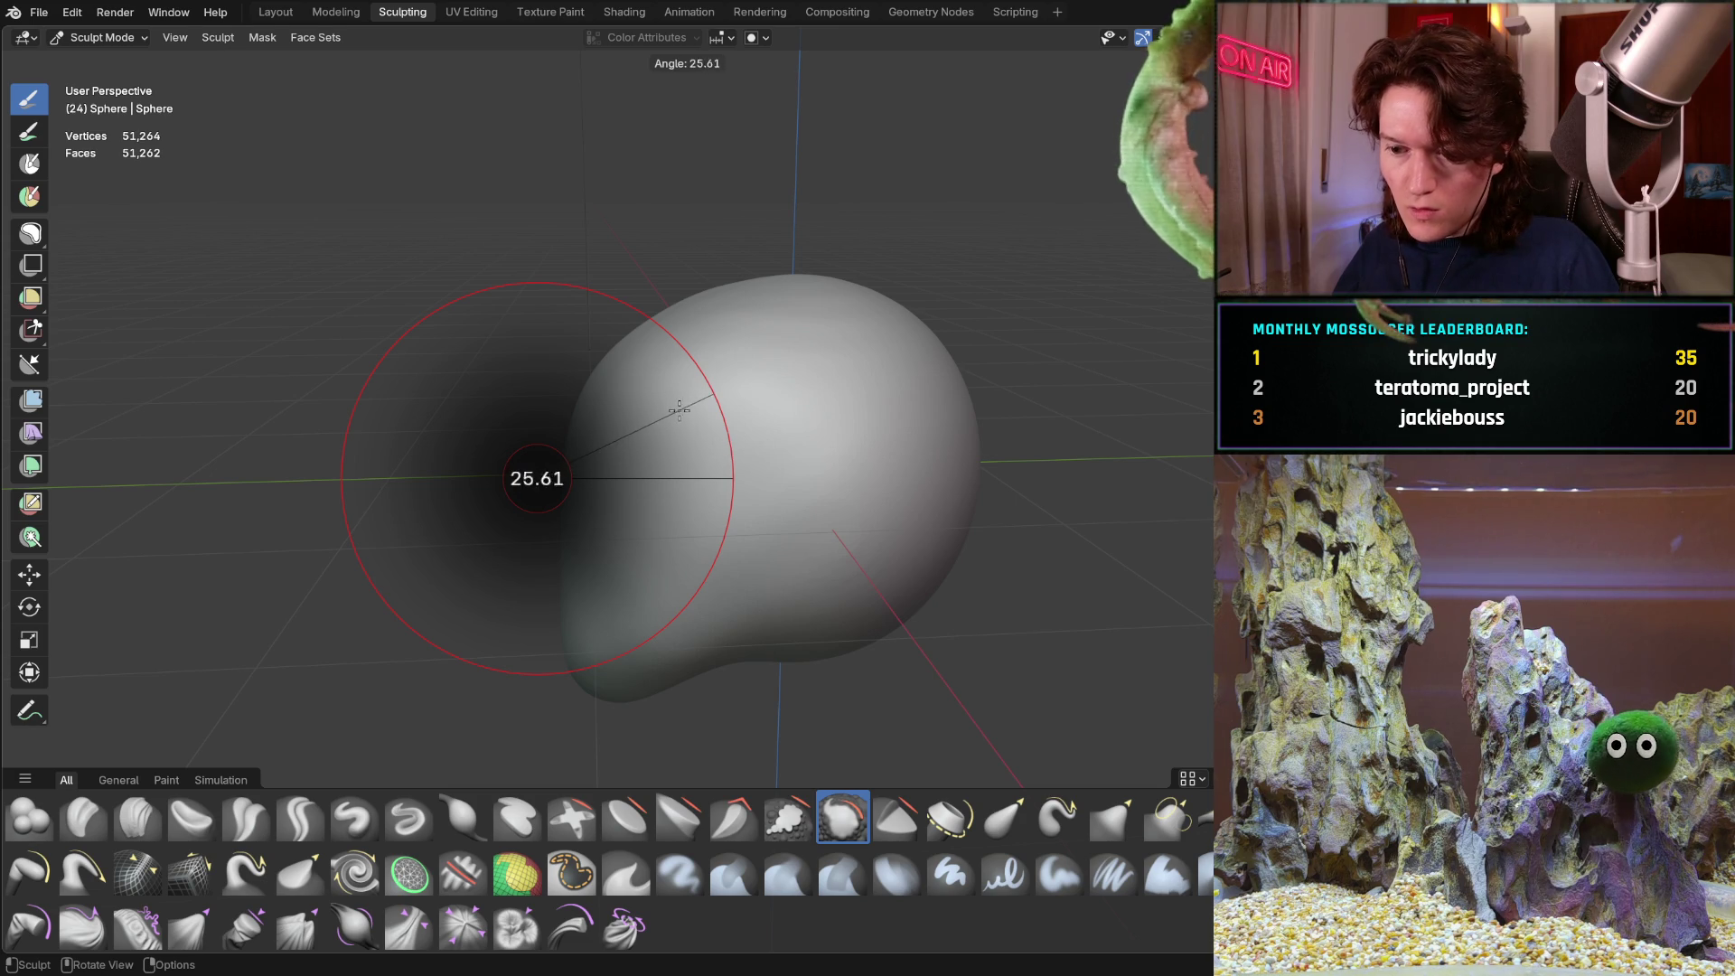
{"action": "left_click", "coordinate": [668, 423]}
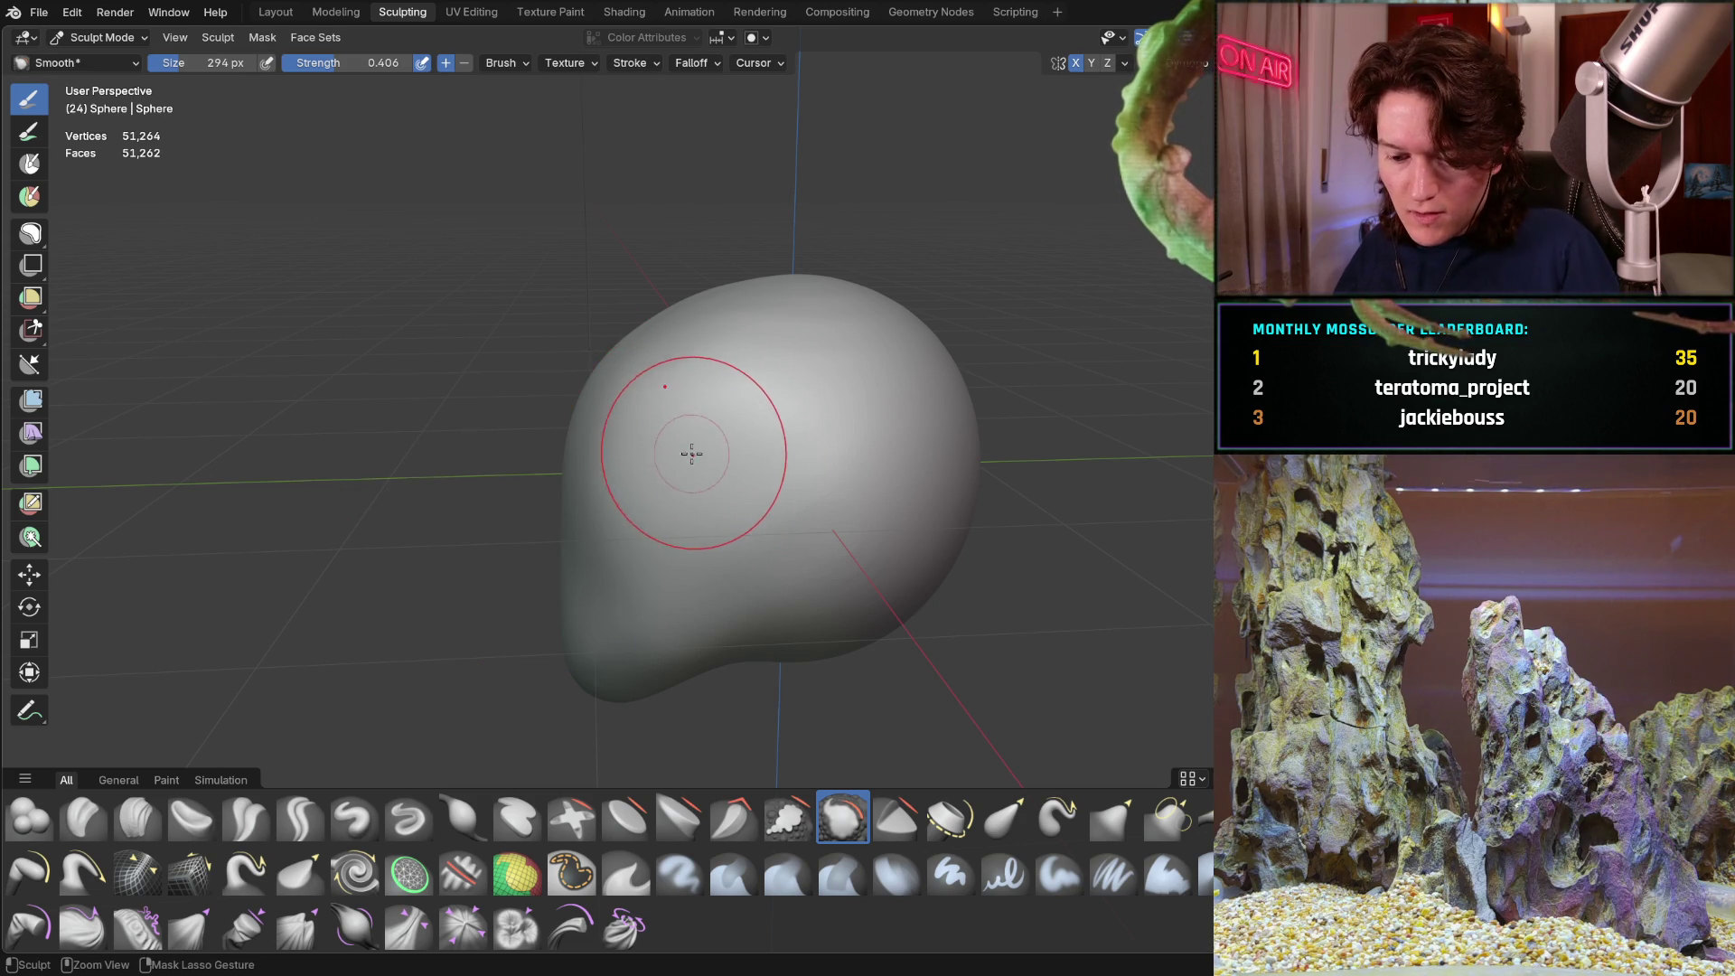
{"action": "left_click_drag", "start_coordinate": [710, 455], "coordinate": [760, 457]}
{"action": "mouse_move", "coordinate": [759, 457]}
{"action": "middle_mouse_down"}
{"action": "mouse_move", "coordinate": [887, 455]}
{"action": "mouse_move", "coordinate": [920, 417]}
{"action": "middle_mouse_up"}
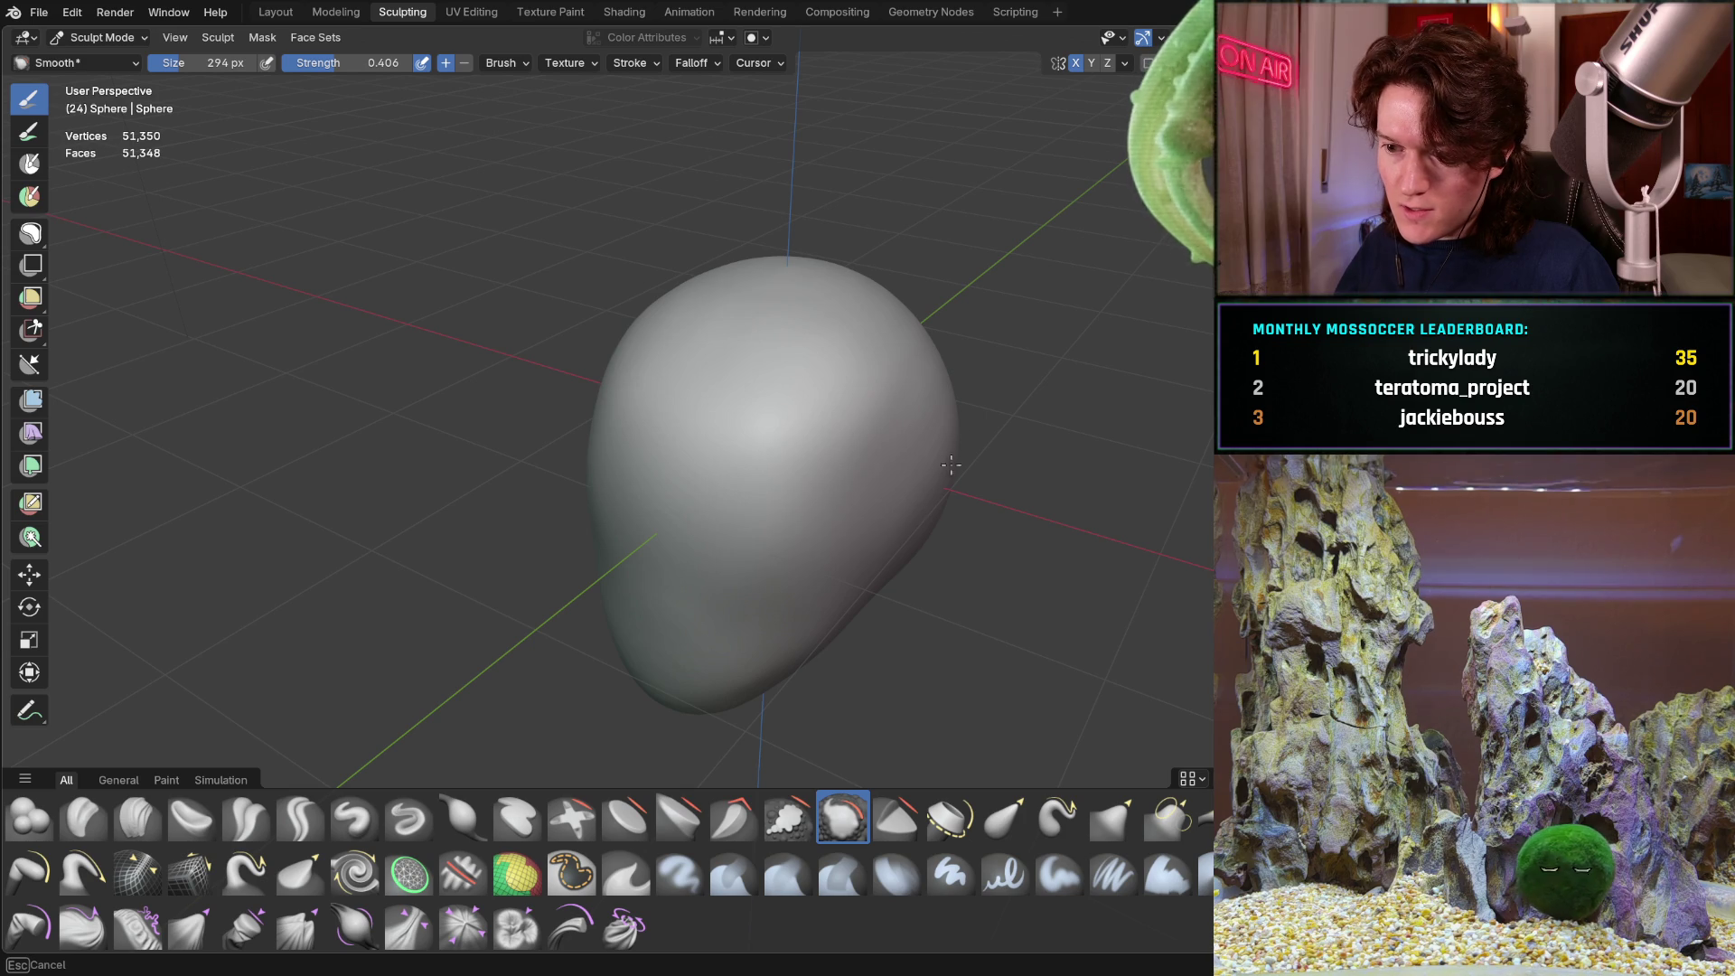
{"action": "middle_click_drag", "start_coordinate": [788, 457], "coordinate": [900, 408]}
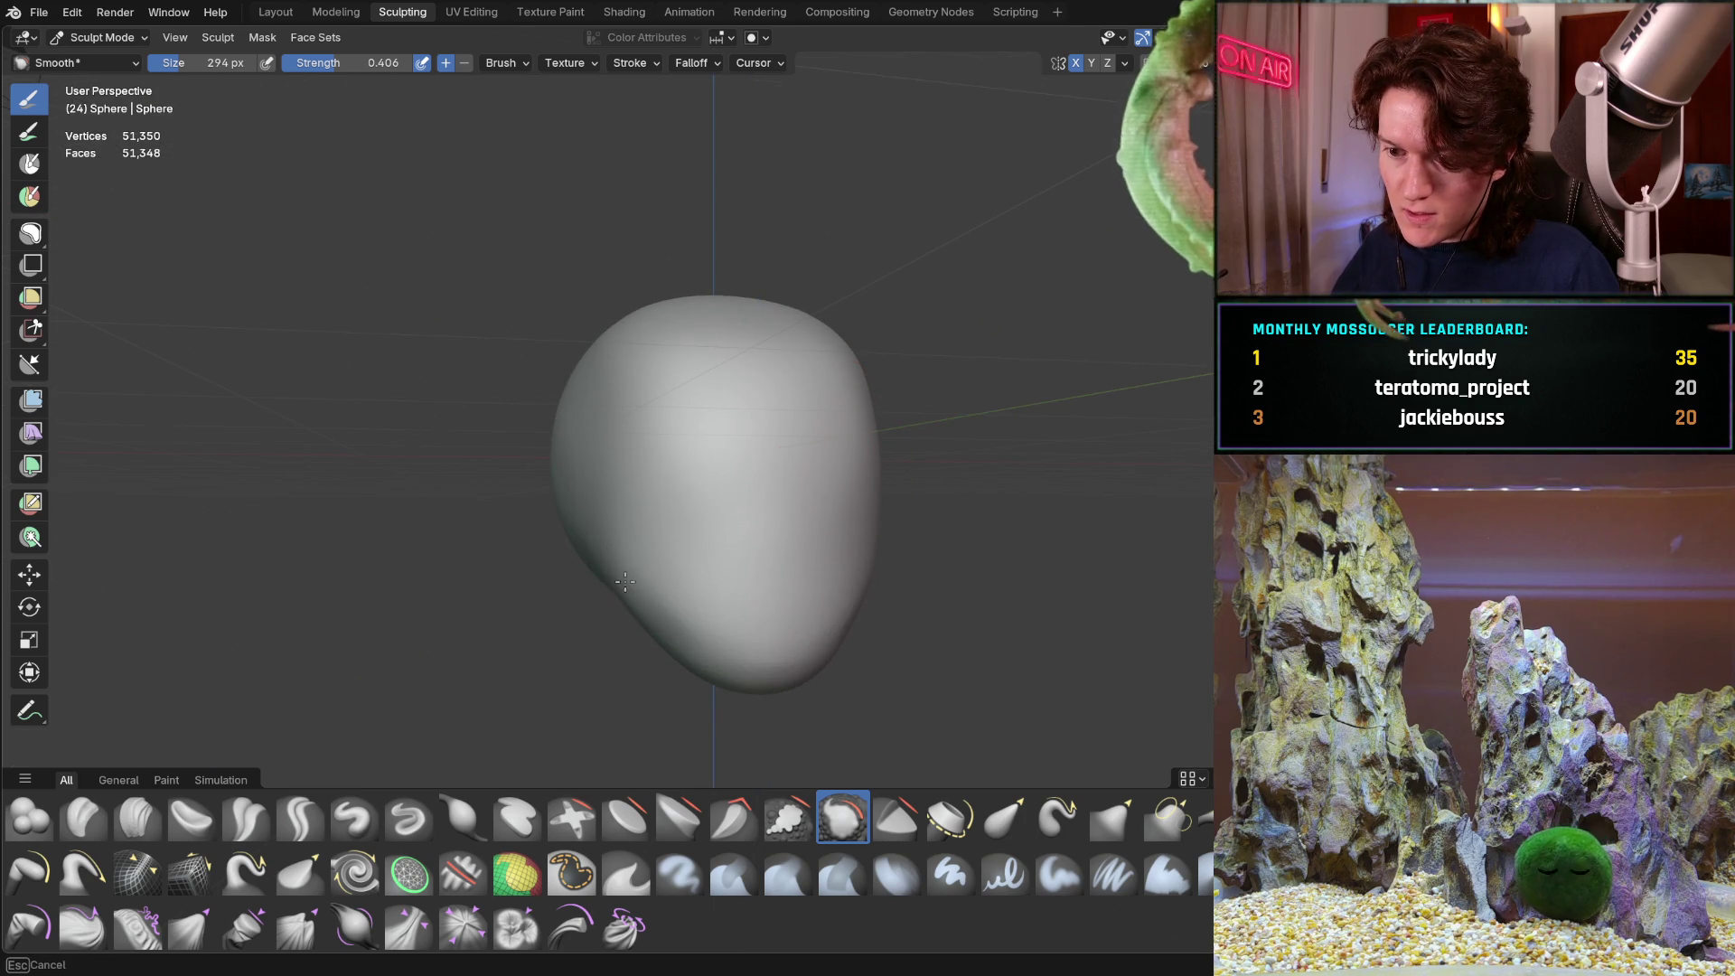
{"action": "mouse_move", "coordinate": [664, 611]}
{"action": "middle_mouse_down"}
{"action": "mouse_move", "coordinate": [705, 449]}
{"action": "mouse_move", "coordinate": [709, 469]}
{"action": "mouse_move", "coordinate": [735, 435]}
{"action": "middle_mouse_up"}
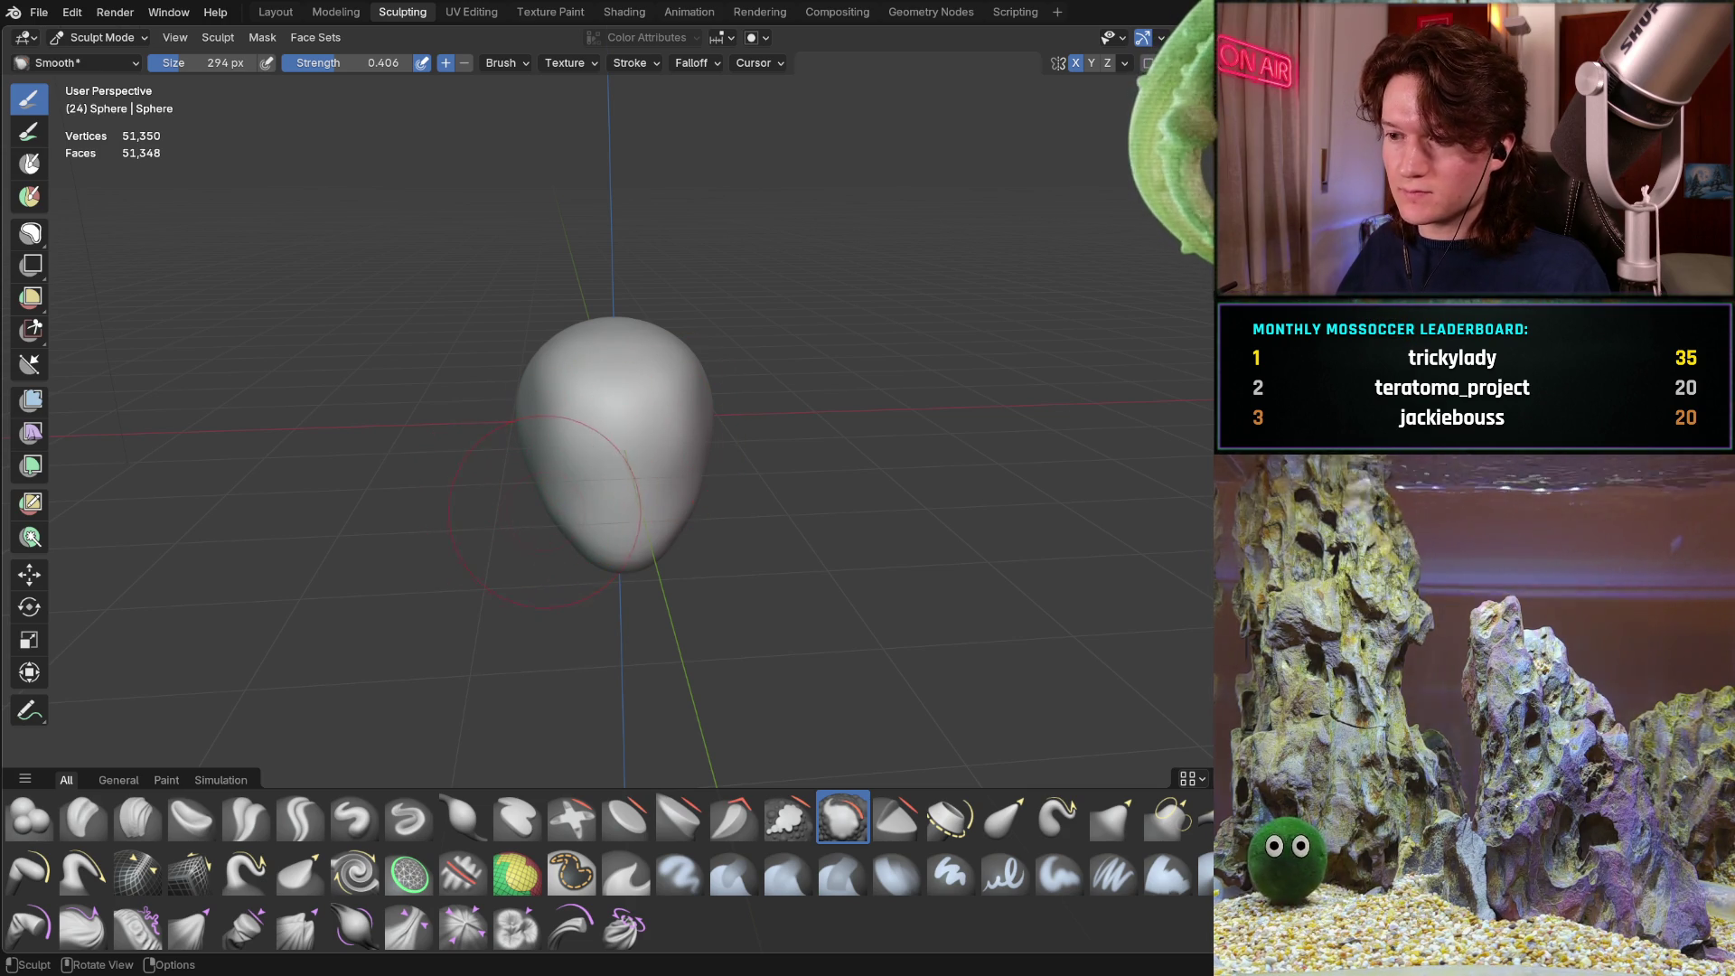
{"action": "middle_click_drag", "start_coordinate": [599, 469], "coordinate": [573, 469]}
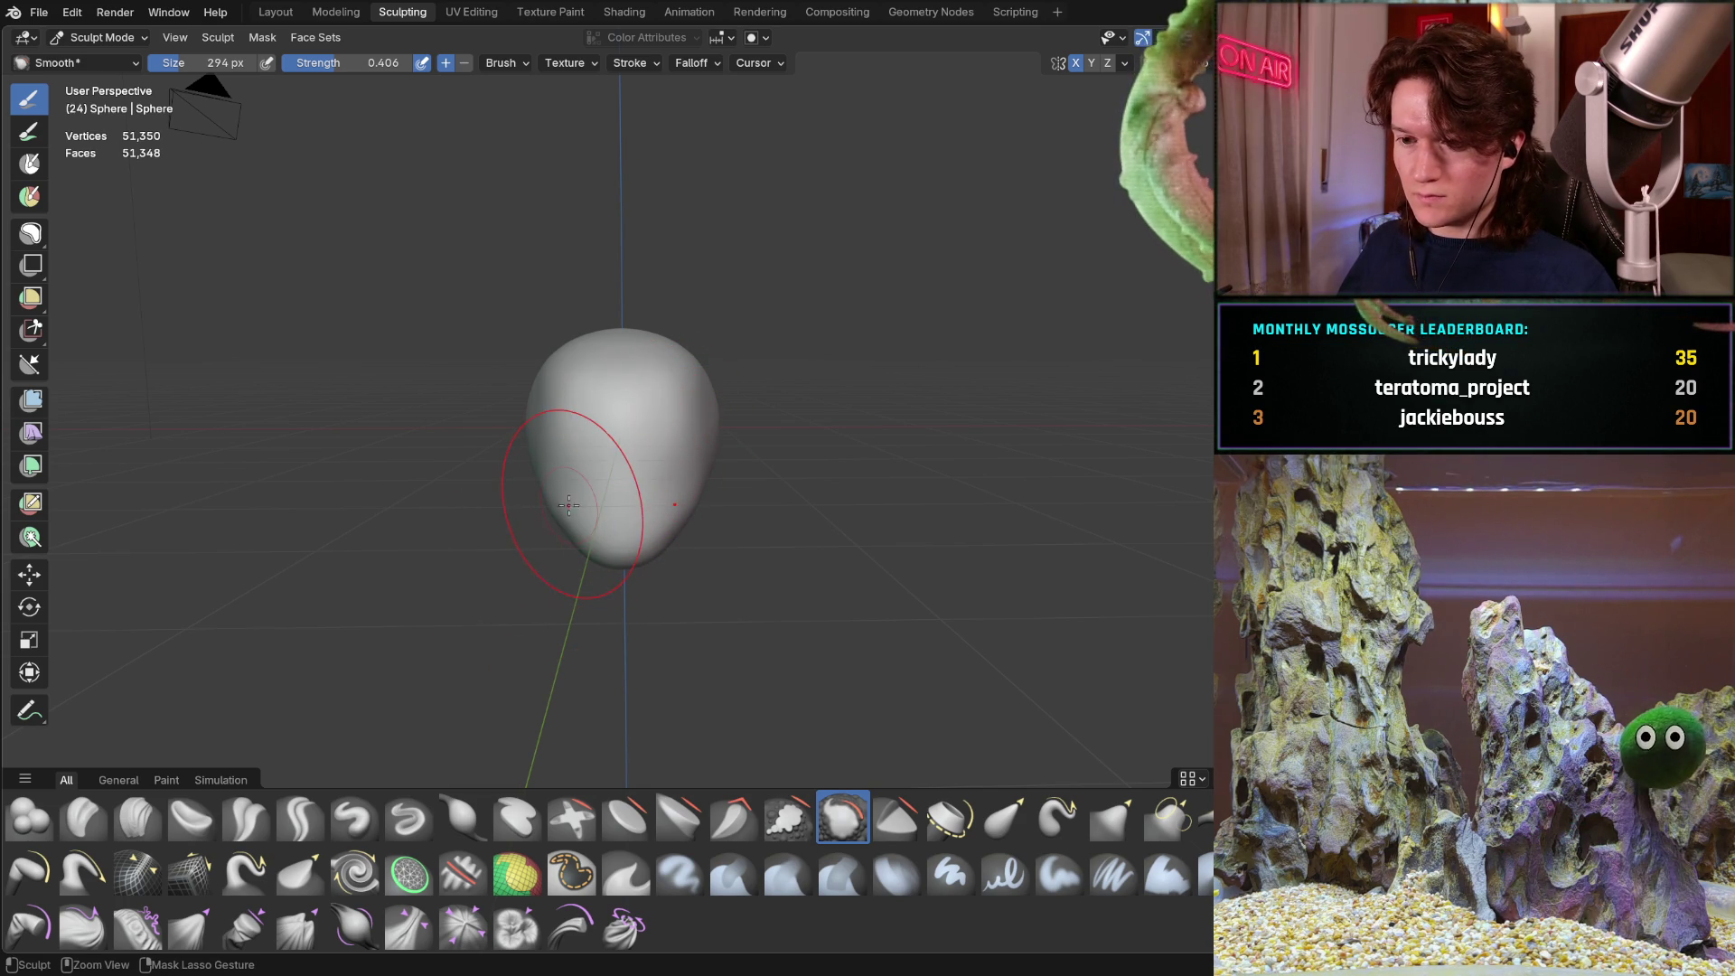
{"action": "mouse_move", "coordinate": [579, 502]}
{"action": "middle_mouse_down", "text": "ctrl"}
{"action": "mouse_move", "coordinate": [632, 480]}
{"action": "mouse_move", "coordinate": [662, 418]}
{"action": "mouse_move", "coordinate": [612, 406]}
{"action": "mouse_move", "coordinate": [620, 497]}
{"action": "mouse_move", "coordinate": [620, 472]}
{"action": "mouse_move", "coordinate": [630, 483]}
{"action": "mouse_move", "coordinate": [610, 515]}
{"action": "middle_mouse_up", "text": "ctrl"}
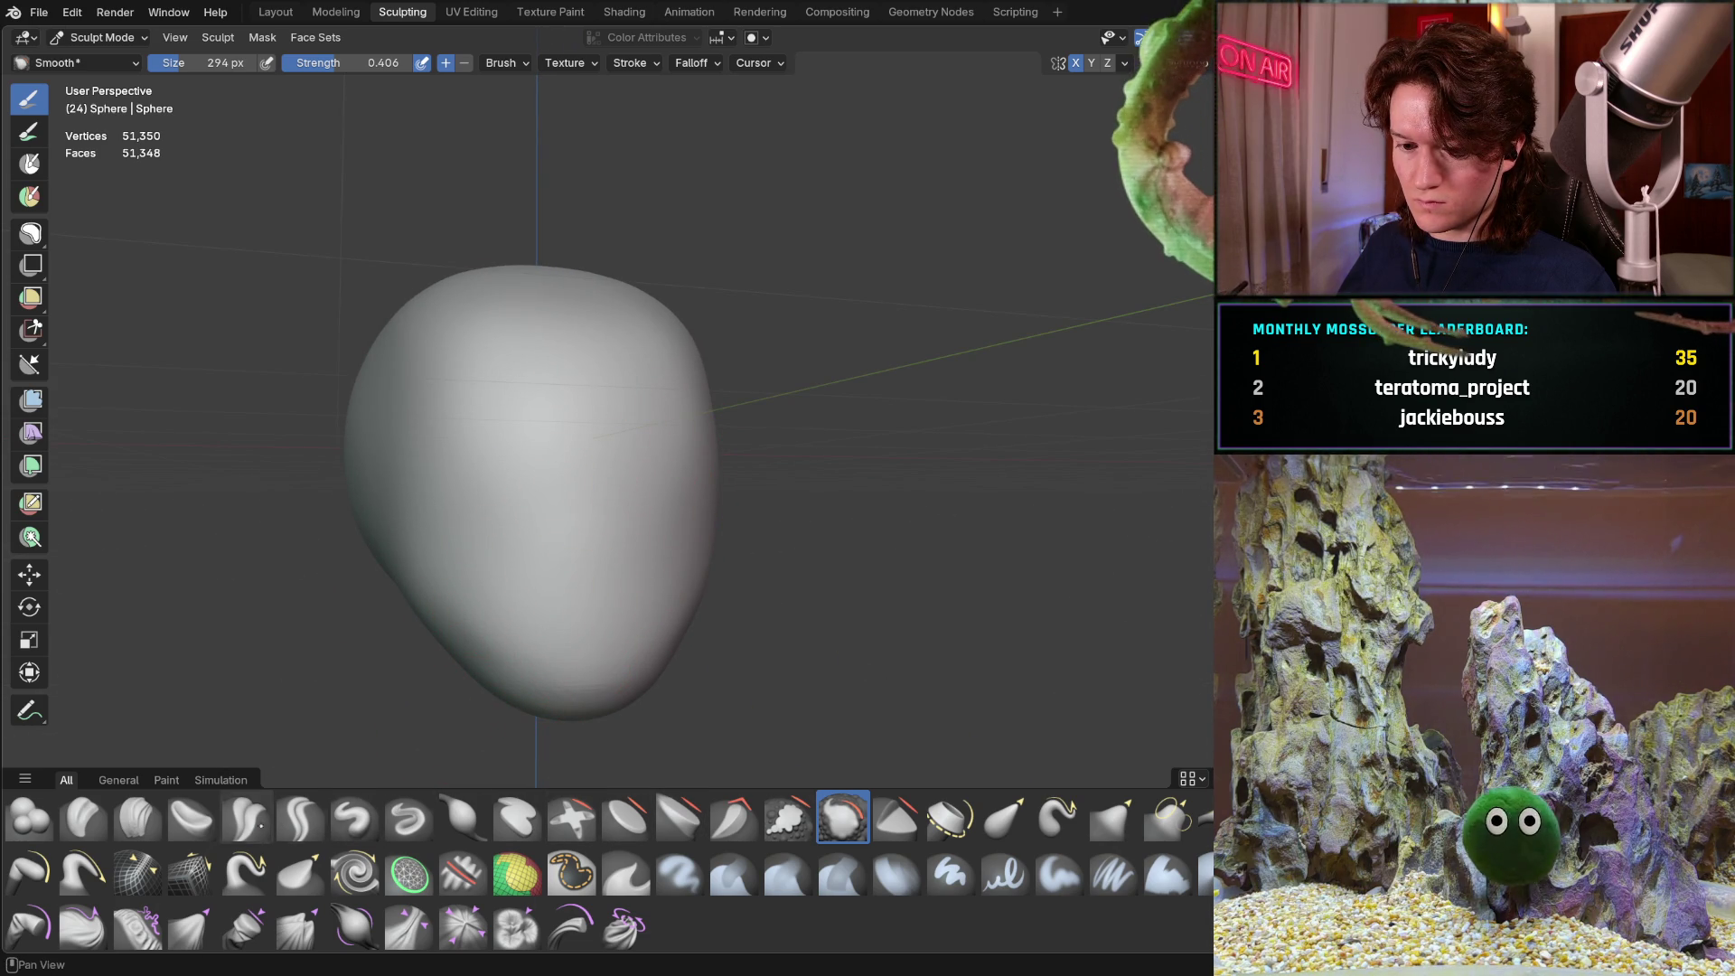
Switch to the Clay Strips brush and orbit around the head to inspect its shape
{"action": "left_click", "coordinate": [135, 816]}
{"action": "middle_click_drag", "start_coordinate": [465, 569], "coordinate": [486, 603]}
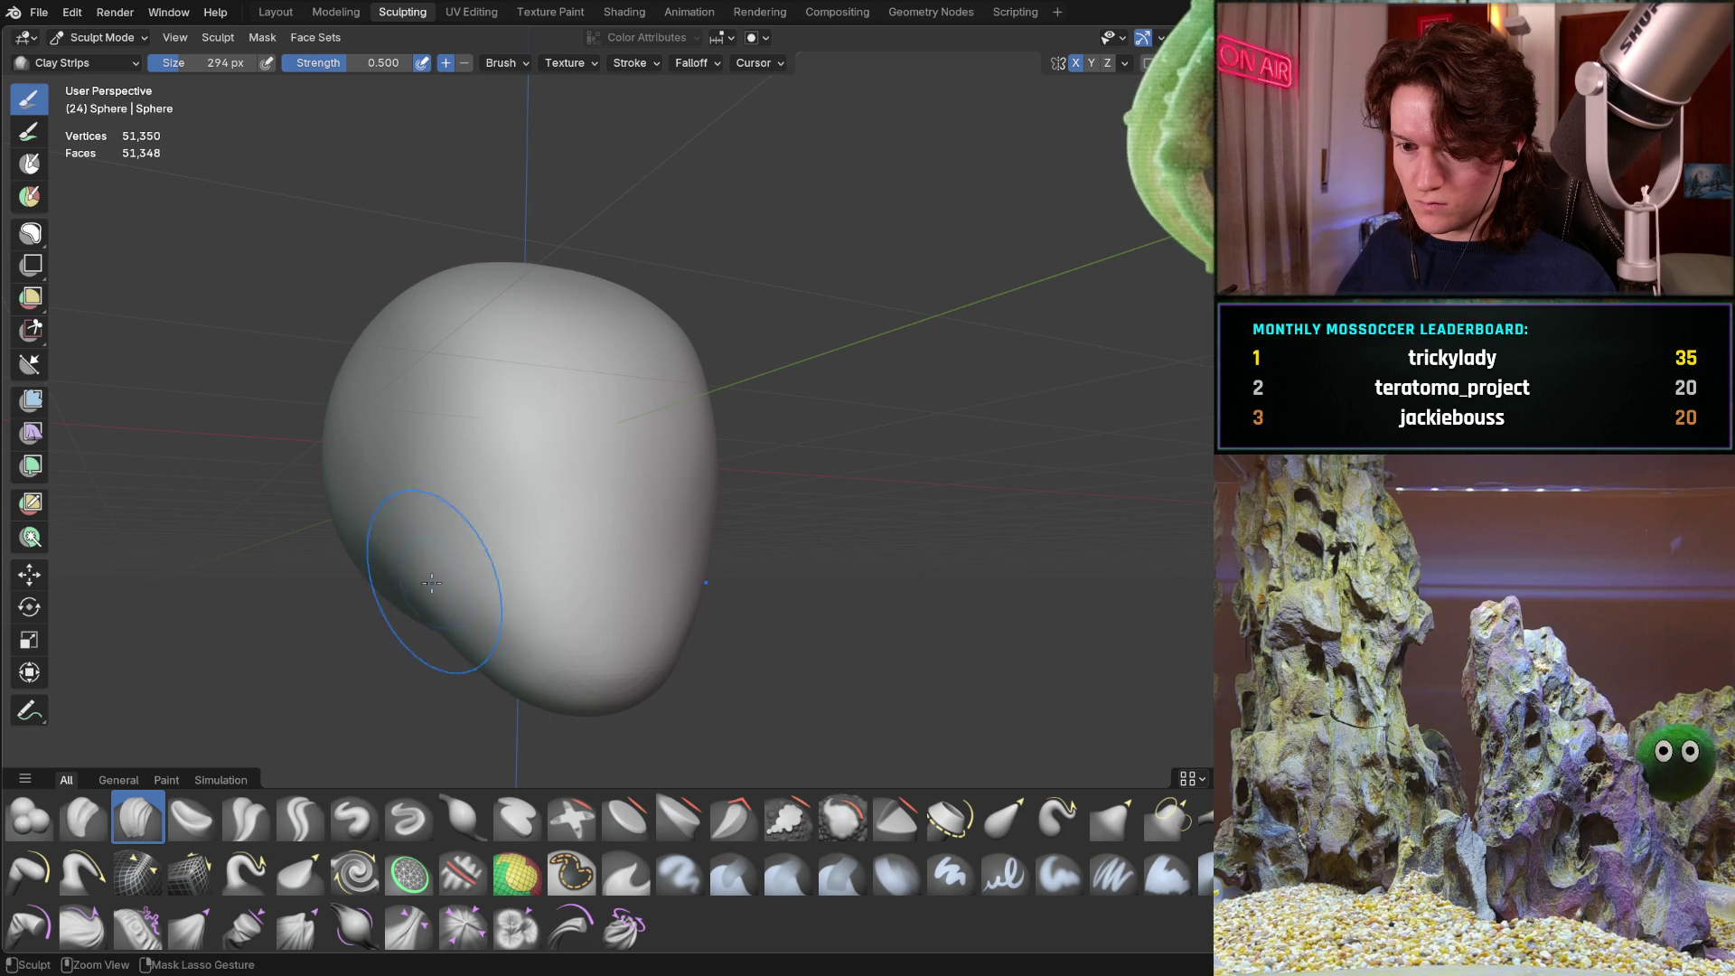
{"action": "mouse_move", "coordinate": [432, 578]}
{"action": "middle_mouse_down"}
{"action": "mouse_move", "coordinate": [382, 586]}
{"action": "mouse_move", "coordinate": [458, 607]}
{"action": "mouse_move", "coordinate": [420, 574]}
{"action": "mouse_move", "coordinate": [433, 587]}
{"action": "middle_mouse_up"}
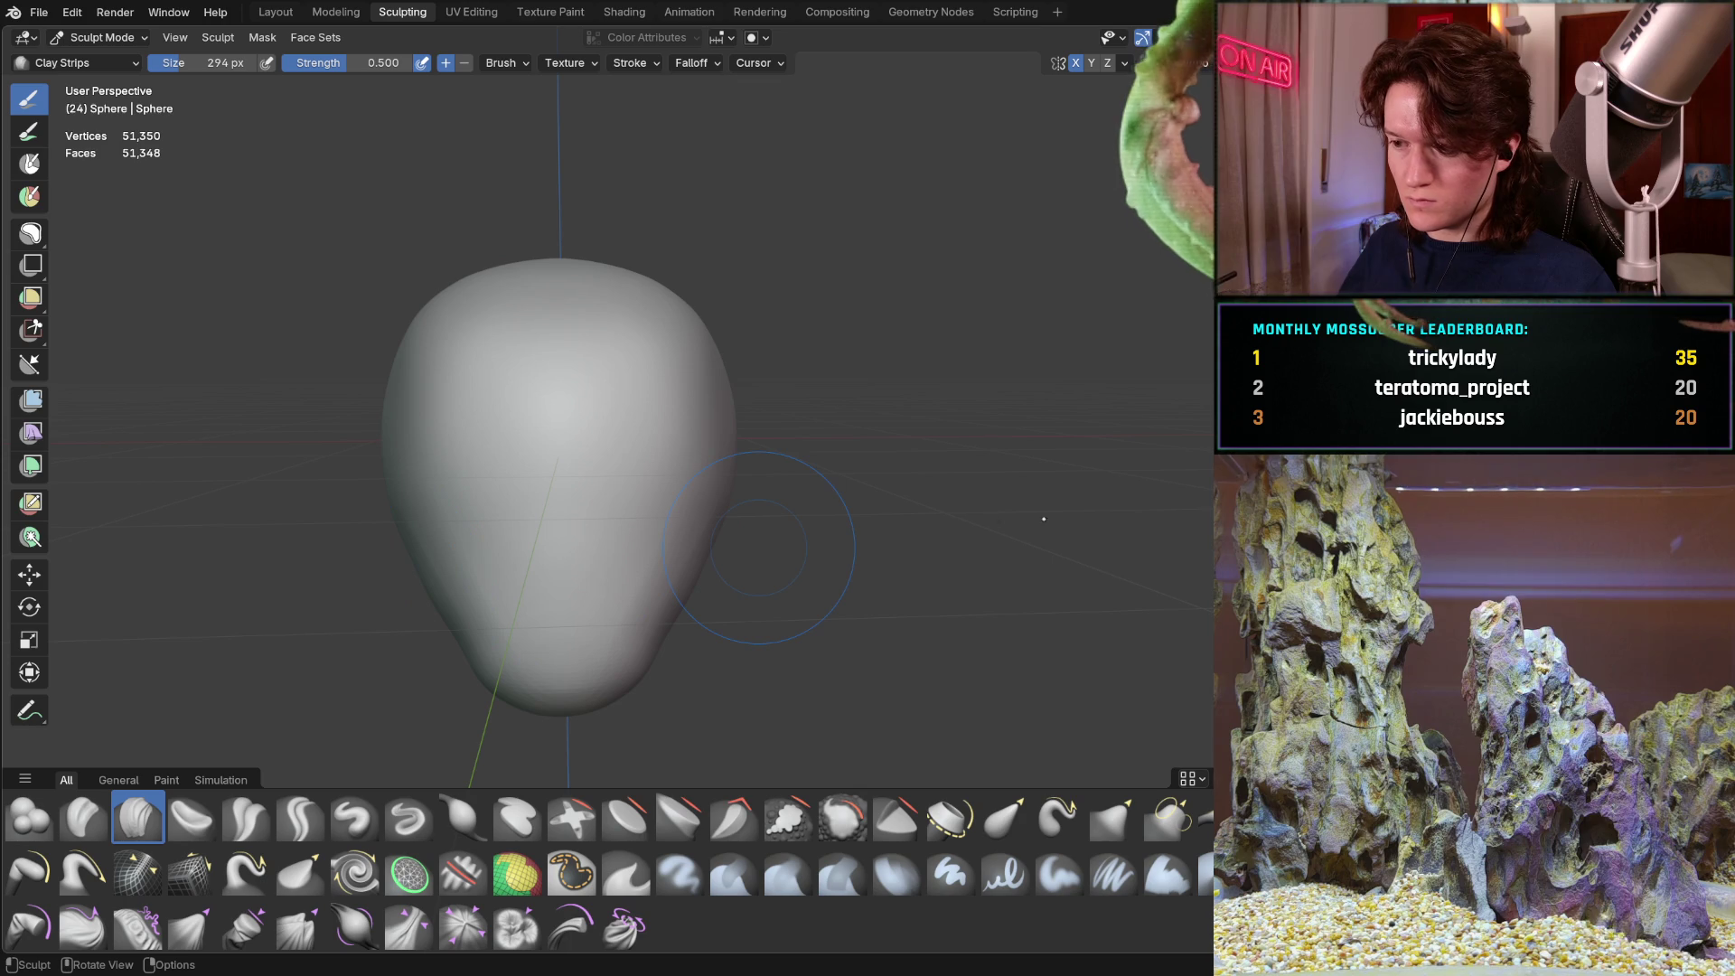
{"action": "mouse_move", "coordinate": [503, 437]}
{"action": "middle_mouse_down"}
{"action": "mouse_move", "coordinate": [512, 473]}
{"action": "mouse_move", "coordinate": [650, 478]}
{"action": "mouse_move", "coordinate": [565, 486]}
{"action": "mouse_move", "coordinate": [659, 507]}
{"action": "mouse_move", "coordinate": [533, 458]}
{"action": "mouse_move", "coordinate": [743, 489]}
{"action": "middle_mouse_up"}
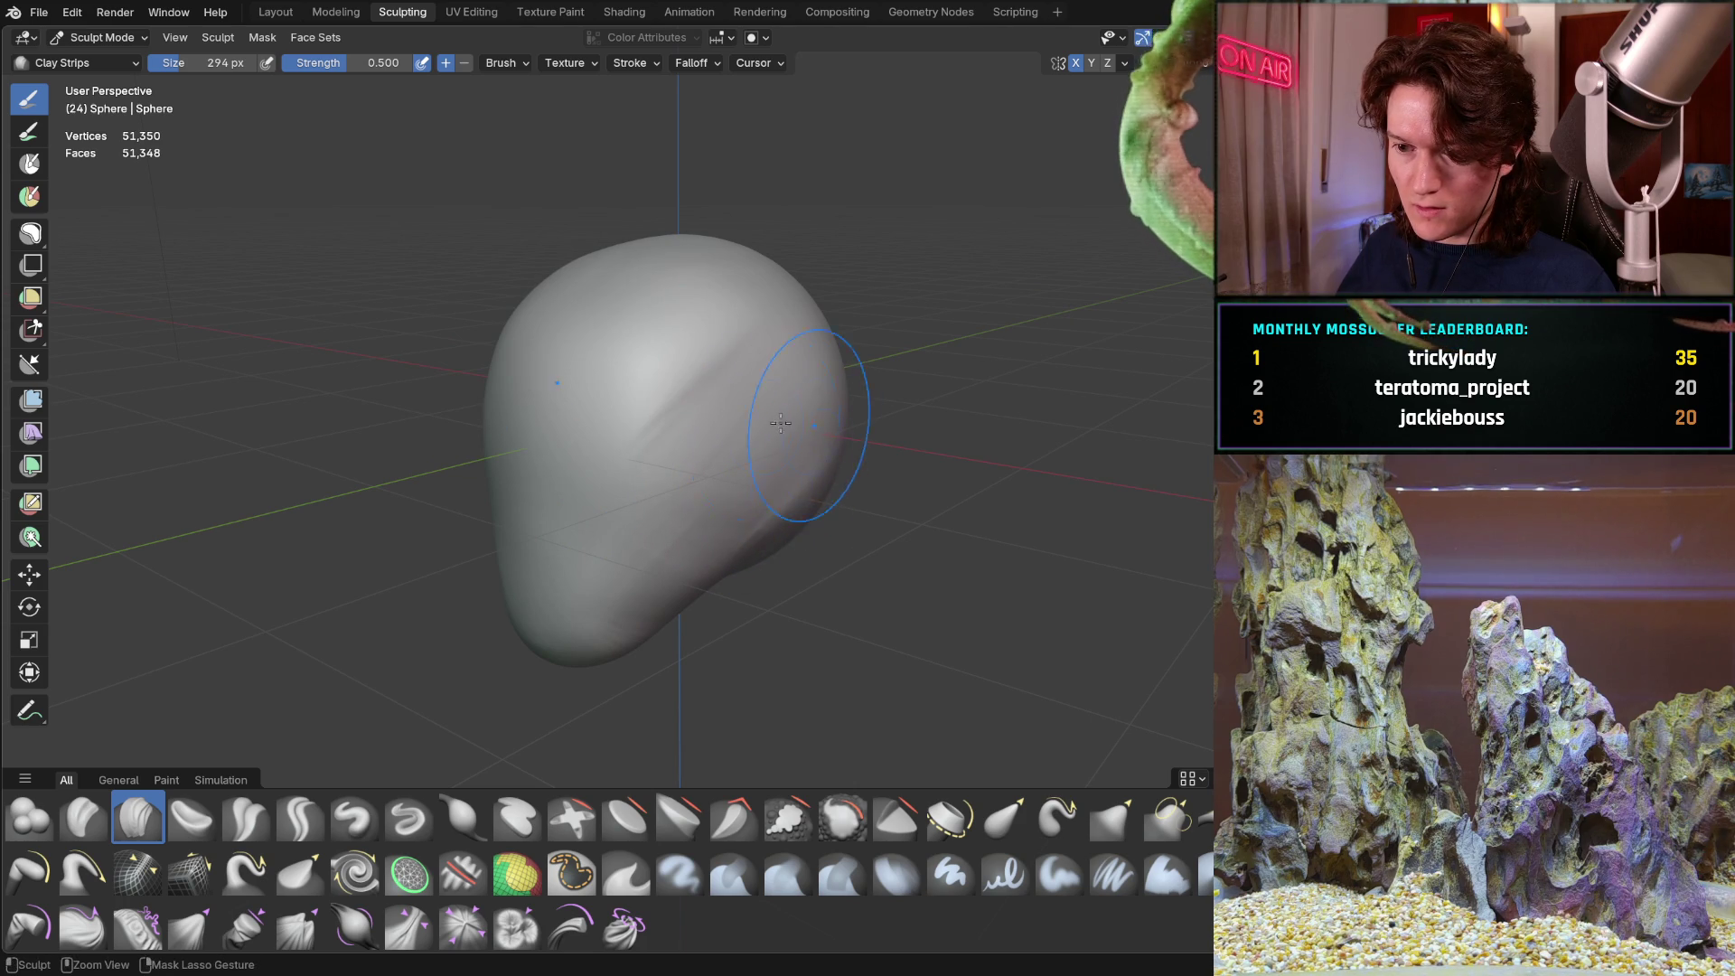
{"action": "mouse_move", "coordinate": [714, 335]}
{"action": "middle_mouse_down"}
{"action": "mouse_move", "coordinate": [711, 370]}
{"action": "mouse_move", "coordinate": [736, 388]}
{"action": "middle_mouse_up"}
{"action": "scroll", "coordinate": [893, 391], "scroll_direction": "up", "scroll_amount": 2}
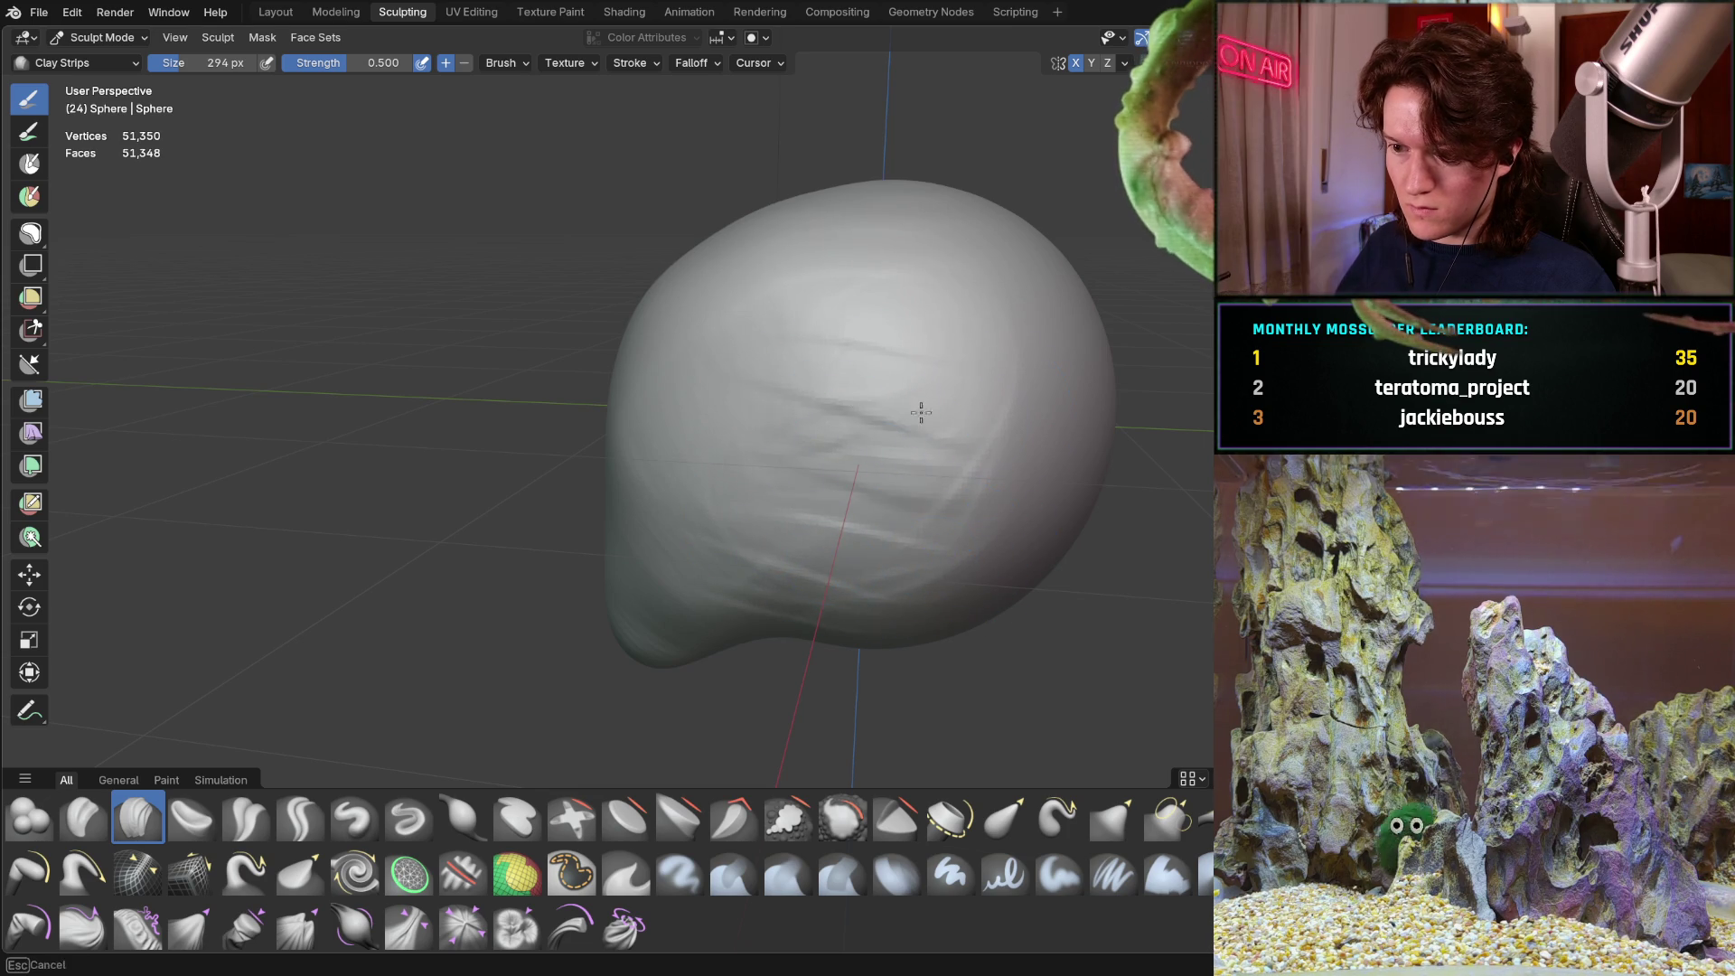
{"action": "mouse_move", "coordinate": [837, 403]}
{"action": "middle_mouse_down"}
{"action": "mouse_move", "coordinate": [953, 403]}
{"action": "mouse_move", "coordinate": [931, 391]}
{"action": "mouse_move", "coordinate": [740, 554]}
{"action": "middle_mouse_up"}
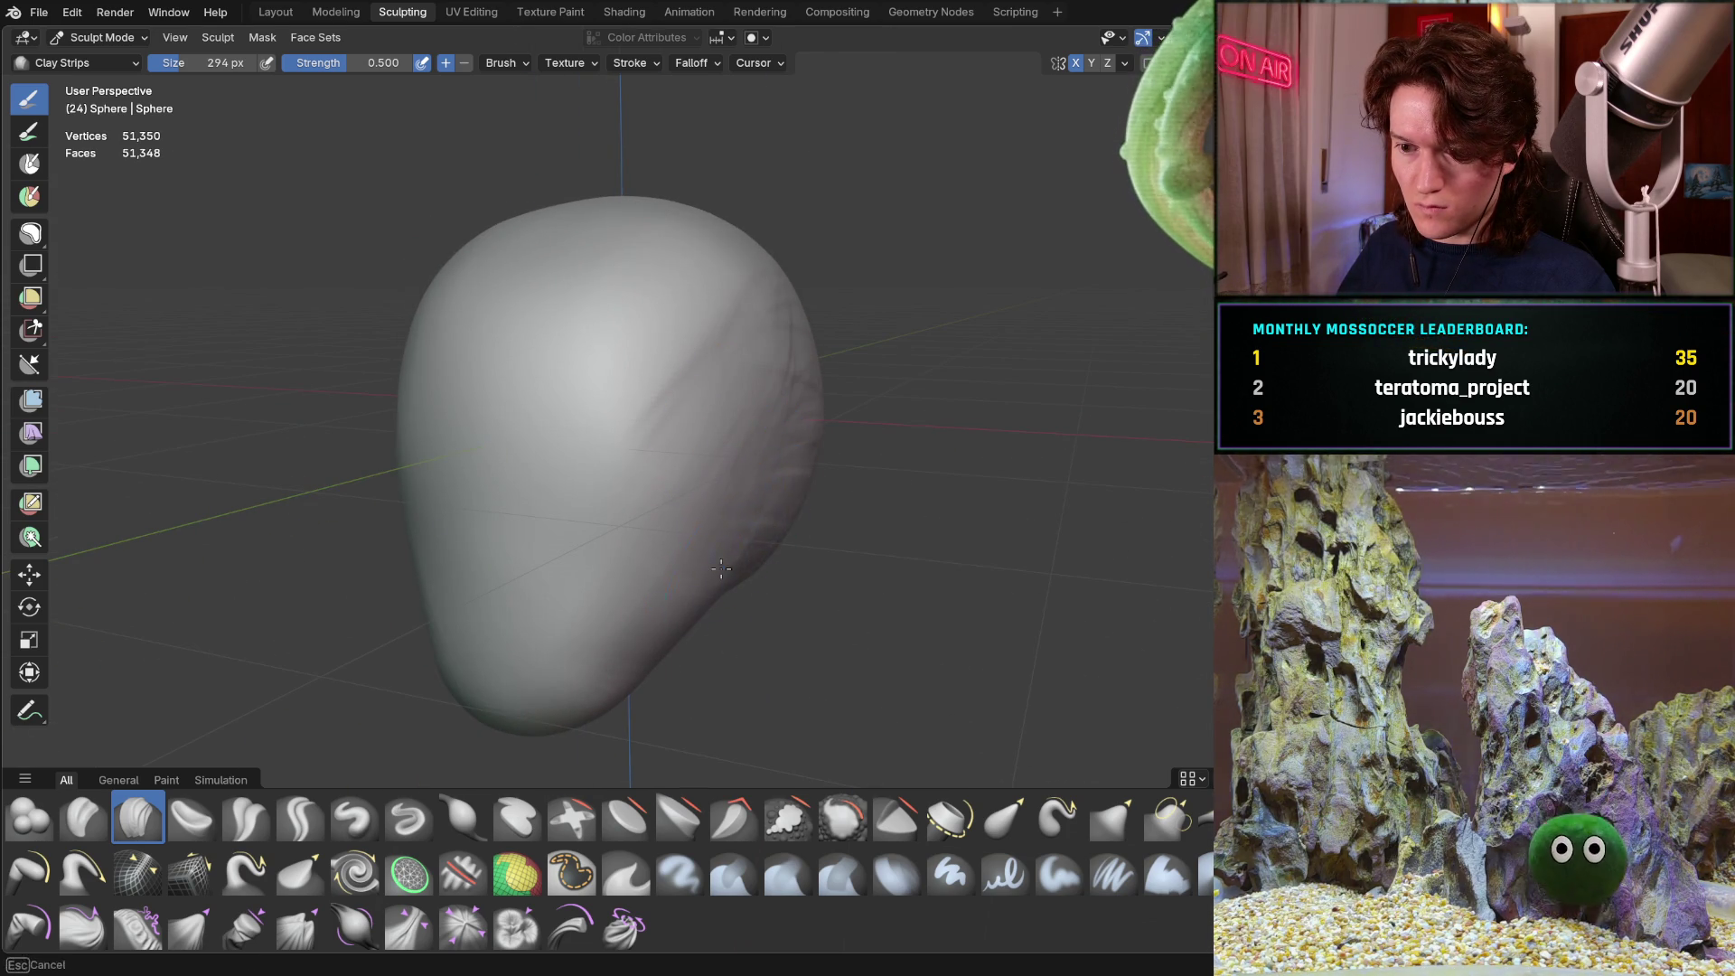
{"action": "middle_click_drag", "start_coordinate": [810, 486], "coordinate": [773, 388]}
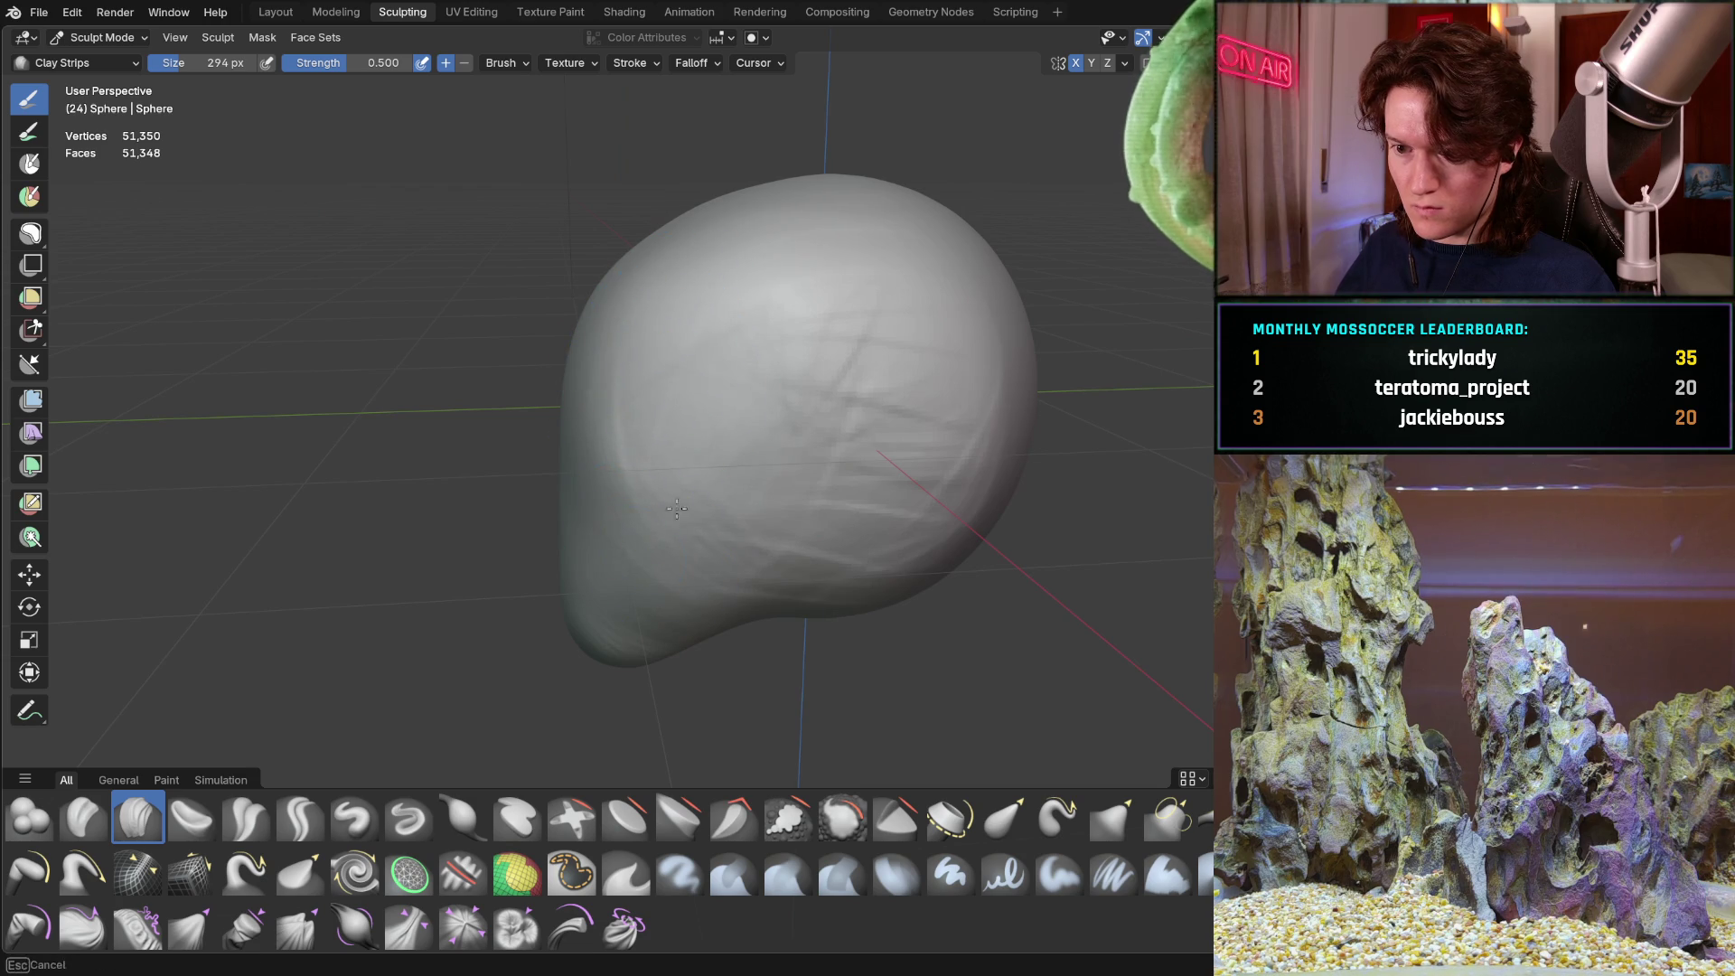
{"action": "mouse_move", "coordinate": [747, 290]}
{"action": "middle_mouse_down"}
{"action": "mouse_move", "coordinate": [826, 284]}
{"action": "mouse_move", "coordinate": [561, 321]}
{"action": "mouse_move", "coordinate": [720, 301]}
{"action": "mouse_move", "coordinate": [600, 446]}
{"action": "mouse_move", "coordinate": [720, 429]}
{"action": "middle_mouse_up"}
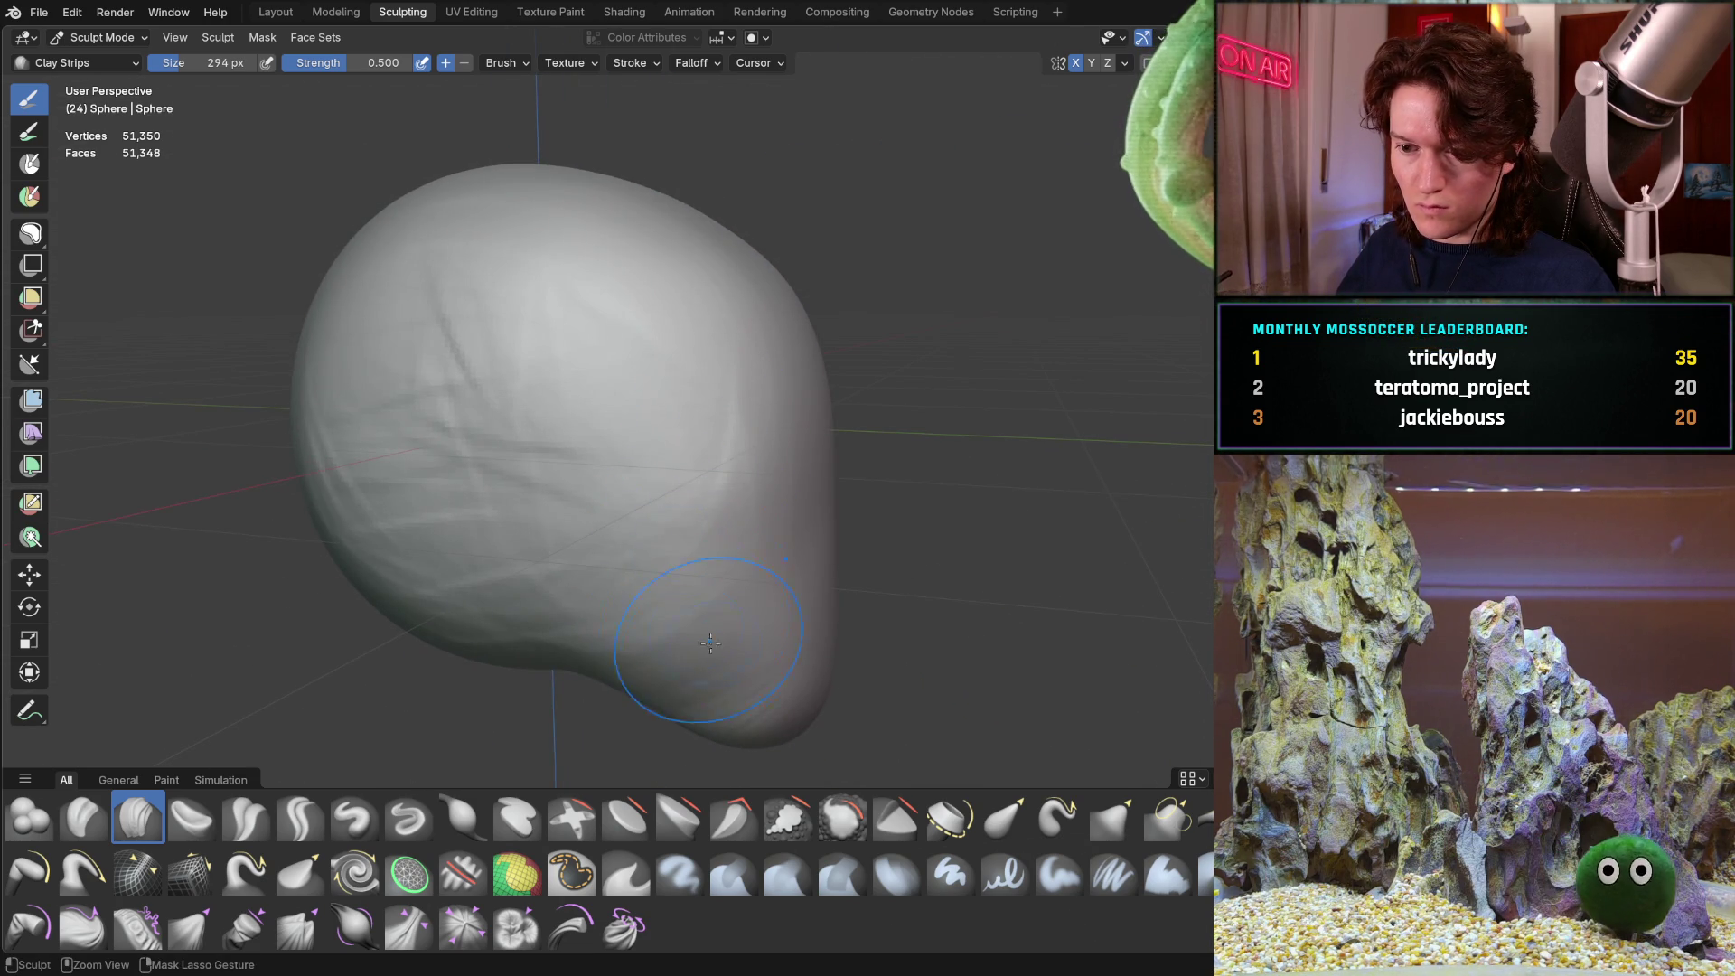
{"action": "middle_click_drag", "start_coordinate": [696, 581], "coordinate": [493, 542]}
{"action": "mouse_move", "coordinate": [419, 428]}
{"action": "middle_mouse_down"}
{"action": "mouse_move", "coordinate": [546, 356]}
{"action": "mouse_move", "coordinate": [444, 276]}
{"action": "middle_mouse_up"}
{"action": "mouse_move", "coordinate": [415, 391]}
{"action": "middle_mouse_down"}
{"action": "mouse_move", "coordinate": [240, 491]}
{"action": "mouse_move", "coordinate": [322, 403]}
{"action": "mouse_move", "coordinate": [339, 451]}
{"action": "middle_mouse_up"}
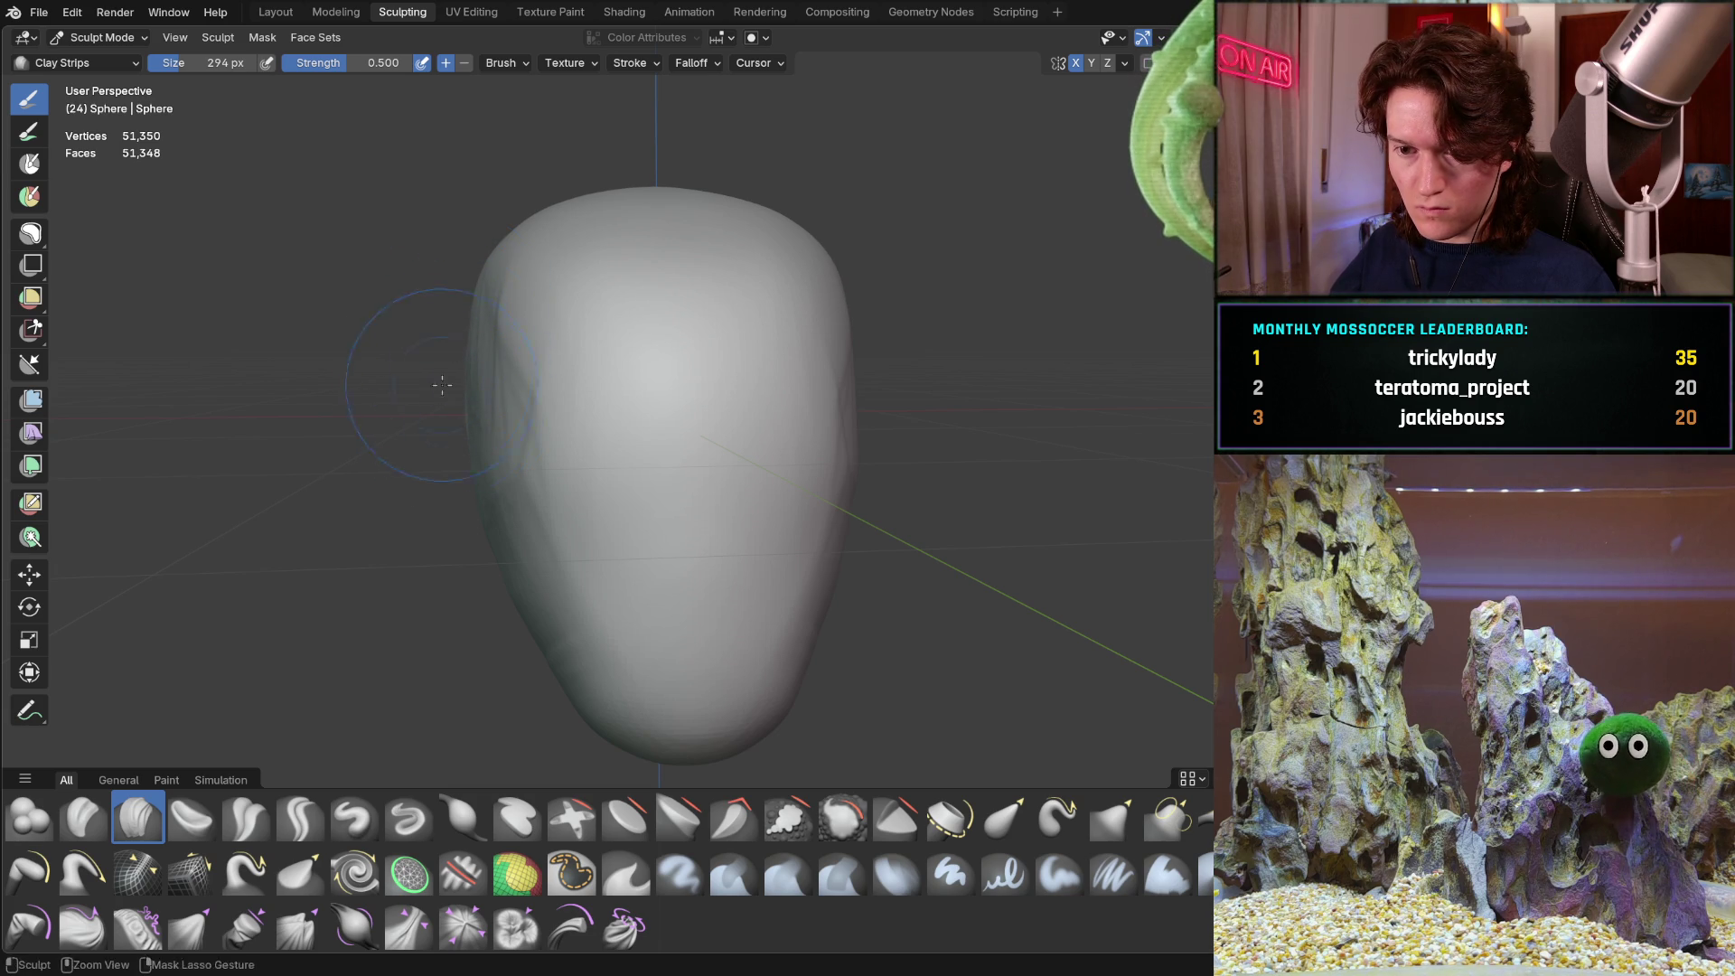
{"action": "middle_click_drag", "start_coordinate": [450, 399], "coordinate": [501, 354]}
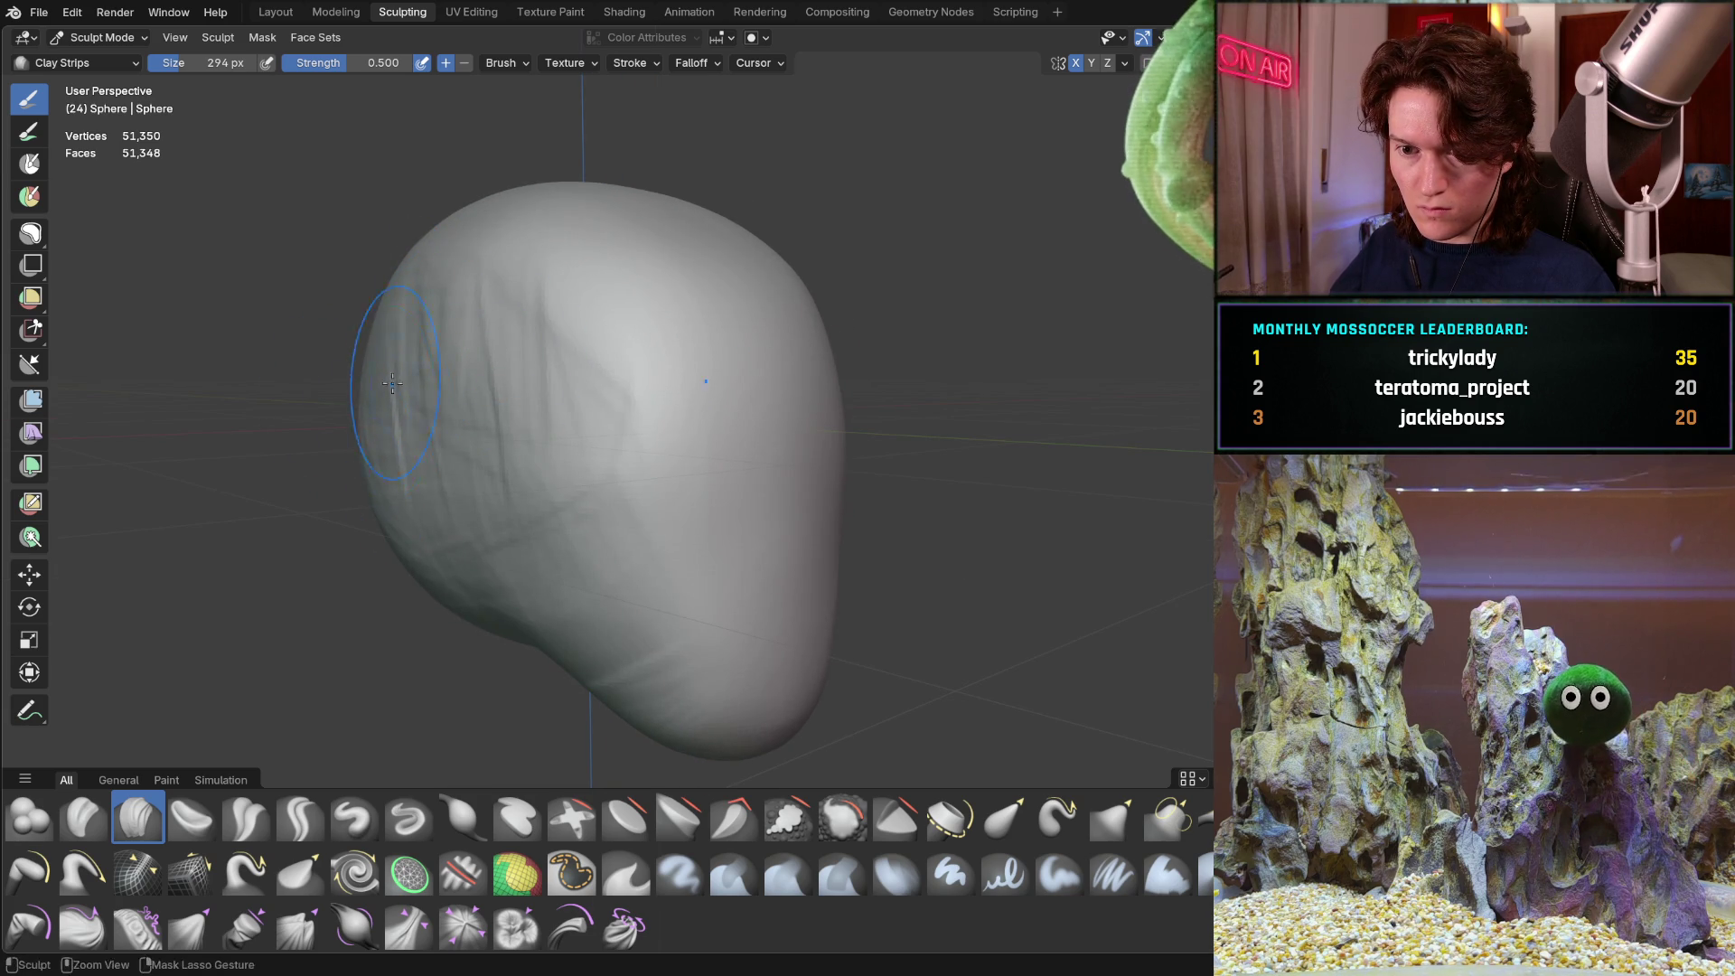
Keep orbiting and zooming around the head to settle on a stroke angle
{"action": "middle_click_drag", "start_coordinate": [363, 360], "coordinate": [464, 377]}
{"action": "middle_click_drag", "start_coordinate": [338, 434], "coordinate": [770, 369]}
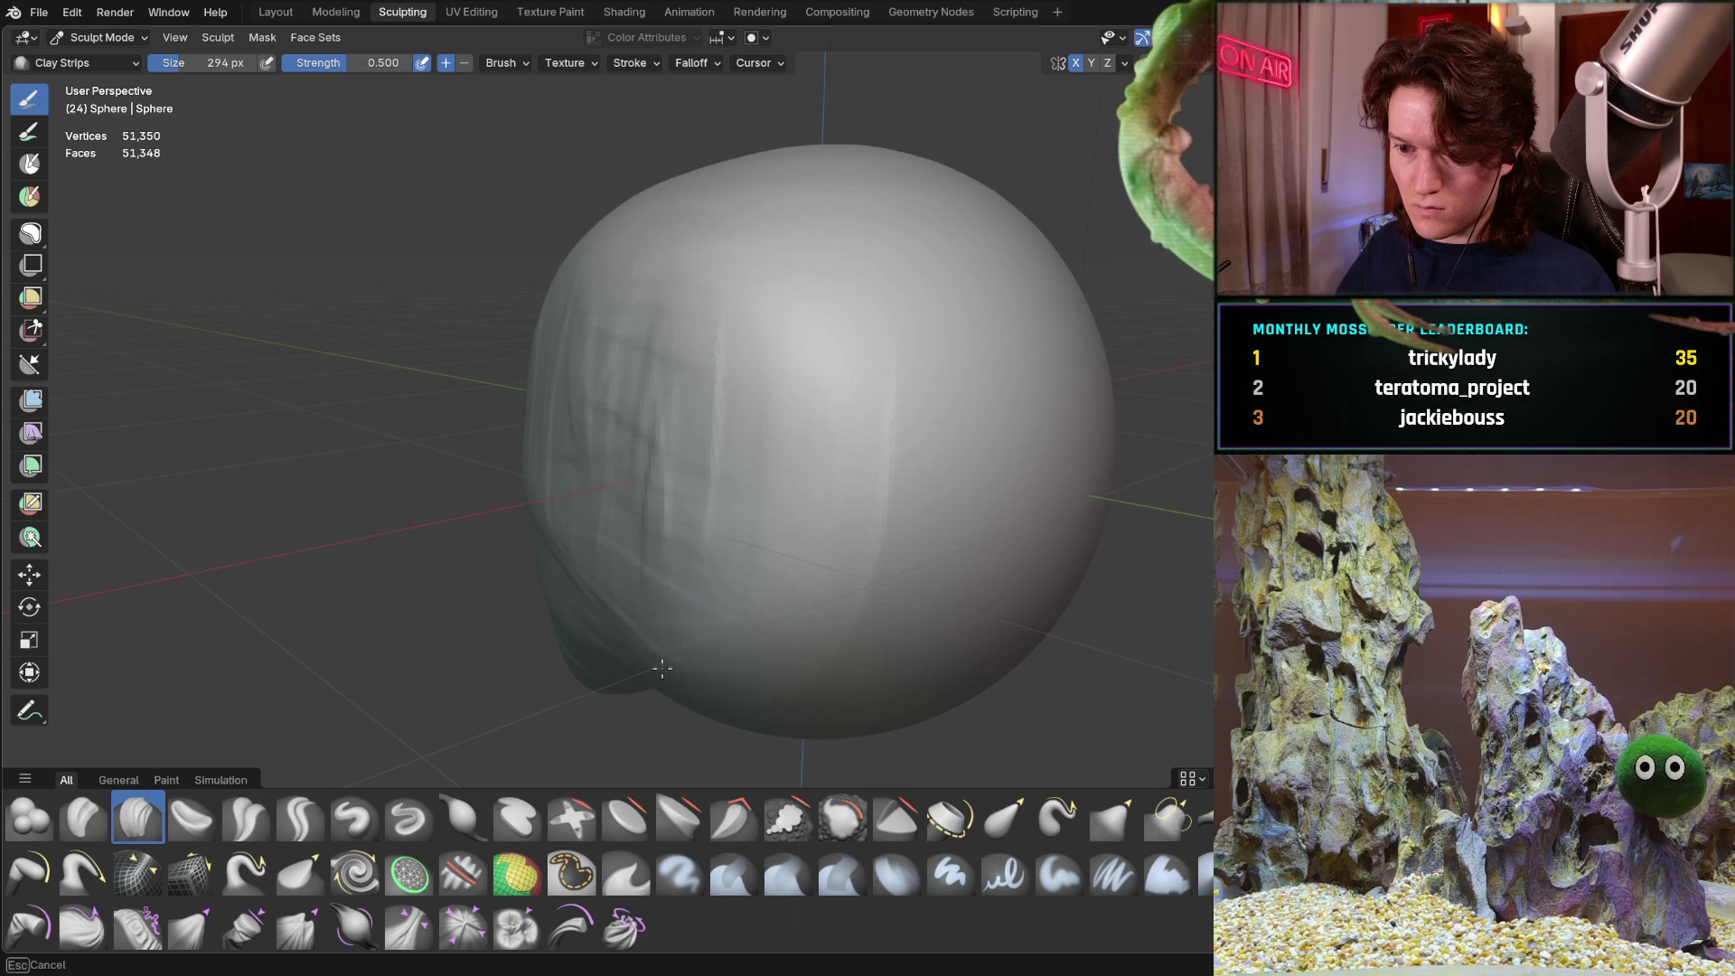
{"action": "mouse_move", "coordinate": [684, 516]}
{"action": "middle_mouse_down"}
{"action": "mouse_move", "coordinate": [958, 399]}
{"action": "mouse_move", "coordinate": [935, 419]}
{"action": "mouse_move", "coordinate": [795, 413]}
{"action": "middle_mouse_up"}
{"action": "middle_click_drag", "start_coordinate": [899, 235], "coordinate": [795, 290]}
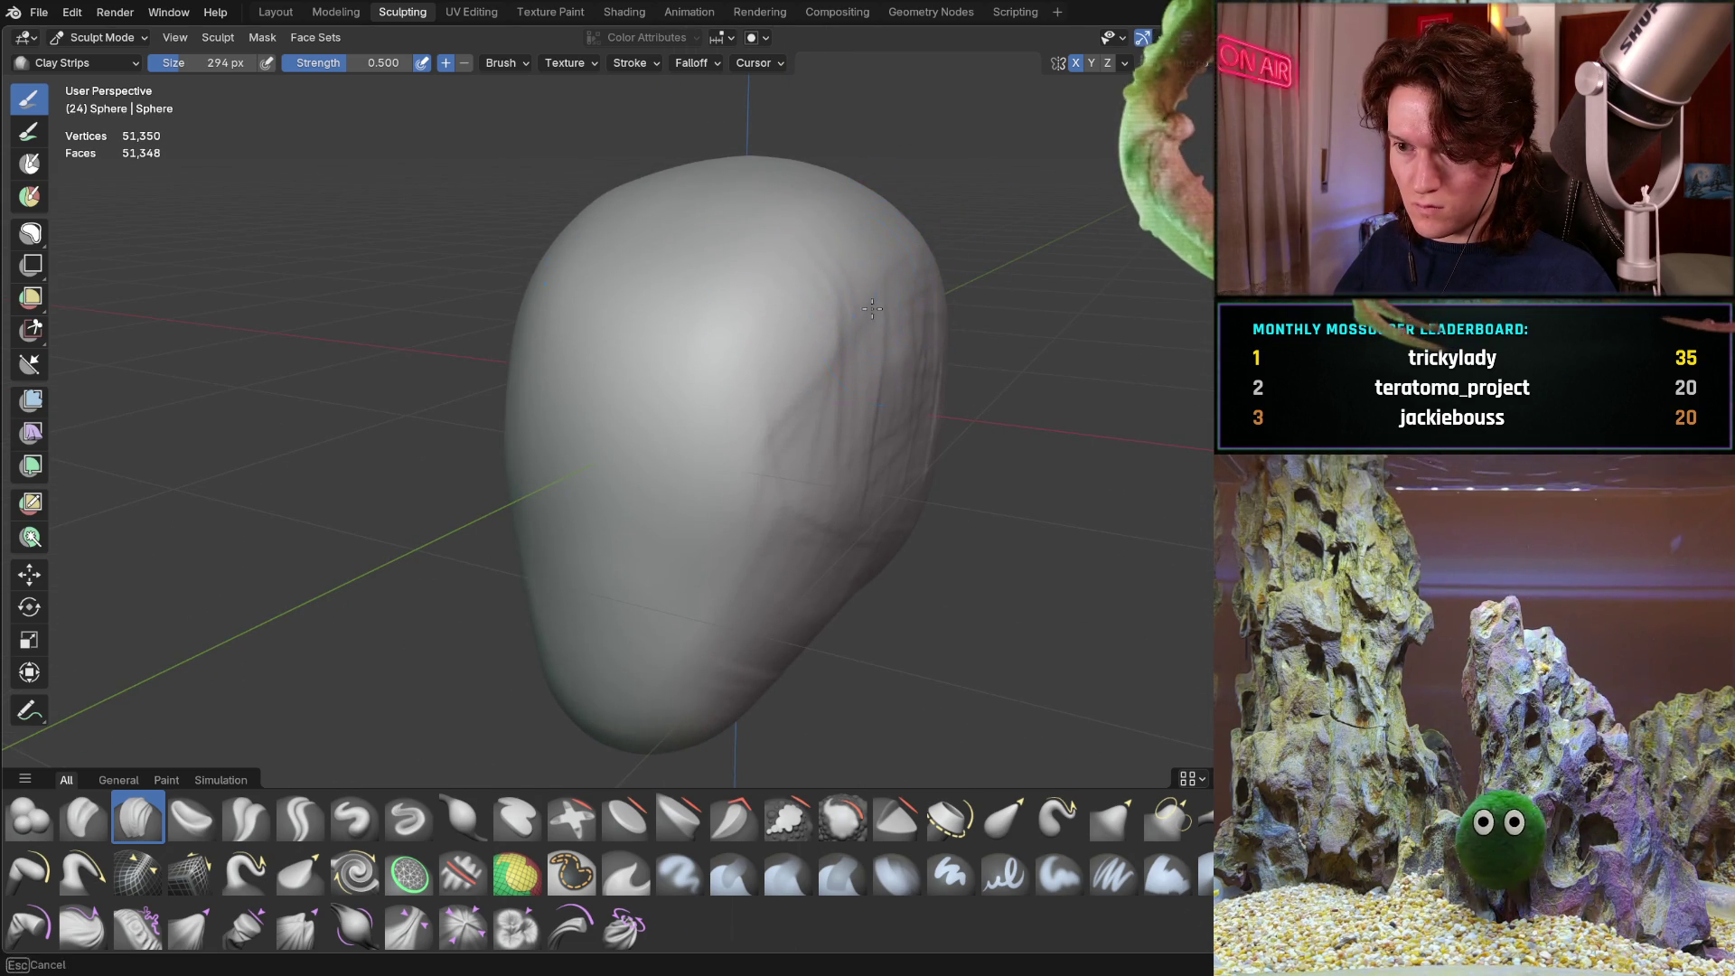
{"action": "middle_click_drag", "start_coordinate": [890, 276], "coordinate": [896, 292]}
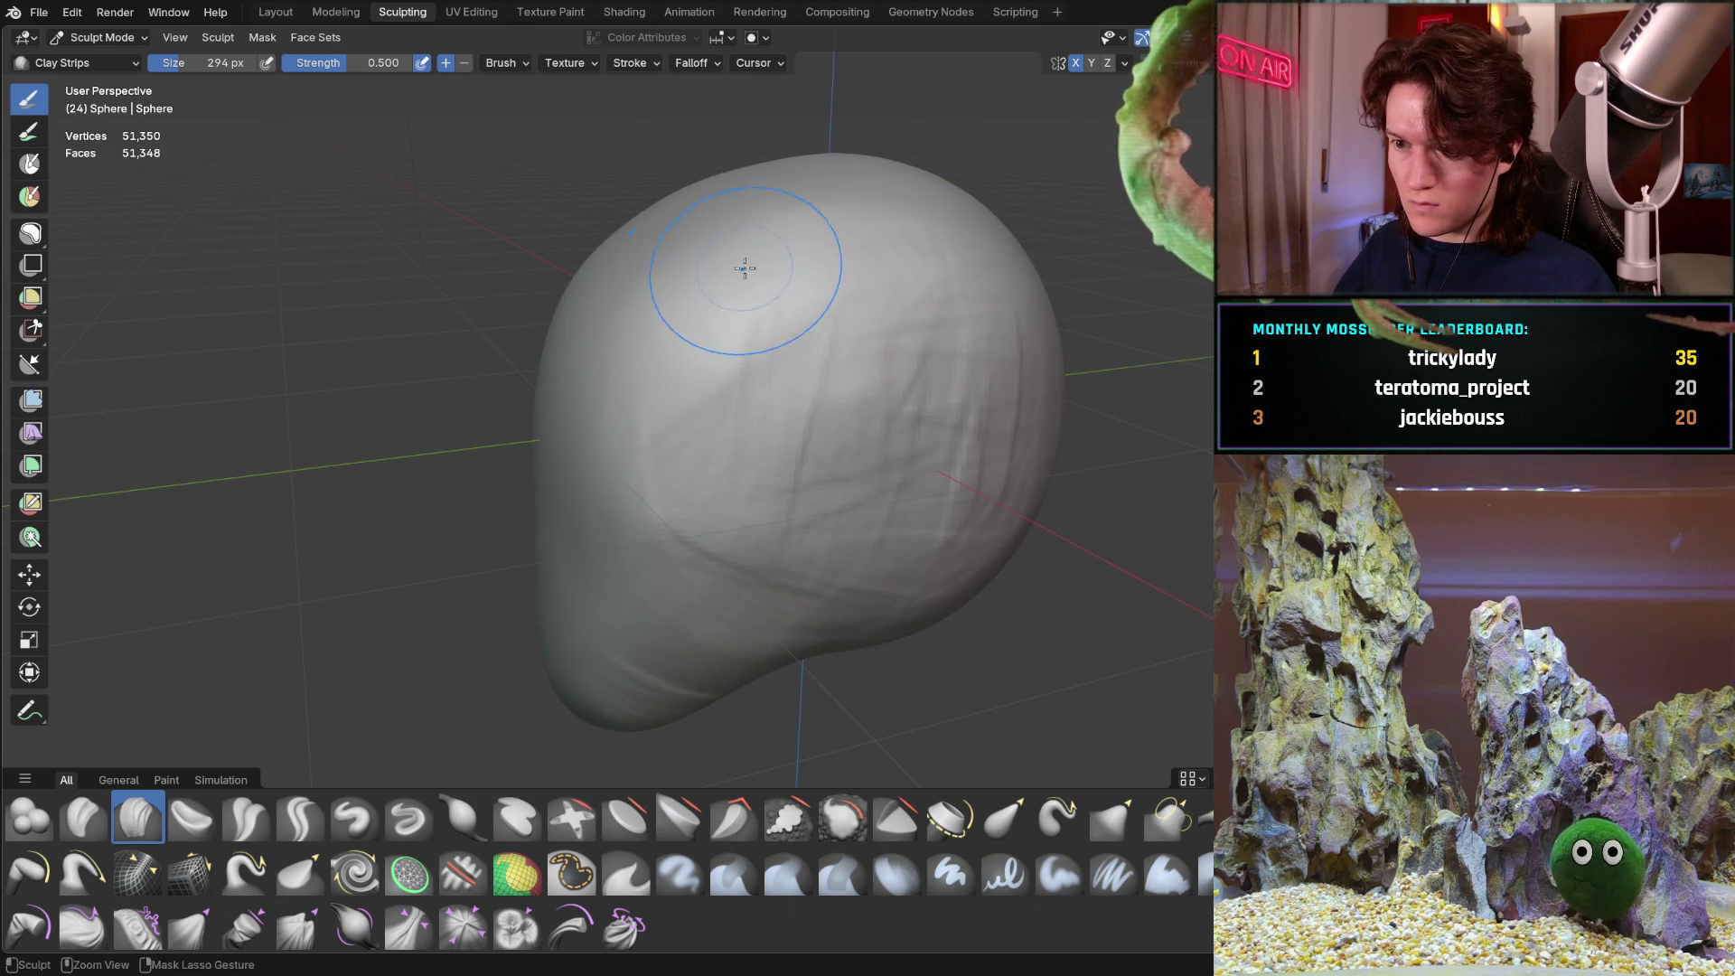
{"action": "middle_click_drag", "start_coordinate": [753, 428], "coordinate": [651, 438]}
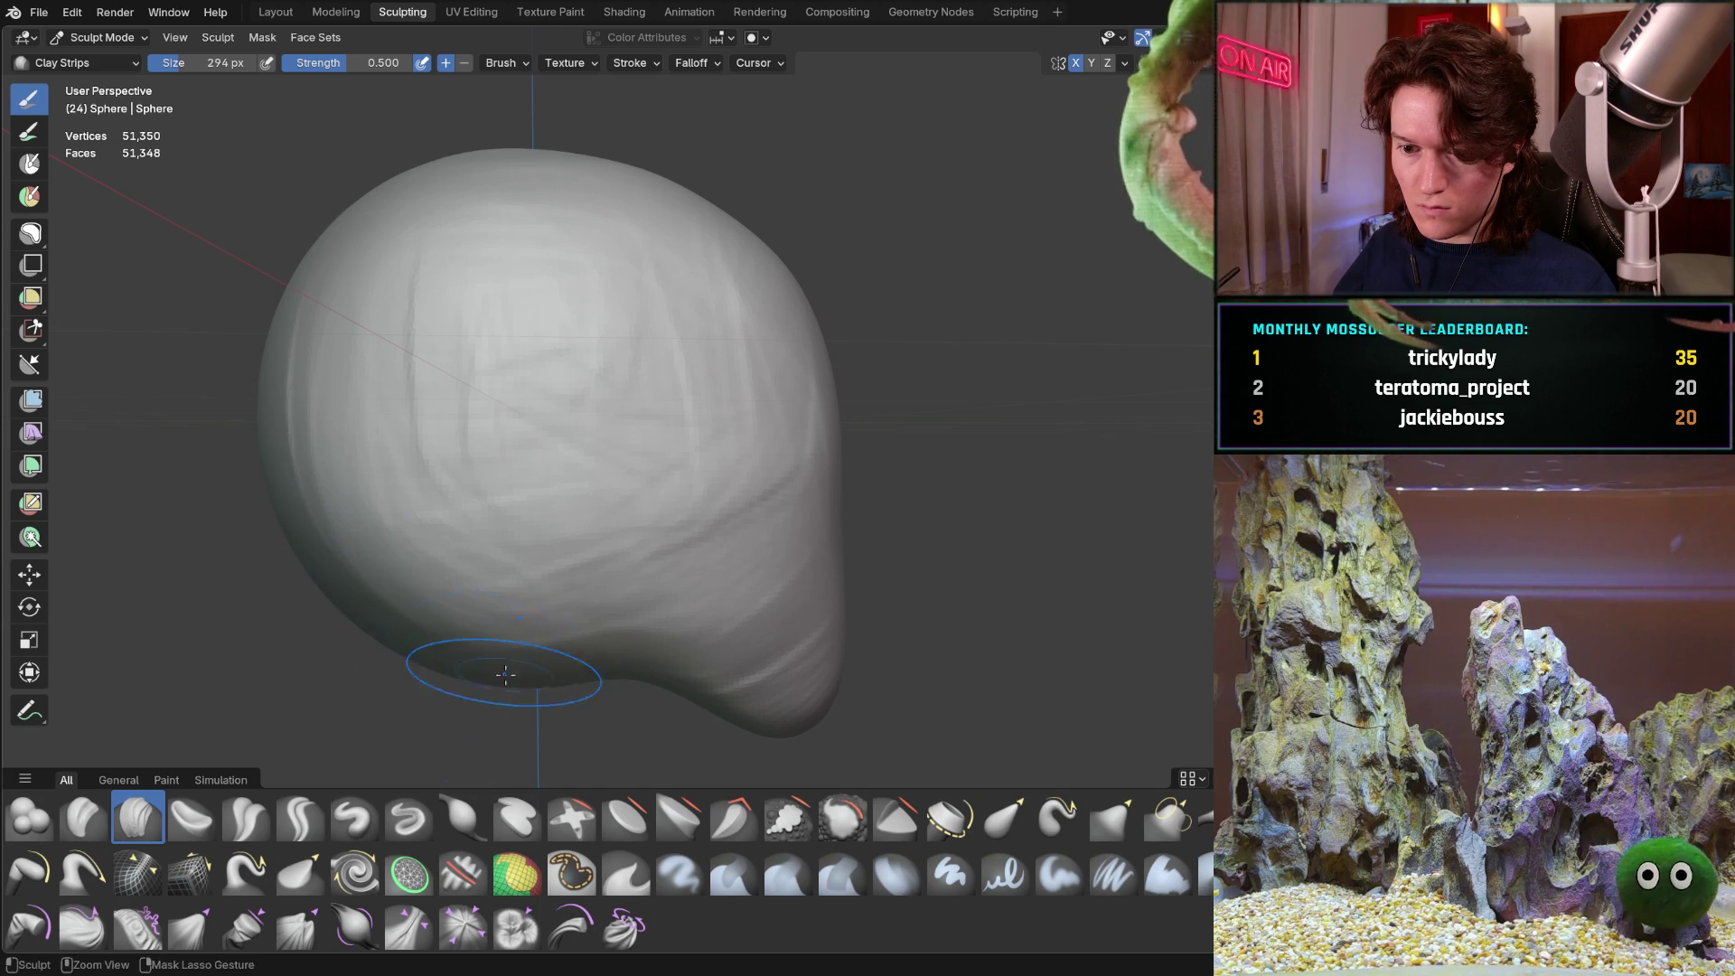
{"action": "middle_click_drag", "start_coordinate": [509, 675], "coordinate": [522, 589]}
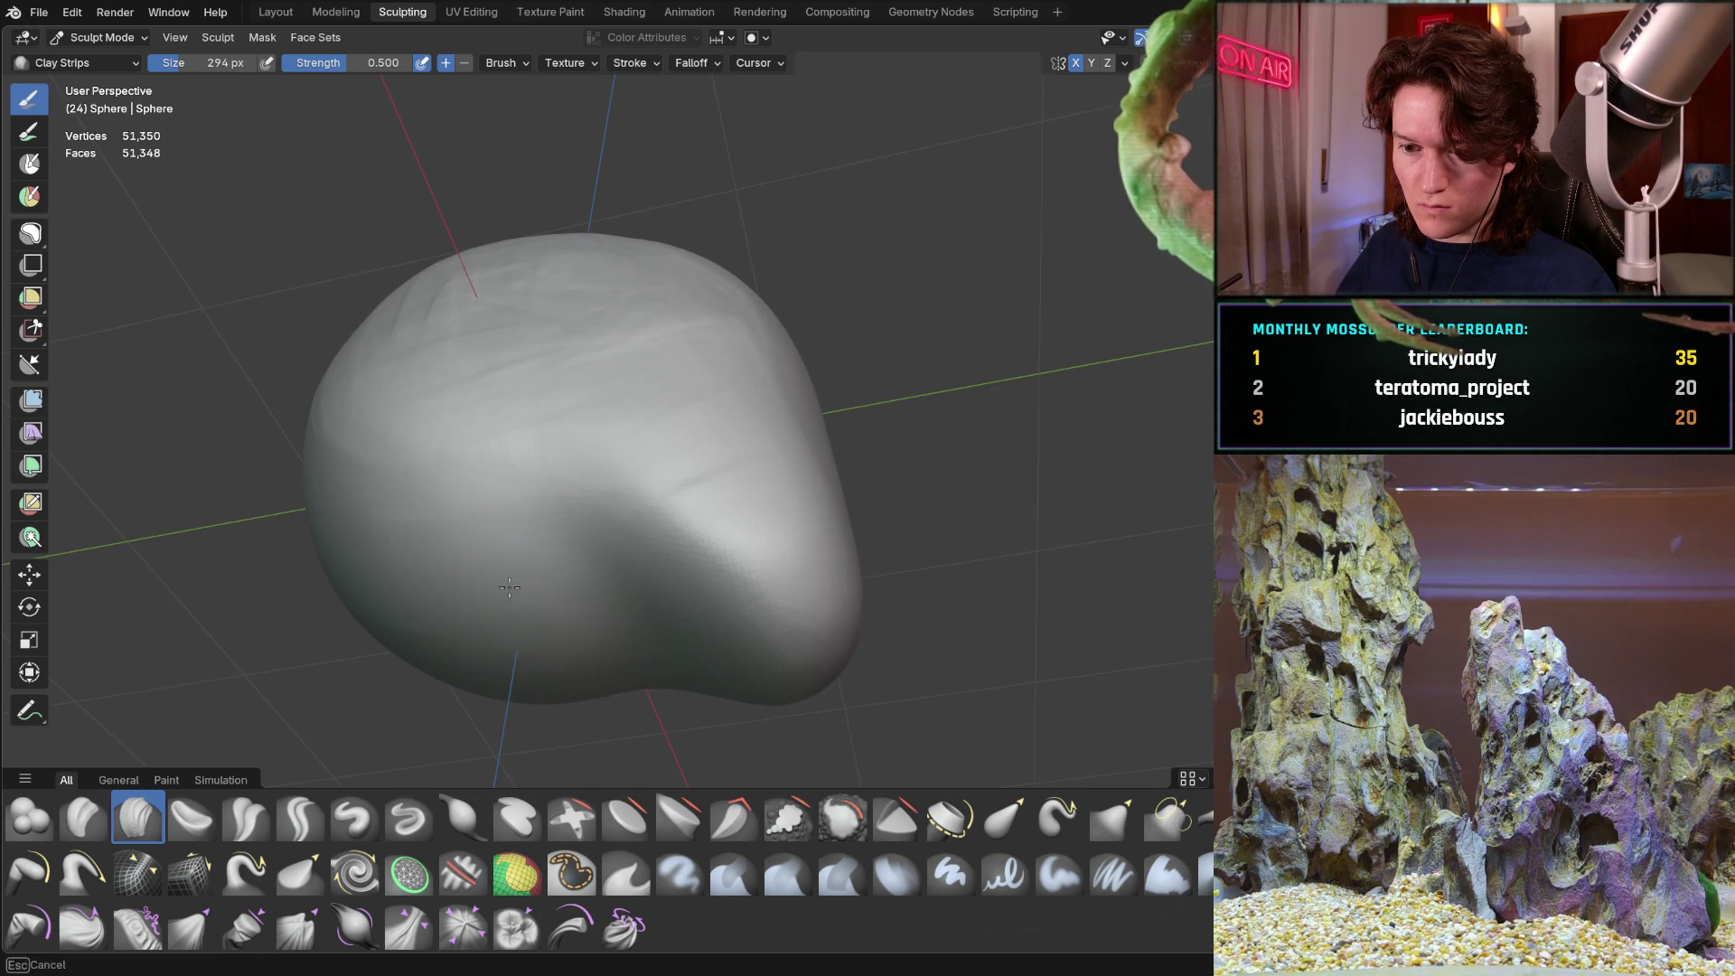
{"action": "mouse_move", "coordinate": [572, 676]}
{"action": "middle_mouse_down"}
{"action": "mouse_move", "coordinate": [504, 360]}
{"action": "mouse_move", "coordinate": [581, 407]}
{"action": "mouse_move", "coordinate": [337, 469]}
{"action": "mouse_move", "coordinate": [711, 479]}
{"action": "middle_mouse_up"}
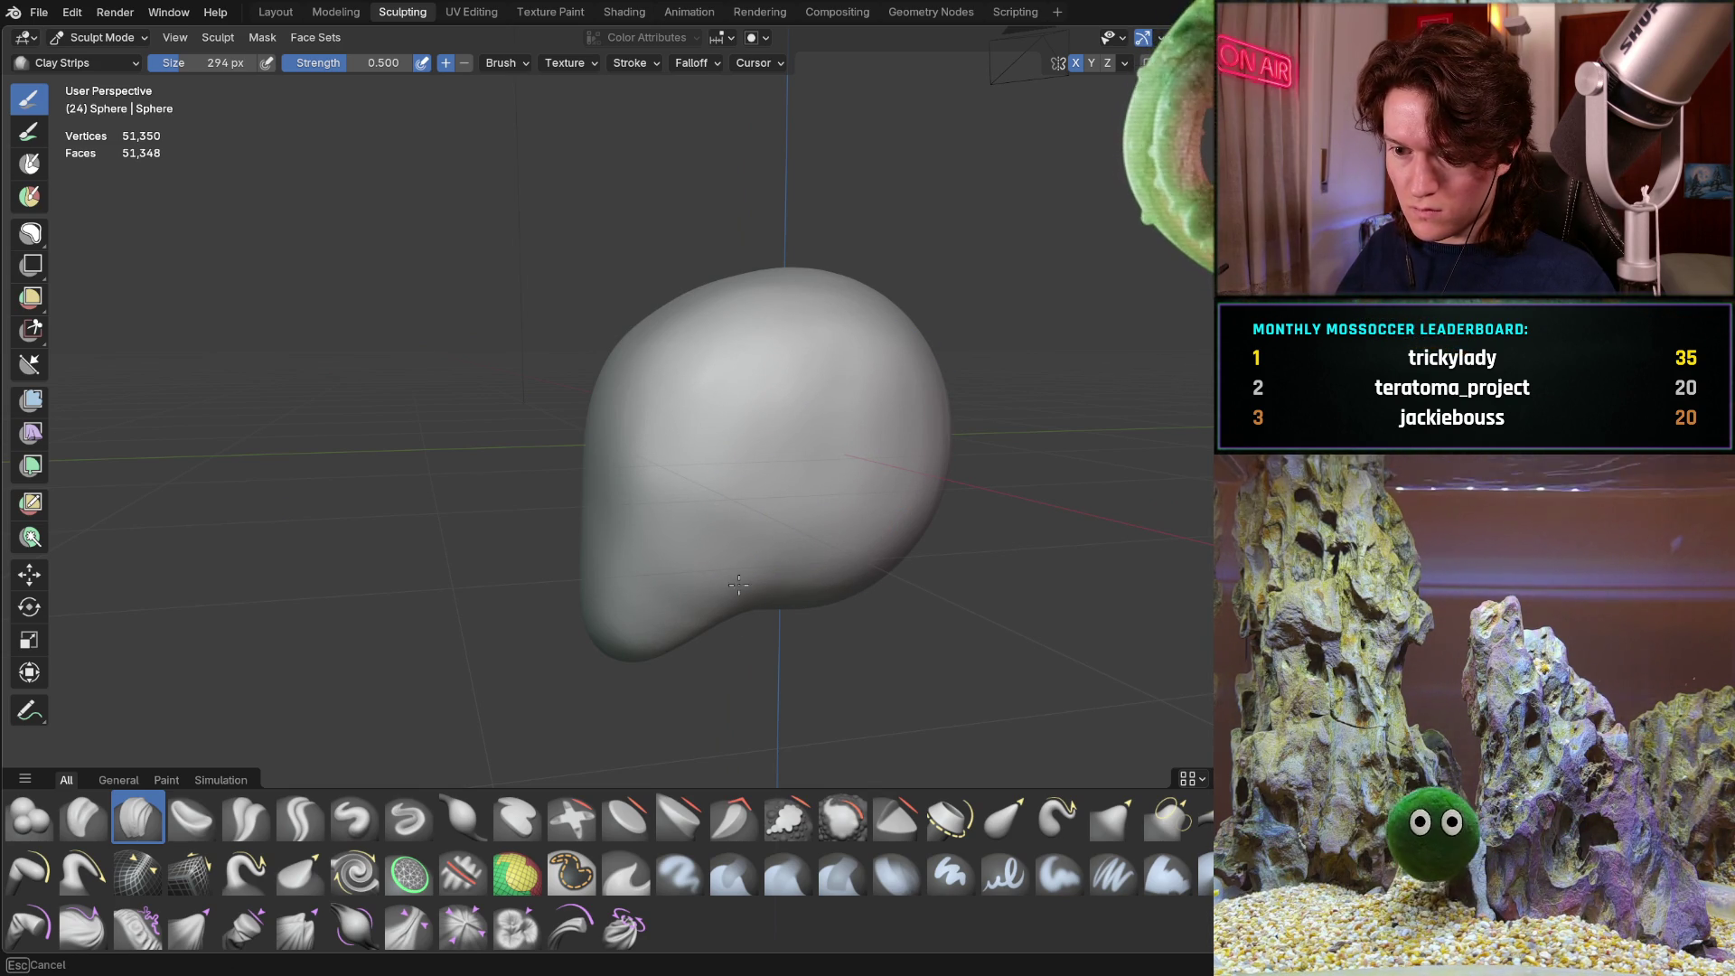
{"action": "middle_click_drag", "start_coordinate": [656, 492], "coordinate": [929, 422]}
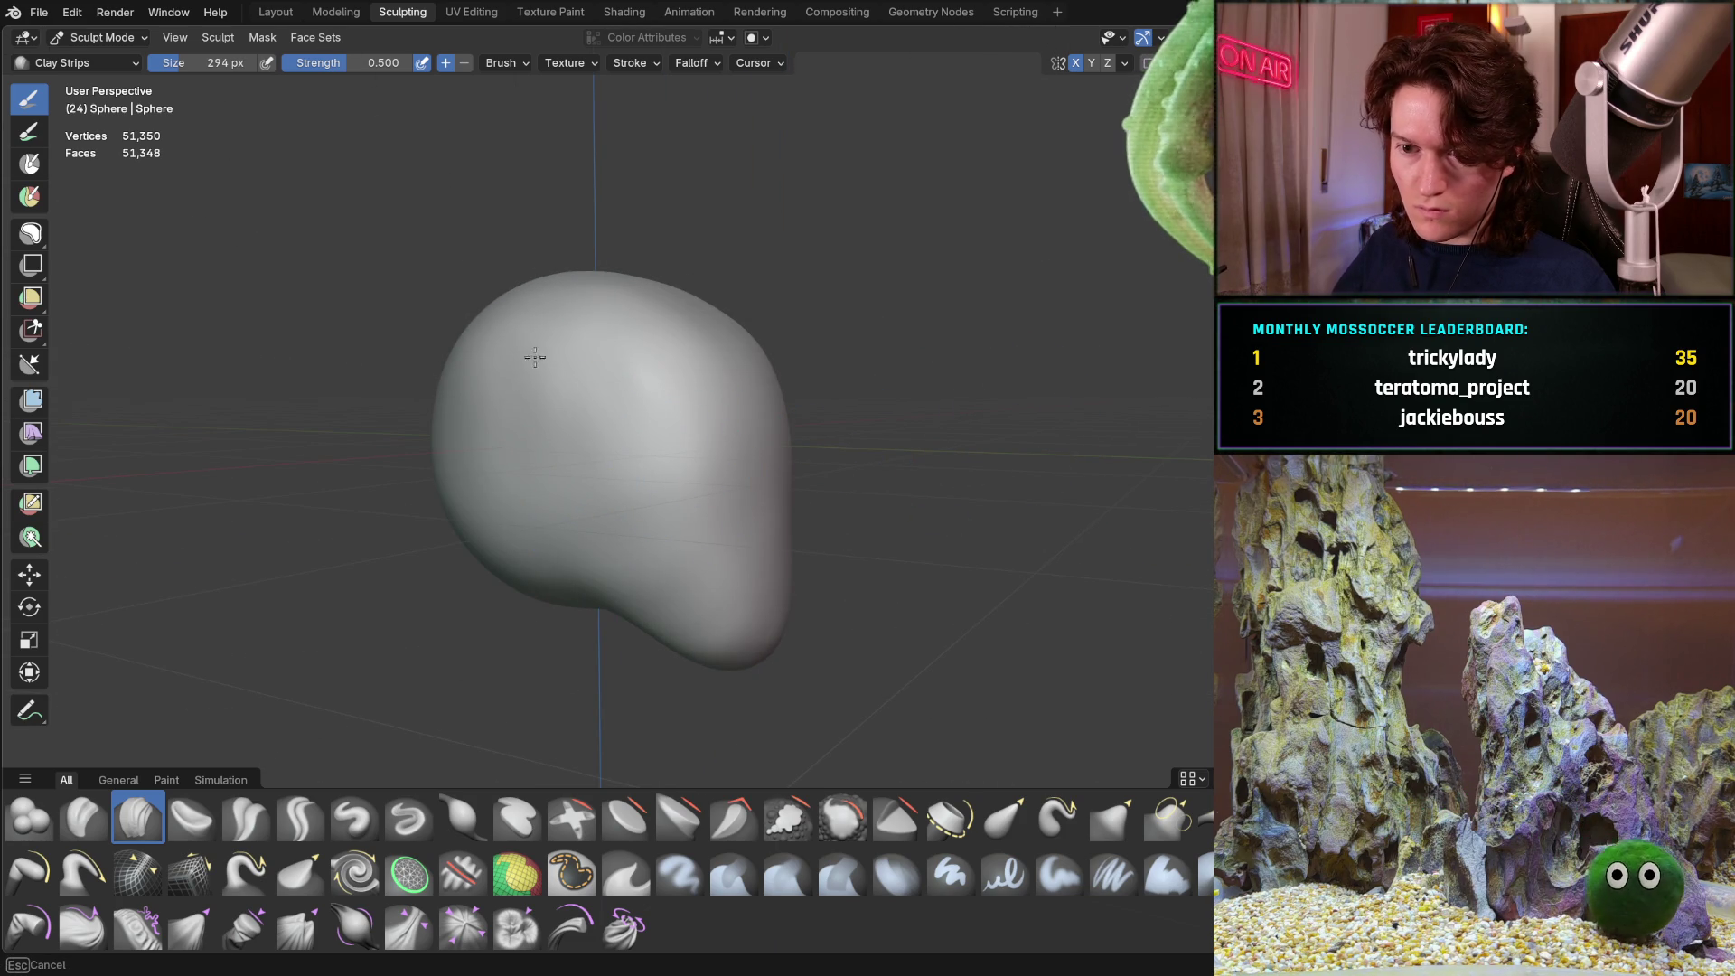
{"action": "mouse_move", "coordinate": [623, 503]}
{"action": "middle_mouse_down"}
{"action": "mouse_move", "coordinate": [512, 504]}
{"action": "mouse_move", "coordinate": [678, 414]}
{"action": "mouse_move", "coordinate": [652, 433]}
{"action": "mouse_move", "coordinate": [724, 426]}
{"action": "mouse_move", "coordinate": [681, 432]}
{"action": "mouse_move", "coordinate": [639, 368]}
{"action": "middle_mouse_up"}
{"action": "scroll", "coordinate": [620, 383], "scroll_direction": "up", "scroll_amount": 3}
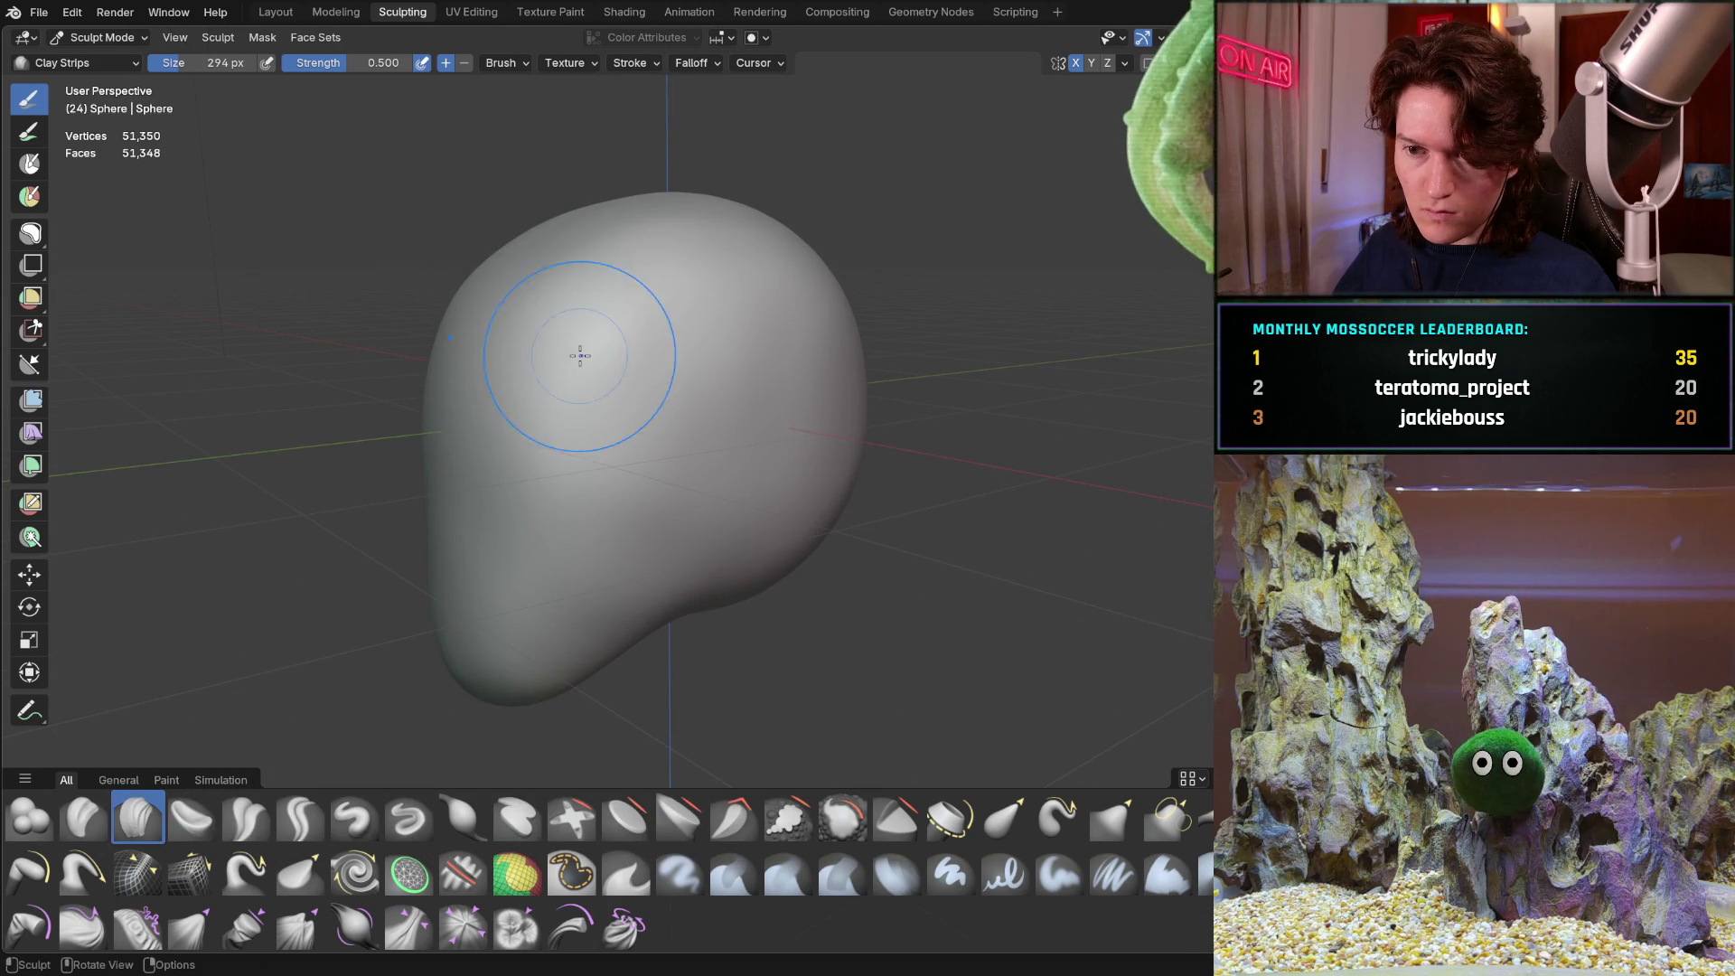
{"action": "mouse_move", "coordinate": [585, 355]}
{"action": "middle_mouse_down"}
{"action": "mouse_move", "coordinate": [787, 353]}
{"action": "mouse_move", "coordinate": [759, 326]}
{"action": "mouse_move", "coordinate": [789, 277]}
{"action": "middle_mouse_up"}
Lay clay strokes across the head's middle, upper right and lower-left edge
{"action": "mouse_move", "coordinate": [789, 278]}
{"action": "left_mouse_down"}
{"action": "mouse_move", "coordinate": [690, 329]}
{"action": "mouse_move", "coordinate": [728, 341]}
{"action": "mouse_move", "coordinate": [700, 489]}
{"action": "left_mouse_up"}
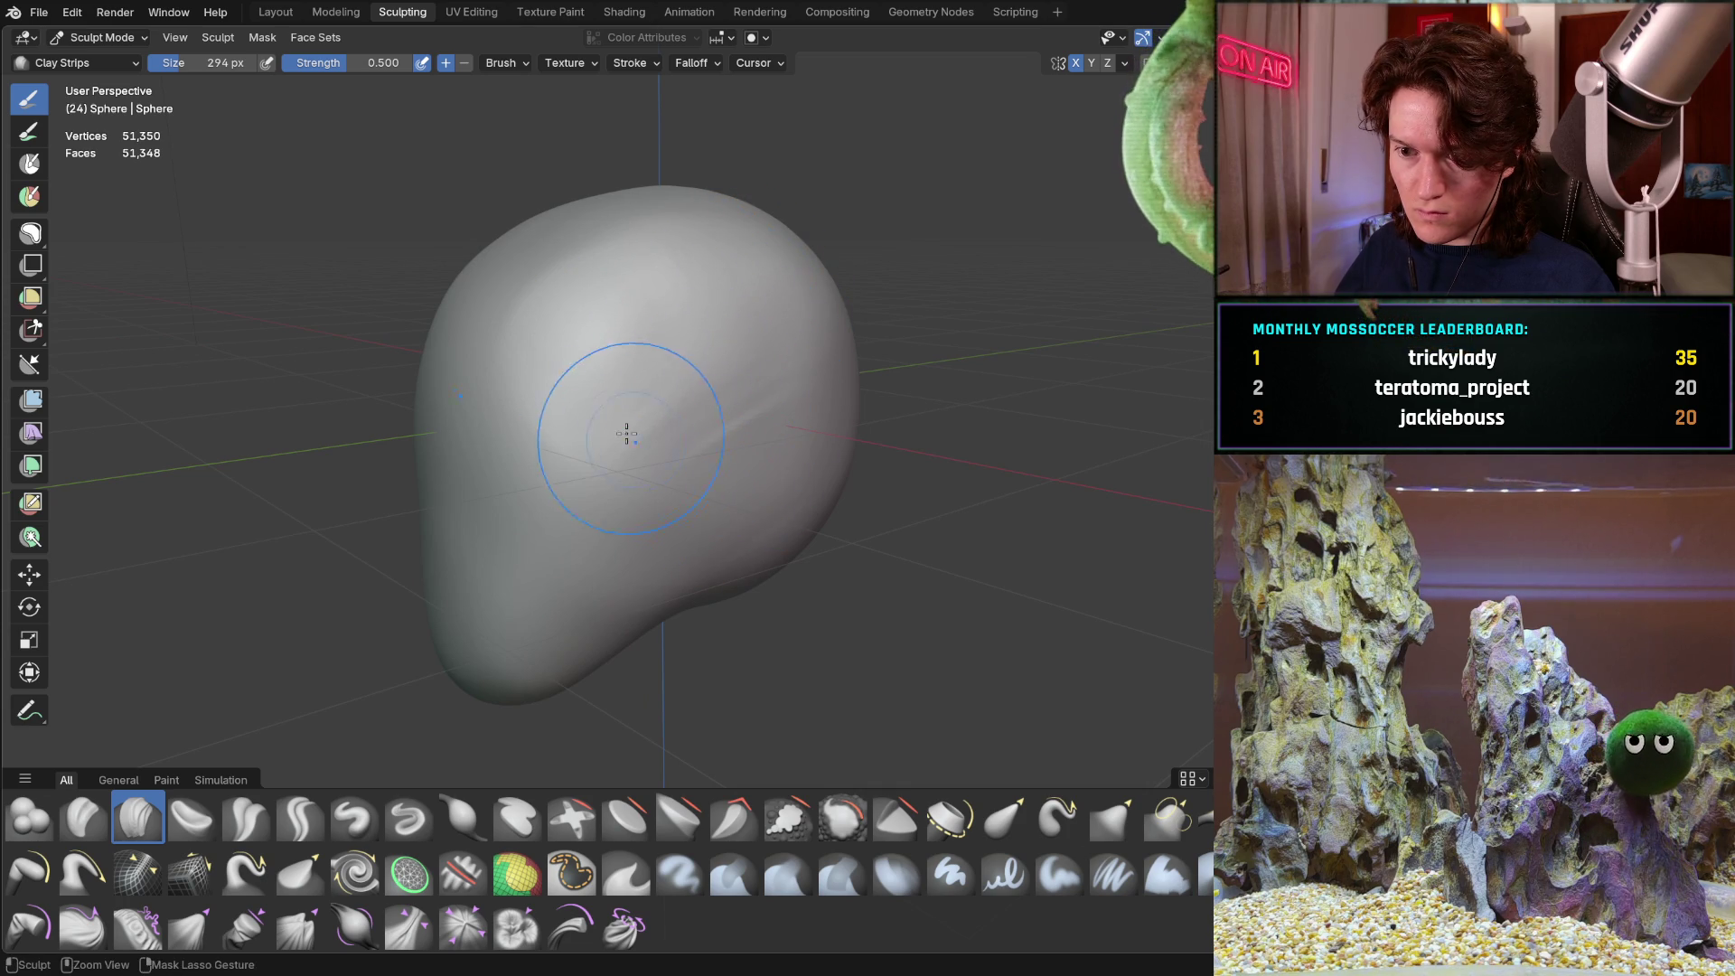
{"action": "mouse_move", "coordinate": [584, 514]}
{"action": "middle_mouse_down"}
{"action": "mouse_move", "coordinate": [763, 414]}
{"action": "mouse_move", "coordinate": [597, 407]}
{"action": "middle_mouse_up"}
{"action": "mouse_move", "coordinate": [523, 581]}
{"action": "middle_mouse_down"}
{"action": "mouse_move", "coordinate": [648, 522]}
{"action": "mouse_move", "coordinate": [543, 504]}
{"action": "middle_mouse_up"}
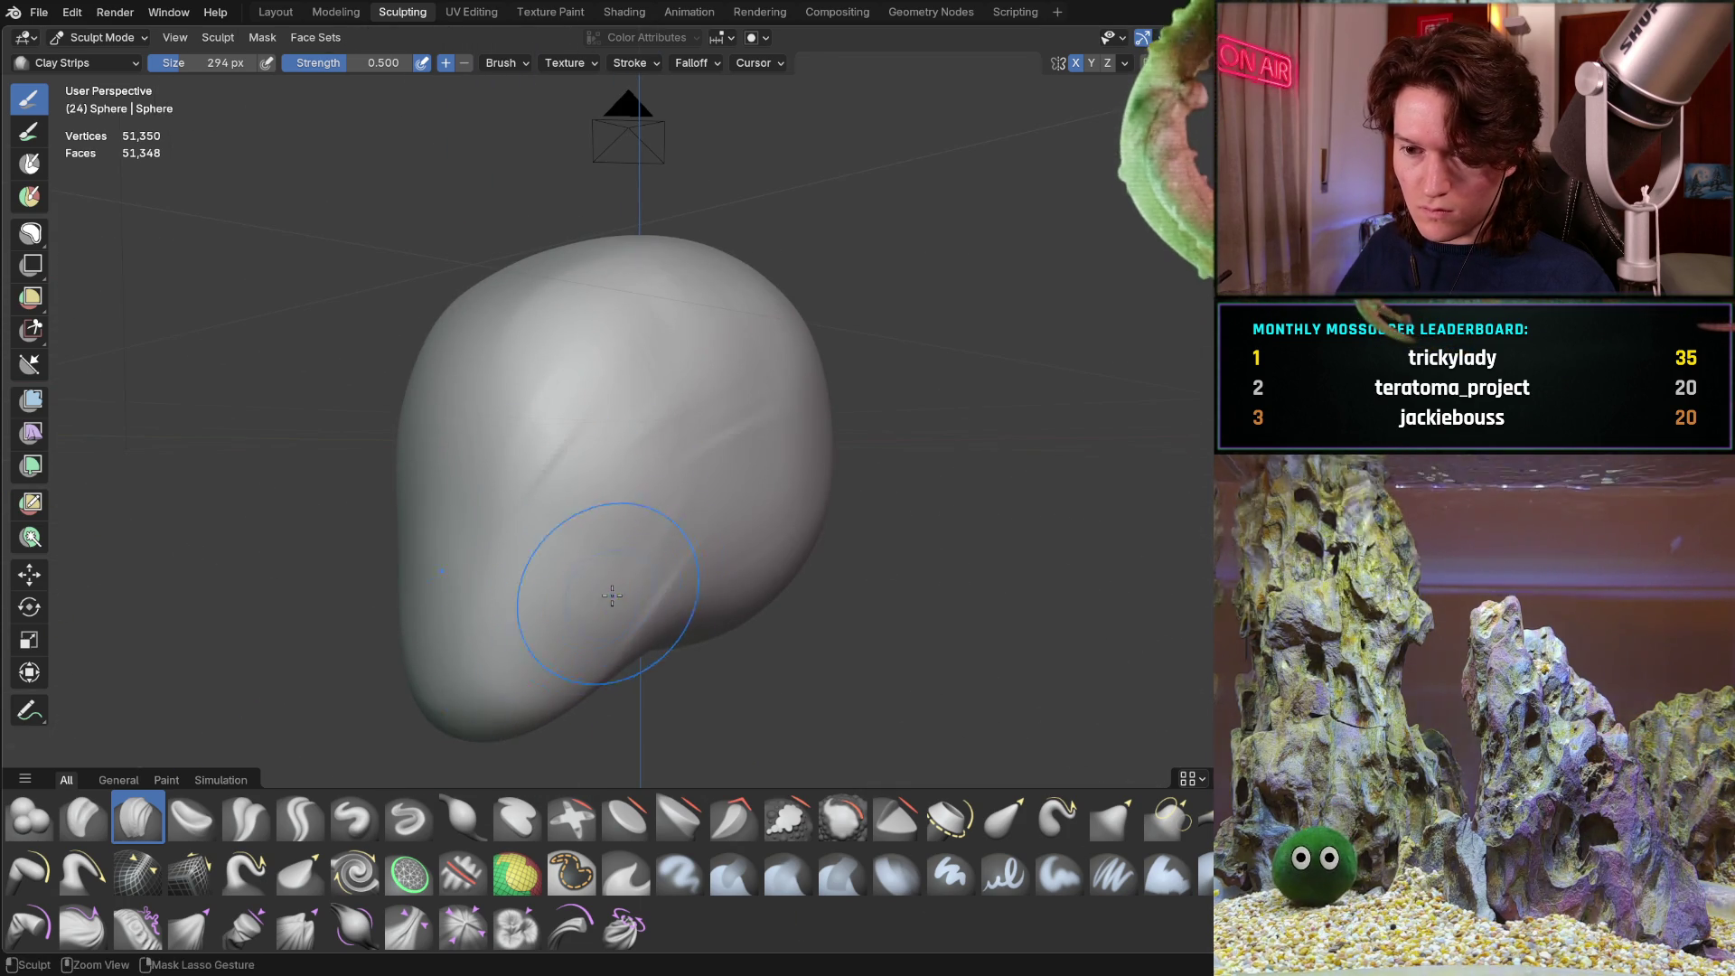
{"action": "mouse_move", "coordinate": [671, 602]}
{"action": "left_mouse_down"}
{"action": "mouse_move", "coordinate": [659, 496]}
{"action": "mouse_move", "coordinate": [678, 271]}
{"action": "mouse_move", "coordinate": [742, 350]}
{"action": "left_mouse_up"}
{"action": "middle_click_drag", "start_coordinate": [796, 515], "coordinate": [744, 387]}
{"action": "scroll", "coordinate": [708, 387], "scroll_direction": "up", "scroll_amount": 3}
{"action": "scroll", "coordinate": [542, 507], "scroll_direction": "down", "scroll_amount": 3}
{"action": "mouse_move", "coordinate": [481, 576]}
{"action": "middle_mouse_down"}
{"action": "mouse_move", "coordinate": [523, 504]}
{"action": "mouse_move", "coordinate": [540, 610]}
{"action": "middle_mouse_up"}
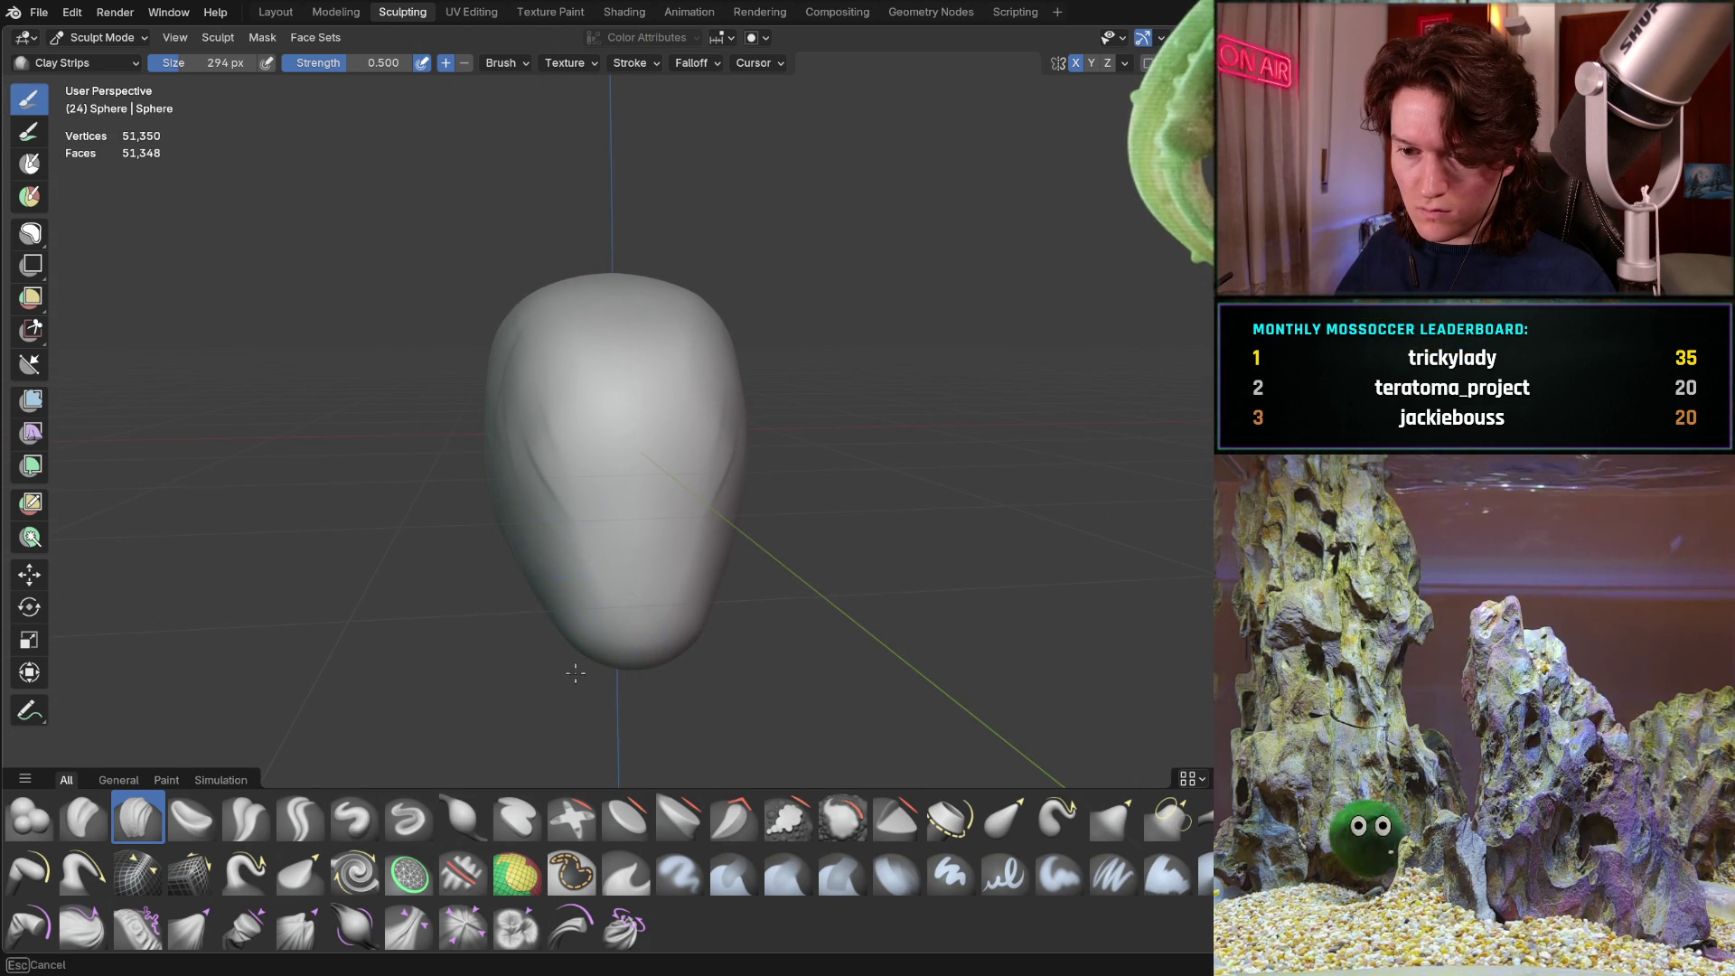
{"action": "left_click_drag", "start_coordinate": [553, 625], "coordinate": [555, 630]}
{"action": "mouse_move", "coordinate": [556, 630]}
{"action": "middle_mouse_down"}
{"action": "mouse_move", "coordinate": [601, 549]}
{"action": "mouse_move", "coordinate": [497, 589]}
{"action": "mouse_move", "coordinate": [667, 605]}
{"action": "middle_mouse_up"}
{"action": "mouse_move", "coordinate": [561, 543]}
{"action": "middle_mouse_down"}
{"action": "mouse_move", "coordinate": [775, 555]}
{"action": "mouse_move", "coordinate": [646, 481]}
{"action": "middle_mouse_up"}
Undo the clay strokes to restore the smooth egg-shaped head, viewed front-on
{"action": "key", "text": "ctrl+z"}
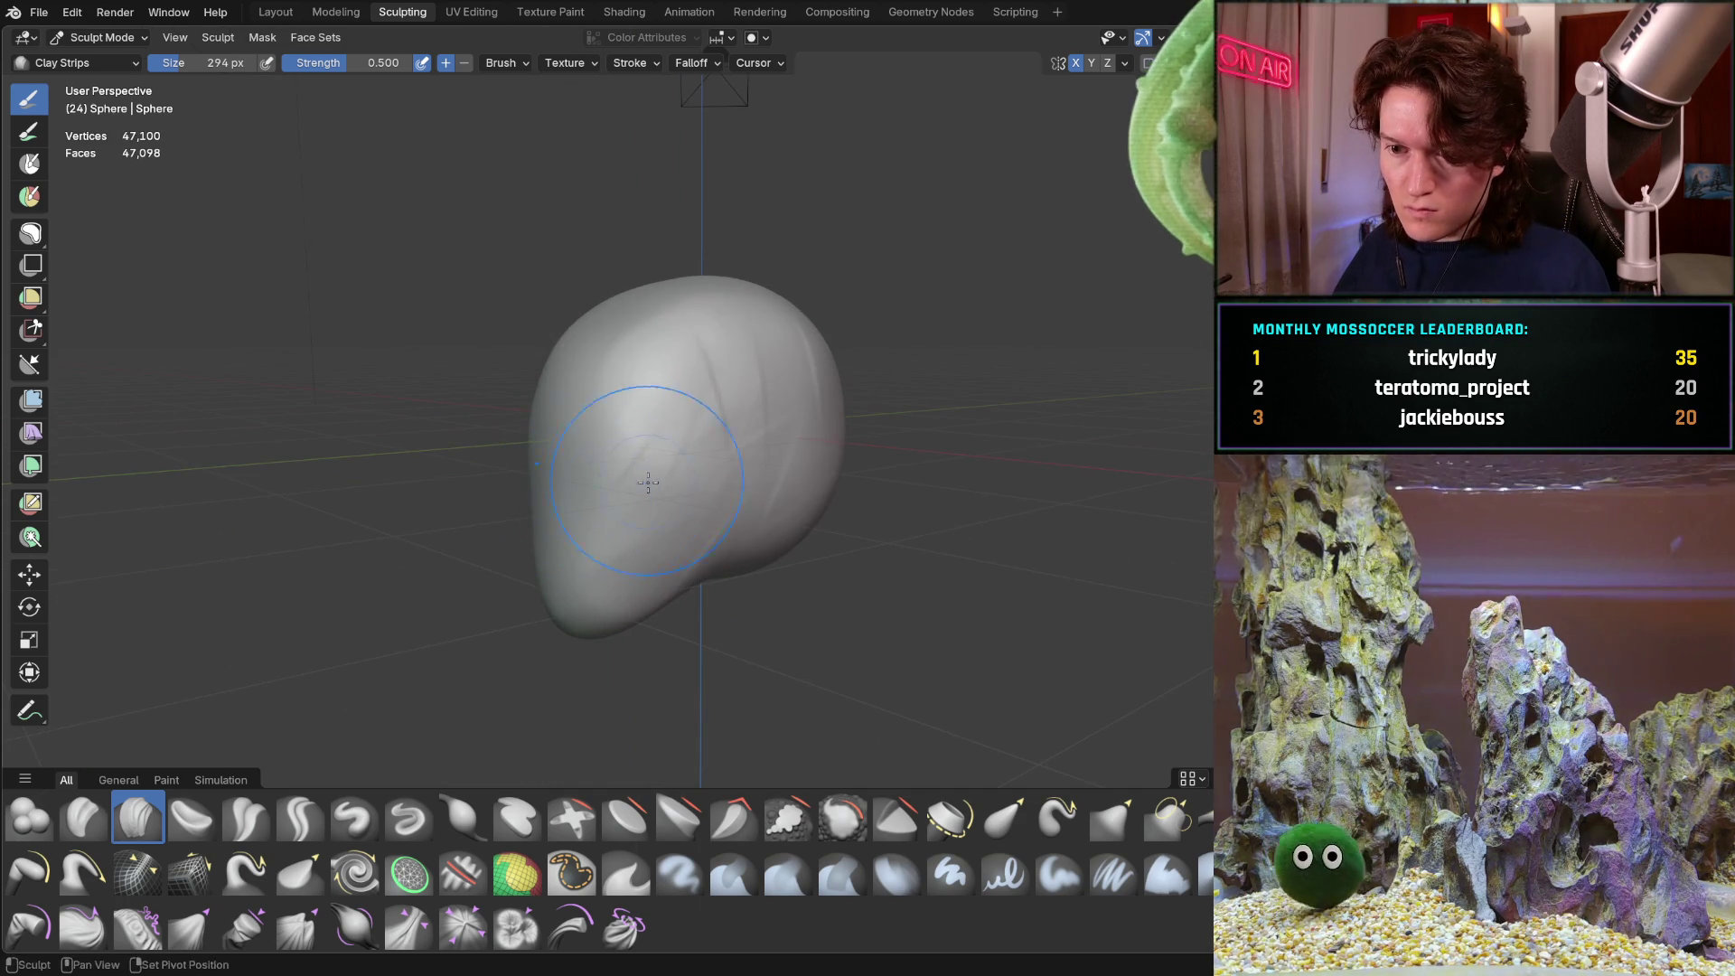
{"action": "middle_click_drag", "start_coordinate": [759, 502], "coordinate": [767, 506]}
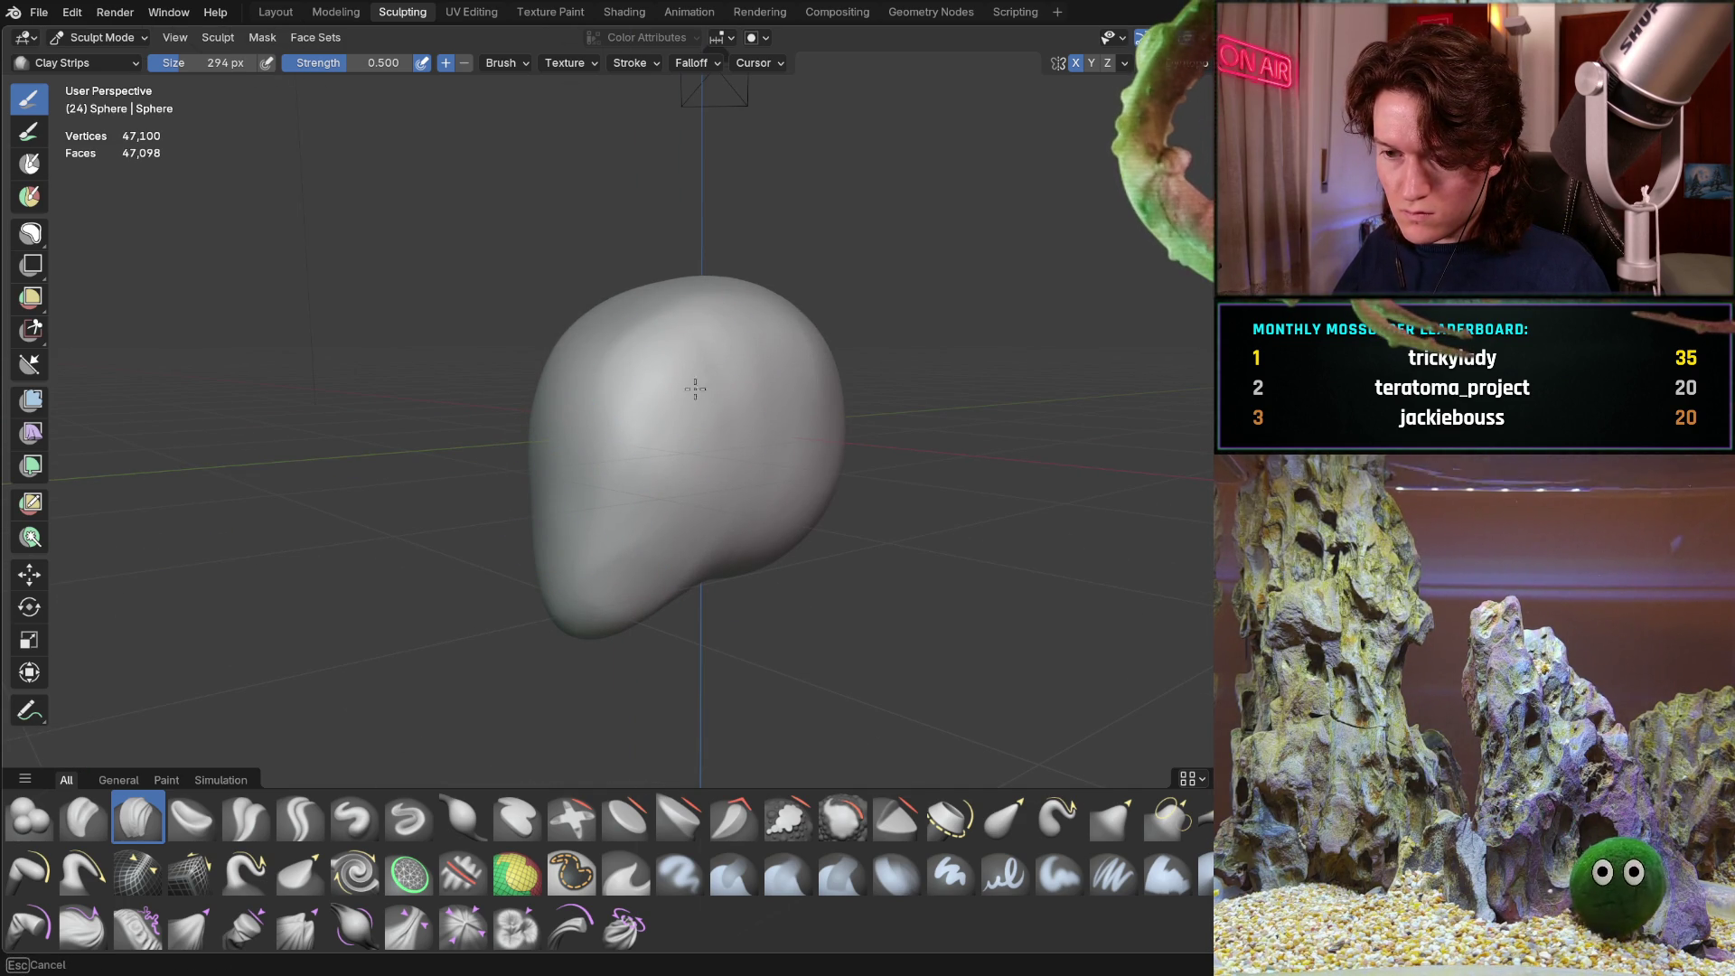
{"action": "mouse_move", "coordinate": [611, 457]}
{"action": "middle_mouse_down"}
{"action": "mouse_move", "coordinate": [666, 376]}
{"action": "mouse_move", "coordinate": [892, 360]}
{"action": "middle_mouse_up"}
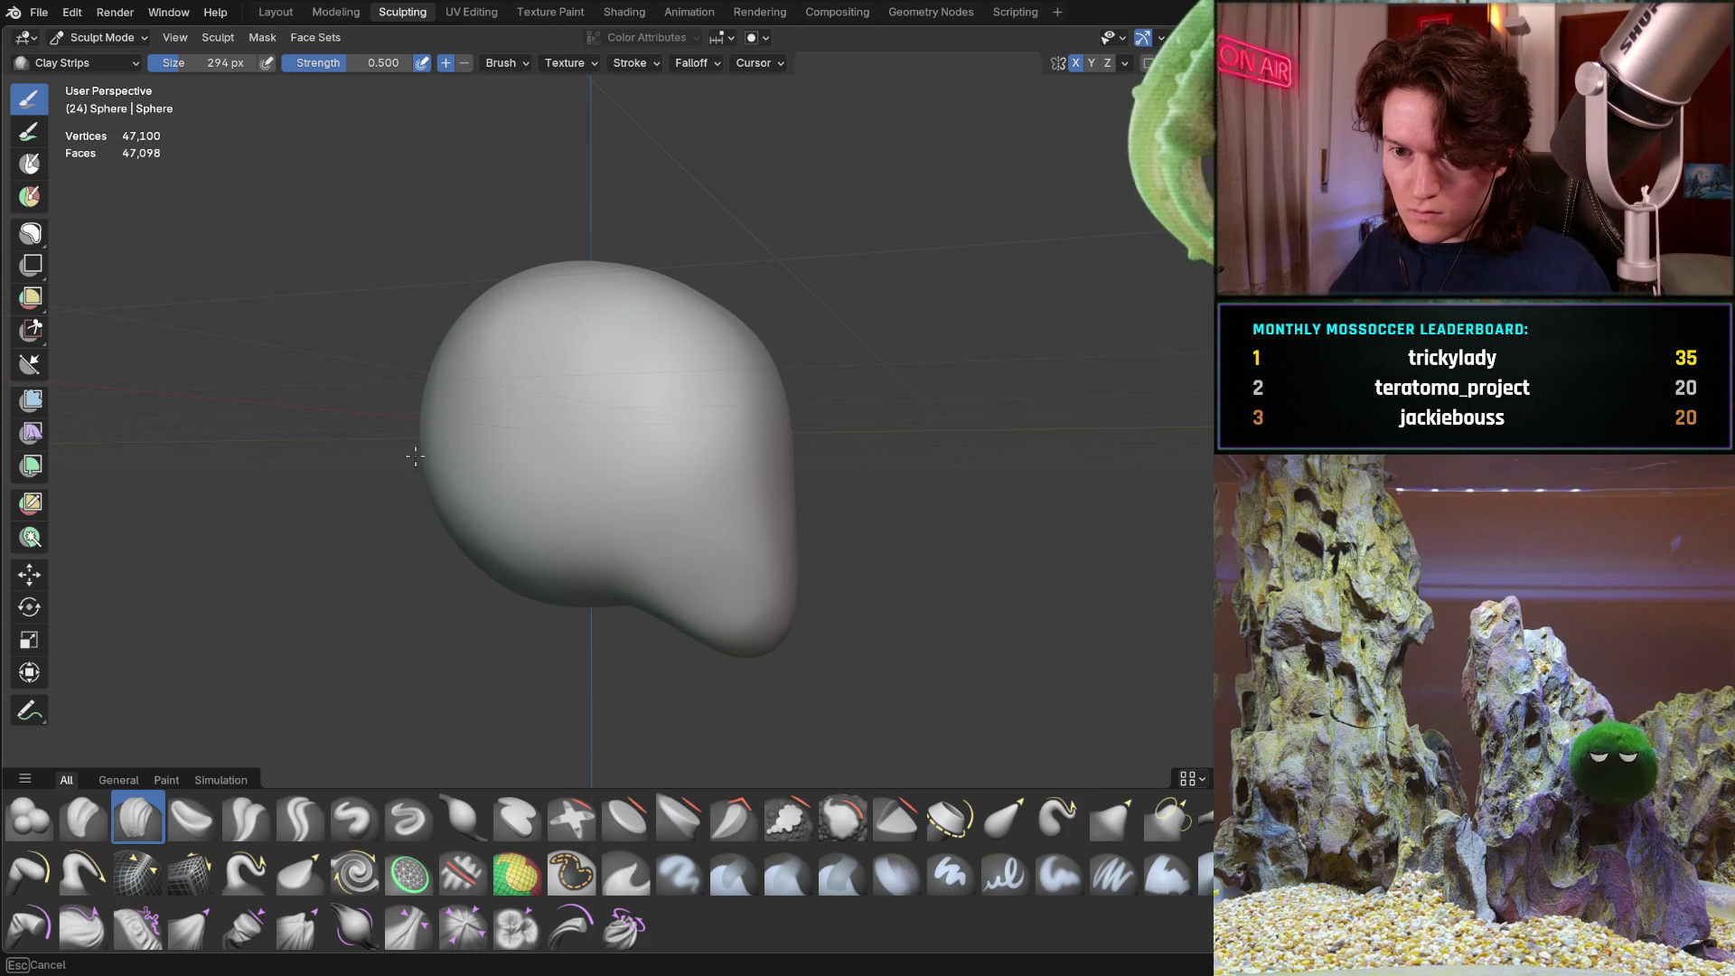
{"action": "middle_click_drag", "start_coordinate": [456, 402], "coordinate": [359, 403]}
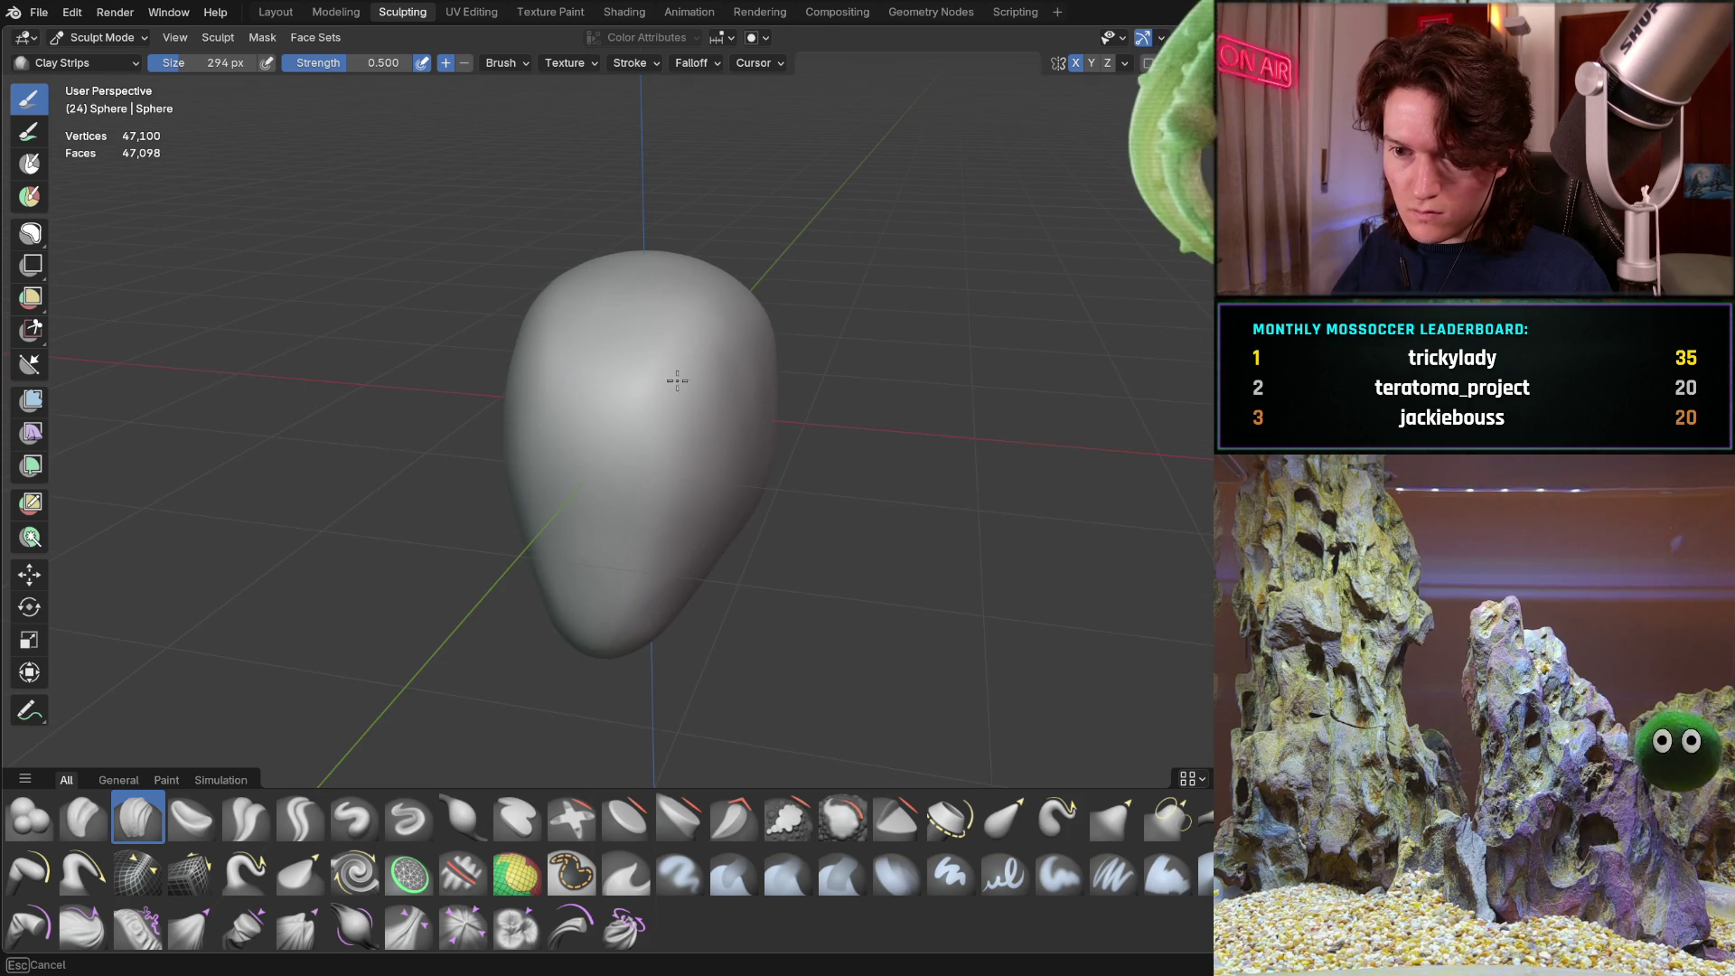
{"action": "middle_click_drag", "start_coordinate": [767, 323], "coordinate": [760, 349]}
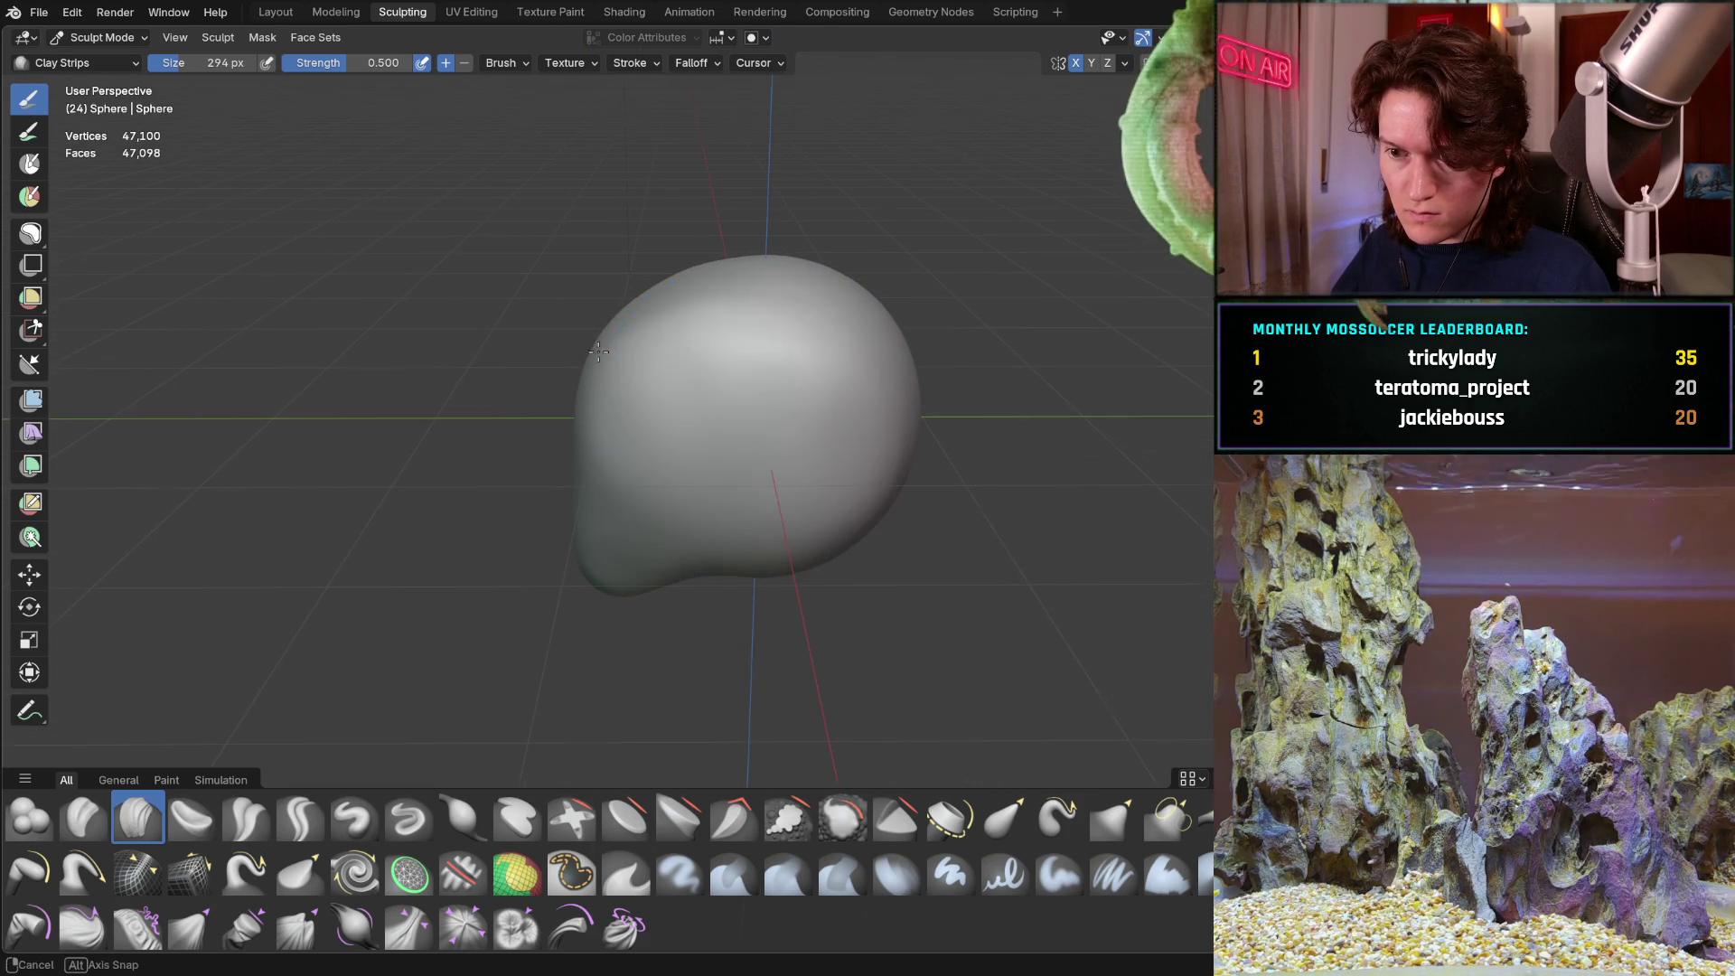
{"action": "mouse_move", "coordinate": [777, 572]}
{"action": "middle_mouse_down"}
{"action": "mouse_move", "coordinate": [620, 496]}
{"action": "mouse_move", "coordinate": [648, 494]}
{"action": "middle_mouse_up"}
{"action": "scroll", "coordinate": [647, 495], "scroll_direction": "up", "scroll_amount": 4}
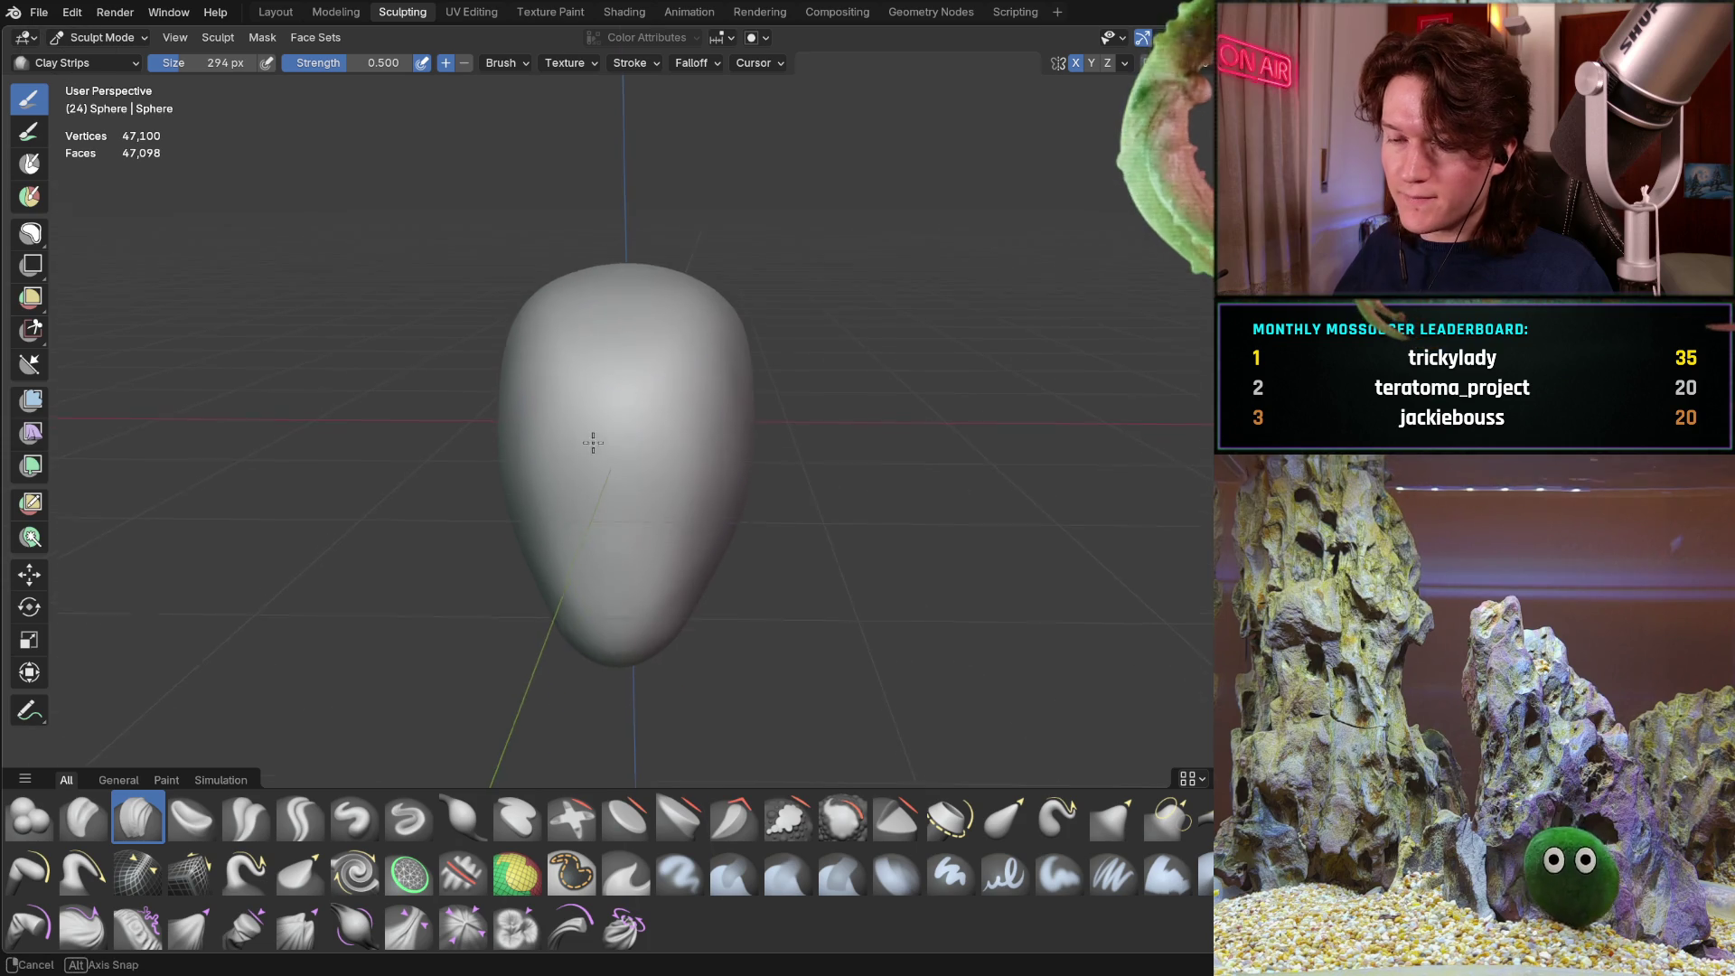
{"action": "mouse_move", "coordinate": [514, 394]}
{"action": "middle_mouse_down"}
{"action": "mouse_move", "coordinate": [554, 434]}
{"action": "mouse_move", "coordinate": [504, 404]}
{"action": "mouse_move", "coordinate": [510, 444]}
{"action": "mouse_move", "coordinate": [449, 407]}
{"action": "mouse_move", "coordinate": [530, 376]}
{"action": "mouse_move", "coordinate": [620, 406]}
{"action": "mouse_move", "coordinate": [620, 368]}
{"action": "mouse_move", "coordinate": [581, 434]}
{"action": "mouse_move", "coordinate": [603, 386]}
{"action": "mouse_move", "coordinate": [563, 338]}
{"action": "mouse_move", "coordinate": [573, 438]}
{"action": "middle_mouse_up"}
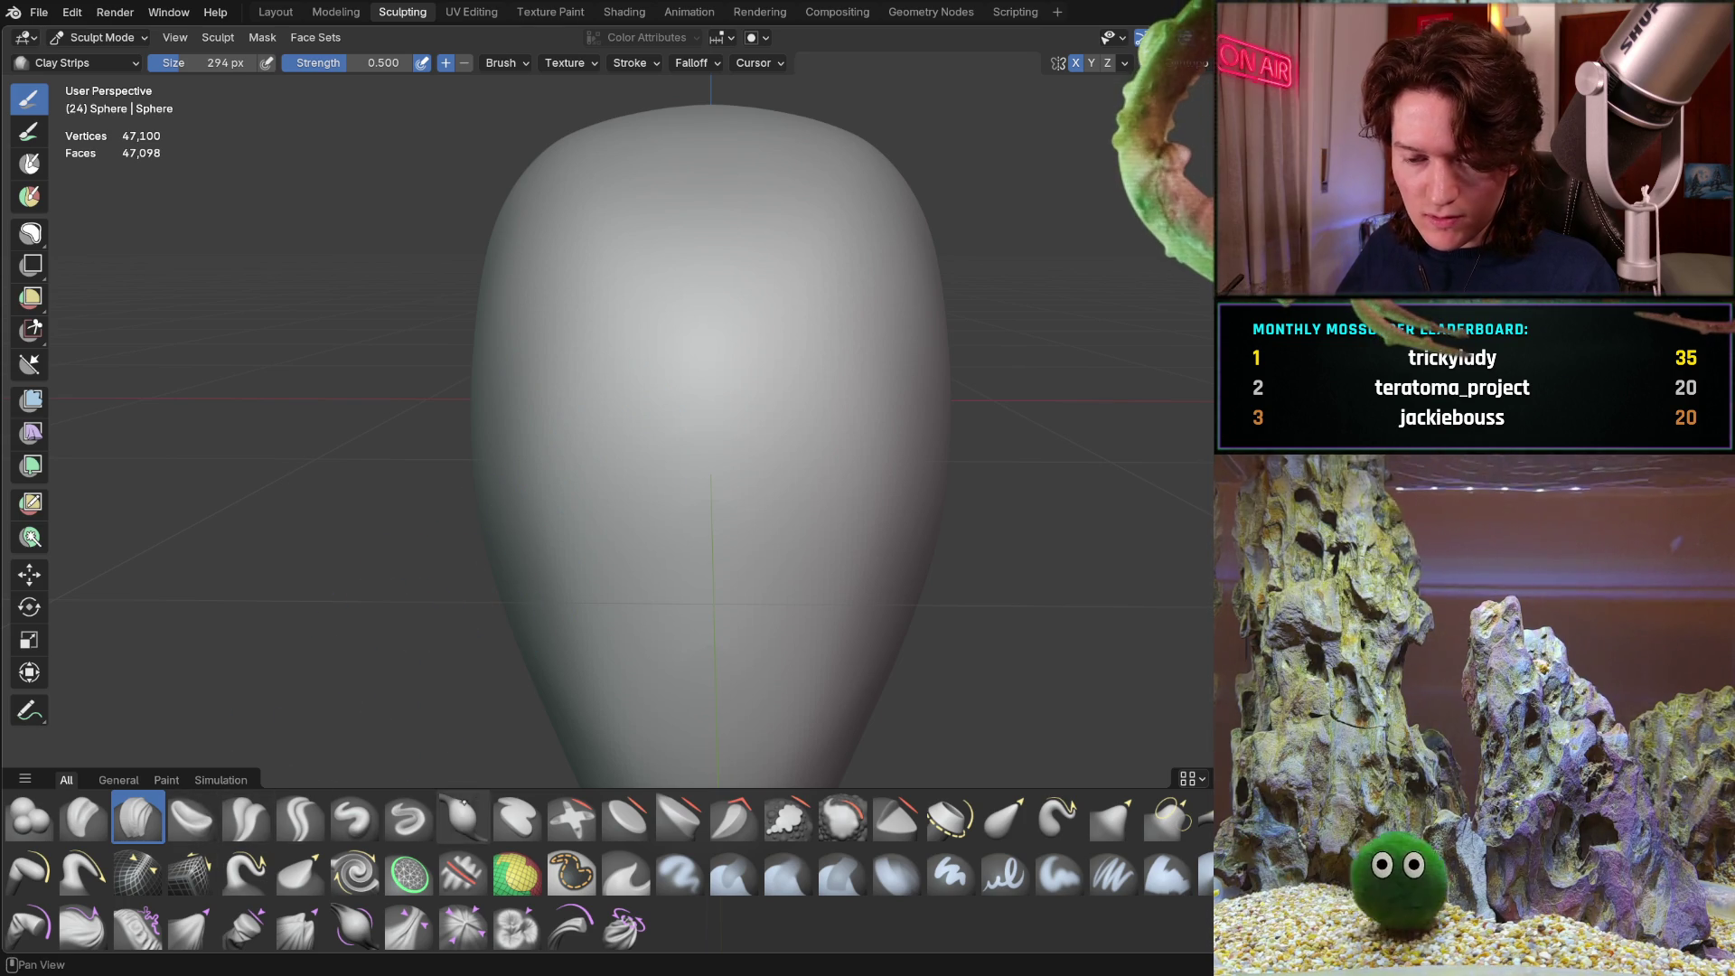
Set the brush to 140 px and 0.677 strength, then deepen both mirrored eye sockets
{"action": "key", "text": "f"}
{"action": "left_click", "coordinate": [598, 443]}
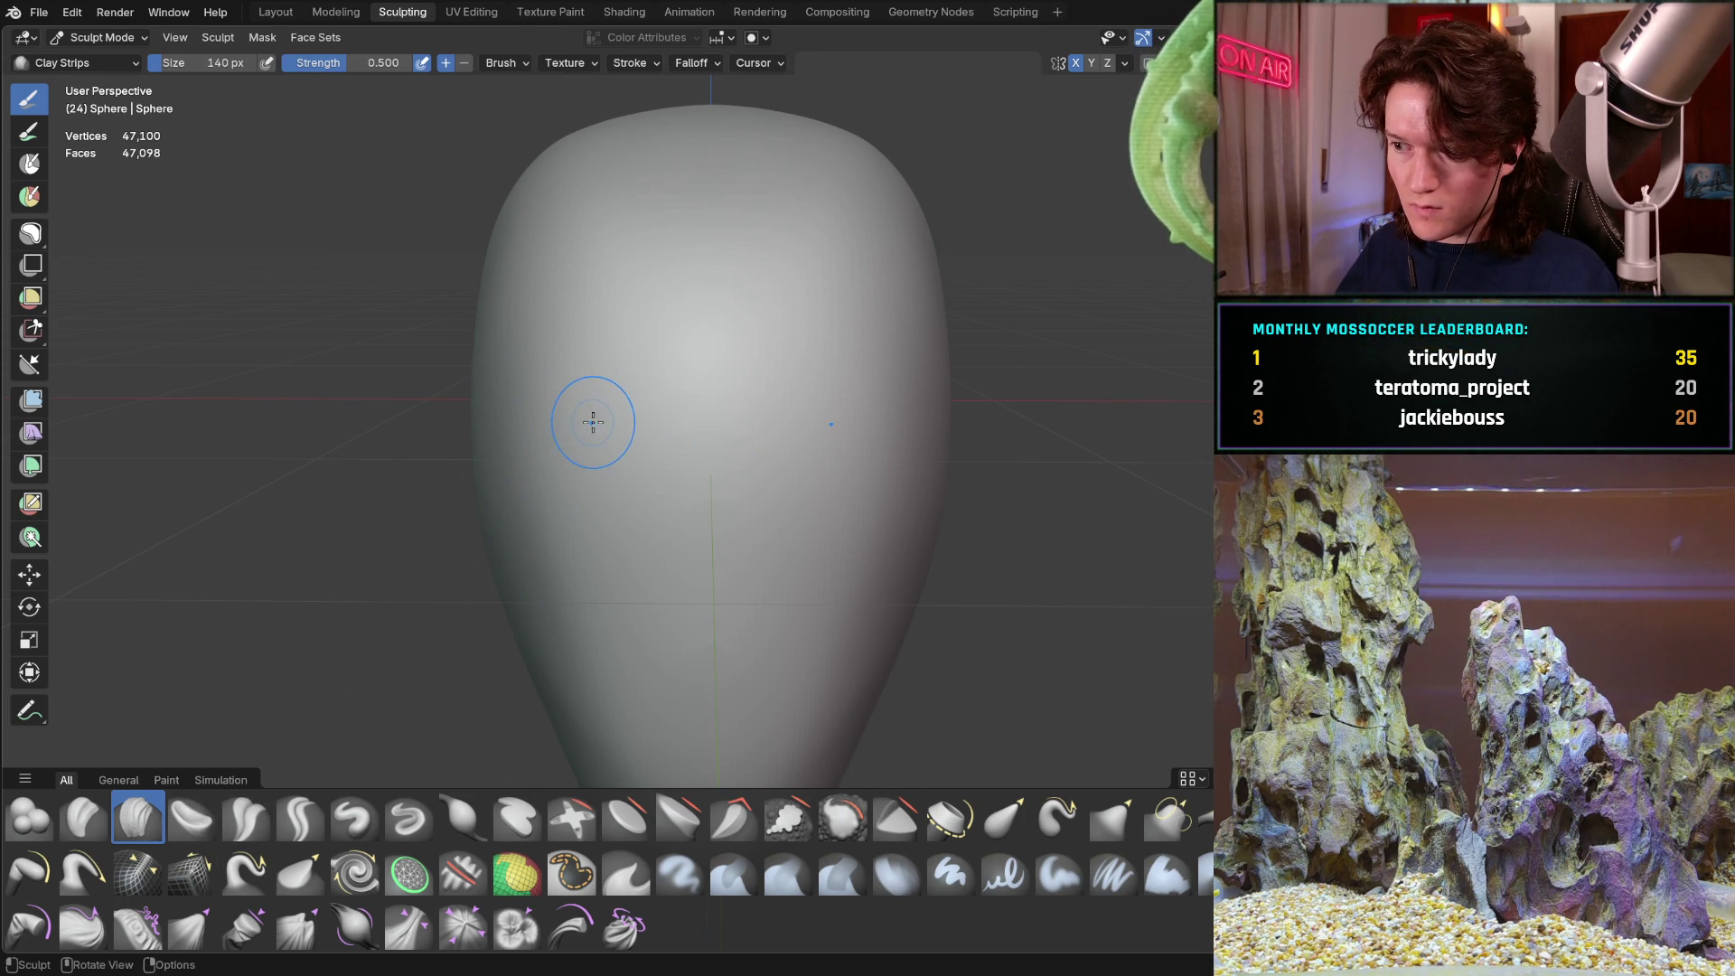
{"action": "key", "text": "shift+f"}
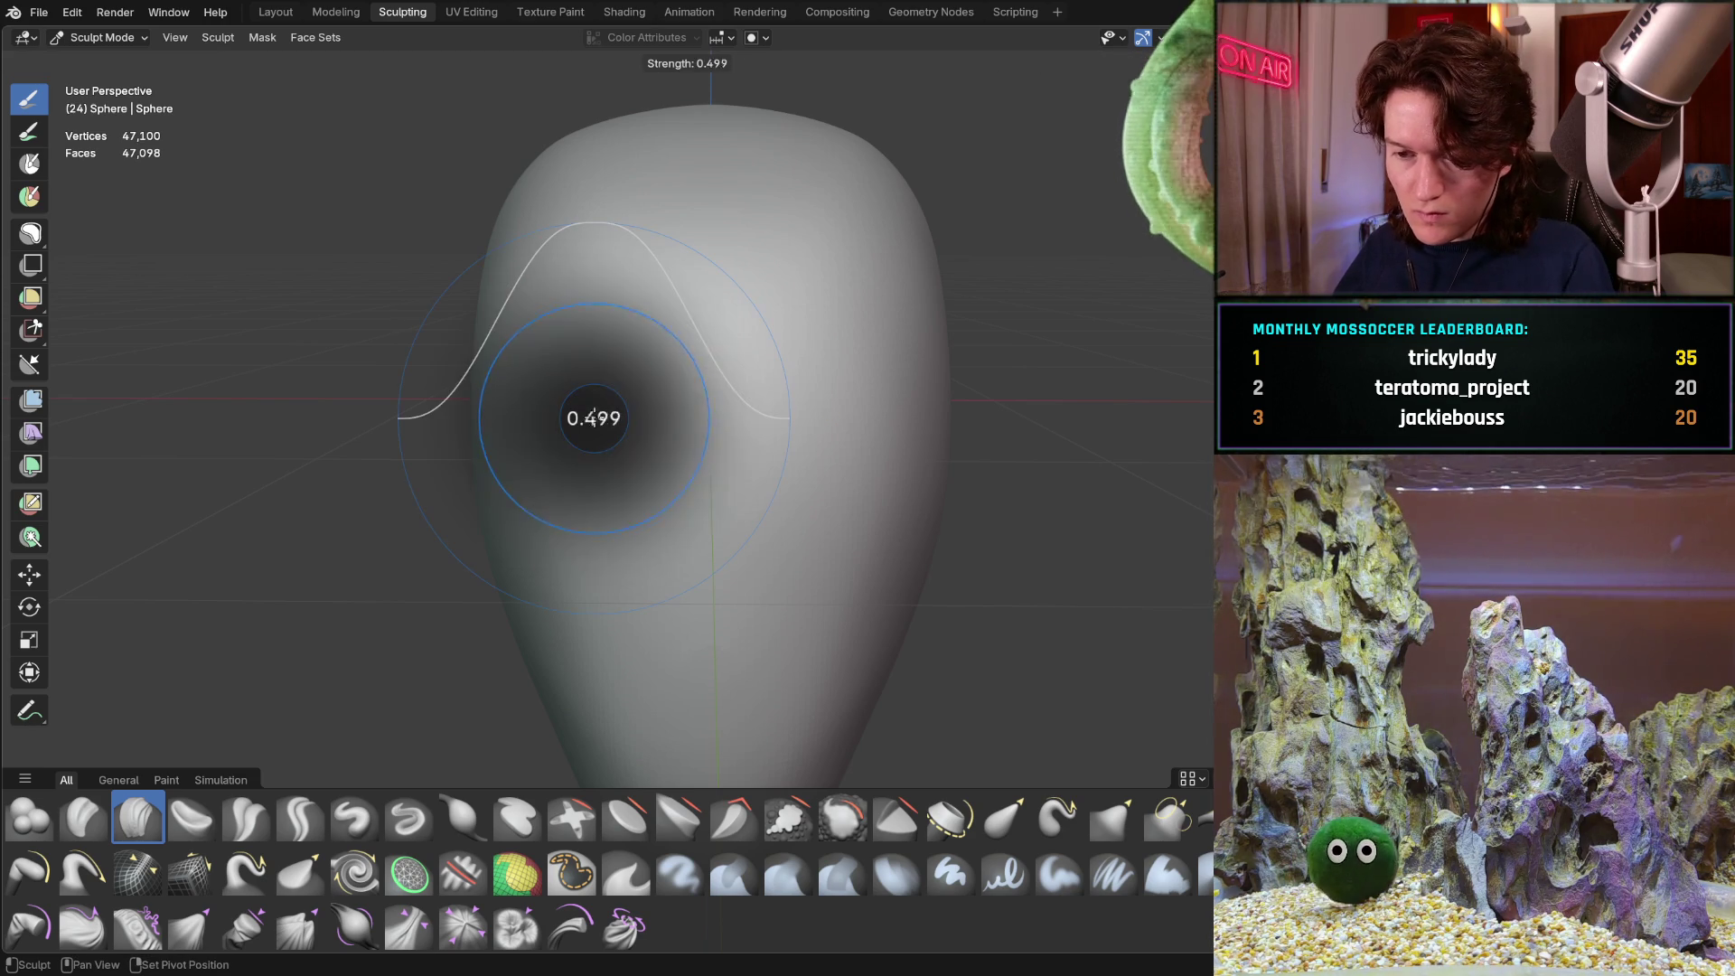
{"action": "left_click", "coordinate": [623, 412]}
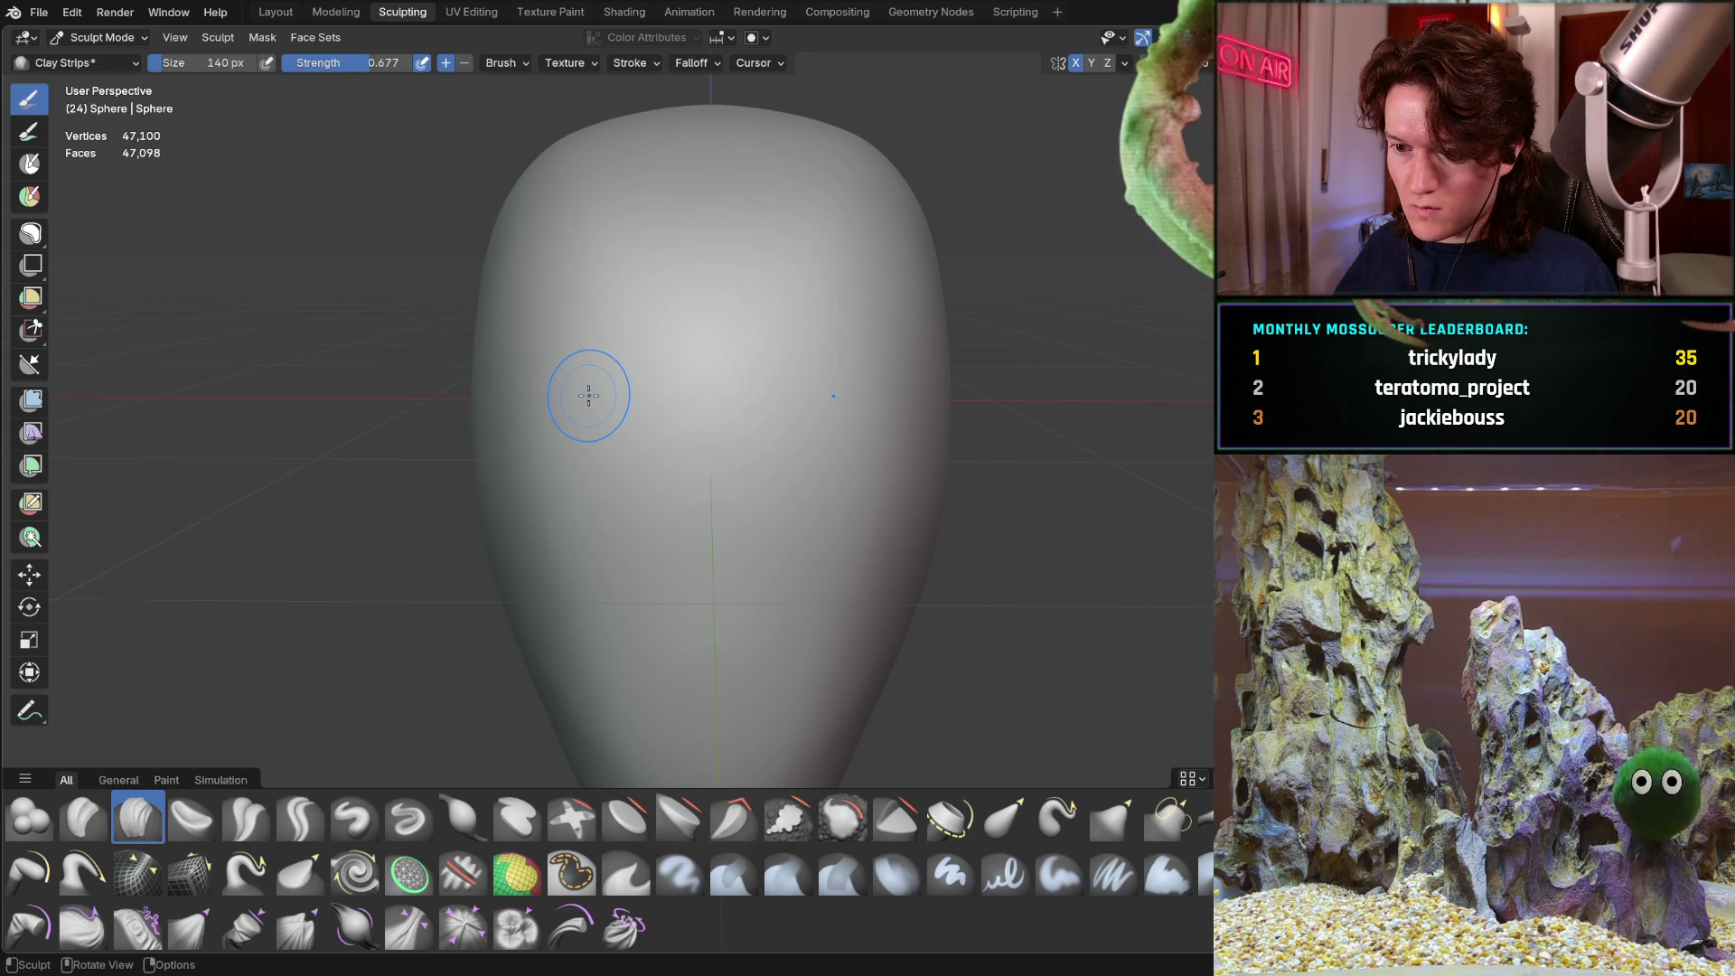
{"action": "mouse_move", "coordinate": [574, 406]}
{"action": "left_mouse_down"}
{"action": "mouse_move", "coordinate": [630, 391]}
{"action": "mouse_move", "coordinate": [613, 398]}
{"action": "left_mouse_up"}
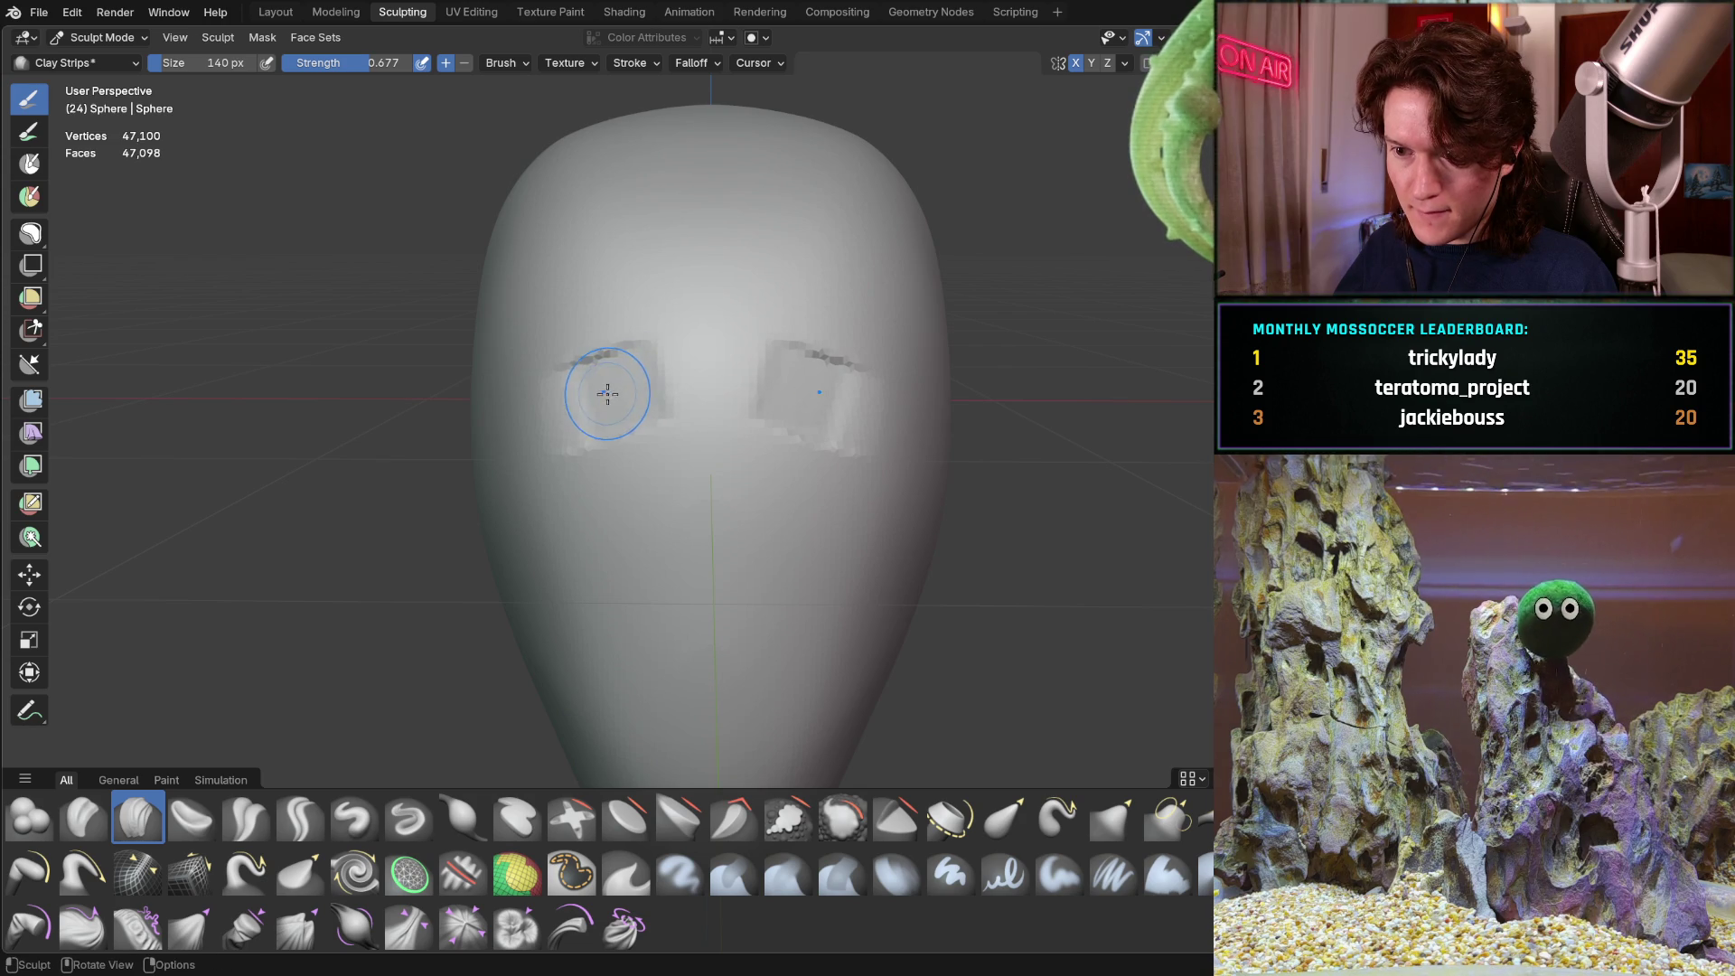
Shrink the brush to 32 px and sculpt fine detail at the left eye socket
{"action": "key", "text": "f"}
{"action": "left_click", "coordinate": [596, 390]}
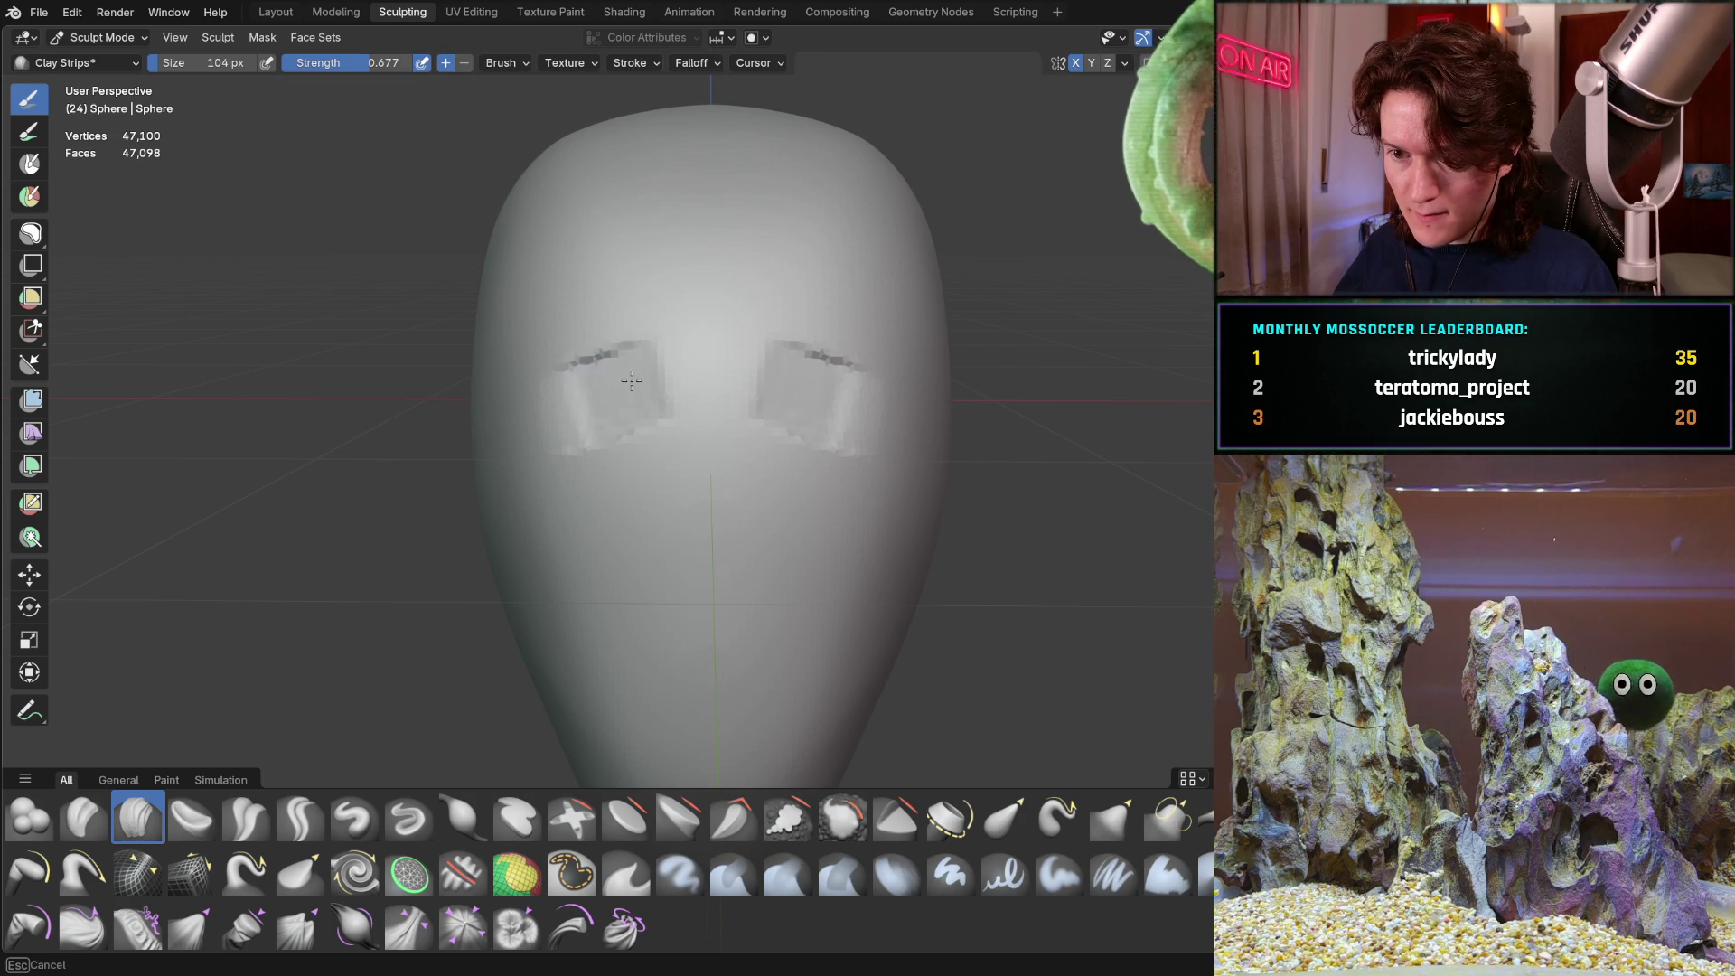
{"action": "key", "text": "f"}
{"action": "left_click", "coordinate": [585, 390]}
{"action": "left_click_drag", "start_coordinate": [632, 375], "coordinate": [630, 381]}
Enlarge the brush to 98 px and reshape both eye sockets, carving more on the left
{"action": "key", "text": "f"}
{"action": "left_click", "coordinate": [639, 392]}
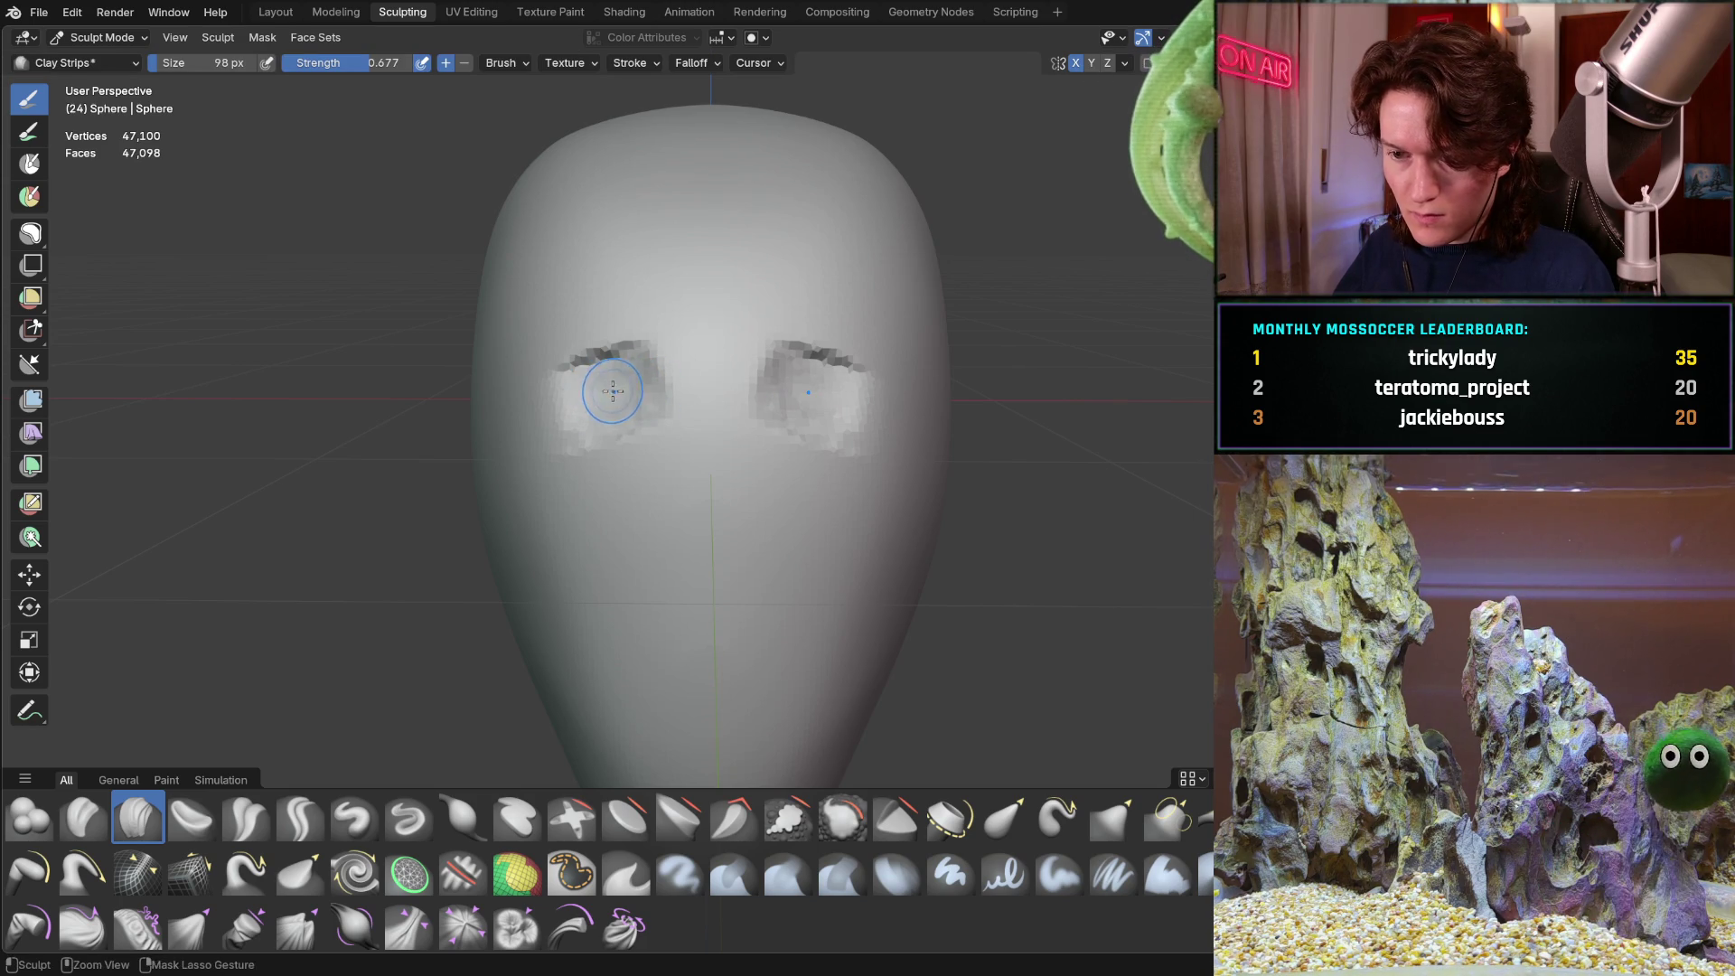
{"action": "mouse_move", "coordinate": [590, 398]}
{"action": "left_mouse_down"}
{"action": "mouse_move", "coordinate": [639, 389]}
{"action": "mouse_move", "coordinate": [601, 390]}
{"action": "left_mouse_up"}
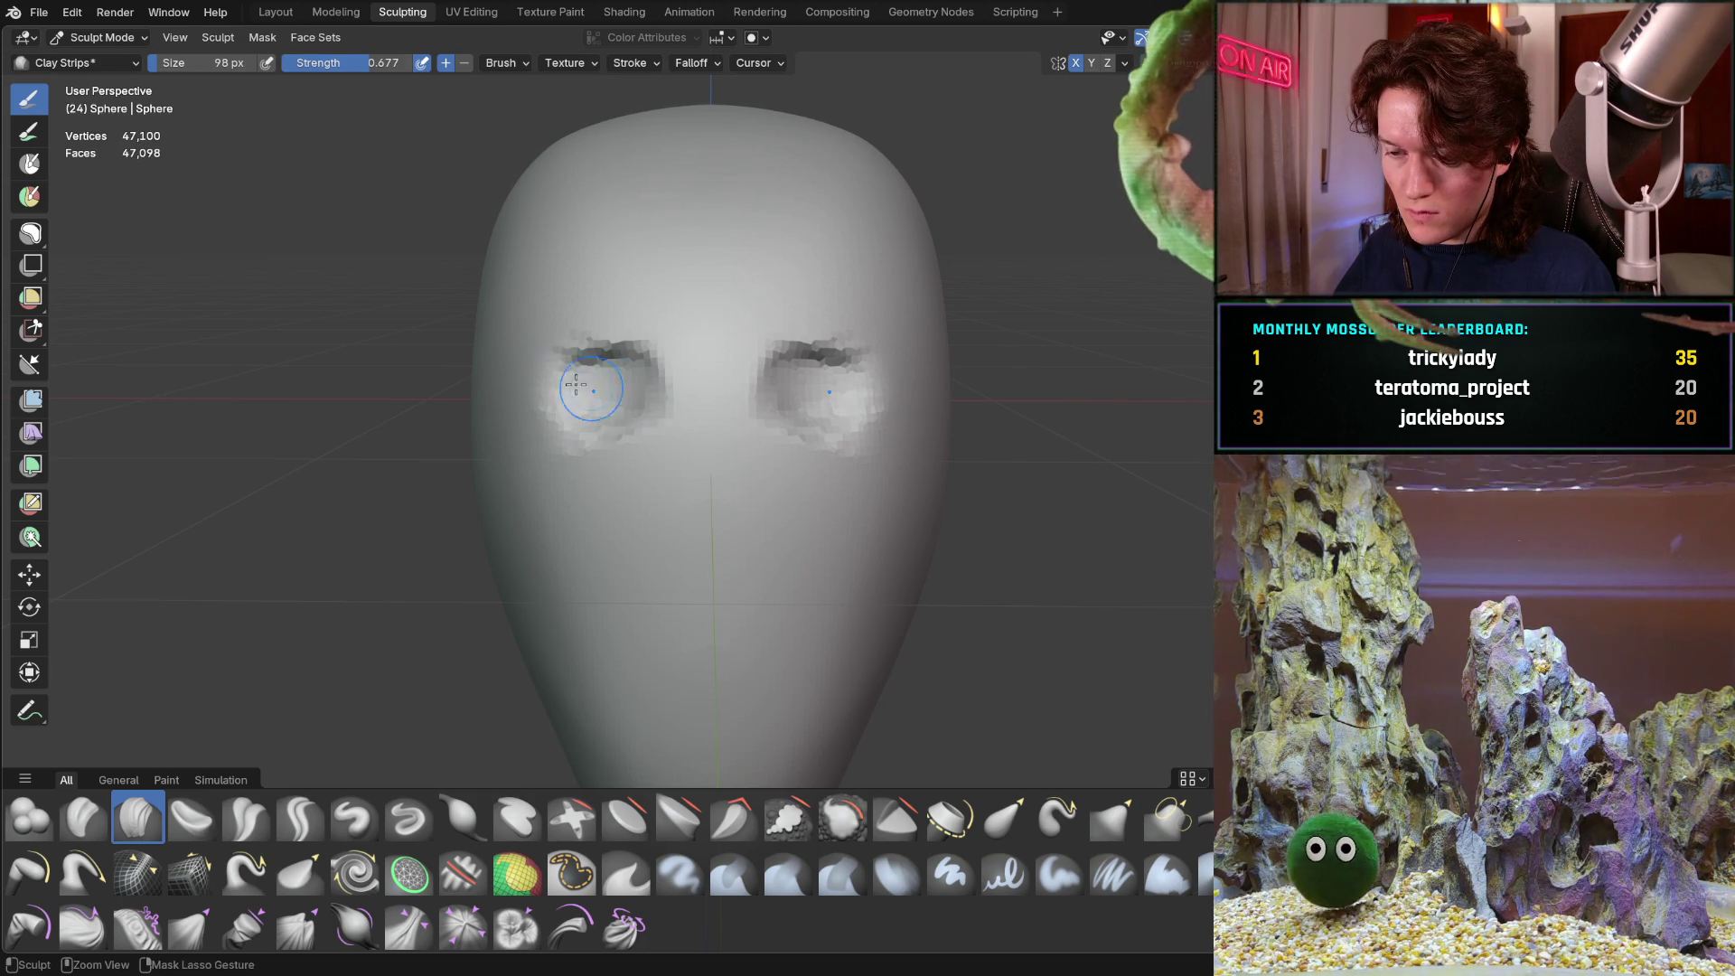
{"action": "mouse_move", "coordinate": [528, 396]}
{"action": "left_mouse_down"}
{"action": "mouse_move", "coordinate": [642, 385]}
{"action": "mouse_move", "coordinate": [593, 390]}
{"action": "left_mouse_up"}
{"action": "middle_click_drag", "start_coordinate": [597, 393], "coordinate": [661, 406]}
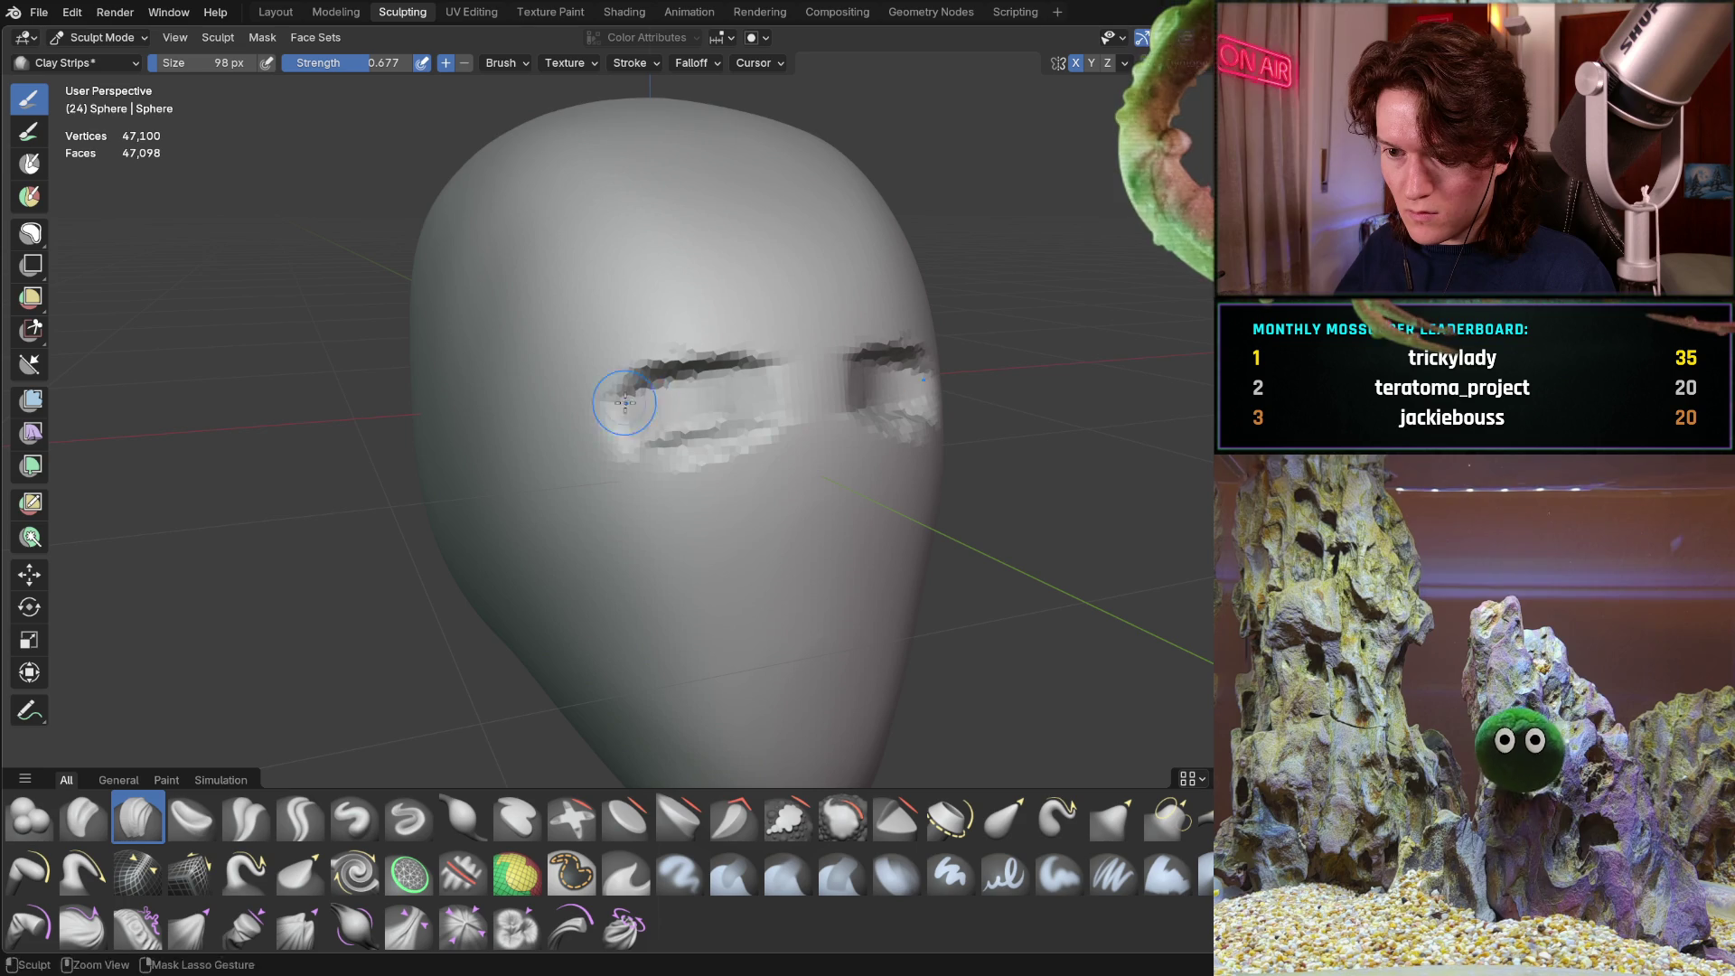
Add brow ridges above both eyes and a ridge down the socket's outer edge
{"action": "middle_click_drag", "start_coordinate": [689, 407], "coordinate": [556, 397]}
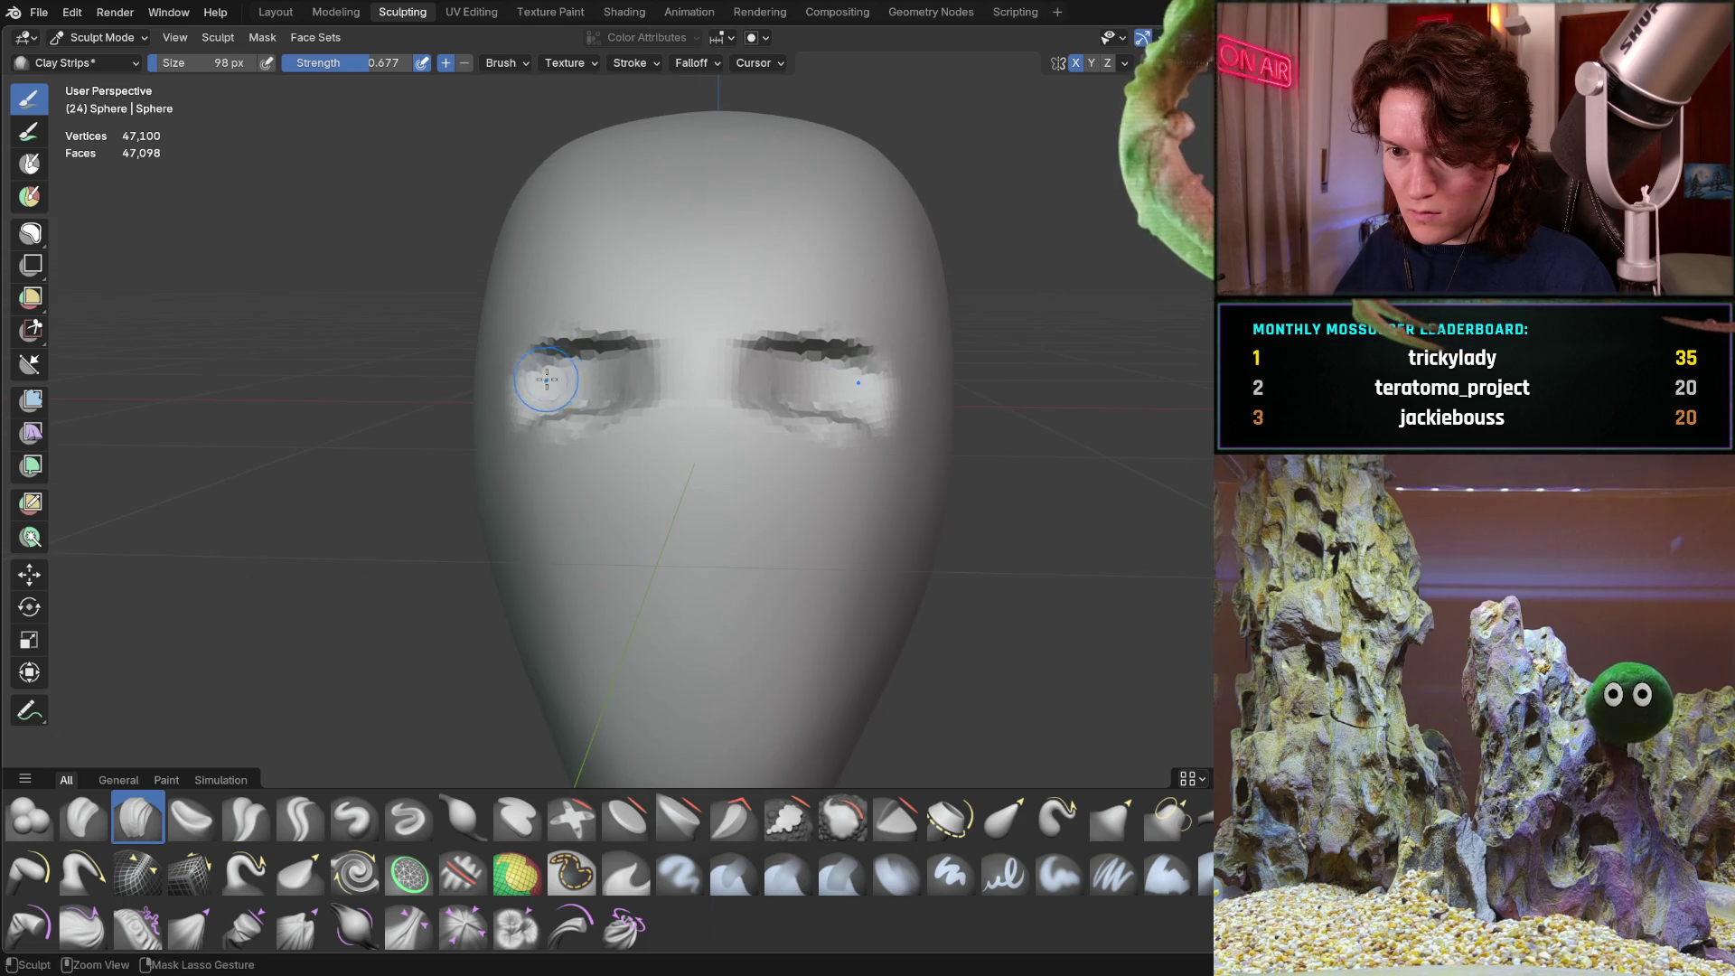
{"action": "left_click_drag", "start_coordinate": [619, 388], "coordinate": [583, 379]}
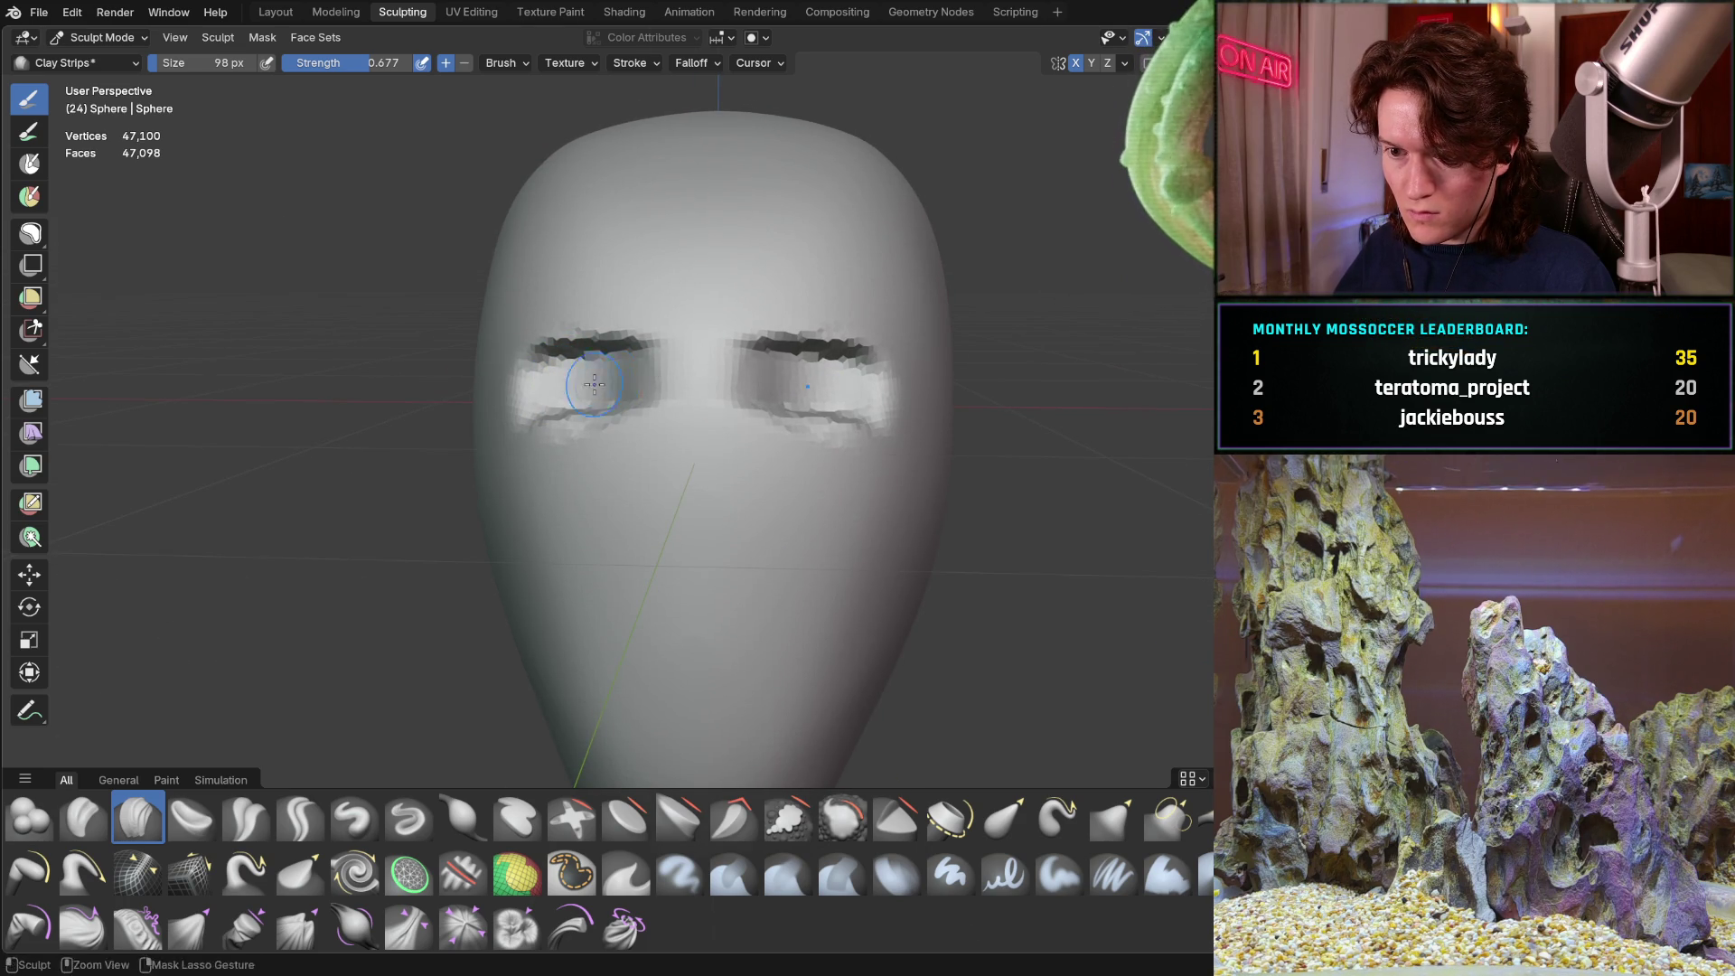
{"action": "mouse_move", "coordinate": [608, 378]}
{"action": "middle_mouse_down"}
{"action": "mouse_move", "coordinate": [635, 435]}
{"action": "mouse_move", "coordinate": [655, 435]}
{"action": "mouse_move", "coordinate": [592, 446]}
{"action": "mouse_move", "coordinate": [674, 356]}
{"action": "mouse_move", "coordinate": [619, 441]}
{"action": "mouse_move", "coordinate": [595, 355]}
{"action": "mouse_move", "coordinate": [627, 295]}
{"action": "middle_mouse_up"}
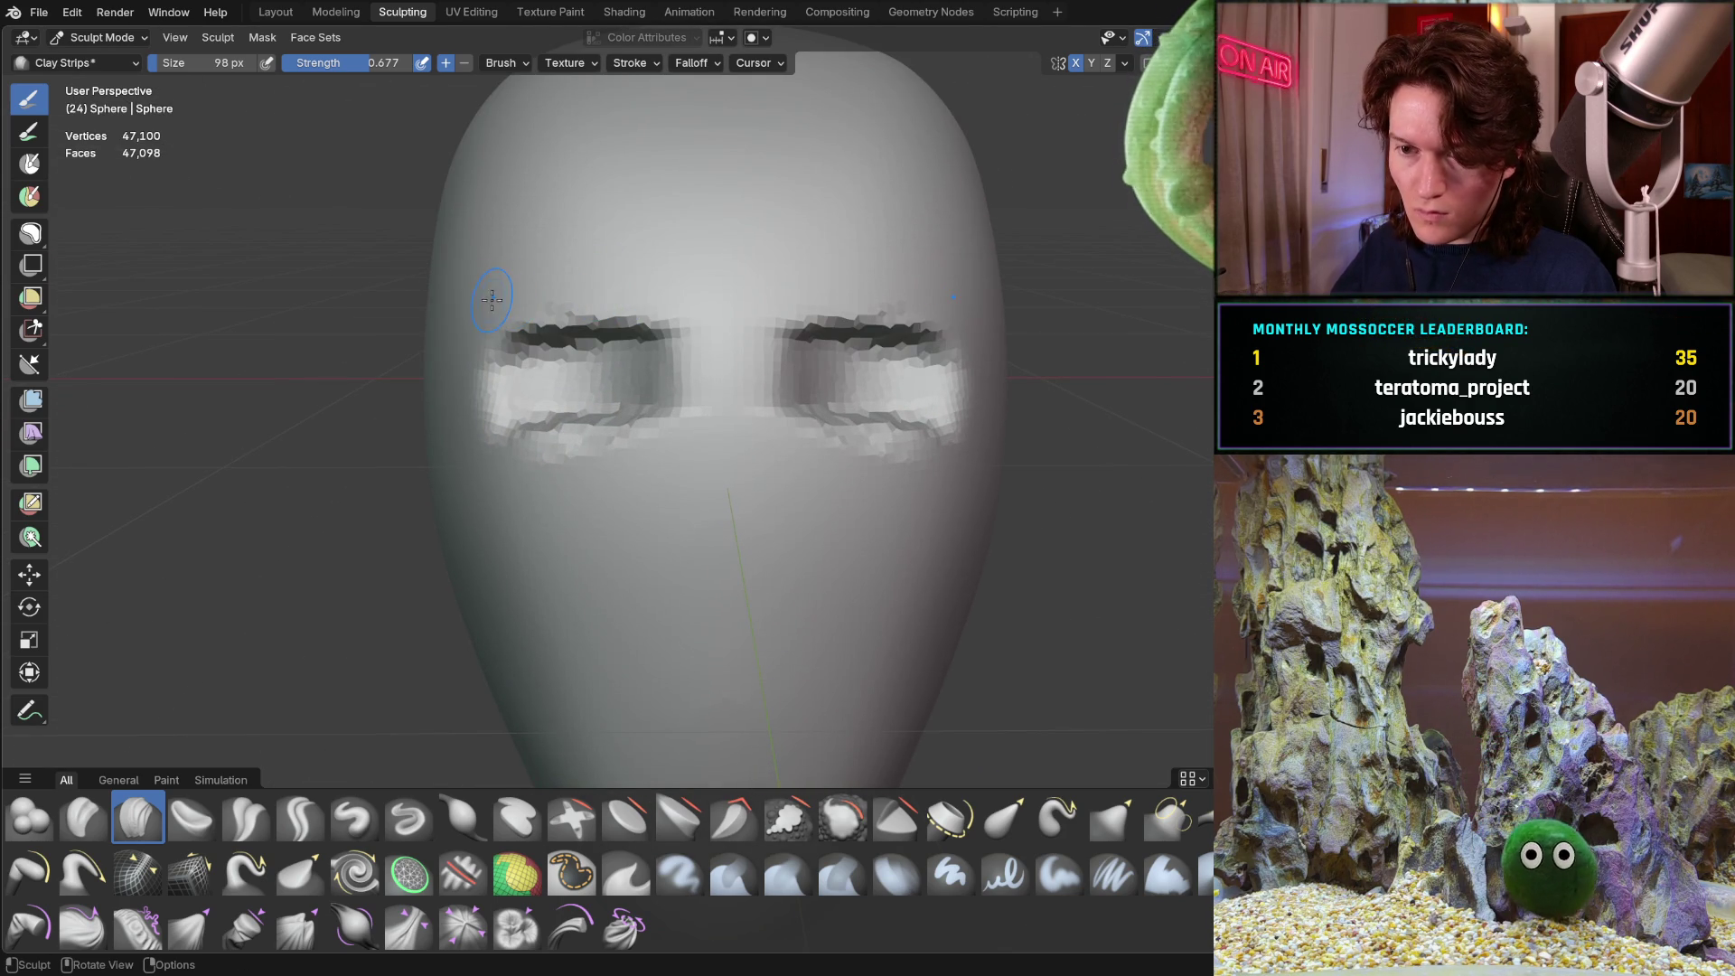
{"action": "mouse_move", "coordinate": [511, 270]}
{"action": "left_mouse_down"}
{"action": "mouse_move", "coordinate": [704, 298]}
{"action": "mouse_move", "coordinate": [659, 290]}
{"action": "mouse_move", "coordinate": [706, 377]}
{"action": "mouse_move", "coordinate": [697, 414]}
{"action": "mouse_move", "coordinate": [599, 493]}
{"action": "mouse_move", "coordinate": [598, 459]}
{"action": "mouse_move", "coordinate": [573, 445]}
{"action": "left_mouse_up"}
{"action": "mouse_move", "coordinate": [573, 446]}
{"action": "middle_mouse_down"}
{"action": "mouse_move", "coordinate": [690, 295]}
{"action": "mouse_move", "coordinate": [728, 286]}
{"action": "middle_mouse_up"}
{"action": "mouse_move", "coordinate": [728, 285]}
{"action": "left_mouse_down"}
{"action": "mouse_move", "coordinate": [678, 329]}
{"action": "mouse_move", "coordinate": [637, 312]}
{"action": "mouse_move", "coordinate": [666, 349]}
{"action": "mouse_move", "coordinate": [666, 466]}
{"action": "mouse_move", "coordinate": [637, 425]}
{"action": "mouse_move", "coordinate": [703, 476]}
{"action": "left_mouse_up"}
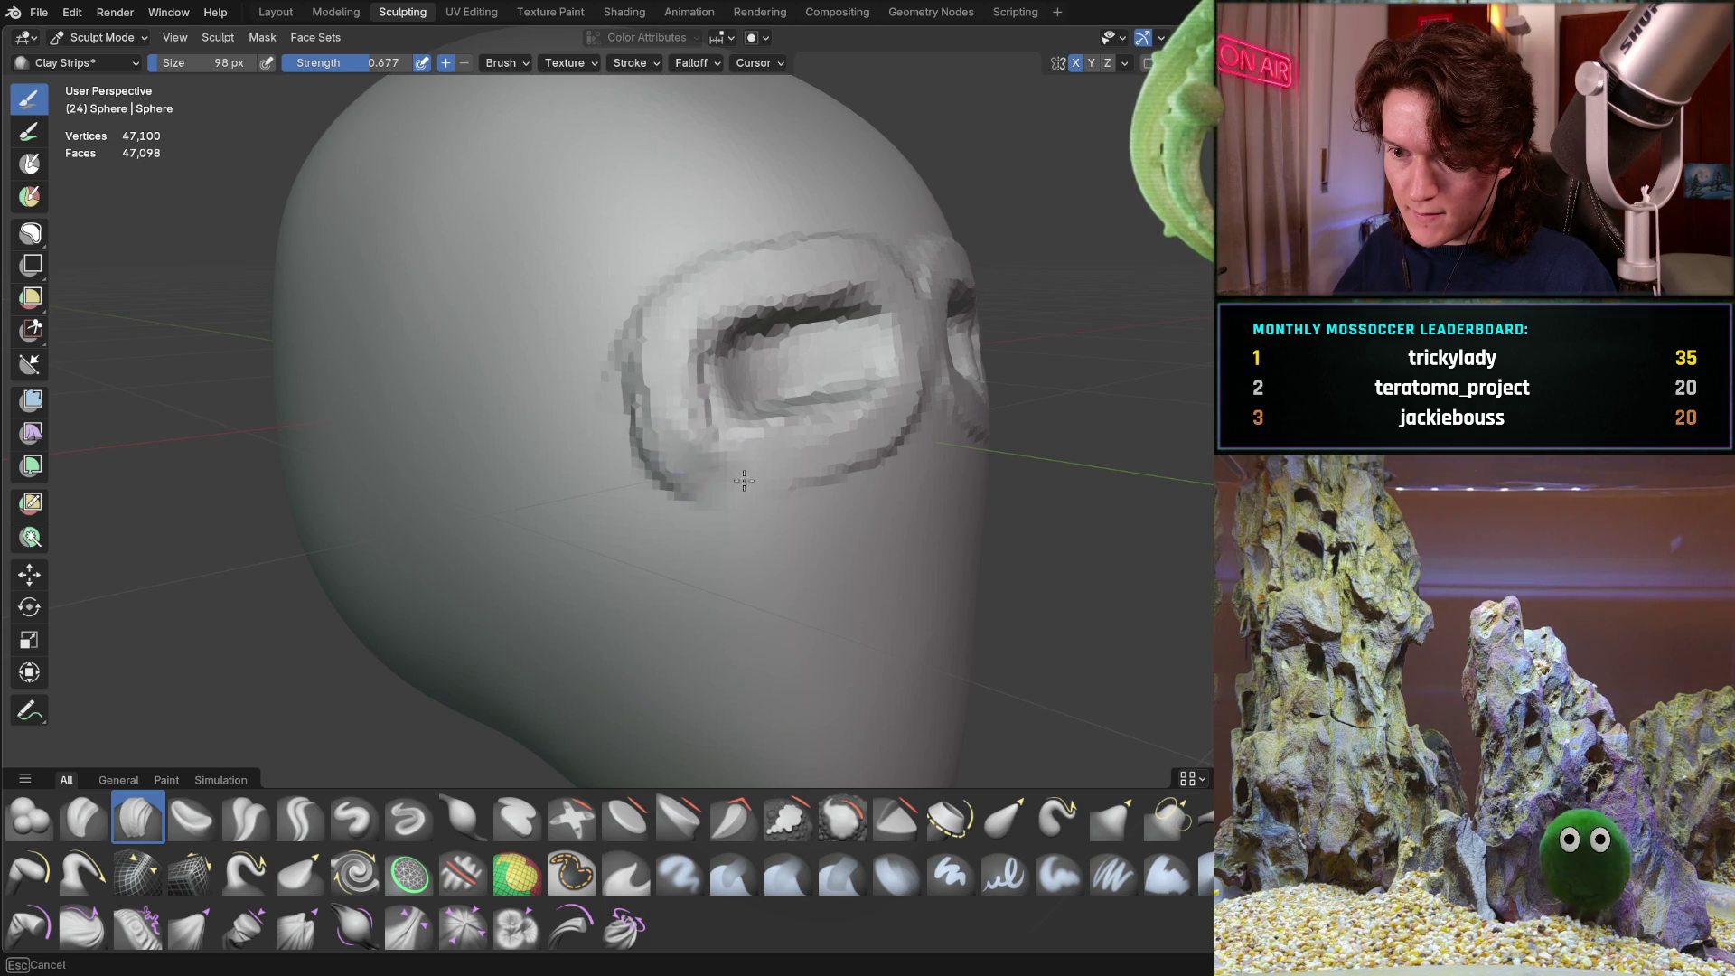
Build up the lower eye-socket rim, then zoom out to see the whole head
{"action": "mouse_move", "coordinate": [669, 313]}
{"action": "left_mouse_down"}
{"action": "mouse_move", "coordinate": [700, 425]}
{"action": "mouse_move", "coordinate": [651, 376]}
{"action": "left_mouse_up"}
{"action": "middle_click_drag", "start_coordinate": [651, 376], "coordinate": [551, 337]}
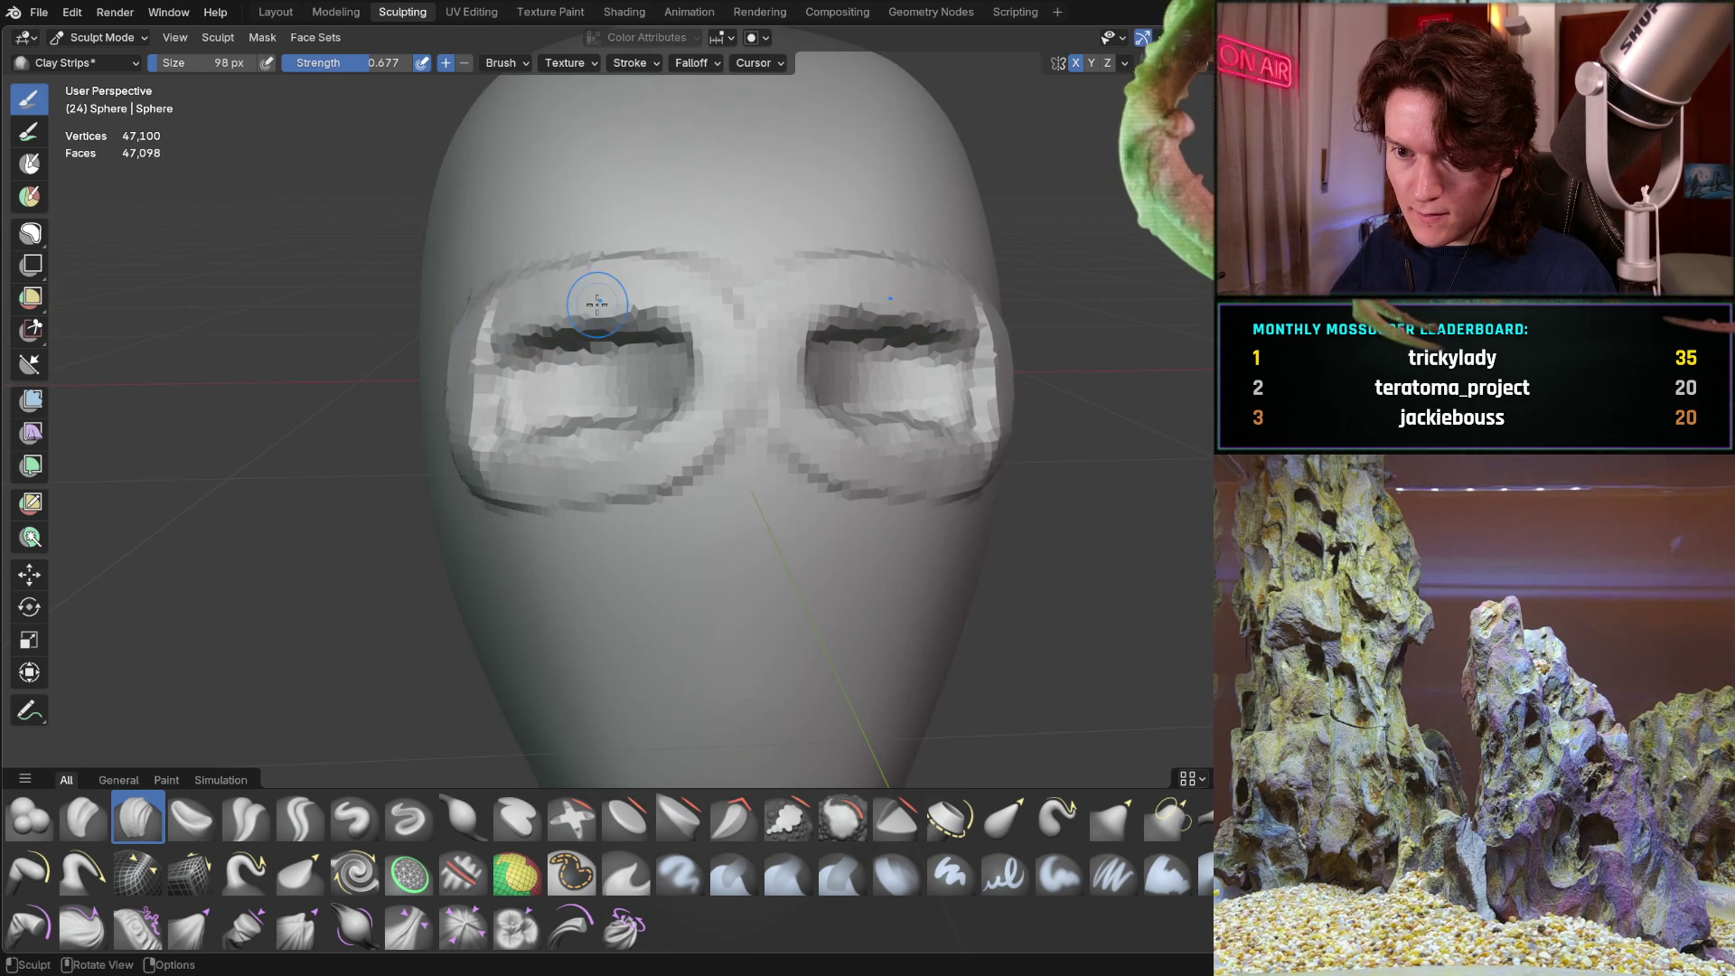
{"action": "middle_click_drag", "start_coordinate": [666, 294], "coordinate": [612, 283]}
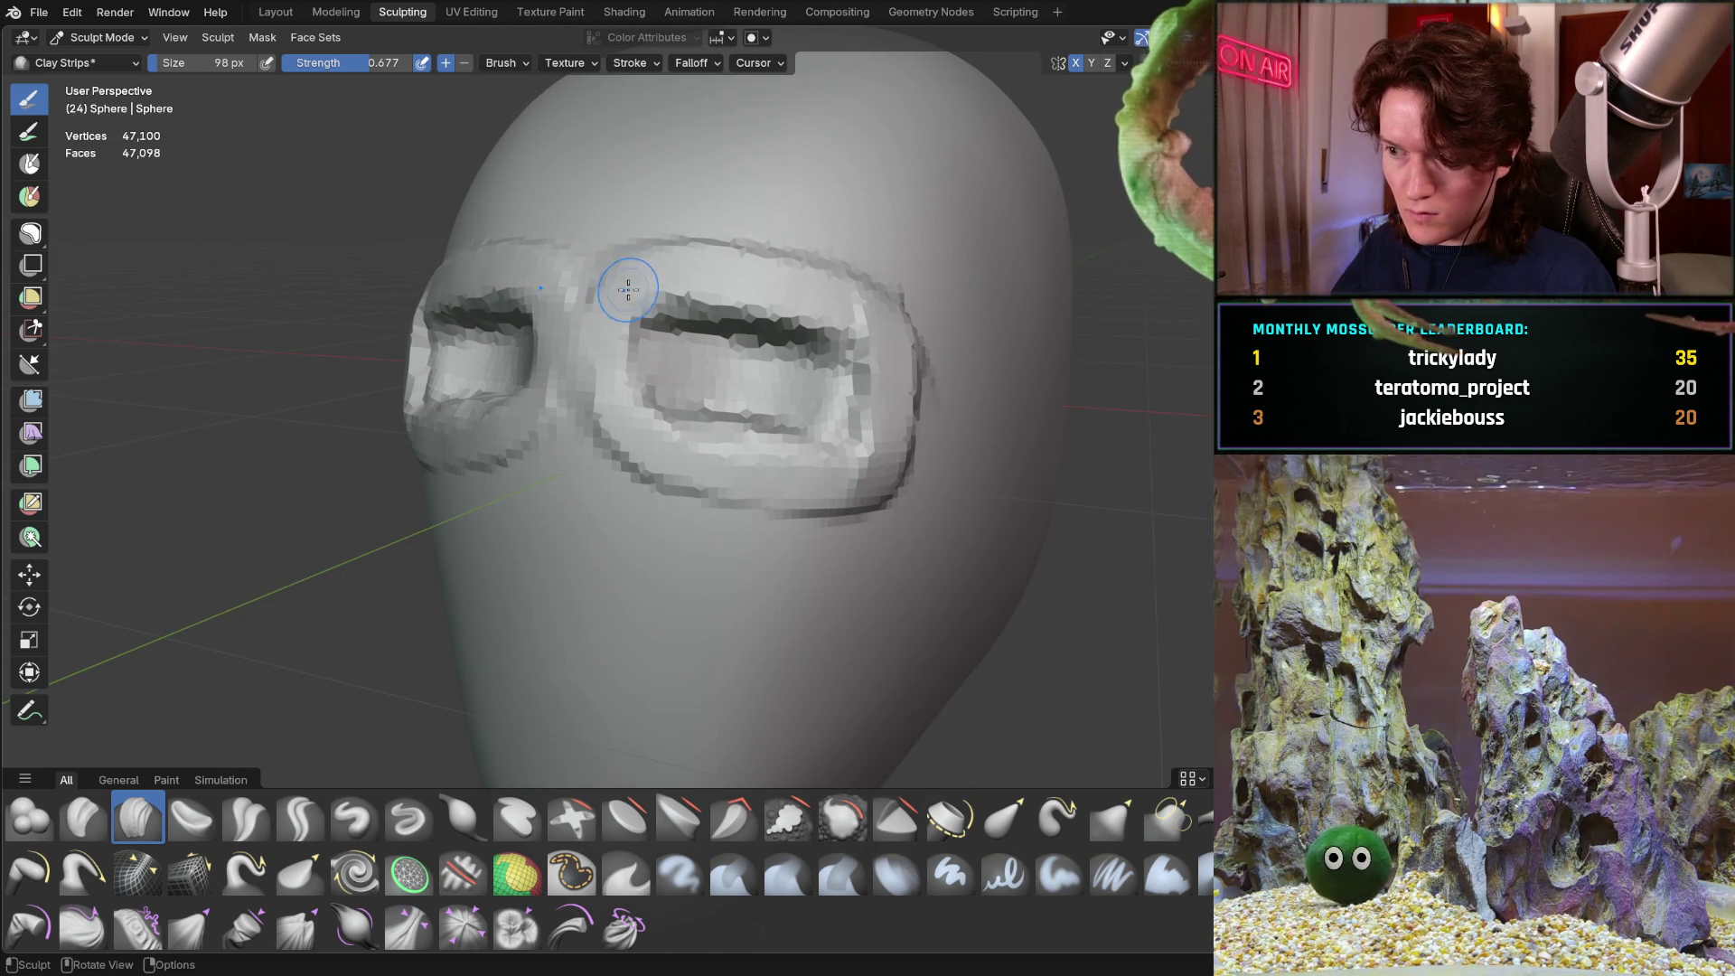
{"action": "left_click_drag", "start_coordinate": [603, 445], "coordinate": [656, 452]}
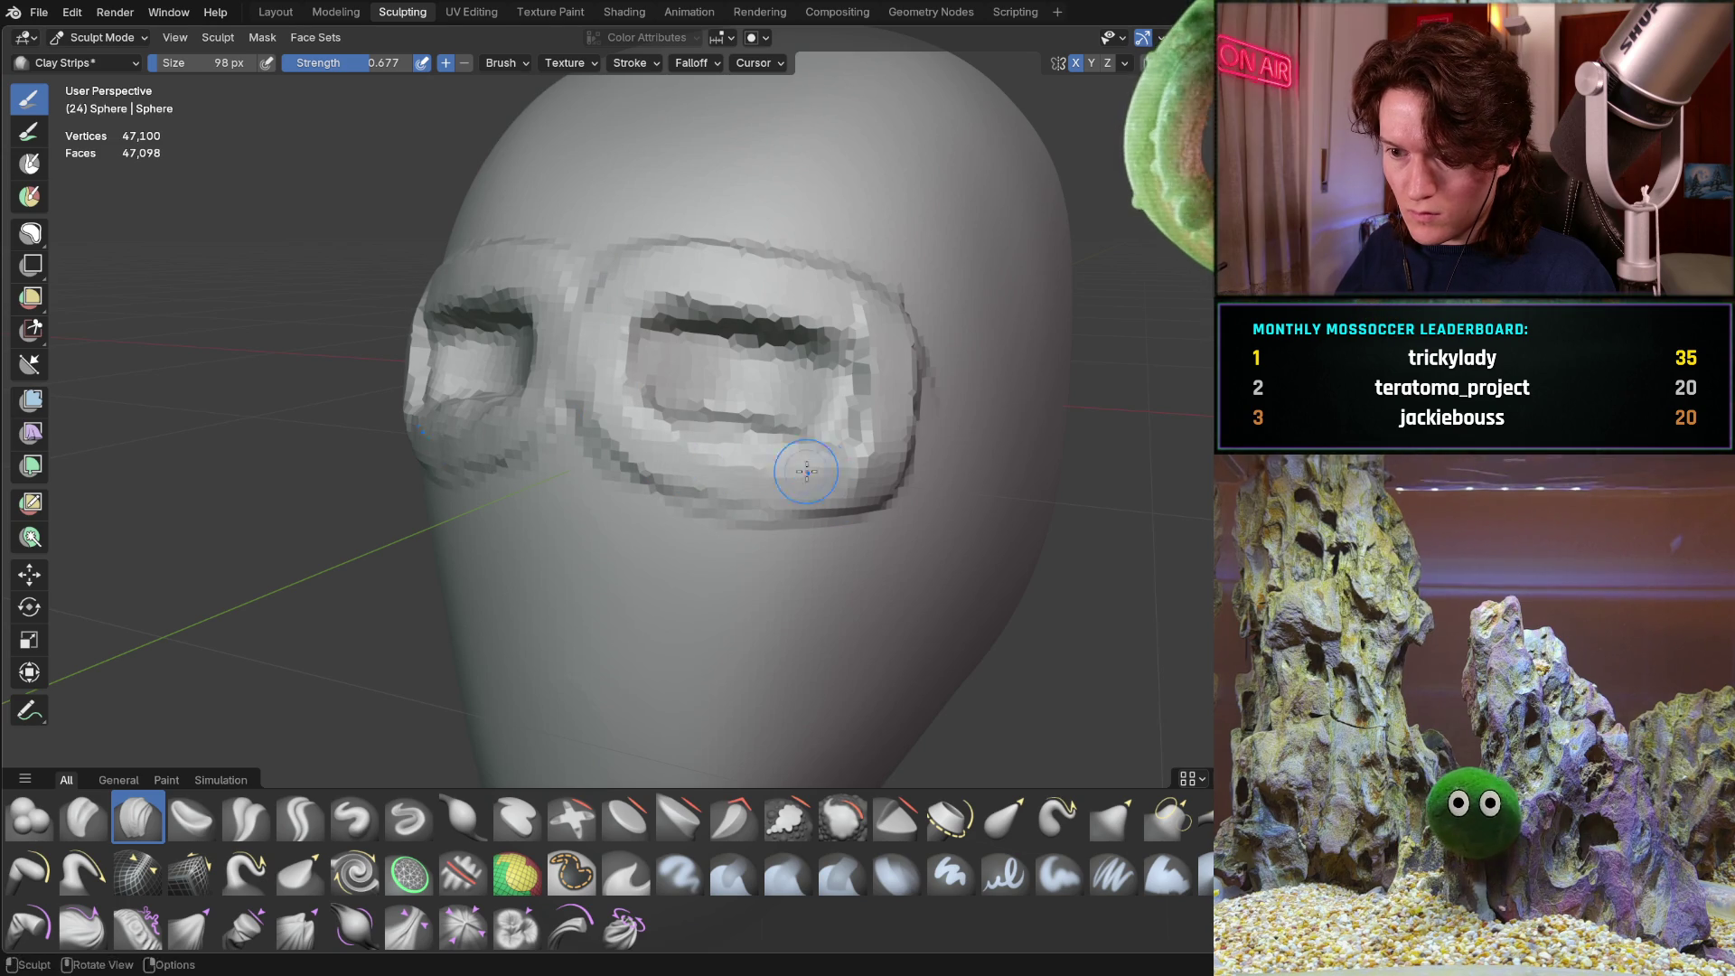
{"action": "middle_click_drag", "start_coordinate": [882, 407], "coordinate": [730, 359]}
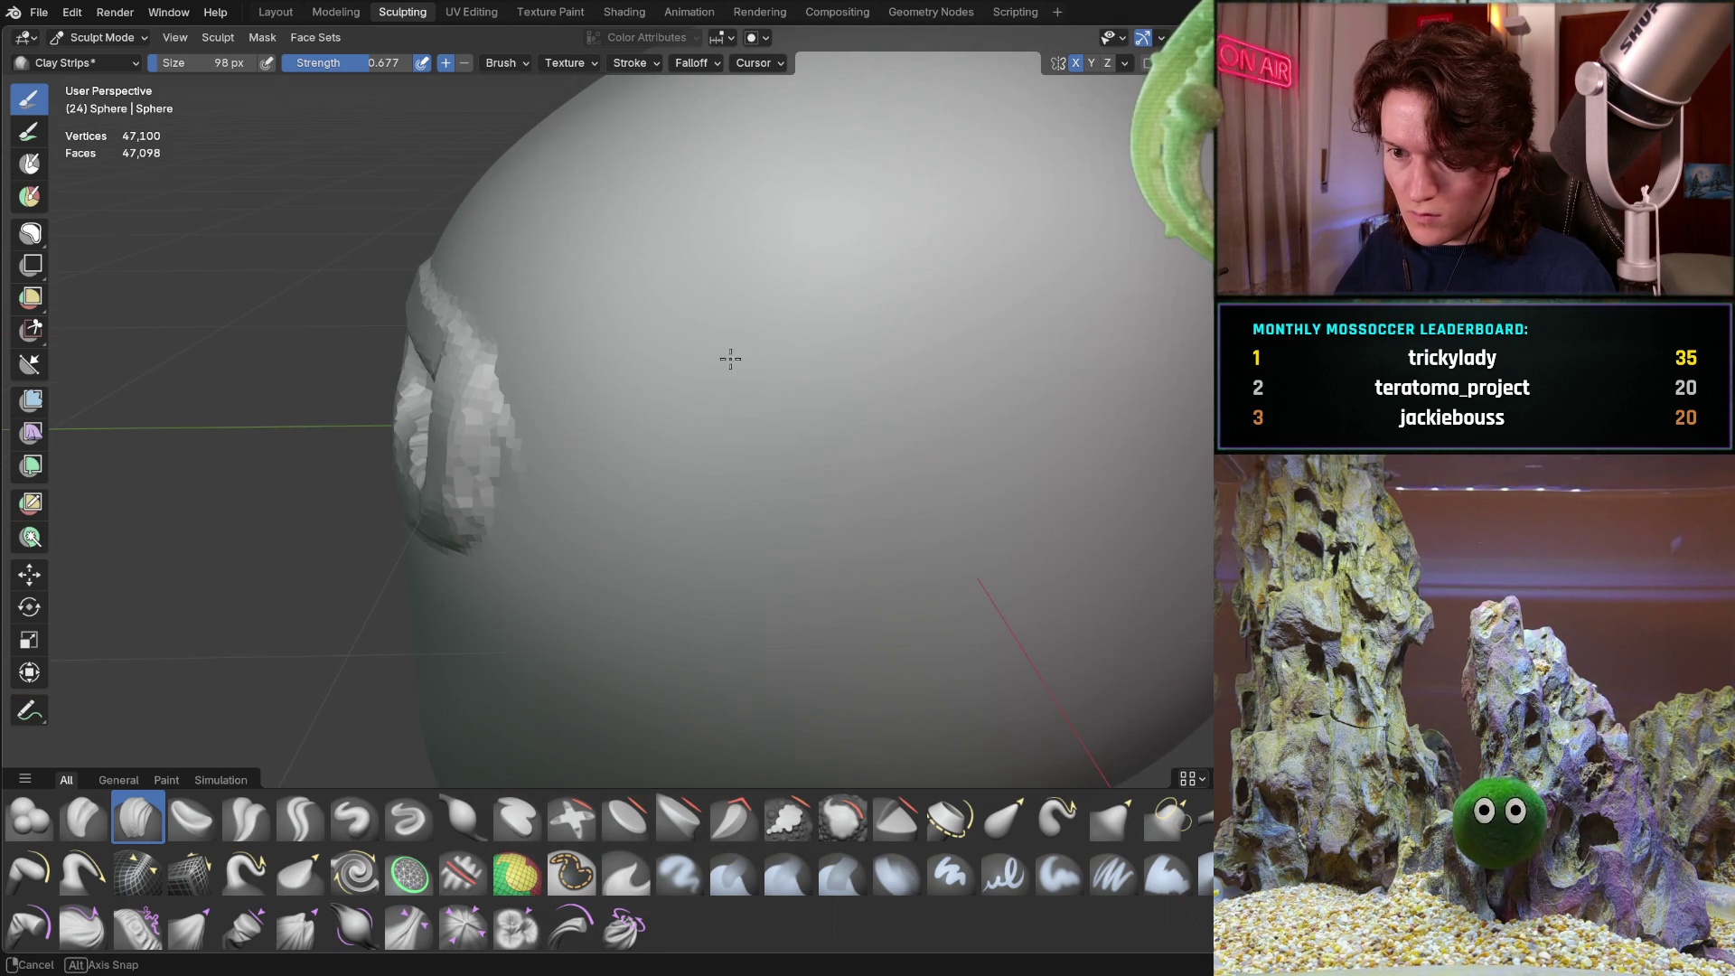
{"action": "middle_click_drag", "start_coordinate": [460, 335], "coordinate": [714, 317]}
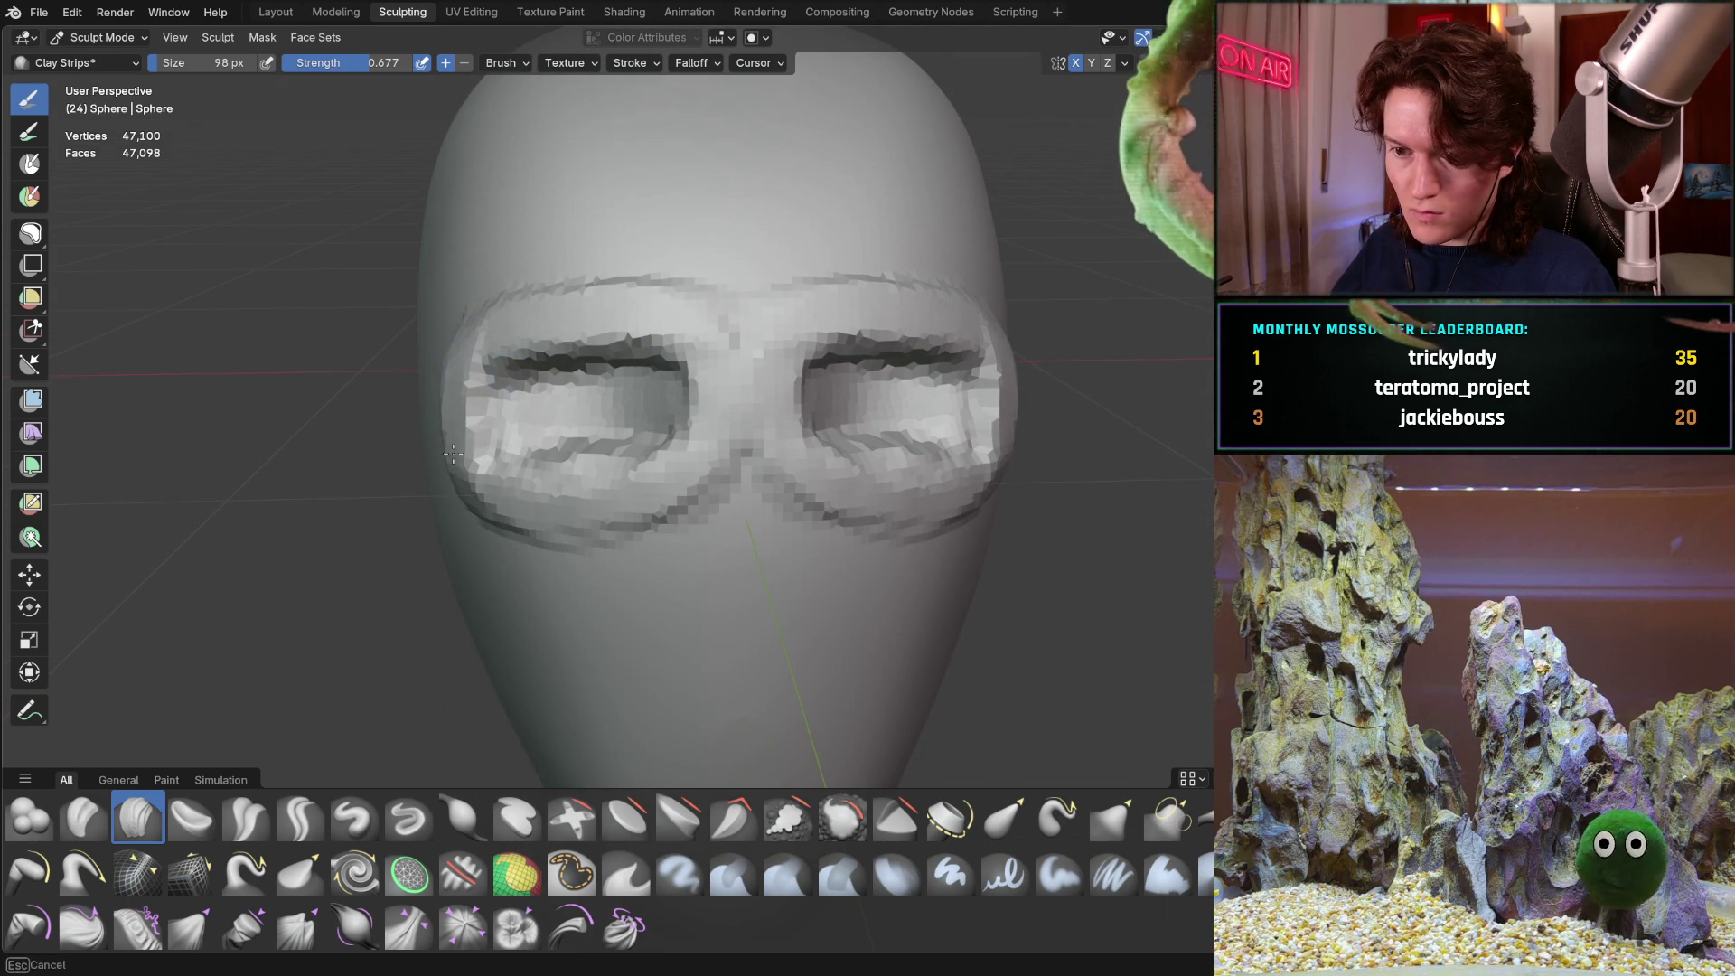
{"action": "scroll", "coordinate": [501, 340], "scroll_direction": "down", "scroll_amount": 5}
{"action": "mouse_move", "coordinate": [543, 434]}
{"action": "middle_mouse_down"}
{"action": "mouse_move", "coordinate": [559, 464]}
{"action": "mouse_move", "coordinate": [736, 491]}
{"action": "middle_mouse_up"}
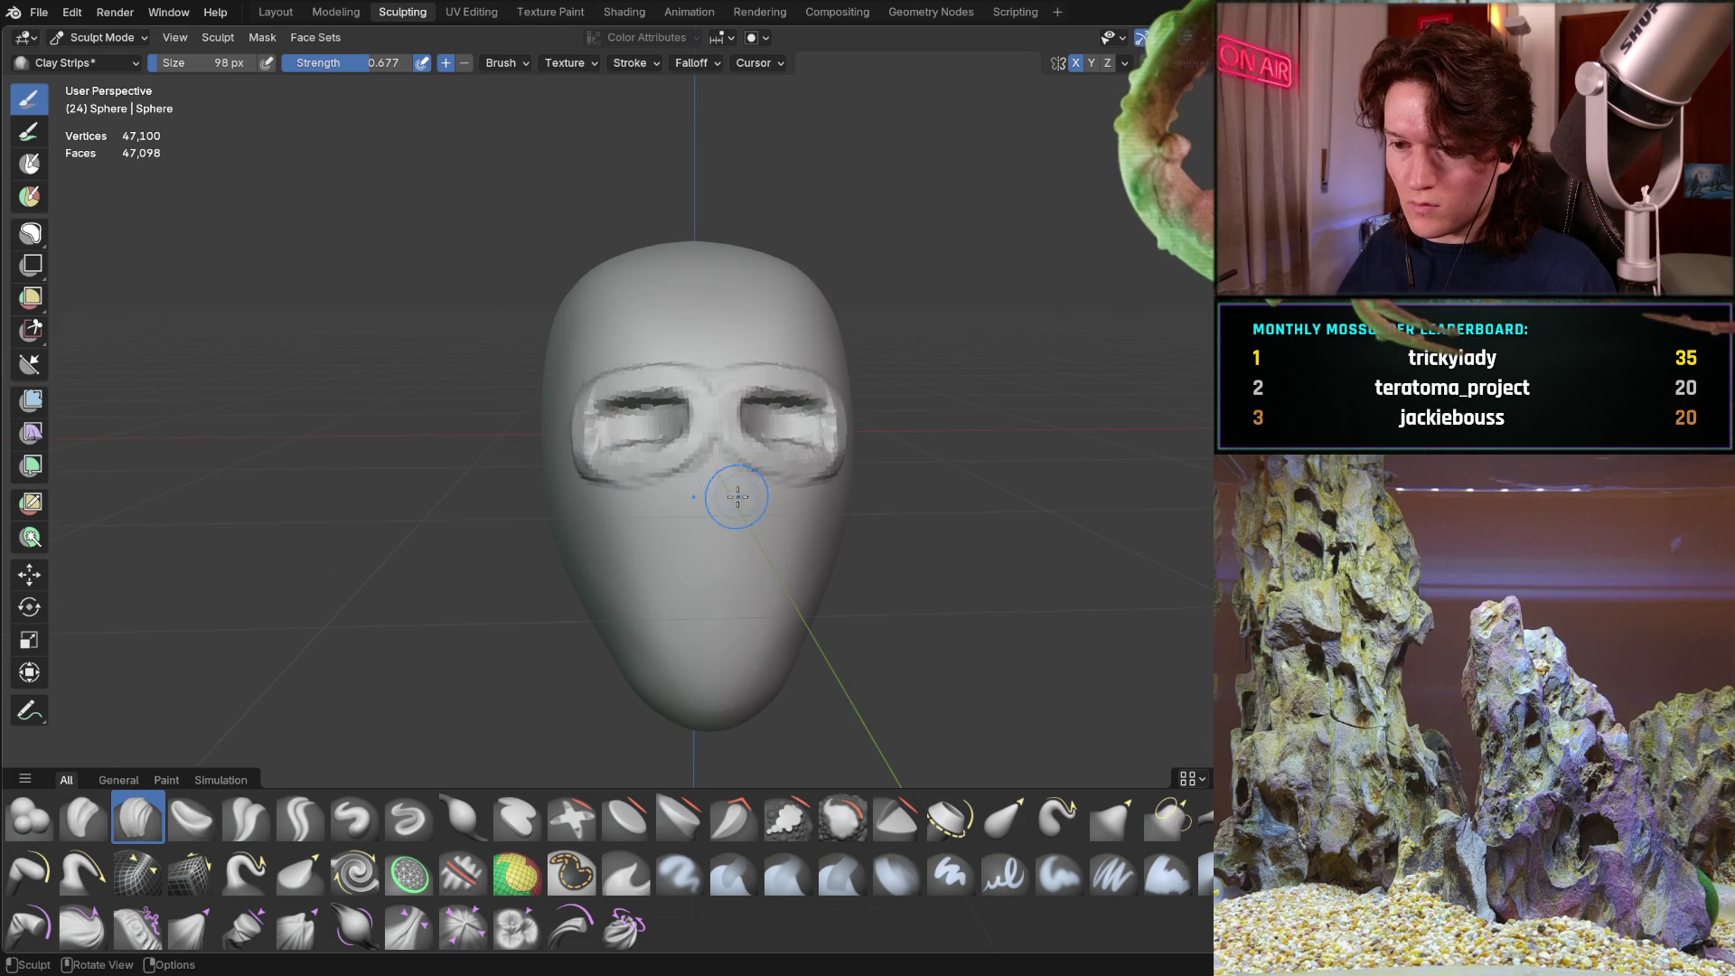
Zoom in on the head and refine the left eye-socket rim
{"action": "mouse_move", "coordinate": [635, 506]}
{"action": "middle_mouse_down", "text": "ctrl"}
{"action": "mouse_move", "coordinate": [673, 465]}
{"action": "mouse_move", "coordinate": [600, 431]}
{"action": "mouse_move", "coordinate": [723, 425]}
{"action": "middle_mouse_up", "text": "ctrl"}
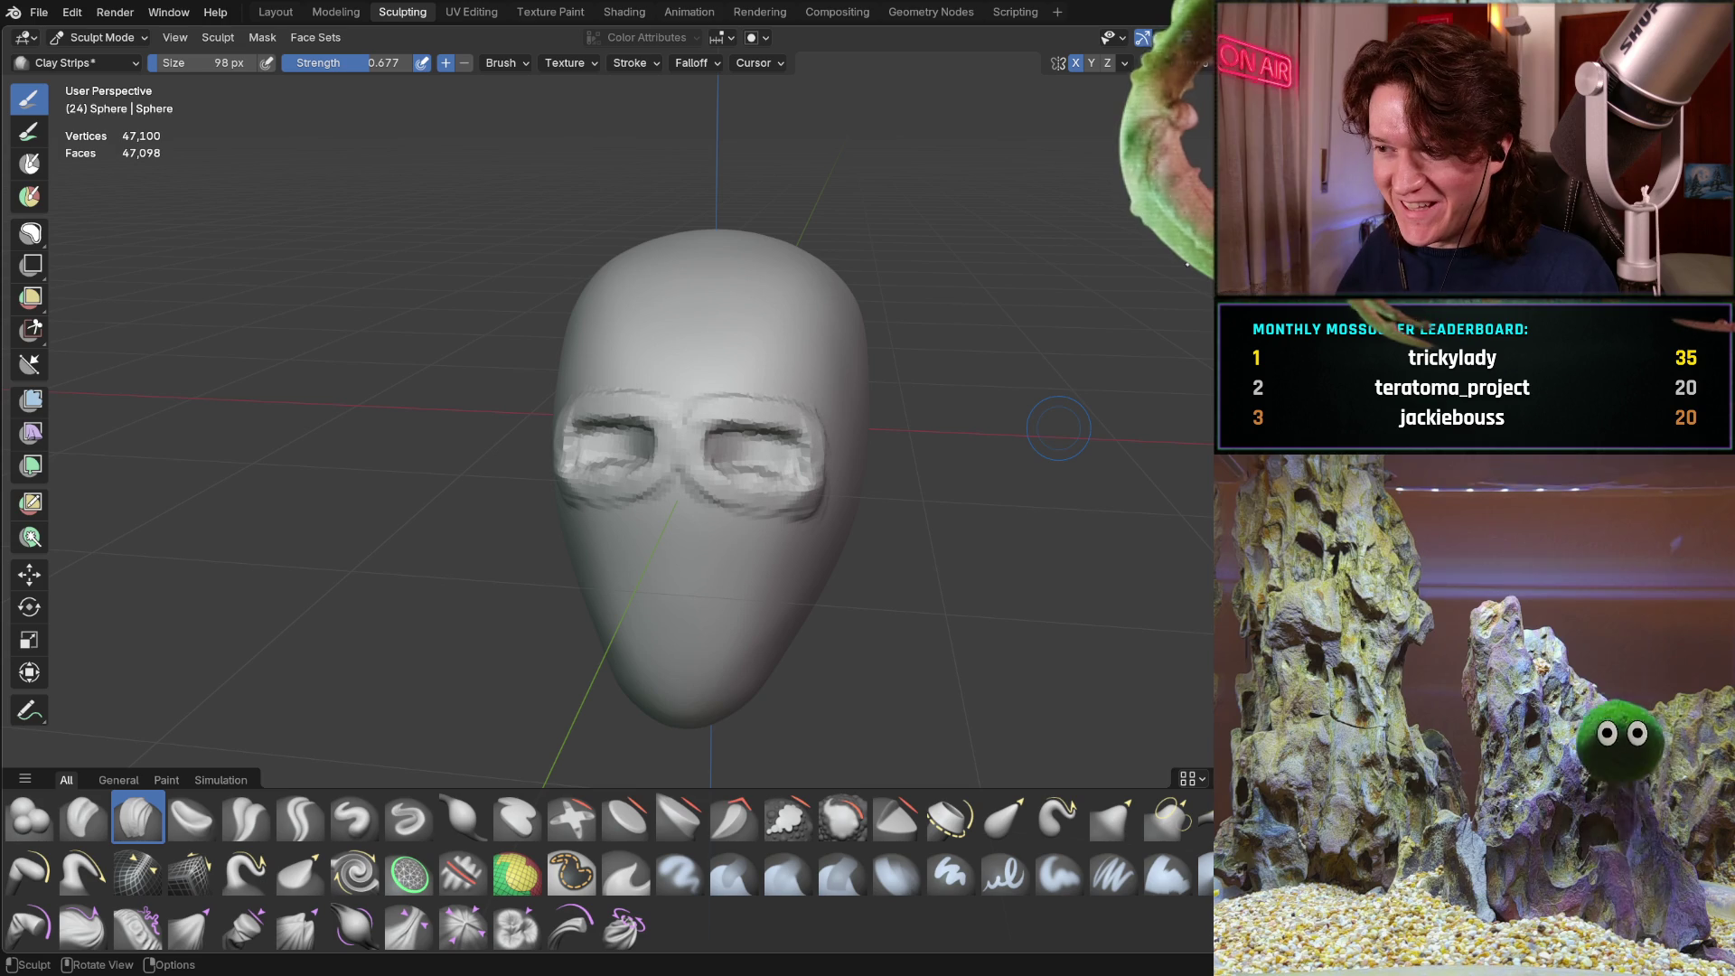
{"action": "middle_click_drag", "start_coordinate": [603, 471], "coordinate": [904, 430]}
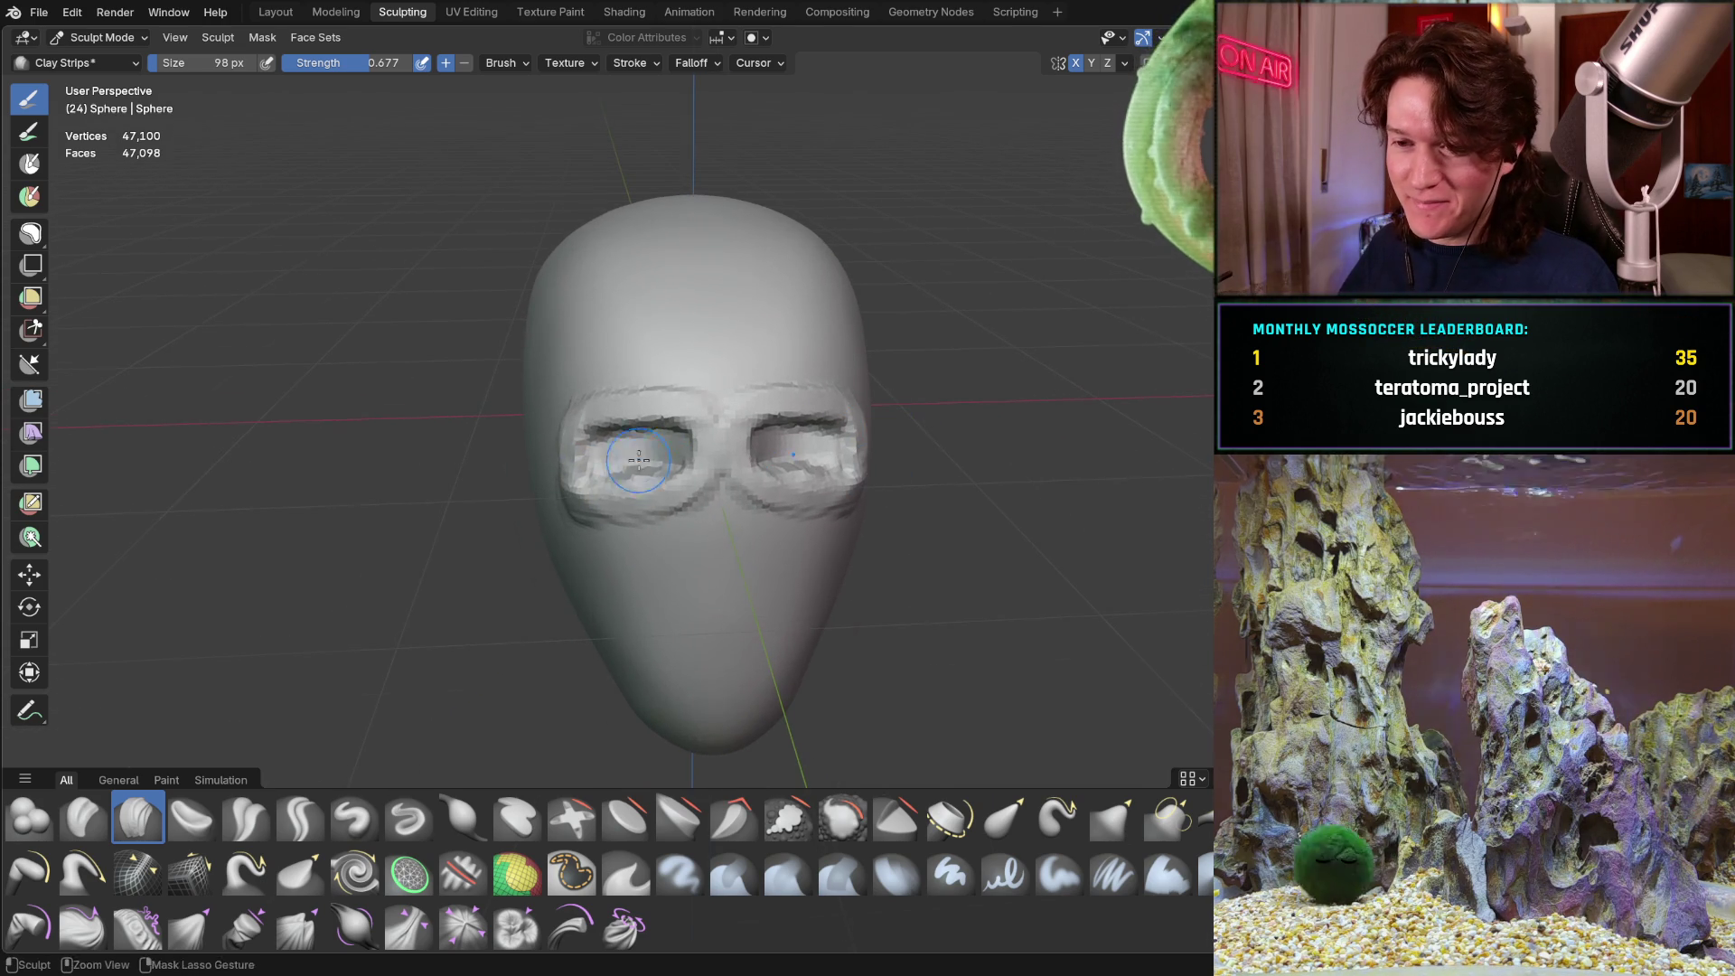
{"action": "middle_click_drag", "start_coordinate": [639, 464], "coordinate": [663, 404], "text": "ctrl"}
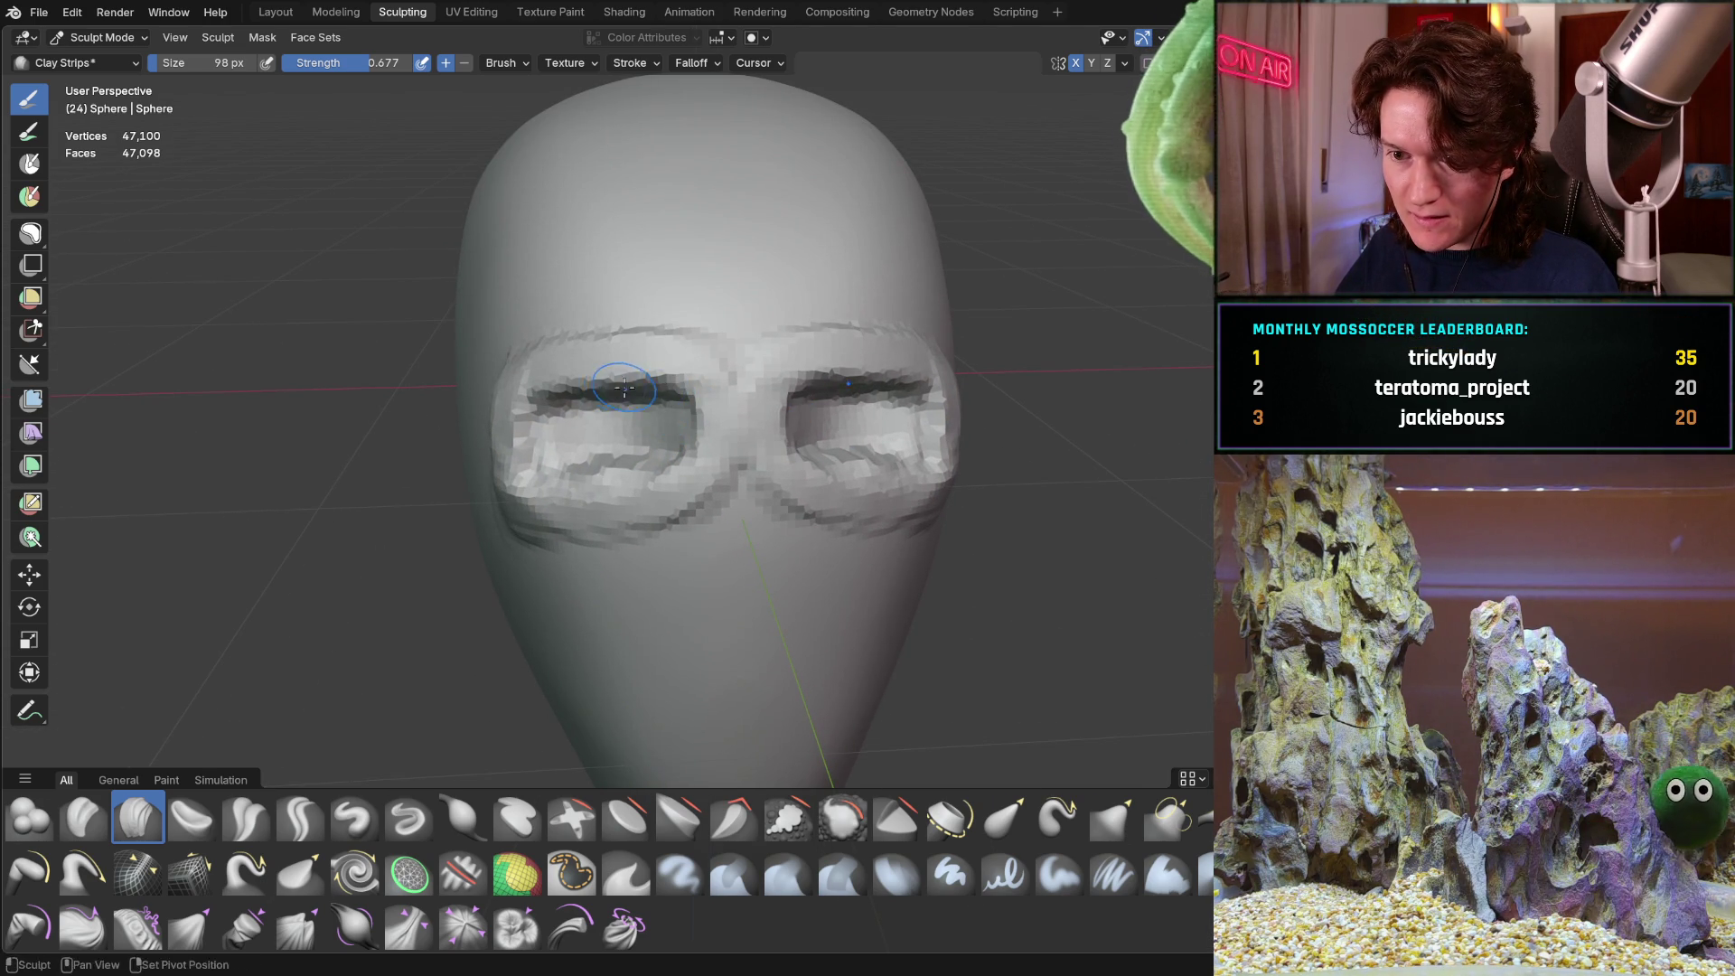
{"action": "middle_click_drag", "start_coordinate": [601, 452], "coordinate": [683, 455], "text": "shift"}
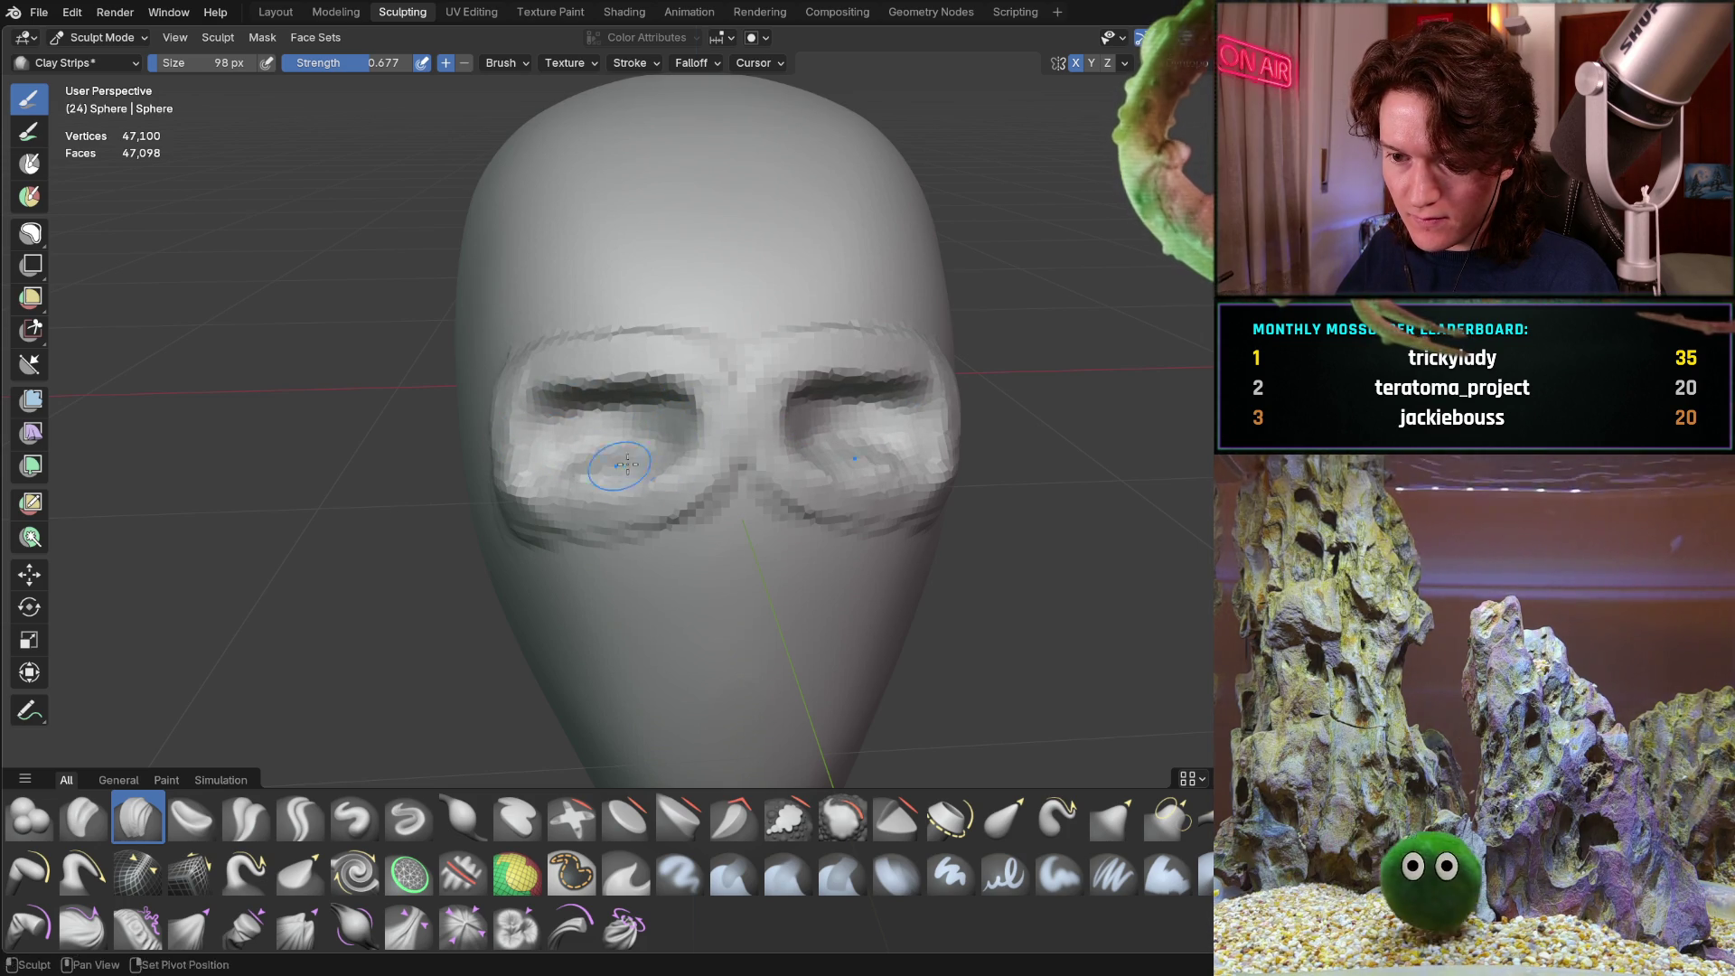
{"action": "middle_click_drag", "start_coordinate": [575, 484], "coordinate": [712, 442]}
{"action": "left_click_drag", "start_coordinate": [583, 468], "coordinate": [536, 458]}
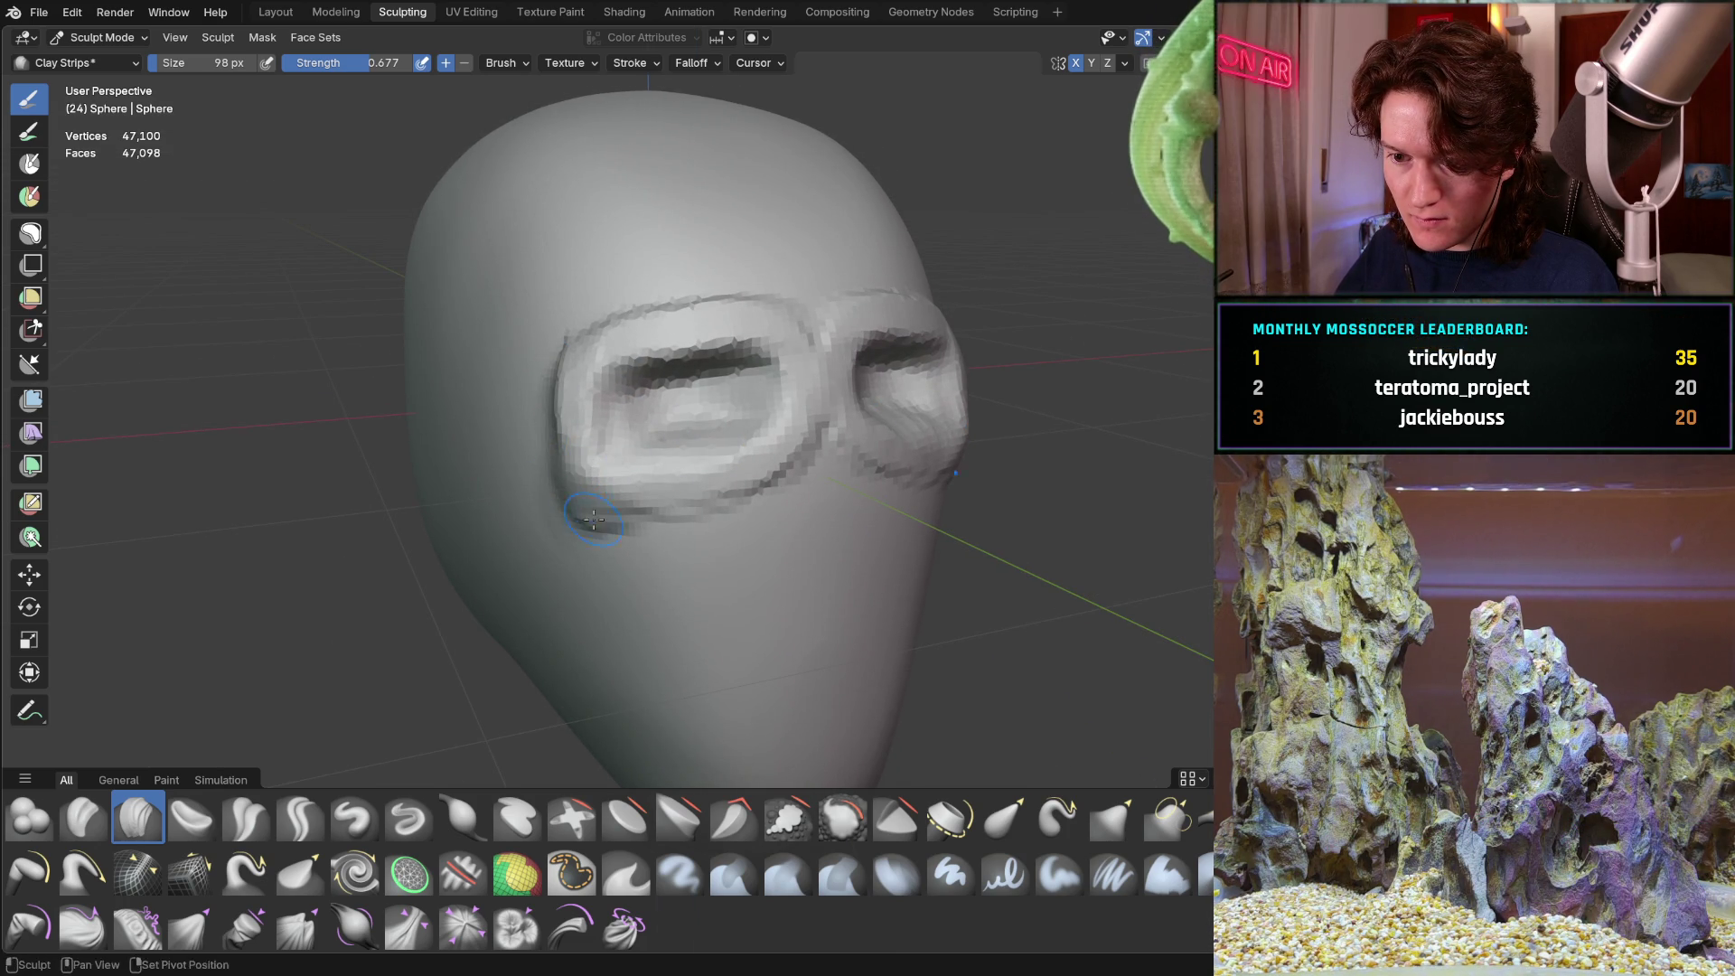
Add a clay stroke below the brow bridge for a small nose bump
{"action": "middle_click_drag", "start_coordinate": [804, 416], "coordinate": [741, 412]}
{"action": "left_click_drag", "start_coordinate": [741, 412], "coordinate": [656, 371]}
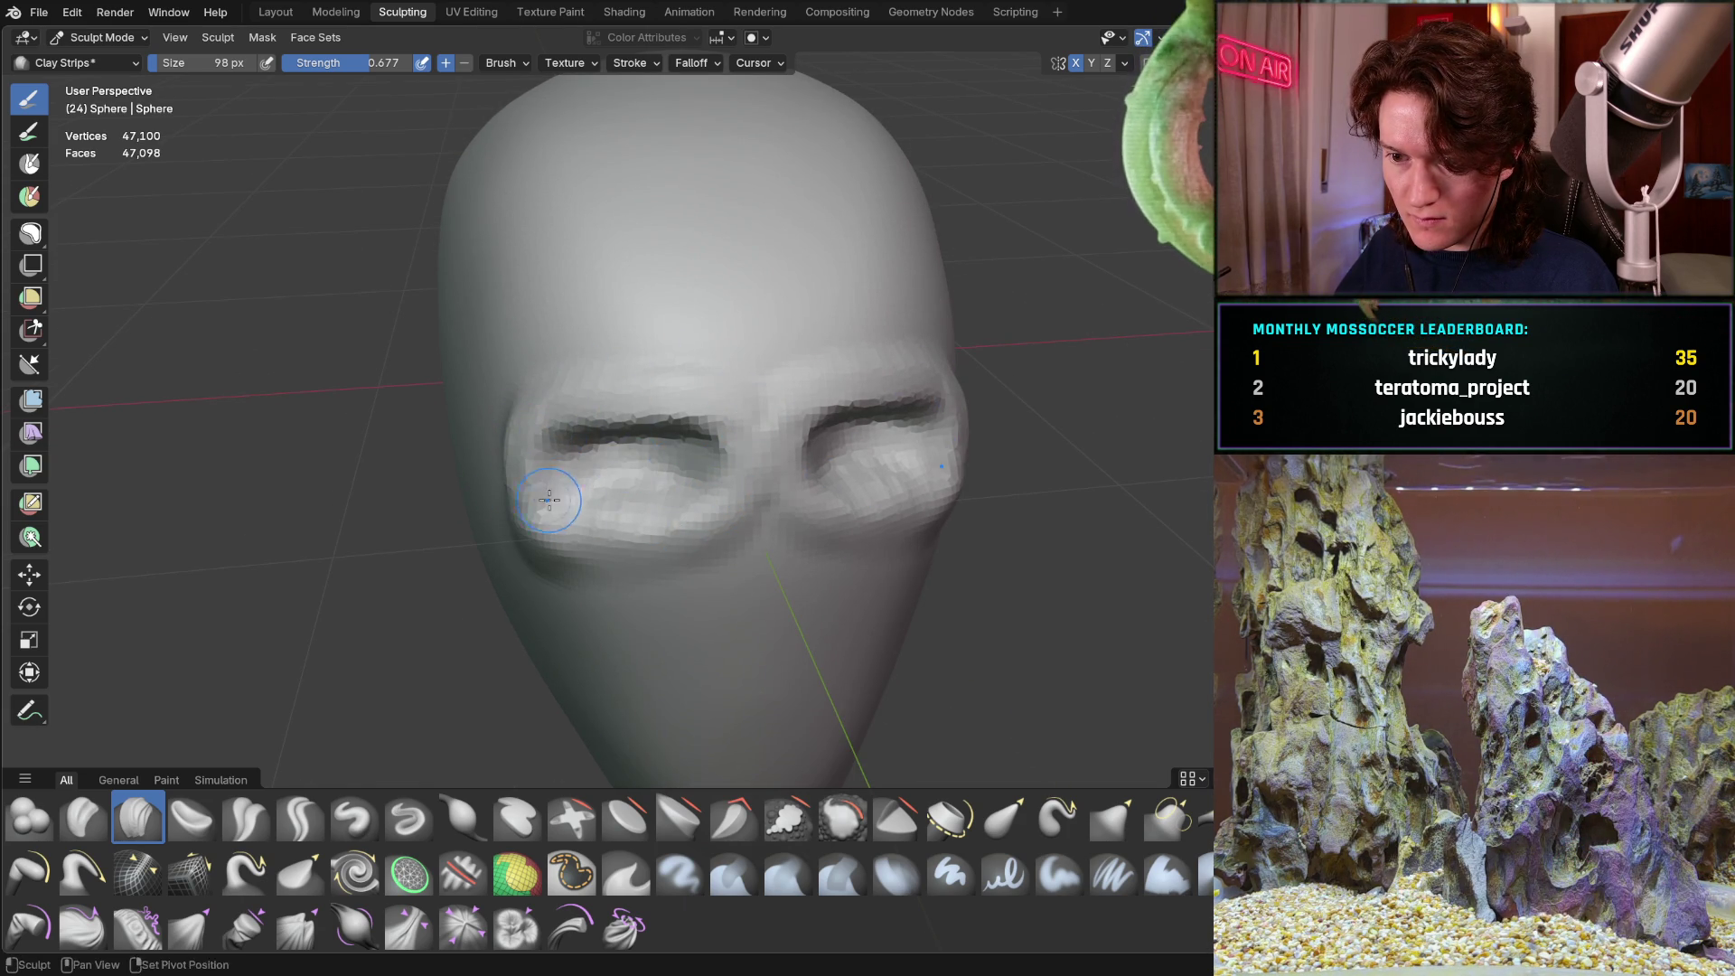
{"action": "middle_click_drag", "start_coordinate": [678, 376], "coordinate": [729, 448]}
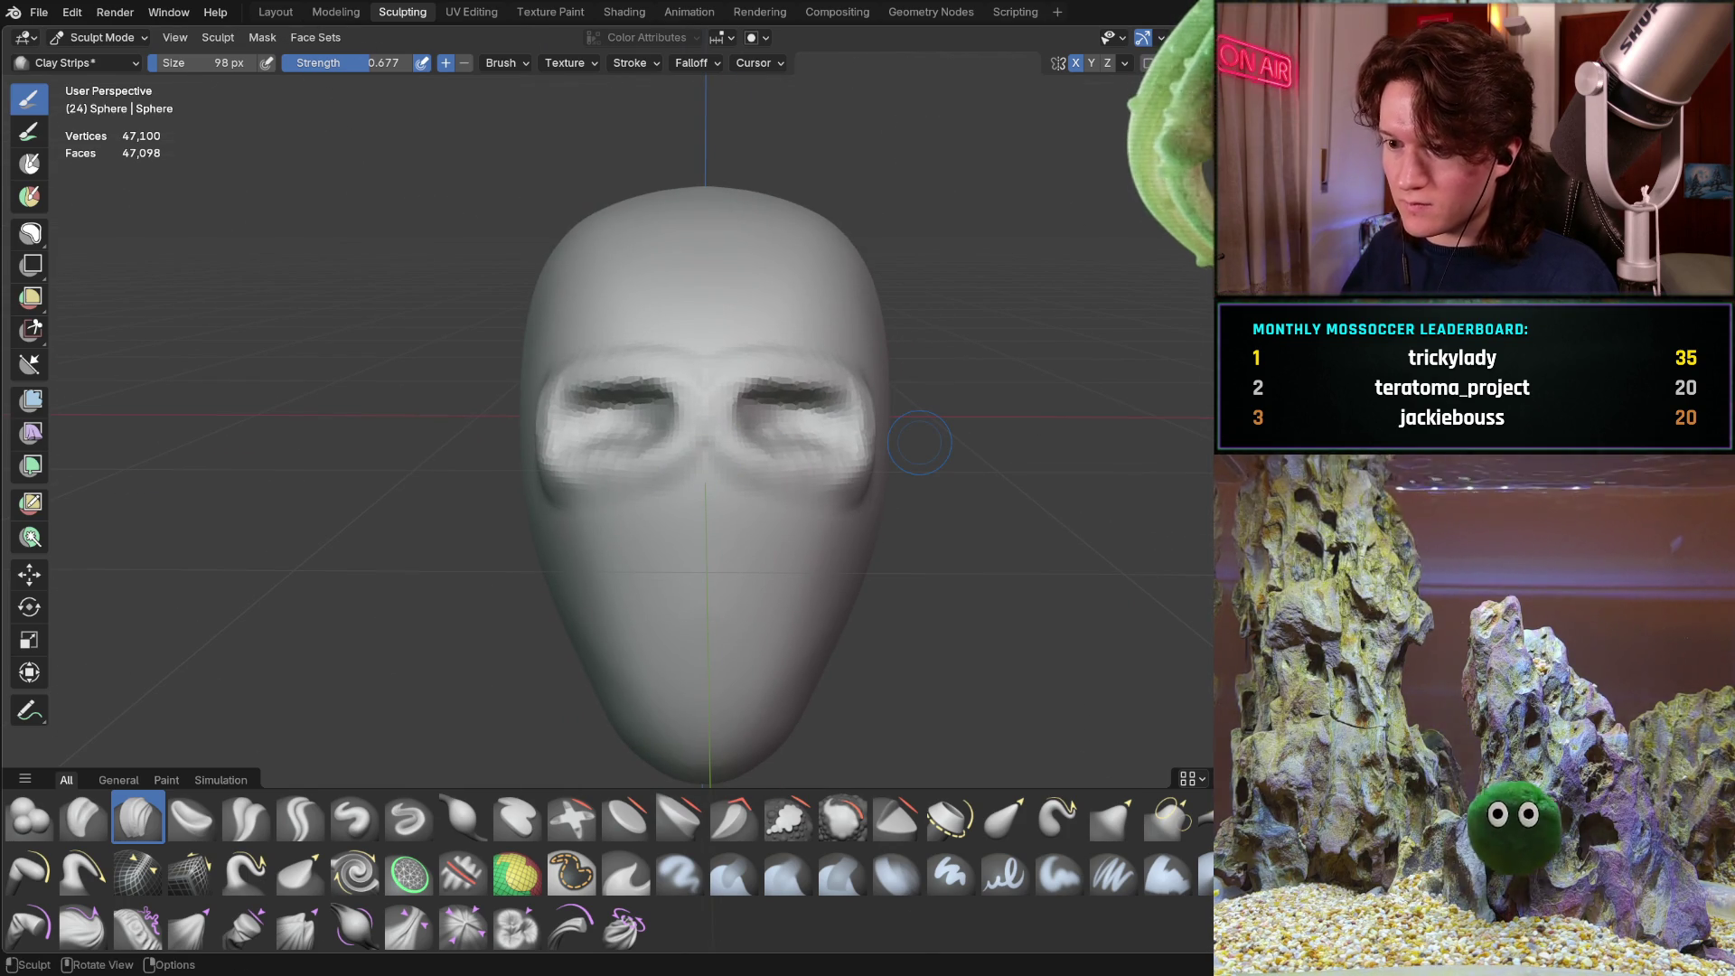
{"action": "middle_click_drag", "start_coordinate": [614, 411], "coordinate": [558, 418]}
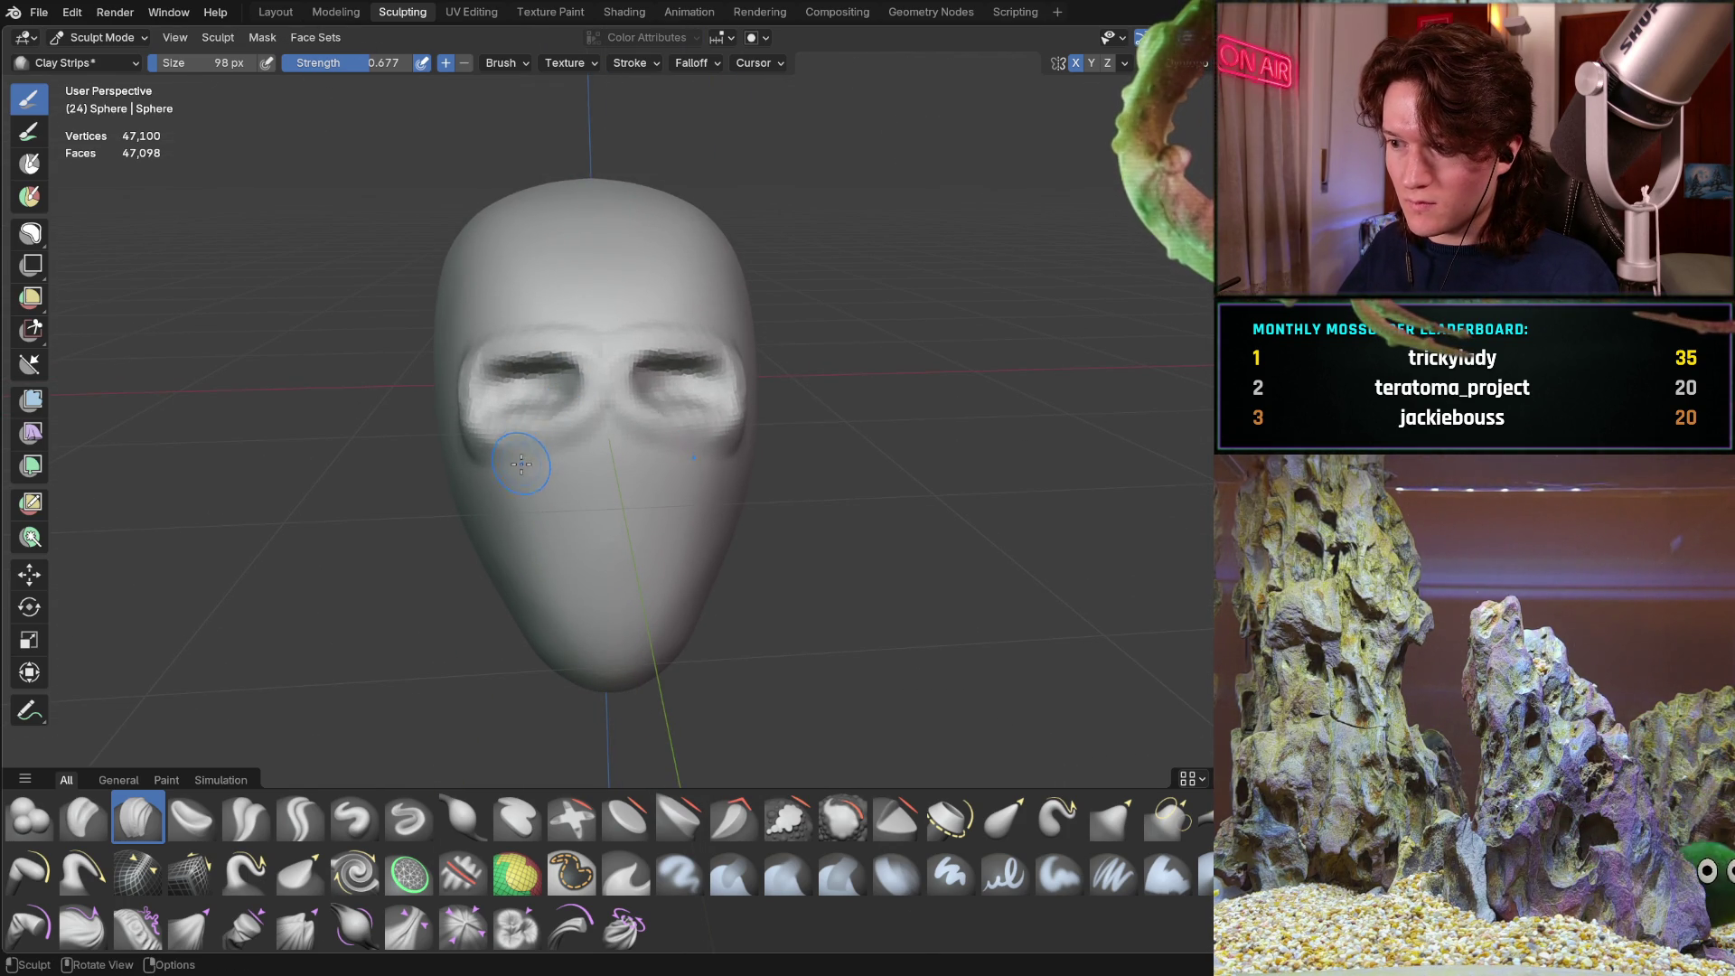
{"action": "mouse_move", "coordinate": [560, 479]}
{"action": "middle_mouse_down"}
{"action": "mouse_move", "coordinate": [573, 416]}
{"action": "mouse_move", "coordinate": [495, 421]}
{"action": "middle_mouse_up"}
{"action": "scroll", "coordinate": [573, 416], "scroll_direction": "up", "scroll_amount": 2}
{"action": "scroll", "coordinate": [556, 403], "scroll_direction": "up", "scroll_amount": 2}
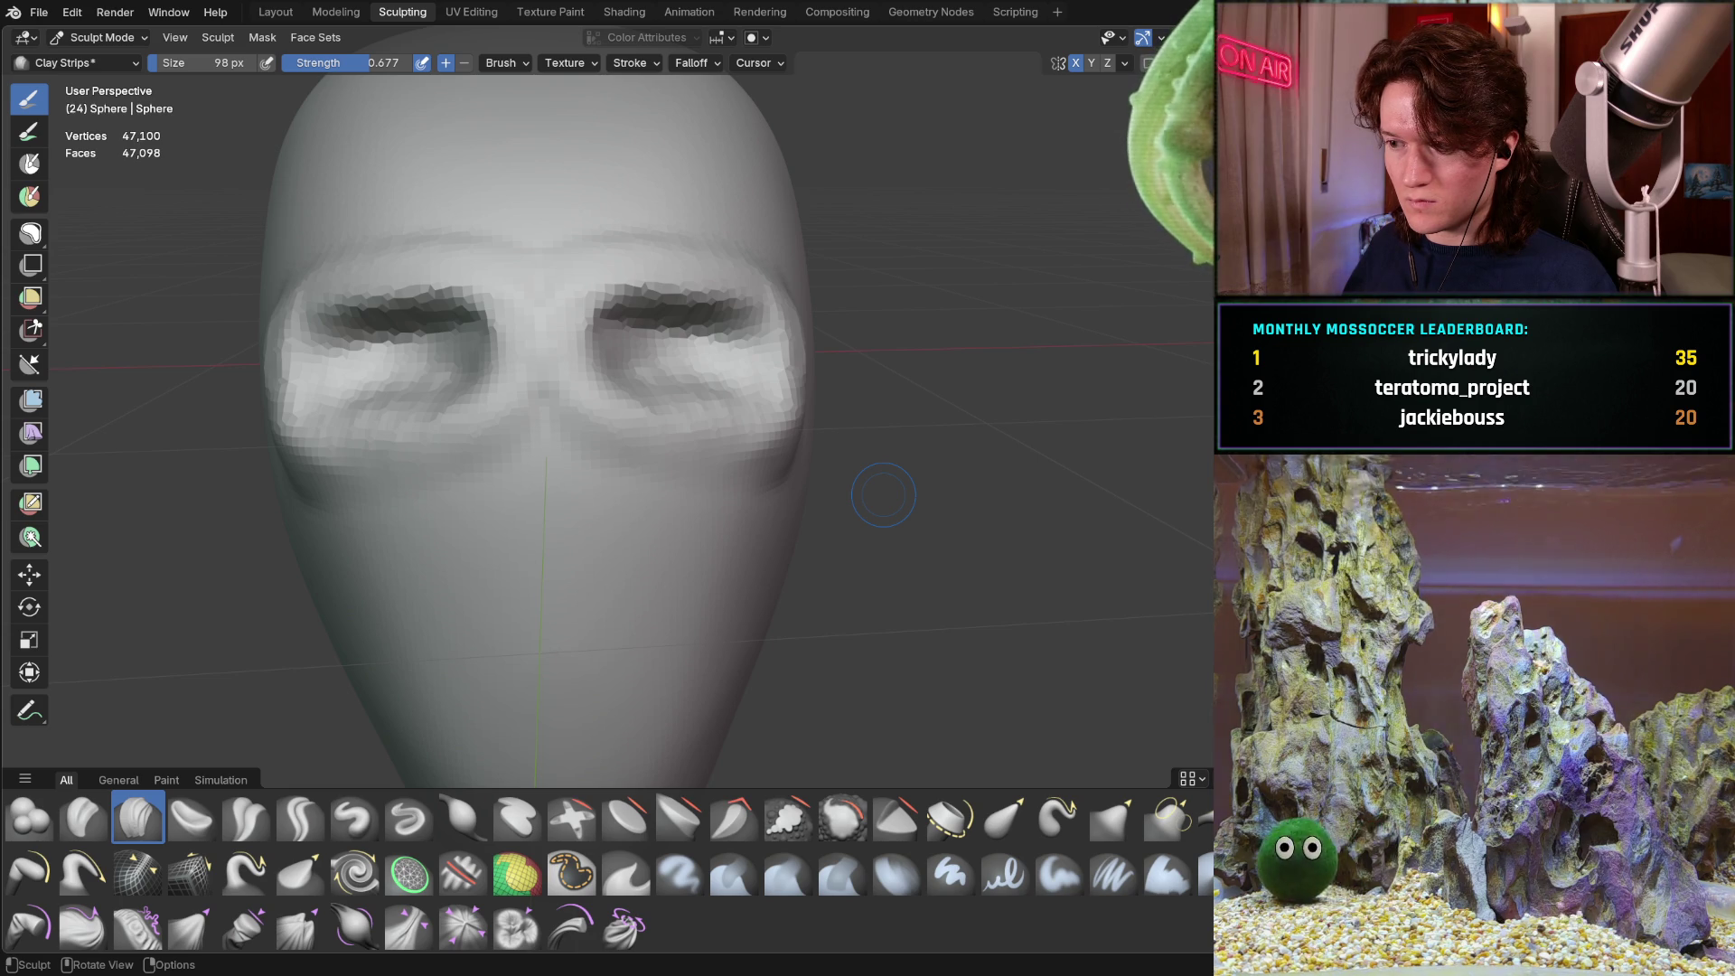
{"action": "mouse_move", "coordinate": [609, 457]}
{"action": "middle_mouse_down"}
{"action": "mouse_move", "coordinate": [562, 542]}
{"action": "mouse_move", "coordinate": [531, 503]}
{"action": "mouse_move", "coordinate": [404, 576]}
{"action": "mouse_move", "coordinate": [434, 551]}
{"action": "mouse_move", "coordinate": [589, 524]}
{"action": "middle_mouse_up"}
{"action": "scroll", "coordinate": [589, 523], "scroll_direction": "up", "scroll_amount": 2}
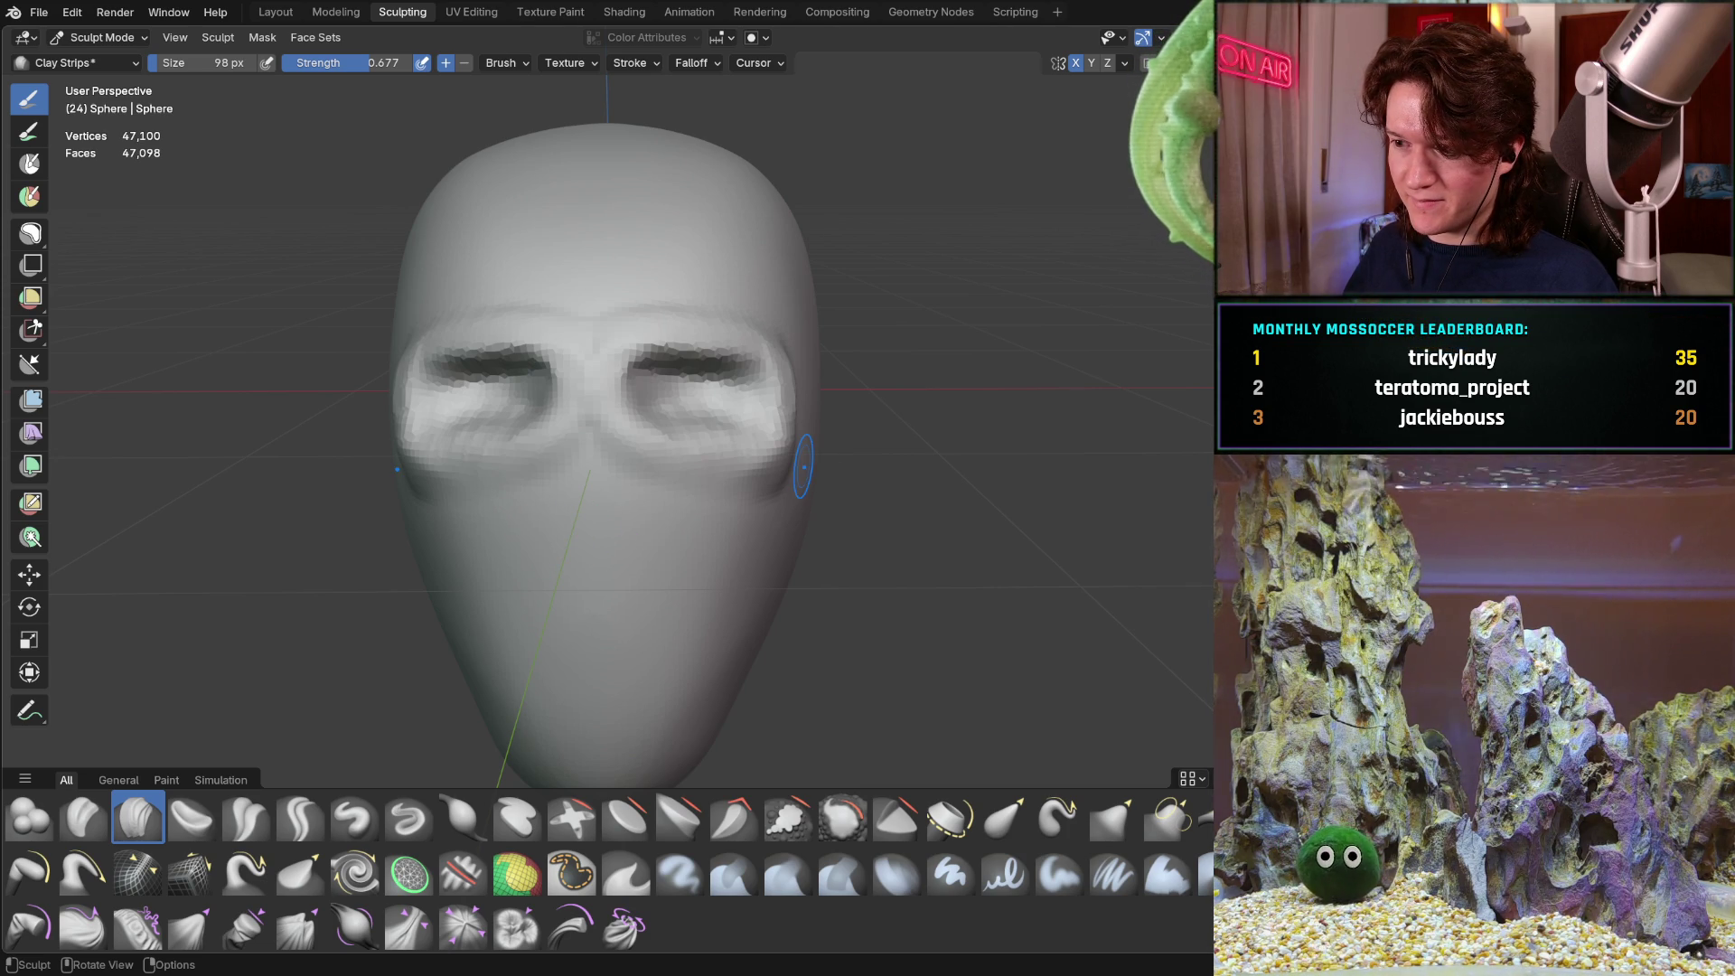
{"action": "mouse_move", "coordinate": [788, 449]}
{"action": "middle_mouse_down"}
{"action": "mouse_move", "coordinate": [554, 453]}
{"action": "mouse_move", "coordinate": [520, 418]}
{"action": "mouse_move", "coordinate": [803, 309]}
{"action": "mouse_move", "coordinate": [557, 443]}
{"action": "middle_mouse_up"}
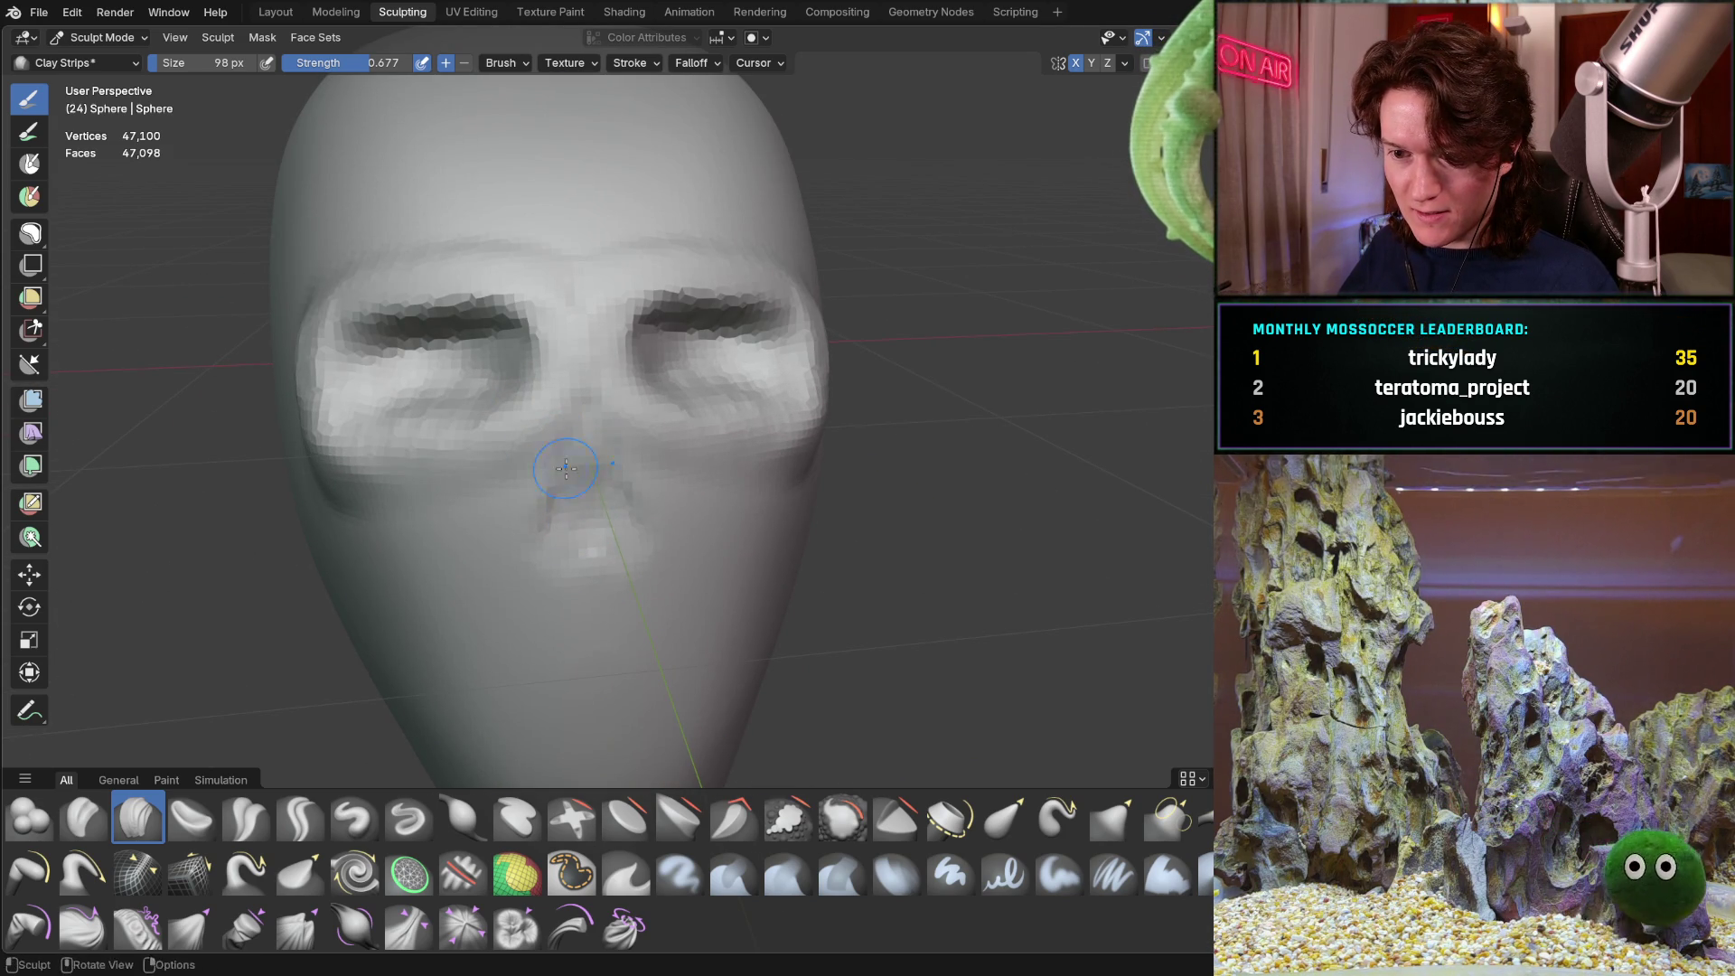
Sculpt mirrored ridges outlining a triangular nasal cavity
{"action": "middle_click_drag", "start_coordinate": [575, 466], "coordinate": [557, 480]}
{"action": "left_click_drag", "start_coordinate": [558, 480], "coordinate": [516, 501]}
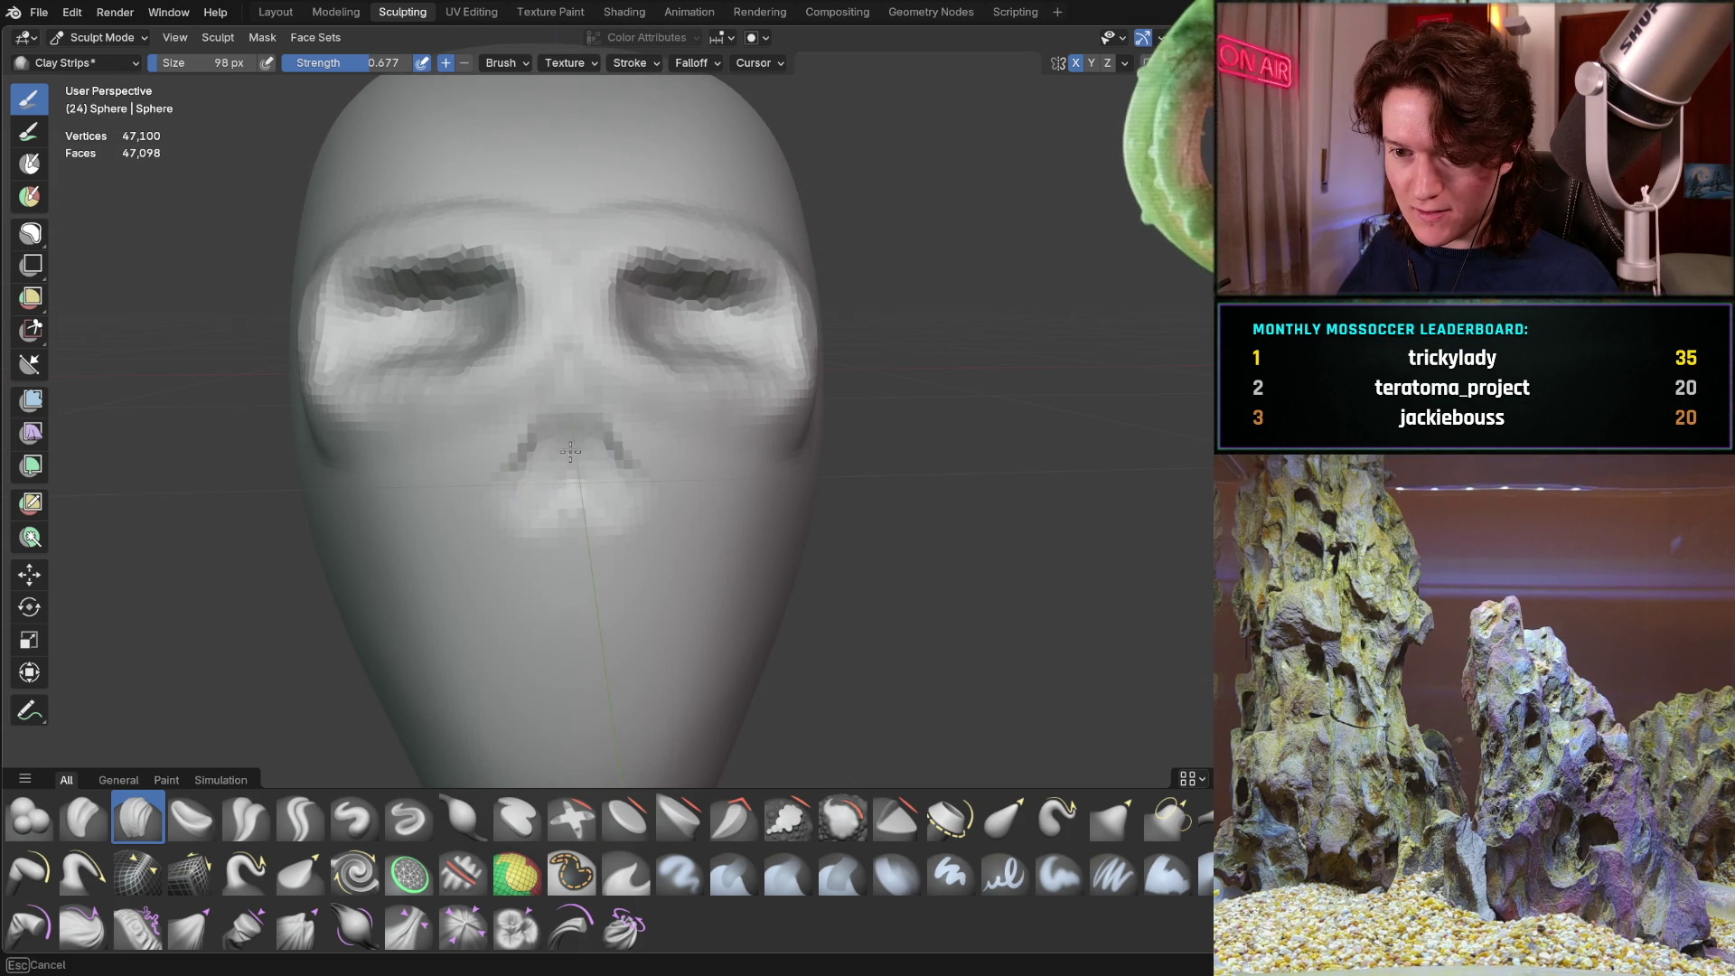
{"action": "mouse_move", "coordinate": [512, 406]}
{"action": "left_mouse_down"}
{"action": "mouse_move", "coordinate": [529, 400]}
{"action": "mouse_move", "coordinate": [500, 436]}
{"action": "left_mouse_up"}
Add vertical tooth-like strips and bulges around the mouth, jaw and chin
{"action": "left_click_drag", "start_coordinate": [466, 519], "coordinate": [481, 537]}
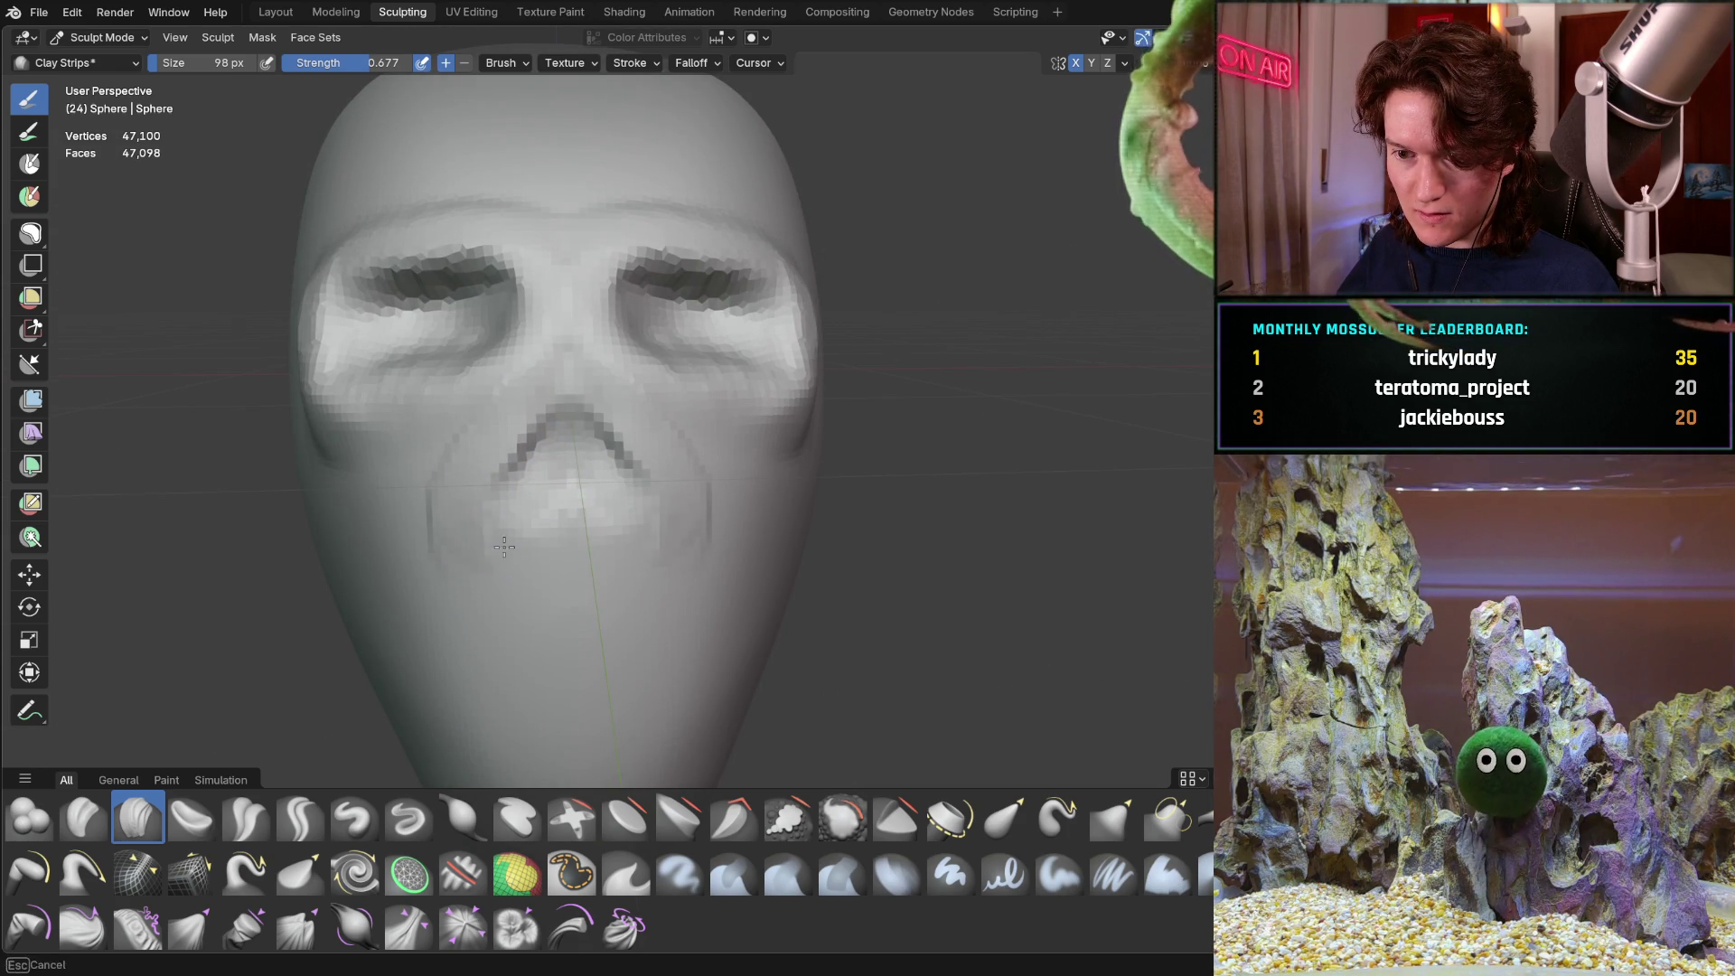
{"action": "left_click_drag", "start_coordinate": [540, 603], "coordinate": [519, 653]}
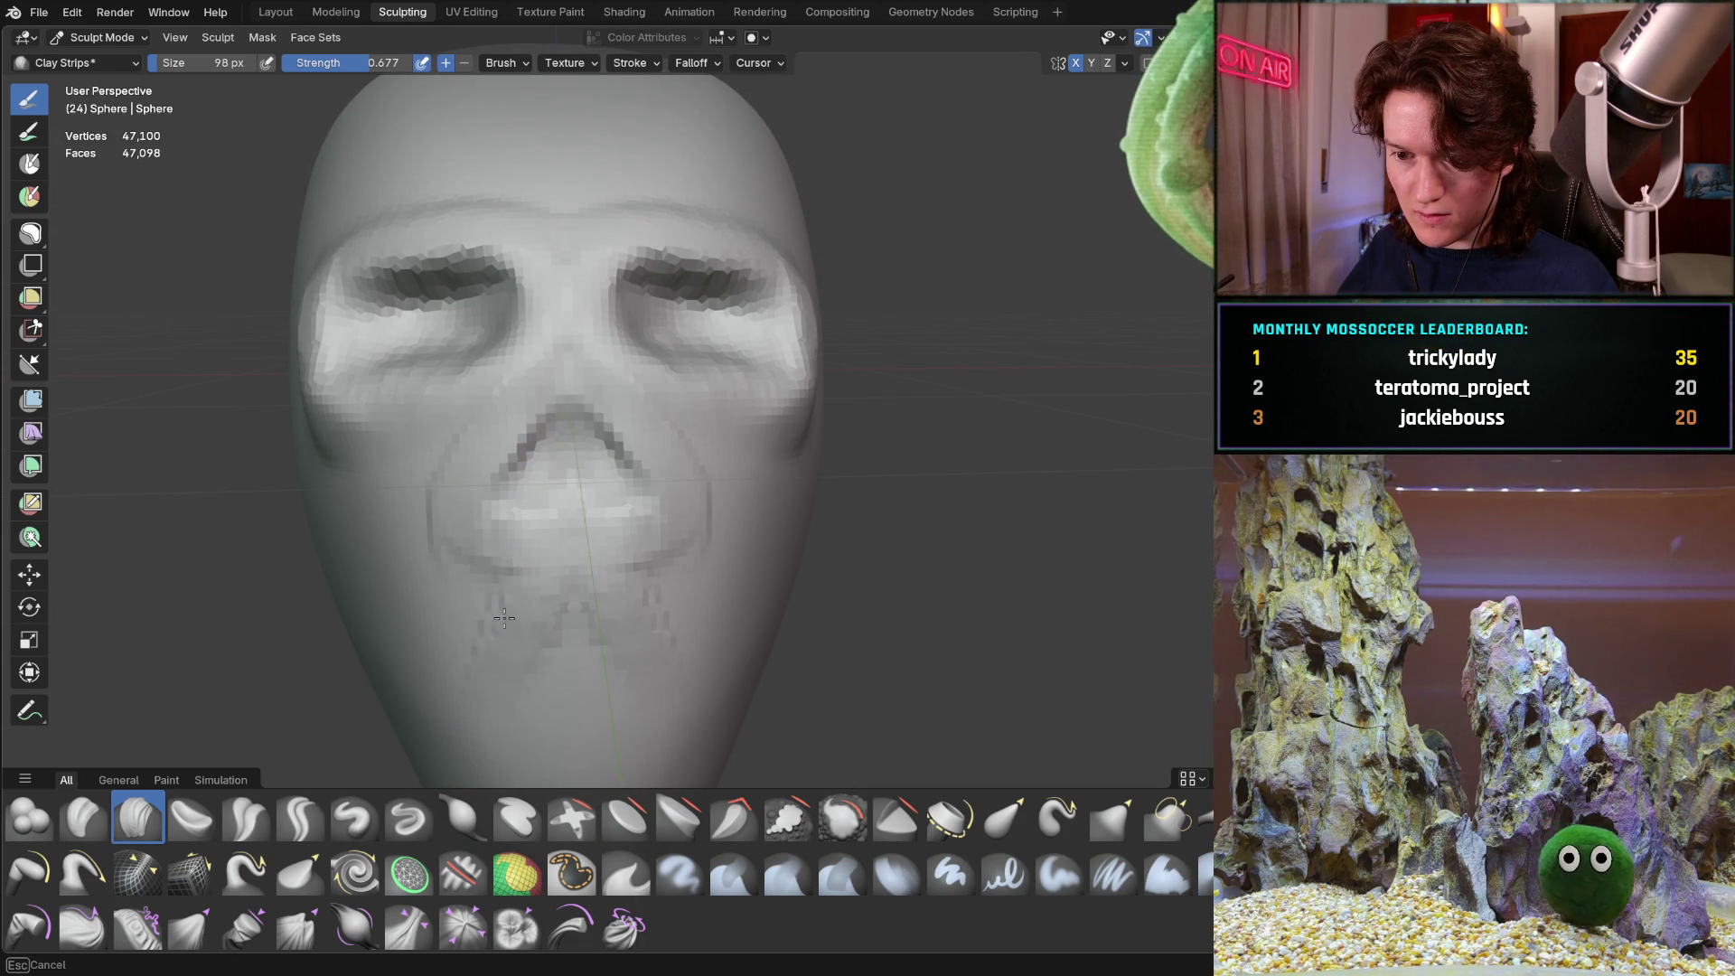
{"action": "left_click_drag", "start_coordinate": [434, 604], "coordinate": [402, 650]}
{"action": "mouse_move", "coordinate": [490, 687]}
{"action": "left_mouse_down"}
{"action": "mouse_move", "coordinate": [495, 705]}
{"action": "mouse_move", "coordinate": [485, 678]}
{"action": "left_mouse_up"}
{"action": "mouse_move", "coordinate": [484, 678]}
{"action": "middle_mouse_down"}
{"action": "mouse_move", "coordinate": [443, 656]}
{"action": "mouse_move", "coordinate": [579, 647]}
{"action": "middle_mouse_up"}
{"action": "left_click_drag", "start_coordinate": [594, 647], "coordinate": [594, 648]}
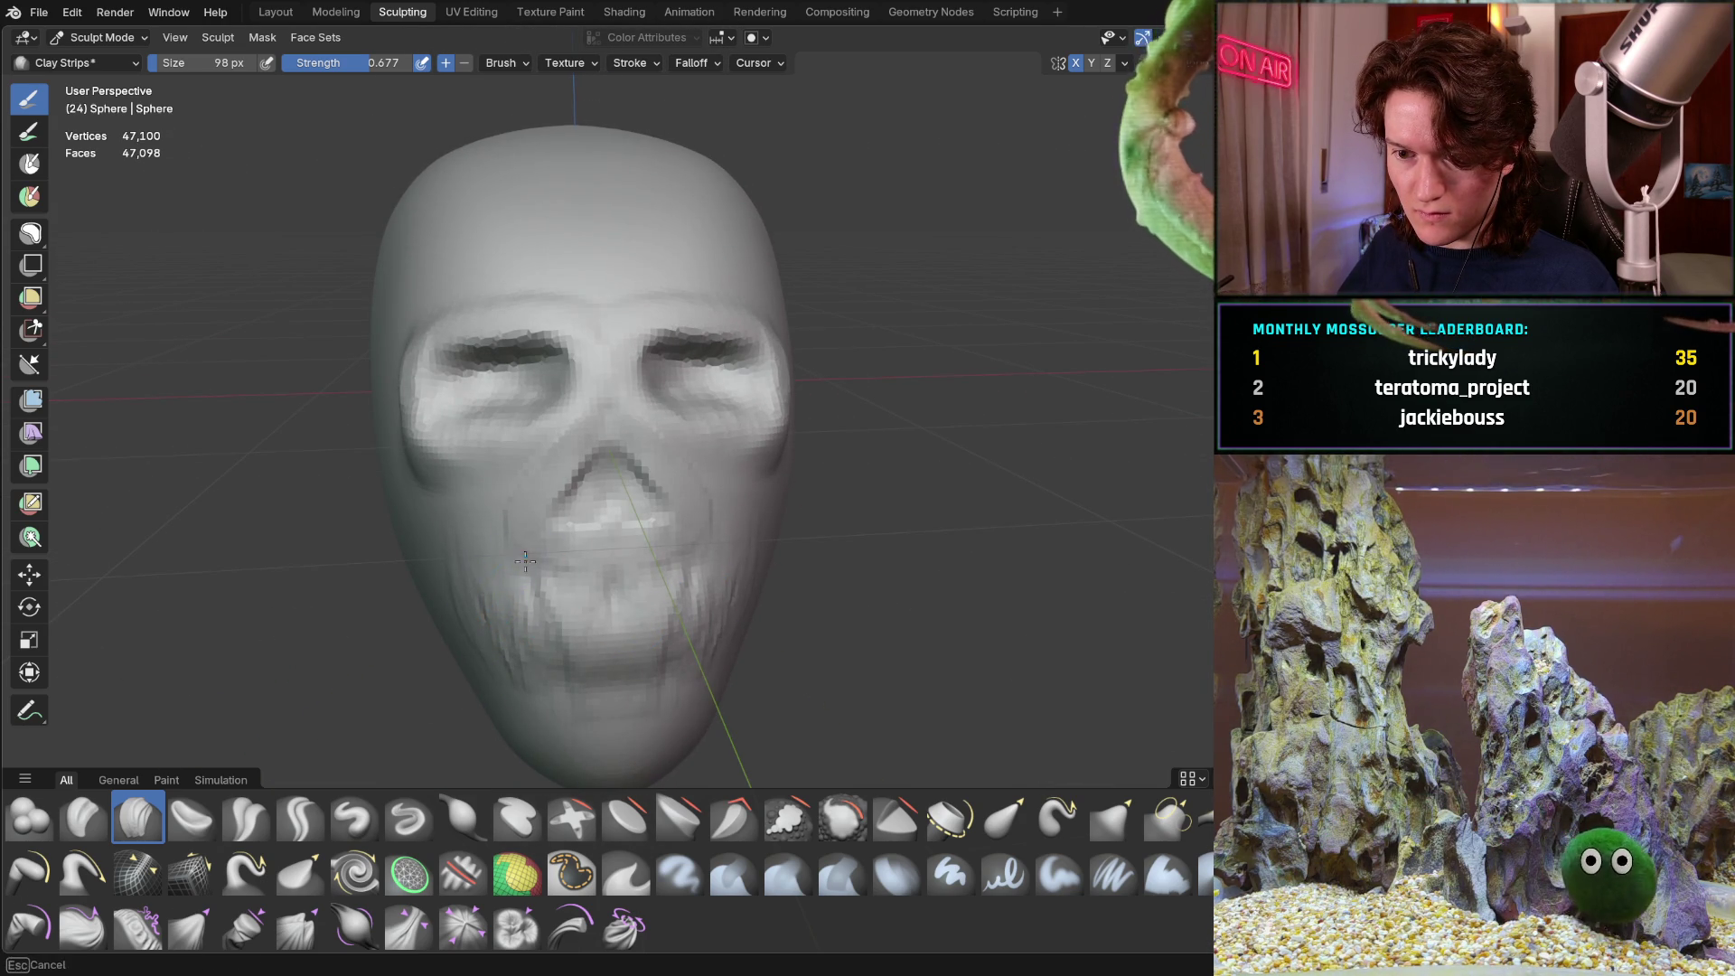
{"action": "mouse_move", "coordinate": [512, 535]}
{"action": "left_mouse_down"}
{"action": "mouse_move", "coordinate": [581, 399]}
{"action": "mouse_move", "coordinate": [570, 531]}
{"action": "left_mouse_up"}
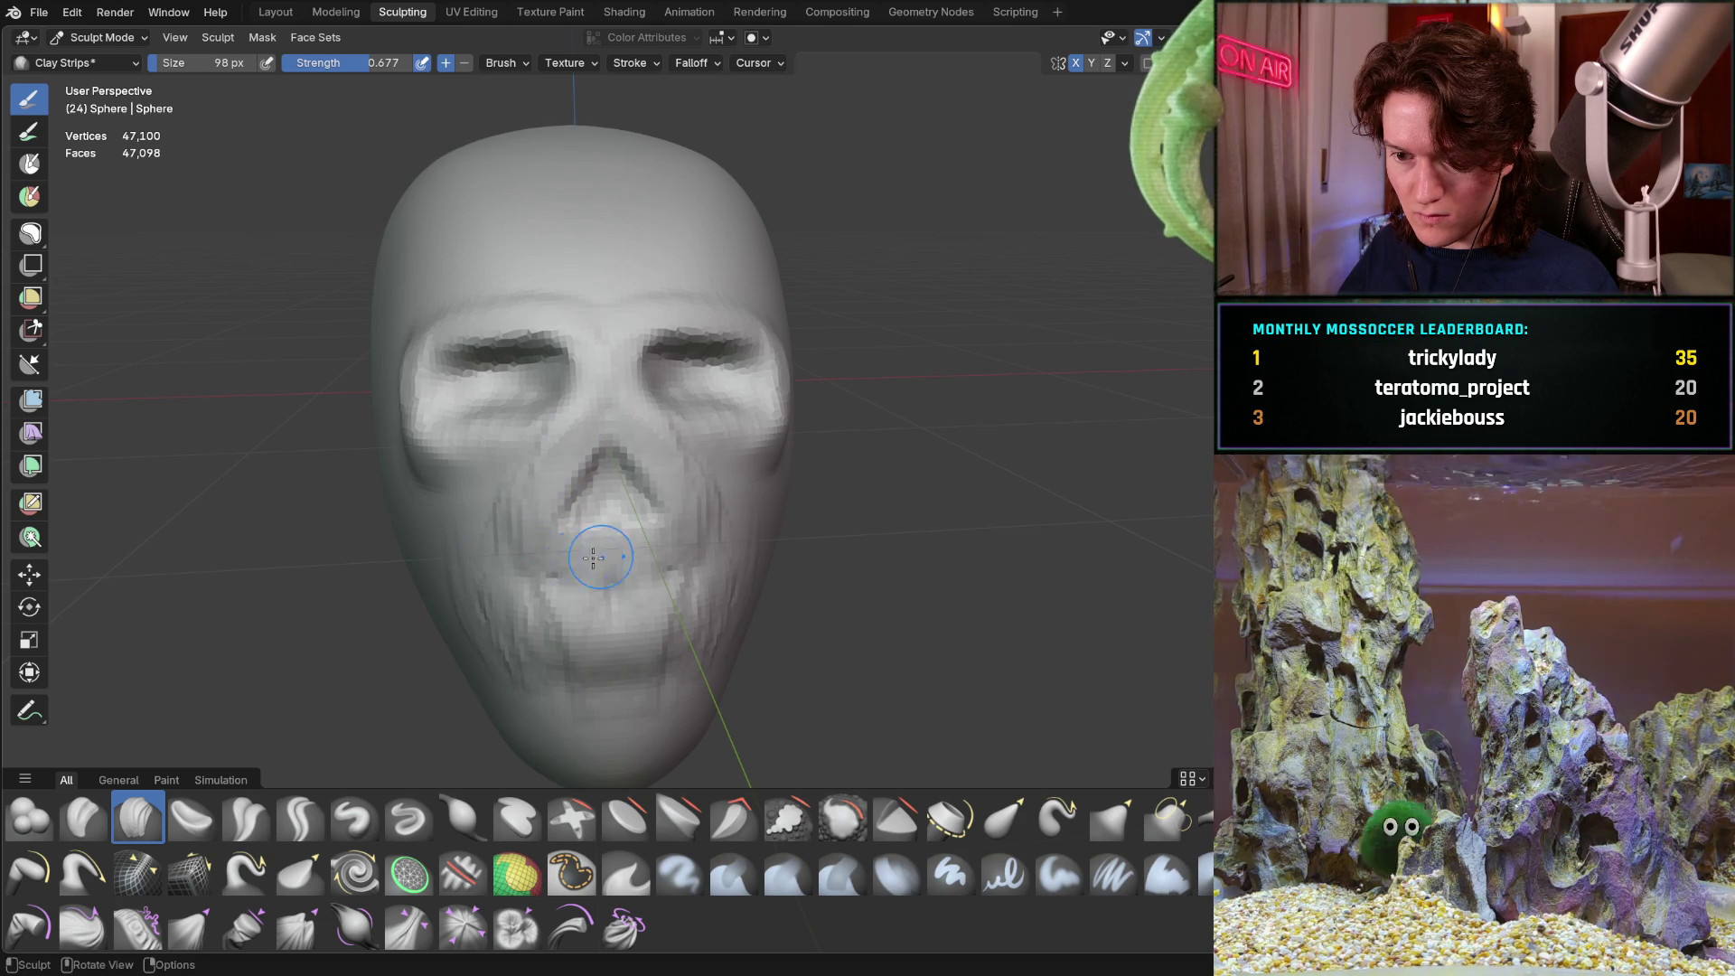
{"action": "mouse_move", "coordinate": [565, 597]}
{"action": "middle_mouse_down"}
{"action": "mouse_move", "coordinate": [624, 579]}
{"action": "mouse_move", "coordinate": [457, 503]}
{"action": "mouse_move", "coordinate": [458, 407]}
{"action": "mouse_move", "coordinate": [457, 457]}
{"action": "mouse_move", "coordinate": [488, 380]}
{"action": "mouse_move", "coordinate": [493, 396]}
{"action": "mouse_move", "coordinate": [472, 372]}
{"action": "middle_mouse_up"}
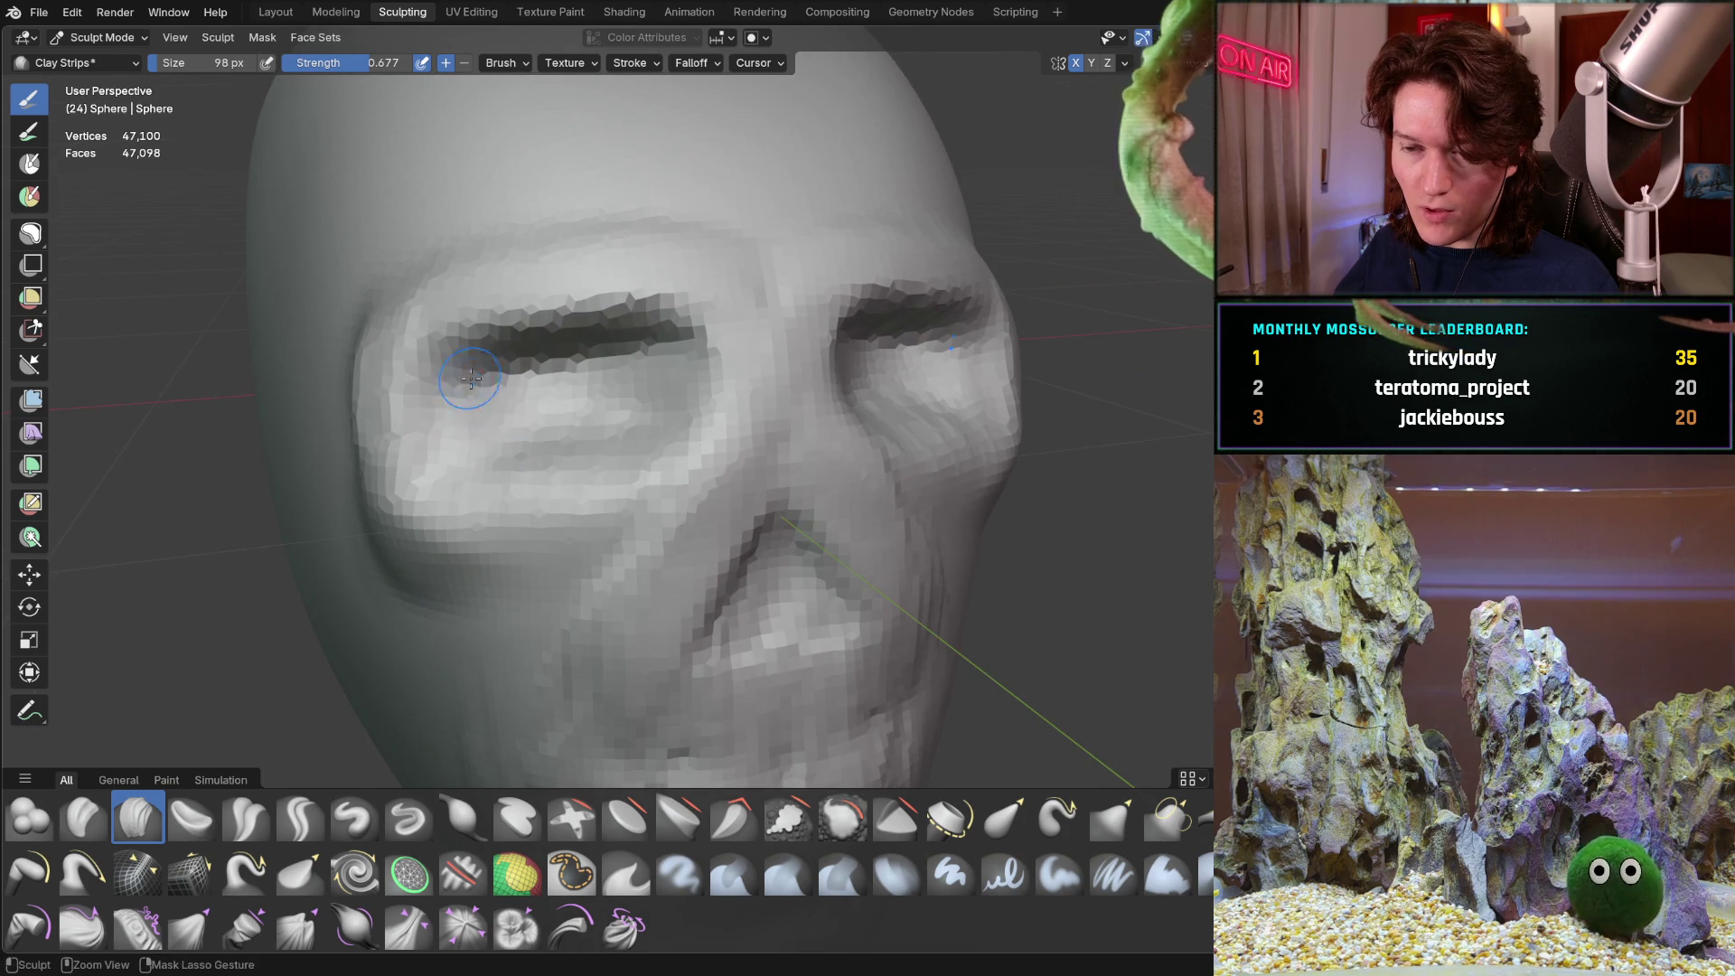
Deepen the left eye socket, reshape beneath it and define its upper rim
{"action": "mouse_move", "coordinate": [523, 318]}
{"action": "left_mouse_down"}
{"action": "mouse_move", "coordinate": [479, 316]}
{"action": "mouse_move", "coordinate": [624, 316]}
{"action": "left_mouse_up"}
{"action": "mouse_move", "coordinate": [600, 388]}
{"action": "left_mouse_down"}
{"action": "mouse_move", "coordinate": [479, 443]}
{"action": "mouse_move", "coordinate": [612, 436]}
{"action": "mouse_move", "coordinate": [612, 414]}
{"action": "left_mouse_up"}
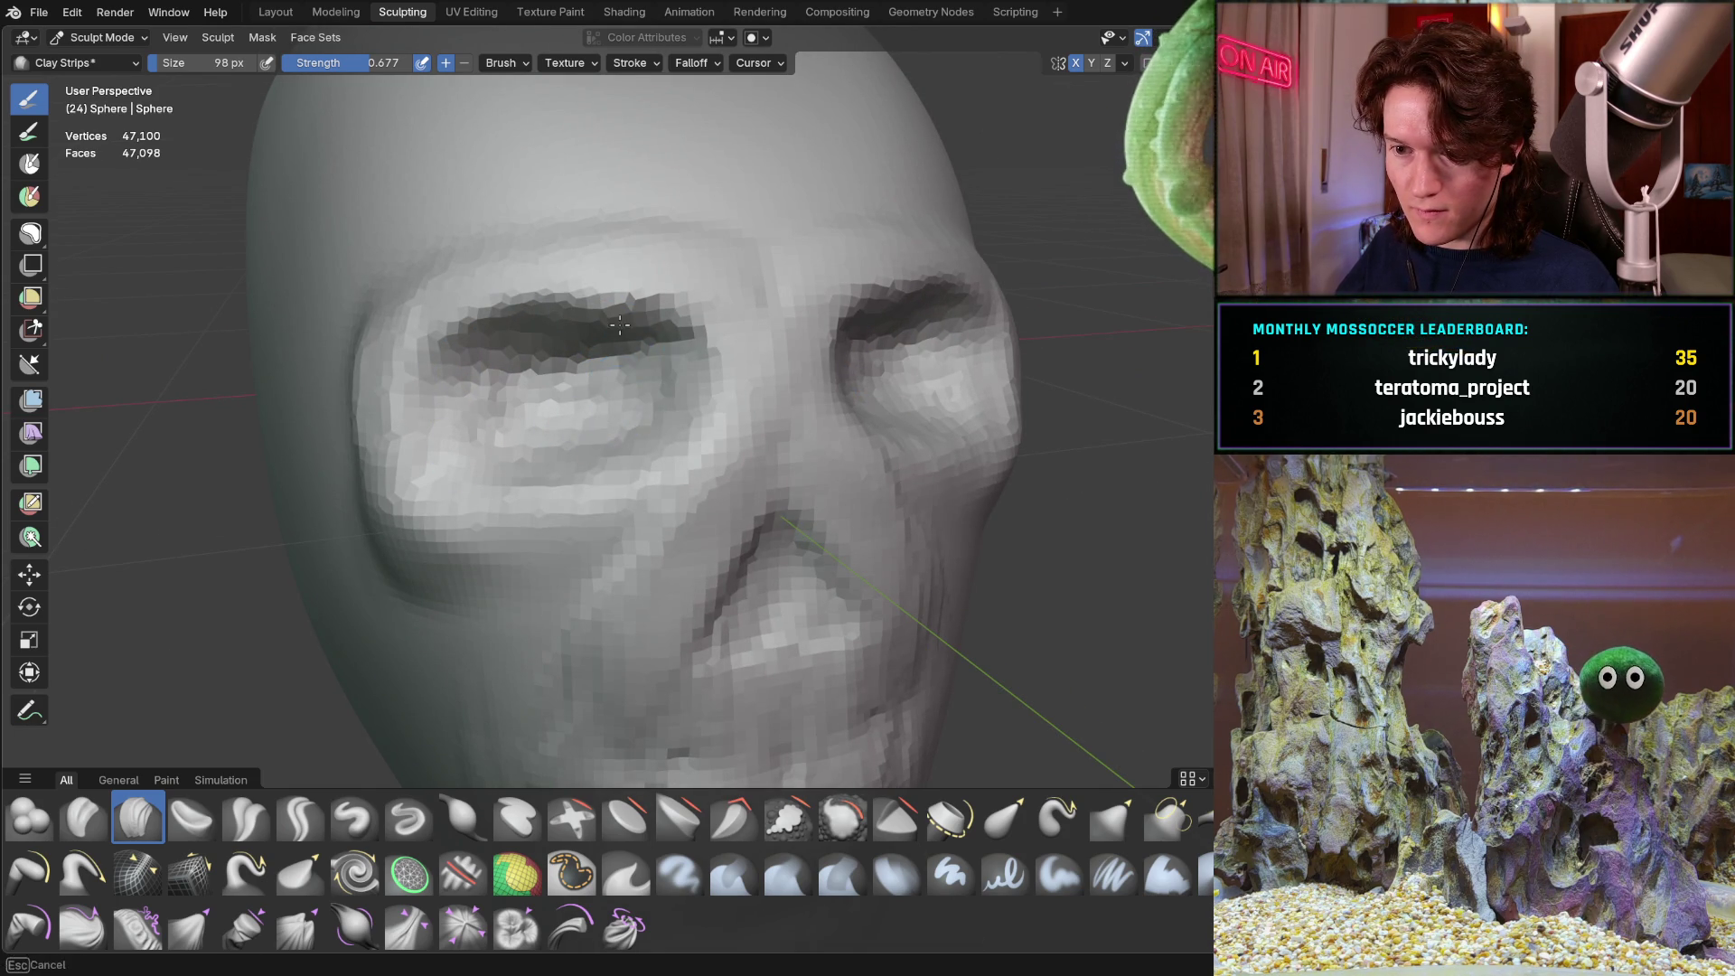
{"action": "middle_click_drag", "start_coordinate": [517, 350], "coordinate": [582, 338]}
{"action": "mouse_move", "coordinate": [672, 368]}
{"action": "middle_mouse_down"}
{"action": "mouse_move", "coordinate": [511, 314]}
{"action": "mouse_move", "coordinate": [600, 356]}
{"action": "mouse_move", "coordinate": [634, 320]}
{"action": "mouse_move", "coordinate": [542, 428]}
{"action": "middle_mouse_up"}
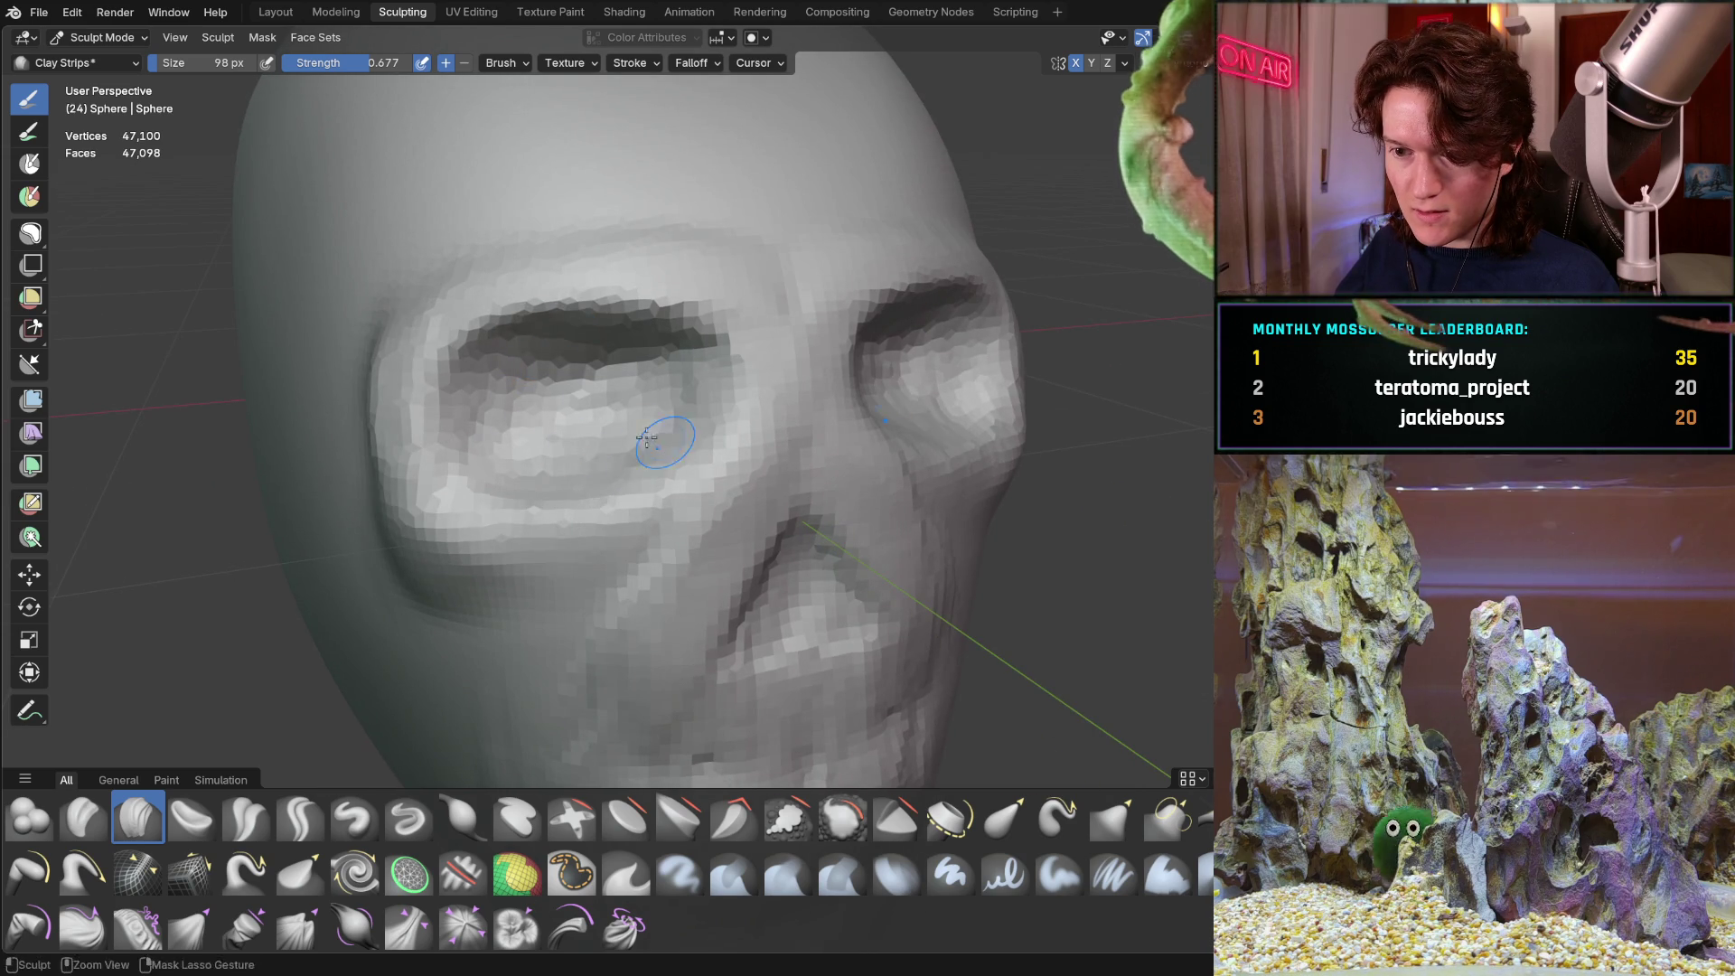
{"action": "left_click_drag", "start_coordinate": [656, 356], "coordinate": [627, 335]}
{"action": "mouse_move", "coordinate": [588, 312]}
{"action": "middle_mouse_down"}
{"action": "mouse_move", "coordinate": [632, 307]}
{"action": "mouse_move", "coordinate": [637, 339]}
{"action": "mouse_move", "coordinate": [714, 244]}
{"action": "mouse_move", "coordinate": [542, 329]}
{"action": "middle_mouse_up"}
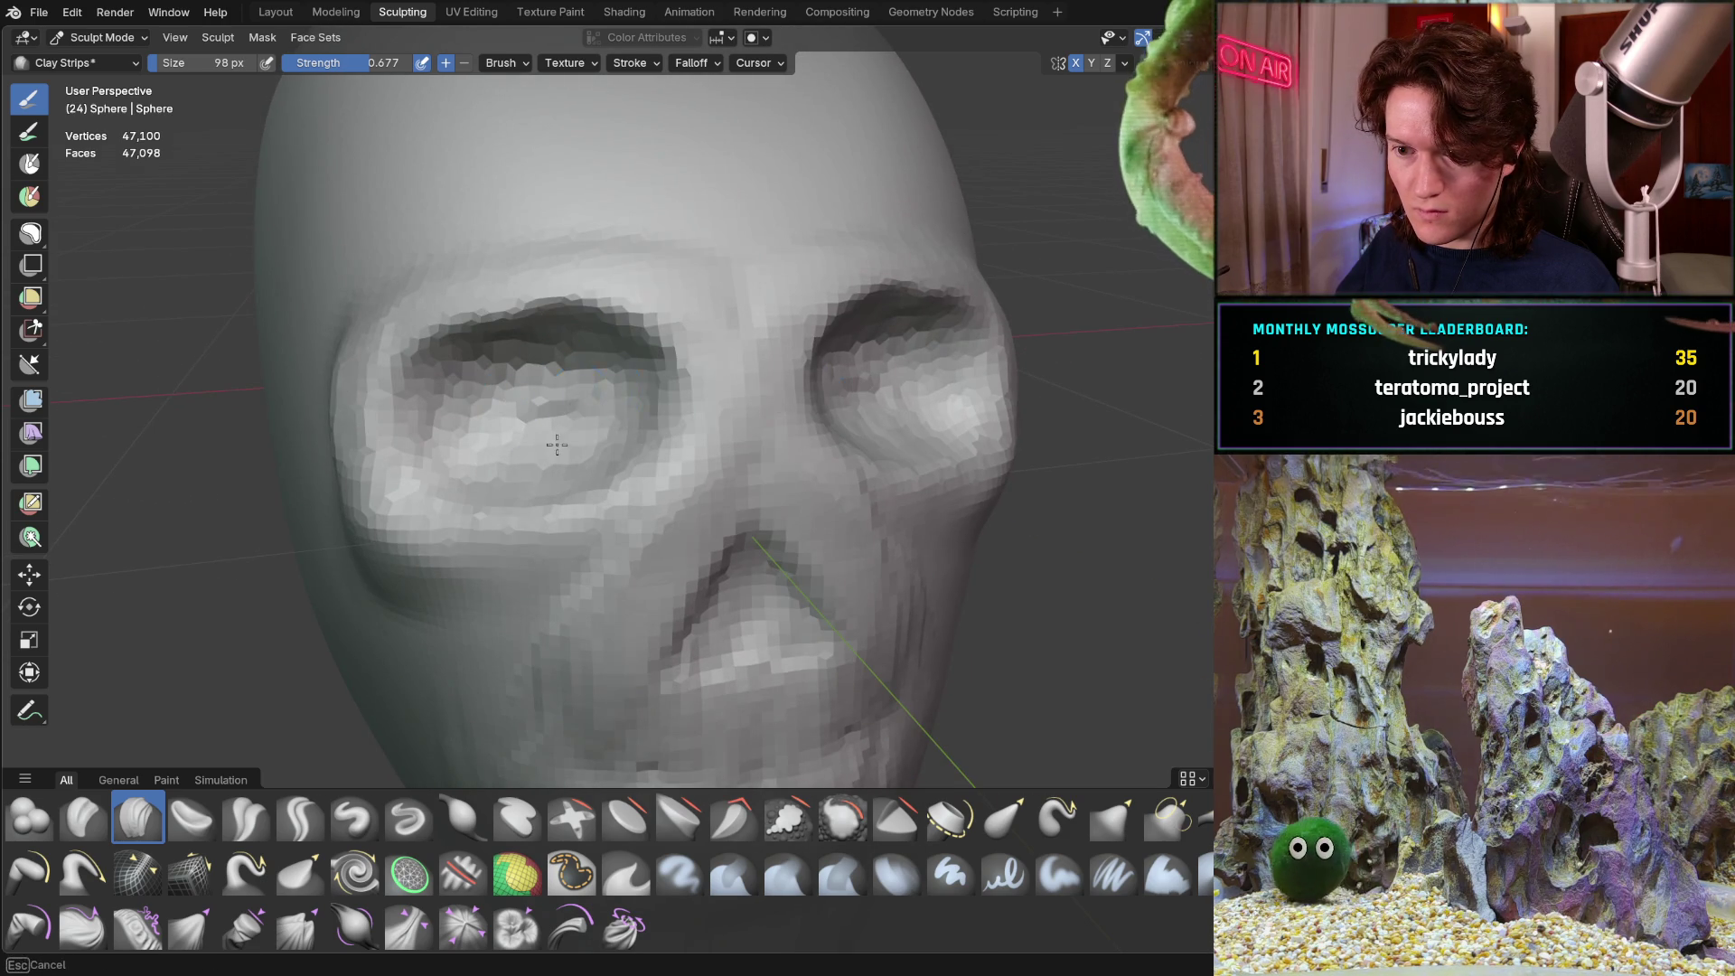
{"action": "middle_click_drag", "start_coordinate": [639, 355], "coordinate": [763, 269]}
{"action": "scroll", "coordinate": [674, 308], "scroll_direction": "down", "scroll_amount": 5}
{"action": "mouse_move", "coordinate": [639, 340]}
{"action": "middle_mouse_down"}
{"action": "mouse_move", "coordinate": [620, 388]}
{"action": "mouse_move", "coordinate": [589, 391]}
{"action": "mouse_move", "coordinate": [601, 330]}
{"action": "mouse_move", "coordinate": [657, 395]}
{"action": "middle_mouse_up"}
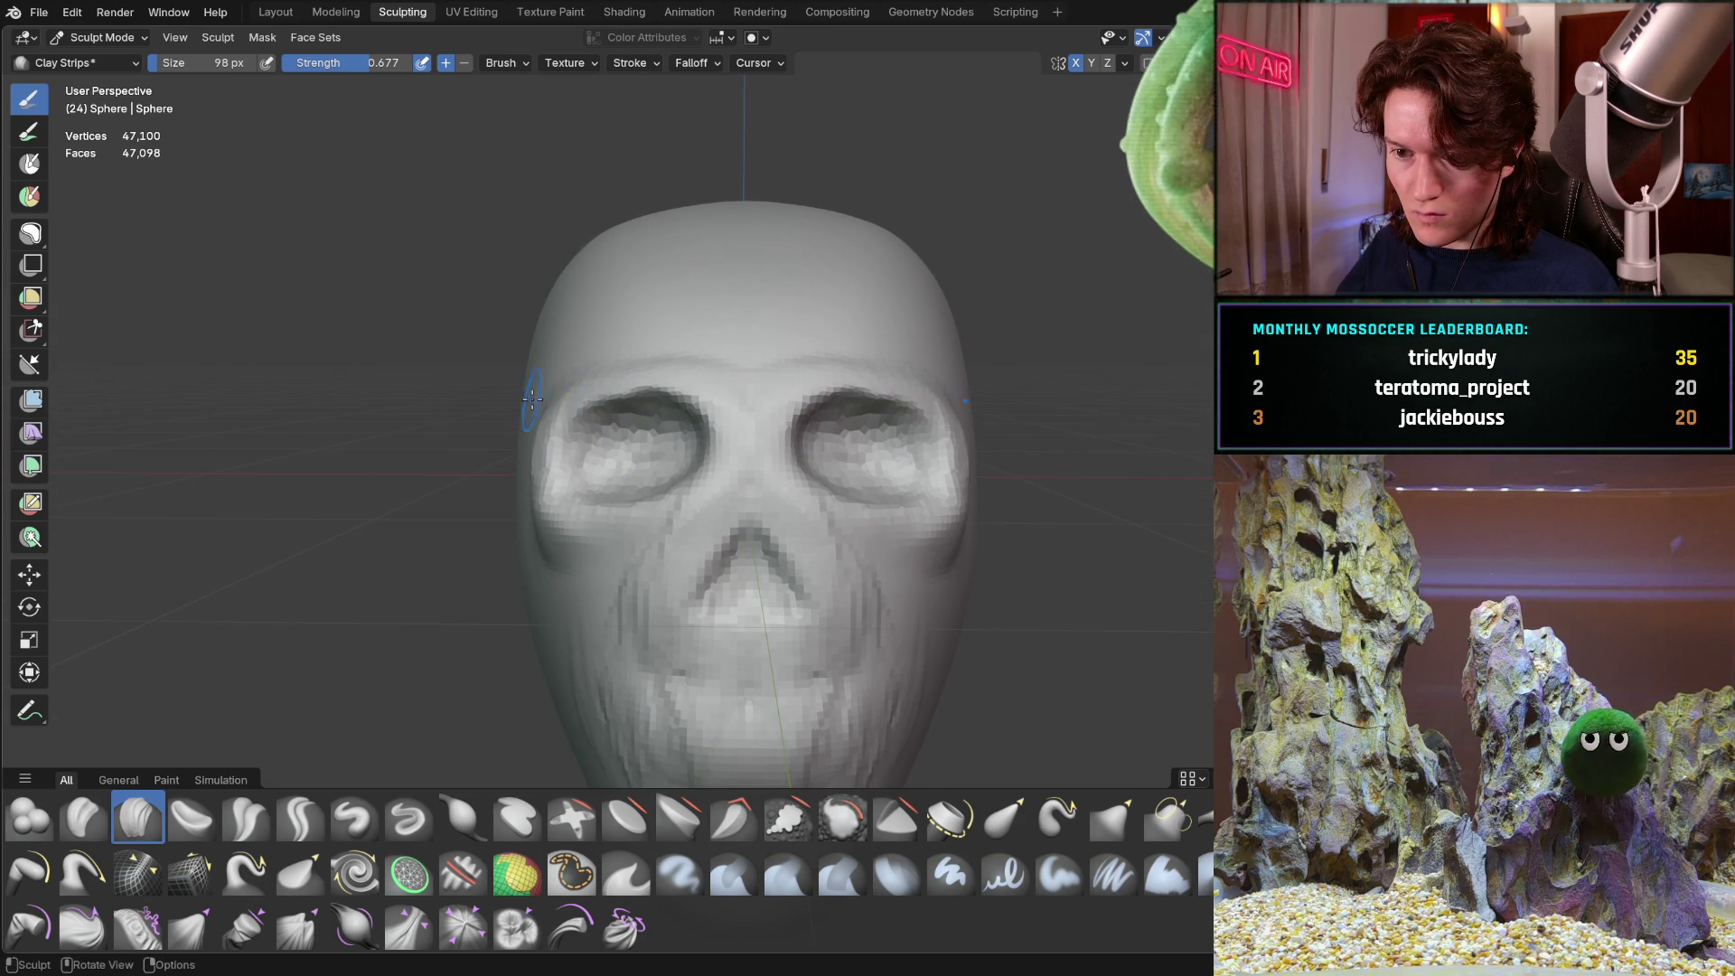
Deepen the crease below the left eye socket from a three-quarter view
{"action": "middle_click_drag", "start_coordinate": [542, 397], "coordinate": [651, 425]}
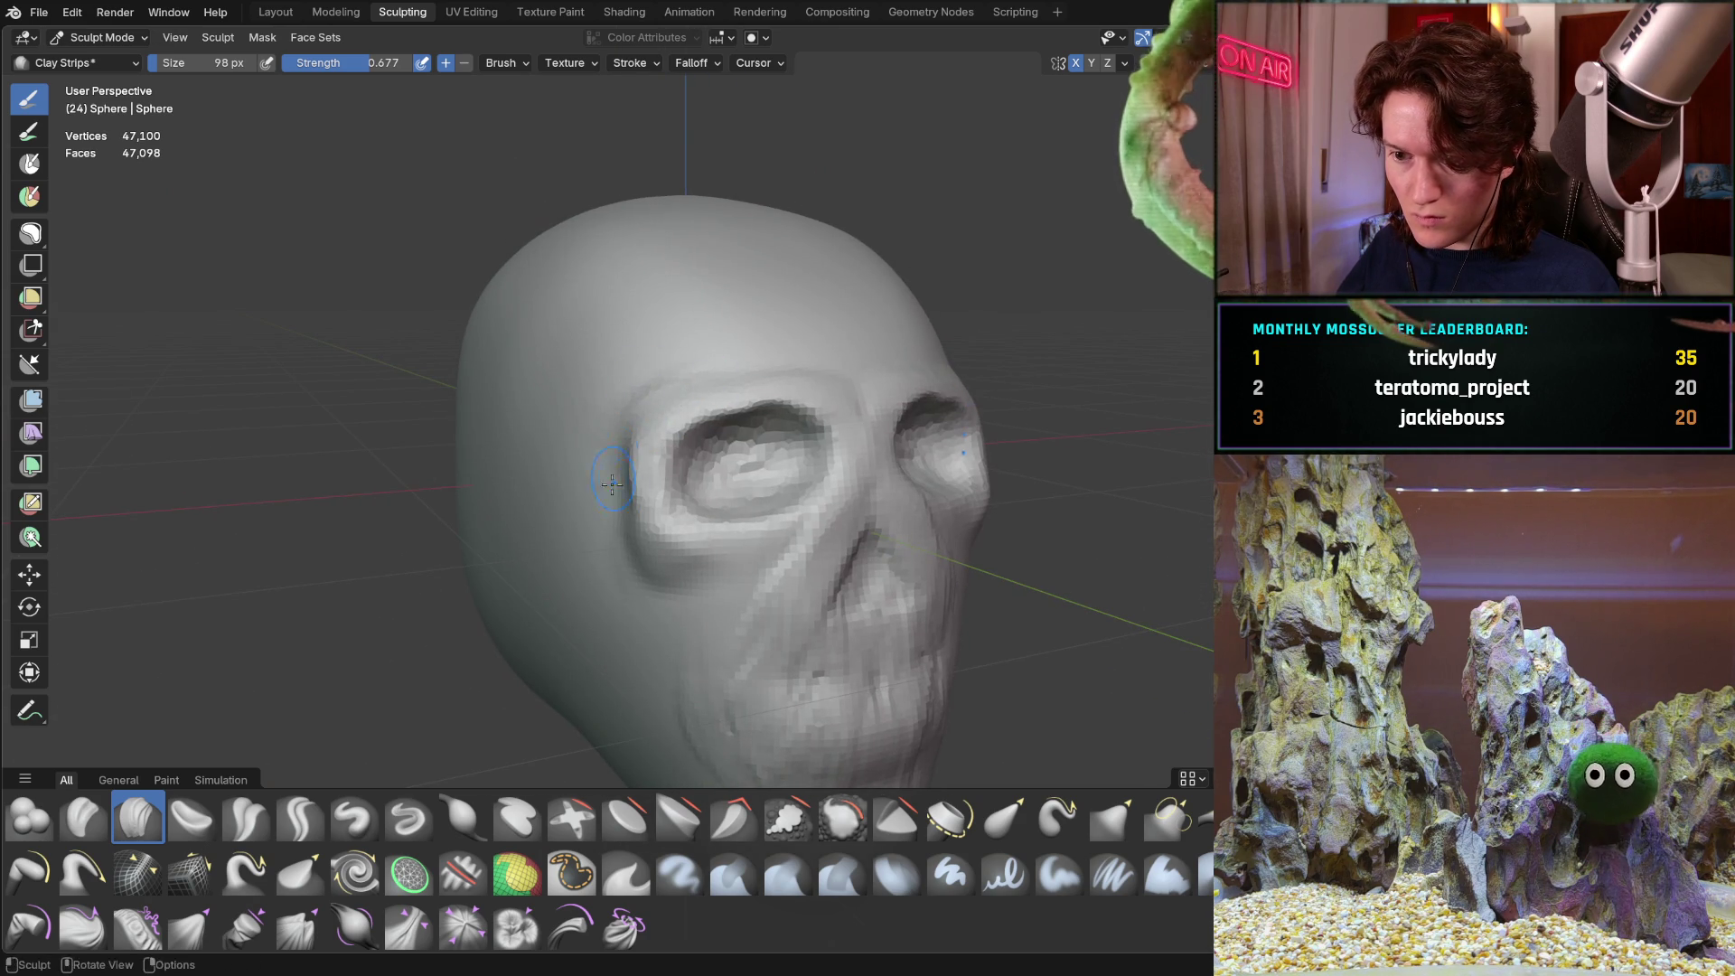
{"action": "mouse_move", "coordinate": [639, 554]}
{"action": "left_mouse_down"}
{"action": "mouse_move", "coordinate": [669, 541]}
{"action": "mouse_move", "coordinate": [643, 586]}
{"action": "mouse_move", "coordinate": [687, 608]}
{"action": "left_mouse_up"}
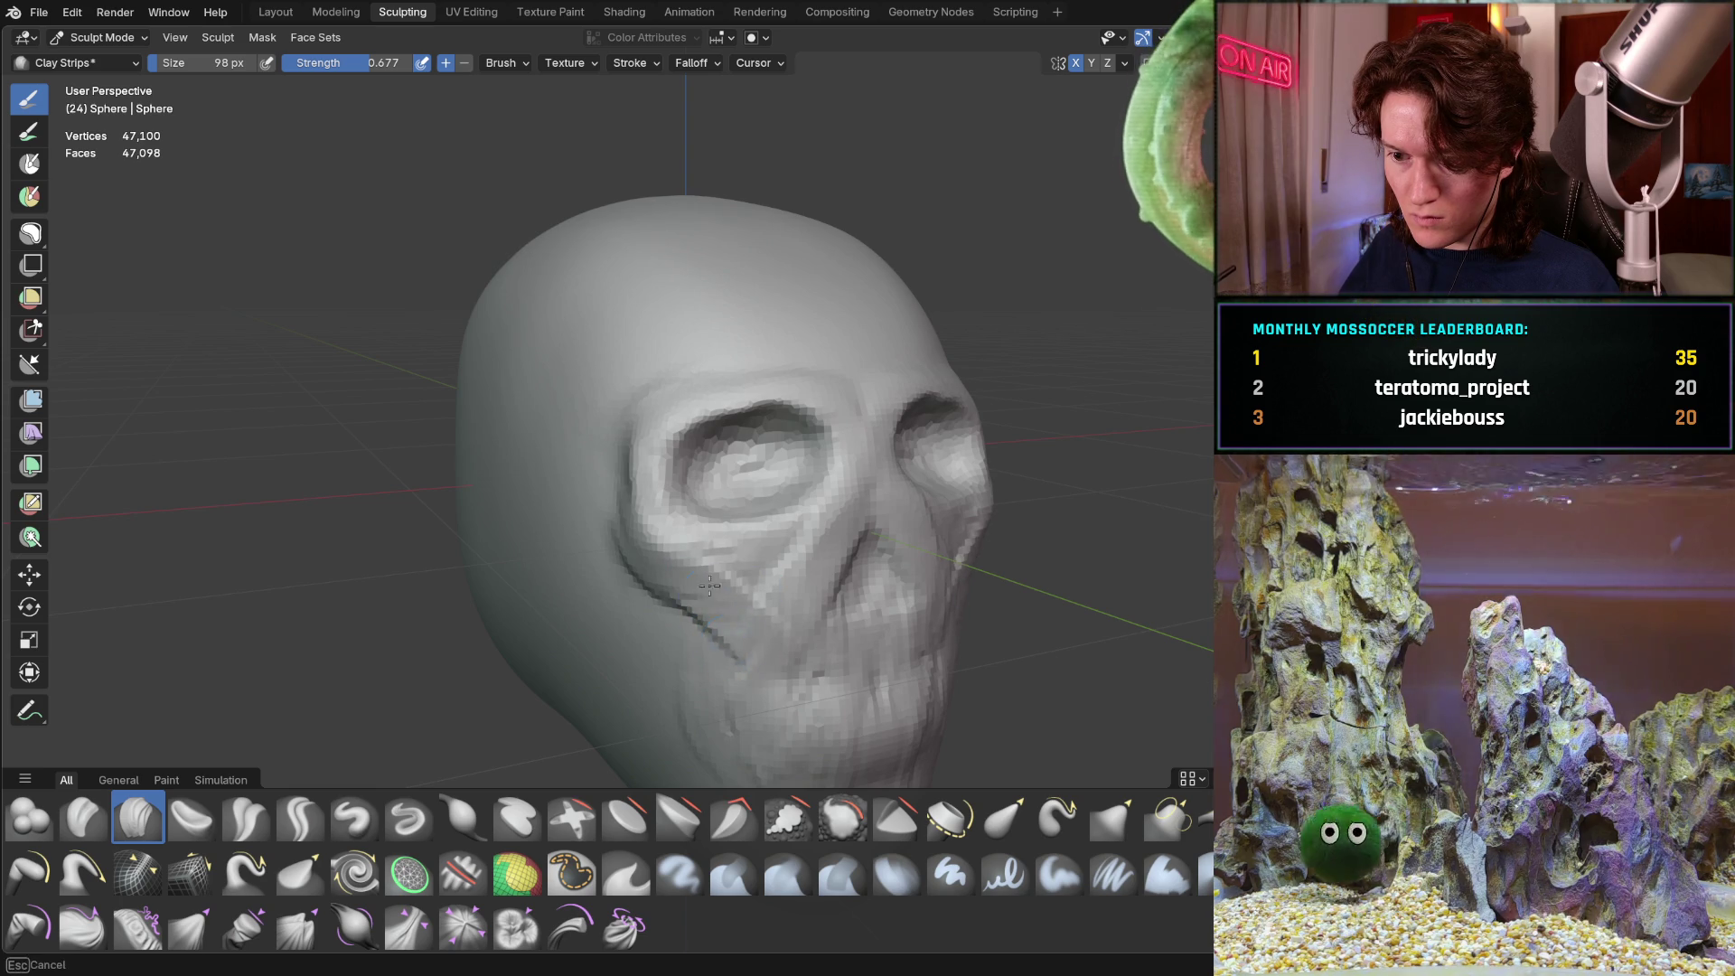
{"action": "mouse_move", "coordinate": [731, 634]}
{"action": "middle_mouse_down"}
{"action": "mouse_move", "coordinate": [690, 541]}
{"action": "mouse_move", "coordinate": [736, 536]}
{"action": "middle_mouse_up"}
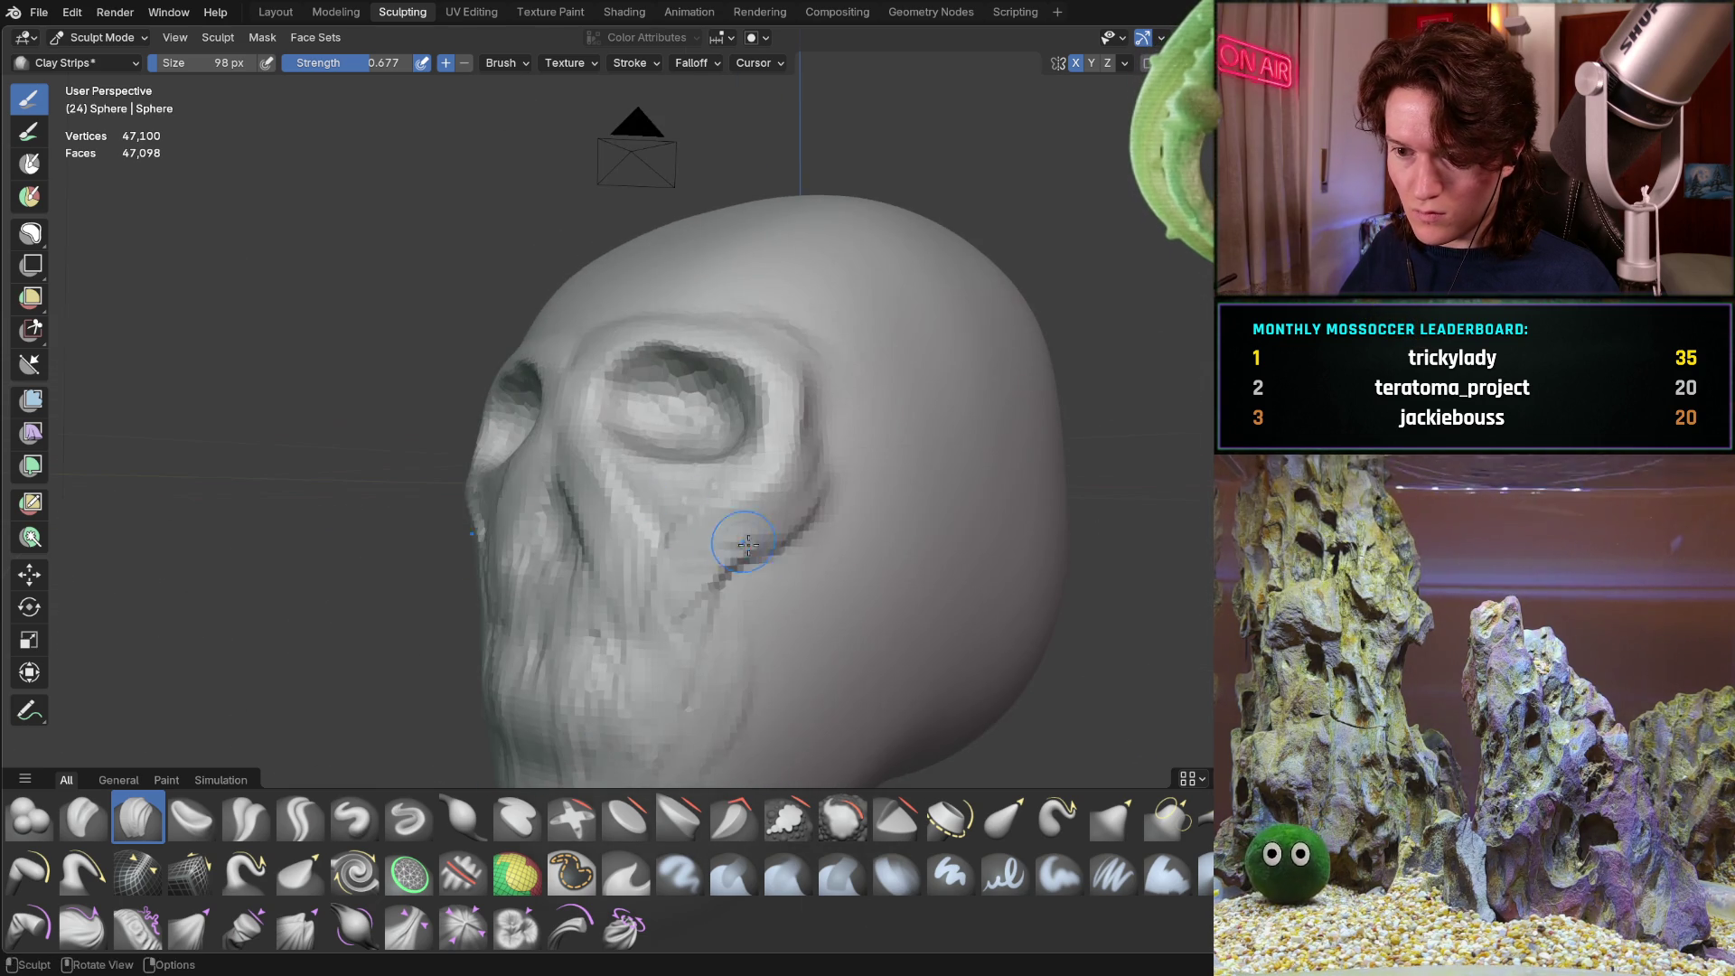
{"action": "mouse_move", "coordinate": [779, 344]}
{"action": "middle_mouse_down"}
{"action": "mouse_move", "coordinate": [778, 399]}
{"action": "mouse_move", "coordinate": [904, 442]}
{"action": "middle_mouse_up"}
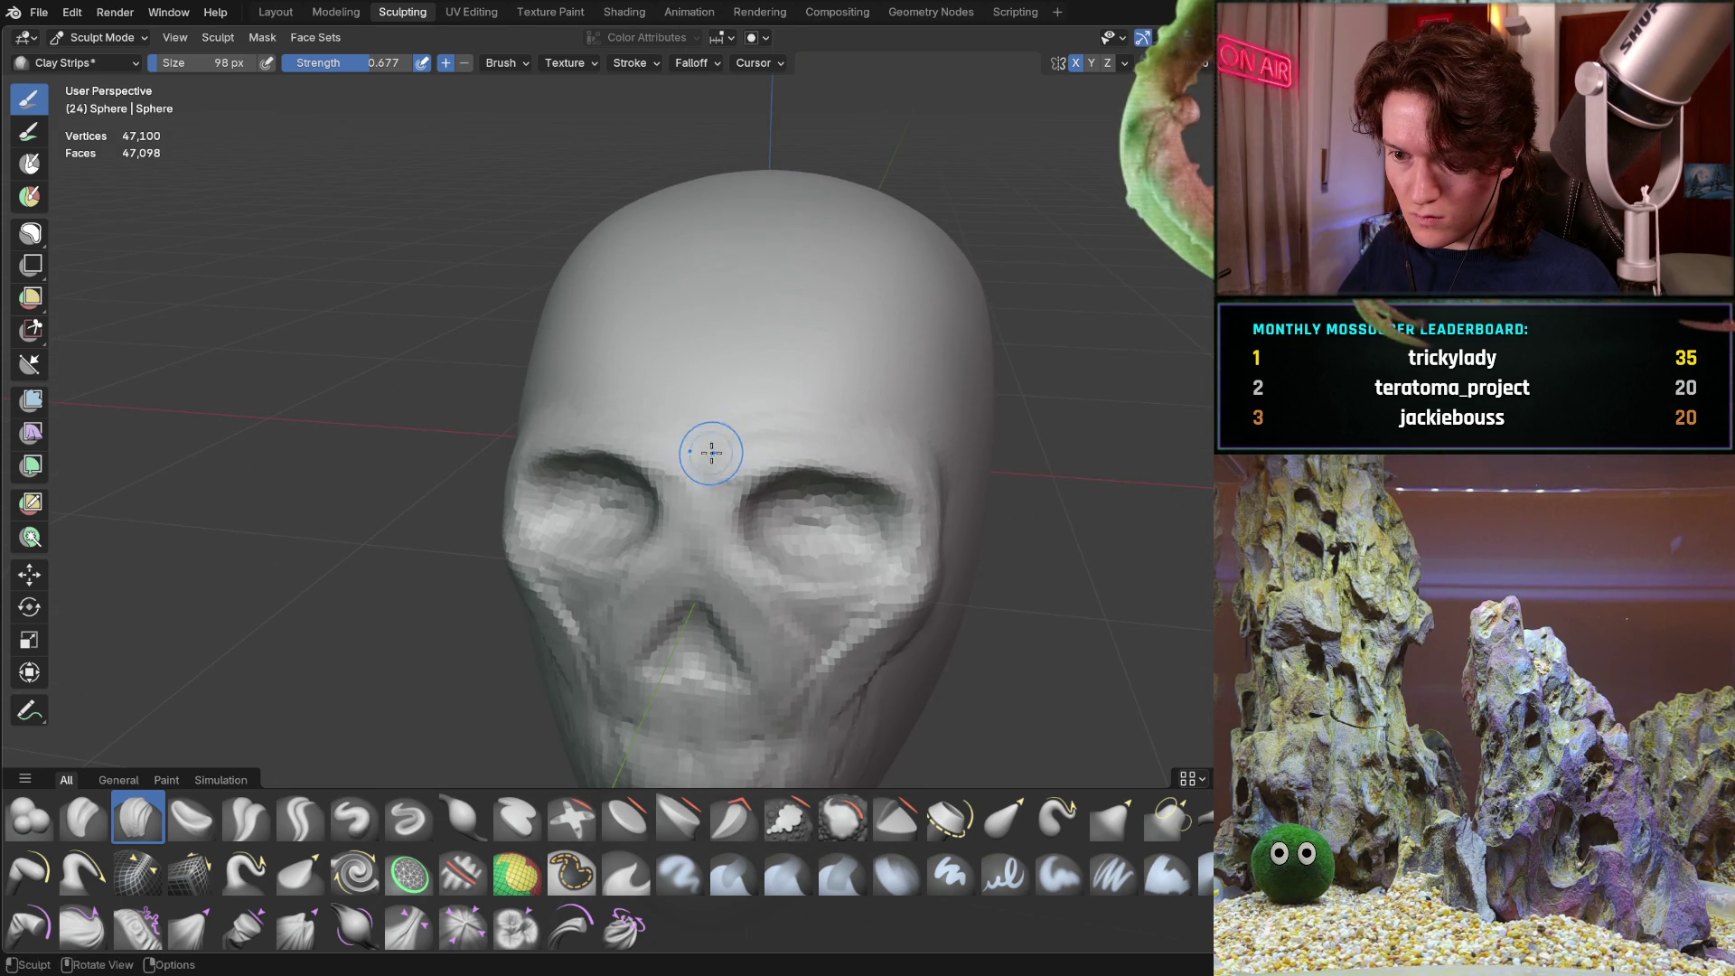
{"action": "middle_click_drag", "start_coordinate": [706, 524], "coordinate": [875, 414]}
{"action": "scroll", "coordinate": [875, 414], "scroll_direction": "up", "scroll_amount": 3}
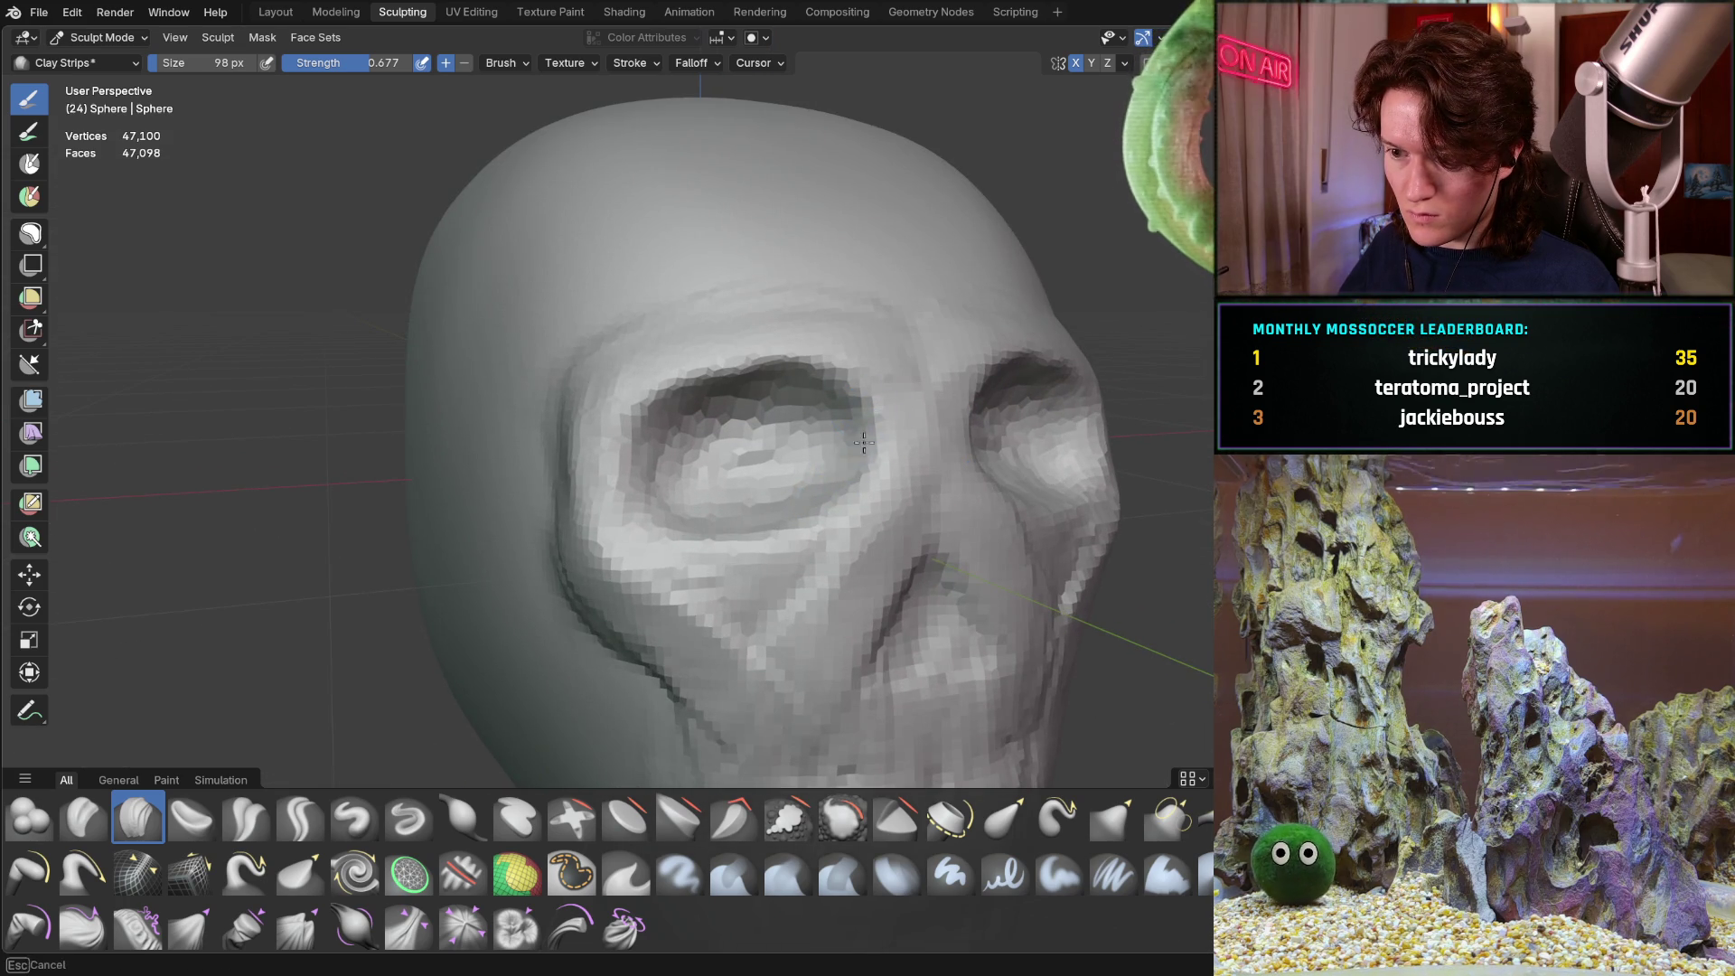
{"action": "mouse_move", "coordinate": [764, 388]}
{"action": "middle_mouse_down"}
{"action": "mouse_move", "coordinate": [708, 495]}
{"action": "mouse_move", "coordinate": [643, 485]}
{"action": "middle_mouse_up"}
{"action": "scroll", "coordinate": [708, 495], "scroll_direction": "up", "scroll_amount": 2}
{"action": "scroll", "coordinate": [707, 489], "scroll_direction": "up", "scroll_amount": 3}
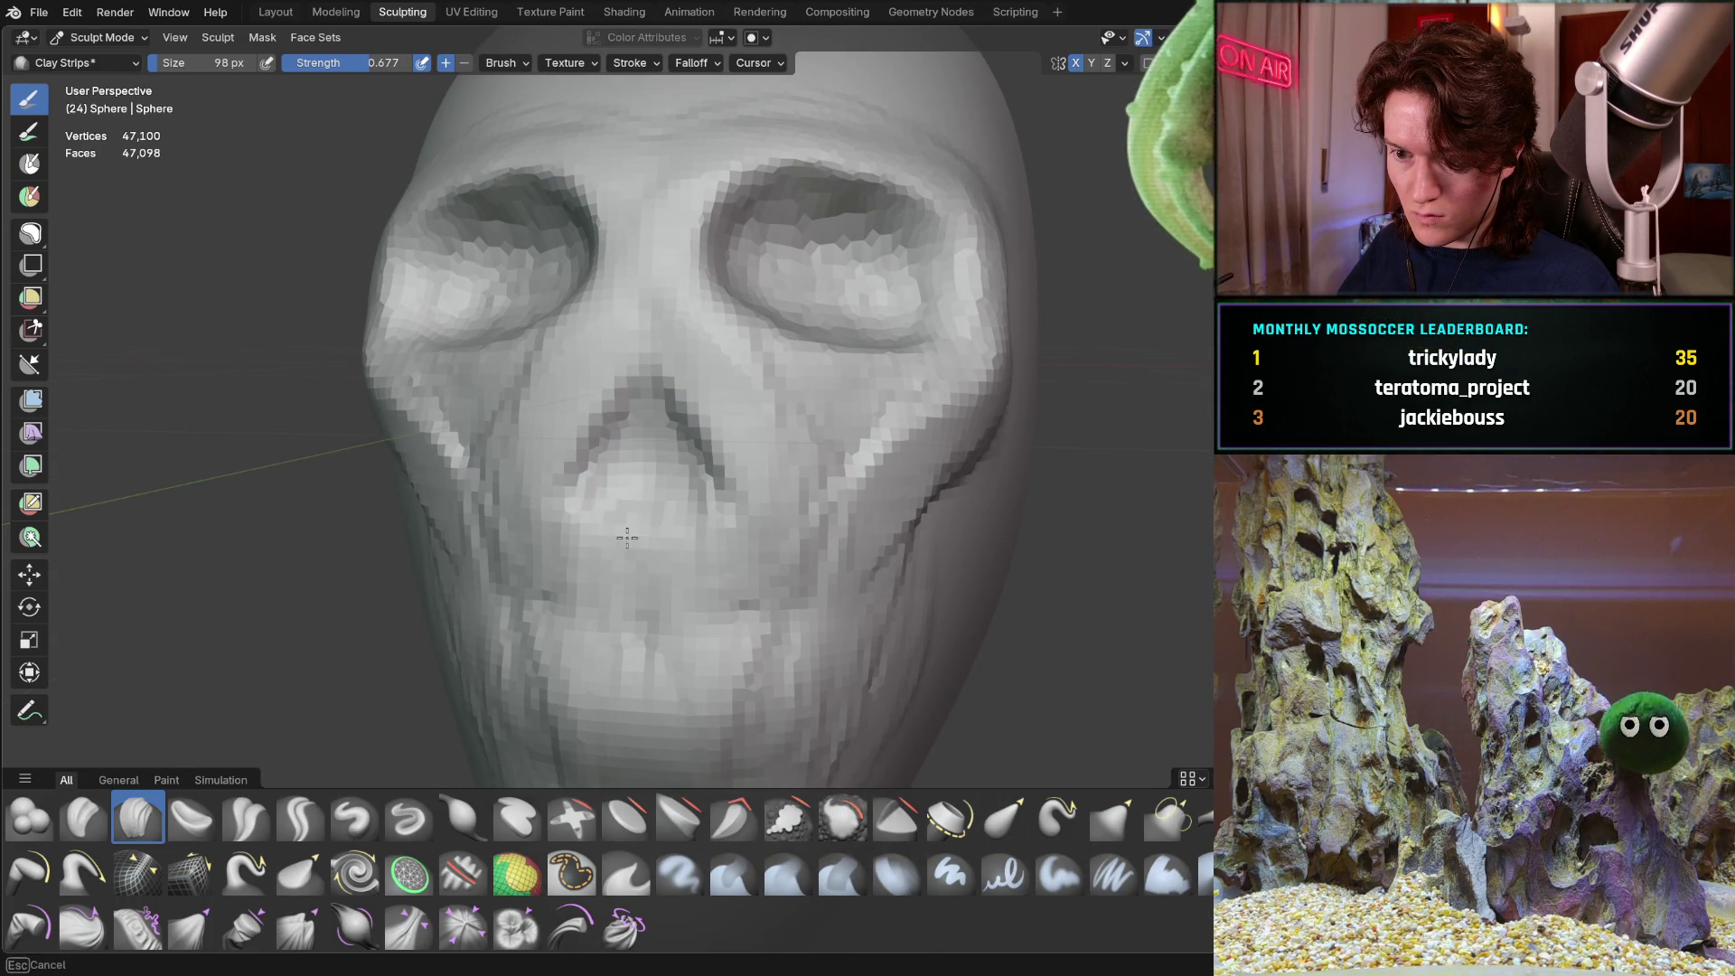
{"action": "scroll", "coordinate": [624, 492], "scroll_direction": "down", "scroll_amount": 5}
{"action": "mouse_move", "coordinate": [507, 624]}
{"action": "middle_mouse_down"}
{"action": "mouse_move", "coordinate": [676, 440]}
{"action": "mouse_move", "coordinate": [659, 445]}
{"action": "middle_mouse_up"}
{"action": "scroll", "coordinate": [658, 446], "scroll_direction": "up", "scroll_amount": 3}
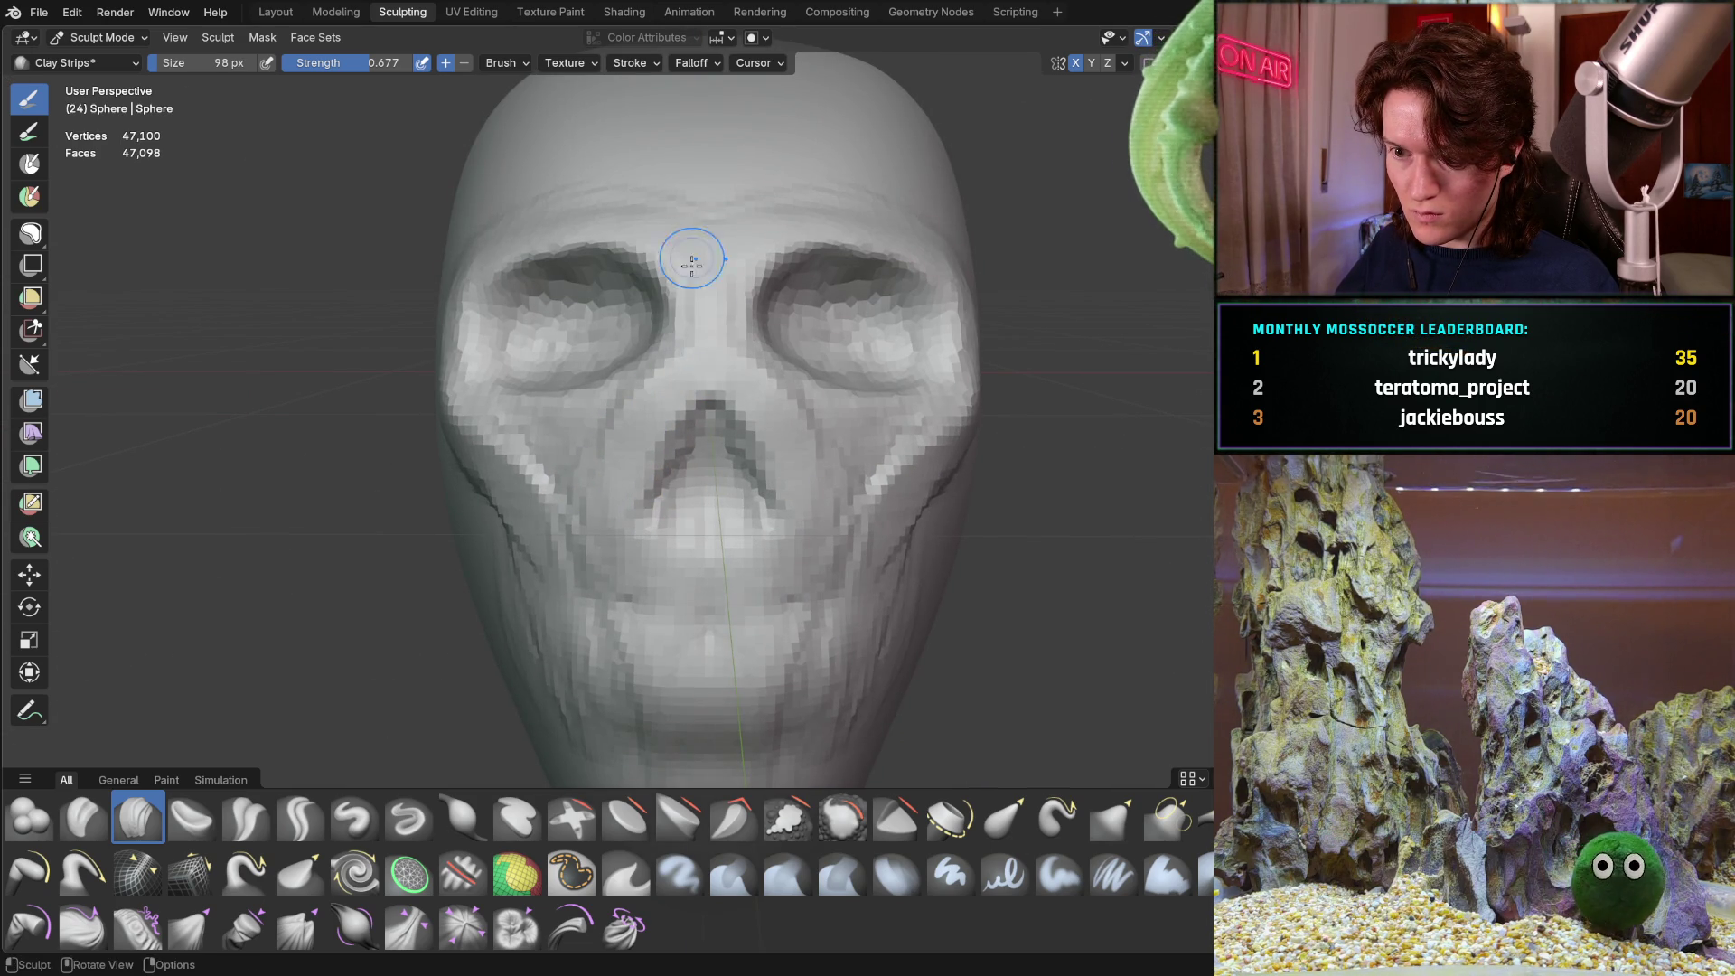
{"action": "scroll", "coordinate": [713, 275], "scroll_direction": "down", "scroll_amount": 3}
Sculpt a ridge along the brow and extend it down the cheek groove
{"action": "mouse_move", "coordinate": [712, 275]}
{"action": "middle_mouse_down"}
{"action": "mouse_move", "coordinate": [783, 302]}
{"action": "mouse_move", "coordinate": [622, 405]}
{"action": "mouse_move", "coordinate": [683, 357]}
{"action": "middle_mouse_up"}
{"action": "scroll", "coordinate": [685, 355], "scroll_direction": "up", "scroll_amount": 4}
{"action": "mouse_move", "coordinate": [673, 265]}
{"action": "left_mouse_down"}
{"action": "mouse_move", "coordinate": [736, 171]}
{"action": "mouse_move", "coordinate": [908, 171]}
{"action": "left_mouse_up"}
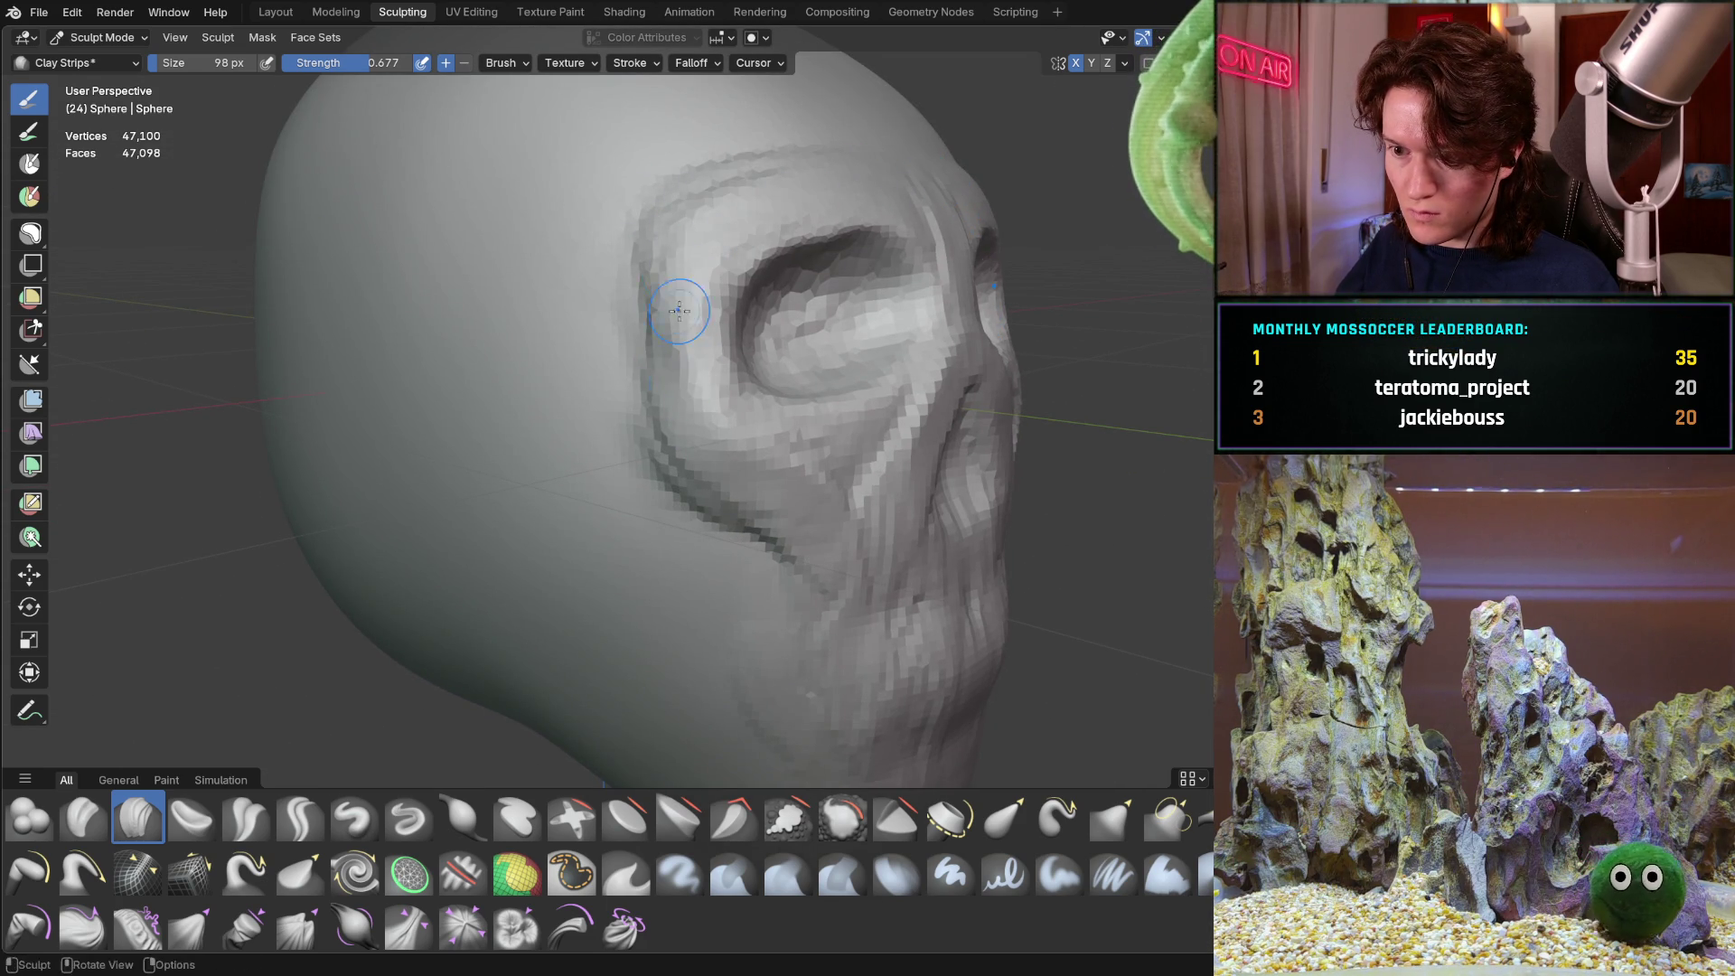
{"action": "mouse_move", "coordinate": [672, 341]}
{"action": "left_mouse_down"}
{"action": "mouse_move", "coordinate": [676, 493]}
{"action": "mouse_move", "coordinate": [775, 459]}
{"action": "left_mouse_up"}
{"action": "middle_click_drag", "start_coordinate": [775, 459], "coordinate": [565, 439]}
{"action": "scroll", "coordinate": [542, 434], "scroll_direction": "down", "scroll_amount": 2}
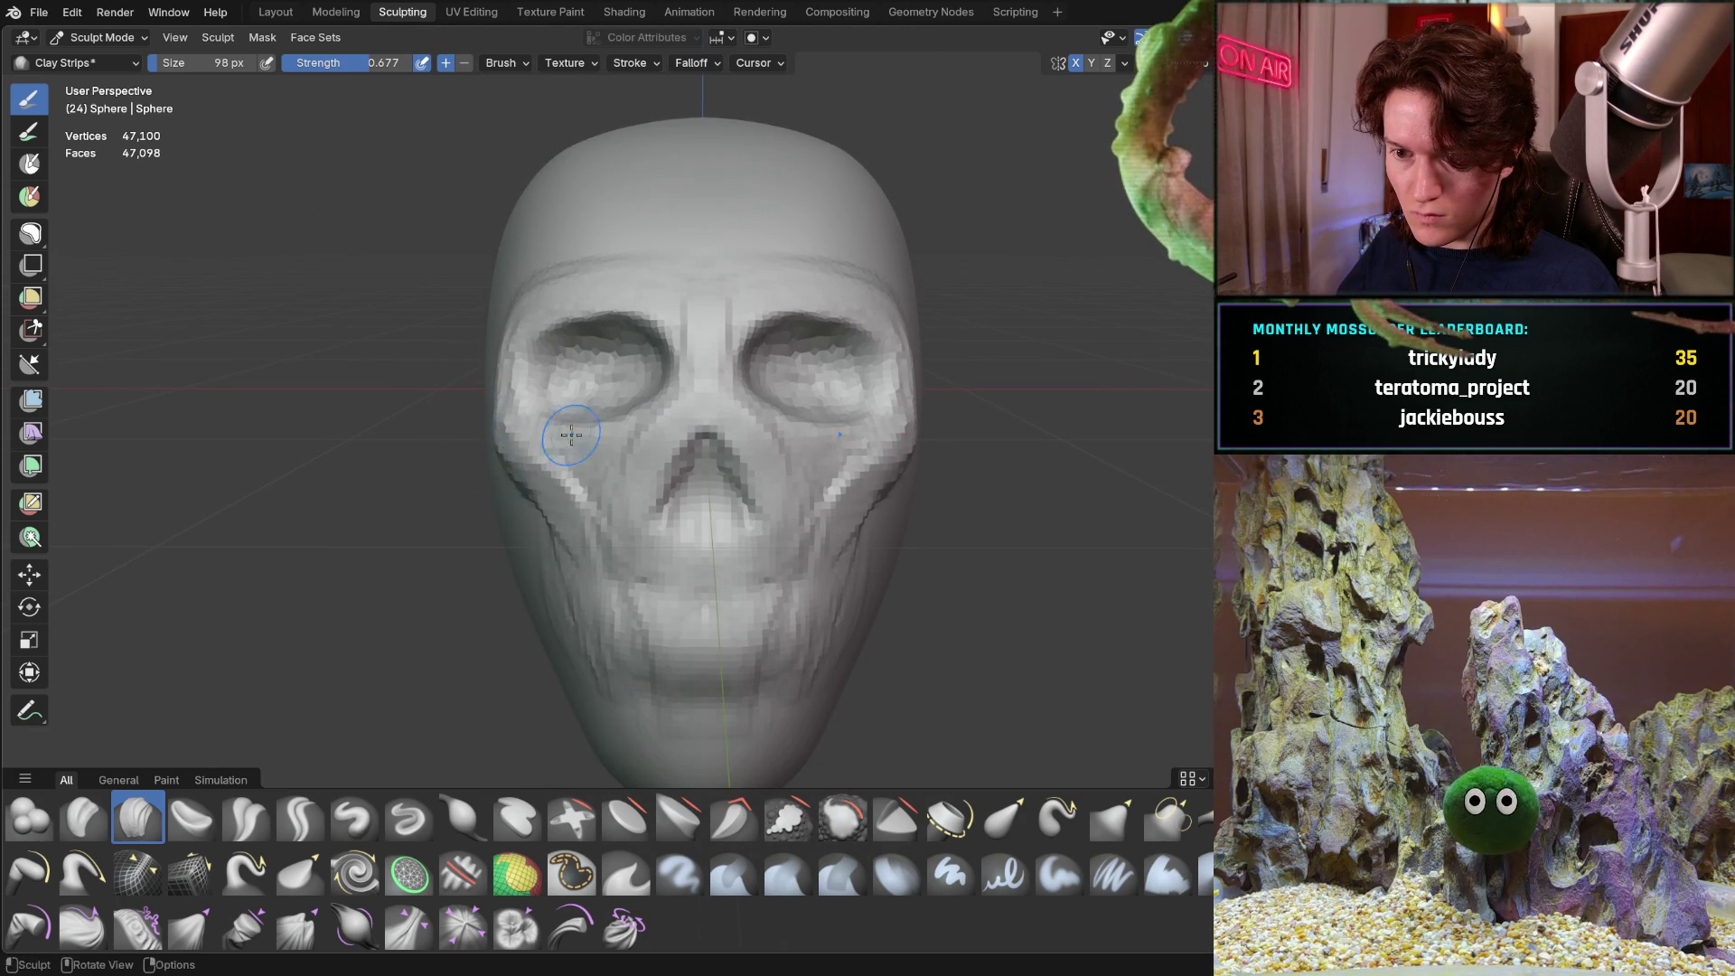
{"action": "middle_click_drag", "start_coordinate": [573, 426], "coordinate": [515, 437]}
{"action": "mouse_move", "coordinate": [840, 375]}
{"action": "middle_mouse_down"}
{"action": "mouse_move", "coordinate": [720, 443]}
{"action": "mouse_move", "coordinate": [596, 390]}
{"action": "middle_mouse_up"}
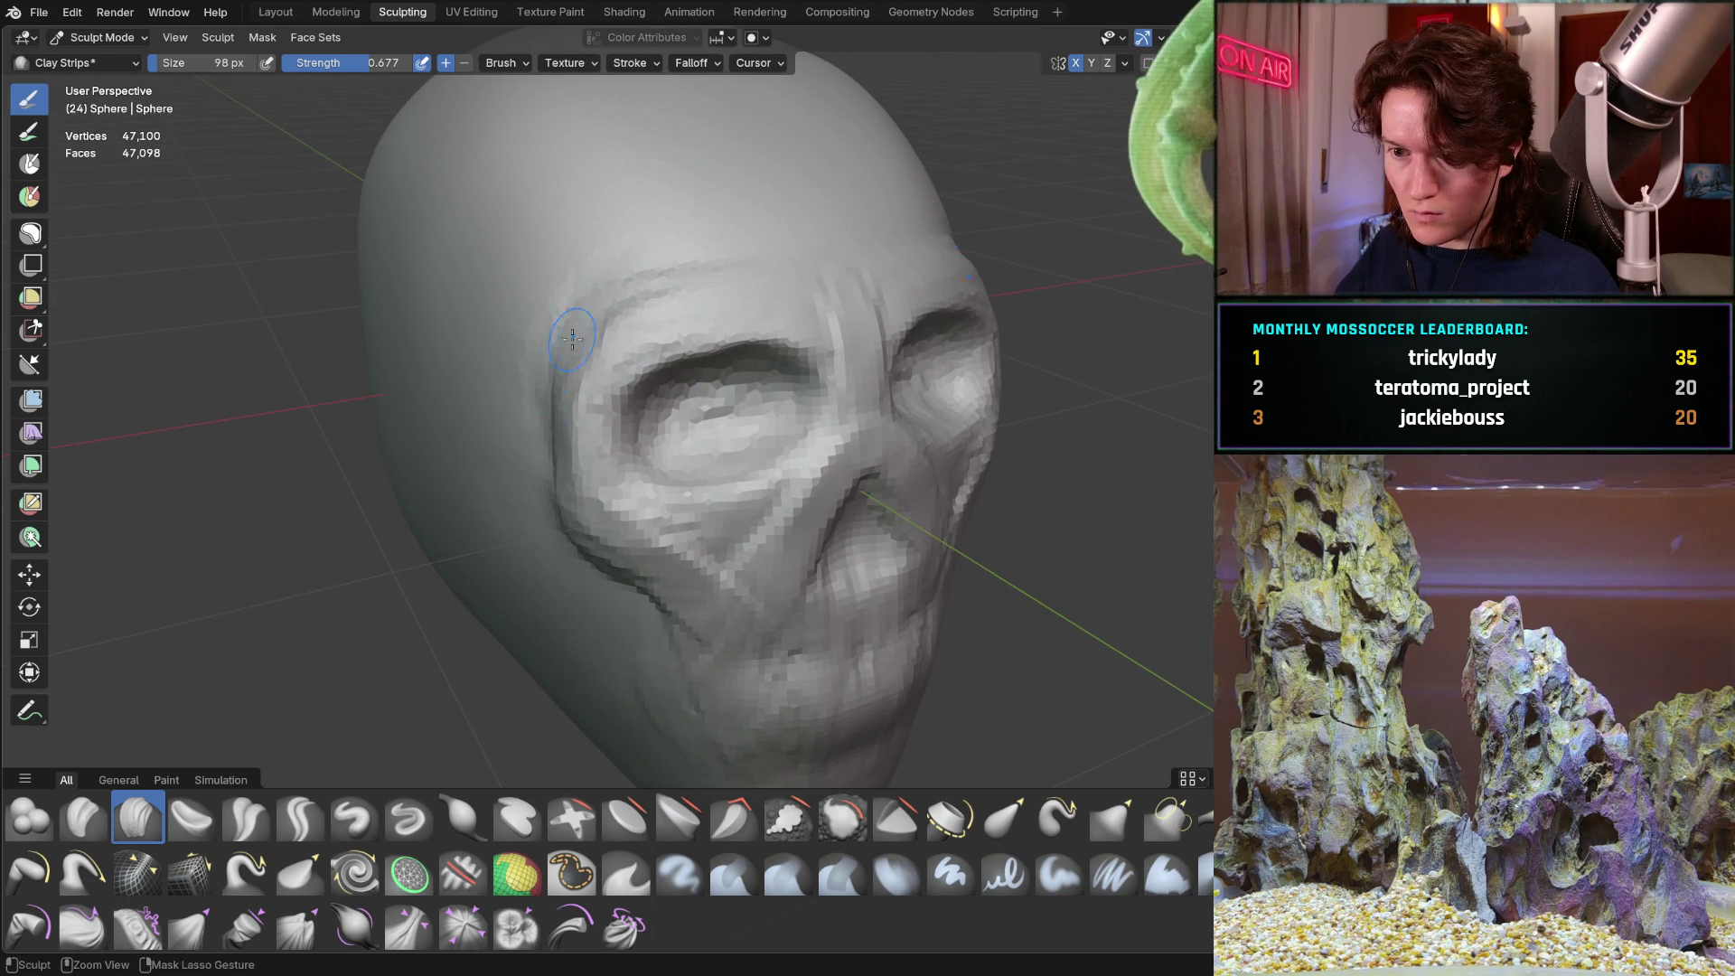
{"action": "mouse_move", "coordinate": [597, 308]}
{"action": "middle_mouse_down"}
{"action": "mouse_move", "coordinate": [515, 368]}
{"action": "mouse_move", "coordinate": [570, 414]}
{"action": "middle_mouse_up"}
{"action": "scroll", "coordinate": [516, 368], "scroll_direction": "down", "scroll_amount": 2}
{"action": "scroll", "coordinate": [535, 370], "scroll_direction": "up", "scroll_amount": 5}
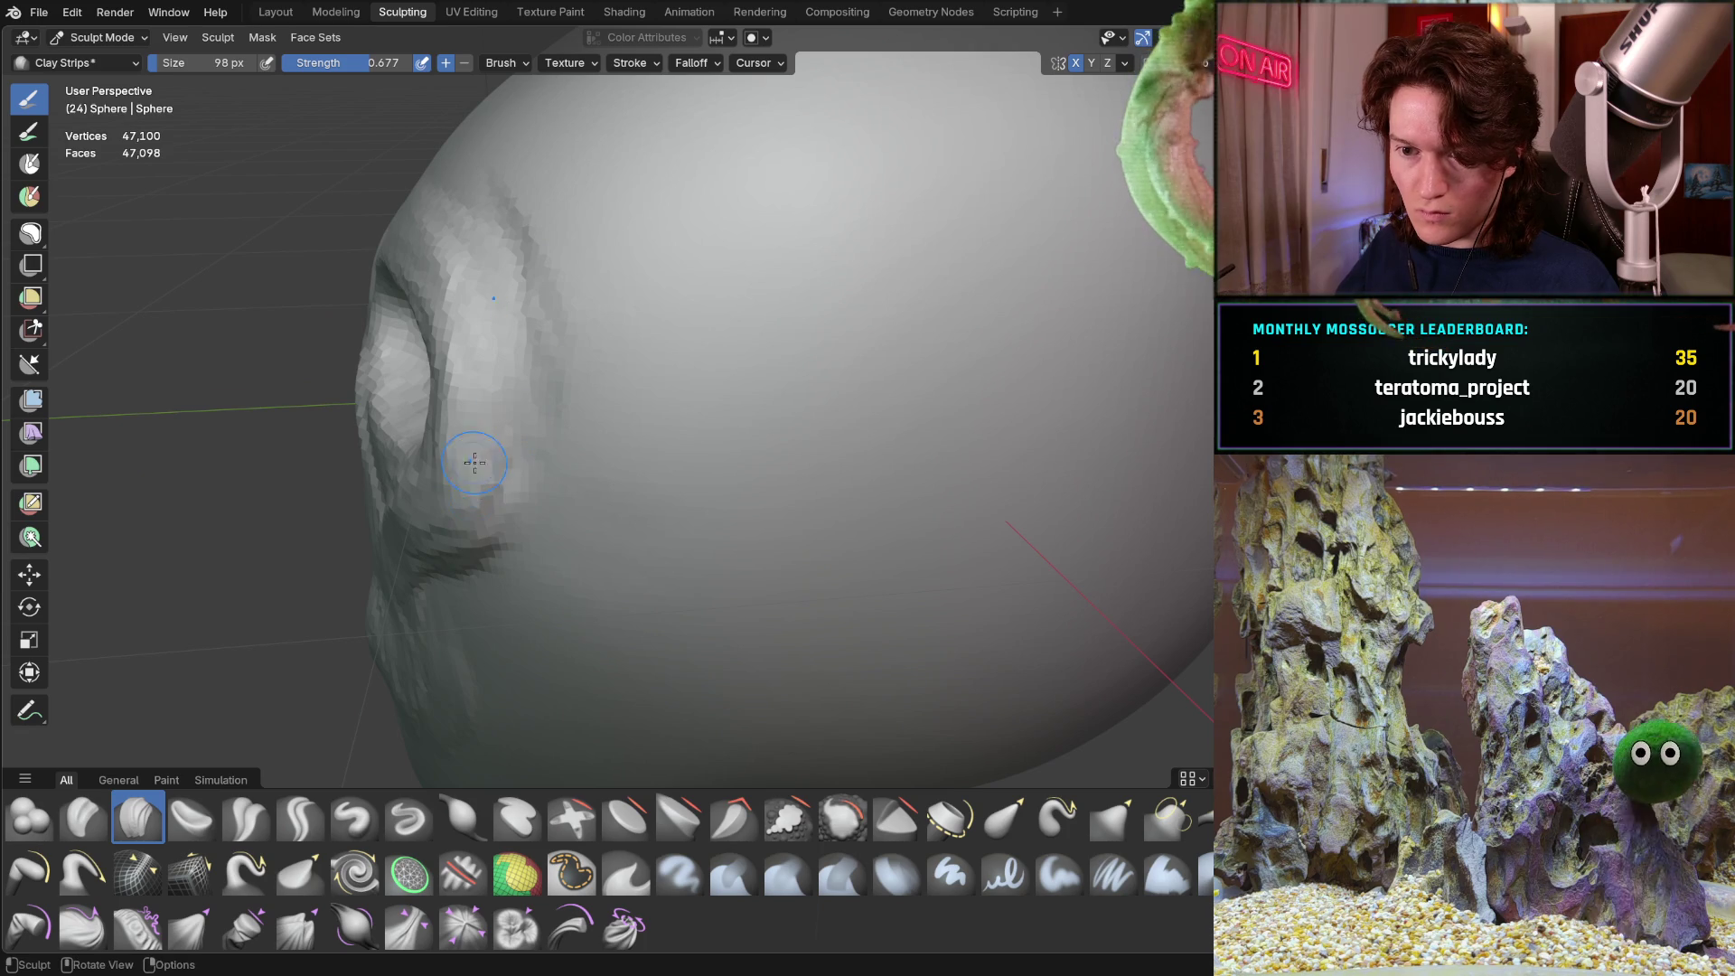
Carve Clay Strips wrinkle grooves on the side of the skull behind the eye socket
{"action": "mouse_move", "coordinate": [521, 304]}
{"action": "middle_mouse_down"}
{"action": "mouse_move", "coordinate": [701, 386]}
{"action": "mouse_move", "coordinate": [756, 329]}
{"action": "mouse_move", "coordinate": [546, 355]}
{"action": "middle_mouse_up"}
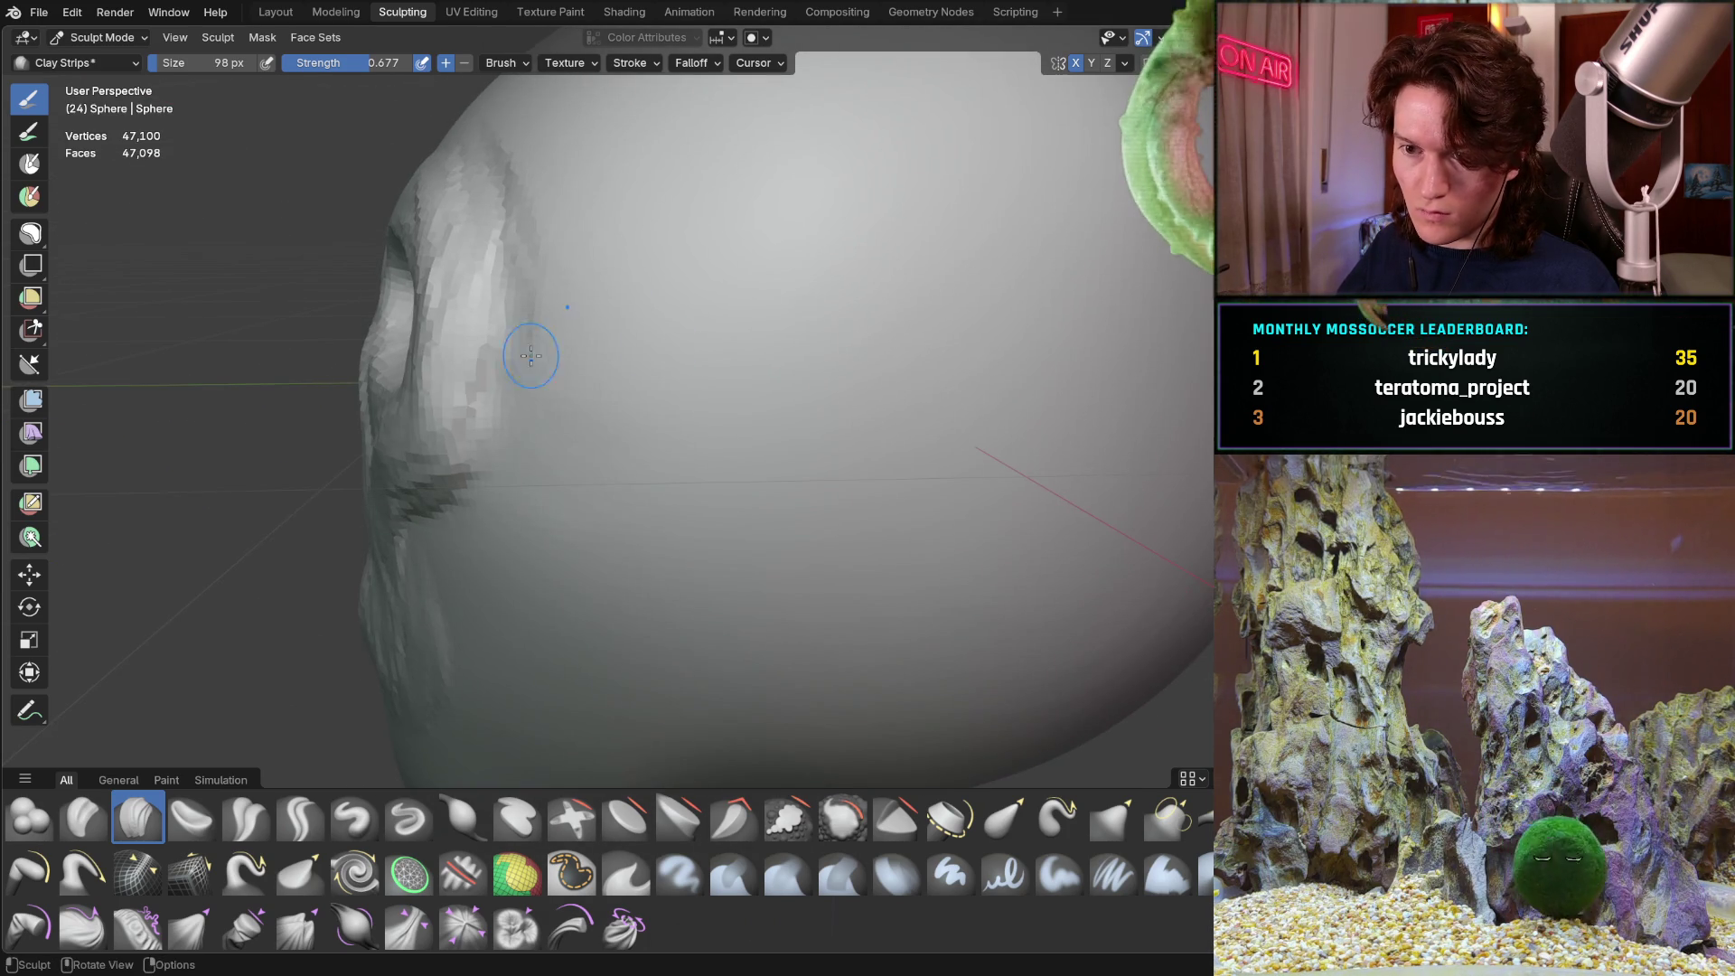
{"action": "mouse_move", "coordinate": [475, 421]}
{"action": "middle_mouse_down"}
{"action": "mouse_move", "coordinate": [735, 395]}
{"action": "mouse_move", "coordinate": [554, 379]}
{"action": "mouse_move", "coordinate": [595, 407]}
{"action": "middle_mouse_up"}
{"action": "scroll", "coordinate": [682, 384], "scroll_direction": "down", "scroll_amount": 5}
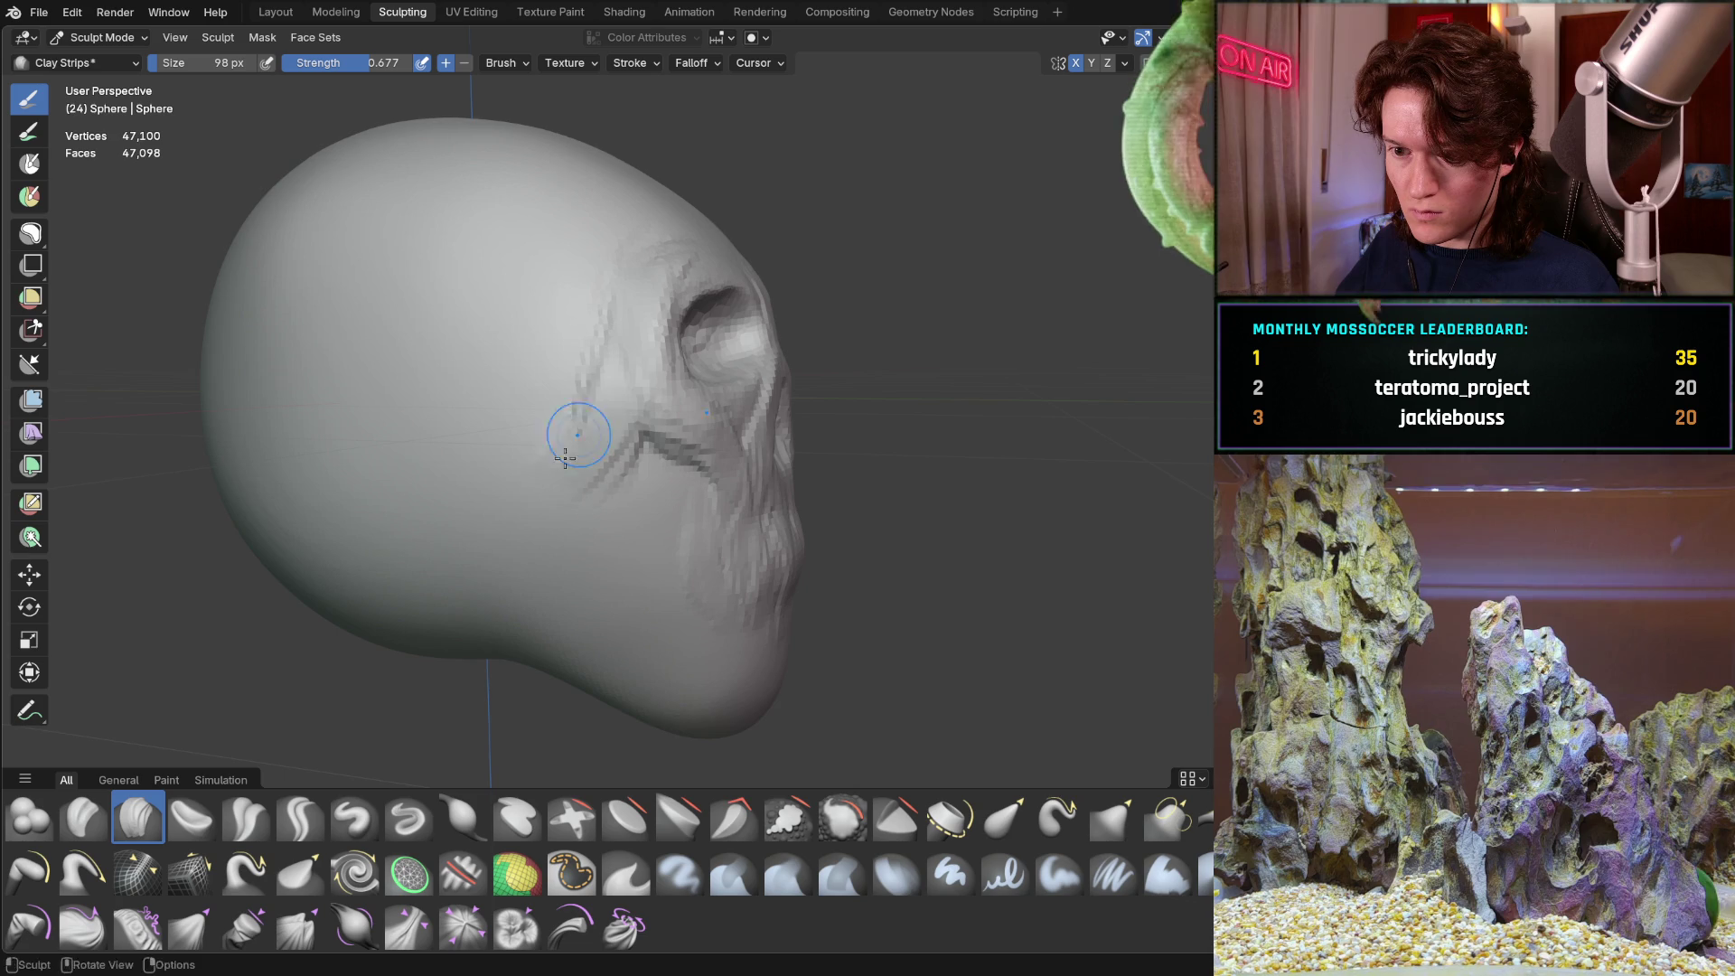
{"action": "mouse_move", "coordinate": [622, 399]}
{"action": "left_mouse_down"}
{"action": "mouse_move", "coordinate": [542, 466]}
{"action": "mouse_move", "coordinate": [581, 426]}
{"action": "mouse_move", "coordinate": [635, 413]}
{"action": "mouse_move", "coordinate": [497, 426]}
{"action": "mouse_move", "coordinate": [542, 425]}
{"action": "left_mouse_up"}
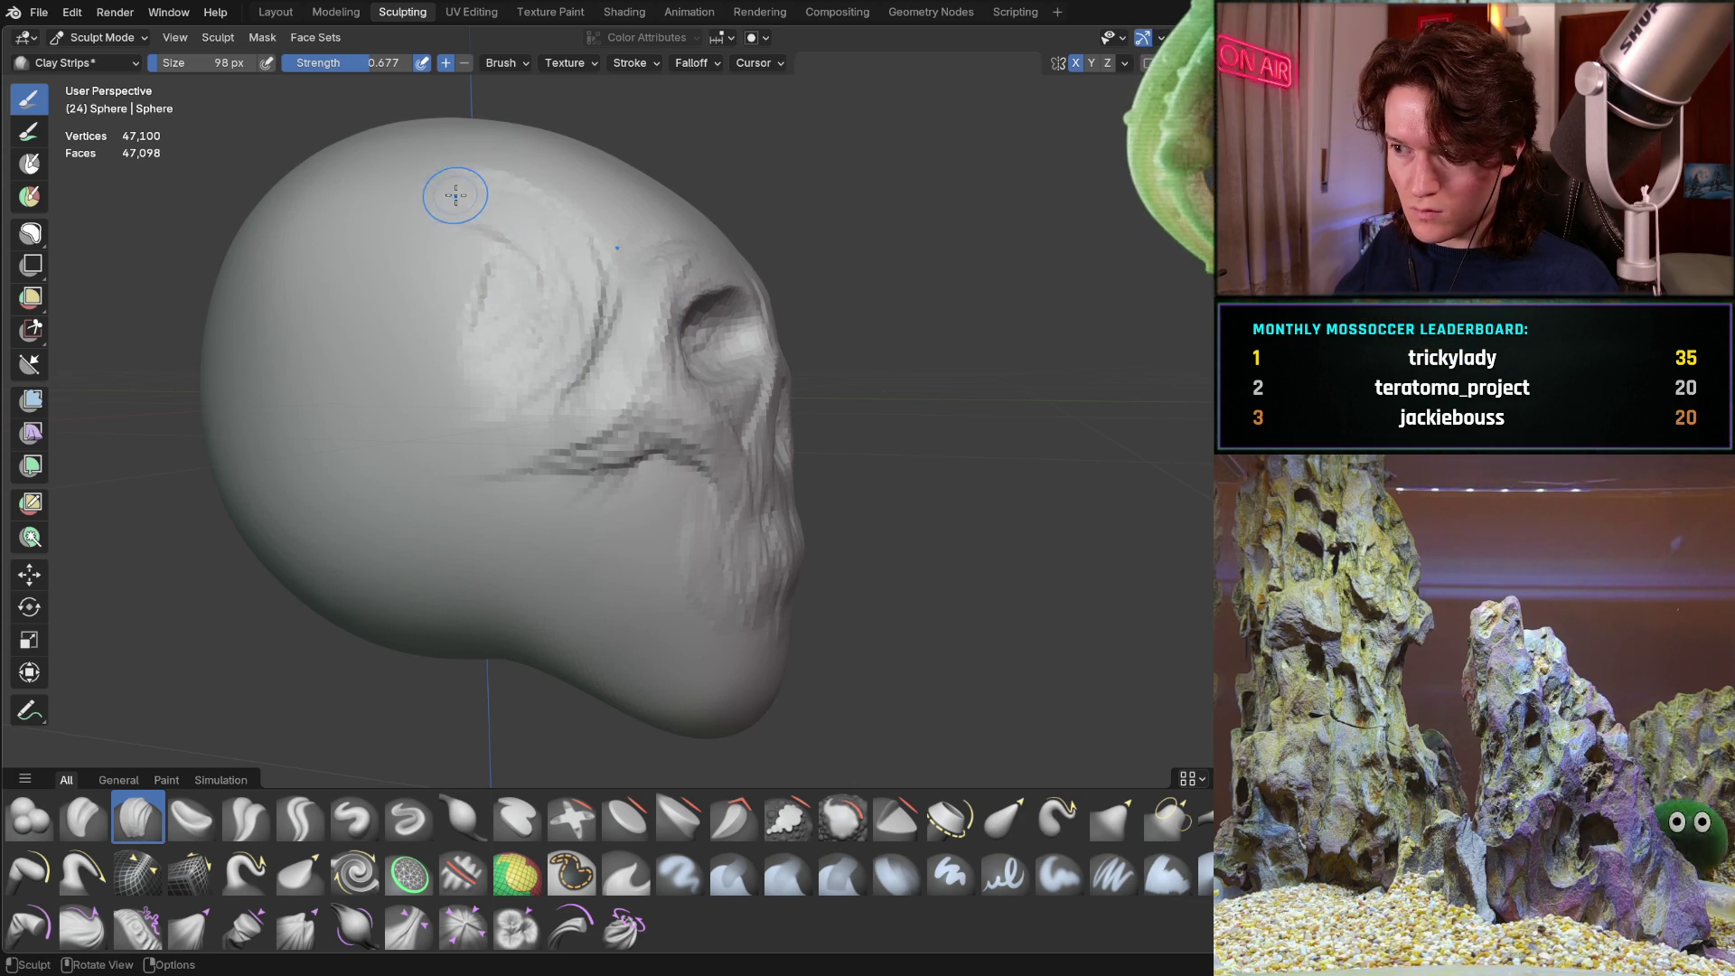
Add a wrinkle groove across the top of the head and check it from front and sides
{"action": "mouse_move", "coordinate": [421, 185]}
{"action": "left_mouse_down"}
{"action": "mouse_move", "coordinate": [489, 172]}
{"action": "mouse_move", "coordinate": [612, 244]}
{"action": "mouse_move", "coordinate": [638, 233]}
{"action": "mouse_move", "coordinate": [621, 241]}
{"action": "left_mouse_up"}
{"action": "mouse_move", "coordinate": [620, 240]}
{"action": "middle_mouse_down"}
{"action": "mouse_move", "coordinate": [585, 271]}
{"action": "mouse_move", "coordinate": [630, 303]}
{"action": "middle_mouse_up"}
{"action": "middle_click_drag", "start_coordinate": [651, 499], "coordinate": [620, 409]}
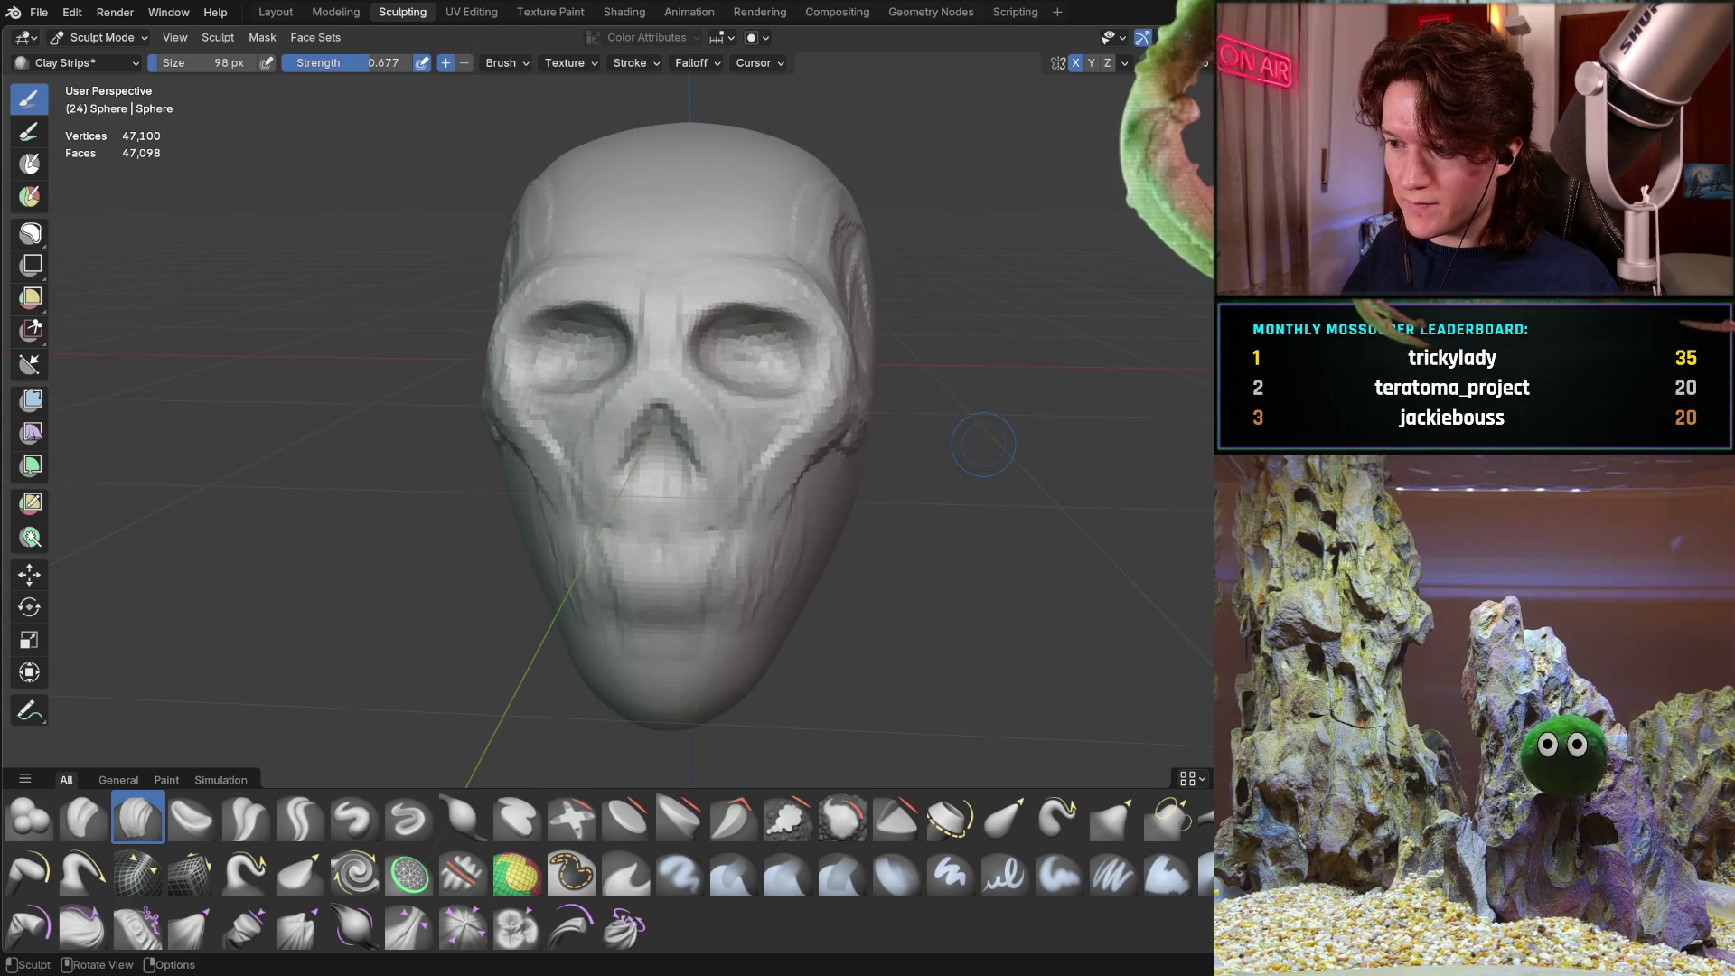
{"action": "middle_click_drag", "start_coordinate": [414, 329], "coordinate": [510, 442]}
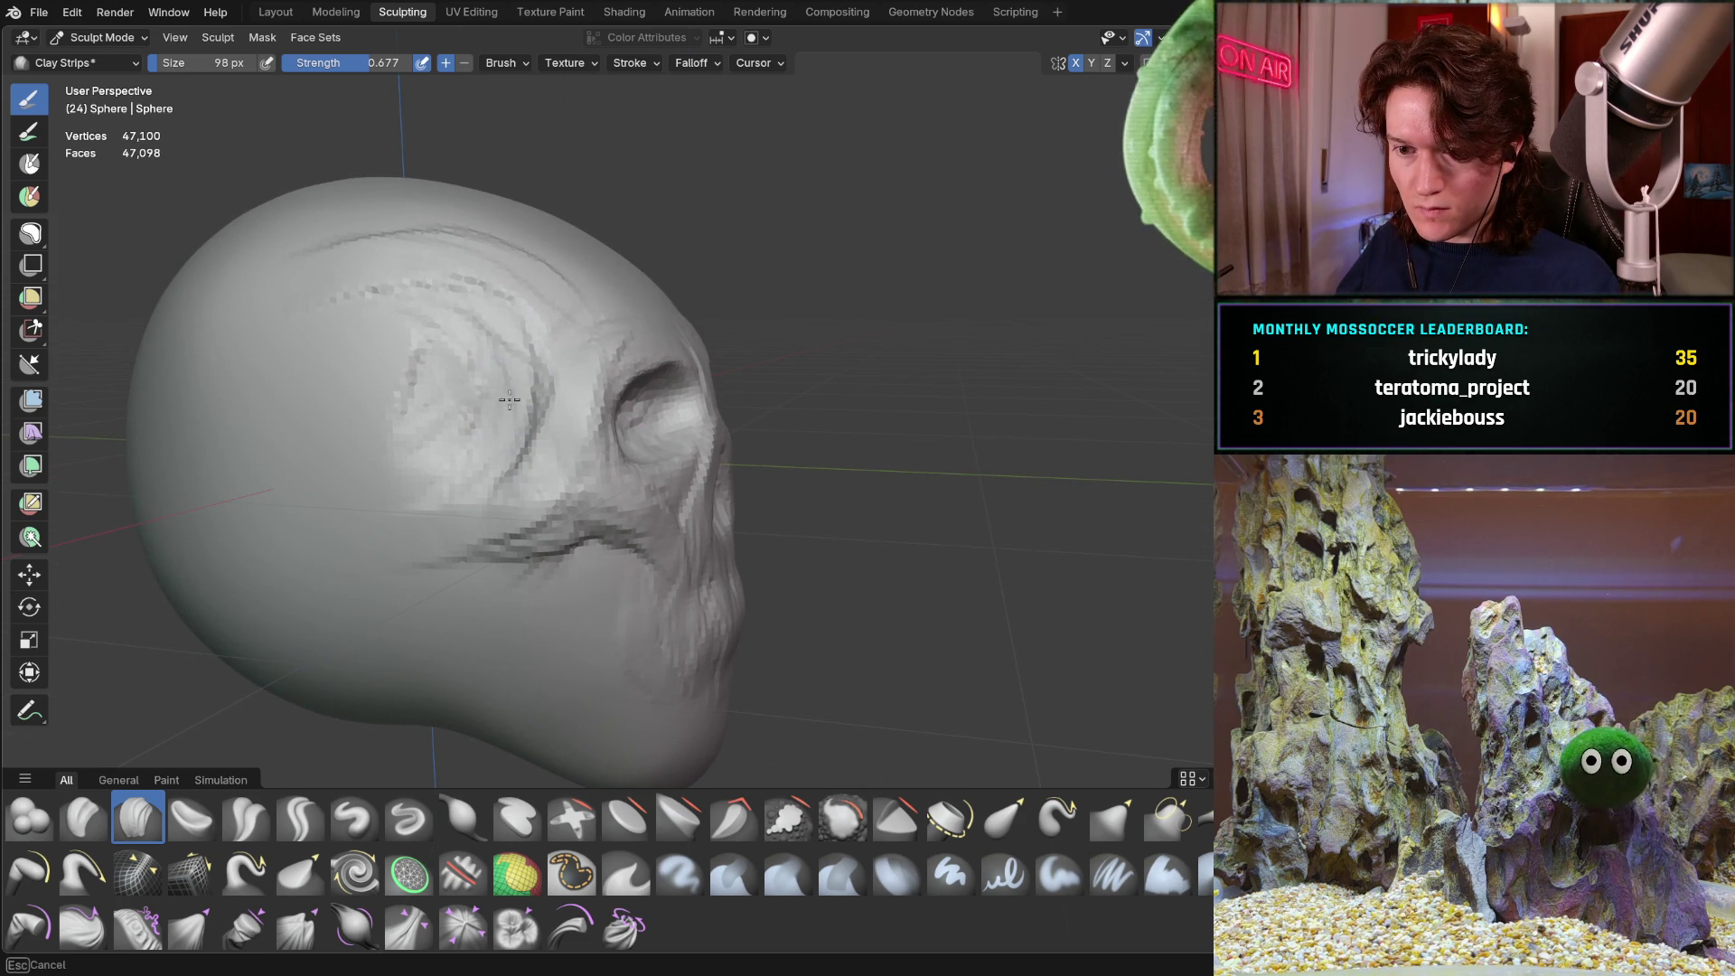
{"action": "mouse_move", "coordinate": [468, 330]}
{"action": "middle_mouse_down"}
{"action": "mouse_move", "coordinate": [271, 387]}
{"action": "mouse_move", "coordinate": [515, 329]}
{"action": "mouse_move", "coordinate": [491, 337]}
{"action": "mouse_move", "coordinate": [432, 462]}
{"action": "mouse_move", "coordinate": [452, 474]}
{"action": "mouse_move", "coordinate": [290, 213]}
{"action": "mouse_move", "coordinate": [452, 362]}
{"action": "mouse_move", "coordinate": [583, 445]}
{"action": "mouse_move", "coordinate": [551, 407]}
{"action": "mouse_move", "coordinate": [606, 362]}
{"action": "middle_mouse_up"}
{"action": "scroll", "coordinate": [481, 462], "scroll_direction": "down", "scroll_amount": 4}
{"action": "scroll", "coordinate": [614, 354], "scroll_direction": "up", "scroll_amount": 4}
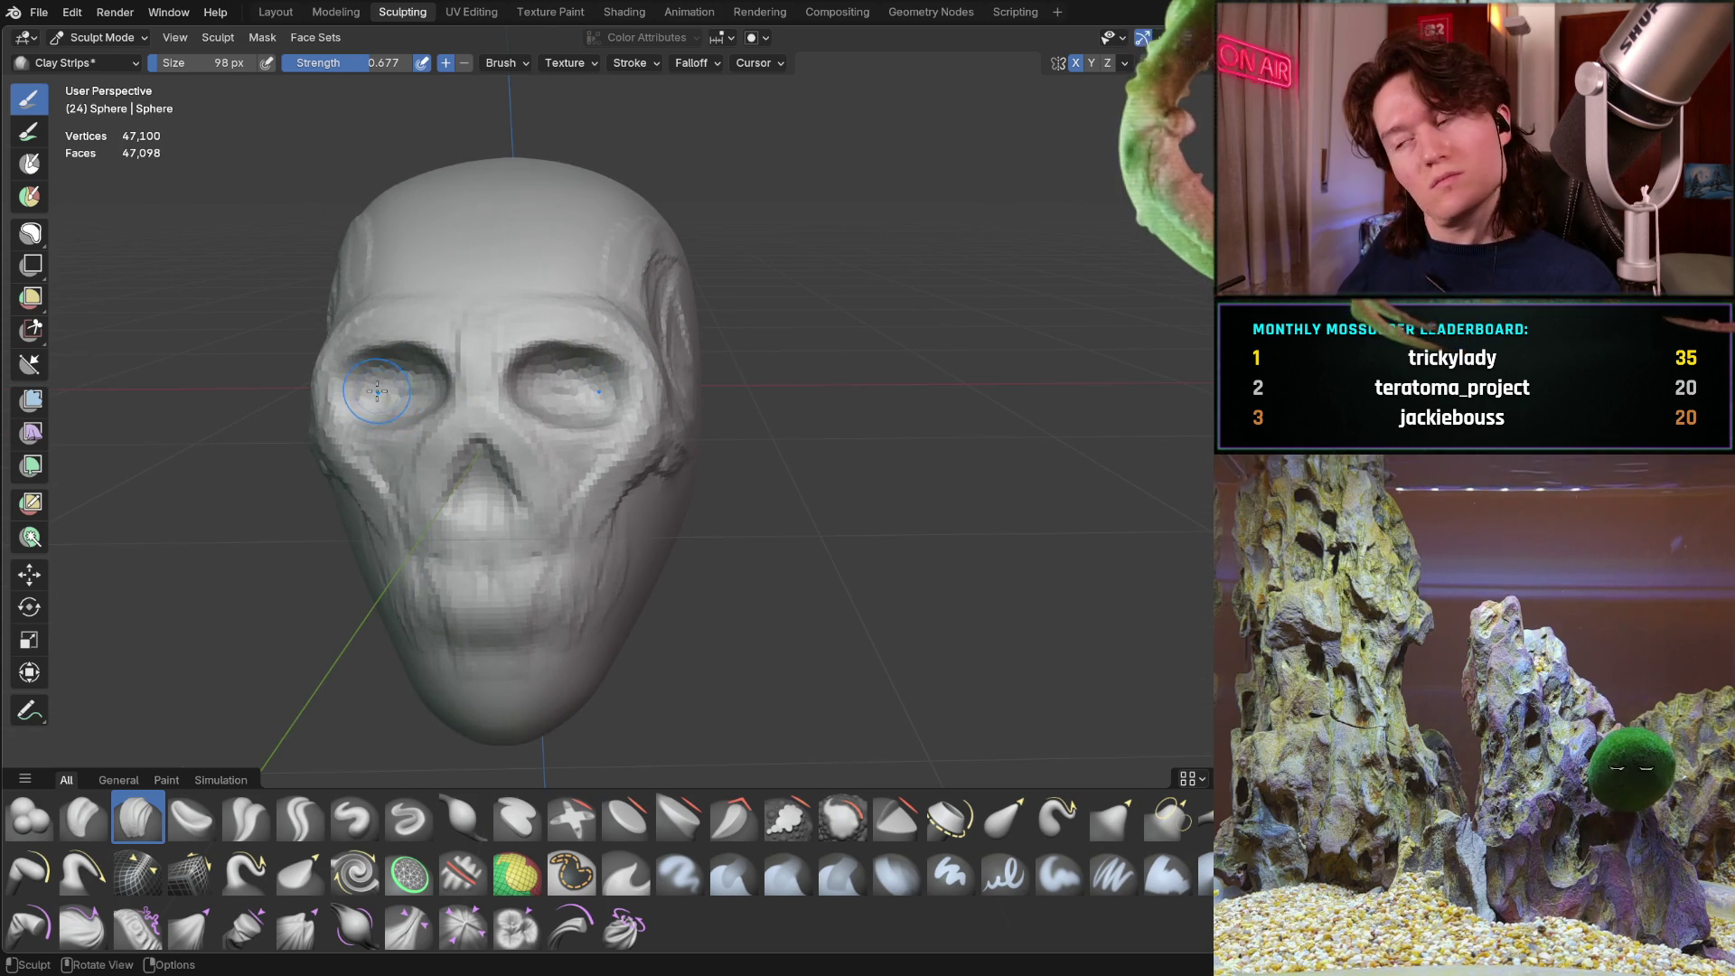
Add a wrinkle ridge across the upper cranium and carve a crease below the brow ridge
{"action": "middle_click_drag", "start_coordinate": [415, 363], "coordinate": [586, 380]}
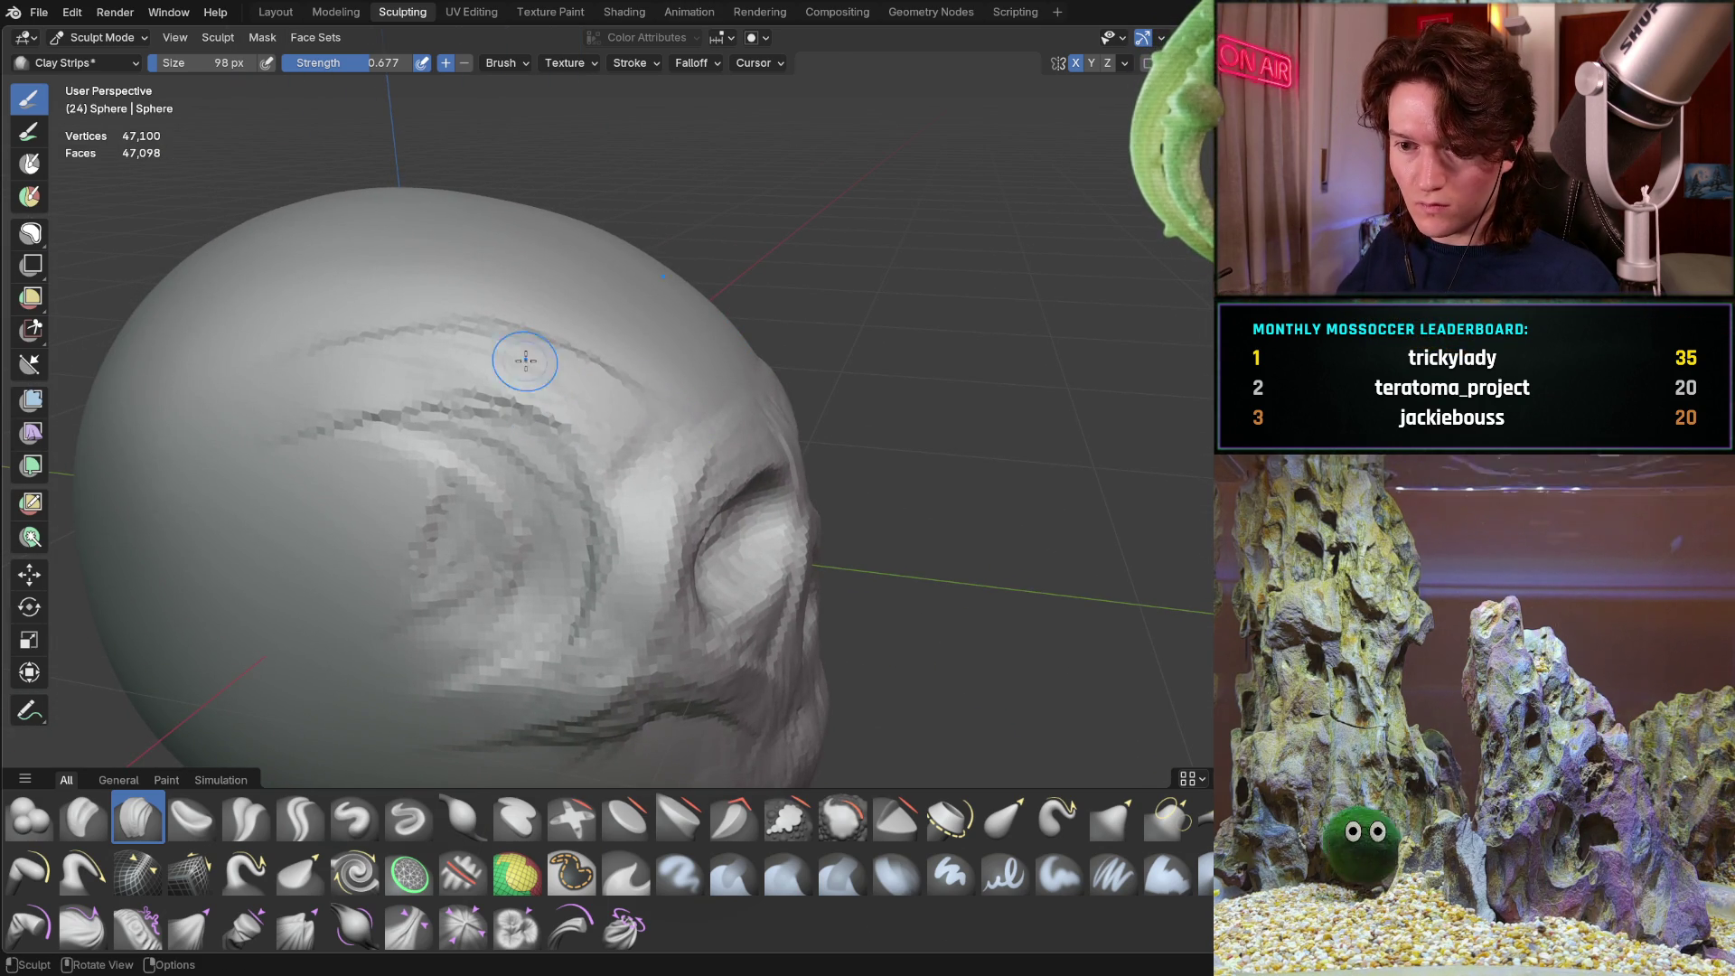
{"action": "left_click_drag", "start_coordinate": [357, 330], "coordinate": [542, 387]}
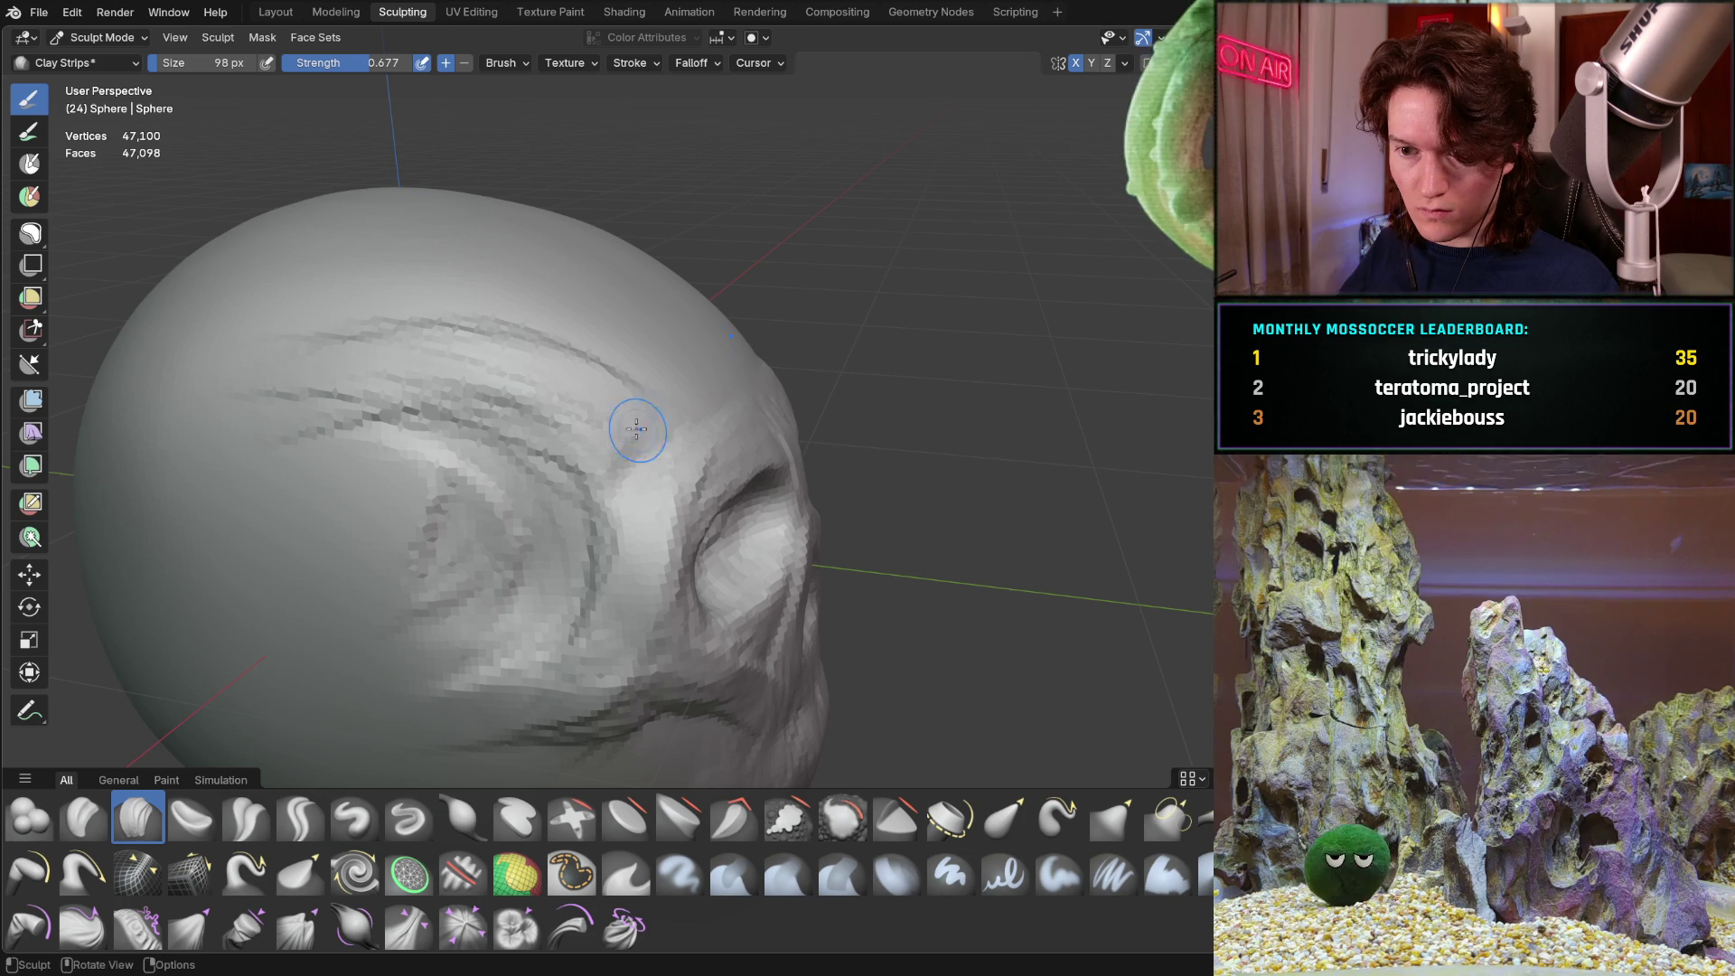
{"action": "middle_click_drag", "start_coordinate": [625, 423], "coordinate": [425, 419]}
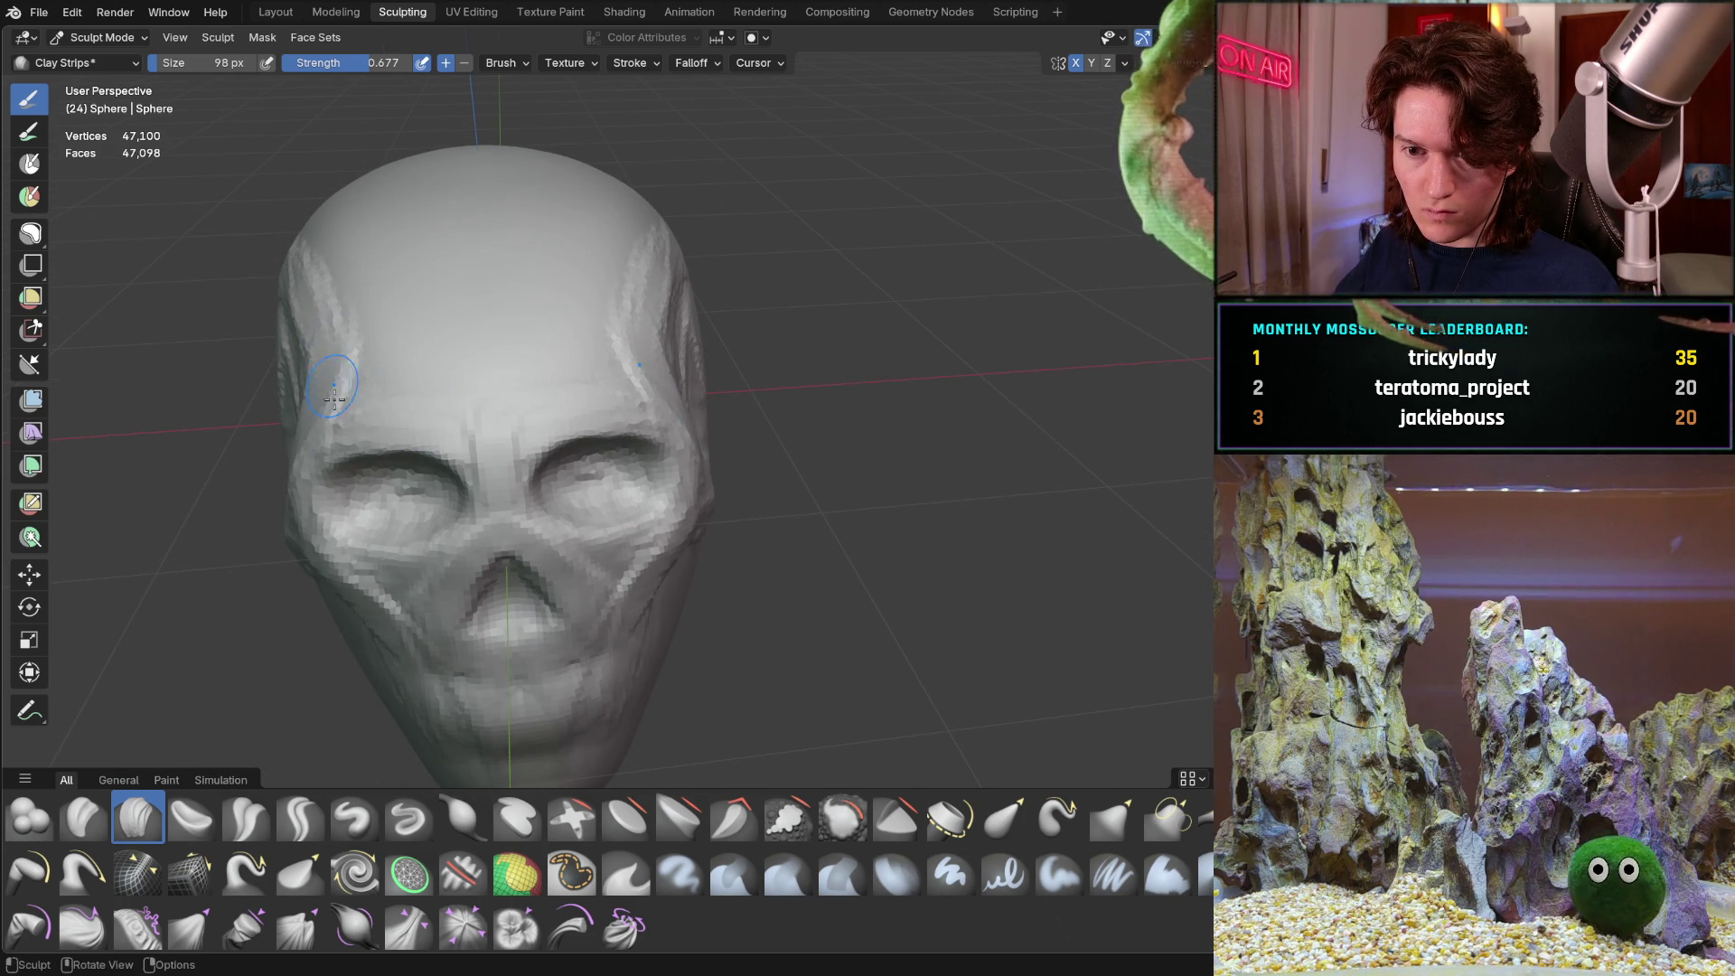
{"action": "mouse_move", "coordinate": [340, 336]}
{"action": "middle_mouse_down"}
{"action": "mouse_move", "coordinate": [543, 321]}
{"action": "mouse_move", "coordinate": [624, 398]}
{"action": "mouse_move", "coordinate": [624, 371]}
{"action": "mouse_move", "coordinate": [557, 354]}
{"action": "mouse_move", "coordinate": [524, 452]}
{"action": "middle_mouse_up"}
{"action": "mouse_move", "coordinate": [434, 488]}
{"action": "left_mouse_down"}
{"action": "mouse_move", "coordinate": [510, 471]}
{"action": "mouse_move", "coordinate": [503, 486]}
{"action": "mouse_move", "coordinate": [670, 563]}
{"action": "left_mouse_up"}
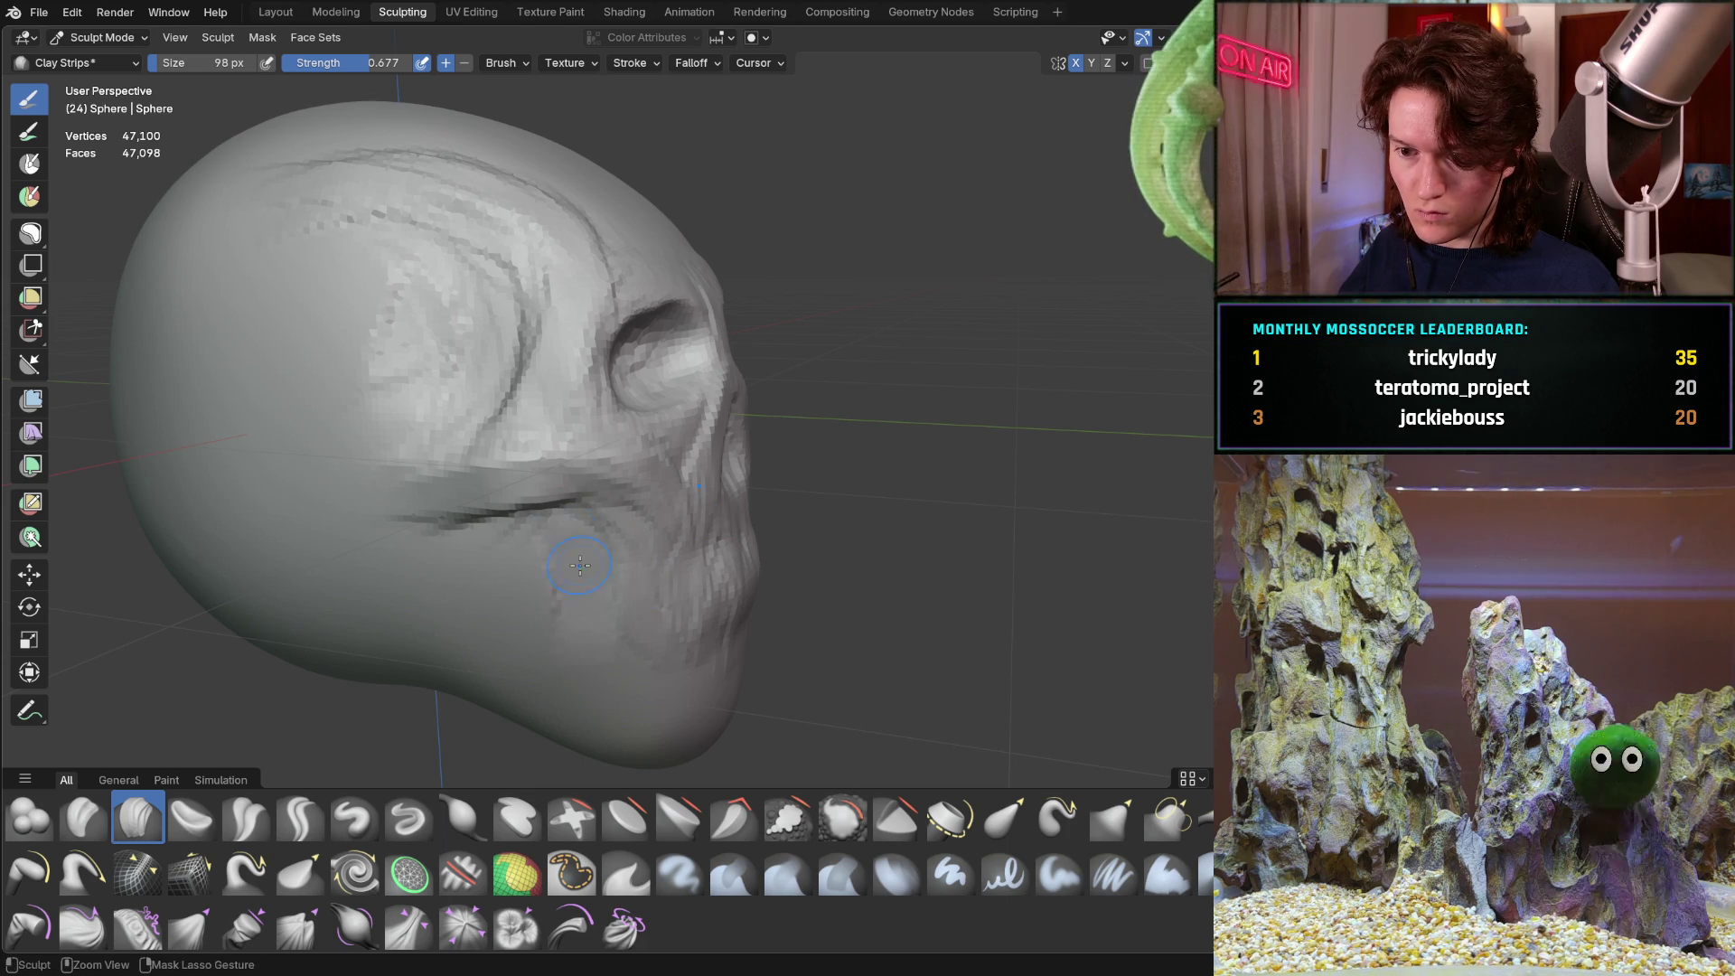
{"action": "mouse_move", "coordinate": [464, 532]}
{"action": "middle_mouse_down"}
{"action": "mouse_move", "coordinate": [544, 508]}
{"action": "mouse_move", "coordinate": [431, 440]}
{"action": "mouse_move", "coordinate": [449, 392]}
{"action": "mouse_move", "coordinate": [710, 407]}
{"action": "middle_mouse_up"}
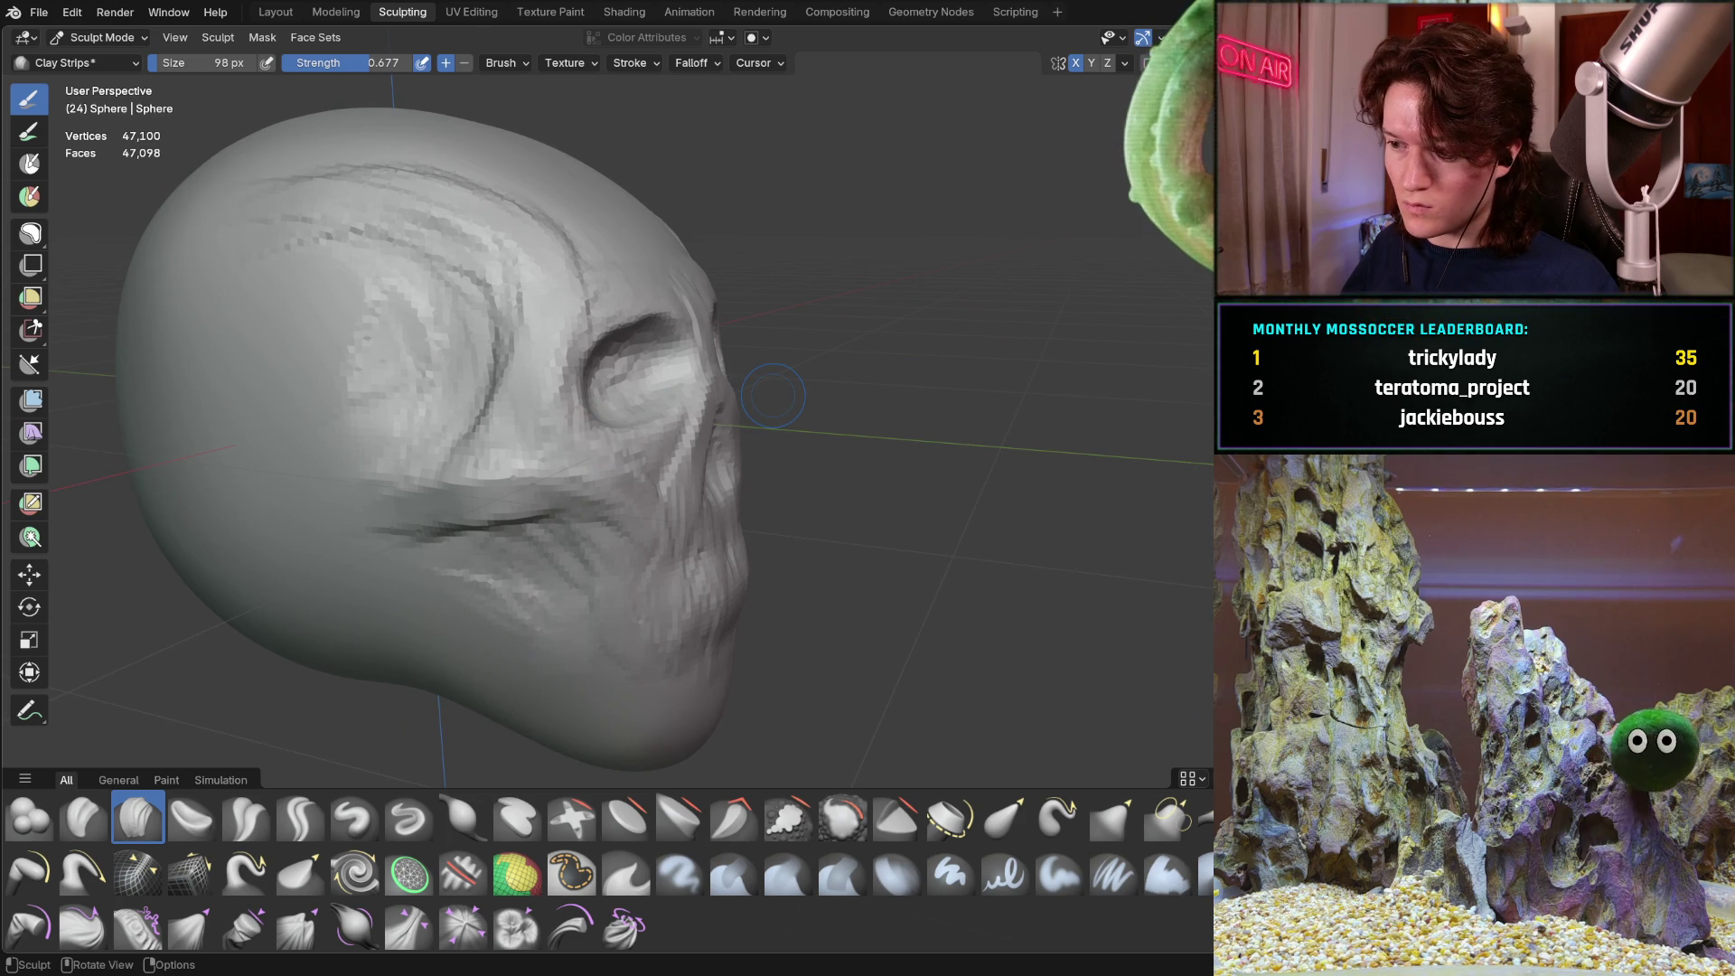
{"action": "mouse_move", "coordinate": [565, 273]}
{"action": "middle_mouse_down"}
{"action": "mouse_move", "coordinate": [349, 336]}
{"action": "mouse_move", "coordinate": [511, 391]}
{"action": "mouse_move", "coordinate": [509, 443]}
{"action": "mouse_move", "coordinate": [445, 380]}
{"action": "middle_mouse_up"}
Enlarge the Clay Strips brush and lay horizontal clay ridges across the forehead
{"action": "key", "text": "f"}
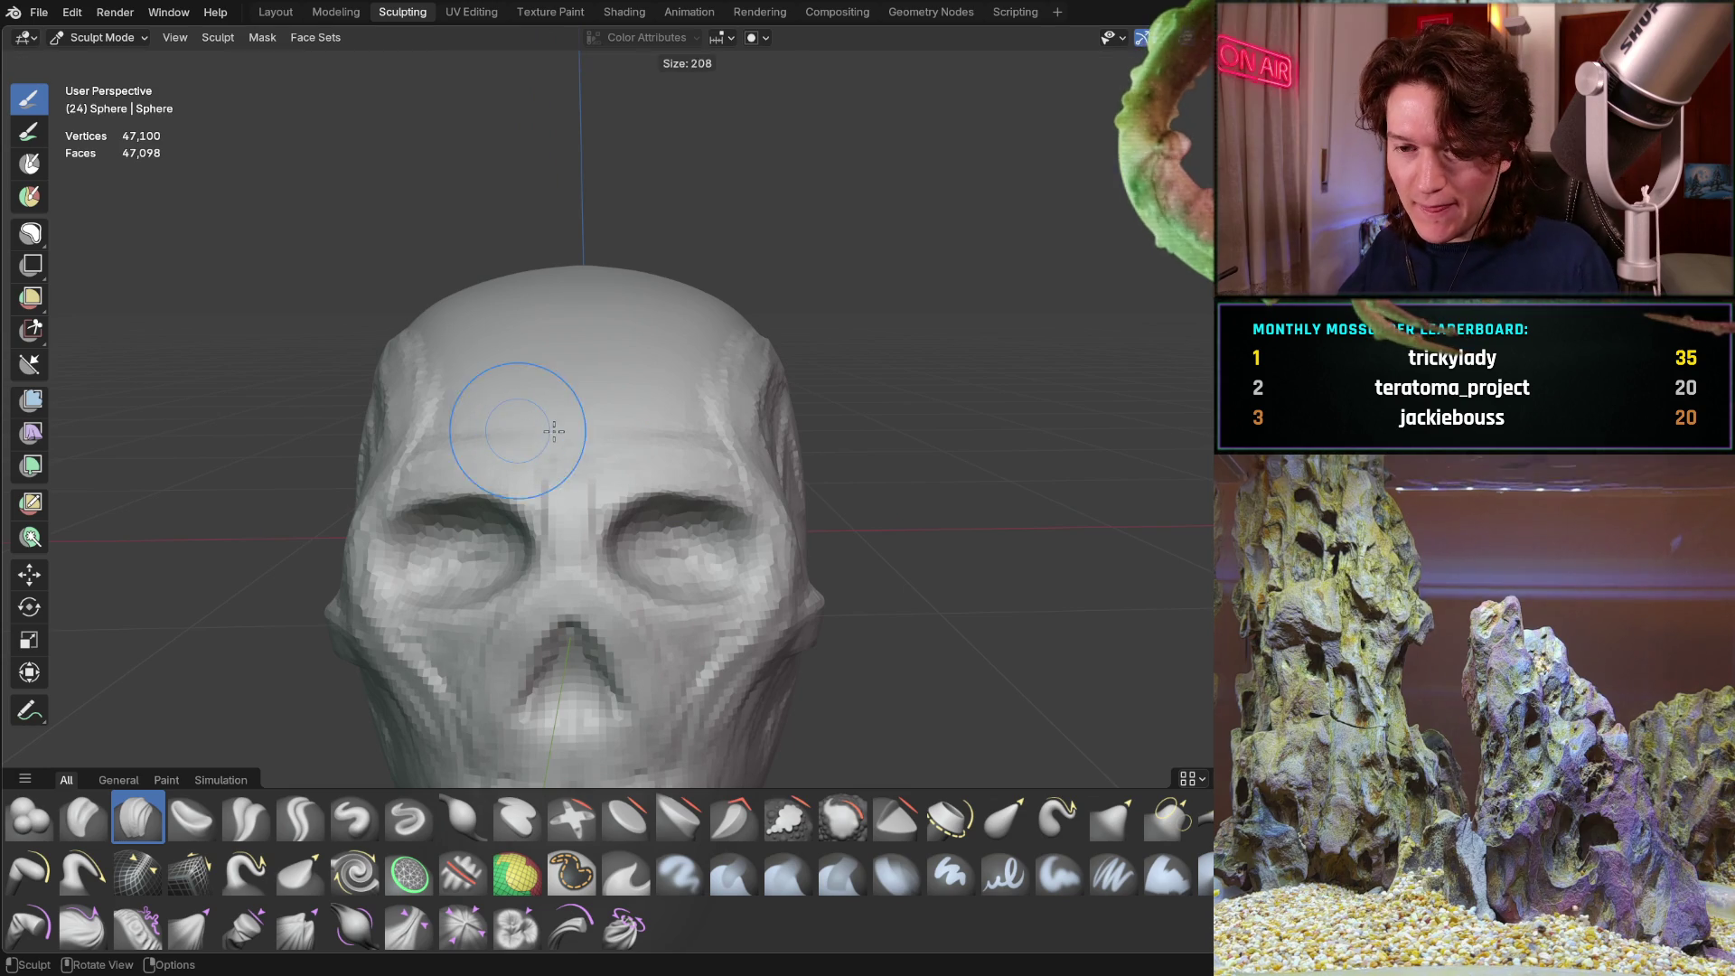
{"action": "left_click", "coordinate": [554, 426]}
{"action": "mouse_move", "coordinate": [554, 352]}
{"action": "left_mouse_down"}
{"action": "mouse_move", "coordinate": [578, 388]}
{"action": "mouse_move", "coordinate": [521, 389]}
{"action": "left_mouse_up"}
{"action": "mouse_move", "coordinate": [530, 343]}
{"action": "middle_mouse_down"}
{"action": "mouse_move", "coordinate": [452, 348]}
{"action": "mouse_move", "coordinate": [639, 356]}
{"action": "mouse_move", "coordinate": [397, 361]}
{"action": "mouse_move", "coordinate": [470, 352]}
{"action": "mouse_move", "coordinate": [405, 342]}
{"action": "middle_mouse_up"}
Review the forehead ridges from several angles and enlarge the brush to 270 px
{"action": "key", "text": "f"}
{"action": "middle_click_drag", "start_coordinate": [327, 310], "coordinate": [434, 308]}
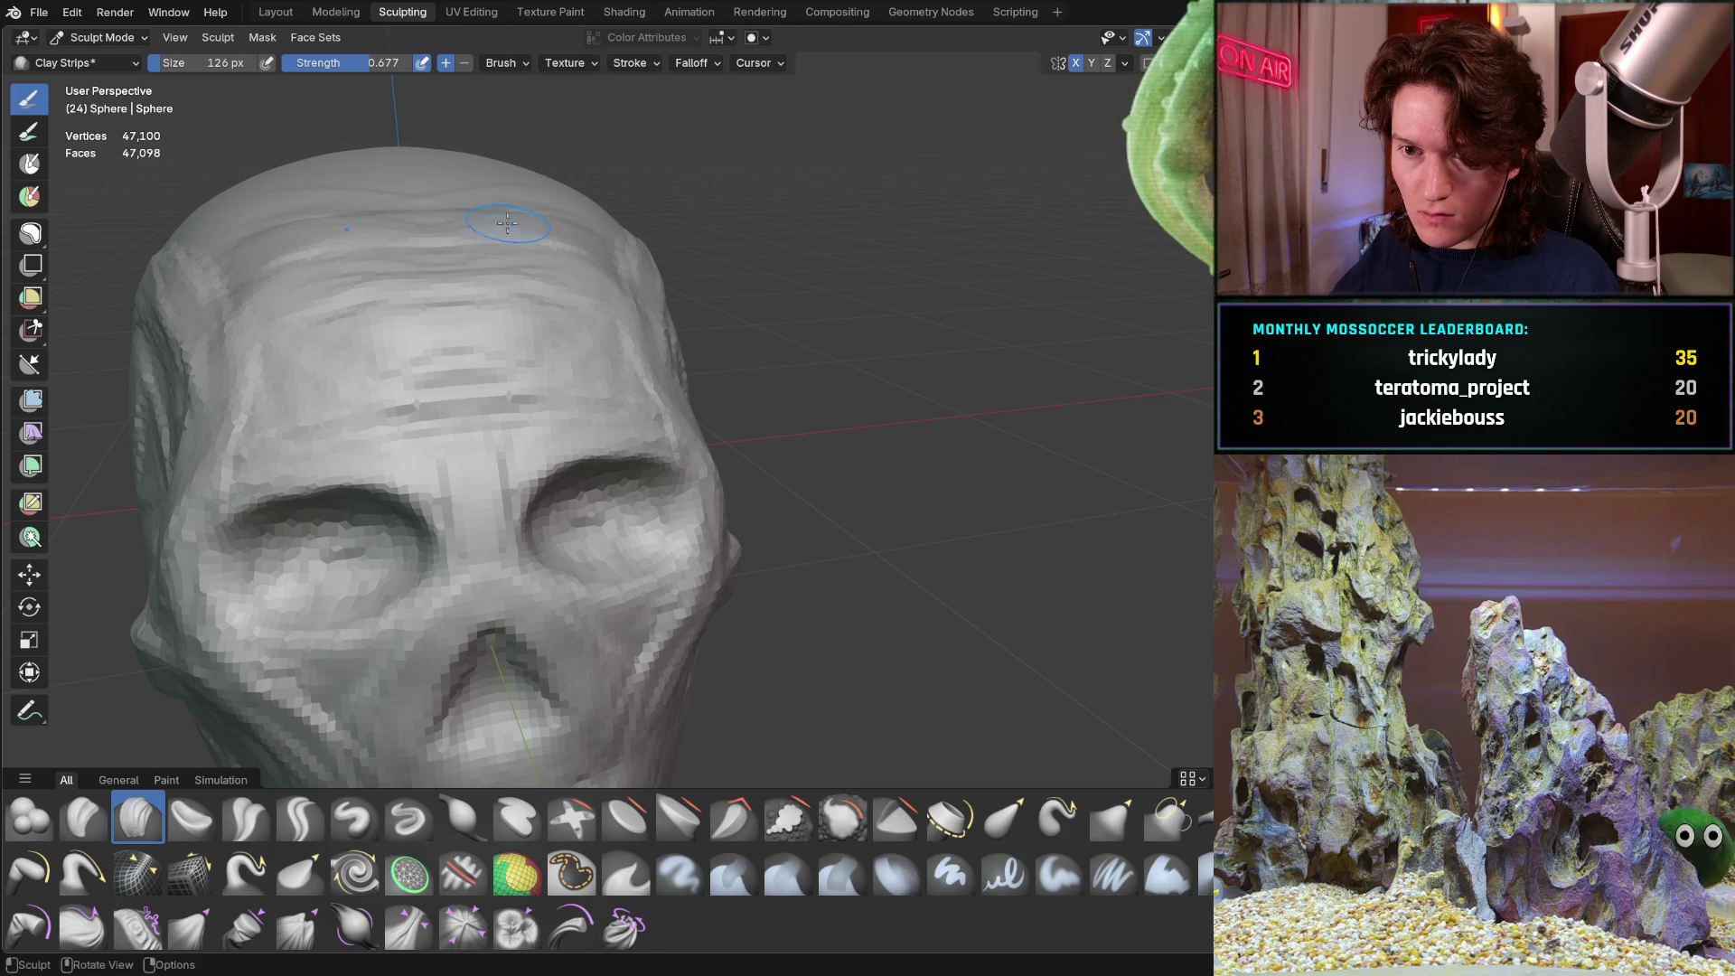
{"action": "middle_click_drag", "start_coordinate": [468, 305], "coordinate": [510, 310]}
{"action": "scroll", "coordinate": [533, 315], "scroll_direction": "down", "scroll_amount": 2}
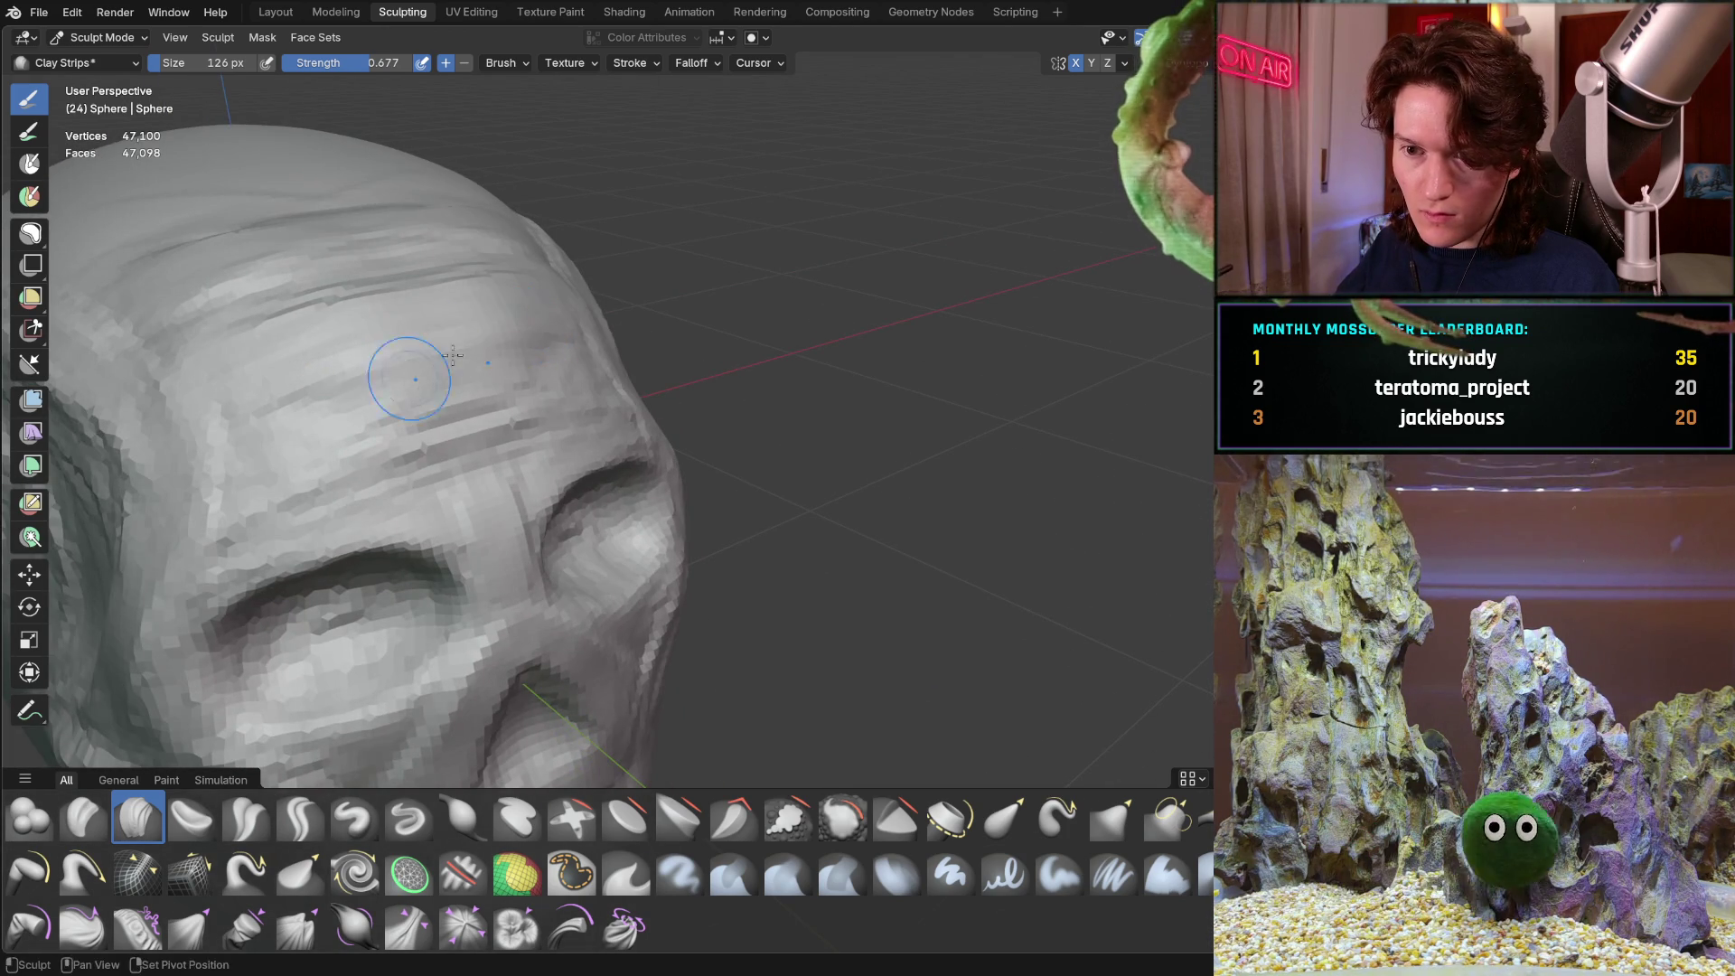
{"action": "middle_click_drag", "start_coordinate": [508, 418], "coordinate": [275, 403]}
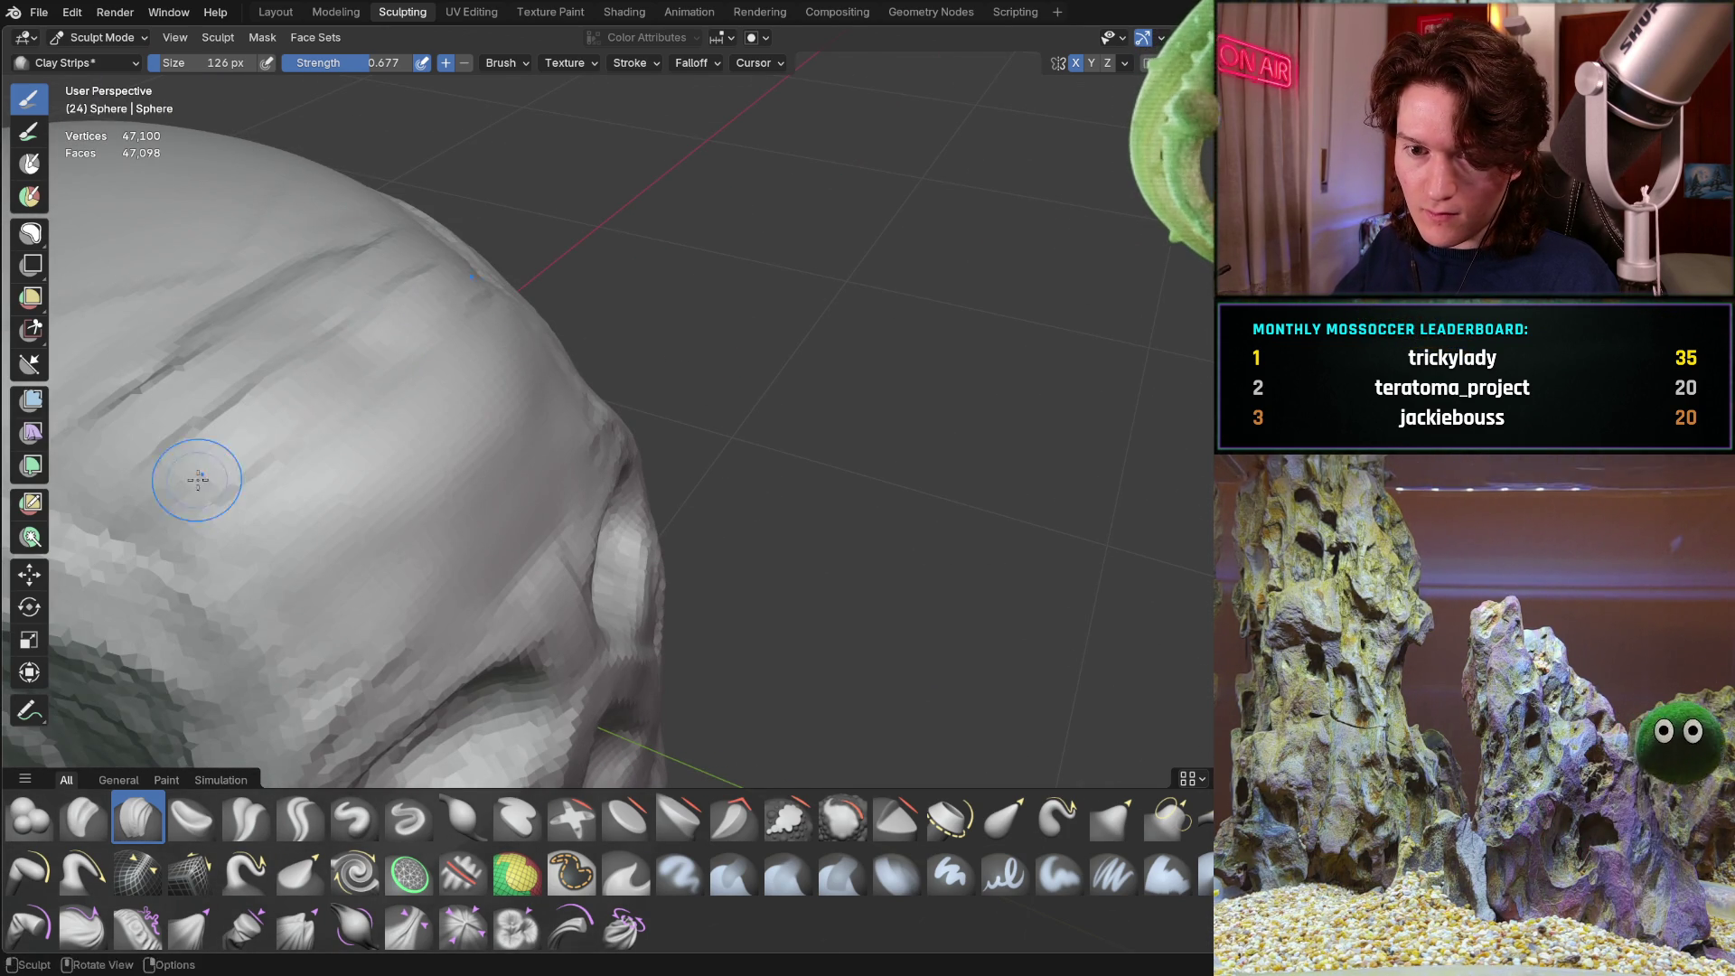
{"action": "mouse_move", "coordinate": [340, 387]}
{"action": "middle_mouse_down"}
{"action": "mouse_move", "coordinate": [263, 283]}
{"action": "mouse_move", "coordinate": [368, 213]}
{"action": "middle_mouse_up"}
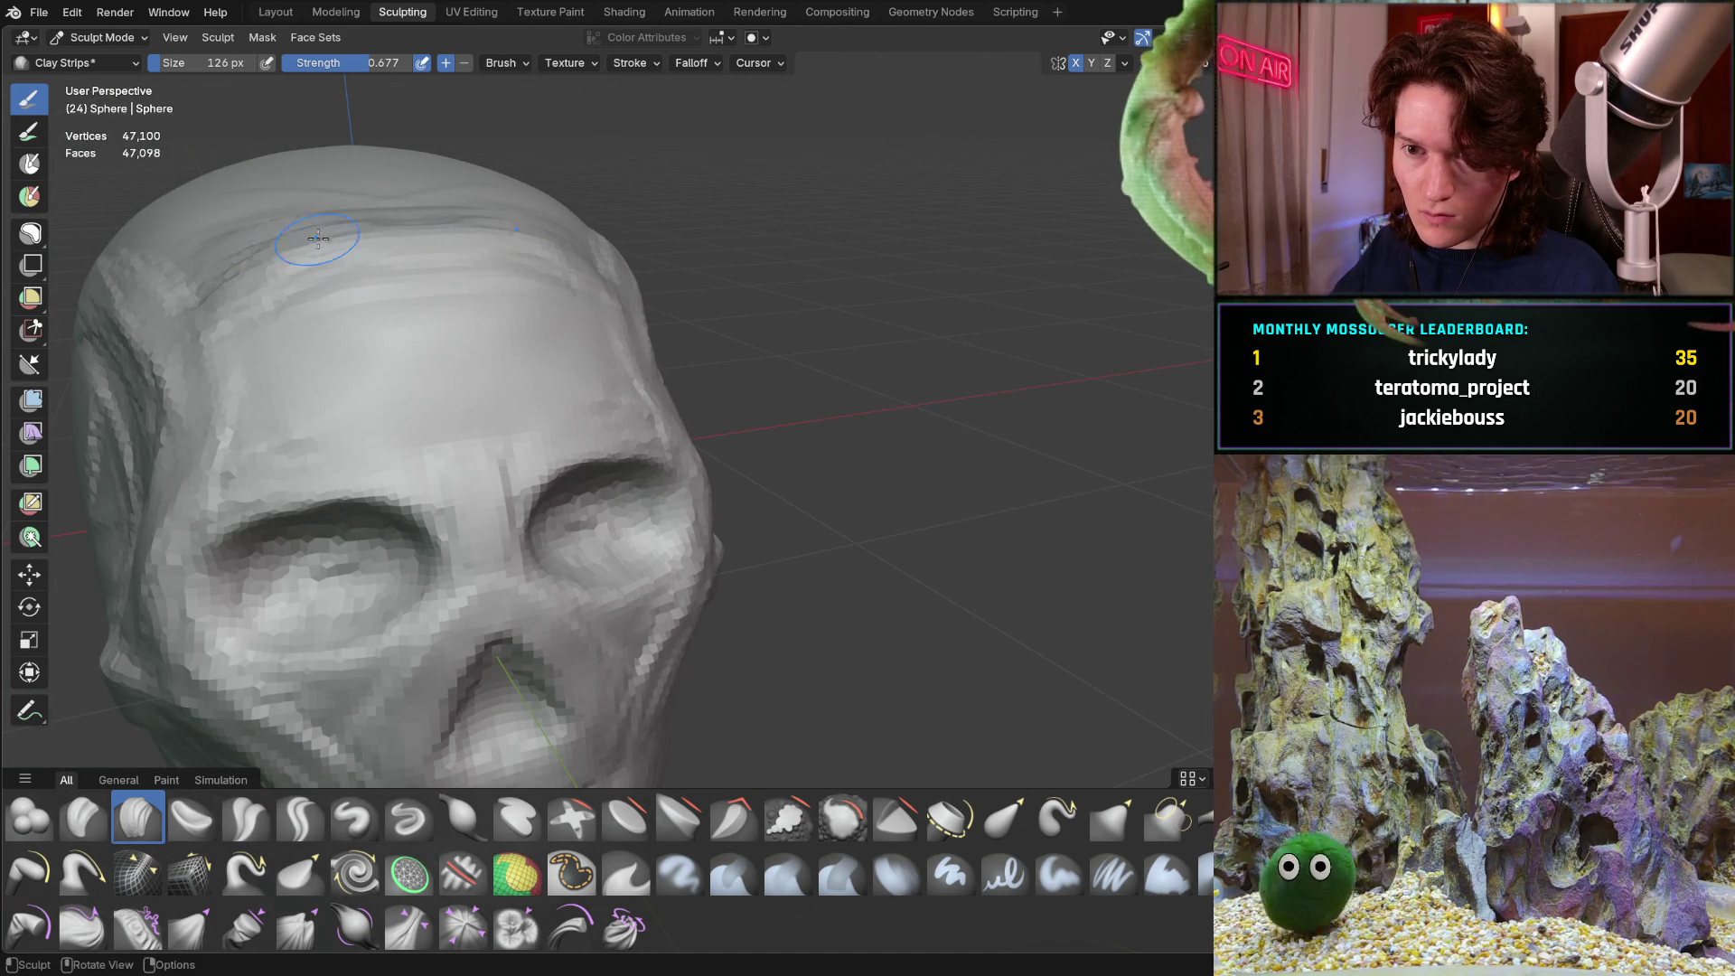
{"action": "key", "text": "f"}
{"action": "left_click", "coordinate": [240, 261]}
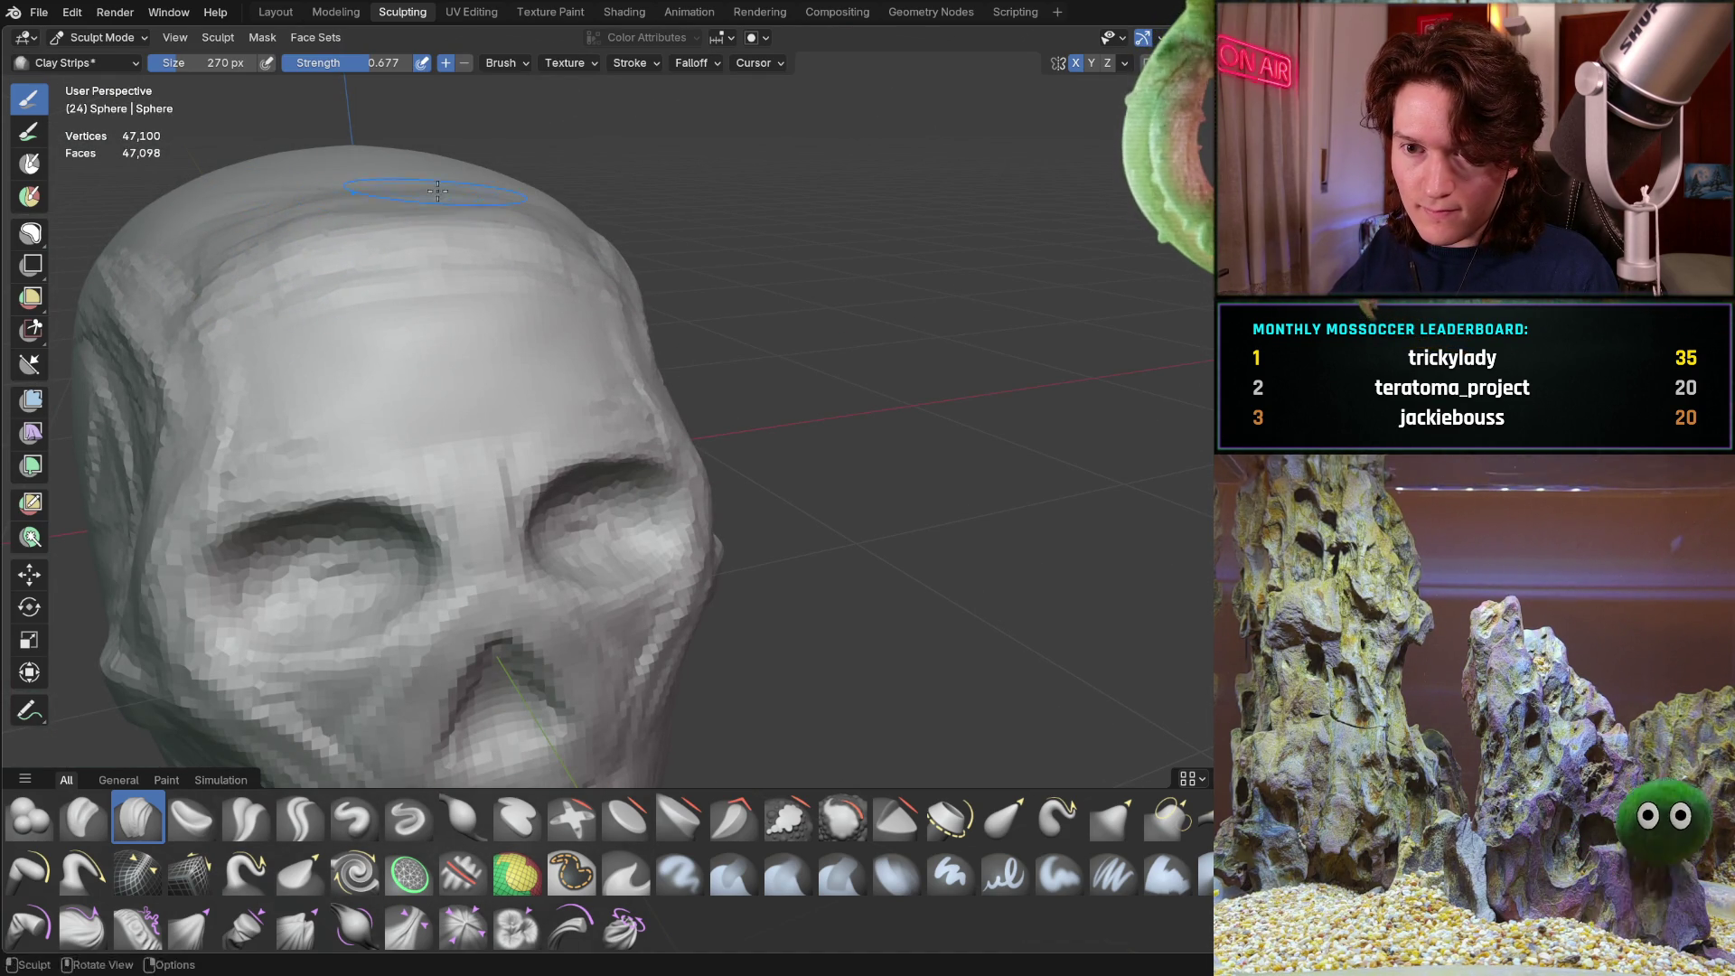
Build up the upper forehead with one broad Clay Strips stroke seen from above
{"action": "mouse_move", "coordinate": [403, 230]}
{"action": "middle_mouse_down"}
{"action": "mouse_move", "coordinate": [452, 244]}
{"action": "mouse_move", "coordinate": [420, 278]}
{"action": "mouse_move", "coordinate": [480, 290]}
{"action": "mouse_move", "coordinate": [531, 387]}
{"action": "mouse_move", "coordinate": [431, 338]}
{"action": "middle_mouse_up"}
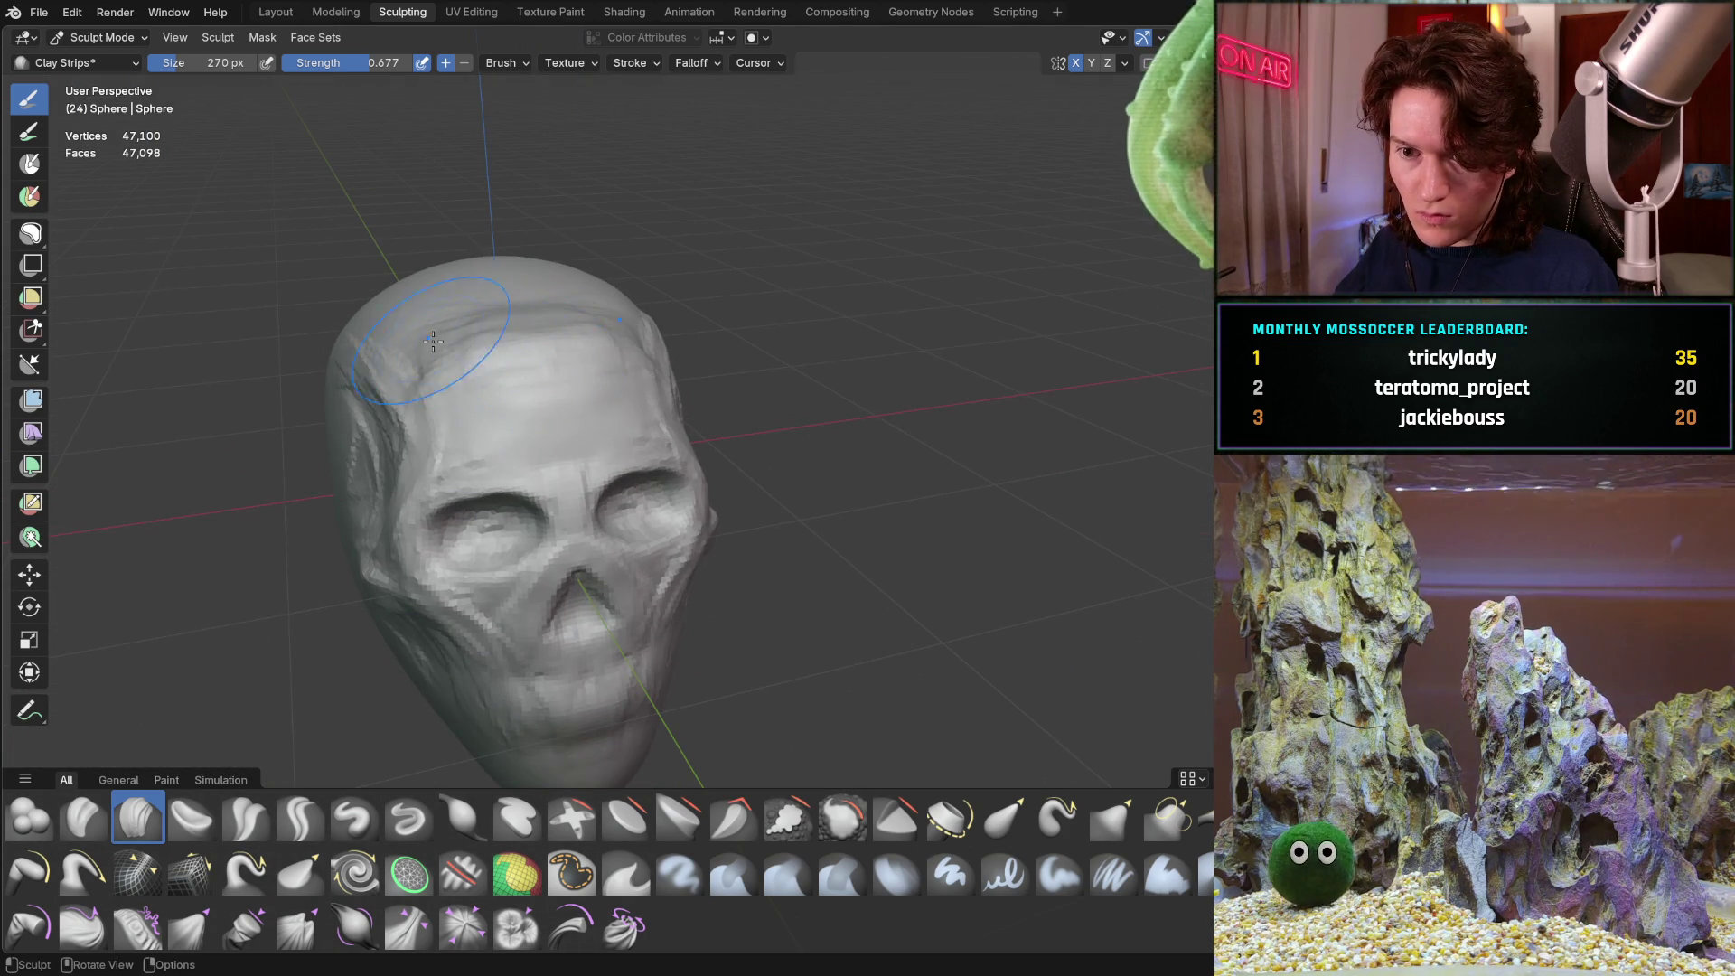
{"action": "mouse_move", "coordinate": [576, 356]}
{"action": "middle_mouse_down"}
{"action": "mouse_move", "coordinate": [662, 313]}
{"action": "mouse_move", "coordinate": [659, 349]}
{"action": "mouse_move", "coordinate": [523, 387]}
{"action": "middle_mouse_up"}
{"action": "scroll", "coordinate": [523, 388], "scroll_direction": "up", "scroll_amount": 4}
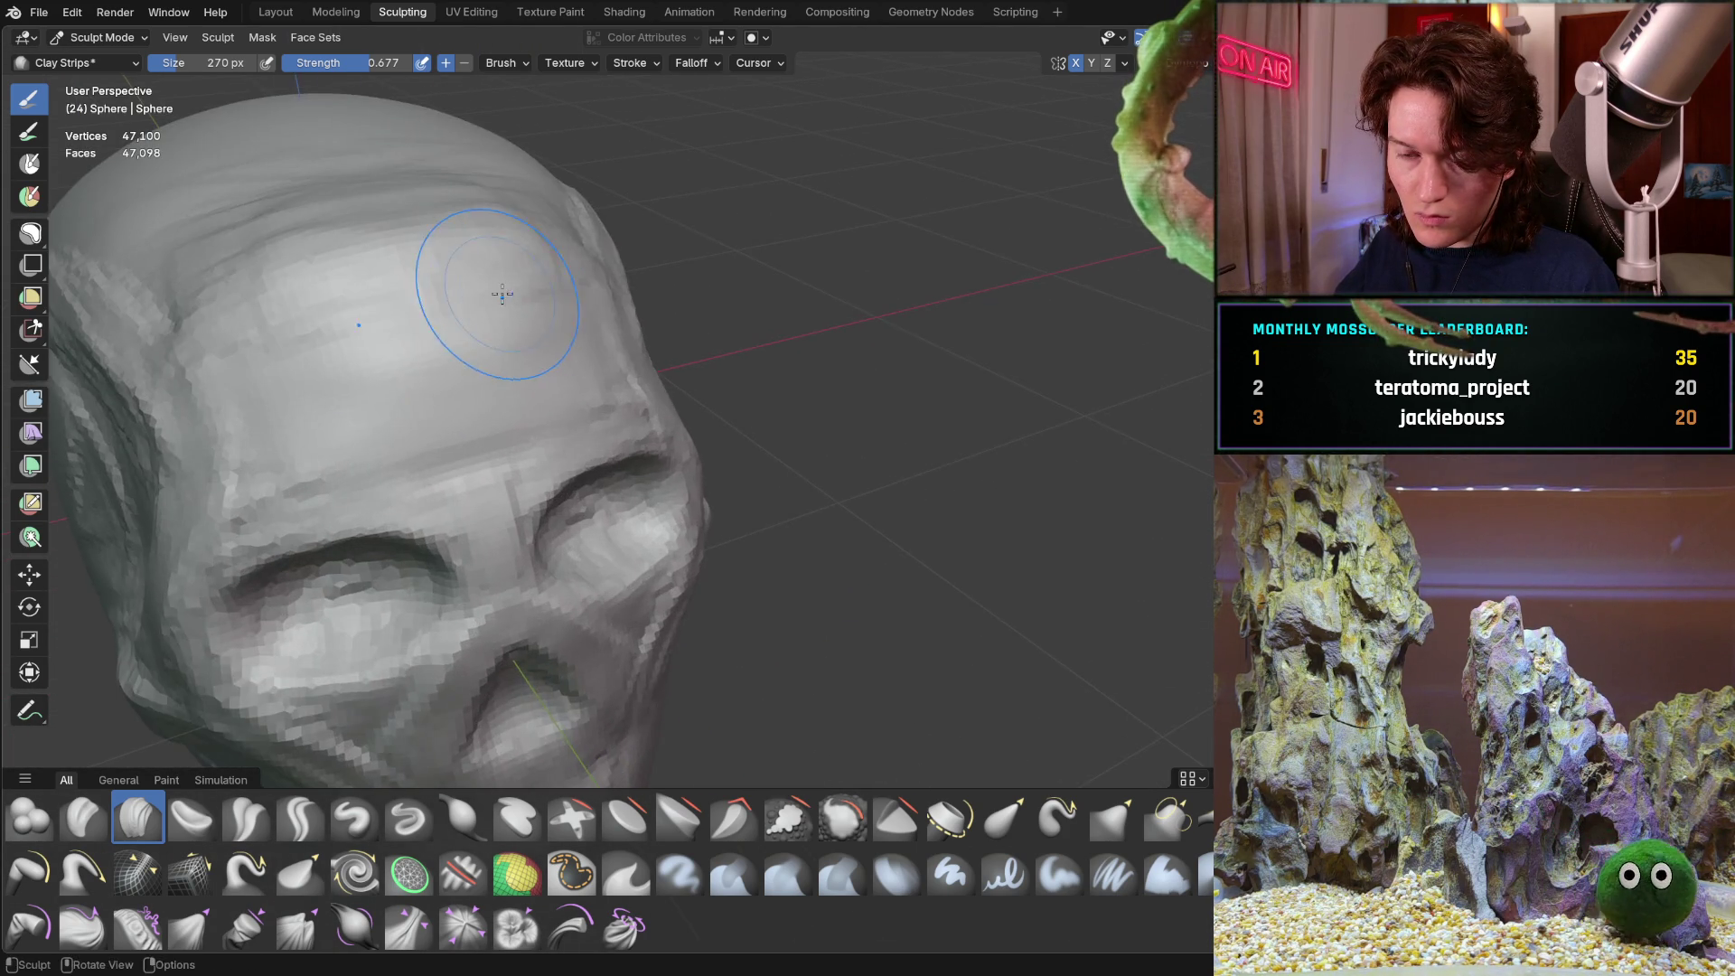
{"action": "middle_click_drag", "start_coordinate": [504, 290], "coordinate": [569, 402], "text": "shift"}
{"action": "scroll", "coordinate": [569, 402], "scroll_direction": "down", "scroll_amount": 3}
{"action": "middle_click_drag", "start_coordinate": [406, 387], "coordinate": [463, 342]}
{"action": "left_click_drag", "start_coordinate": [378, 337], "coordinate": [364, 318]}
Review the filled-out forehead from top, front, side and three-quarter views
{"action": "mouse_move", "coordinate": [364, 318]}
{"action": "middle_mouse_down"}
{"action": "mouse_move", "coordinate": [290, 356]}
{"action": "mouse_move", "coordinate": [408, 294]}
{"action": "middle_mouse_up"}
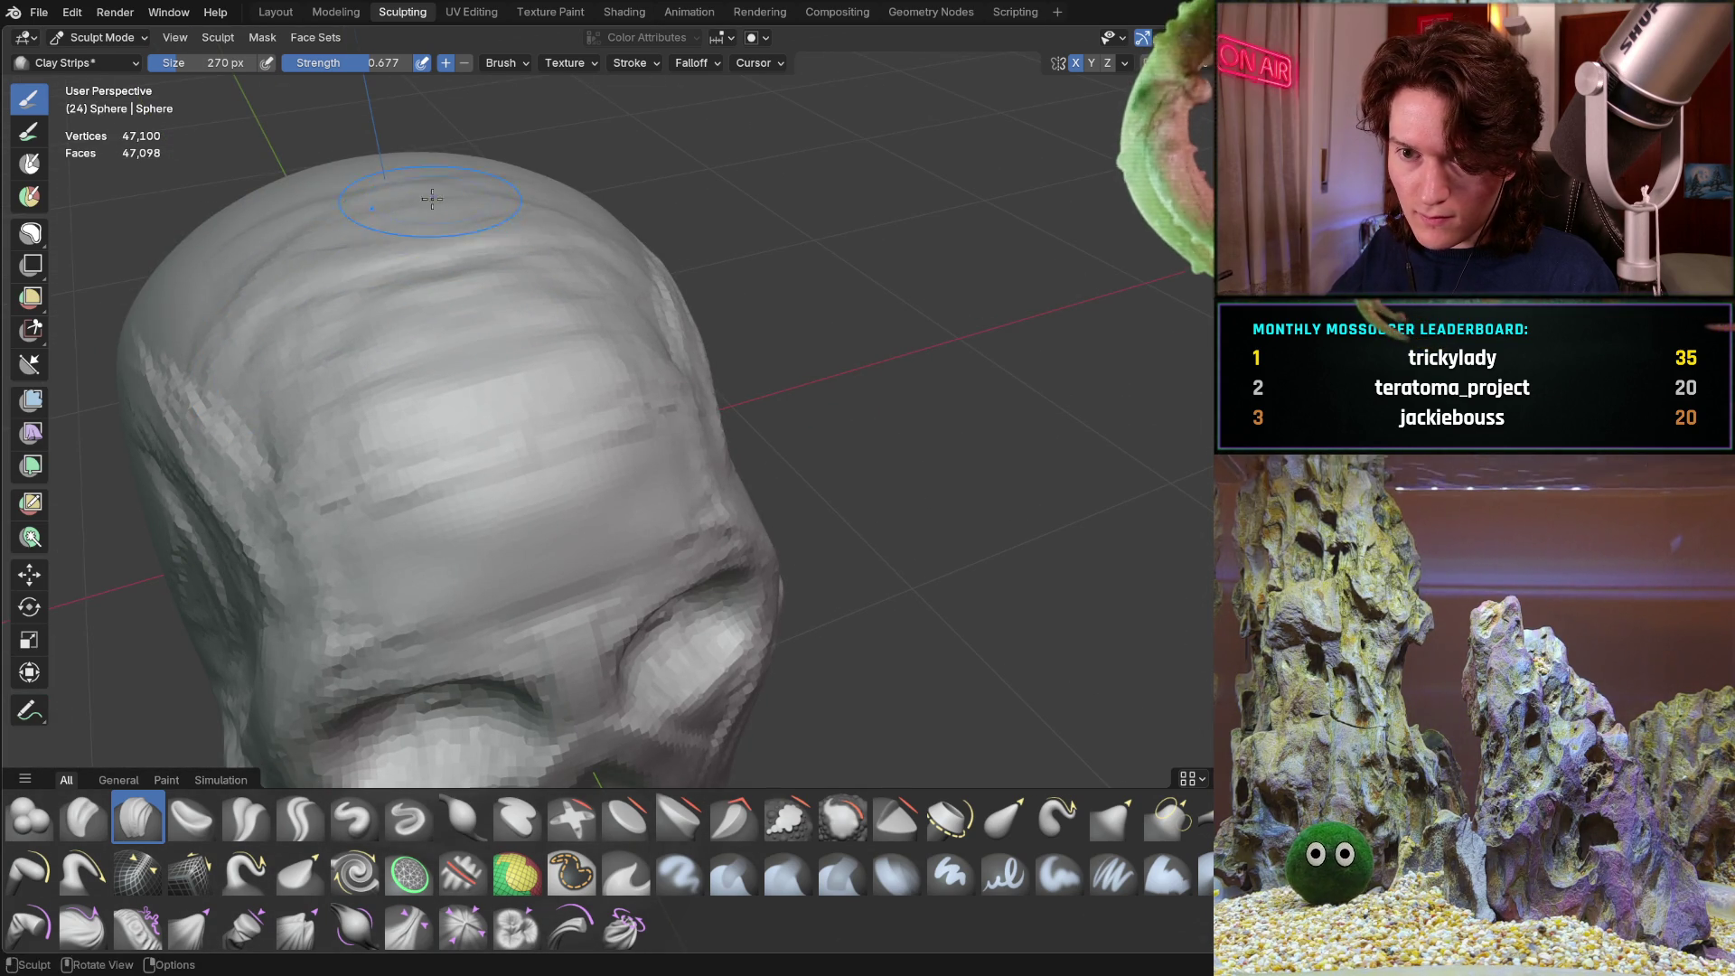
{"action": "middle_click_drag", "start_coordinate": [432, 199], "coordinate": [384, 335]}
{"action": "scroll", "coordinate": [407, 380], "scroll_direction": "down", "scroll_amount": 5}
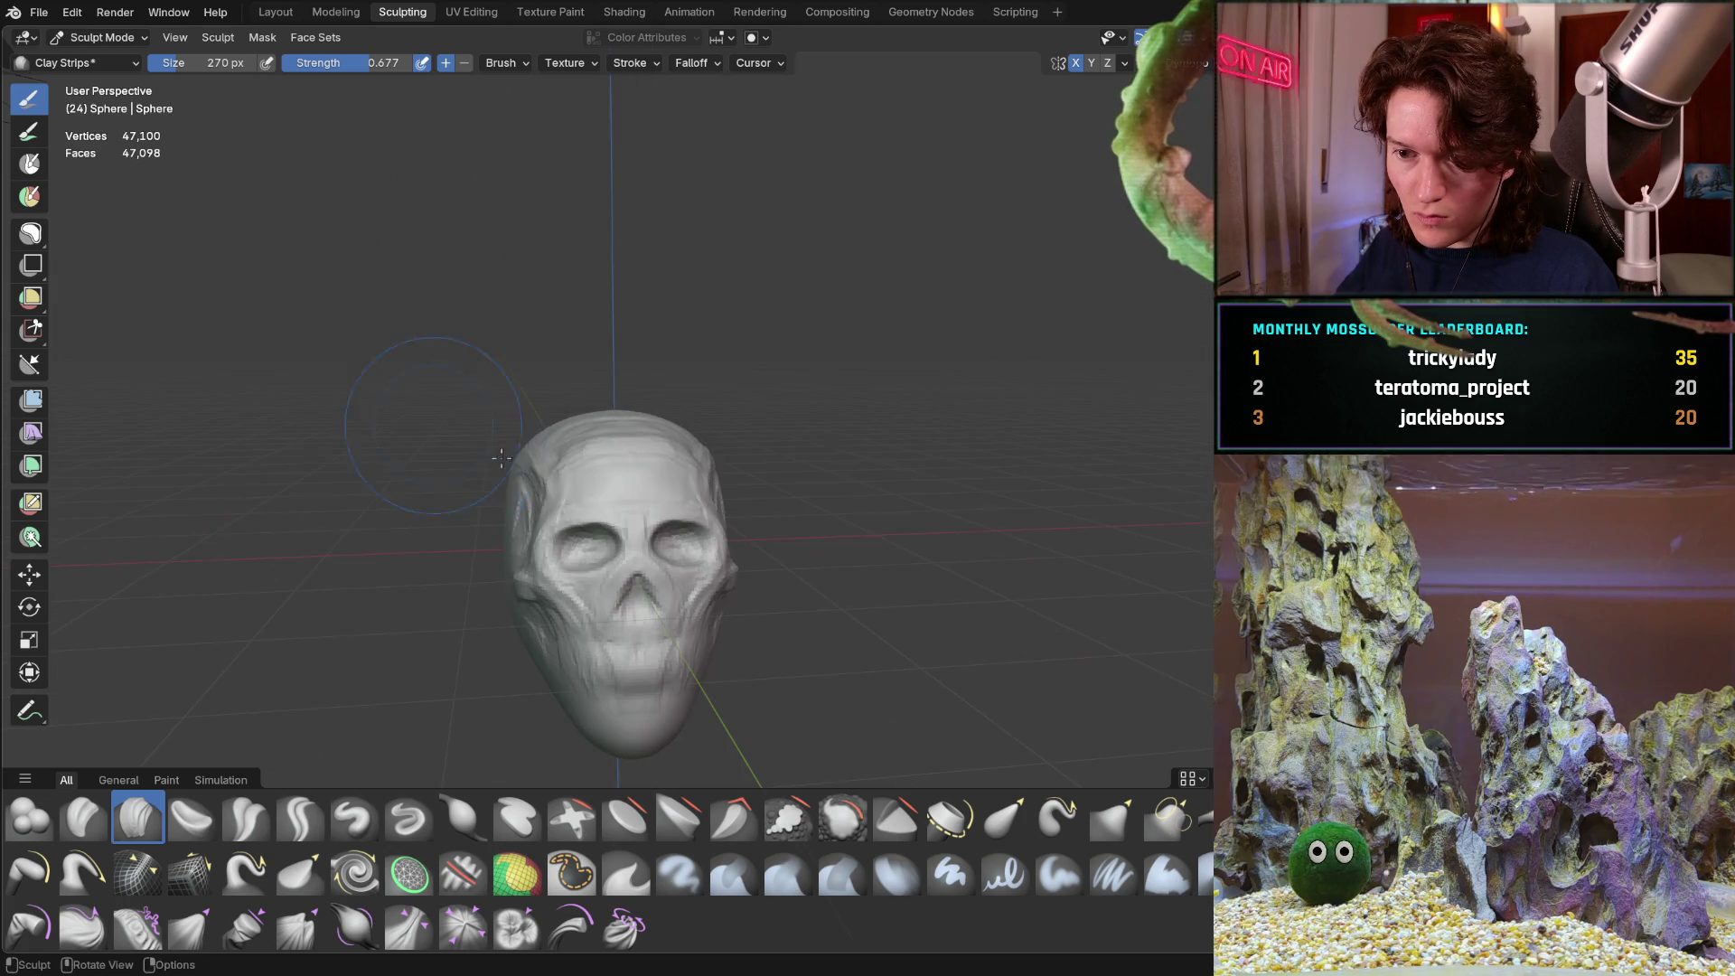
{"action": "scroll", "coordinate": [638, 553], "scroll_direction": "up", "scroll_amount": 5}
{"action": "mouse_move", "coordinate": [597, 506]}
{"action": "middle_mouse_down"}
{"action": "mouse_move", "coordinate": [470, 398]}
{"action": "mouse_move", "coordinate": [443, 344]}
{"action": "middle_mouse_up"}
{"action": "scroll", "coordinate": [398, 425], "scroll_direction": "down", "scroll_amount": 3}
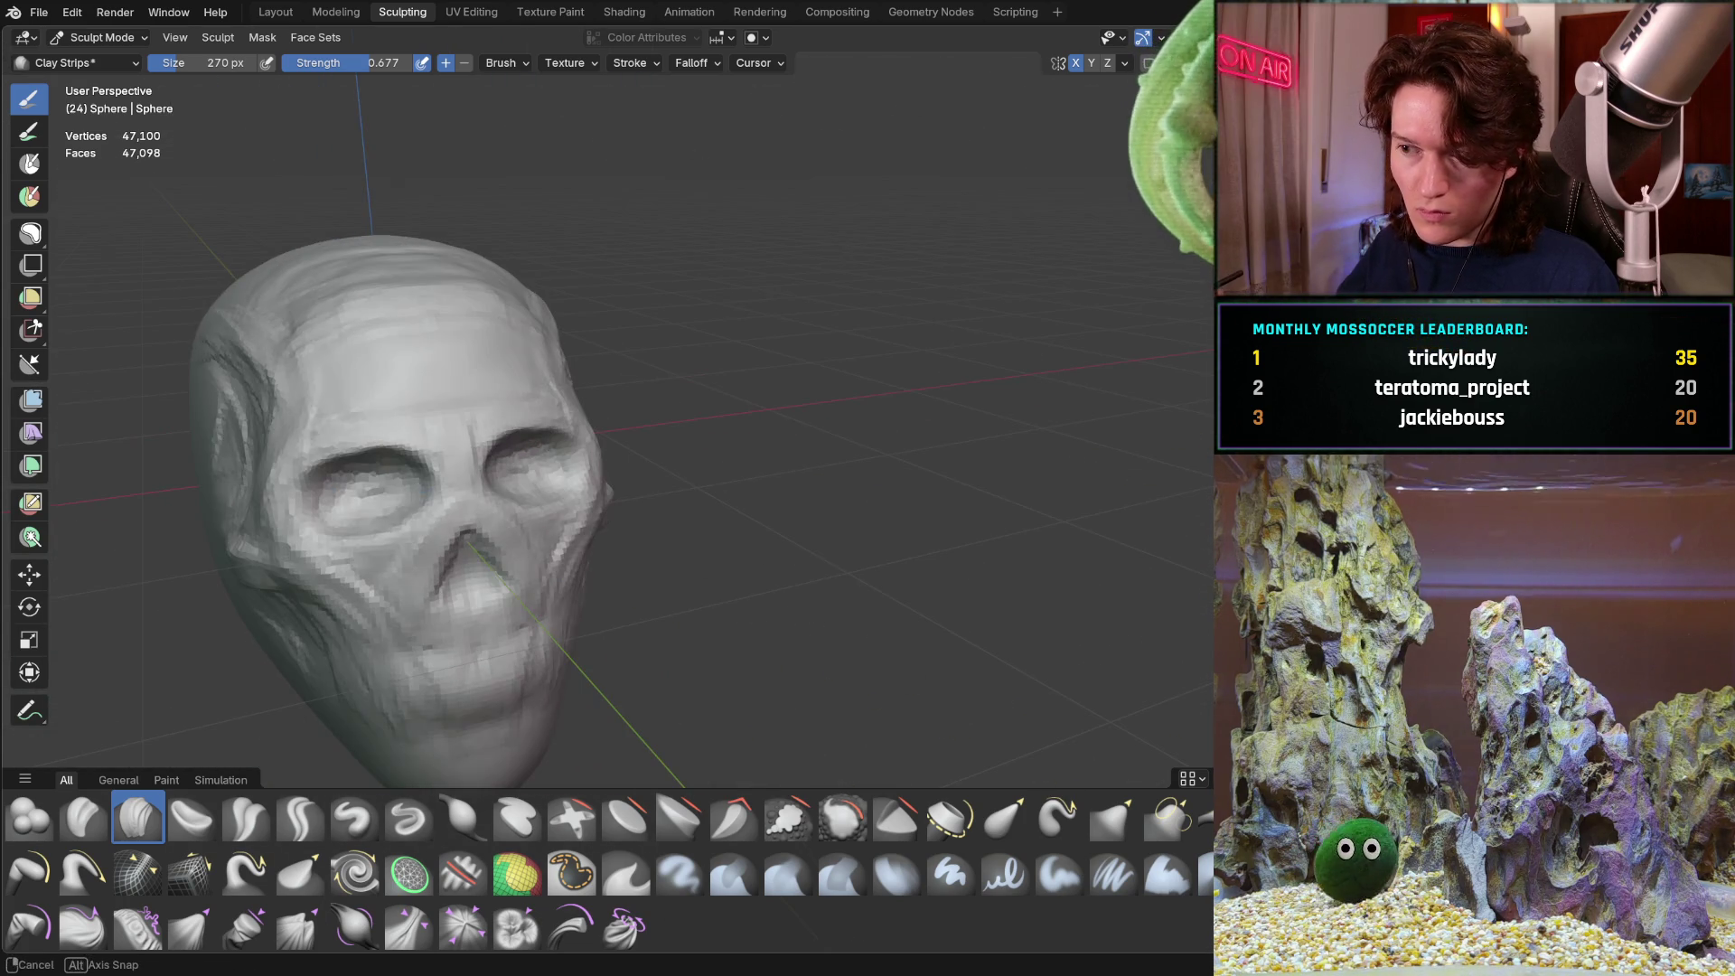
{"action": "mouse_move", "coordinate": [387, 452]}
{"action": "middle_mouse_down"}
{"action": "mouse_move", "coordinate": [361, 443]}
{"action": "mouse_move", "coordinate": [404, 437]}
{"action": "mouse_move", "coordinate": [366, 506]}
{"action": "mouse_move", "coordinate": [389, 407]}
{"action": "middle_mouse_up"}
{"action": "scroll", "coordinate": [398, 395], "scroll_direction": "up", "scroll_amount": 2}
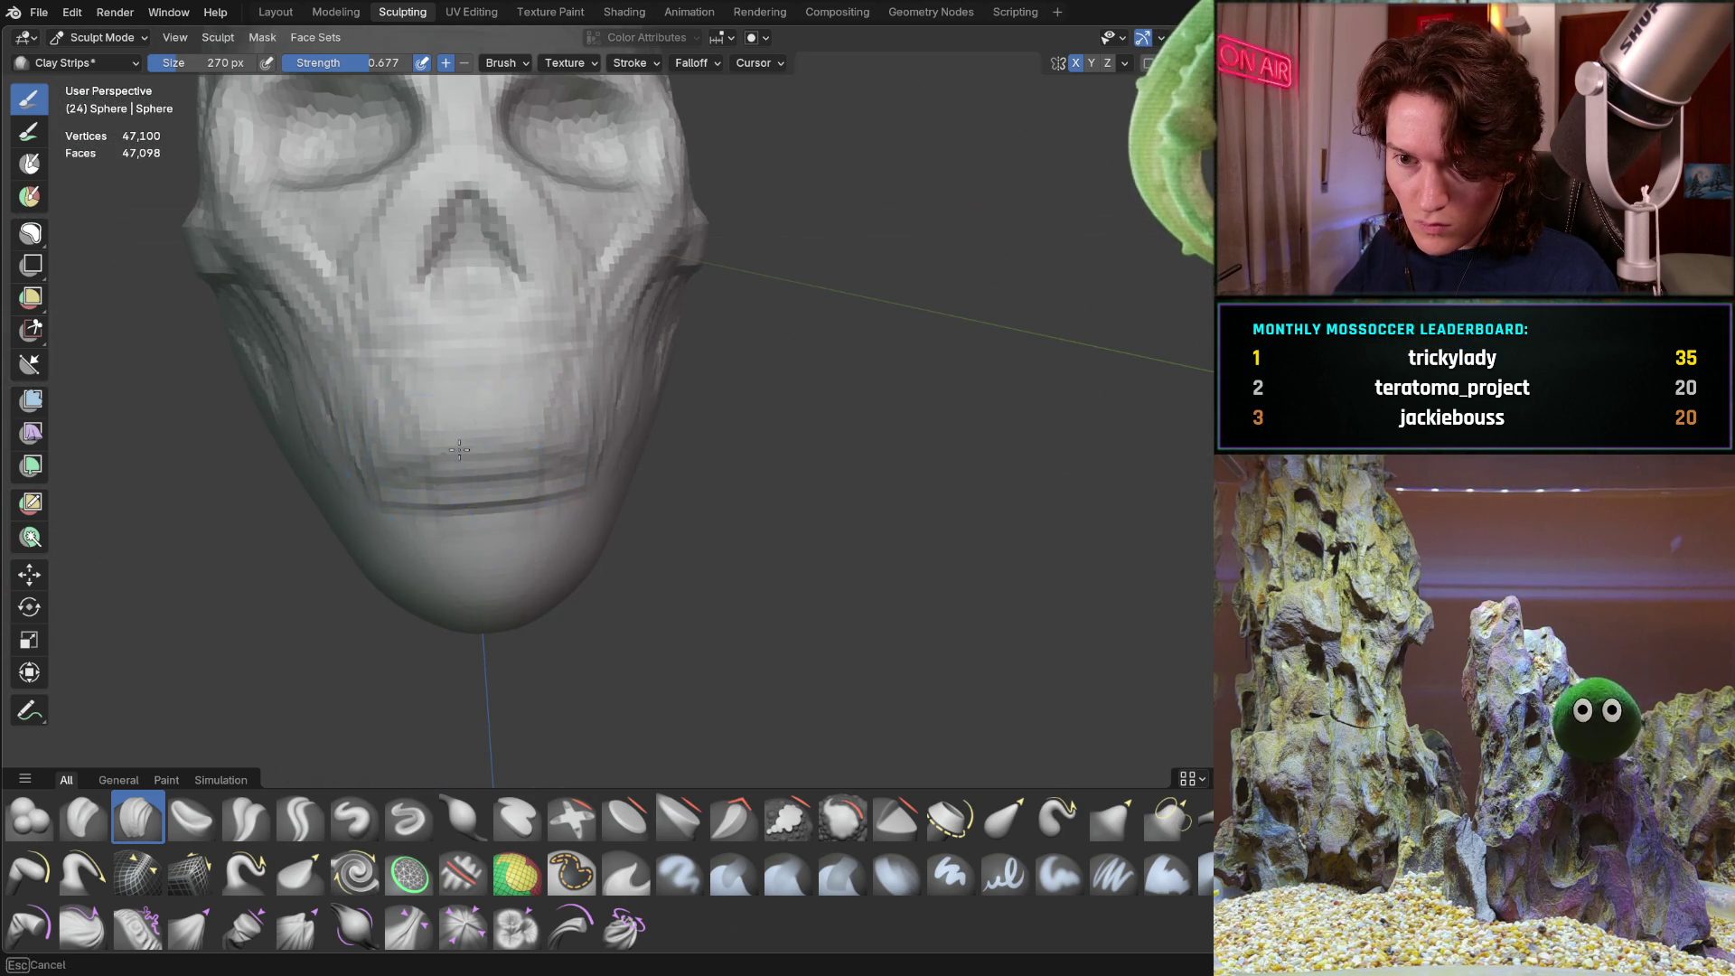
{"action": "middle_click_drag", "start_coordinate": [470, 462], "coordinate": [434, 511]}
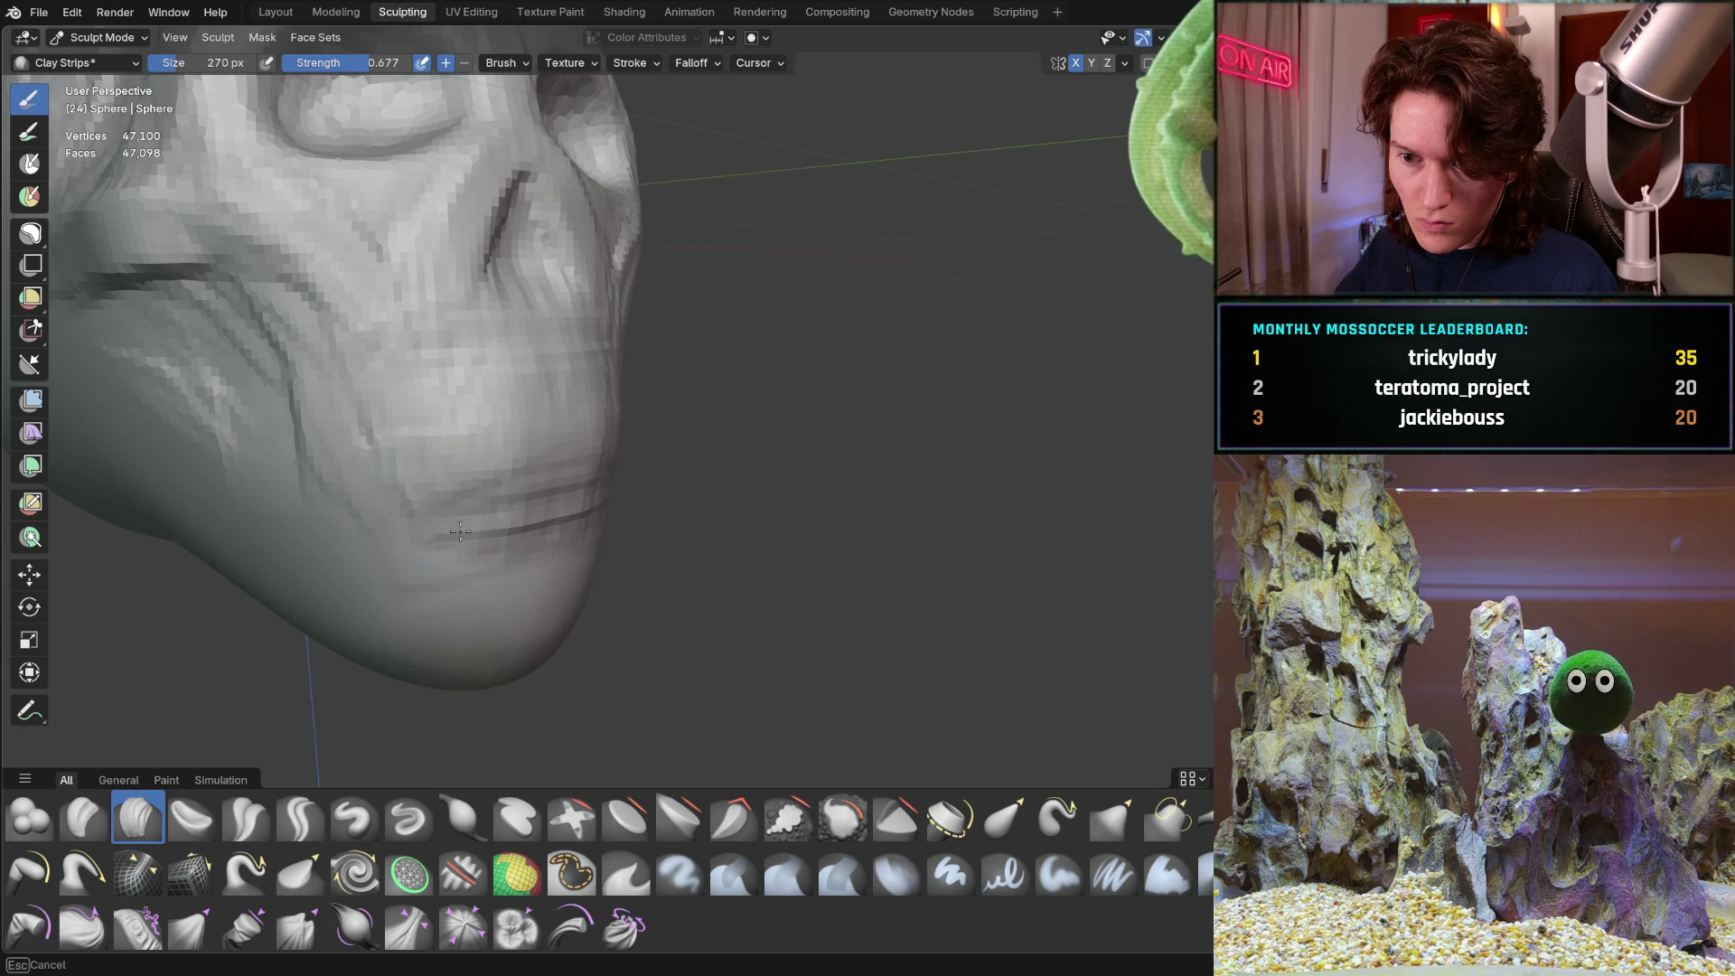
{"action": "mouse_move", "coordinate": [555, 543]}
{"action": "middle_mouse_down"}
{"action": "mouse_move", "coordinate": [497, 427]}
{"action": "mouse_move", "coordinate": [465, 529]}
{"action": "mouse_move", "coordinate": [482, 593]}
{"action": "middle_mouse_up"}
{"action": "mouse_move", "coordinate": [368, 581]}
{"action": "middle_mouse_down"}
{"action": "mouse_move", "coordinate": [411, 606]}
{"action": "mouse_move", "coordinate": [443, 555]}
{"action": "middle_mouse_up"}
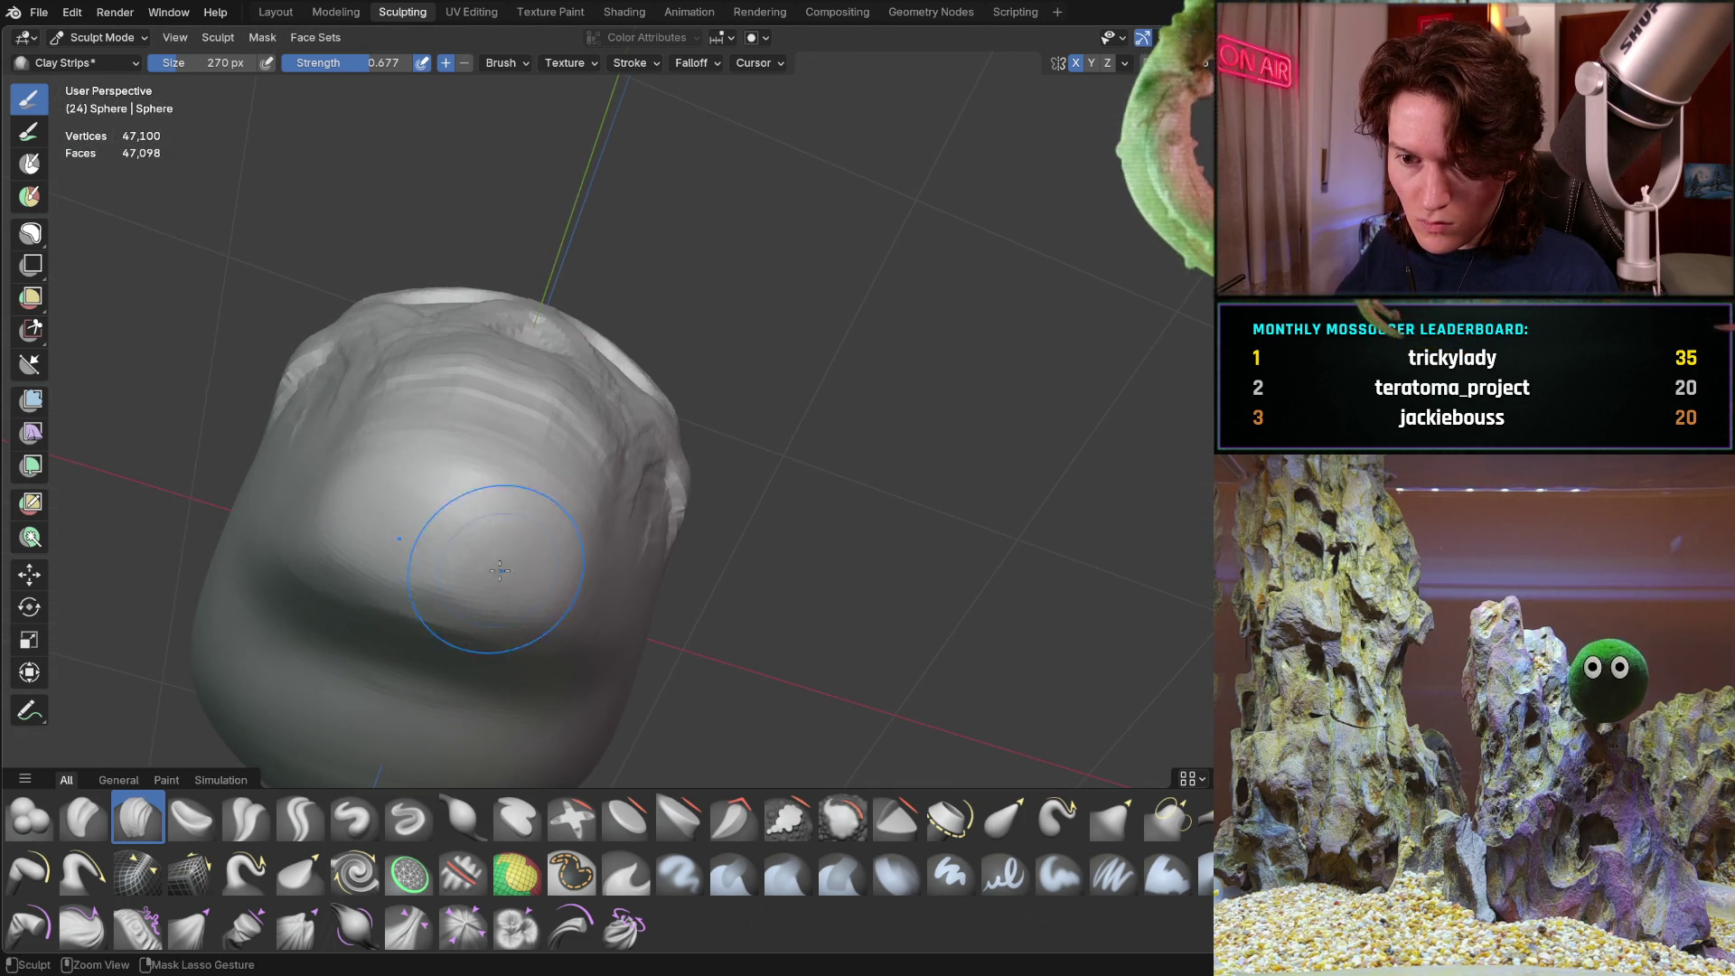
{"action": "mouse_move", "coordinate": [495, 621]}
{"action": "middle_mouse_down"}
{"action": "mouse_move", "coordinate": [470, 677]}
{"action": "mouse_move", "coordinate": [403, 581]}
{"action": "middle_mouse_up"}
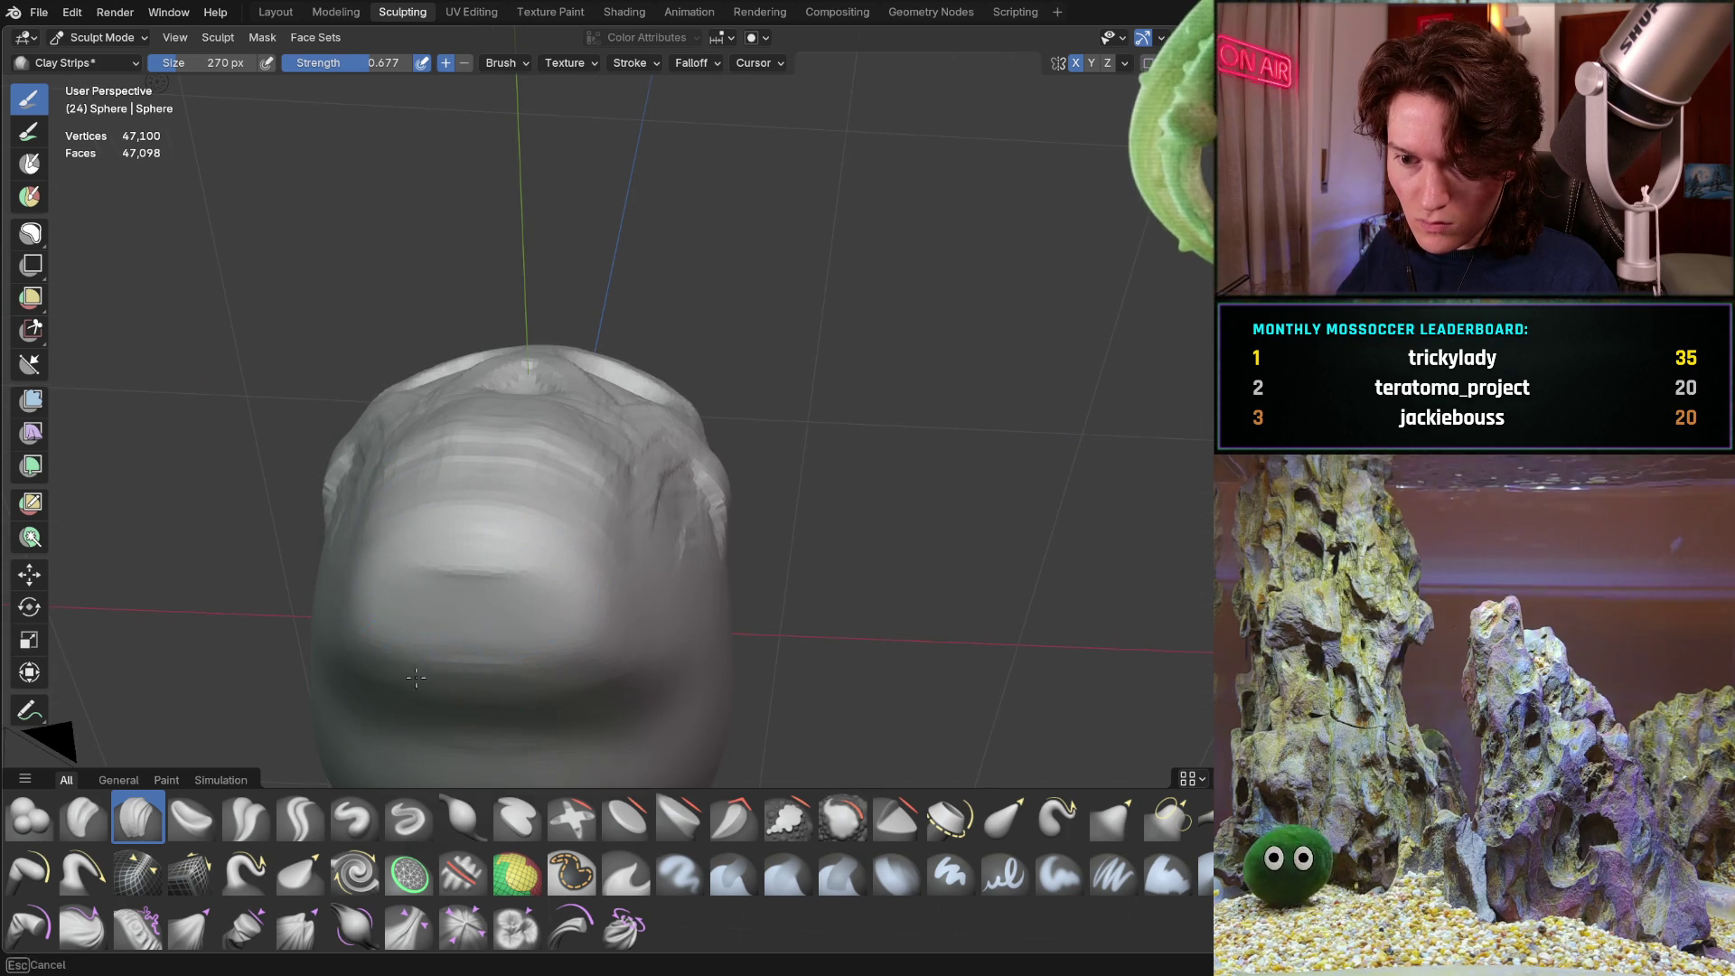
{"action": "mouse_move", "coordinate": [434, 650]}
{"action": "middle_mouse_down"}
{"action": "mouse_move", "coordinate": [345, 715]}
{"action": "mouse_move", "coordinate": [453, 620]}
{"action": "mouse_move", "coordinate": [252, 534]}
{"action": "mouse_move", "coordinate": [359, 580]}
{"action": "mouse_move", "coordinate": [344, 489]}
{"action": "middle_mouse_up"}
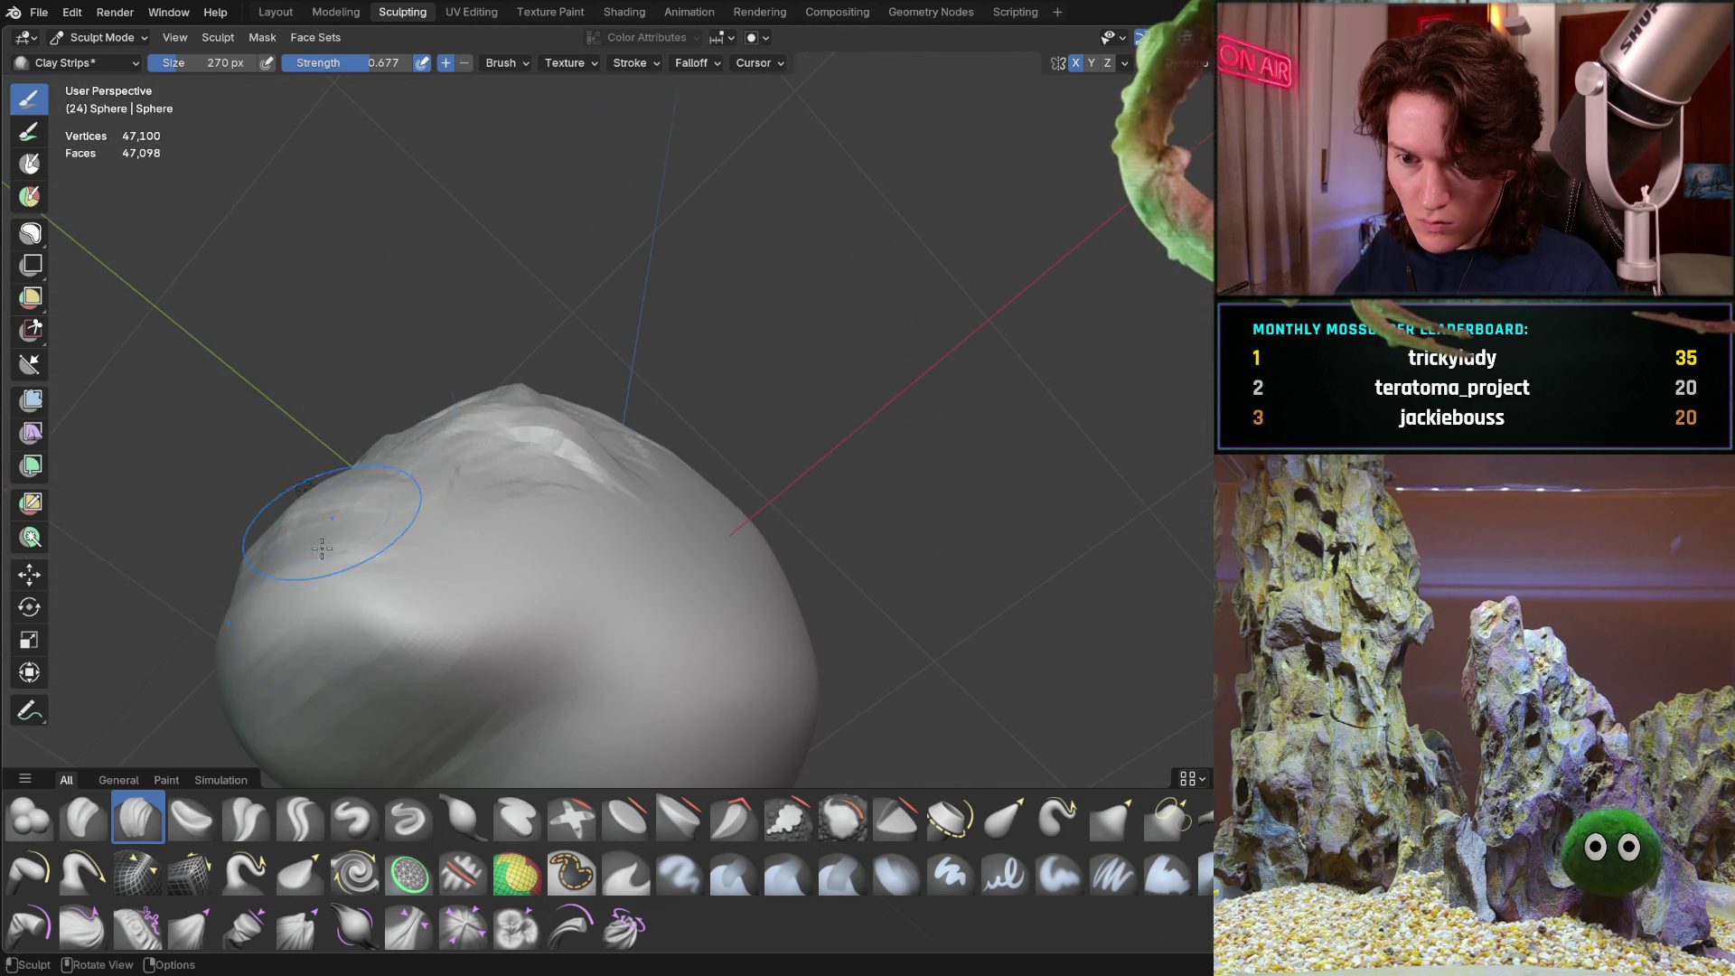
{"action": "mouse_move", "coordinate": [473, 578]}
{"action": "middle_mouse_down"}
{"action": "mouse_move", "coordinate": [485, 716]}
{"action": "mouse_move", "coordinate": [494, 556]}
{"action": "mouse_move", "coordinate": [457, 632]}
{"action": "mouse_move", "coordinate": [422, 545]}
{"action": "mouse_move", "coordinate": [479, 524]}
{"action": "mouse_move", "coordinate": [418, 493]}
{"action": "mouse_move", "coordinate": [445, 504]}
{"action": "mouse_move", "coordinate": [529, 397]}
{"action": "mouse_move", "coordinate": [462, 484]}
{"action": "mouse_move", "coordinate": [534, 415]}
{"action": "mouse_move", "coordinate": [515, 453]}
{"action": "mouse_move", "coordinate": [386, 446]}
{"action": "middle_mouse_up"}
{"action": "scroll", "coordinate": [552, 363], "scroll_direction": "up", "scroll_amount": 5}
{"action": "scroll", "coordinate": [407, 443], "scroll_direction": "up", "scroll_amount": 2}
{"action": "key", "text": "f"}
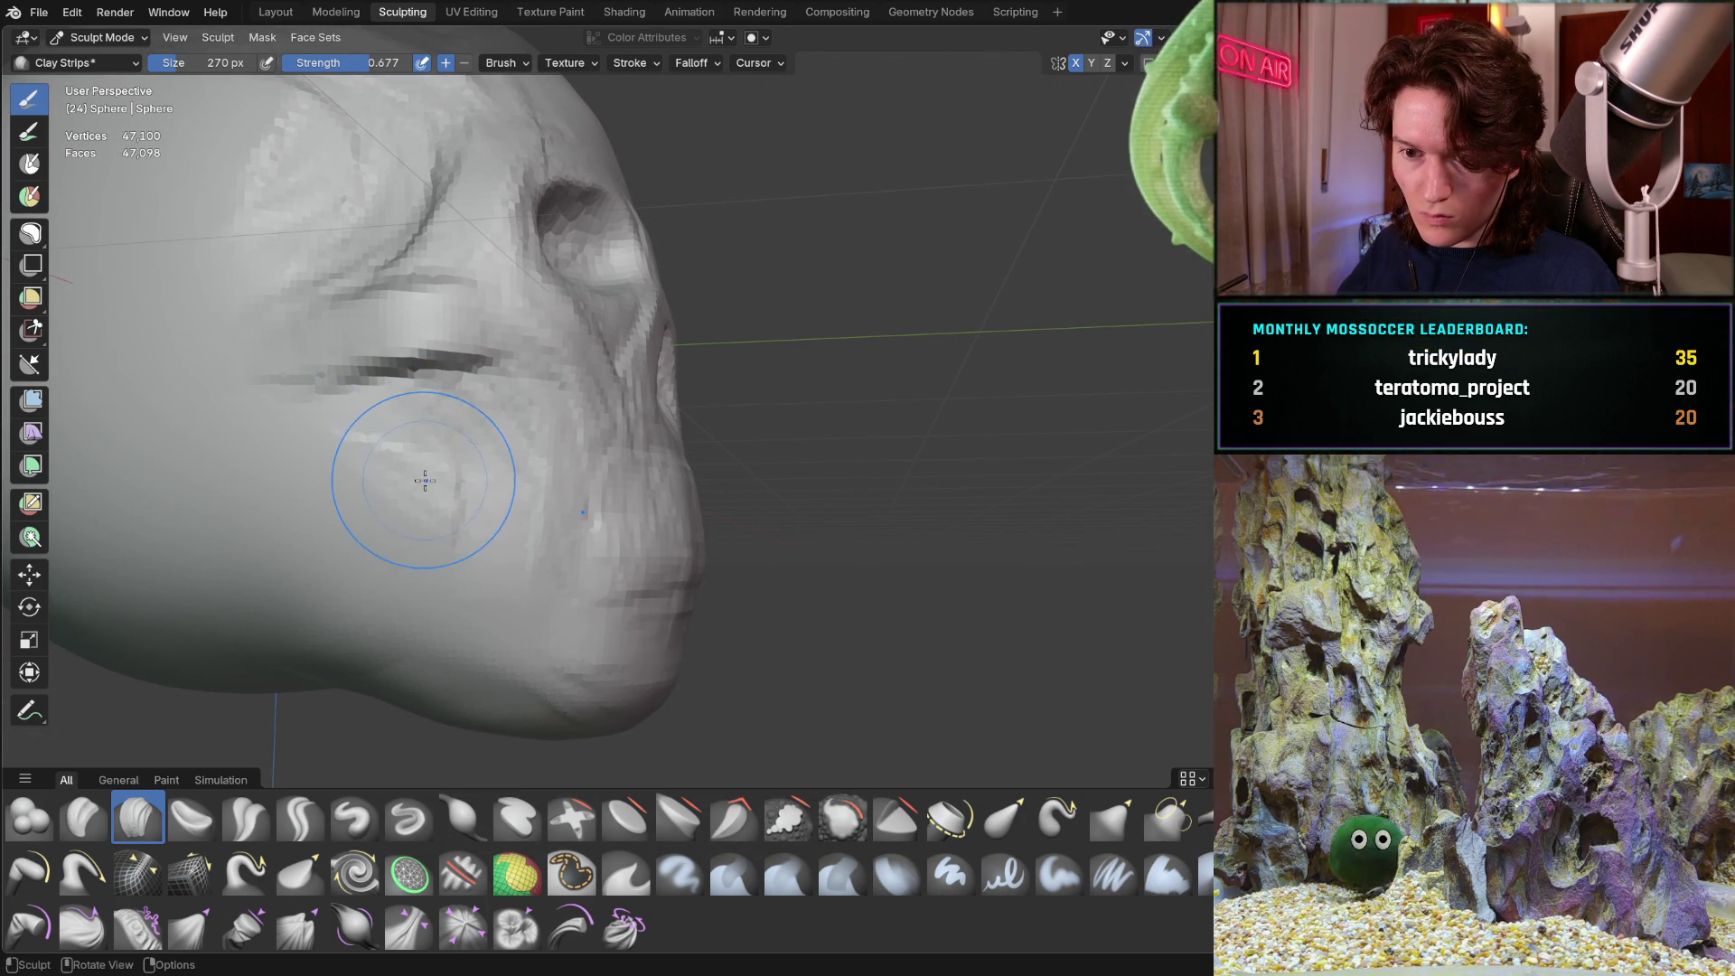
Shrink the brush to 144 px, groove the cheek and deepen the jaw crease
{"action": "left_click", "coordinate": [384, 502]}
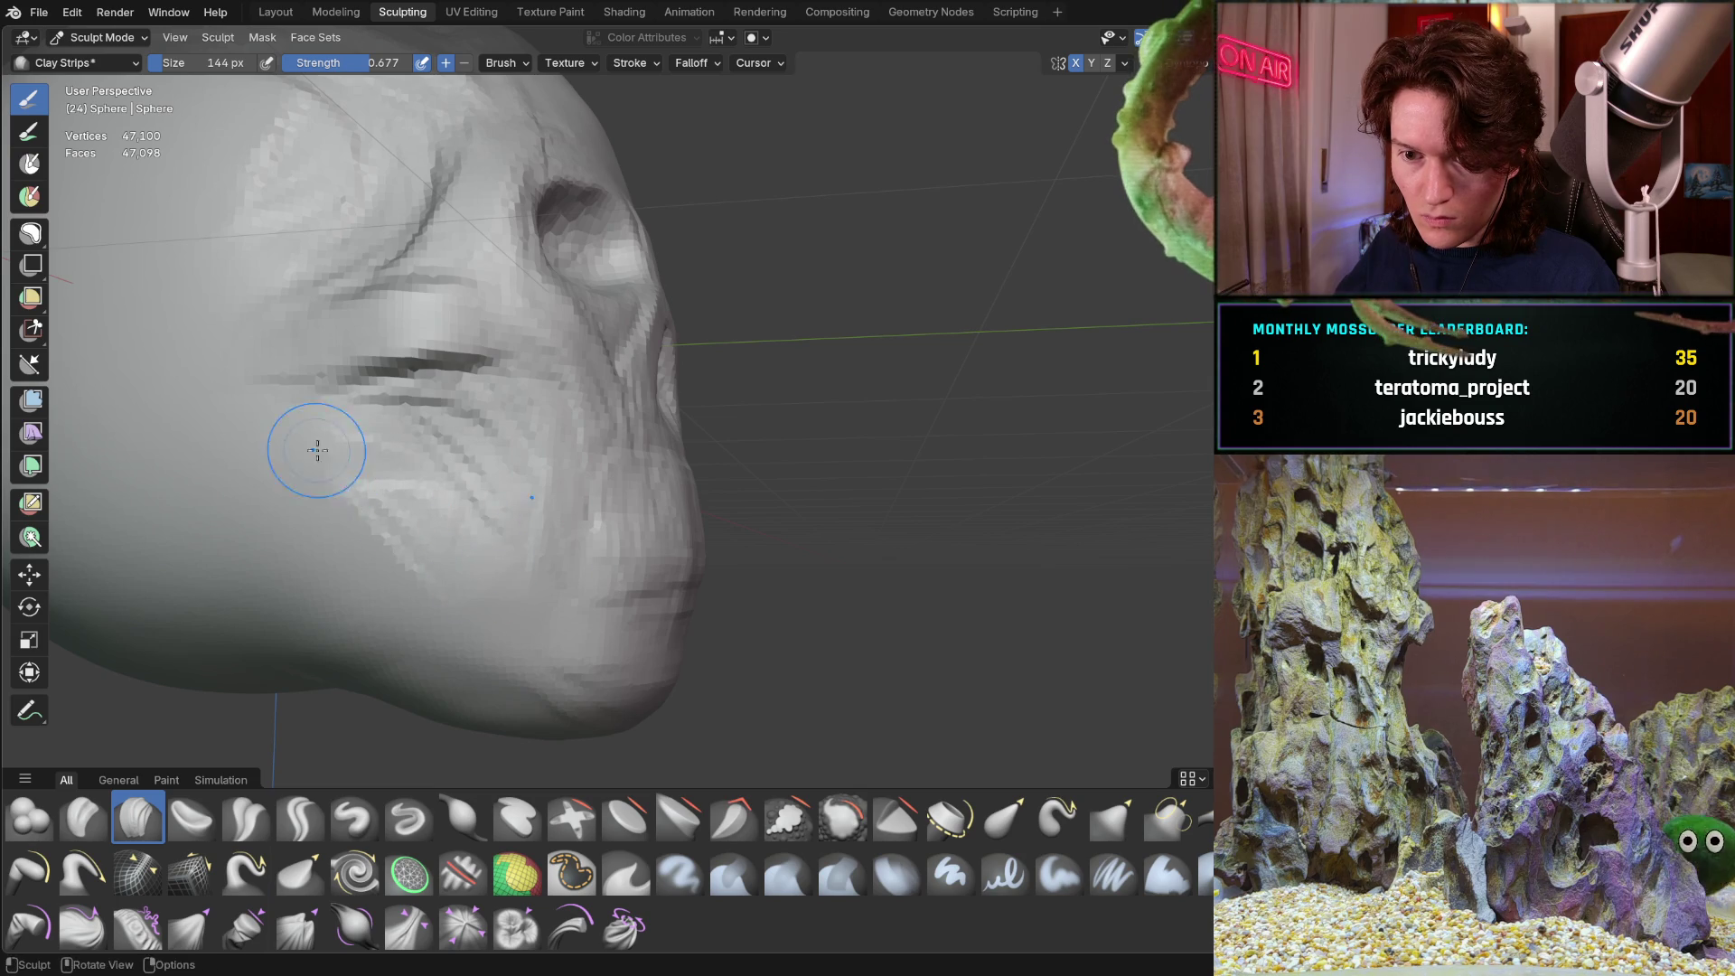
{"action": "left_click_drag", "start_coordinate": [314, 563], "coordinate": [220, 418]}
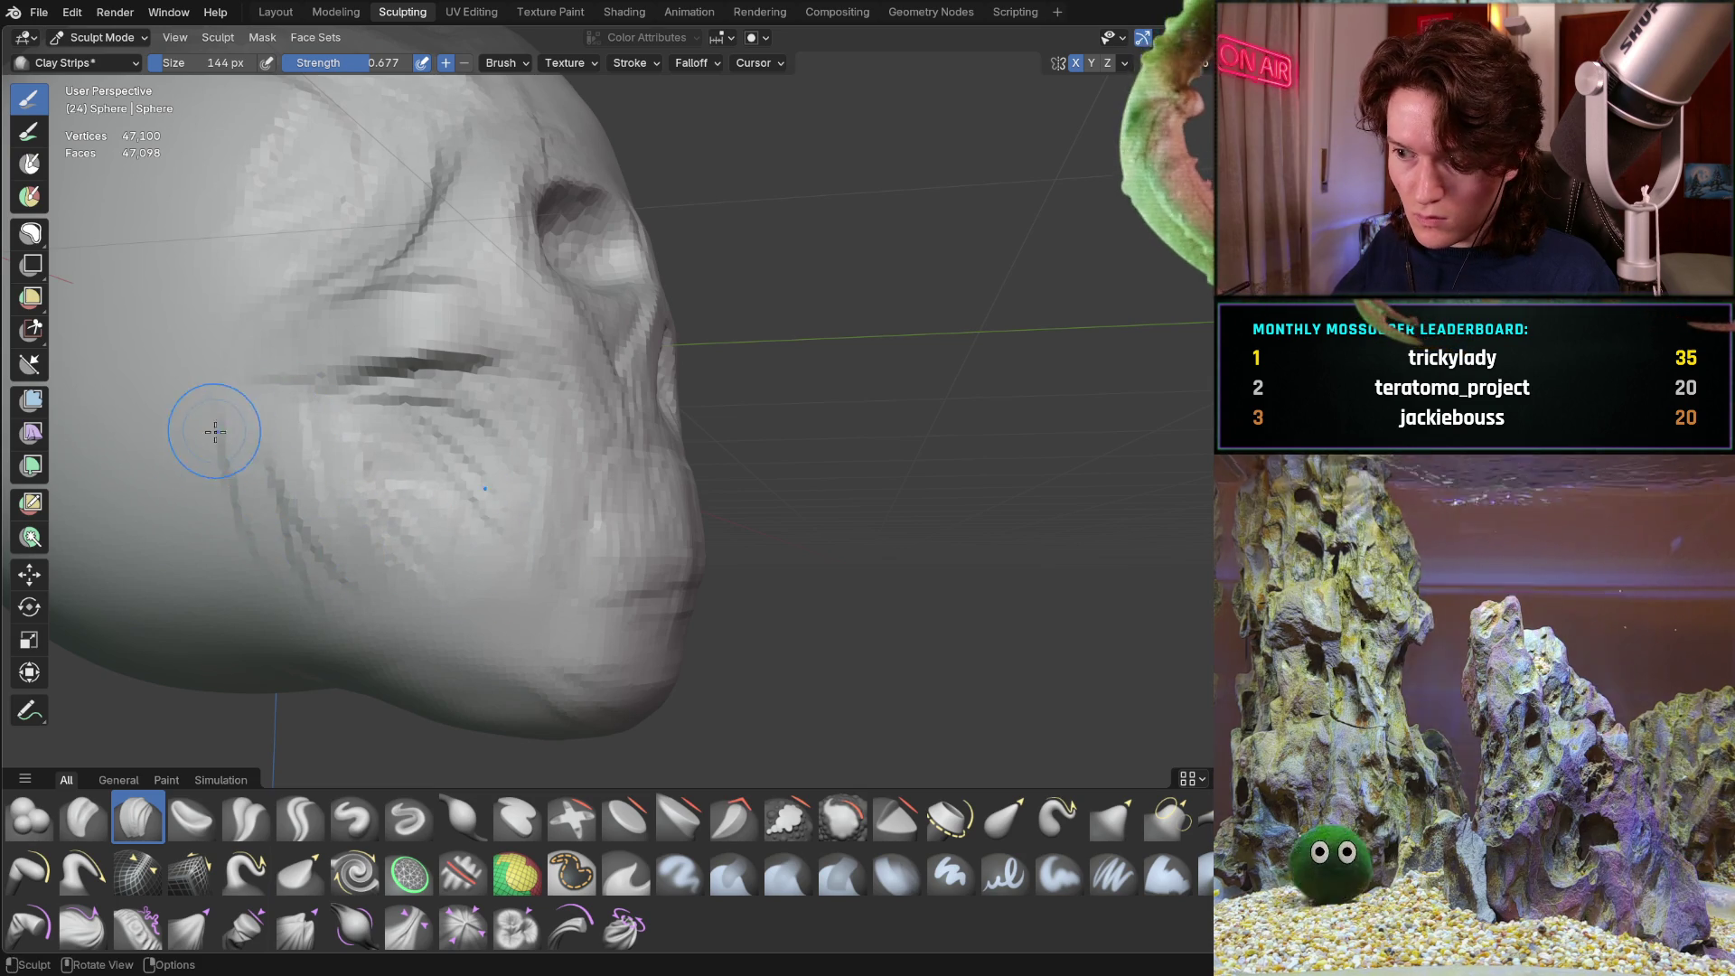
{"action": "left_click_drag", "start_coordinate": [262, 601], "coordinate": [457, 640]}
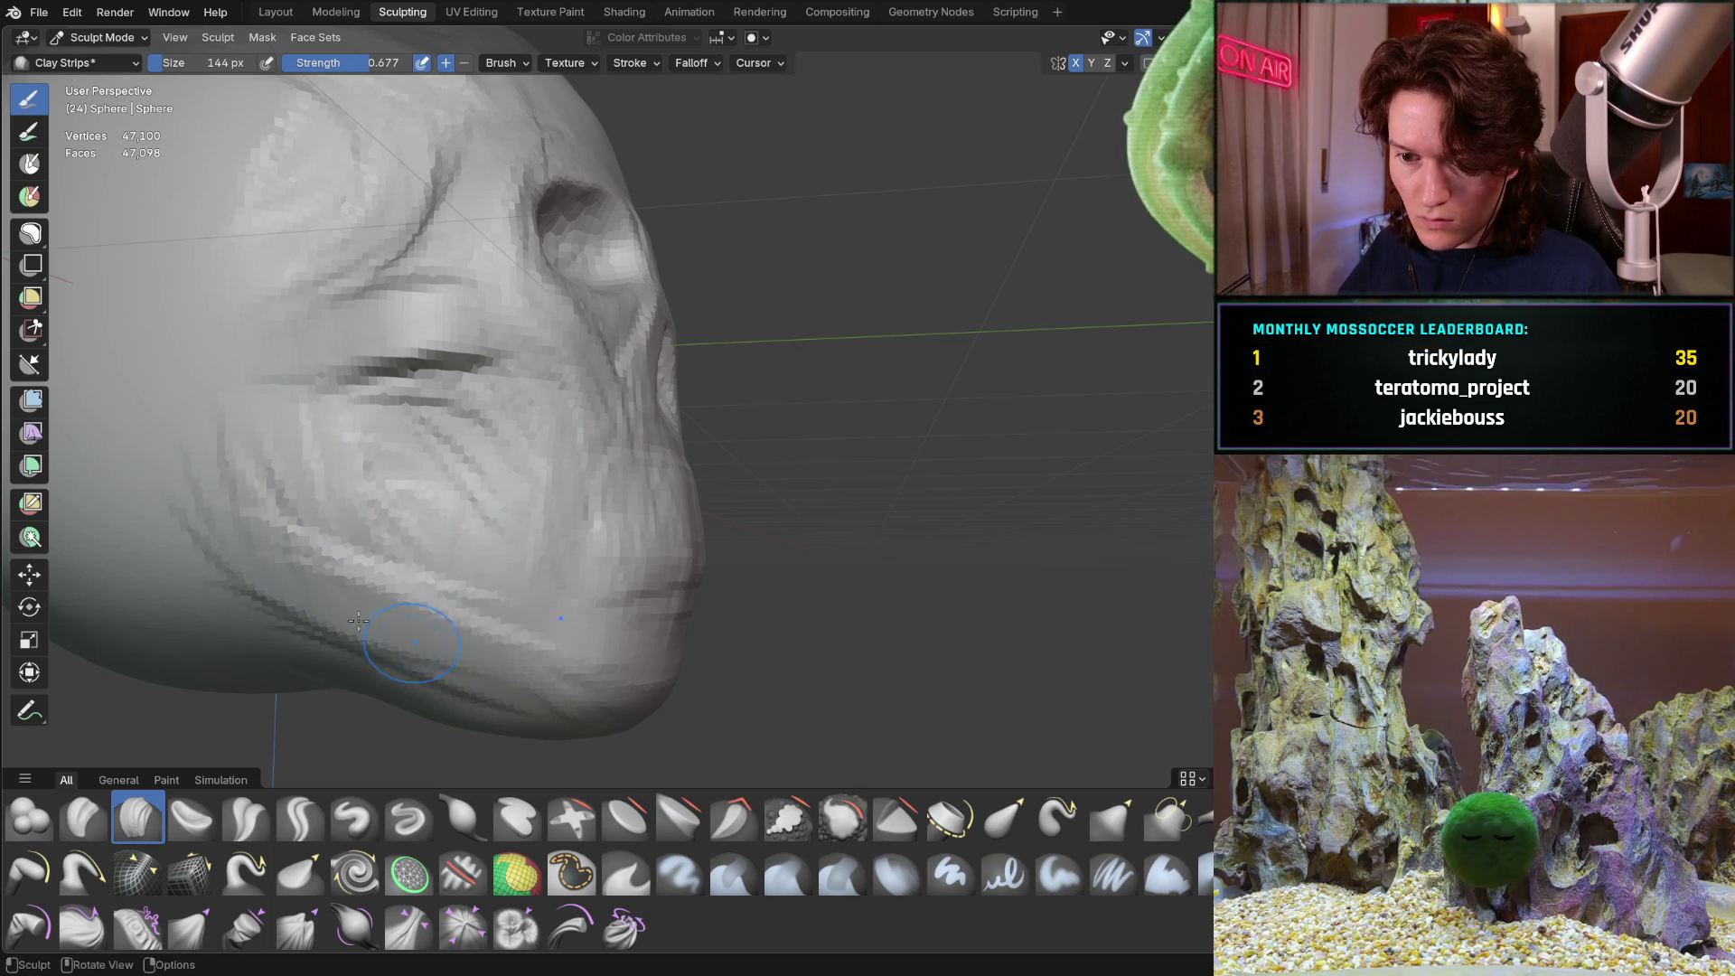
Orbit and zoom around the skull to check the new cheek and jaw grooves
{"action": "scroll", "coordinate": [470, 632], "scroll_direction": "down", "scroll_amount": 3}
{"action": "mouse_move", "coordinate": [715, 673]}
{"action": "middle_mouse_down"}
{"action": "mouse_move", "coordinate": [470, 633]}
{"action": "mouse_move", "coordinate": [510, 588]}
{"action": "mouse_move", "coordinate": [574, 616]}
{"action": "middle_mouse_up"}
{"action": "scroll", "coordinate": [574, 616], "scroll_direction": "up", "scroll_amount": 2}
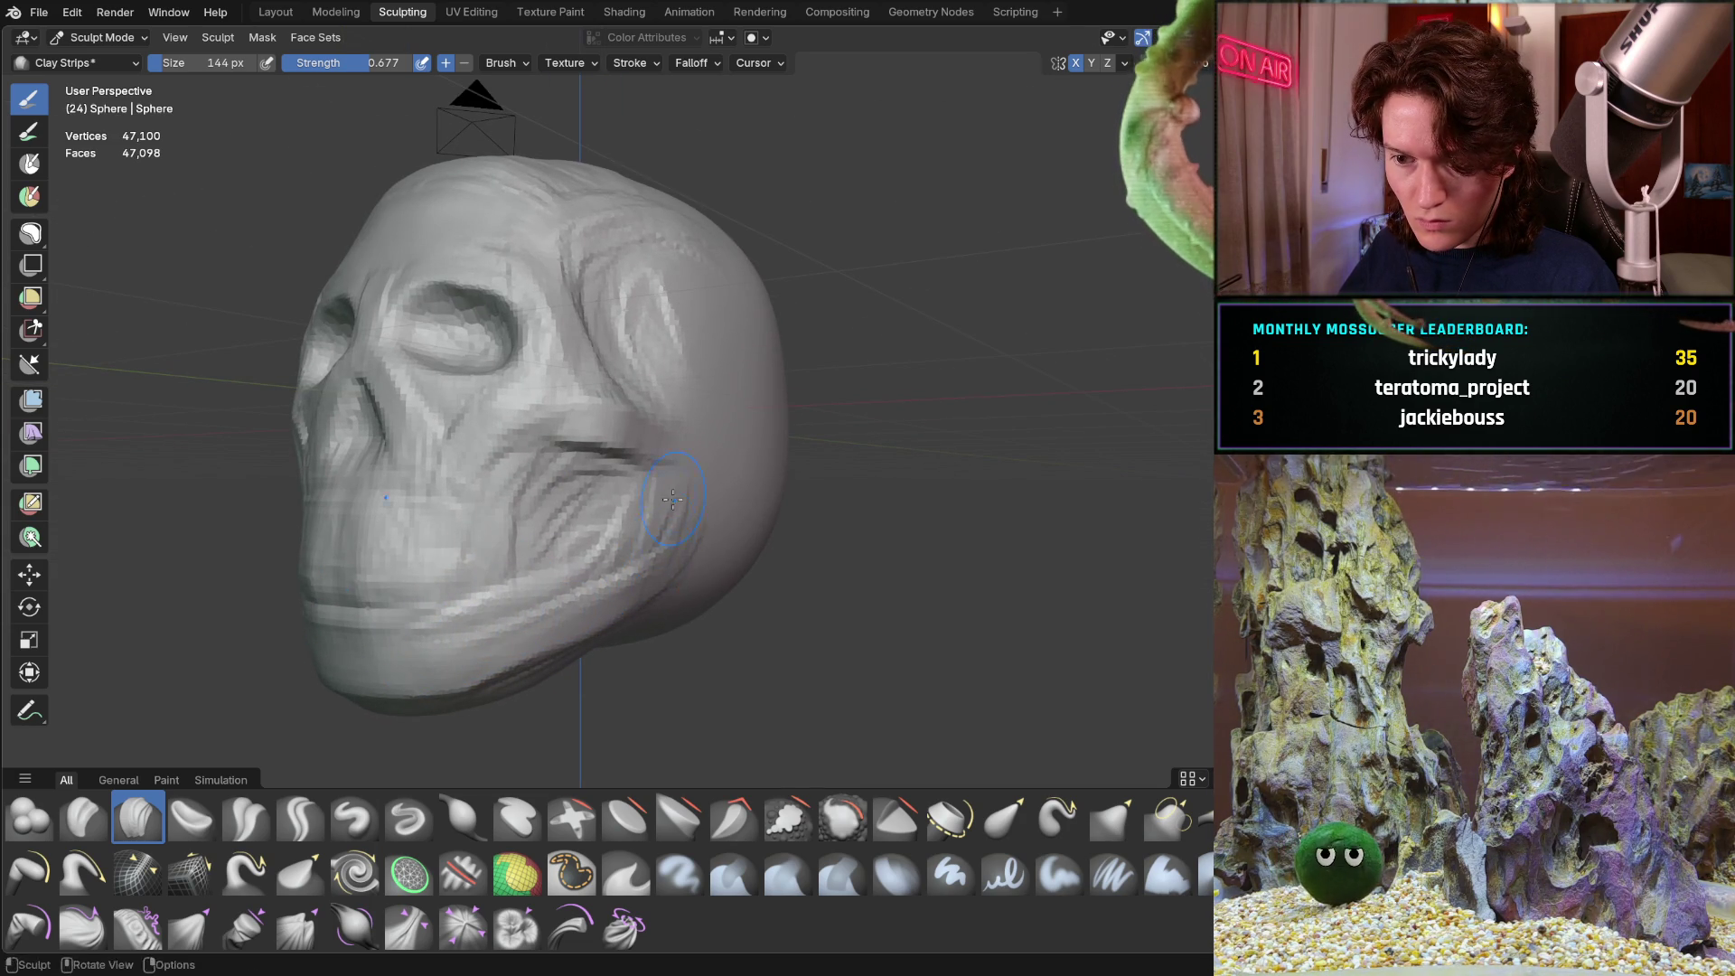
{"action": "mouse_move", "coordinate": [684, 534]}
{"action": "middle_mouse_down"}
{"action": "mouse_move", "coordinate": [651, 506]}
{"action": "mouse_move", "coordinate": [697, 458]}
{"action": "mouse_move", "coordinate": [522, 551]}
{"action": "mouse_move", "coordinate": [445, 399]}
{"action": "mouse_move", "coordinate": [453, 415]}
{"action": "mouse_move", "coordinate": [405, 420]}
{"action": "mouse_move", "coordinate": [474, 479]}
{"action": "middle_mouse_up"}
{"action": "middle_click_drag", "start_coordinate": [370, 518], "coordinate": [529, 466], "text": "ctrl"}
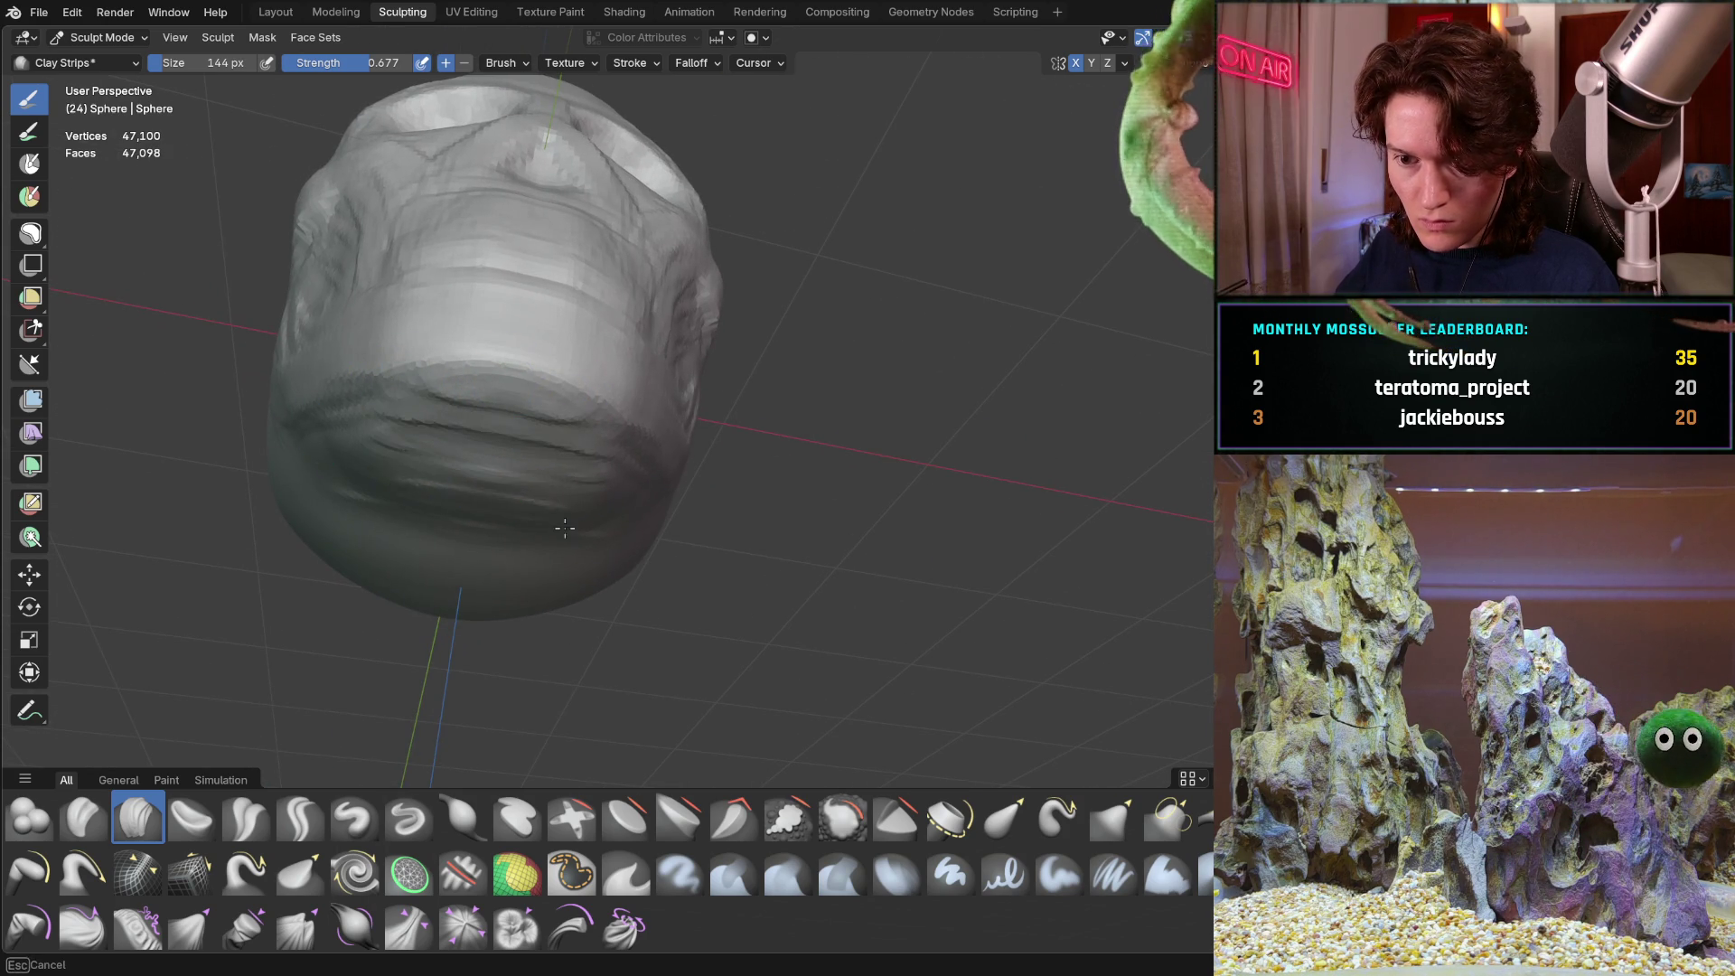
{"action": "mouse_move", "coordinate": [556, 534]}
{"action": "middle_mouse_down", "text": "ctrl"}
{"action": "mouse_move", "coordinate": [588, 503]}
{"action": "mouse_move", "coordinate": [392, 465]}
{"action": "middle_mouse_up", "text": "ctrl"}
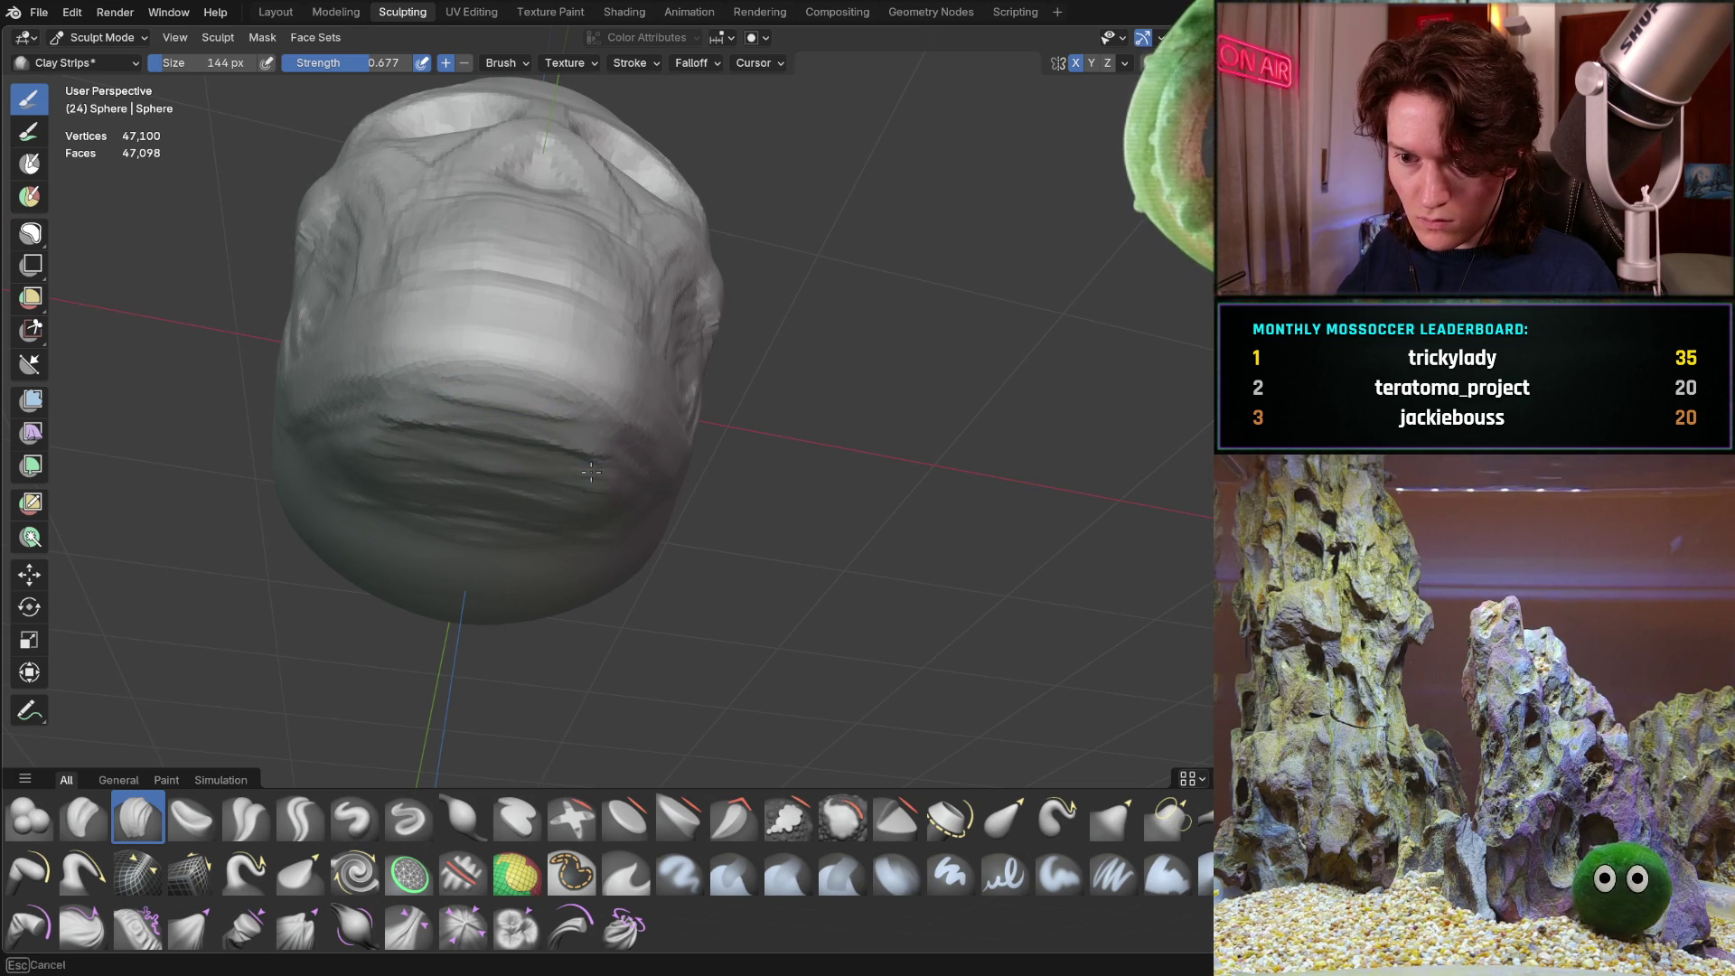
{"action": "mouse_move", "coordinate": [457, 445]}
{"action": "middle_mouse_down"}
{"action": "mouse_move", "coordinate": [620, 515]}
{"action": "mouse_move", "coordinate": [415, 600]}
{"action": "mouse_move", "coordinate": [445, 507]}
{"action": "mouse_move", "coordinate": [490, 493]}
{"action": "mouse_move", "coordinate": [376, 508]}
{"action": "mouse_move", "coordinate": [581, 496]}
{"action": "mouse_move", "coordinate": [310, 415]}
{"action": "mouse_move", "coordinate": [581, 418]}
{"action": "mouse_move", "coordinate": [503, 407]}
{"action": "mouse_move", "coordinate": [495, 380]}
{"action": "middle_mouse_up"}
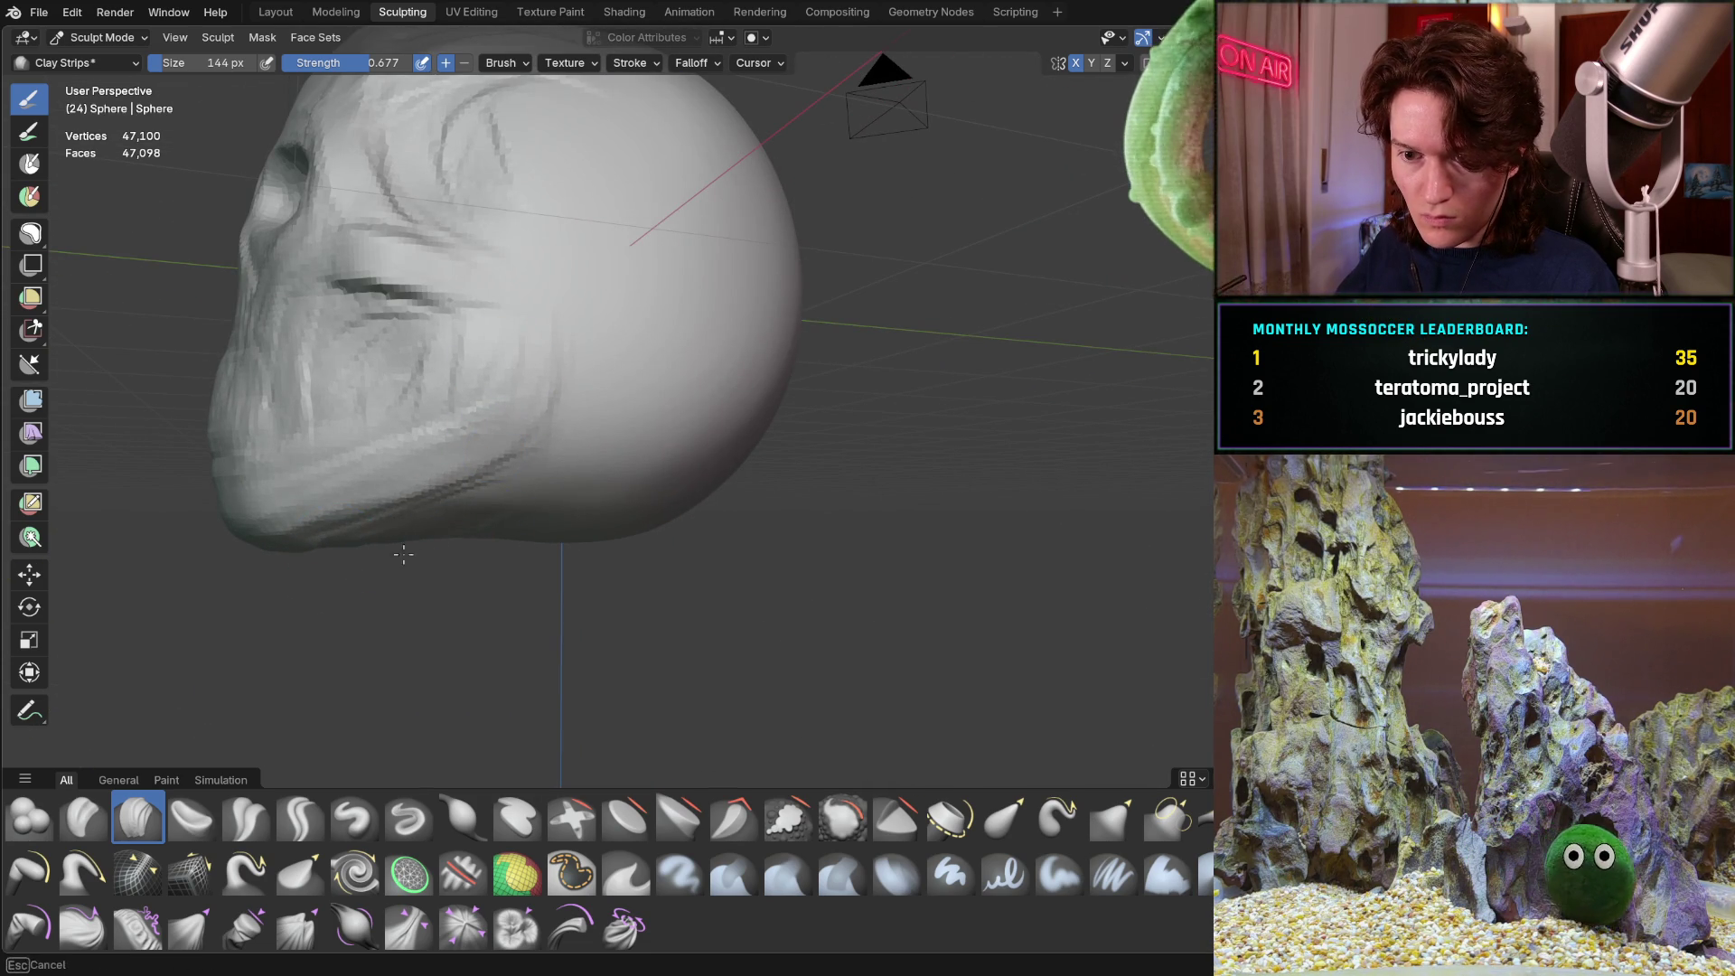
{"action": "mouse_move", "coordinate": [481, 524]}
{"action": "middle_mouse_down"}
{"action": "mouse_move", "coordinate": [465, 445]}
{"action": "mouse_move", "coordinate": [427, 534]}
{"action": "middle_mouse_up"}
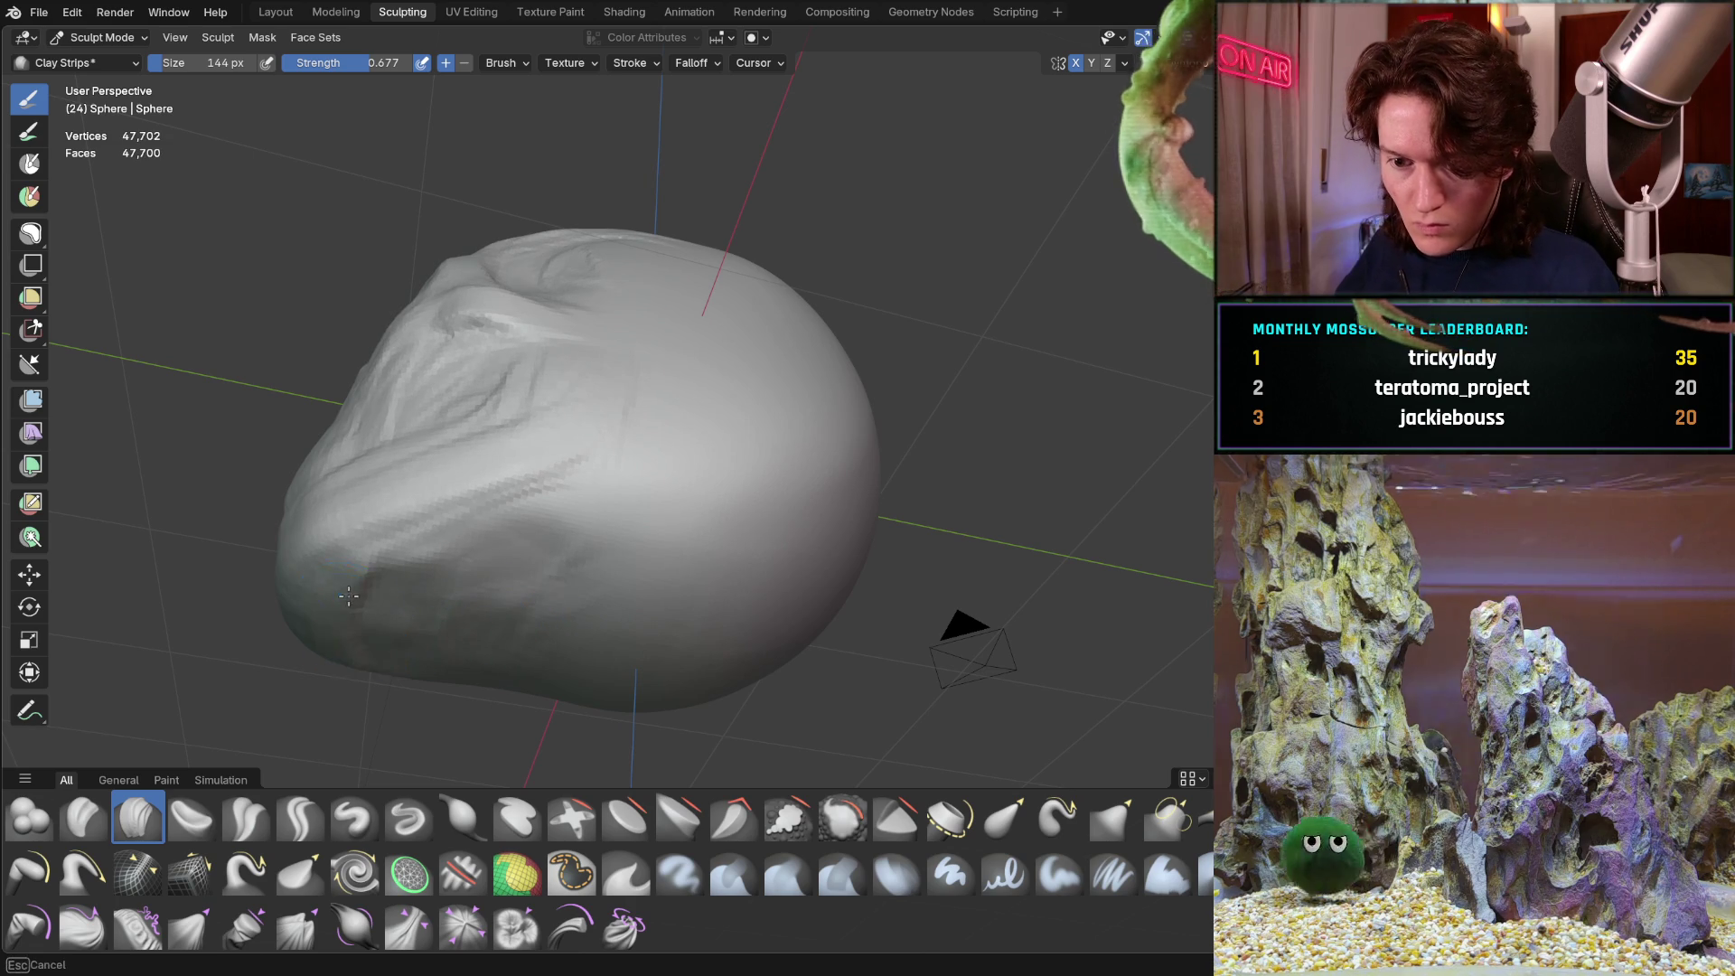
Stroke Clay Strips over the lower back of the head, then view the skull three-quarter
{"action": "mouse_move", "coordinate": [349, 651]}
{"action": "left_mouse_down"}
{"action": "mouse_move", "coordinate": [398, 542]}
{"action": "mouse_move", "coordinate": [372, 584]}
{"action": "mouse_move", "coordinate": [557, 527]}
{"action": "left_mouse_up"}
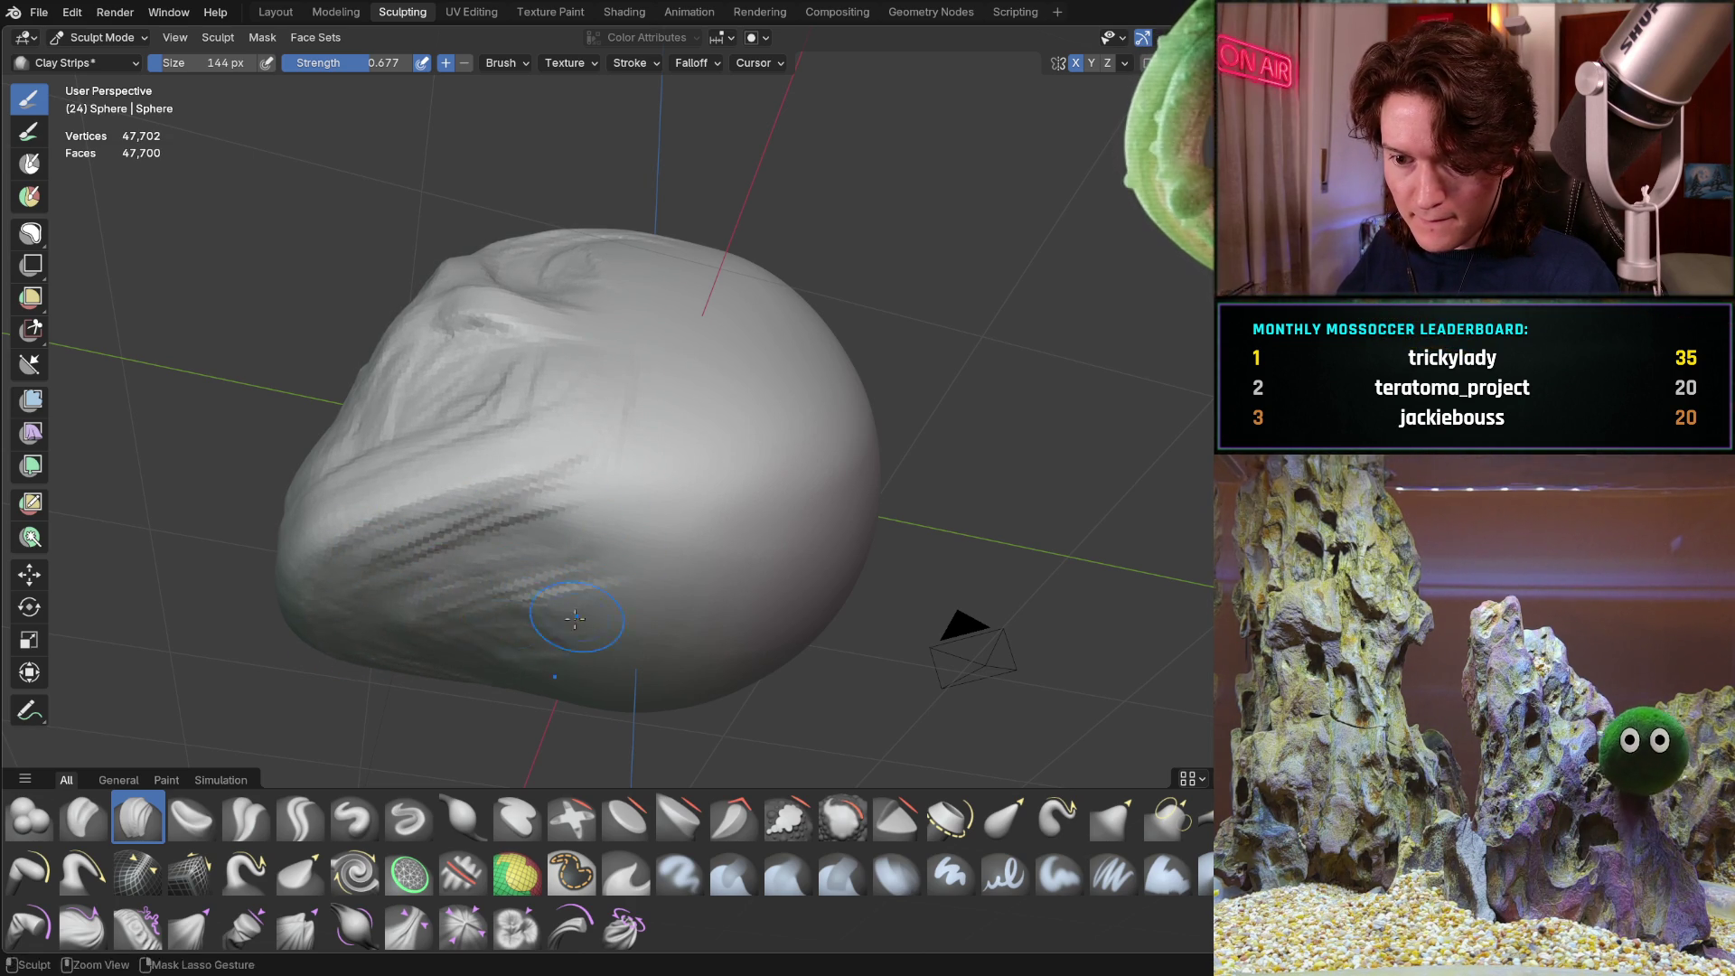
{"action": "mouse_move", "coordinate": [465, 487]}
{"action": "middle_mouse_down"}
{"action": "mouse_move", "coordinate": [407, 457]}
{"action": "mouse_move", "coordinate": [388, 415]}
{"action": "mouse_move", "coordinate": [406, 547]}
{"action": "mouse_move", "coordinate": [492, 386]}
{"action": "middle_mouse_up"}
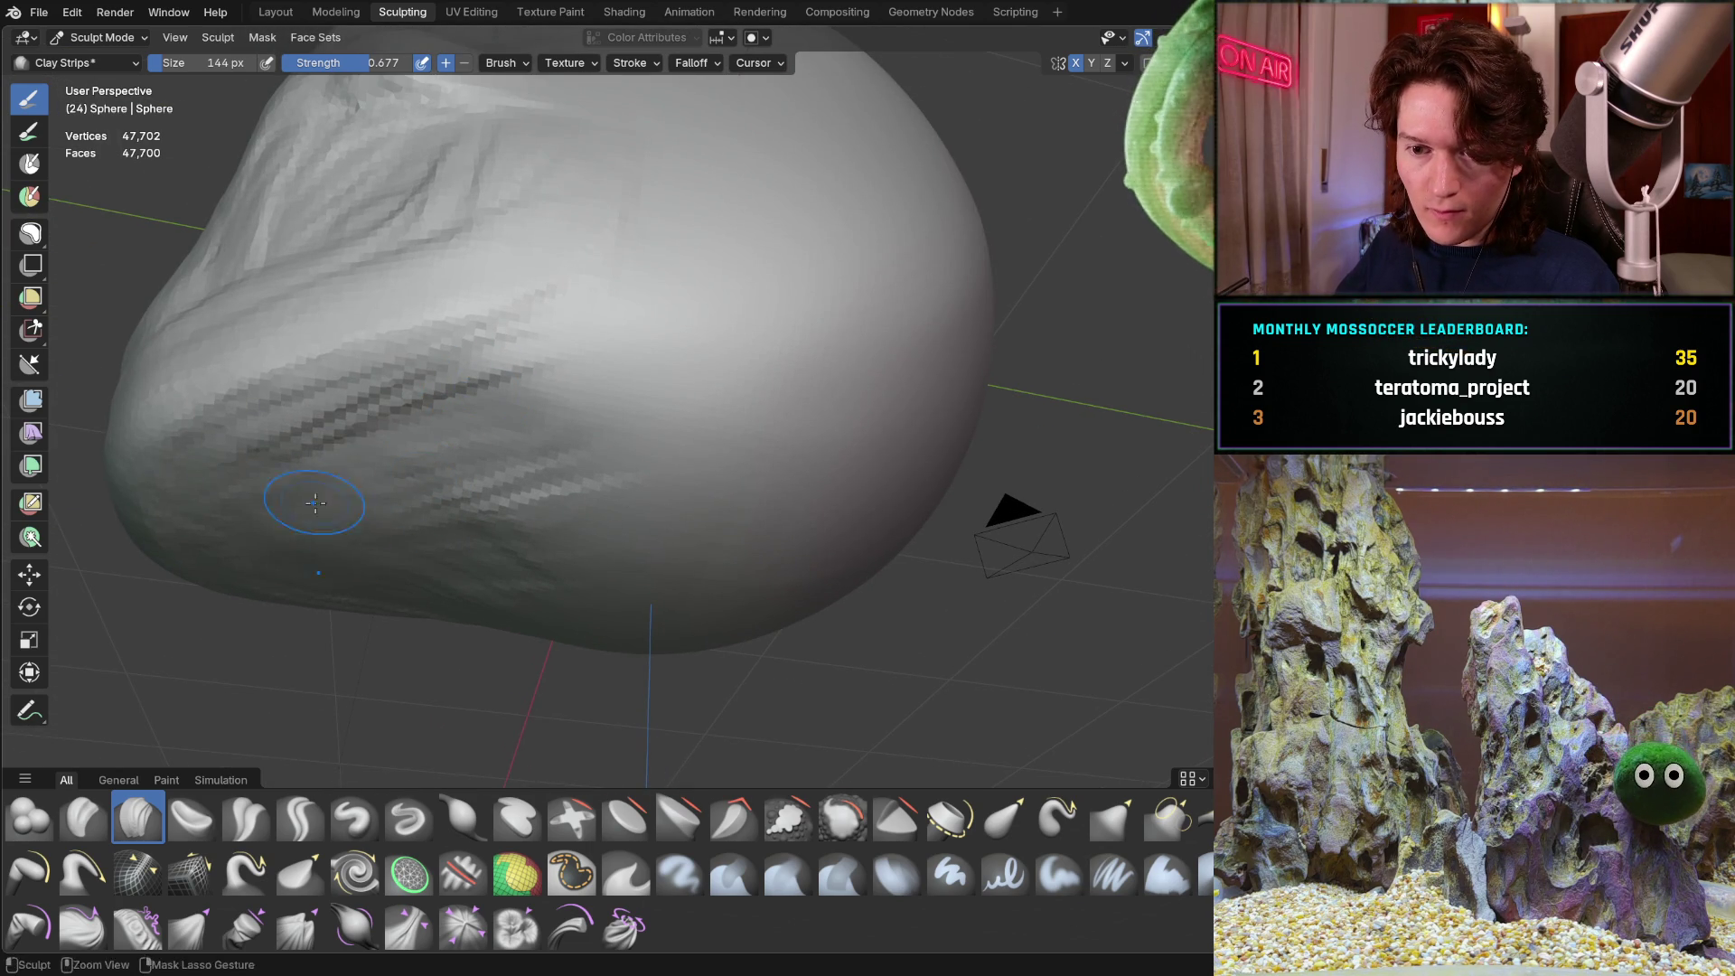
{"action": "mouse_move", "coordinate": [531, 454]}
{"action": "middle_mouse_down"}
{"action": "mouse_move", "coordinate": [534, 507]}
{"action": "mouse_move", "coordinate": [542, 495]}
{"action": "mouse_move", "coordinate": [446, 465]}
{"action": "mouse_move", "coordinate": [473, 388]}
{"action": "mouse_move", "coordinate": [687, 445]}
{"action": "mouse_move", "coordinate": [414, 363]}
{"action": "mouse_move", "coordinate": [501, 433]}
{"action": "middle_mouse_up"}
{"action": "scroll", "coordinate": [653, 413], "scroll_direction": "up", "scroll_amount": 6}
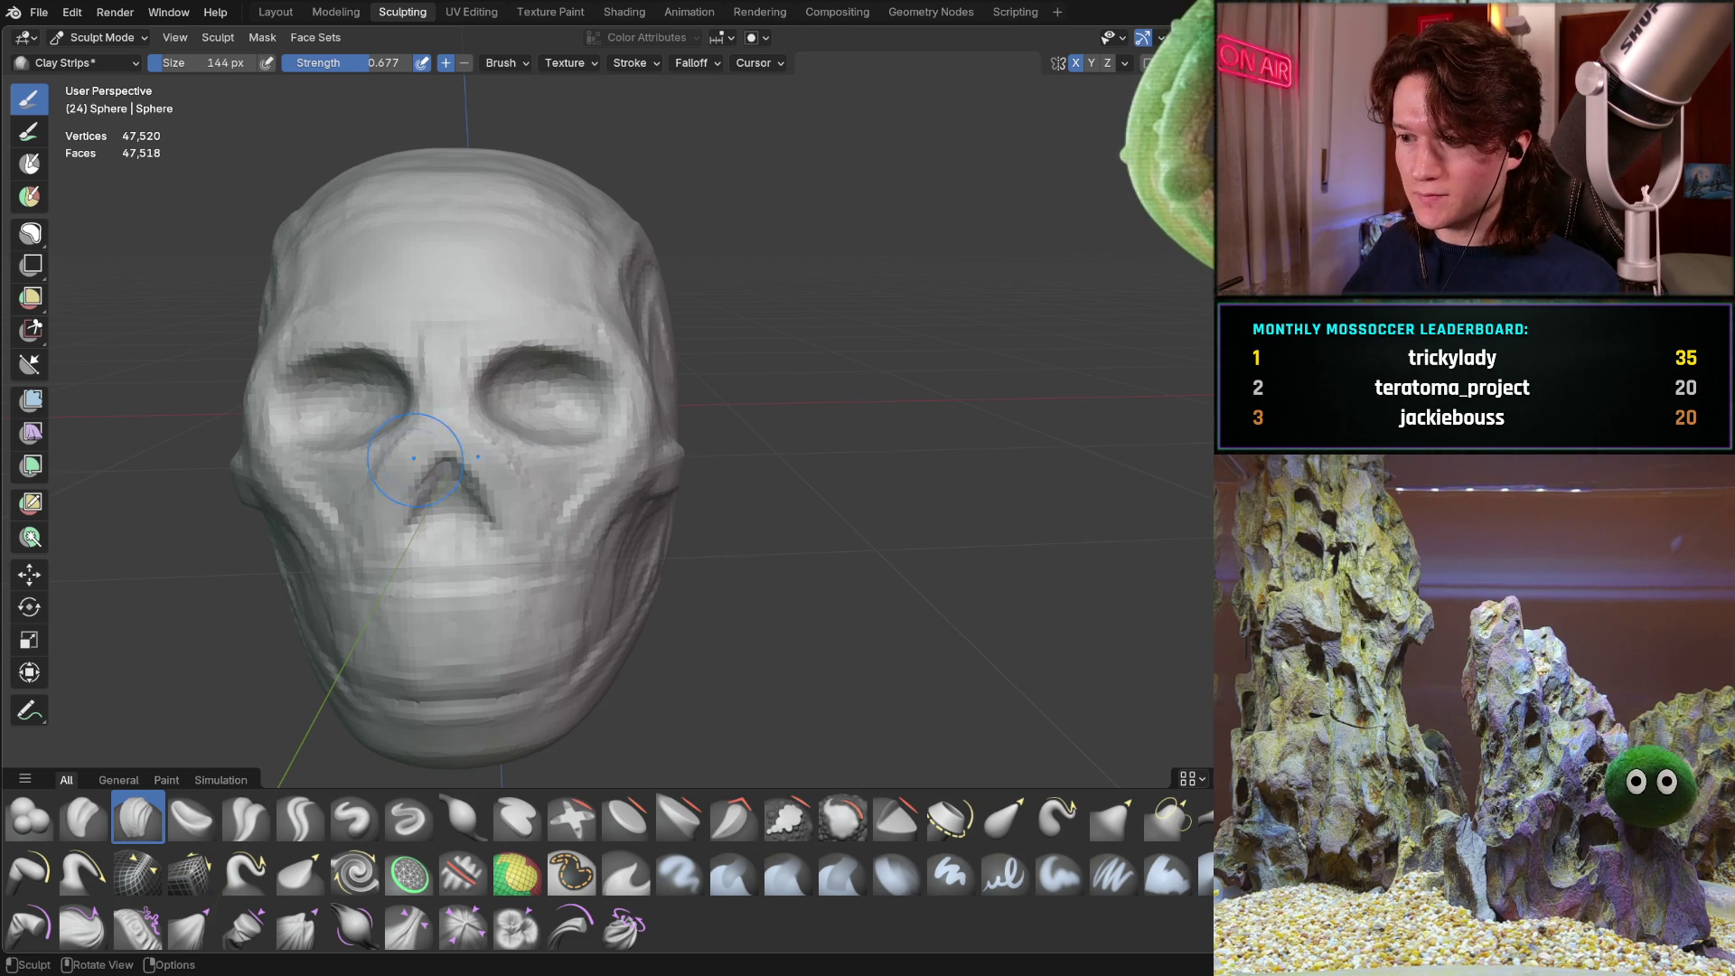
{"action": "middle_click_drag", "start_coordinate": [429, 444], "coordinate": [507, 503]}
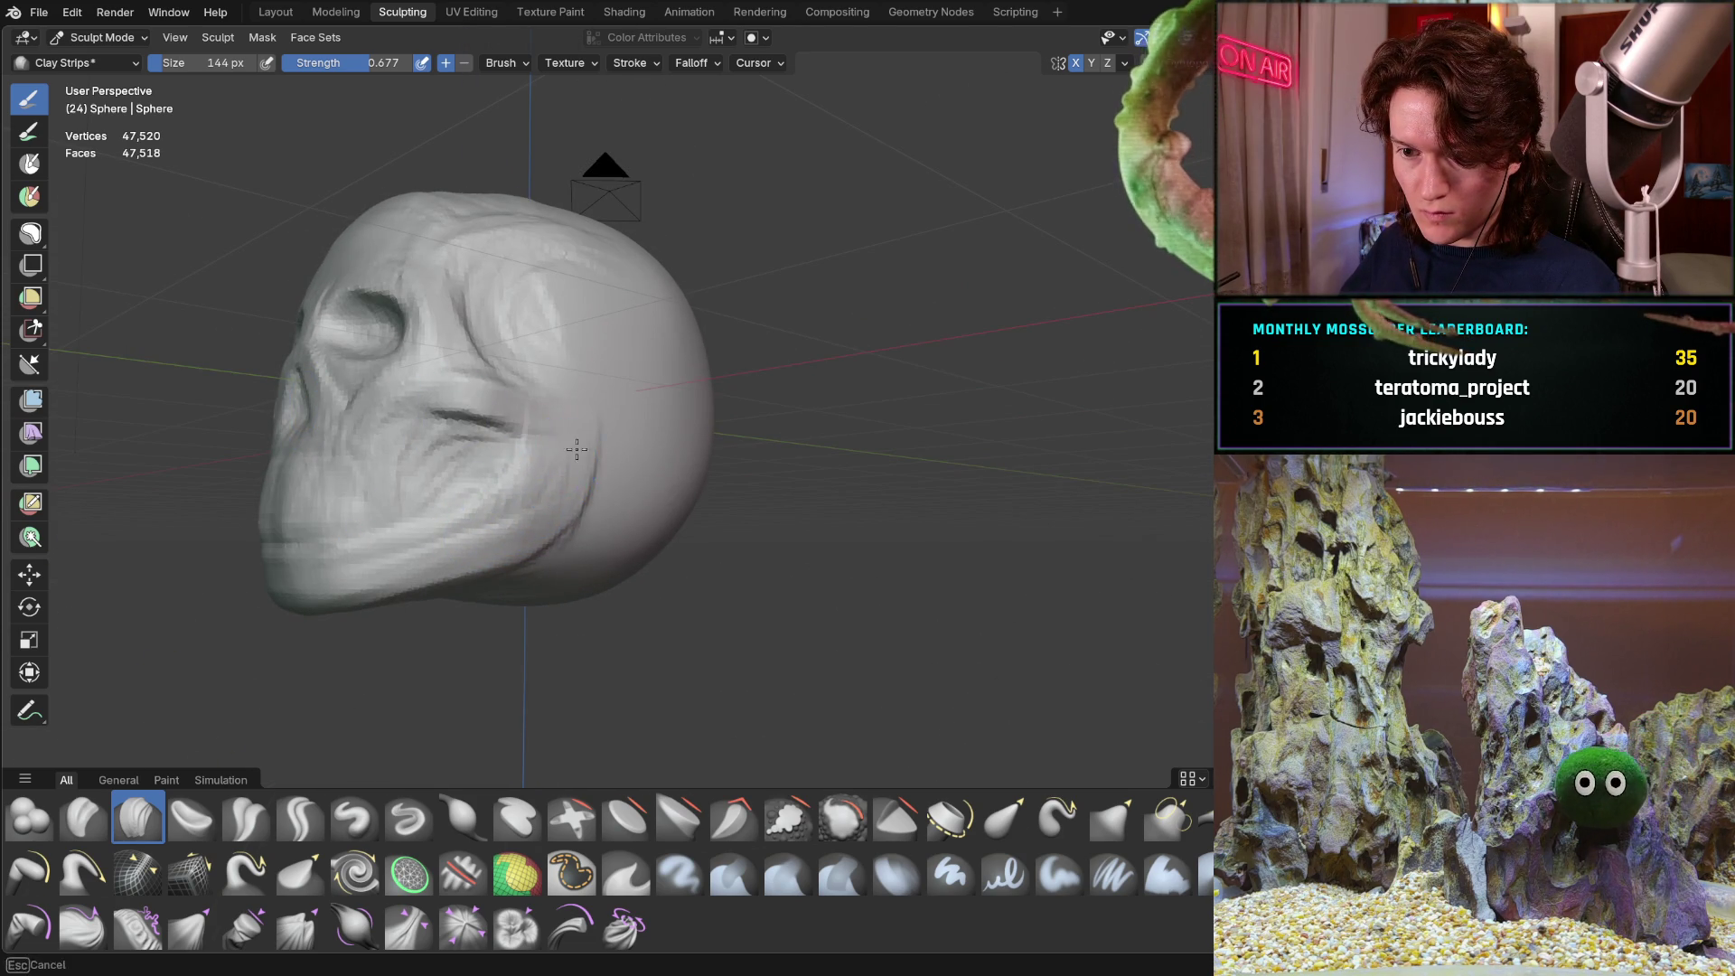
Carve a horizontal groove across the cheek just below the eye socket, viewing it head-on
{"action": "middle_click_drag", "start_coordinate": [476, 518], "coordinate": [629, 562]}
{"action": "mouse_move", "coordinate": [382, 564]}
{"action": "middle_mouse_down"}
{"action": "mouse_move", "coordinate": [447, 485]}
{"action": "mouse_move", "coordinate": [474, 491]}
{"action": "middle_mouse_up"}
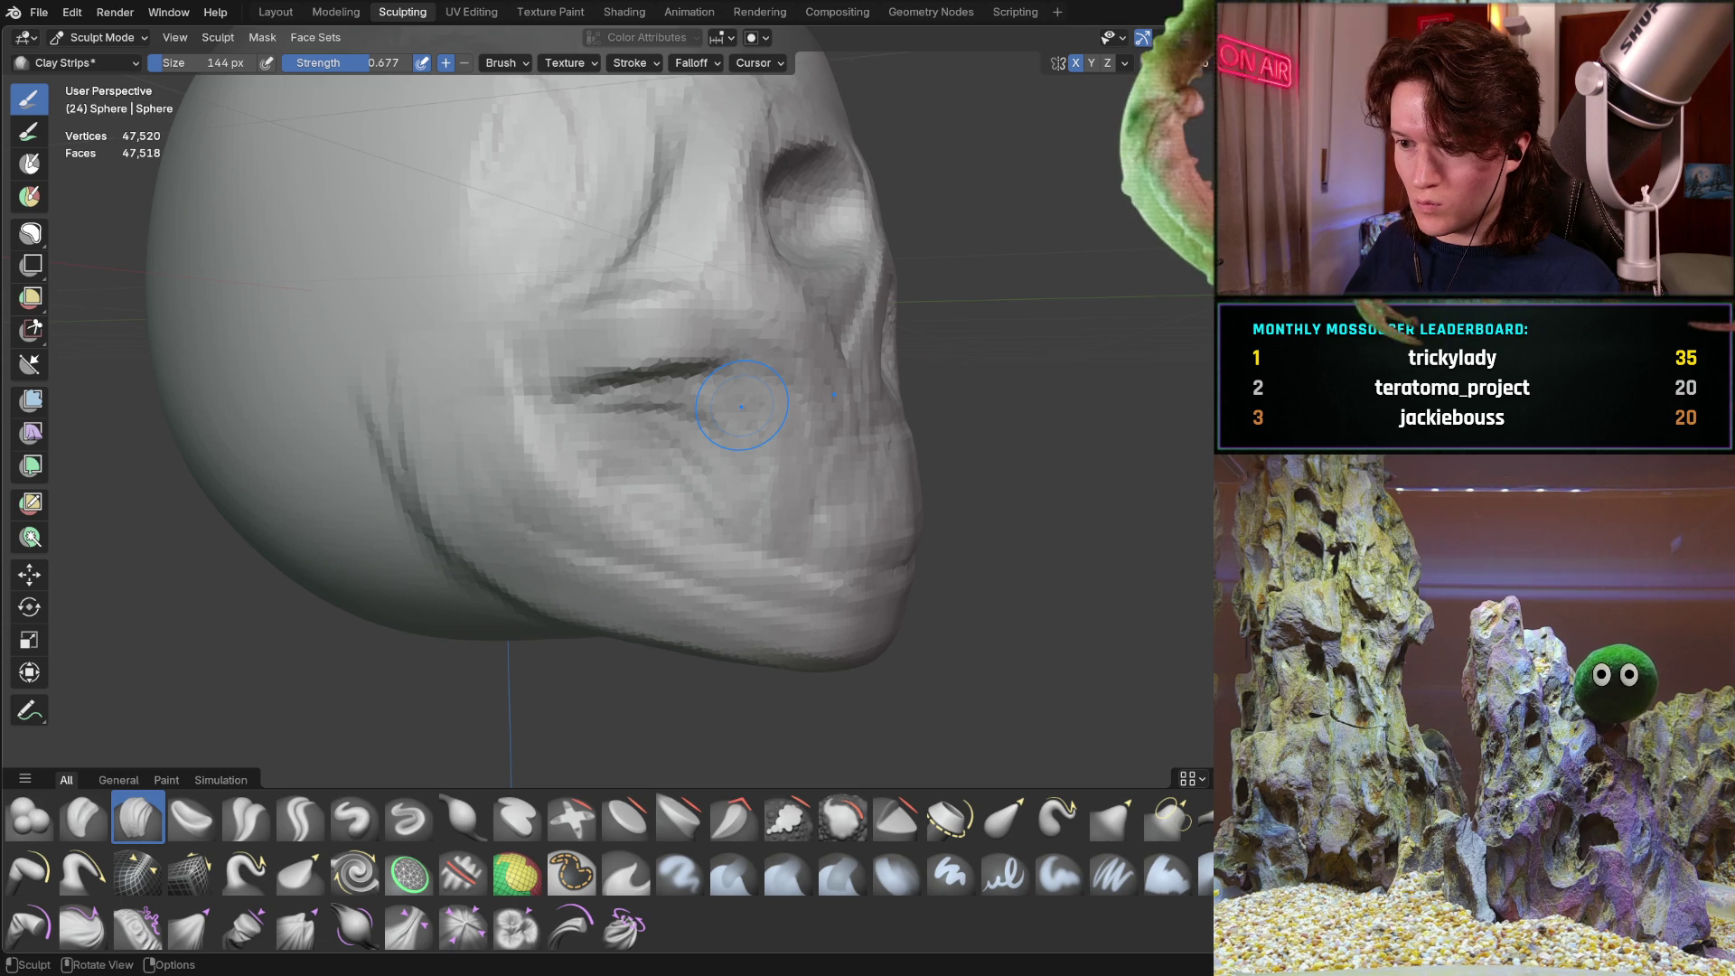
{"action": "mouse_move", "coordinate": [495, 376]}
{"action": "middle_mouse_down"}
{"action": "mouse_move", "coordinate": [408, 417]}
{"action": "mouse_move", "coordinate": [410, 396]}
{"action": "mouse_move", "coordinate": [505, 400]}
{"action": "mouse_move", "coordinate": [427, 414]}
{"action": "middle_mouse_up"}
{"action": "scroll", "coordinate": [463, 407], "scroll_direction": "up", "scroll_amount": 3}
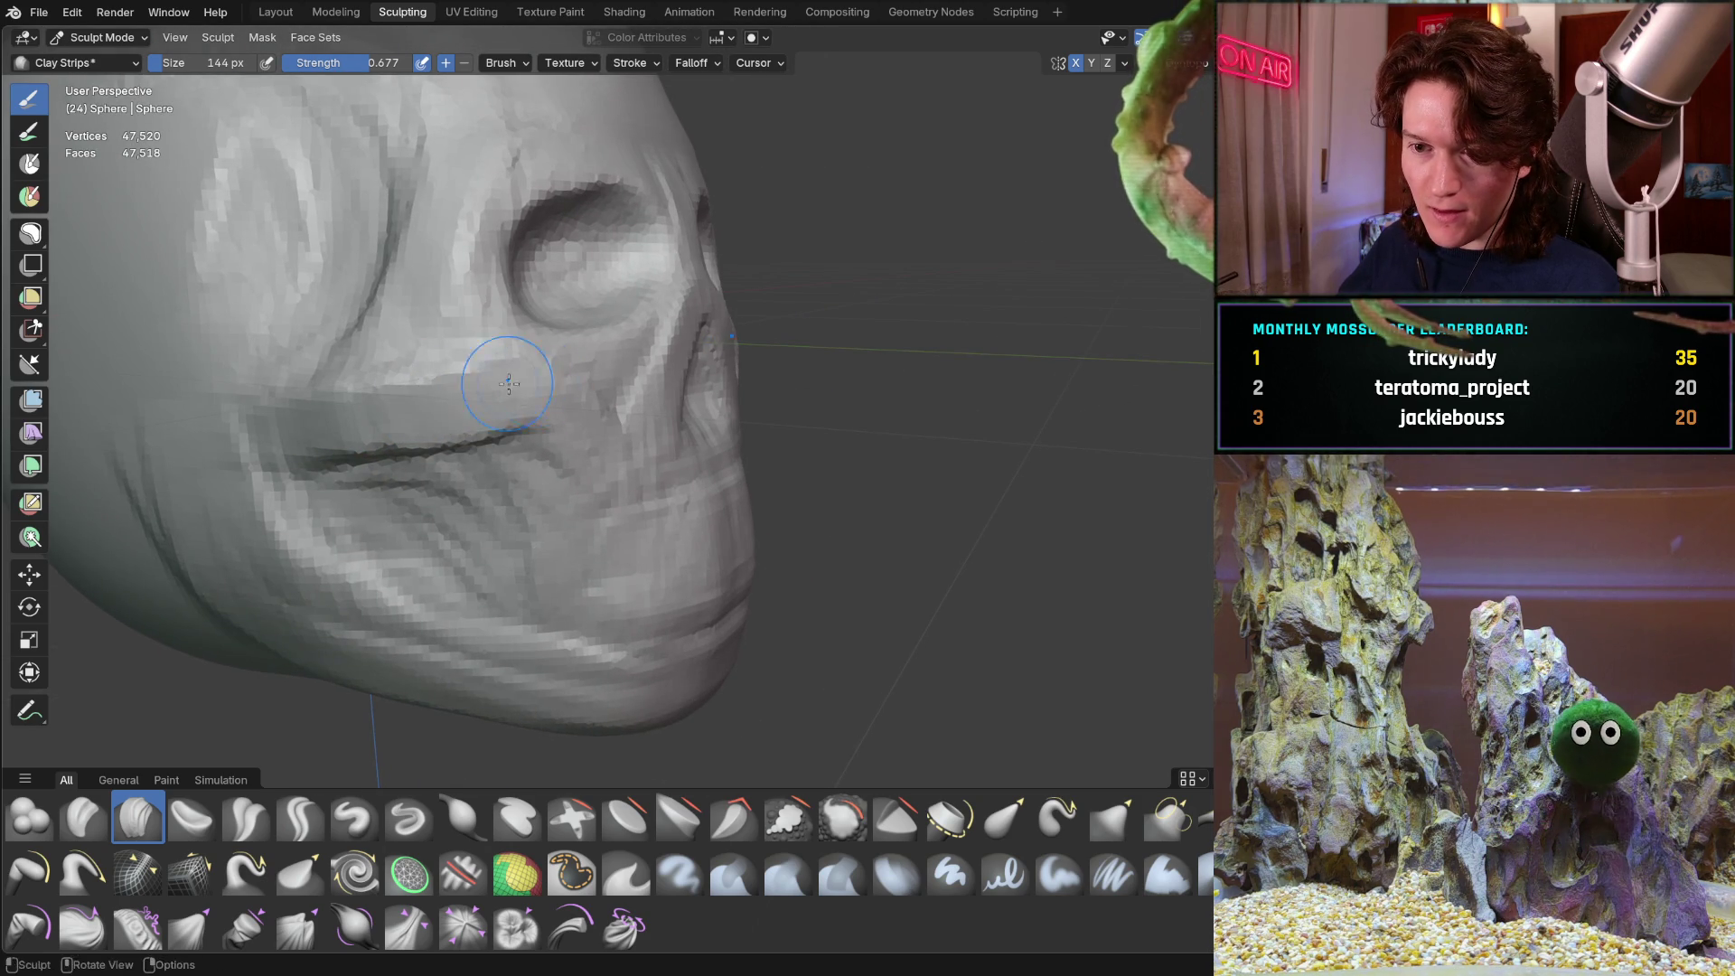
{"action": "mouse_move", "coordinate": [559, 382]}
{"action": "middle_mouse_down"}
{"action": "mouse_move", "coordinate": [369, 405]}
{"action": "mouse_move", "coordinate": [441, 422]}
{"action": "middle_mouse_up"}
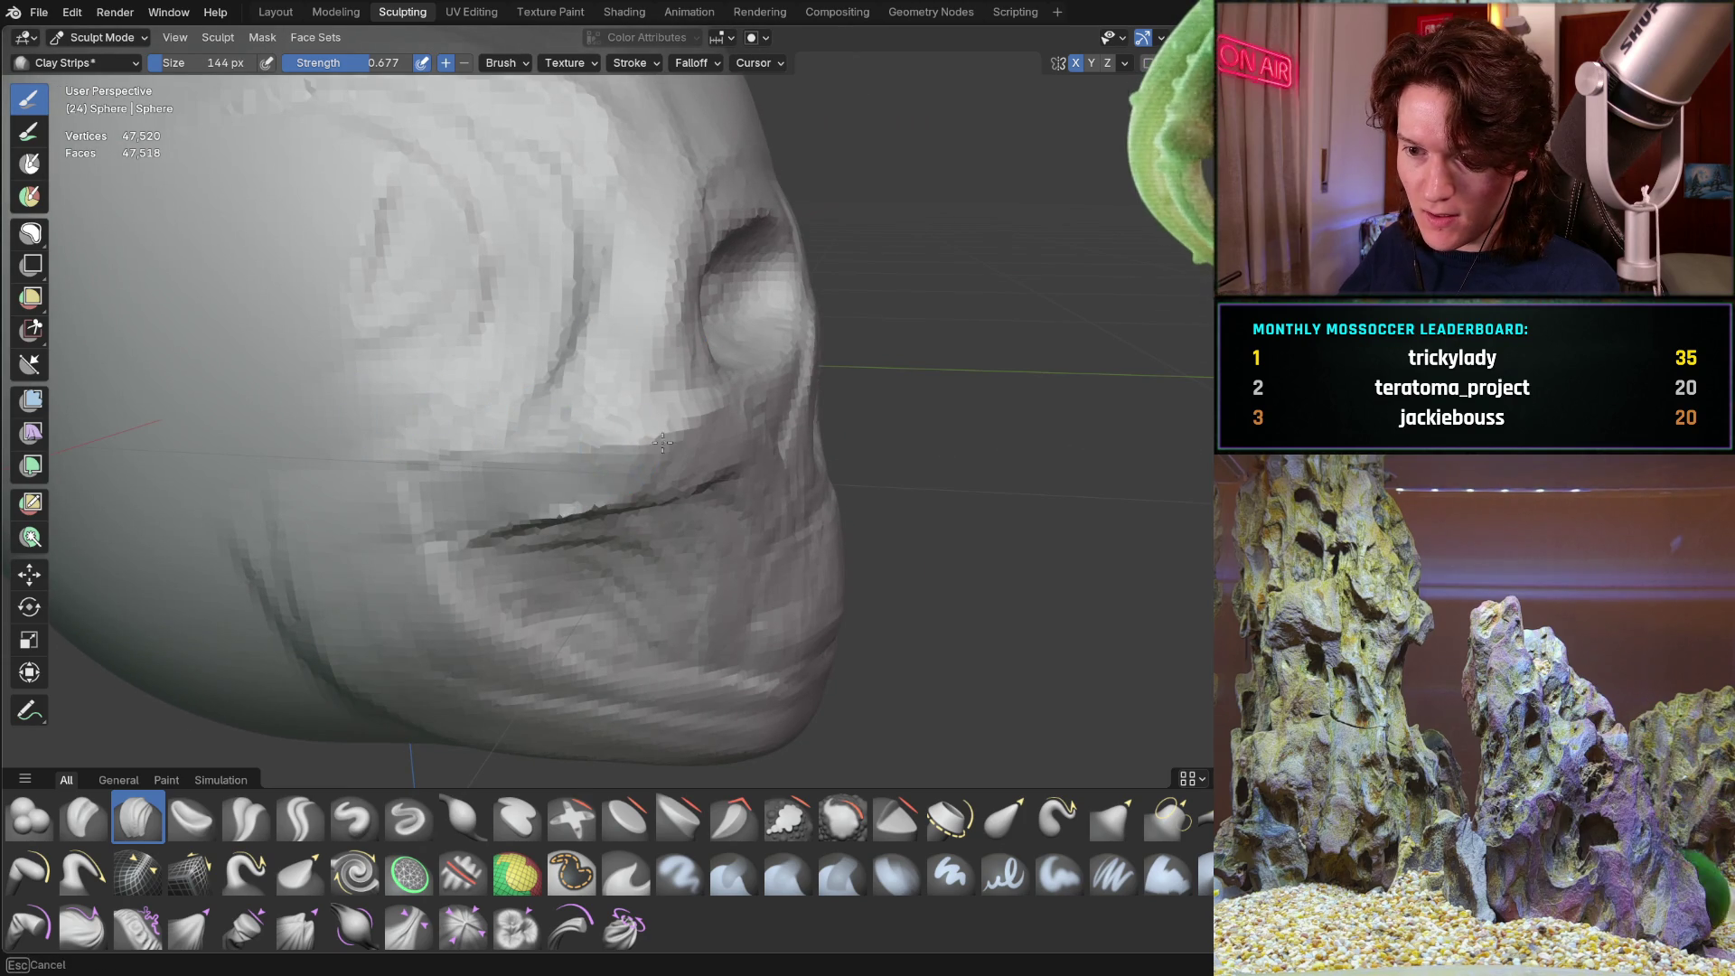
{"action": "scroll", "coordinate": [581, 457], "scroll_direction": "down", "scroll_amount": 3}
{"action": "middle_click_drag", "start_coordinate": [581, 456], "coordinate": [457, 437]}
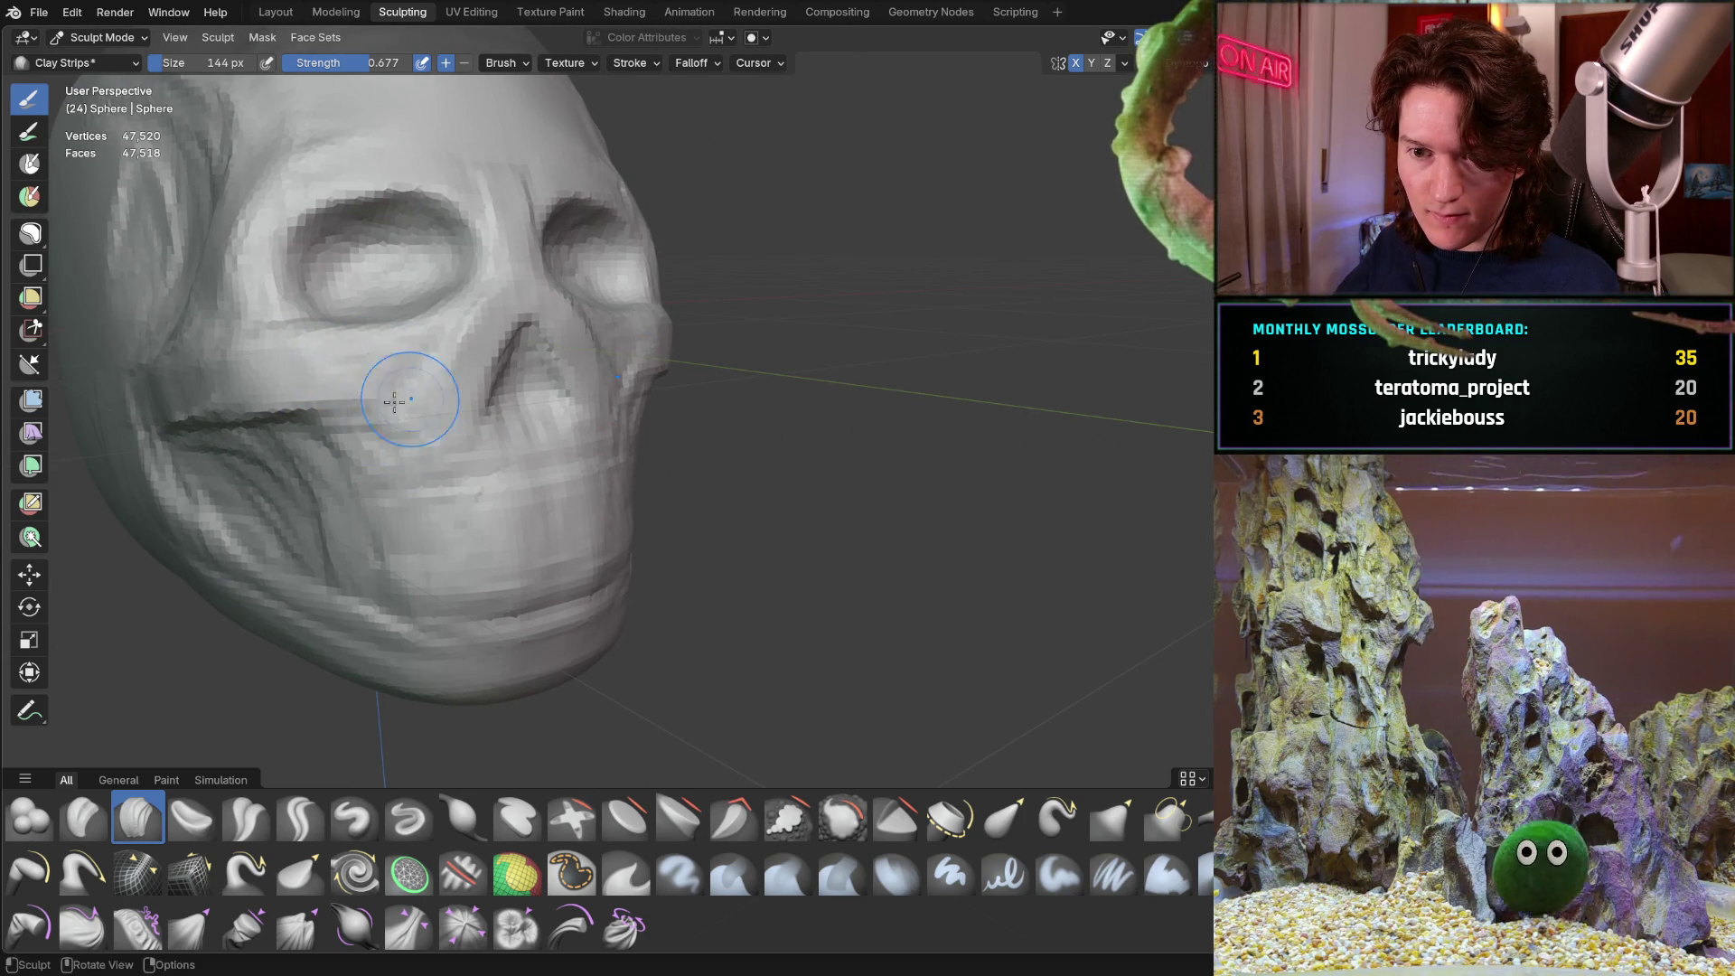
{"action": "middle_click_drag", "start_coordinate": [348, 432], "coordinate": [268, 414]}
{"action": "middle_click_drag", "start_coordinate": [274, 474], "coordinate": [276, 411]}
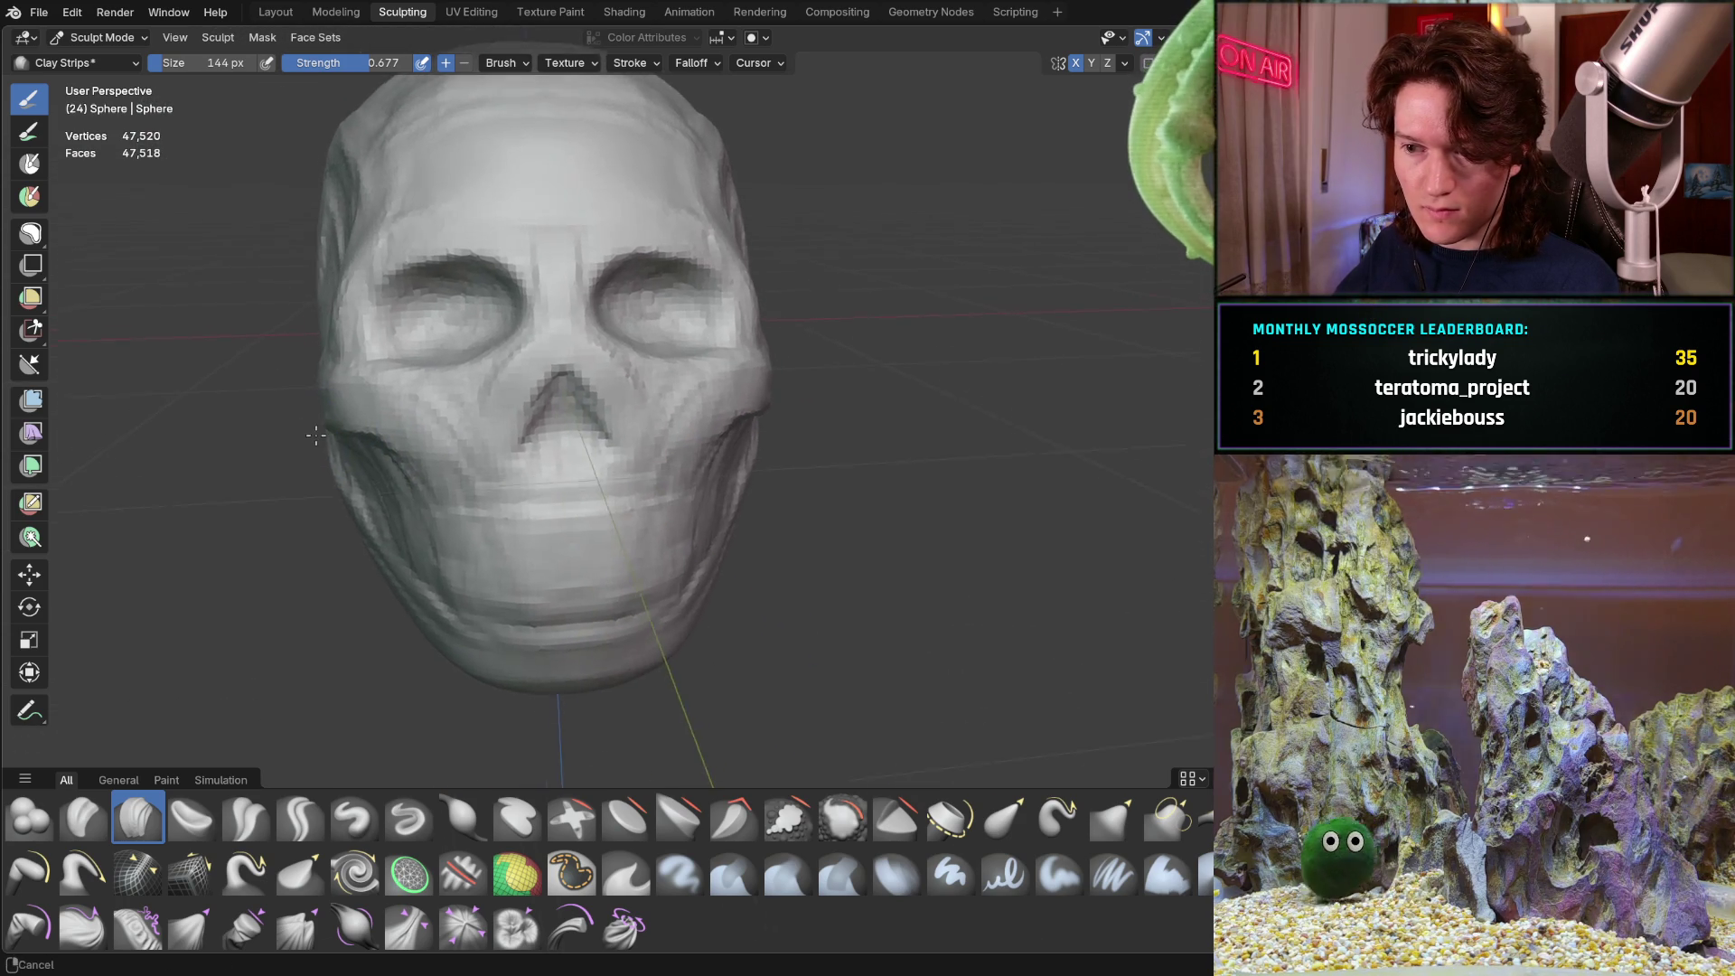
Deepen the crease along the skull's left cheek
{"action": "scroll", "coordinate": [253, 380], "scroll_direction": "up", "scroll_amount": 3}
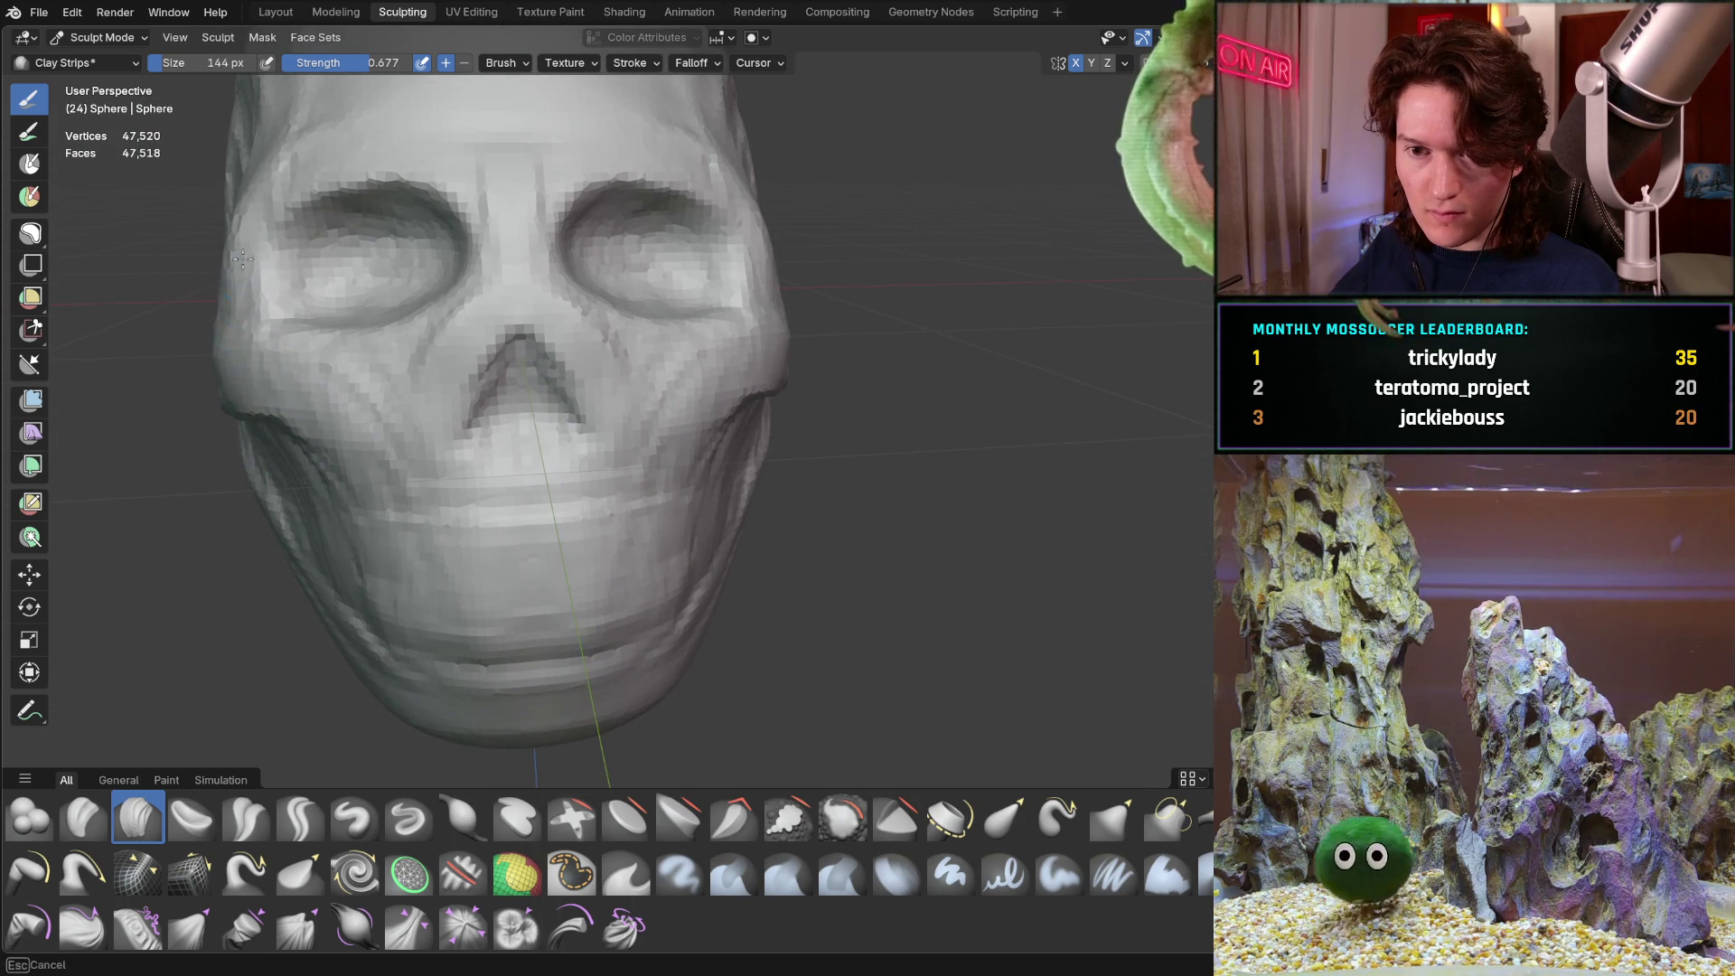
{"action": "middle_click_drag", "start_coordinate": [313, 453], "coordinate": [333, 389]}
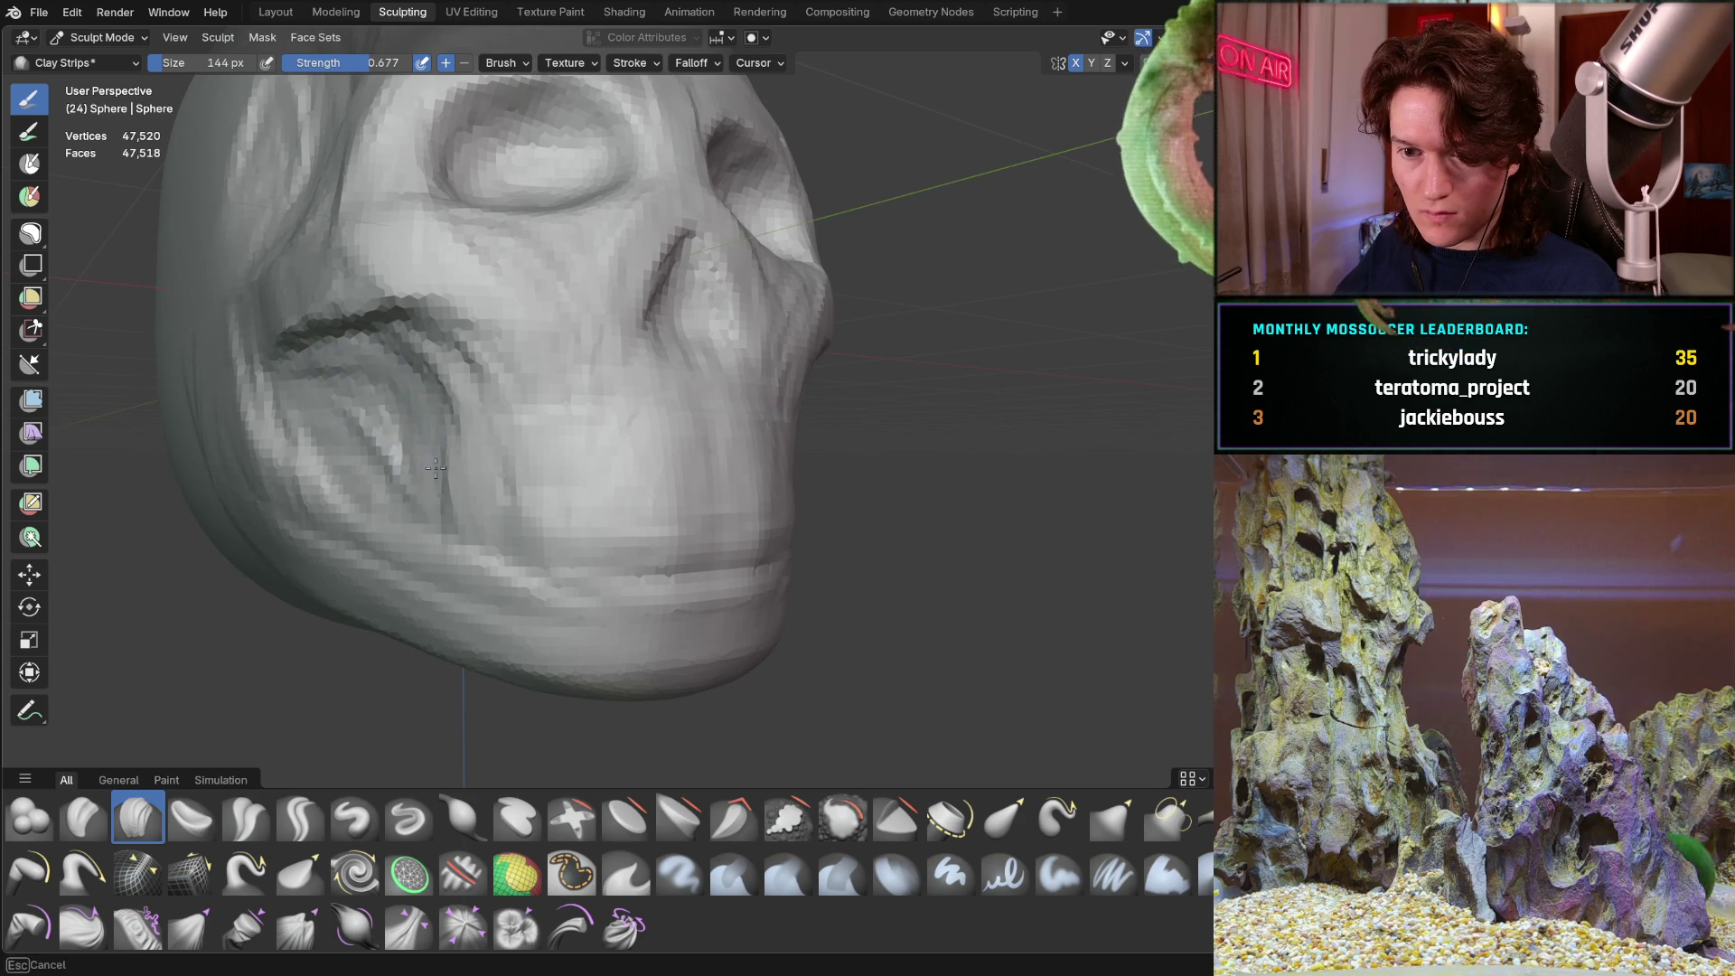
{"action": "mouse_move", "coordinate": [259, 352]}
{"action": "left_mouse_down"}
{"action": "mouse_move", "coordinate": [389, 289]}
{"action": "mouse_move", "coordinate": [369, 307]}
{"action": "left_mouse_up"}
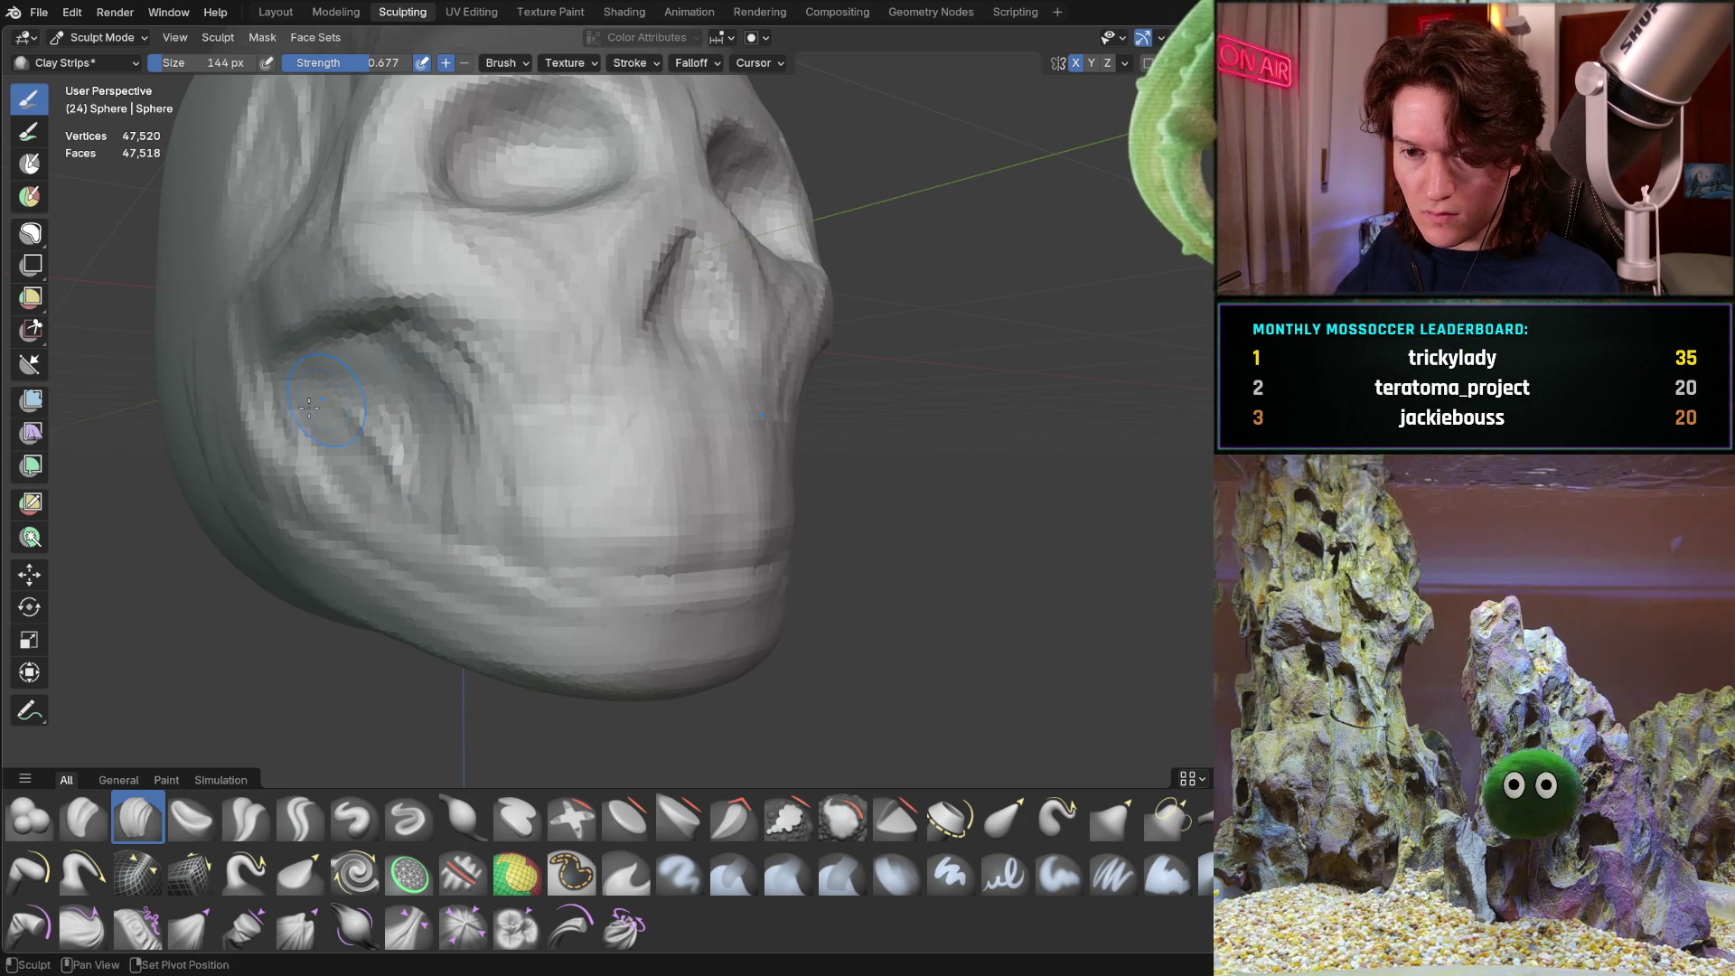
Check the deepened cheek crease from side, below and frontal views
{"action": "mouse_move", "coordinate": [380, 425]}
{"action": "middle_mouse_down"}
{"action": "mouse_move", "coordinate": [322, 458]}
{"action": "mouse_move", "coordinate": [332, 416]}
{"action": "mouse_move", "coordinate": [382, 444]}
{"action": "middle_mouse_up"}
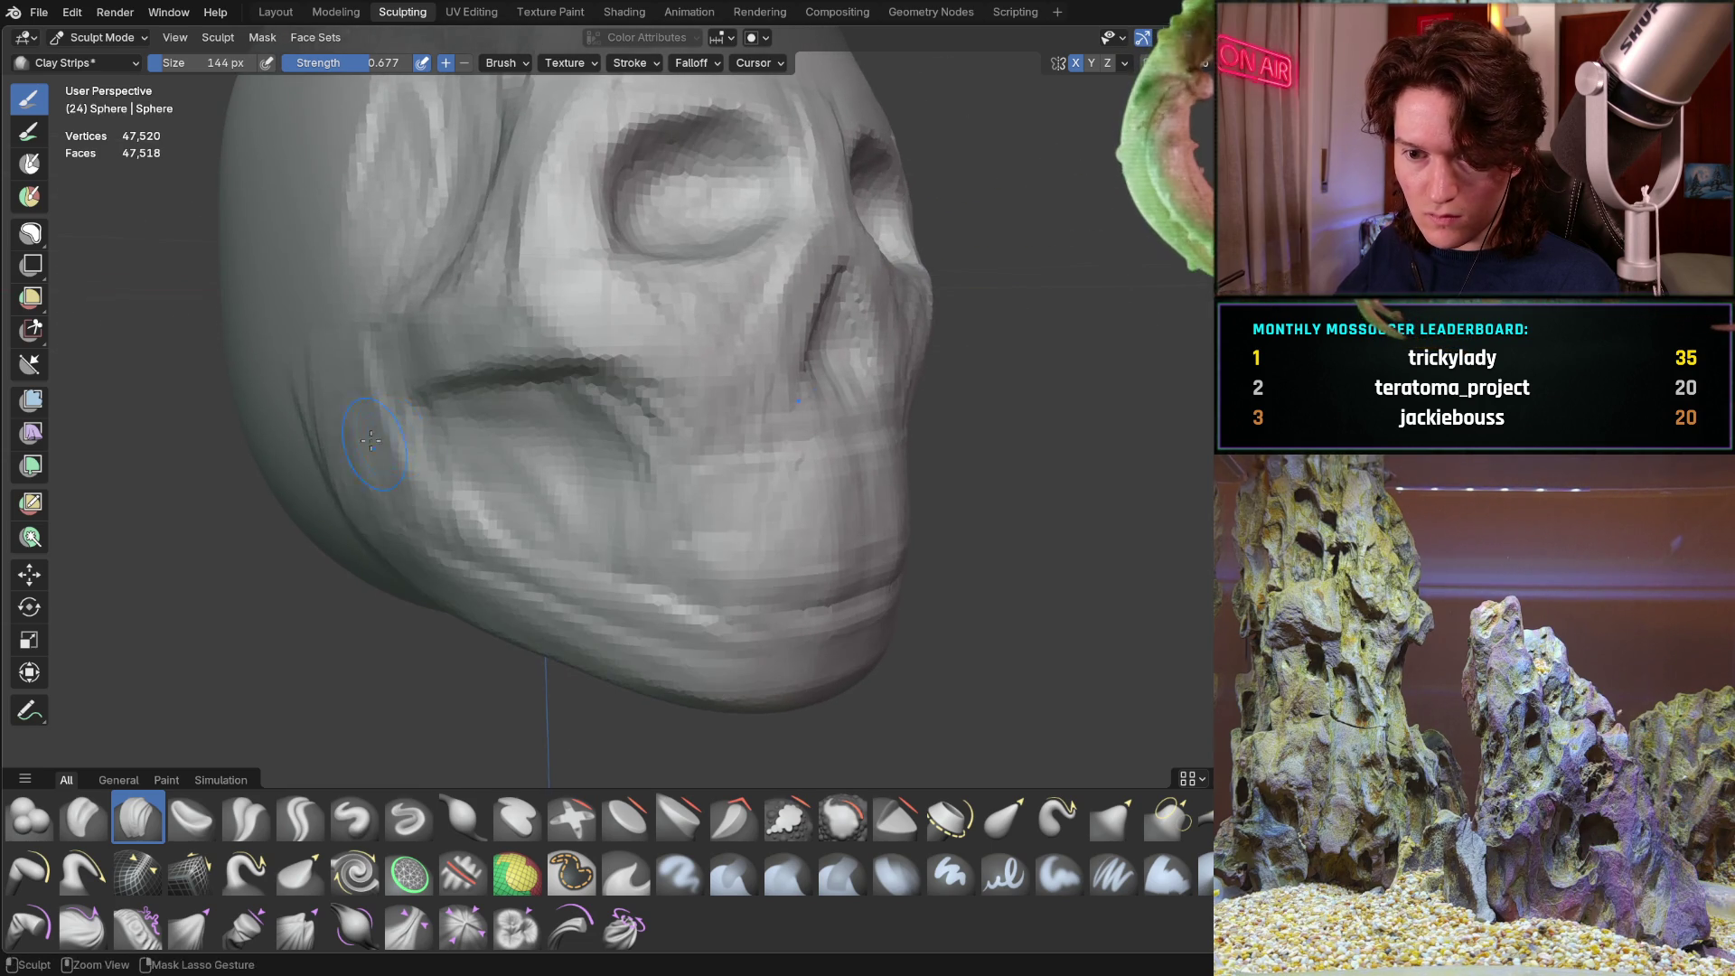
{"action": "mouse_move", "coordinate": [372, 502]}
{"action": "middle_mouse_down"}
{"action": "mouse_move", "coordinate": [563, 438]}
{"action": "mouse_move", "coordinate": [529, 452]}
{"action": "middle_mouse_up"}
{"action": "middle_click_drag", "start_coordinate": [384, 386], "coordinate": [437, 458], "text": "shift"}
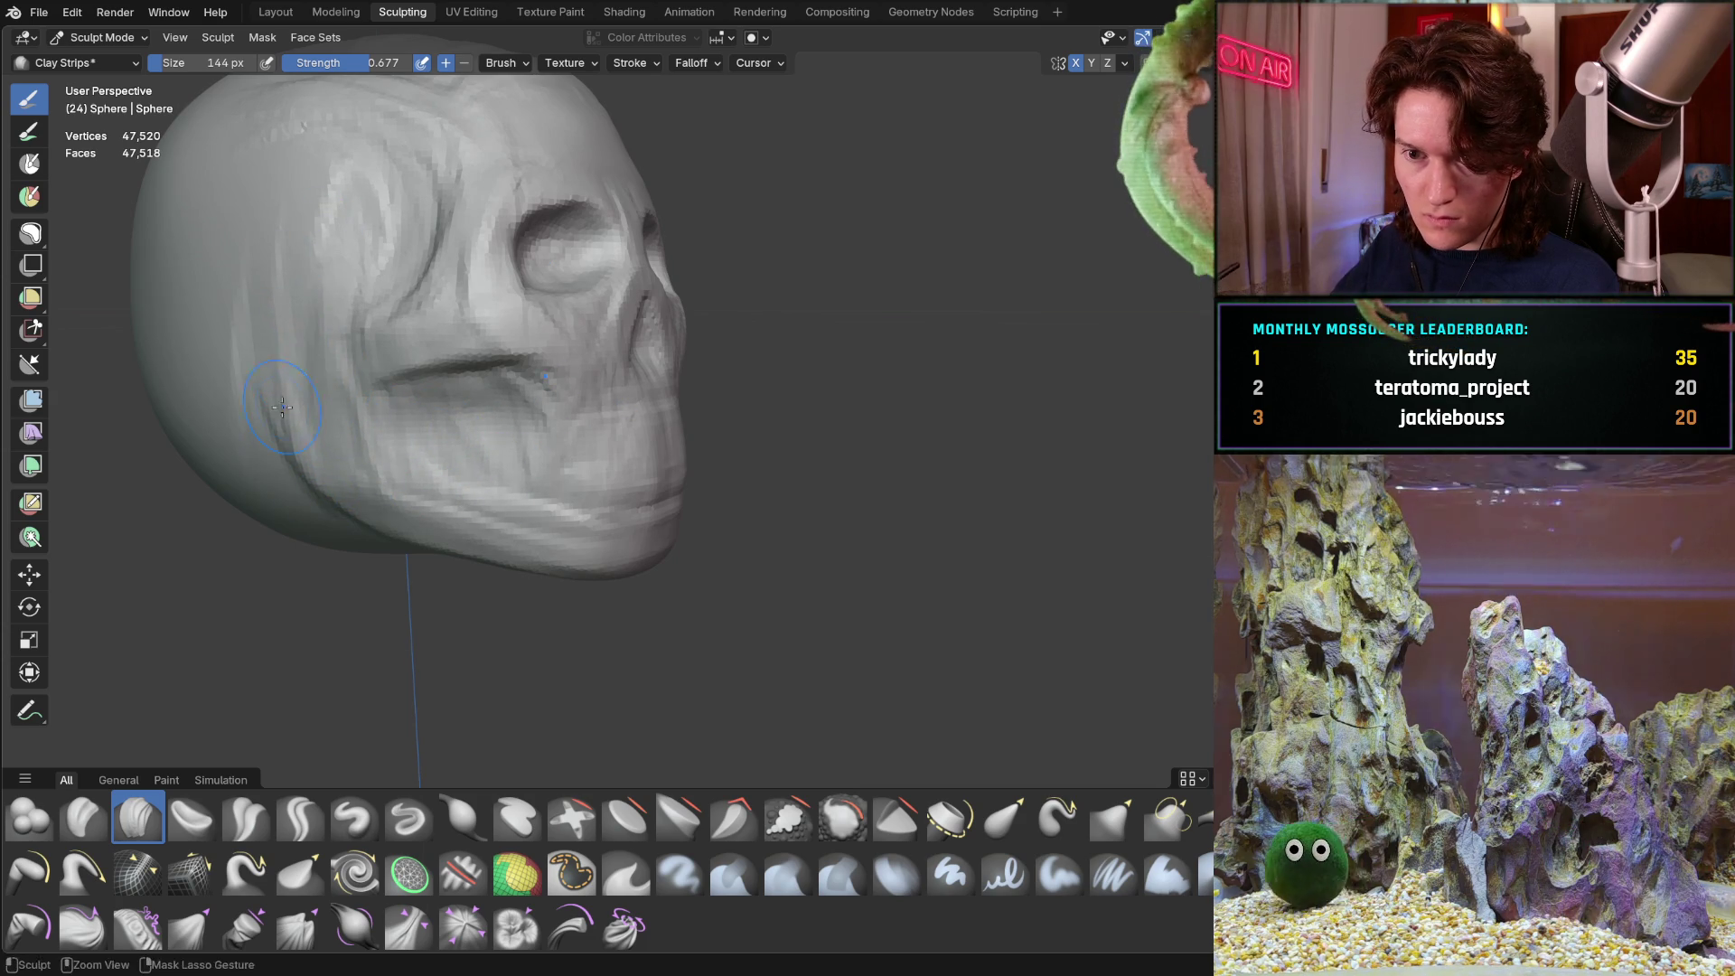
{"action": "mouse_move", "coordinate": [315, 330]}
{"action": "middle_mouse_down"}
{"action": "mouse_move", "coordinate": [292, 455]}
{"action": "mouse_move", "coordinate": [197, 464]}
{"action": "middle_mouse_up"}
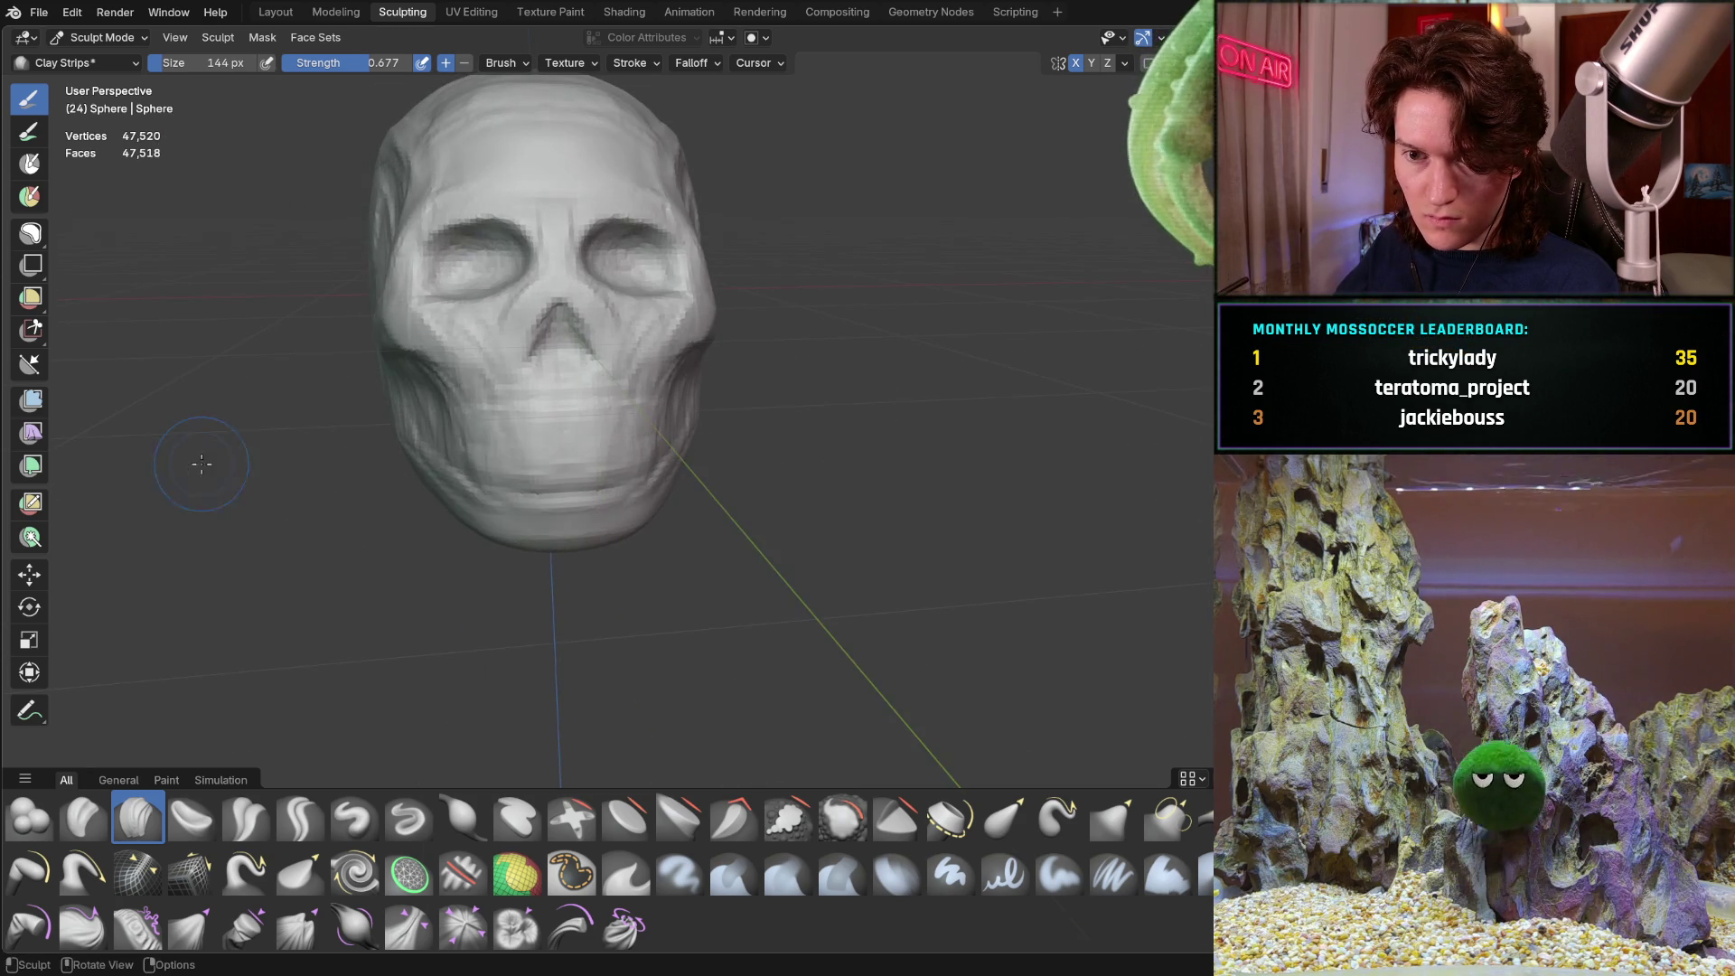
{"action": "mouse_move", "coordinate": [333, 423]}
{"action": "middle_mouse_down"}
{"action": "mouse_move", "coordinate": [302, 438]}
{"action": "mouse_move", "coordinate": [322, 388]}
{"action": "mouse_move", "coordinate": [375, 446]}
{"action": "mouse_move", "coordinate": [437, 442]}
{"action": "mouse_move", "coordinate": [388, 484]}
{"action": "mouse_move", "coordinate": [426, 523]}
{"action": "mouse_move", "coordinate": [394, 635]}
{"action": "middle_mouse_up"}
{"action": "mouse_move", "coordinate": [400, 575]}
{"action": "middle_mouse_down"}
{"action": "mouse_move", "coordinate": [376, 632]}
{"action": "mouse_move", "coordinate": [441, 595]}
{"action": "mouse_move", "coordinate": [458, 404]}
{"action": "mouse_move", "coordinate": [480, 376]}
{"action": "mouse_move", "coordinate": [524, 446]}
{"action": "middle_mouse_up"}
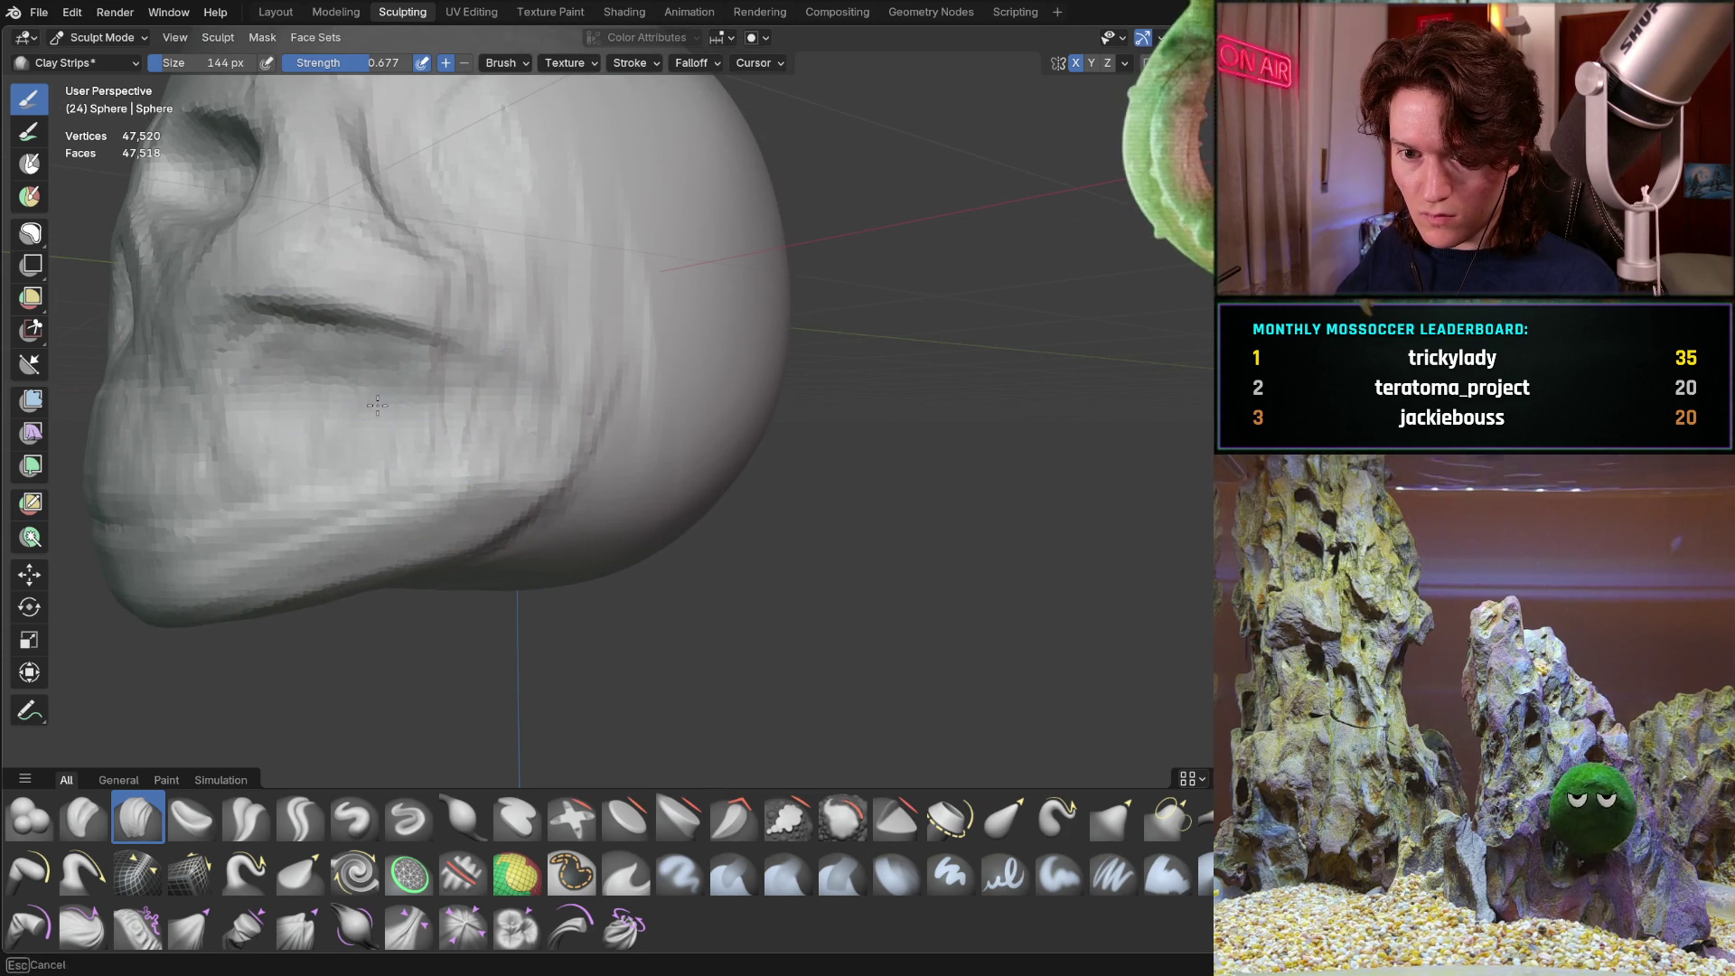
{"action": "mouse_move", "coordinate": [410, 430]}
{"action": "middle_mouse_down"}
{"action": "mouse_move", "coordinate": [534, 453]}
{"action": "mouse_move", "coordinate": [376, 524]}
{"action": "mouse_move", "coordinate": [388, 488]}
{"action": "mouse_move", "coordinate": [337, 530]}
{"action": "mouse_move", "coordinate": [439, 515]}
{"action": "mouse_move", "coordinate": [349, 554]}
{"action": "mouse_move", "coordinate": [393, 542]}
{"action": "middle_mouse_up"}
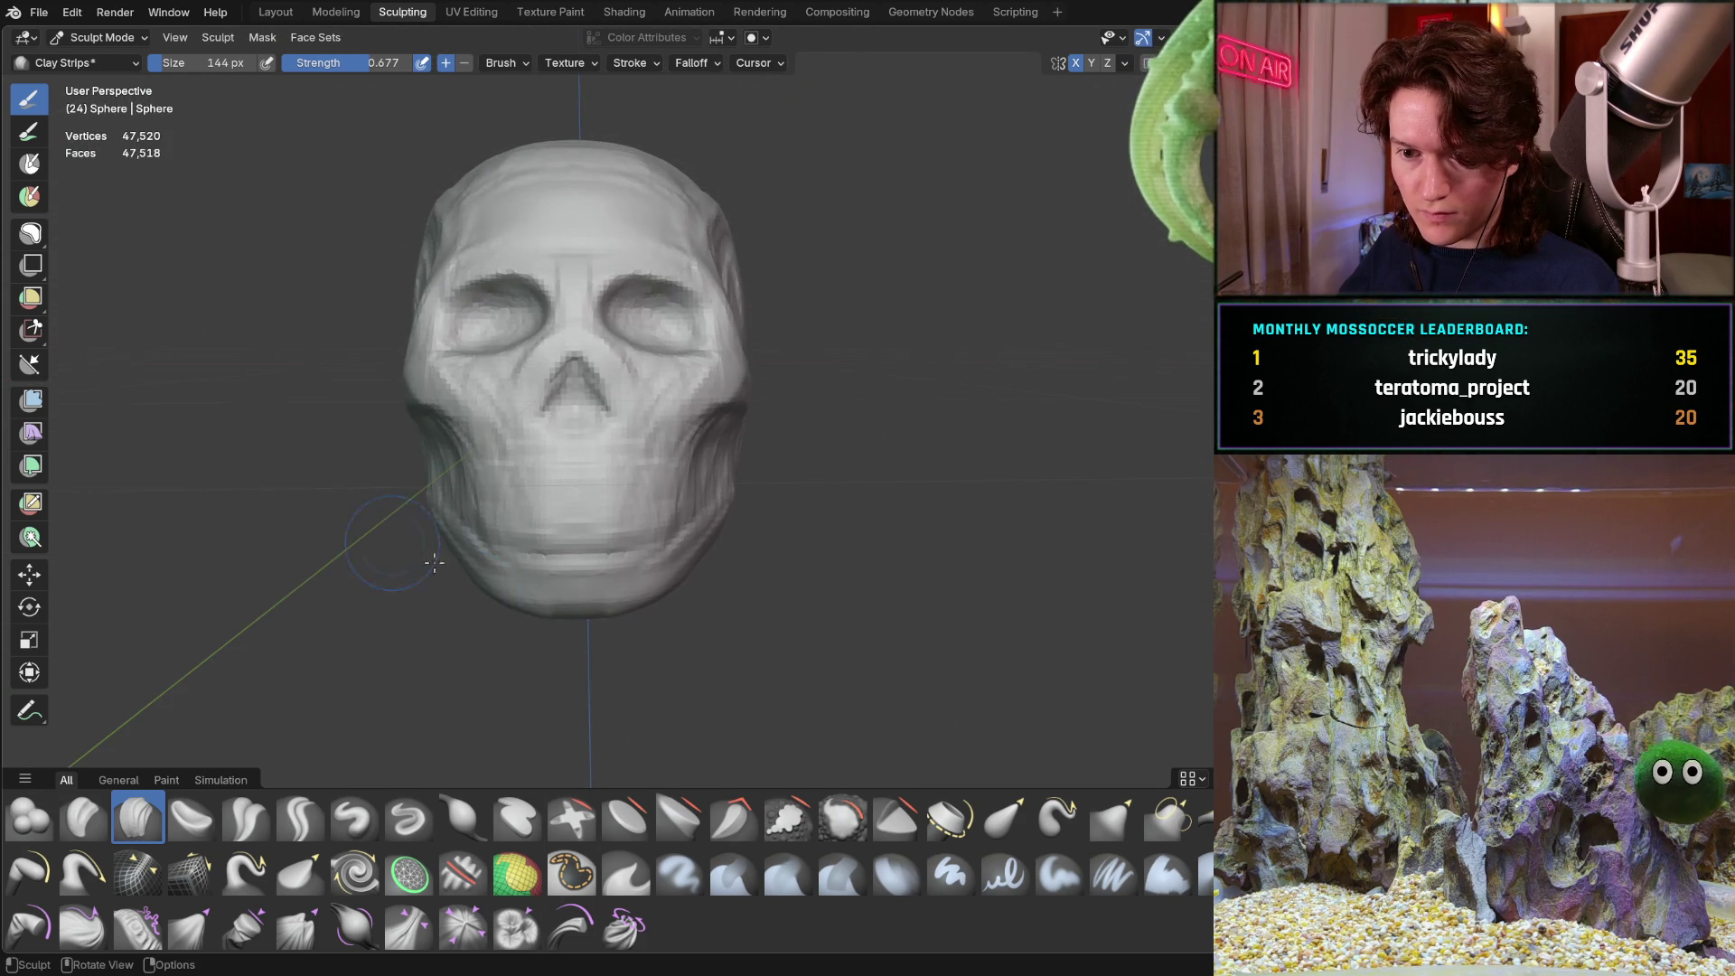
Switch to the Grab brush at 326 px and reshape the skull's right temple
{"action": "key", "text": "g"}
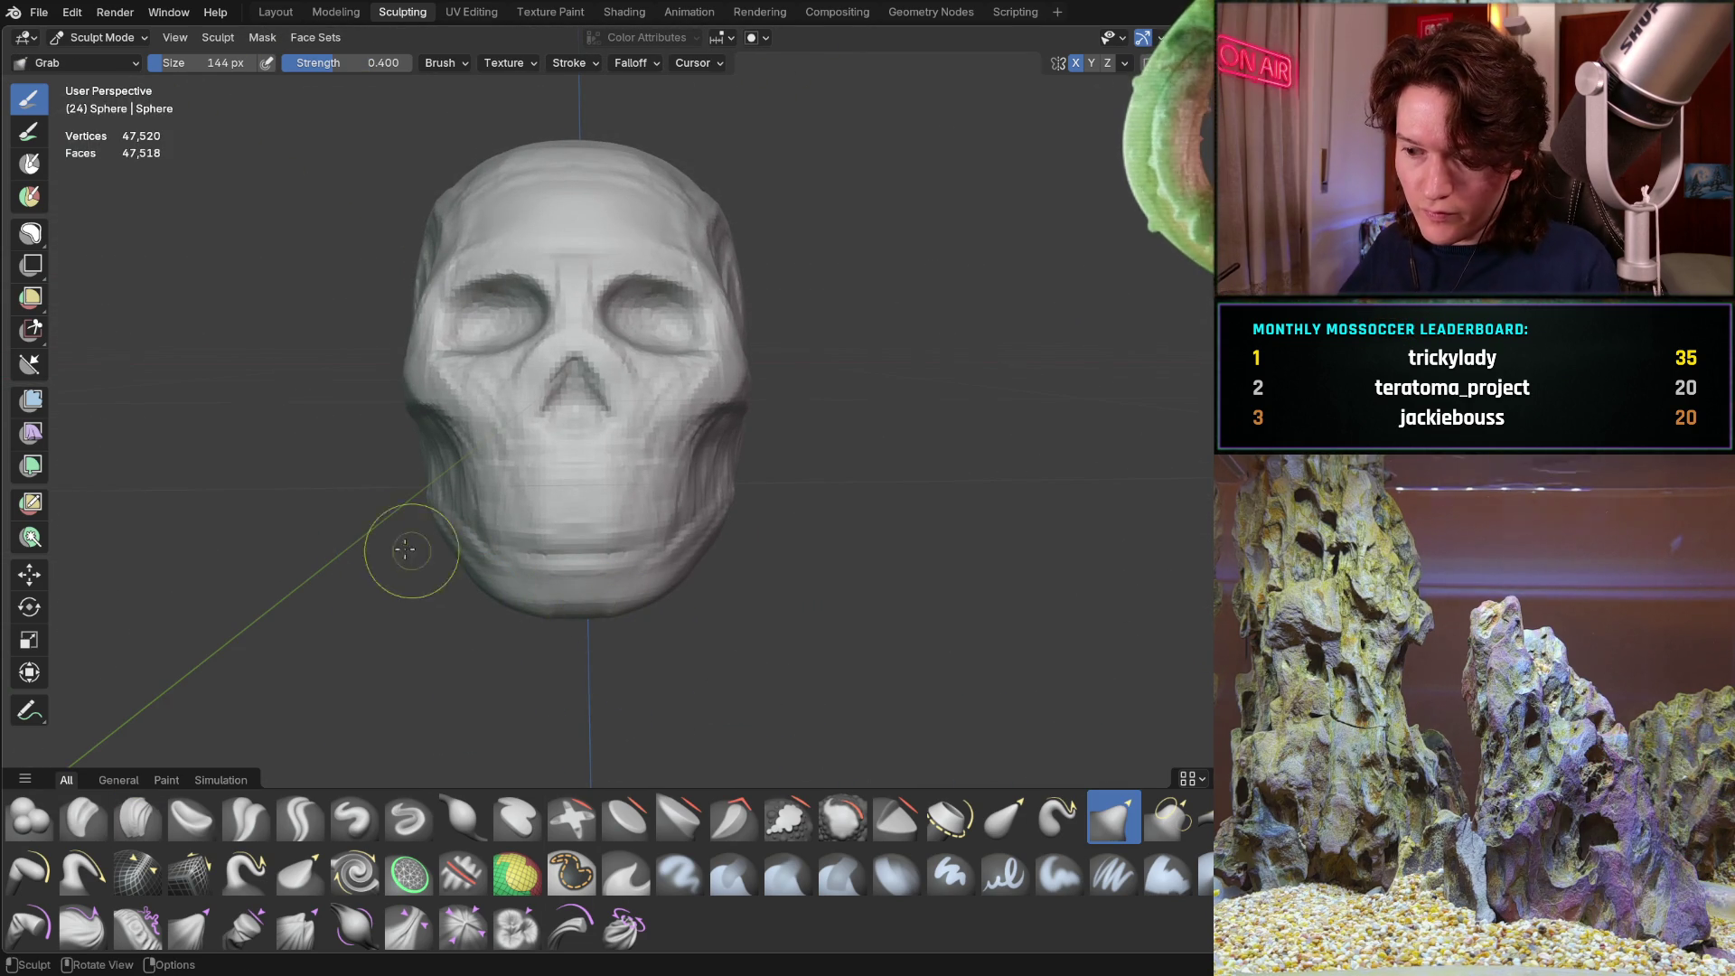
{"action": "key", "text": "f"}
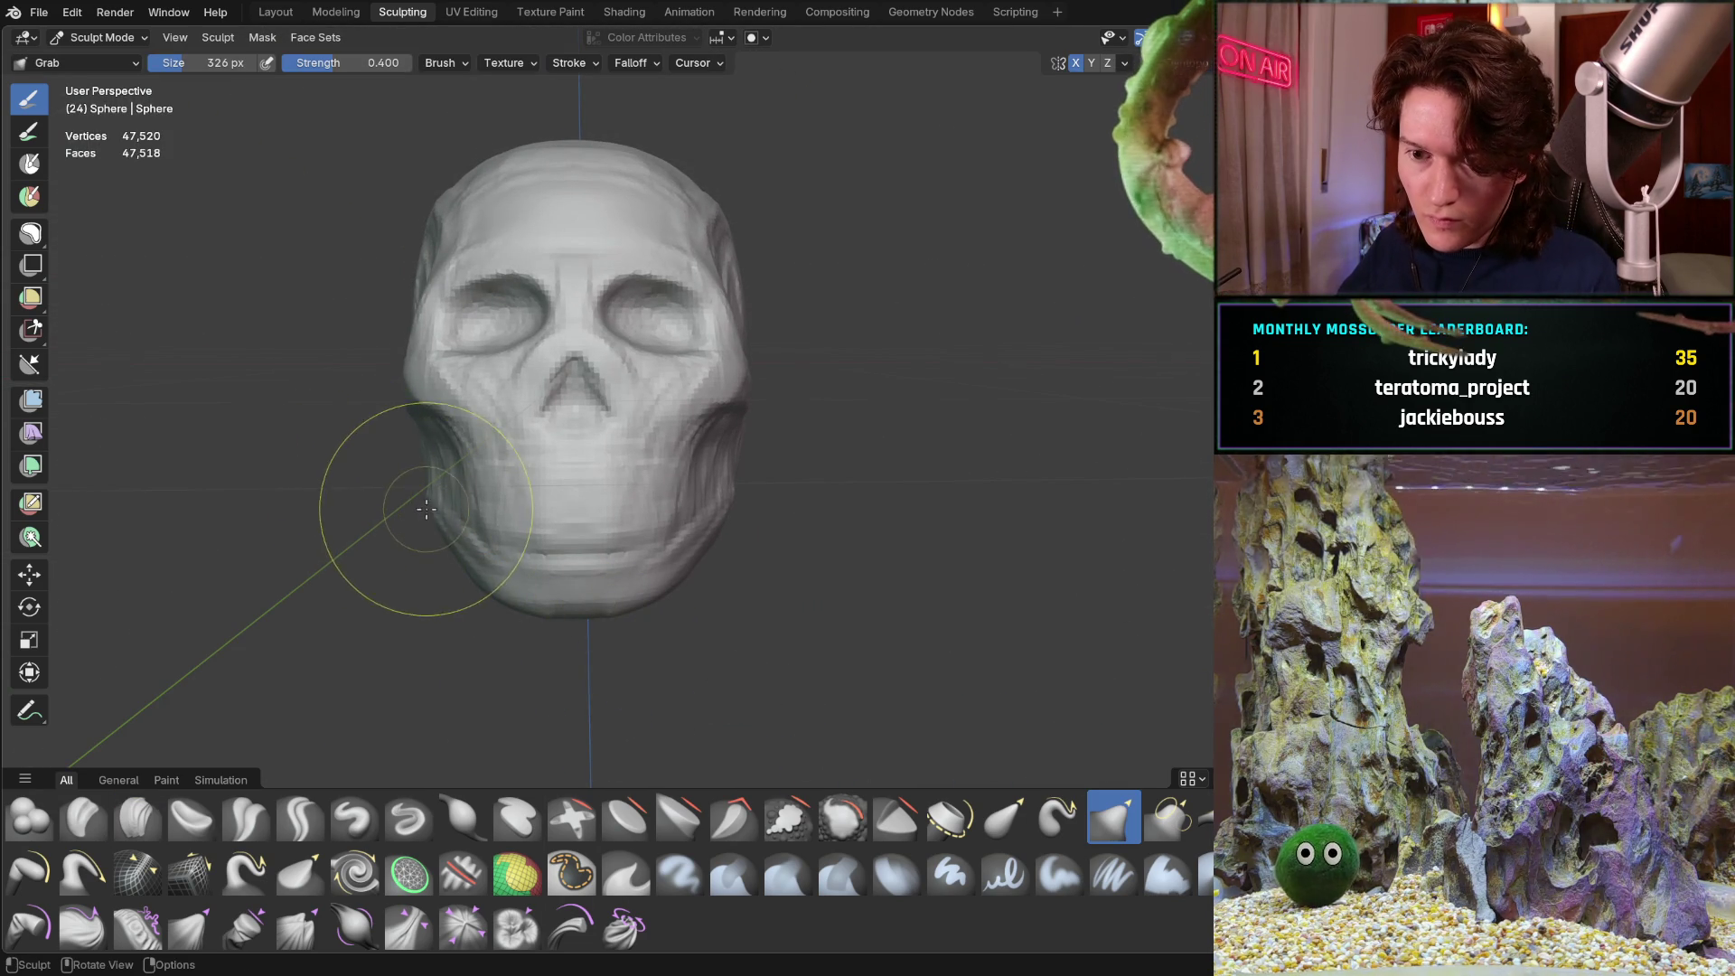
{"action": "mouse_move", "coordinate": [417, 463]}
{"action": "middle_mouse_down"}
{"action": "mouse_move", "coordinate": [496, 456]}
{"action": "mouse_move", "coordinate": [457, 504]}
{"action": "mouse_move", "coordinate": [476, 502]}
{"action": "middle_mouse_up"}
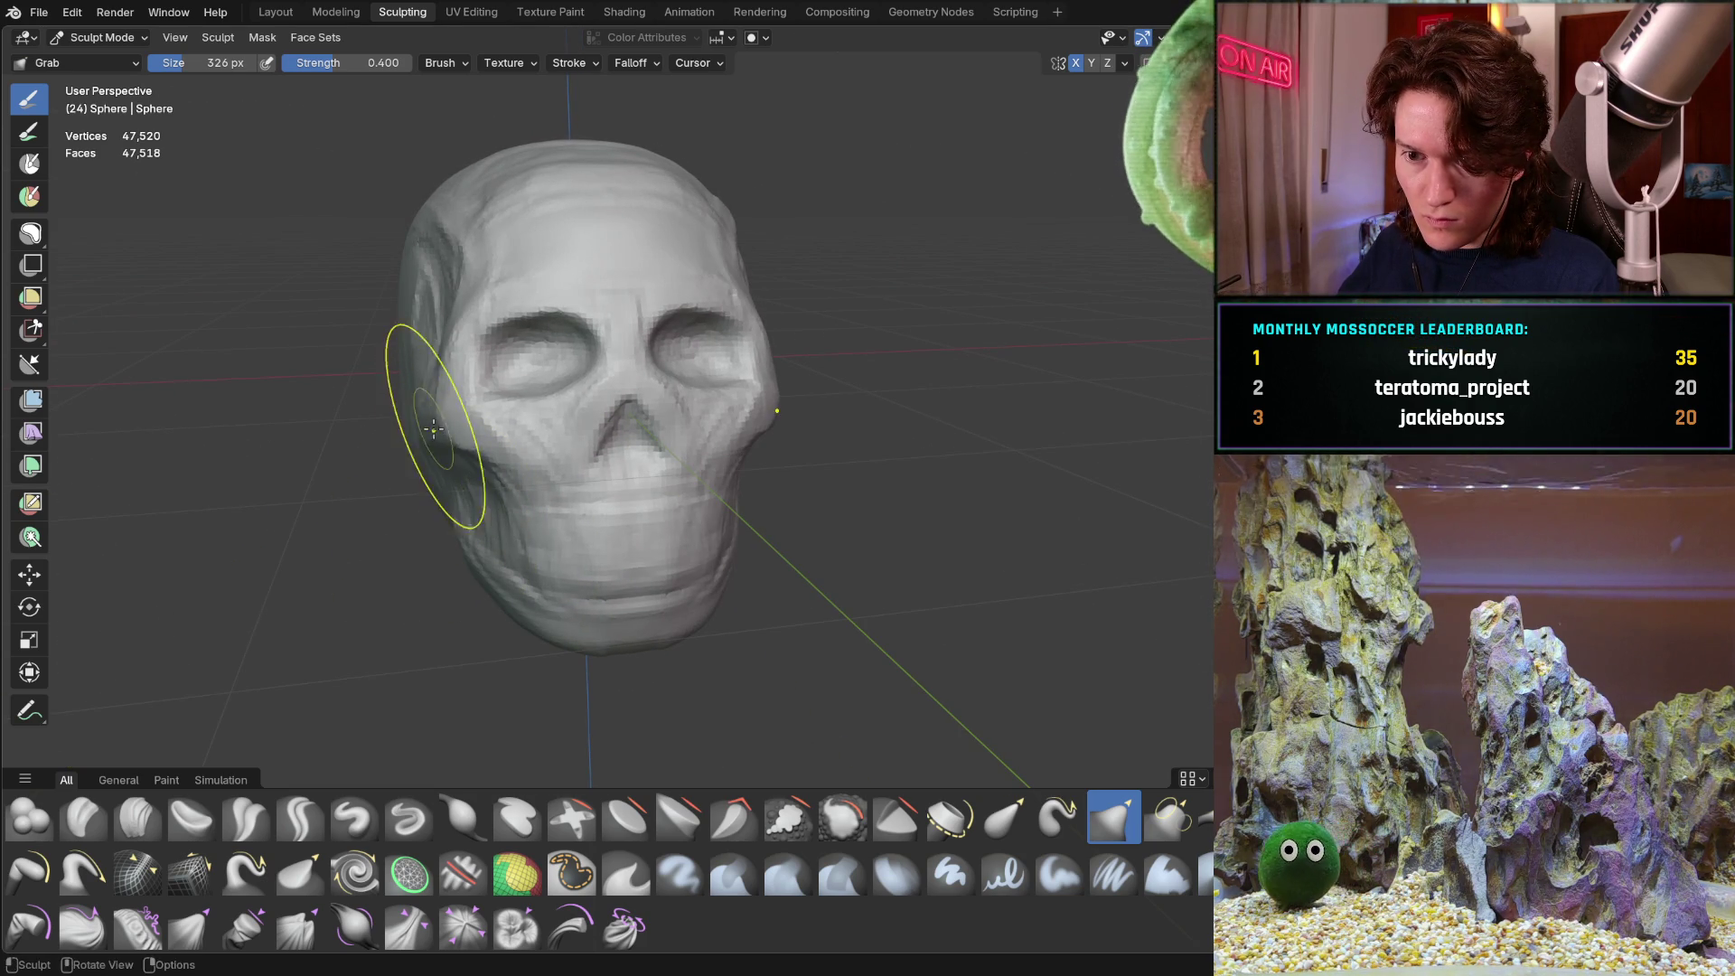
{"action": "mouse_move", "coordinate": [473, 425]}
{"action": "middle_mouse_down"}
{"action": "mouse_move", "coordinate": [515, 402]}
{"action": "mouse_move", "coordinate": [682, 409]}
{"action": "middle_mouse_up"}
{"action": "left_click_drag", "start_coordinate": [682, 409], "coordinate": [644, 305]}
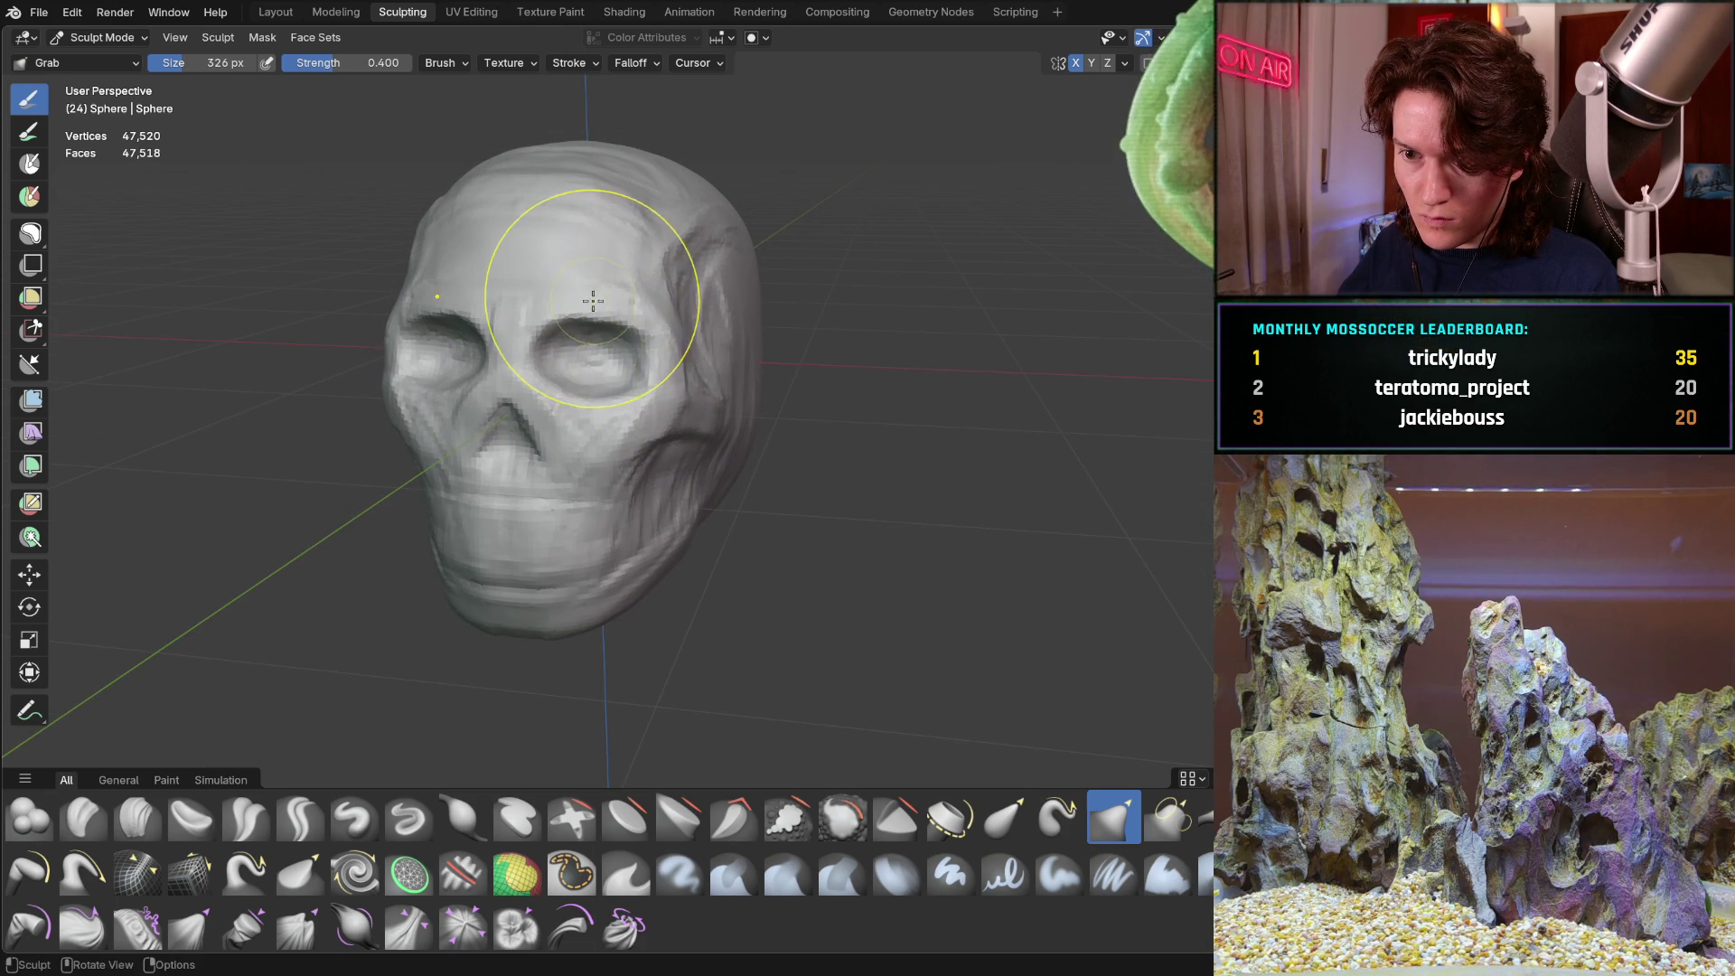
Inspect the skull from frontal, three-quarter and right-profile views
{"action": "middle_click_drag", "start_coordinate": [555, 301], "coordinate": [615, 303]}
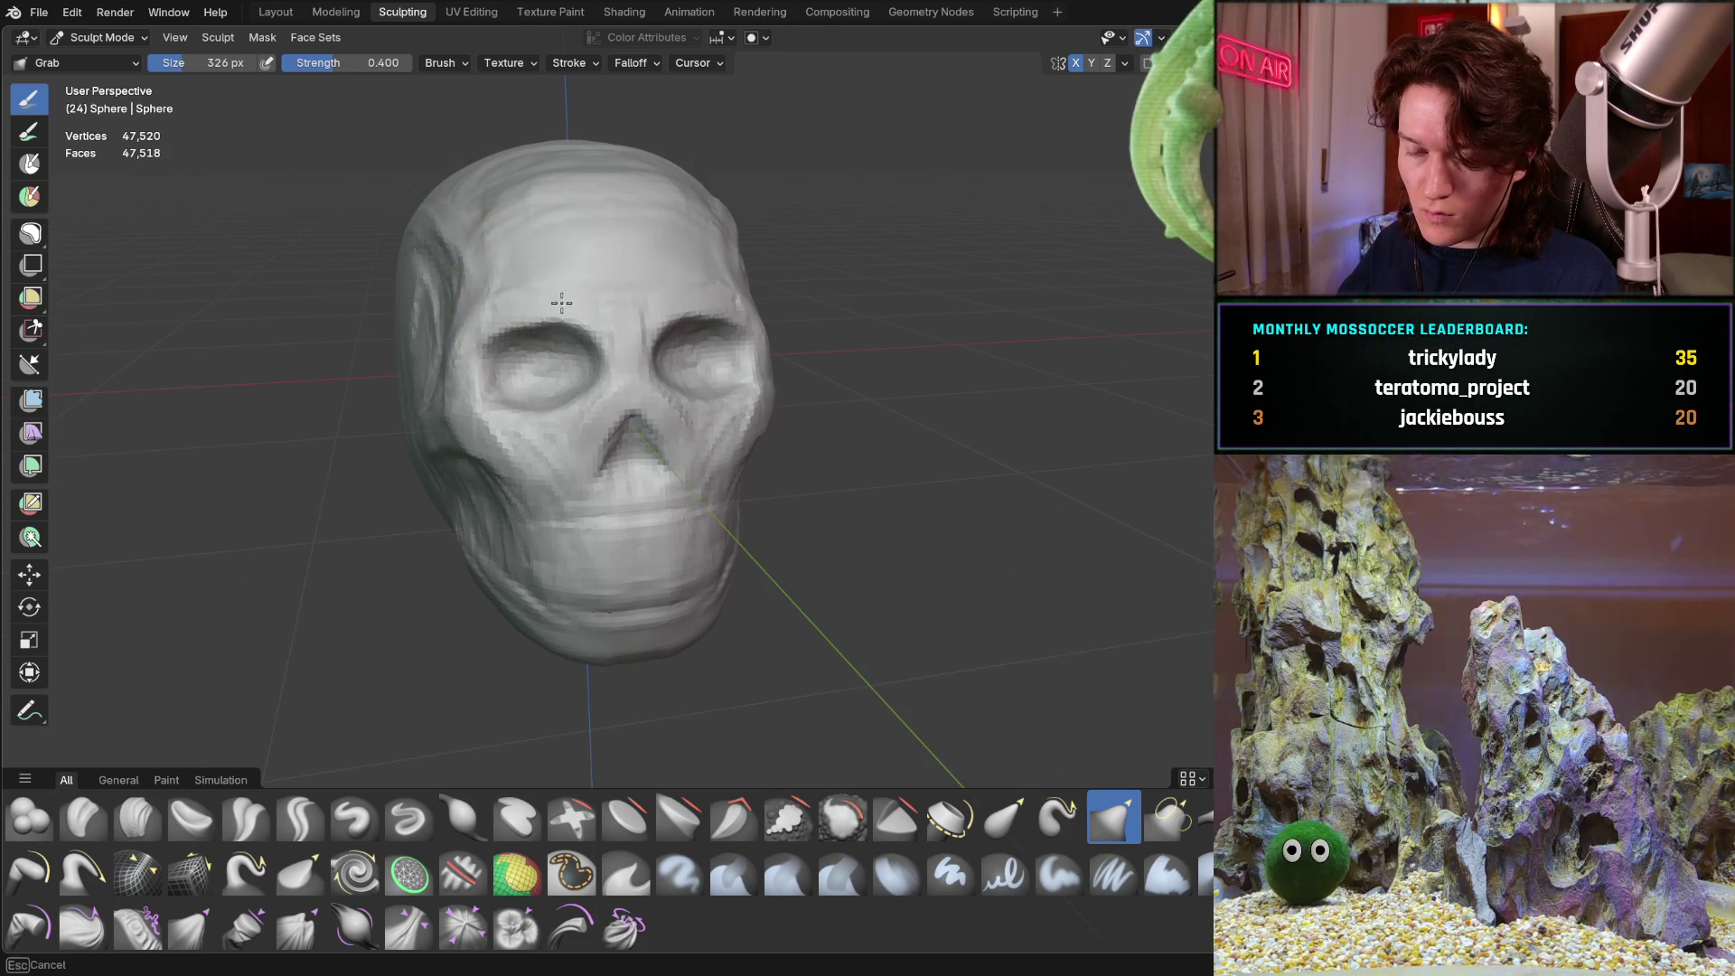
{"action": "middle_click_drag", "start_coordinate": [565, 297], "coordinate": [565, 299]}
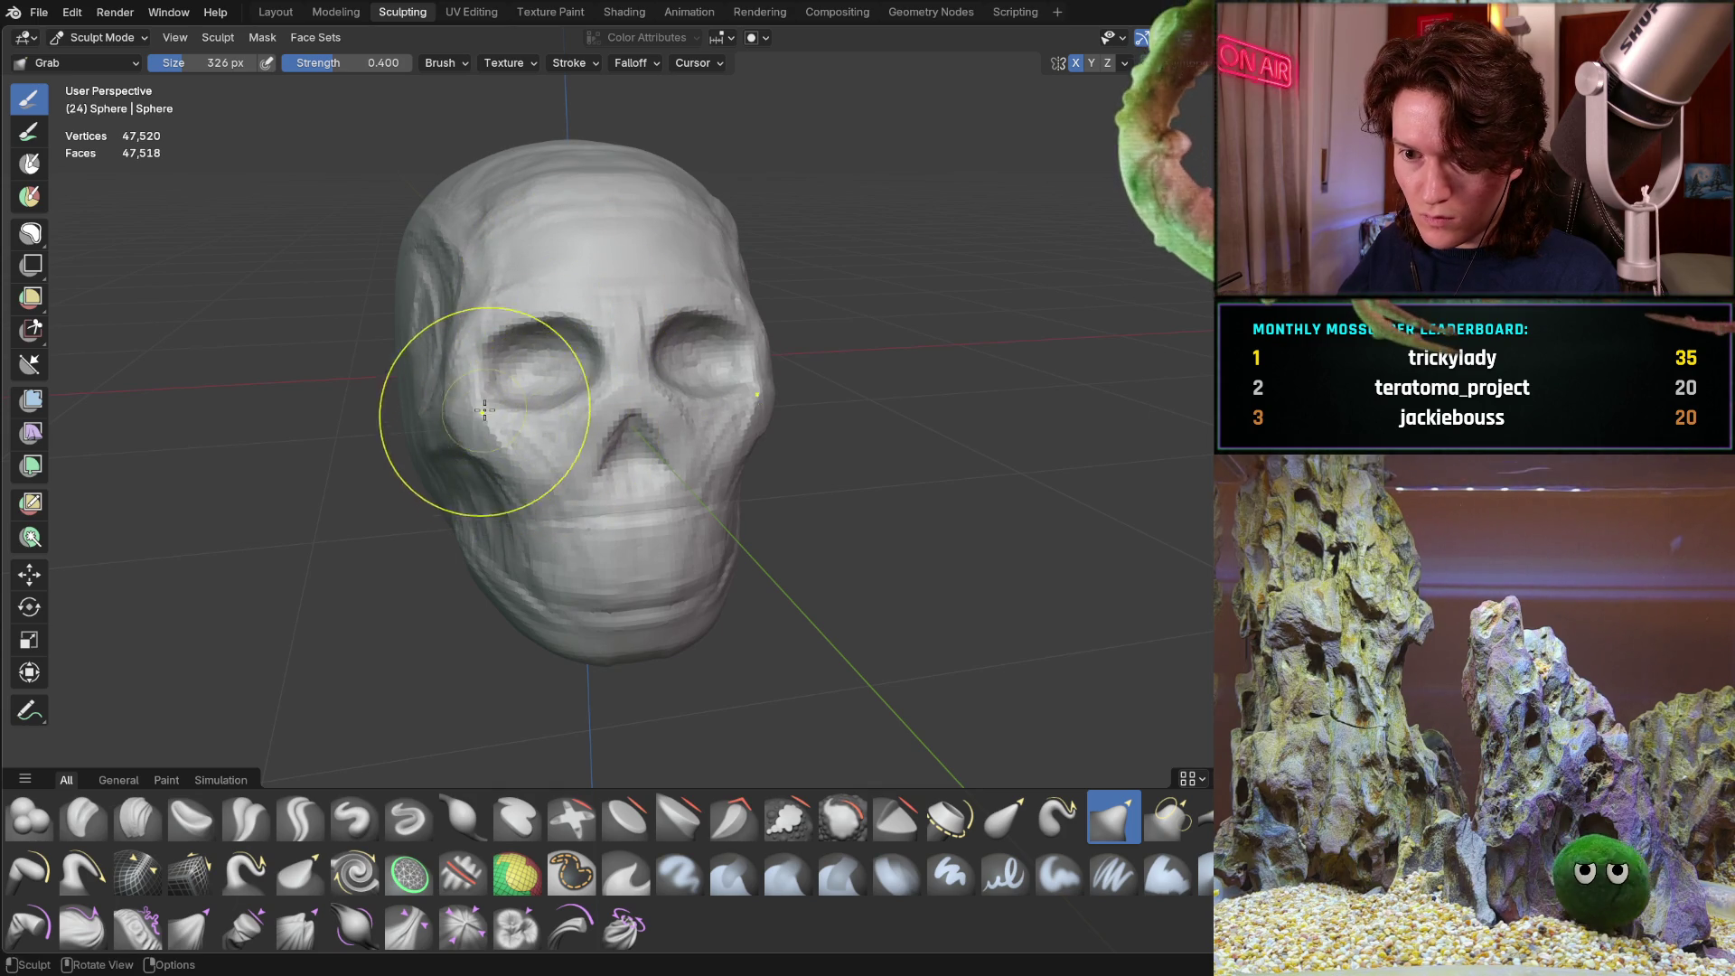
{"action": "middle_click_drag", "start_coordinate": [581, 275], "coordinate": [516, 353]}
{"action": "scroll", "coordinate": [506, 353], "scroll_direction": "up", "scroll_amount": 5}
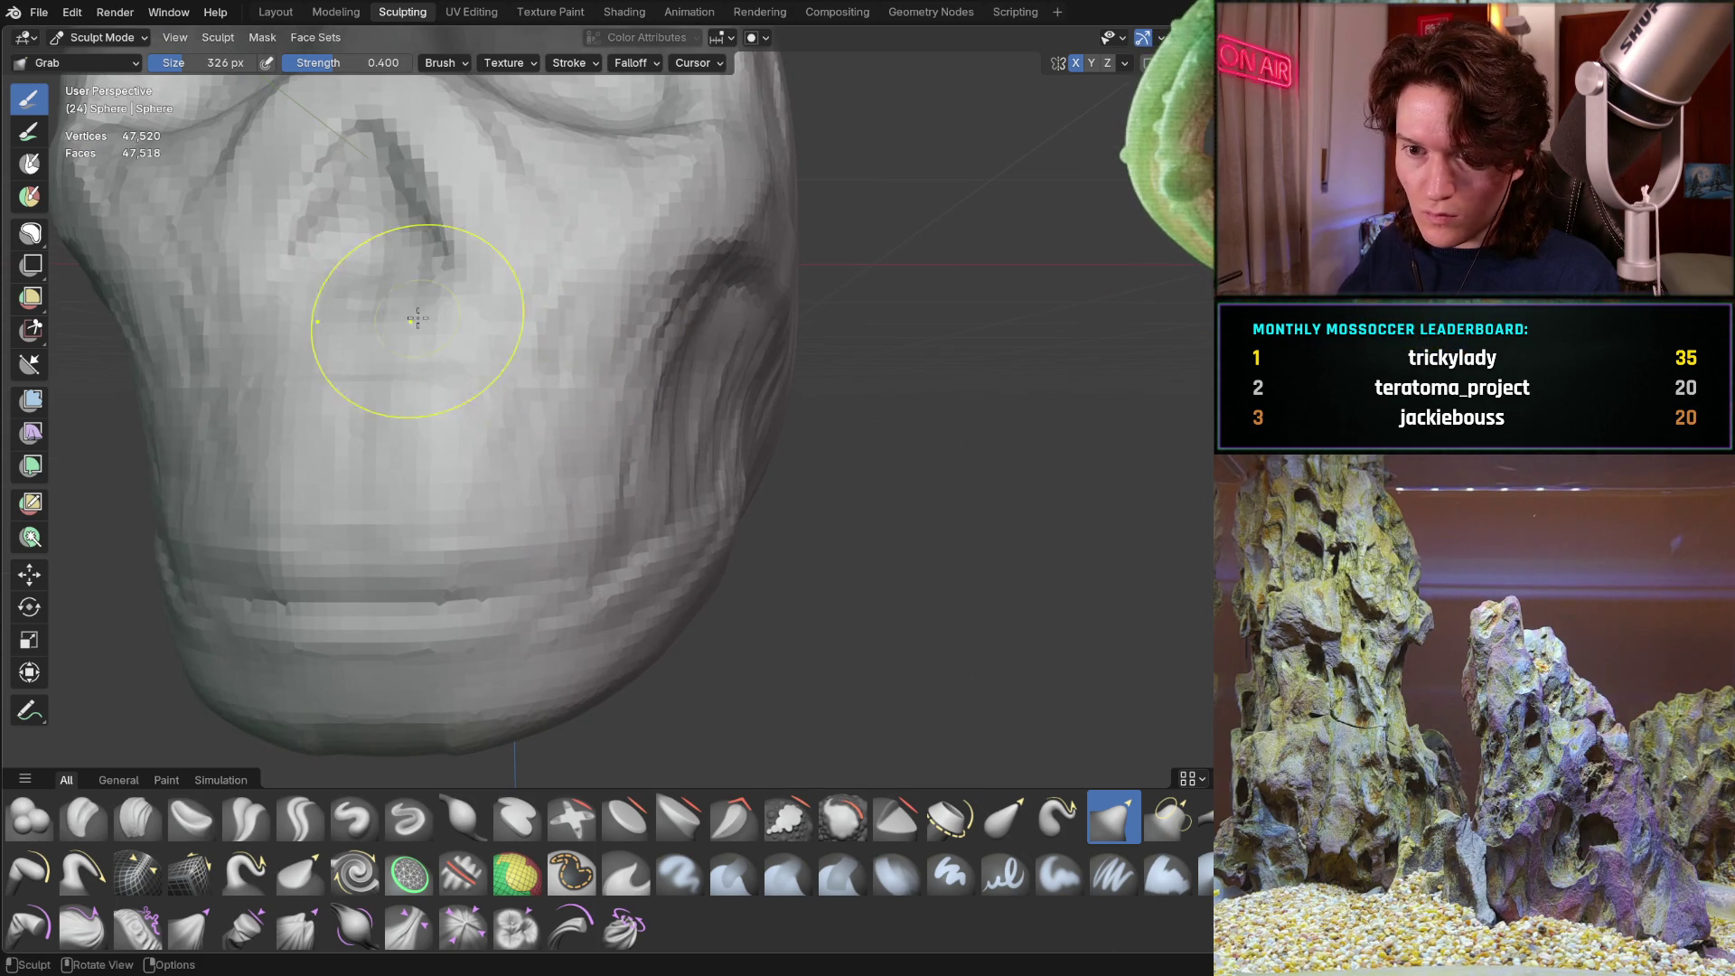
{"action": "middle_click_drag", "start_coordinate": [396, 273], "coordinate": [398, 276]}
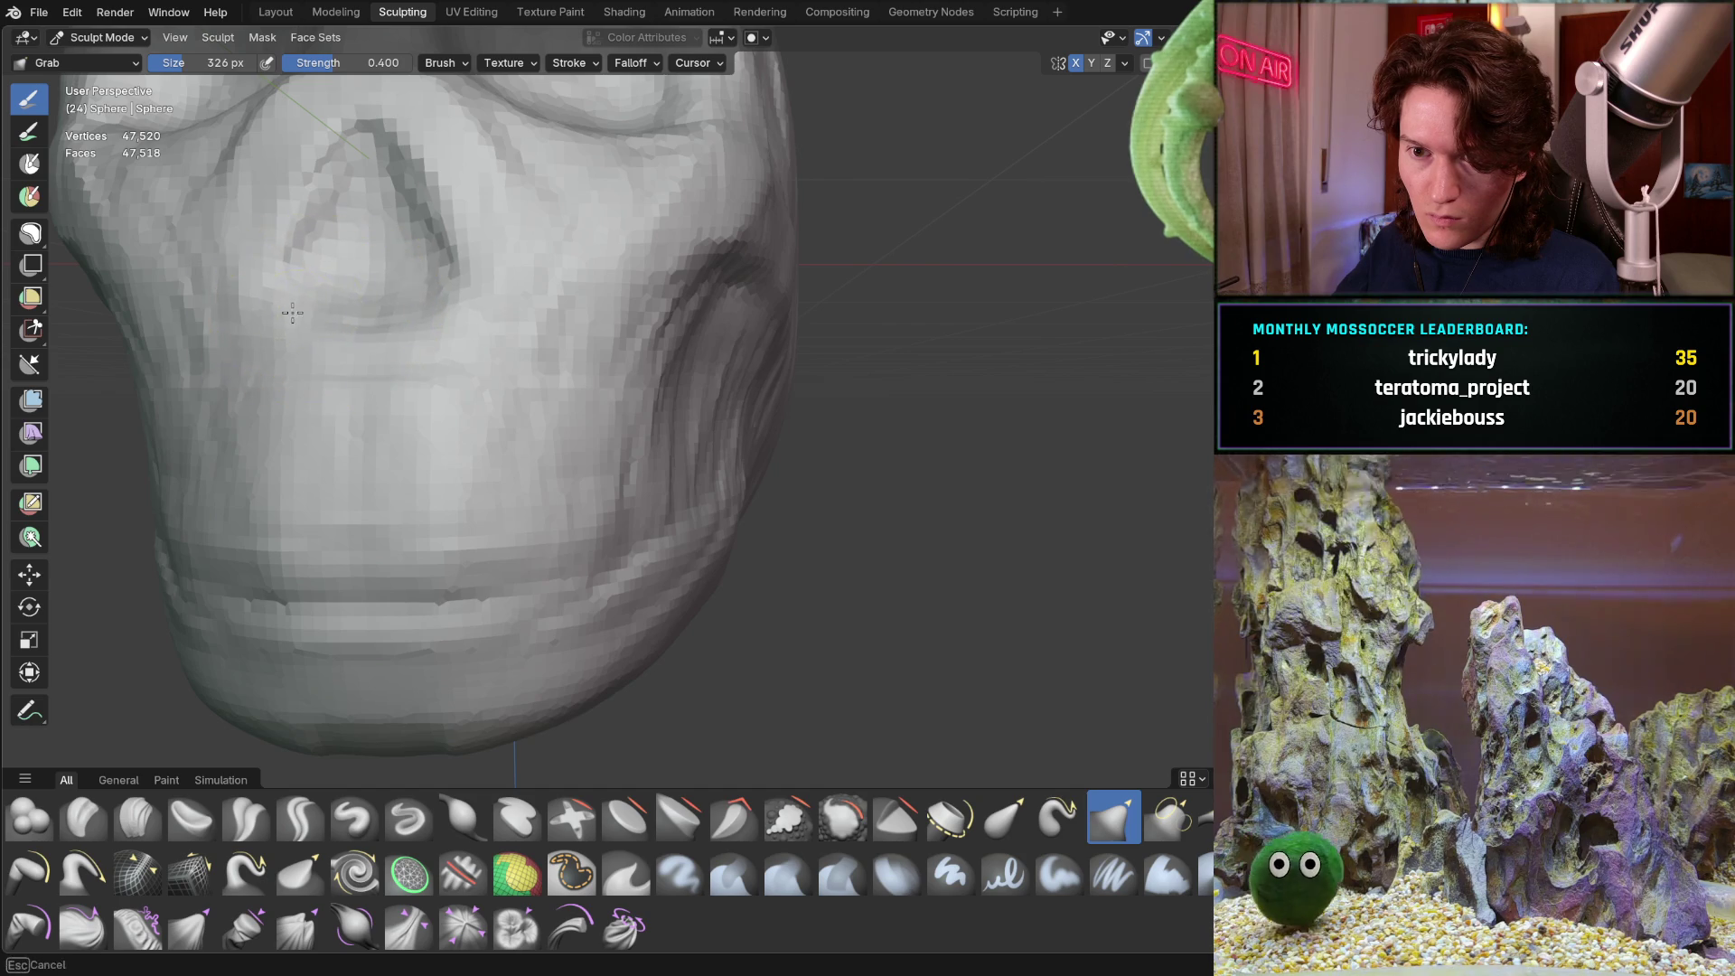
{"action": "scroll", "coordinate": [344, 342], "scroll_direction": "down", "scroll_amount": 5}
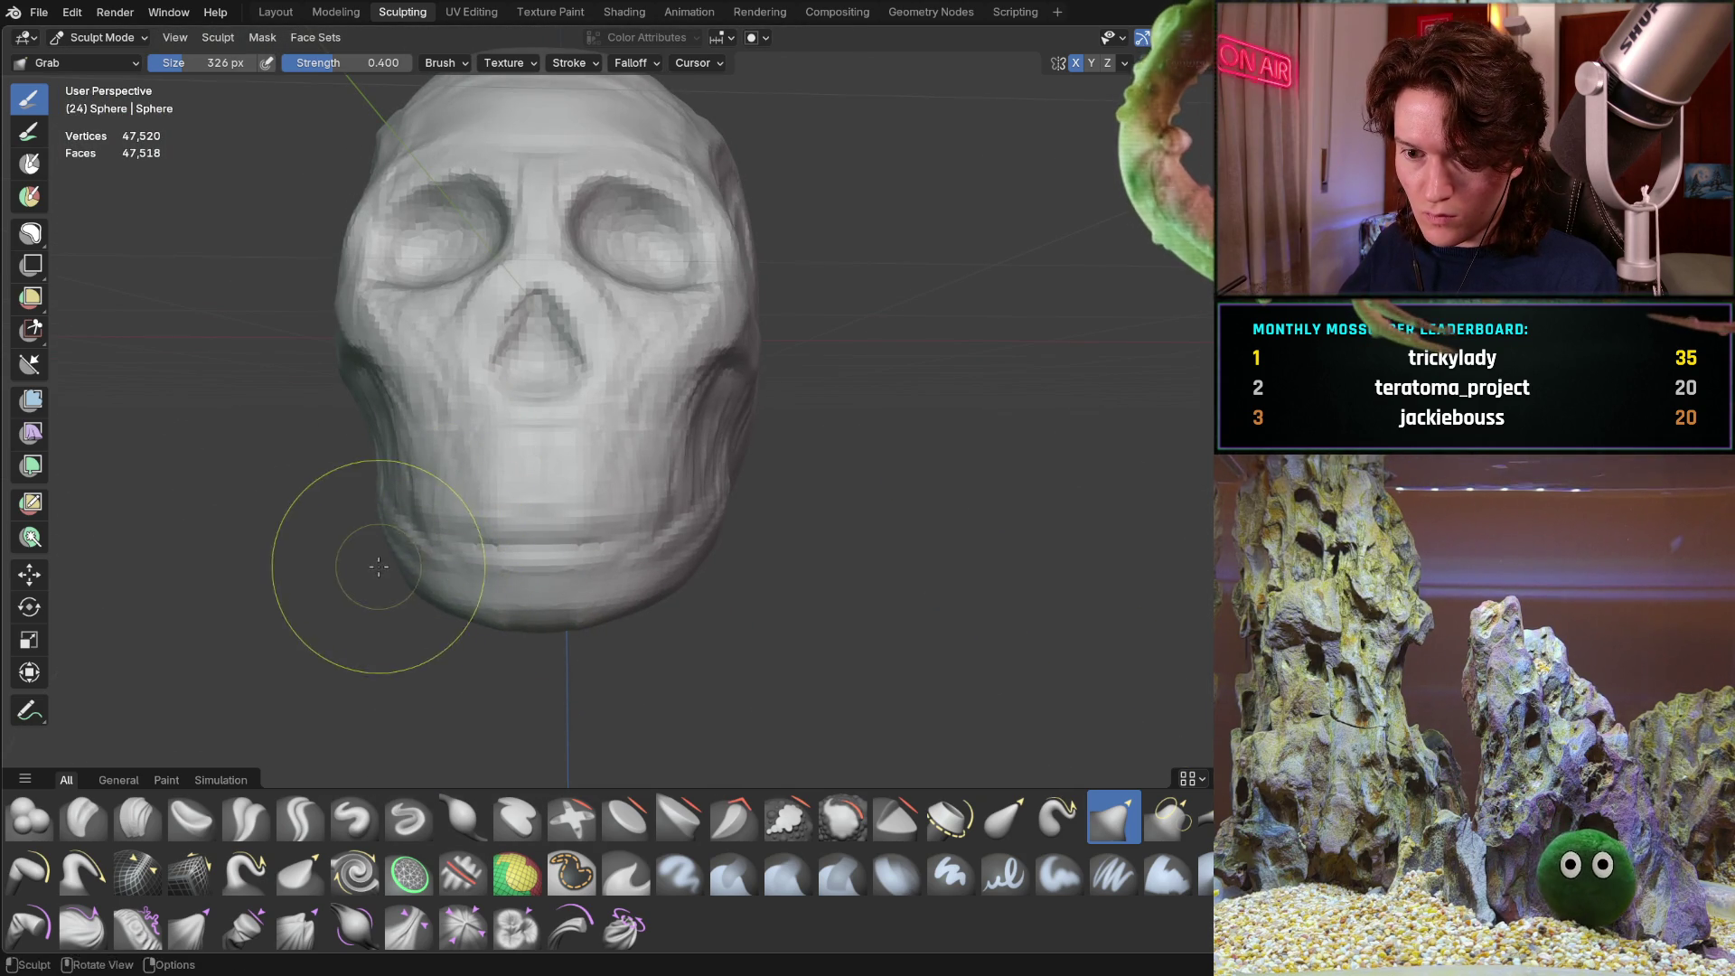
{"action": "middle_click_drag", "start_coordinate": [372, 494], "coordinate": [472, 526]}
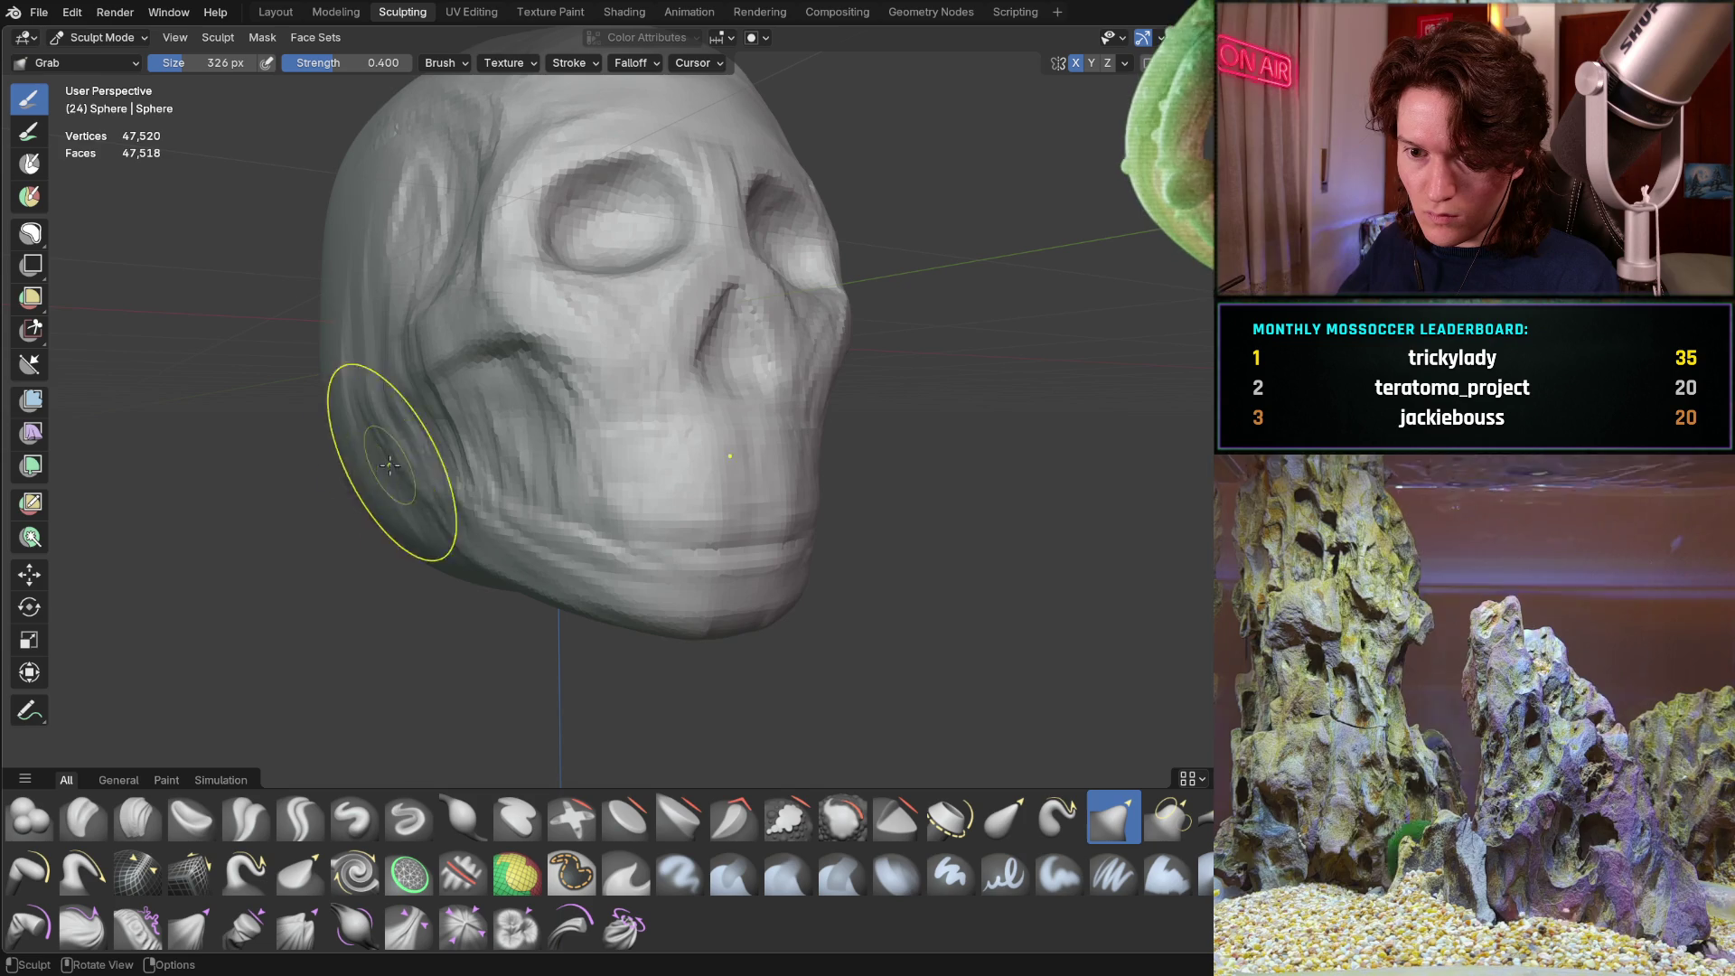
{"action": "mouse_move", "coordinate": [432, 457]}
{"action": "middle_mouse_down"}
{"action": "mouse_move", "coordinate": [454, 470]}
{"action": "mouse_move", "coordinate": [437, 504]}
{"action": "mouse_move", "coordinate": [356, 504]}
{"action": "mouse_move", "coordinate": [606, 526]}
{"action": "middle_mouse_up"}
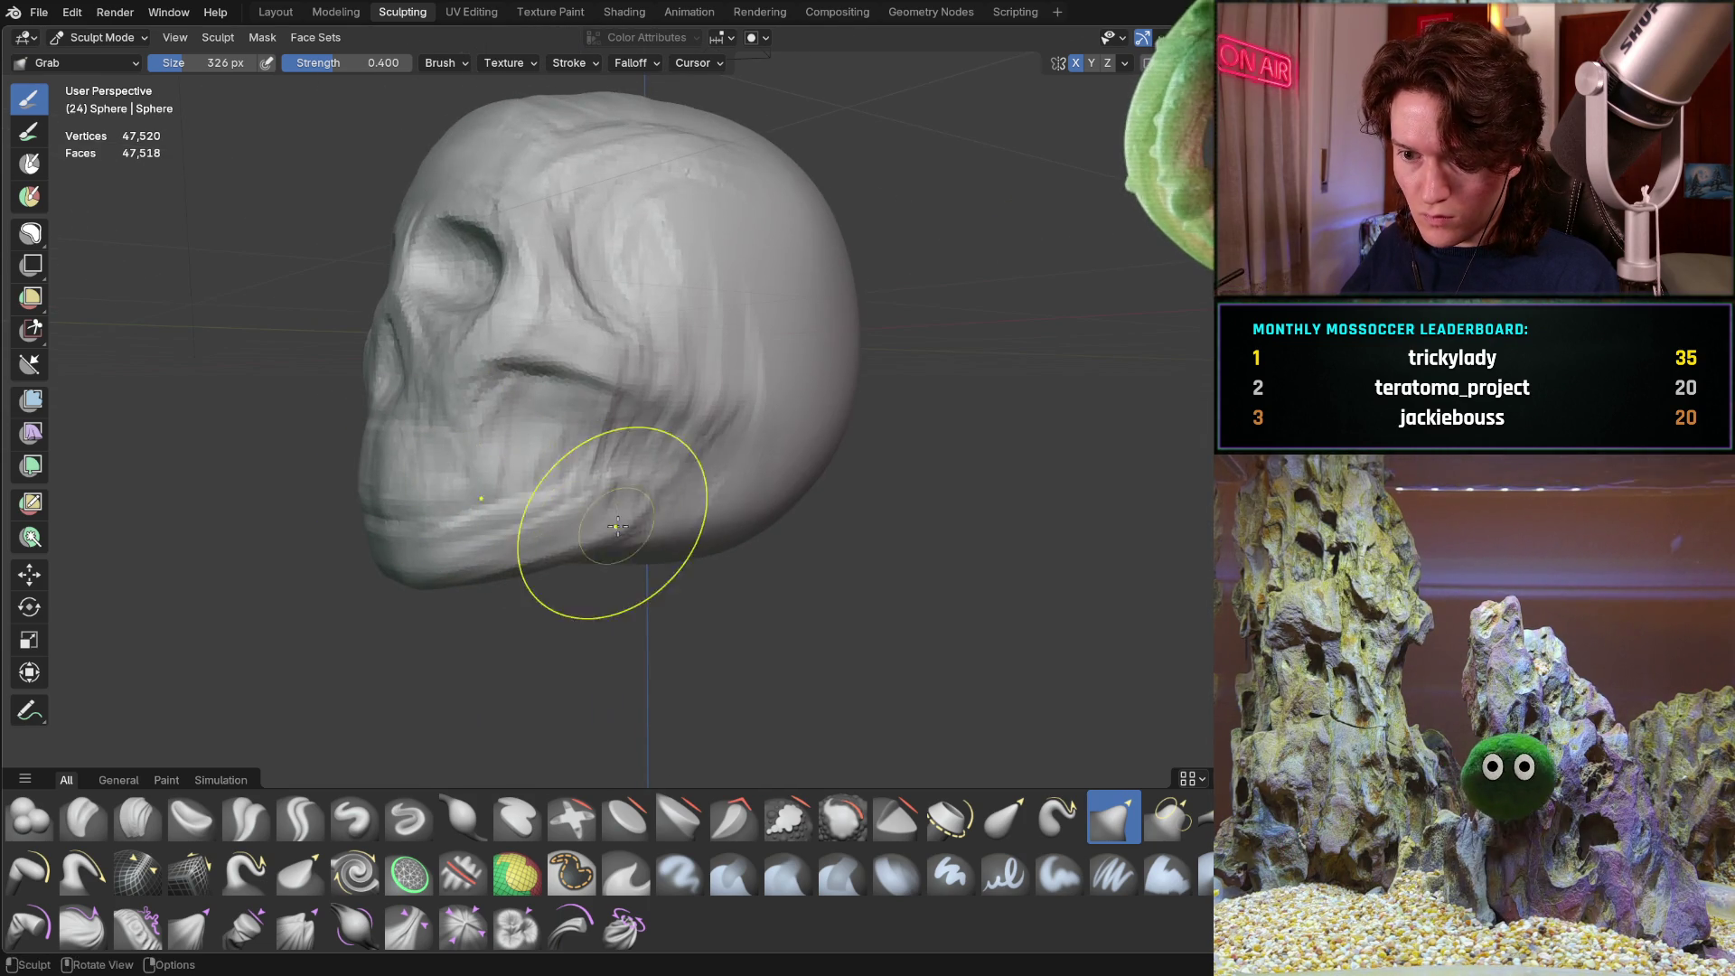
{"action": "mouse_move", "coordinate": [450, 485]}
{"action": "middle_mouse_down"}
{"action": "mouse_move", "coordinate": [620, 473]}
{"action": "mouse_move", "coordinate": [581, 504]}
{"action": "mouse_move", "coordinate": [591, 520]}
{"action": "middle_mouse_up"}
{"action": "middle_click_drag", "start_coordinate": [605, 424], "coordinate": [460, 414]}
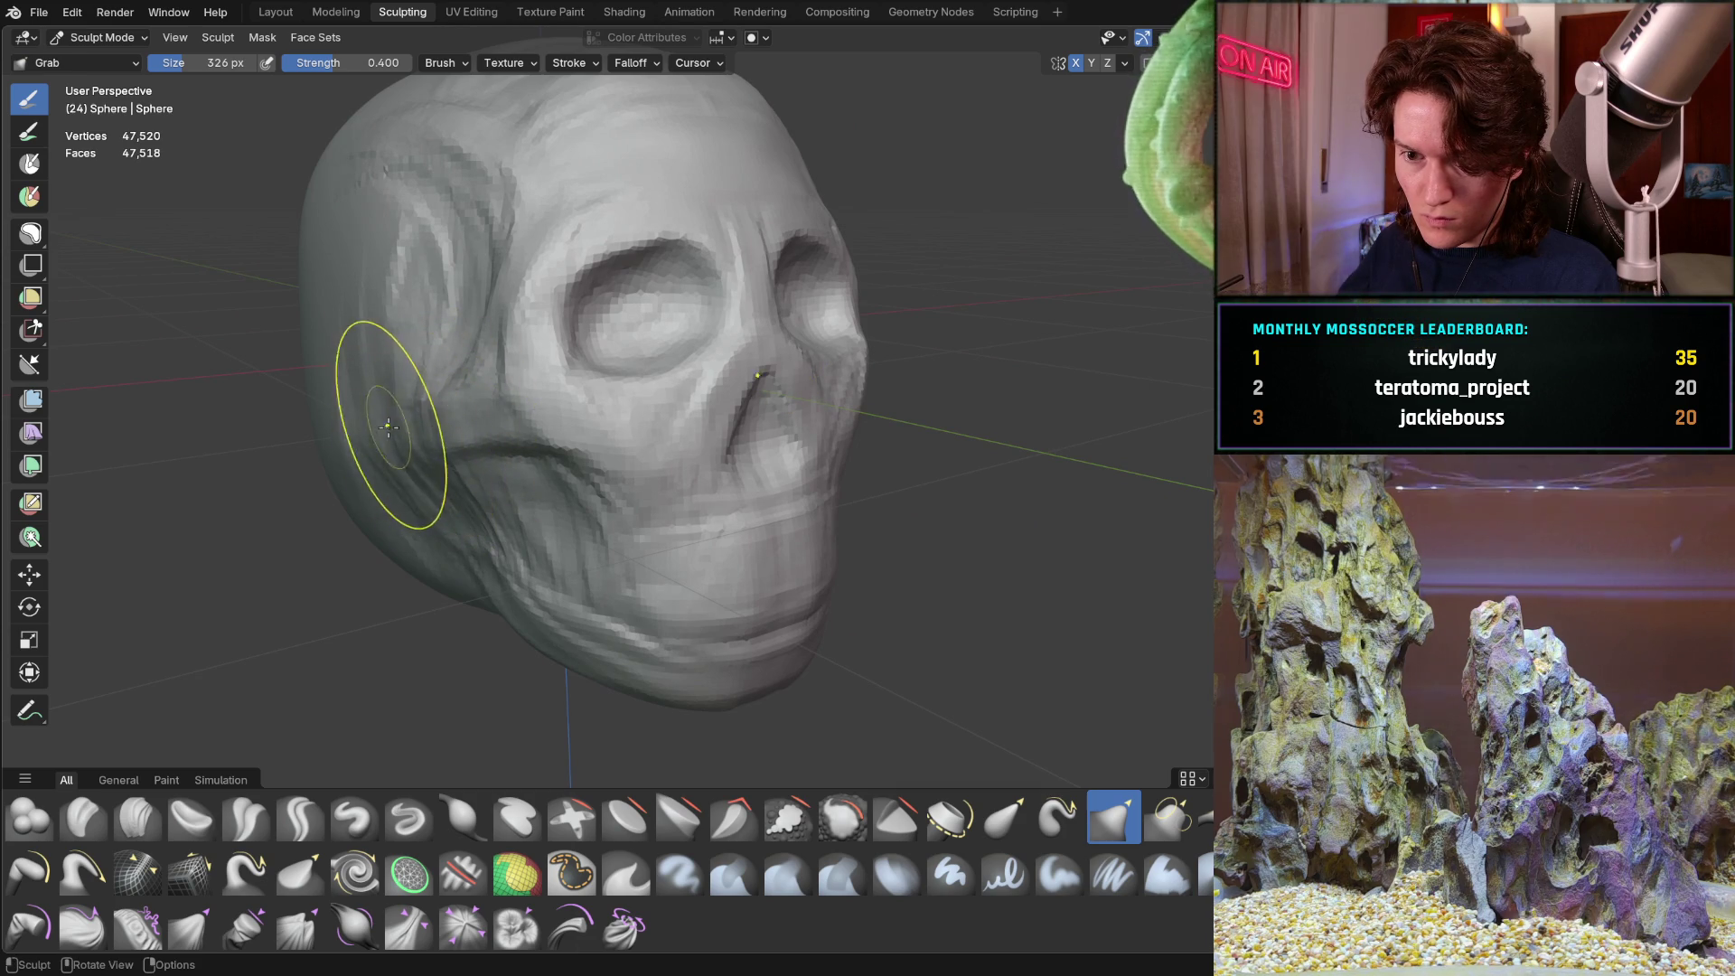
Frame the skull near front-on and select the Clay Strips brush
{"action": "mouse_move", "coordinate": [433, 434]}
{"action": "middle_mouse_down"}
{"action": "mouse_move", "coordinate": [340, 446]}
{"action": "mouse_move", "coordinate": [379, 417]}
{"action": "mouse_move", "coordinate": [397, 425]}
{"action": "middle_mouse_up"}
{"action": "scroll", "coordinate": [449, 484], "scroll_direction": "down", "scroll_amount": 3}
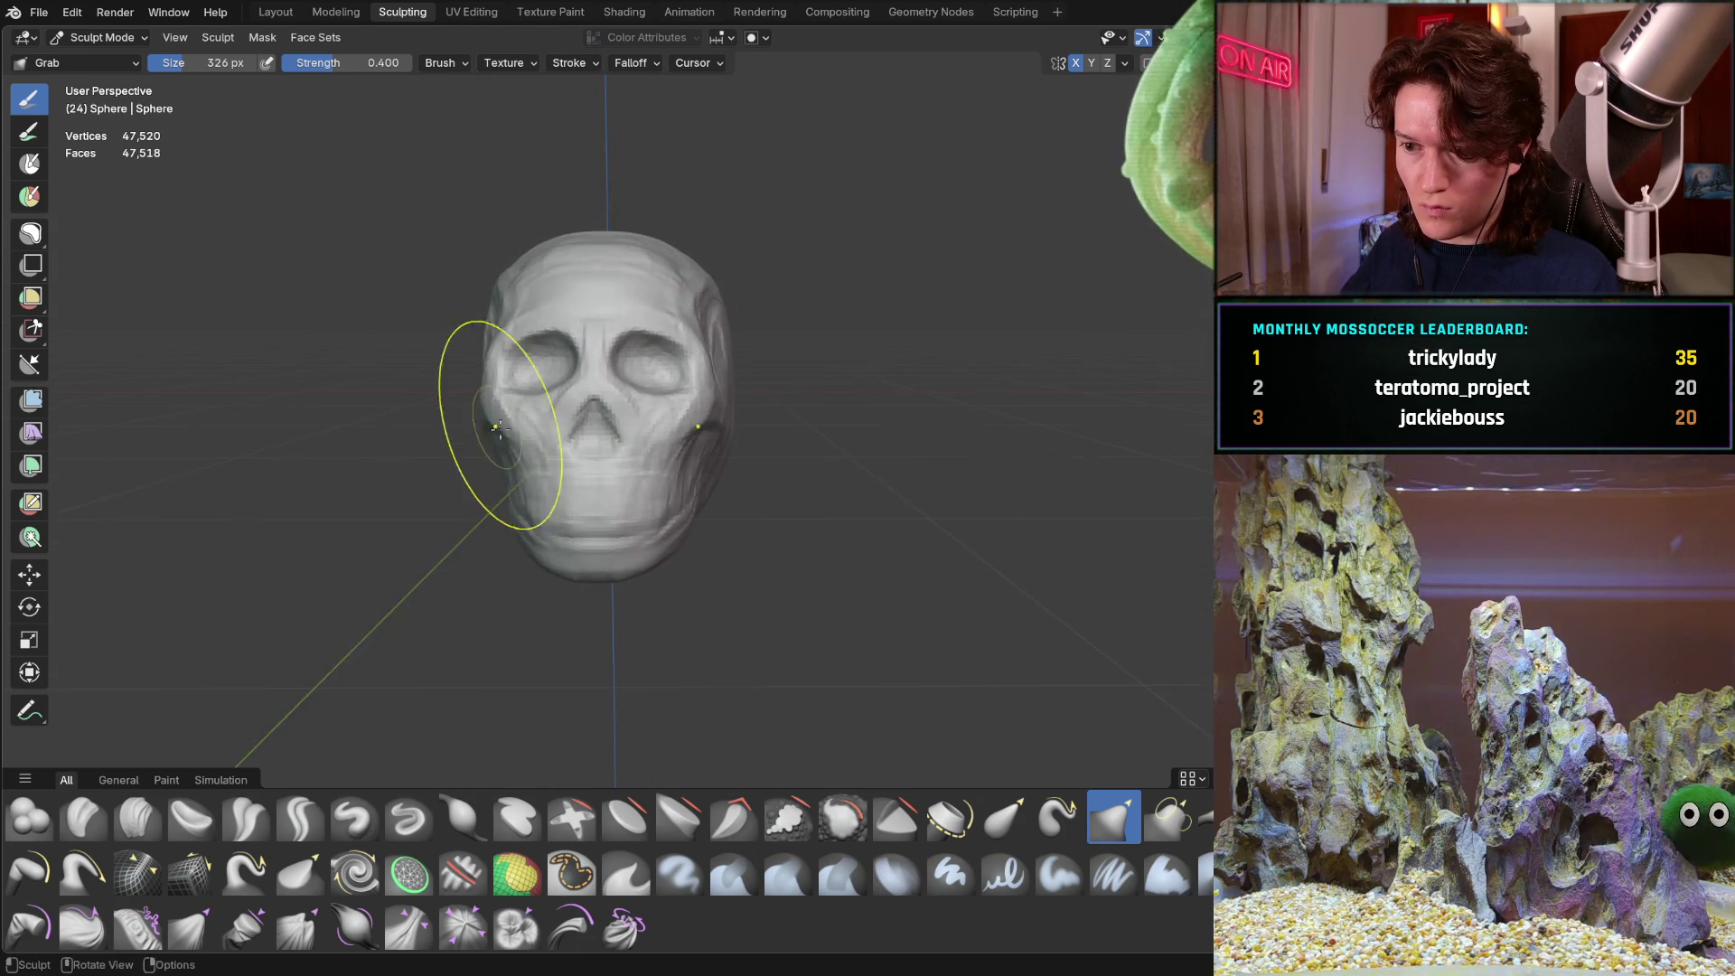
{"action": "scroll", "coordinate": [489, 484], "scroll_direction": "up", "scroll_amount": 4}
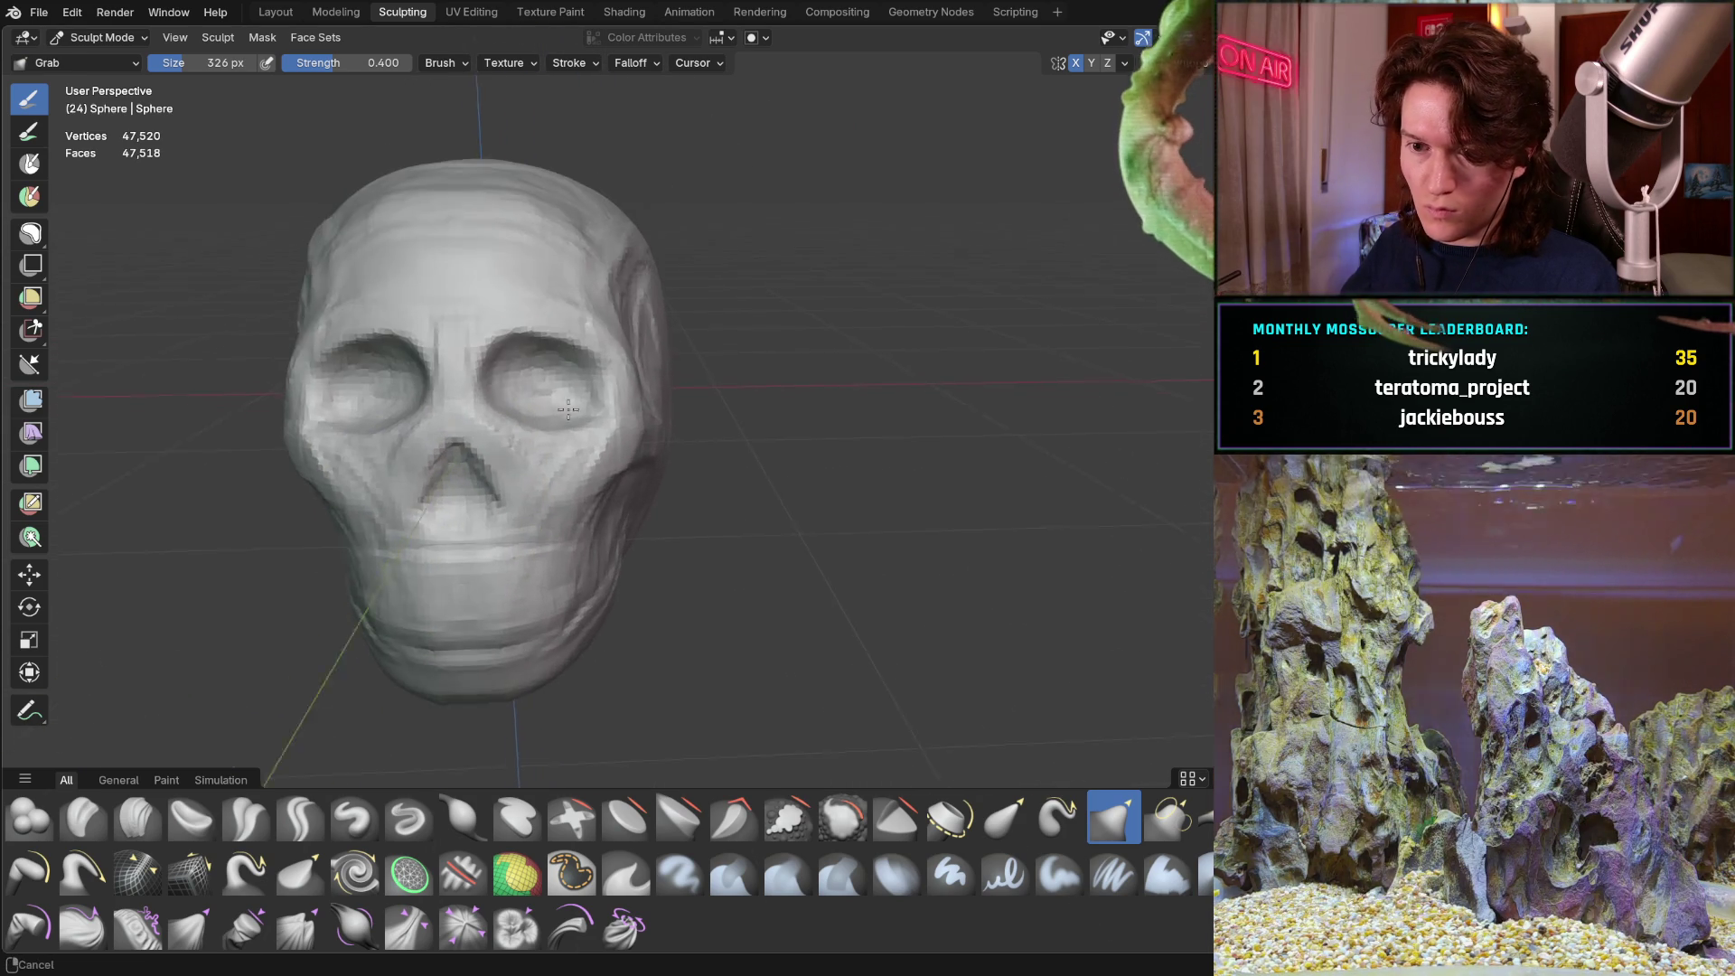
{"action": "middle_click_drag", "start_coordinate": [503, 310], "coordinate": [487, 306], "text": "shift"}
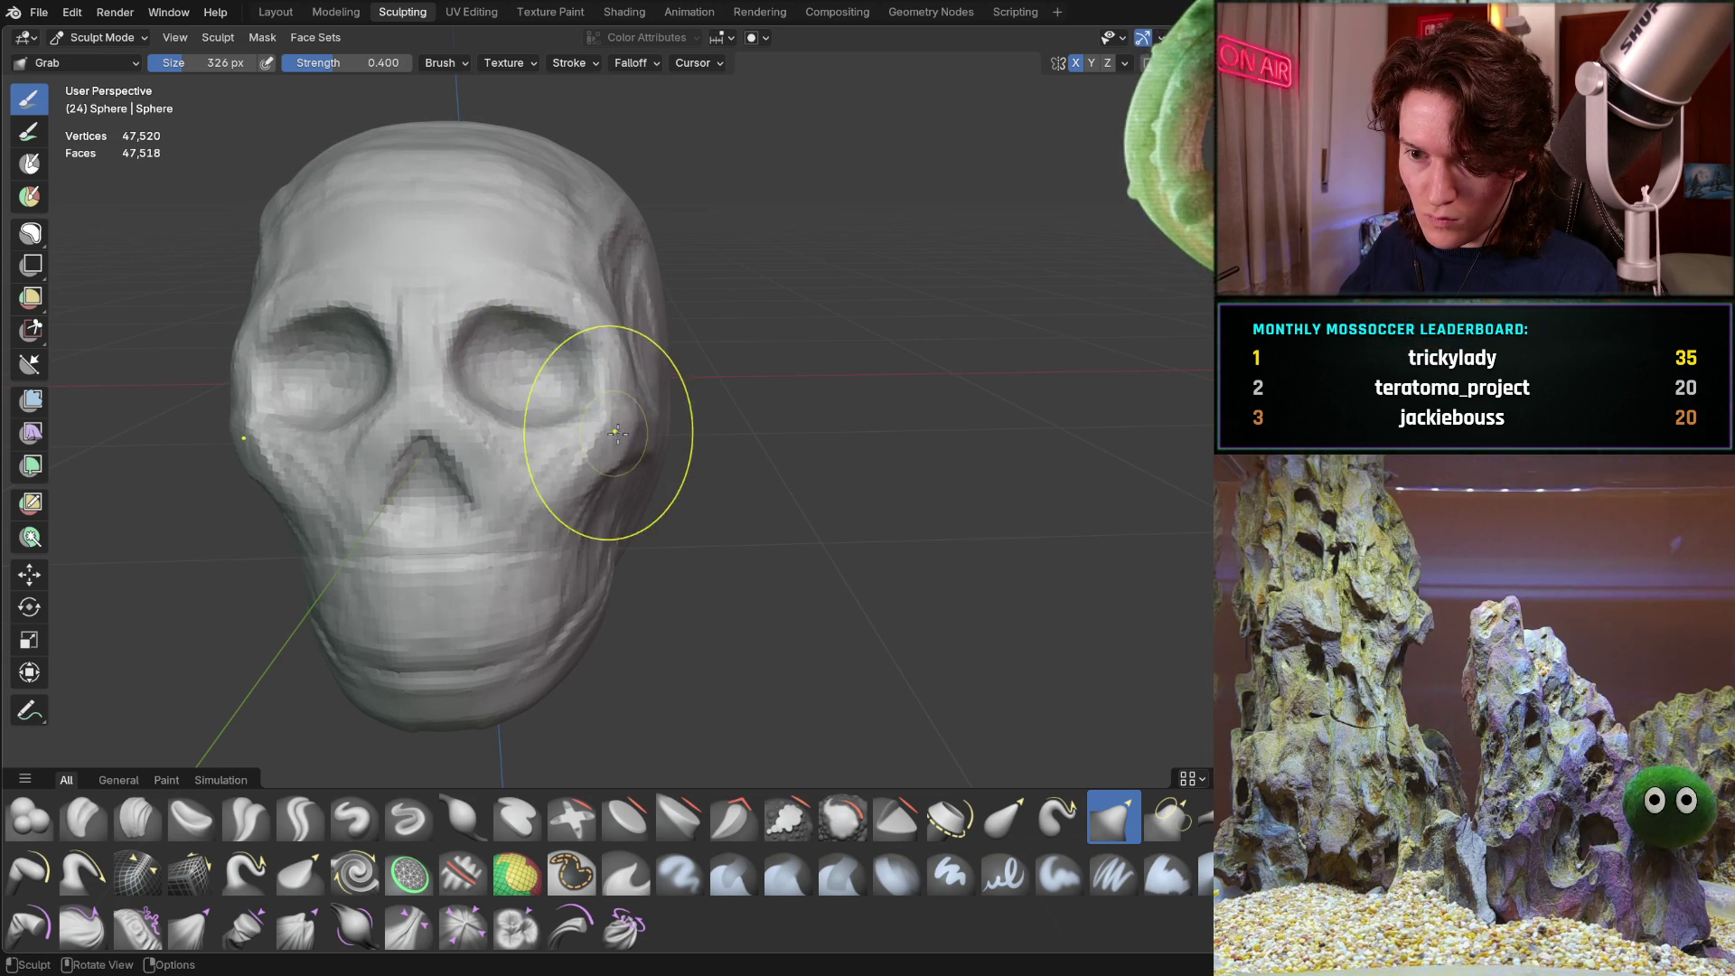
{"action": "middle_click_drag", "start_coordinate": [542, 452], "coordinate": [592, 432]}
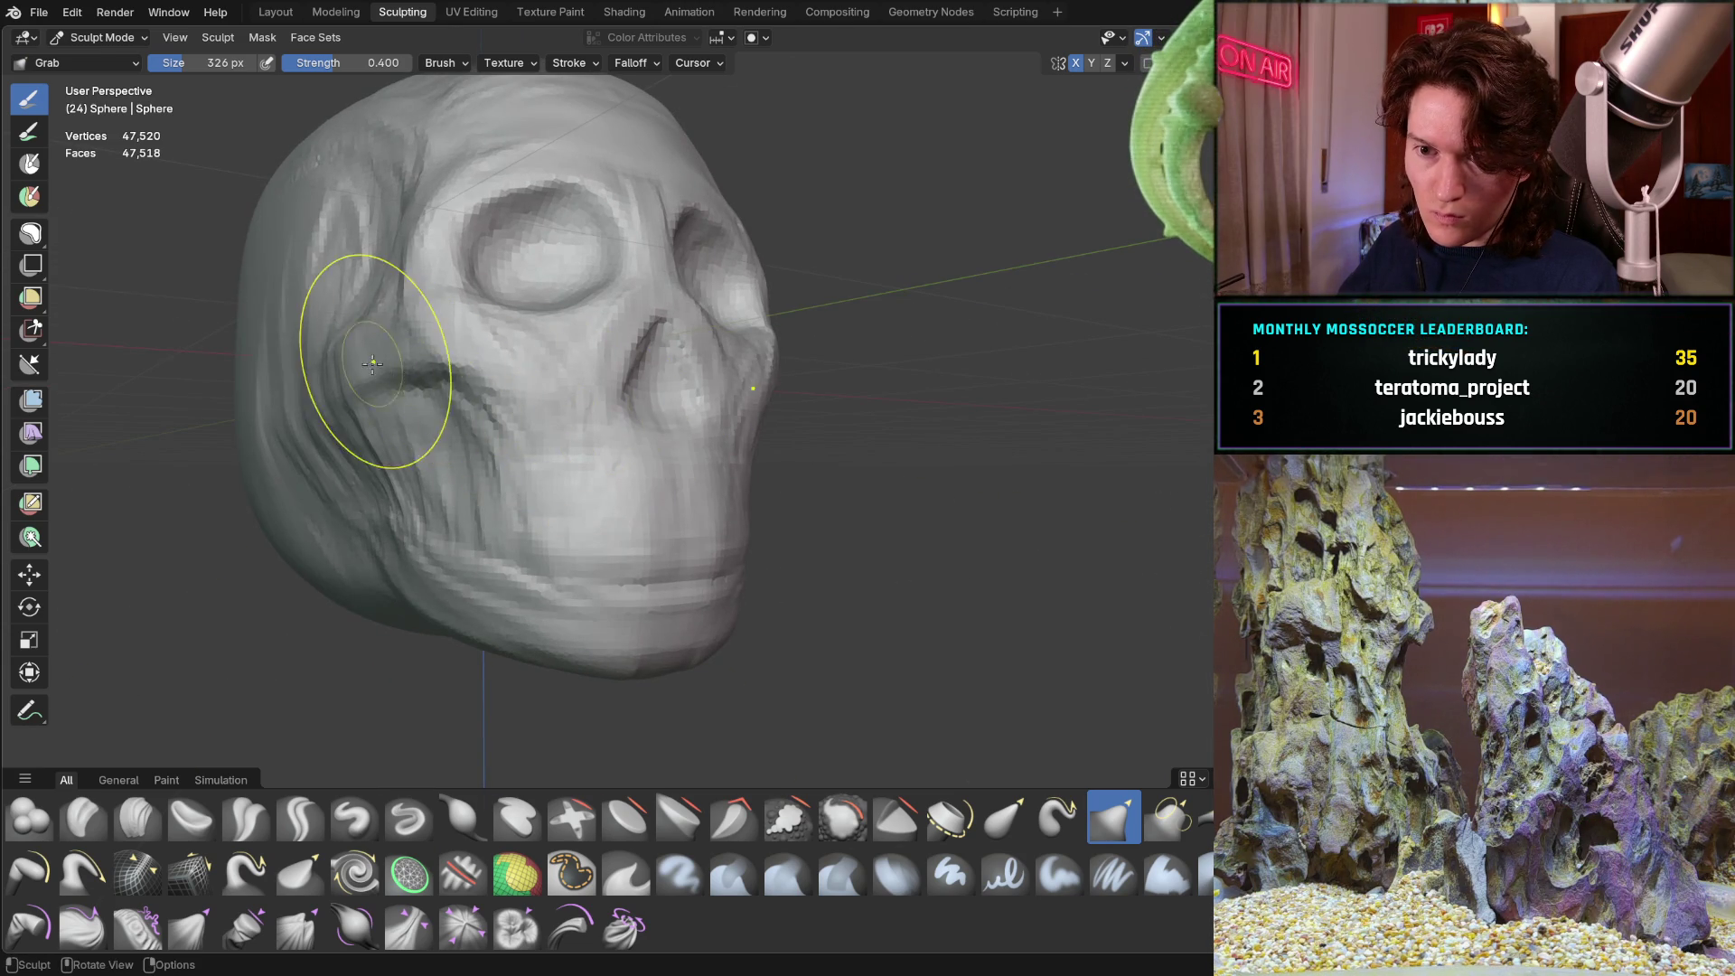
{"action": "mouse_move", "coordinate": [358, 381]}
{"action": "middle_mouse_down"}
{"action": "mouse_move", "coordinate": [464, 407]}
{"action": "mouse_move", "coordinate": [419, 434]}
{"action": "mouse_move", "coordinate": [308, 395]}
{"action": "mouse_move", "coordinate": [399, 393]}
{"action": "mouse_move", "coordinate": [405, 328]}
{"action": "middle_mouse_up"}
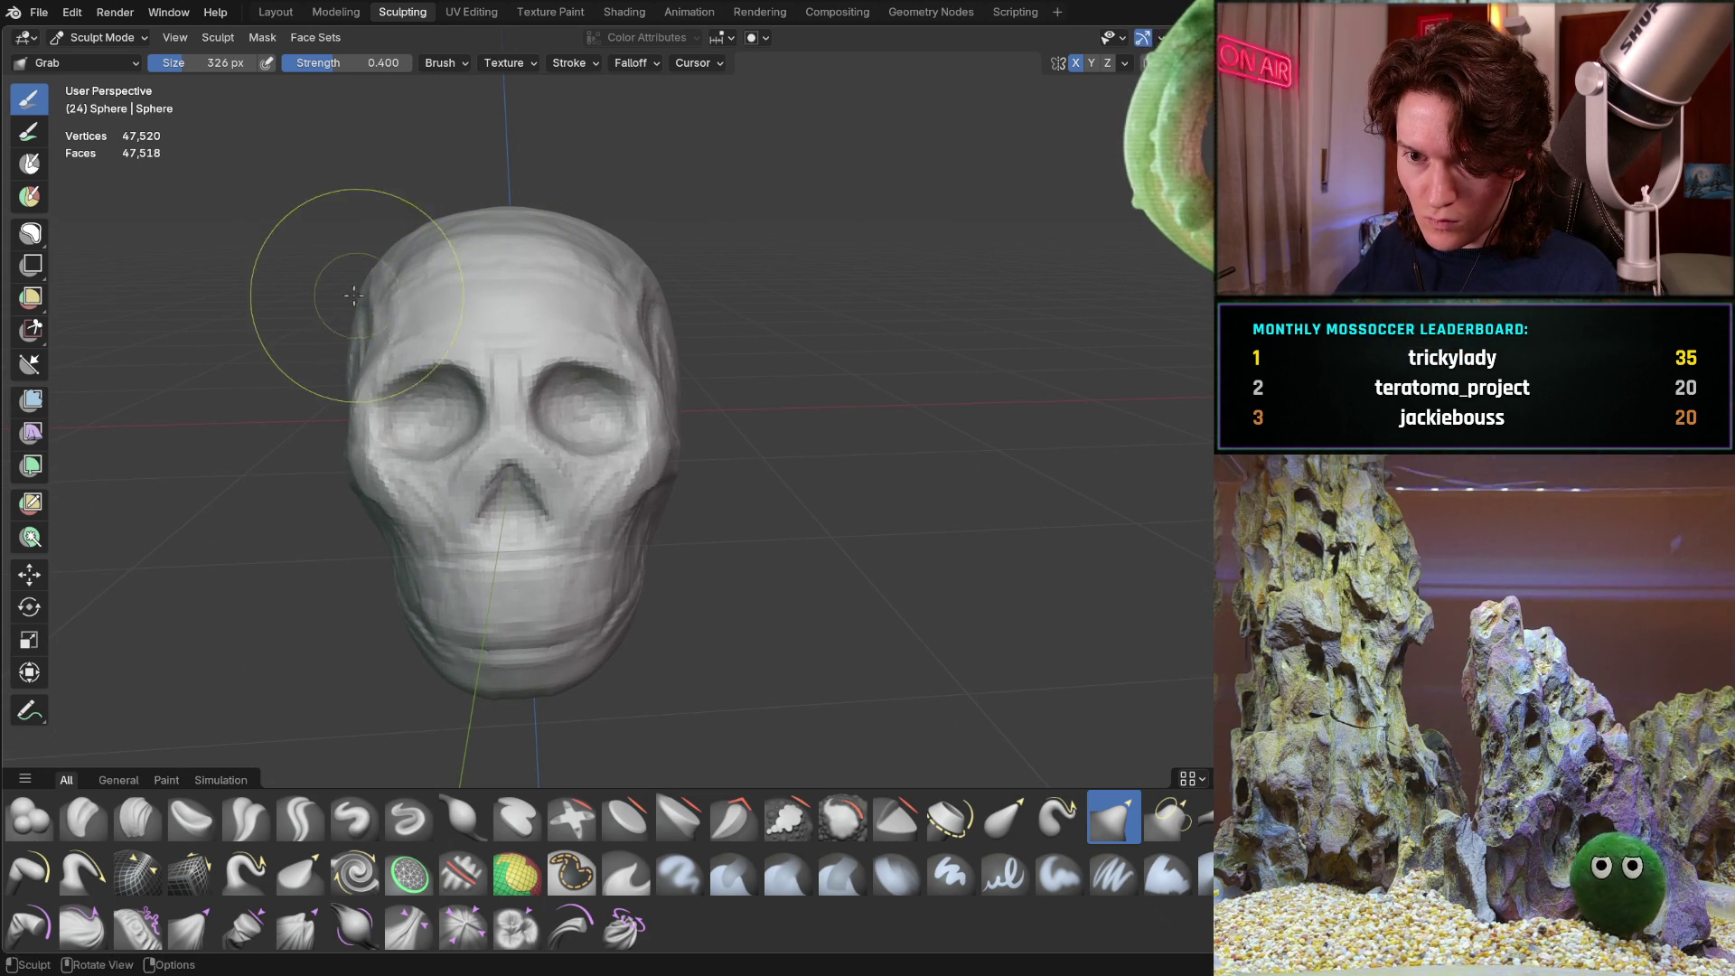
{"action": "mouse_move", "coordinate": [353, 298]}
{"action": "middle_mouse_down"}
{"action": "mouse_move", "coordinate": [291, 332]}
{"action": "mouse_move", "coordinate": [233, 331]}
{"action": "middle_mouse_up"}
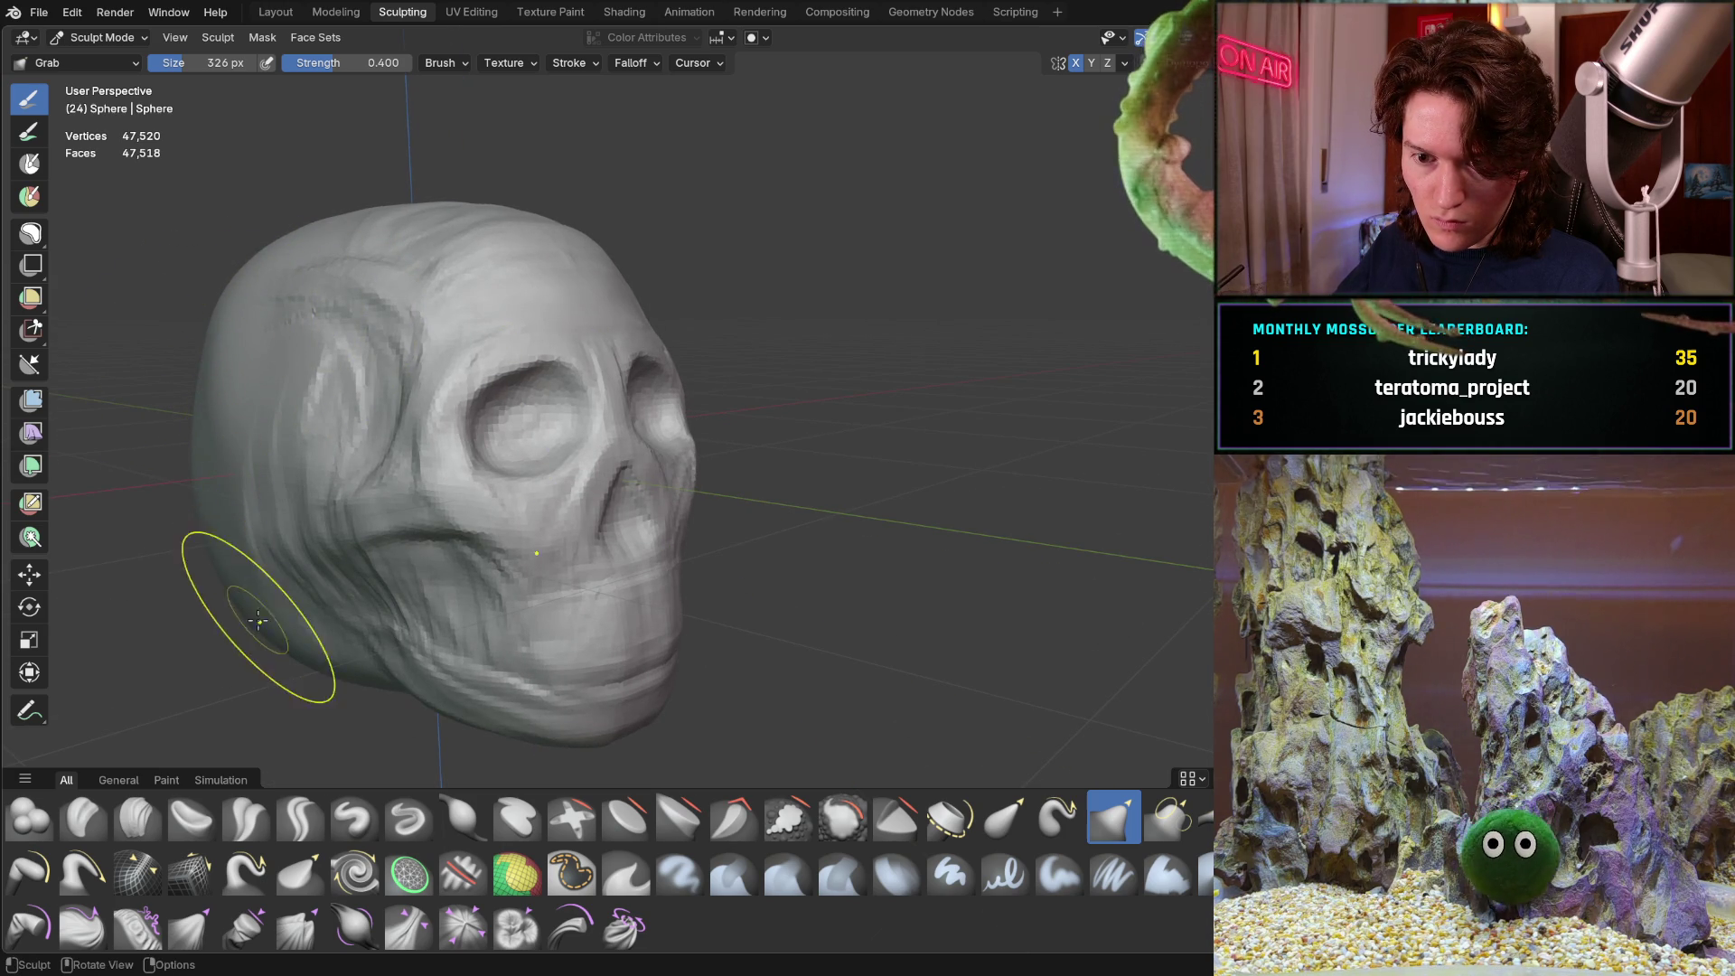
{"action": "mouse_move", "coordinate": [283, 660]}
{"action": "middle_mouse_down"}
{"action": "mouse_move", "coordinate": [311, 458]}
{"action": "mouse_move", "coordinate": [387, 368]}
{"action": "mouse_move", "coordinate": [483, 413]}
{"action": "mouse_move", "coordinate": [443, 461]}
{"action": "mouse_move", "coordinate": [502, 493]}
{"action": "middle_mouse_up"}
{"action": "scroll", "coordinate": [374, 416], "scroll_direction": "up", "scroll_amount": 3}
{"action": "scroll", "coordinate": [373, 416], "scroll_direction": "up", "scroll_amount": 5}
{"action": "left_click", "coordinate": [137, 816]}
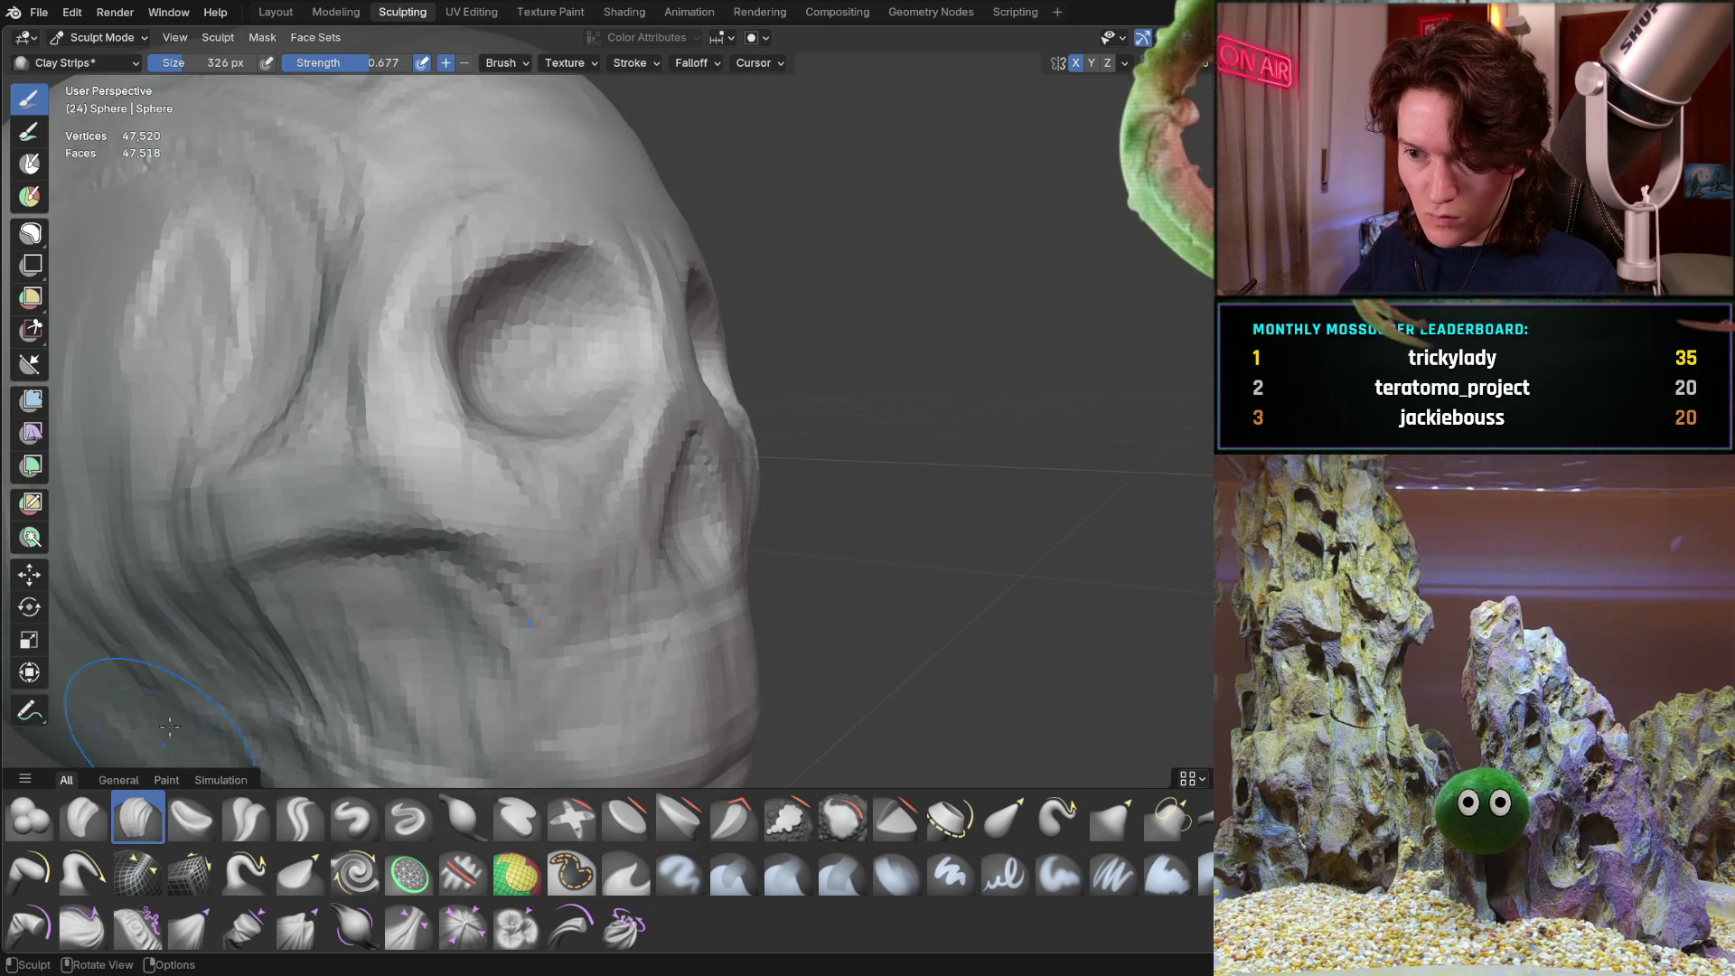
Resize the Clay Strips brush to 206 px
{"action": "key", "text": "f"}
{"action": "left_click", "coordinate": [245, 529]}
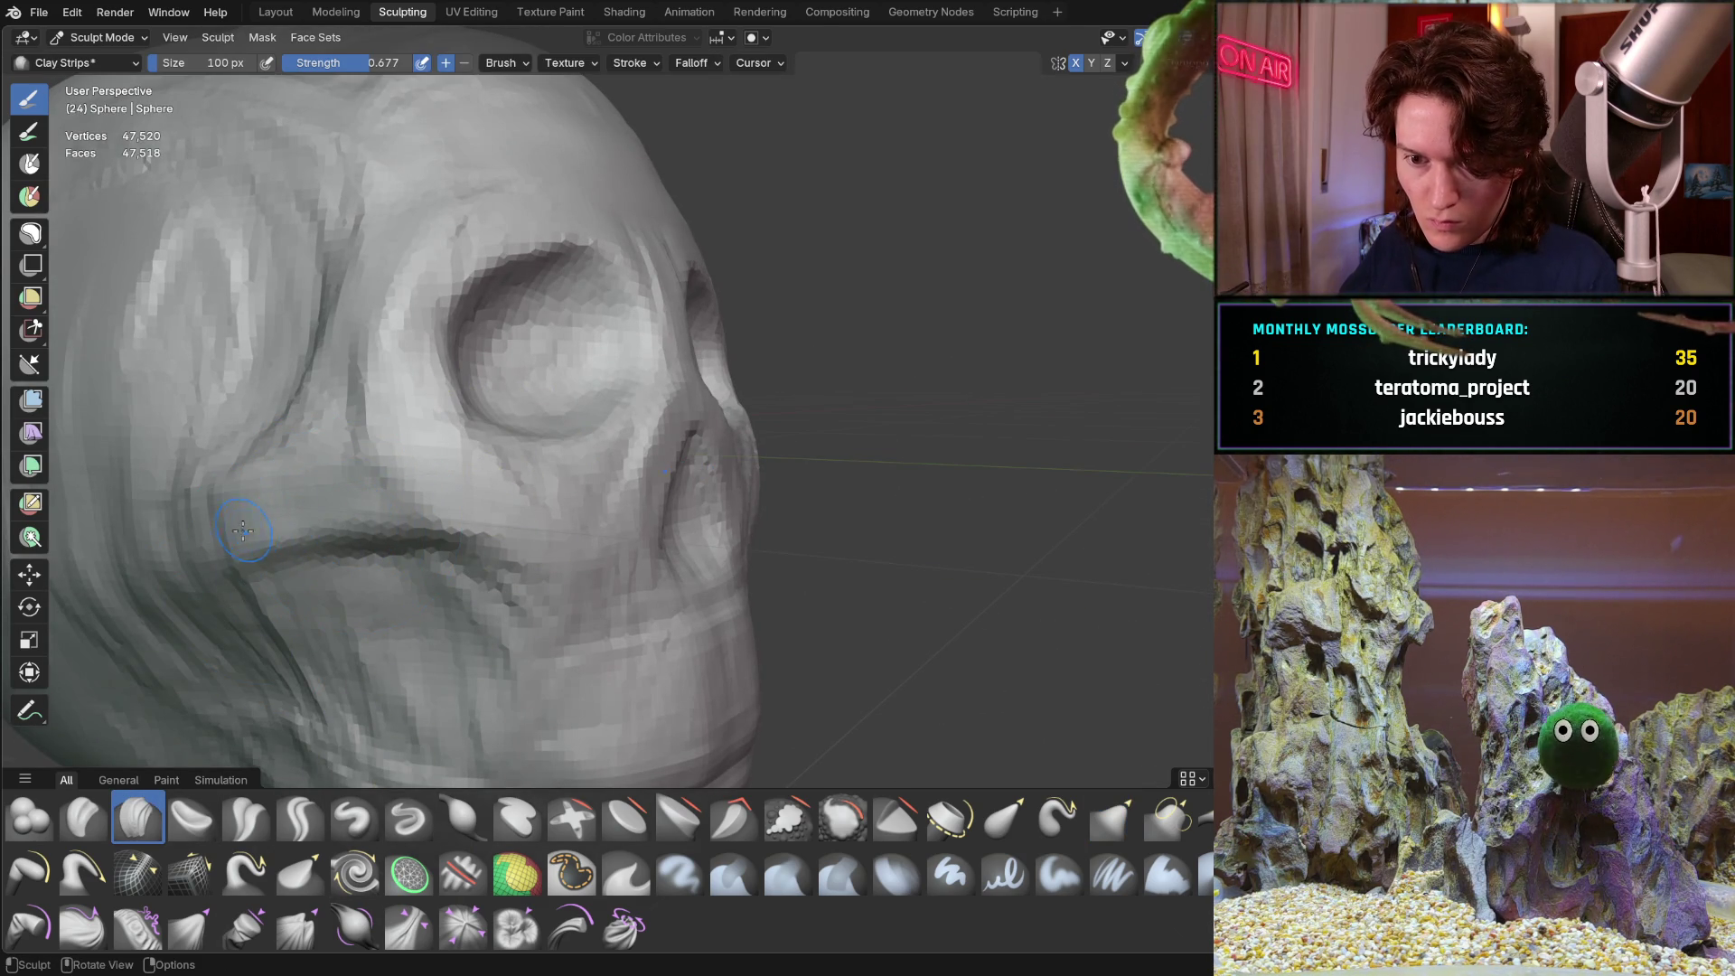
{"action": "key", "text": "f"}
{"action": "left_click", "coordinate": [301, 533]}
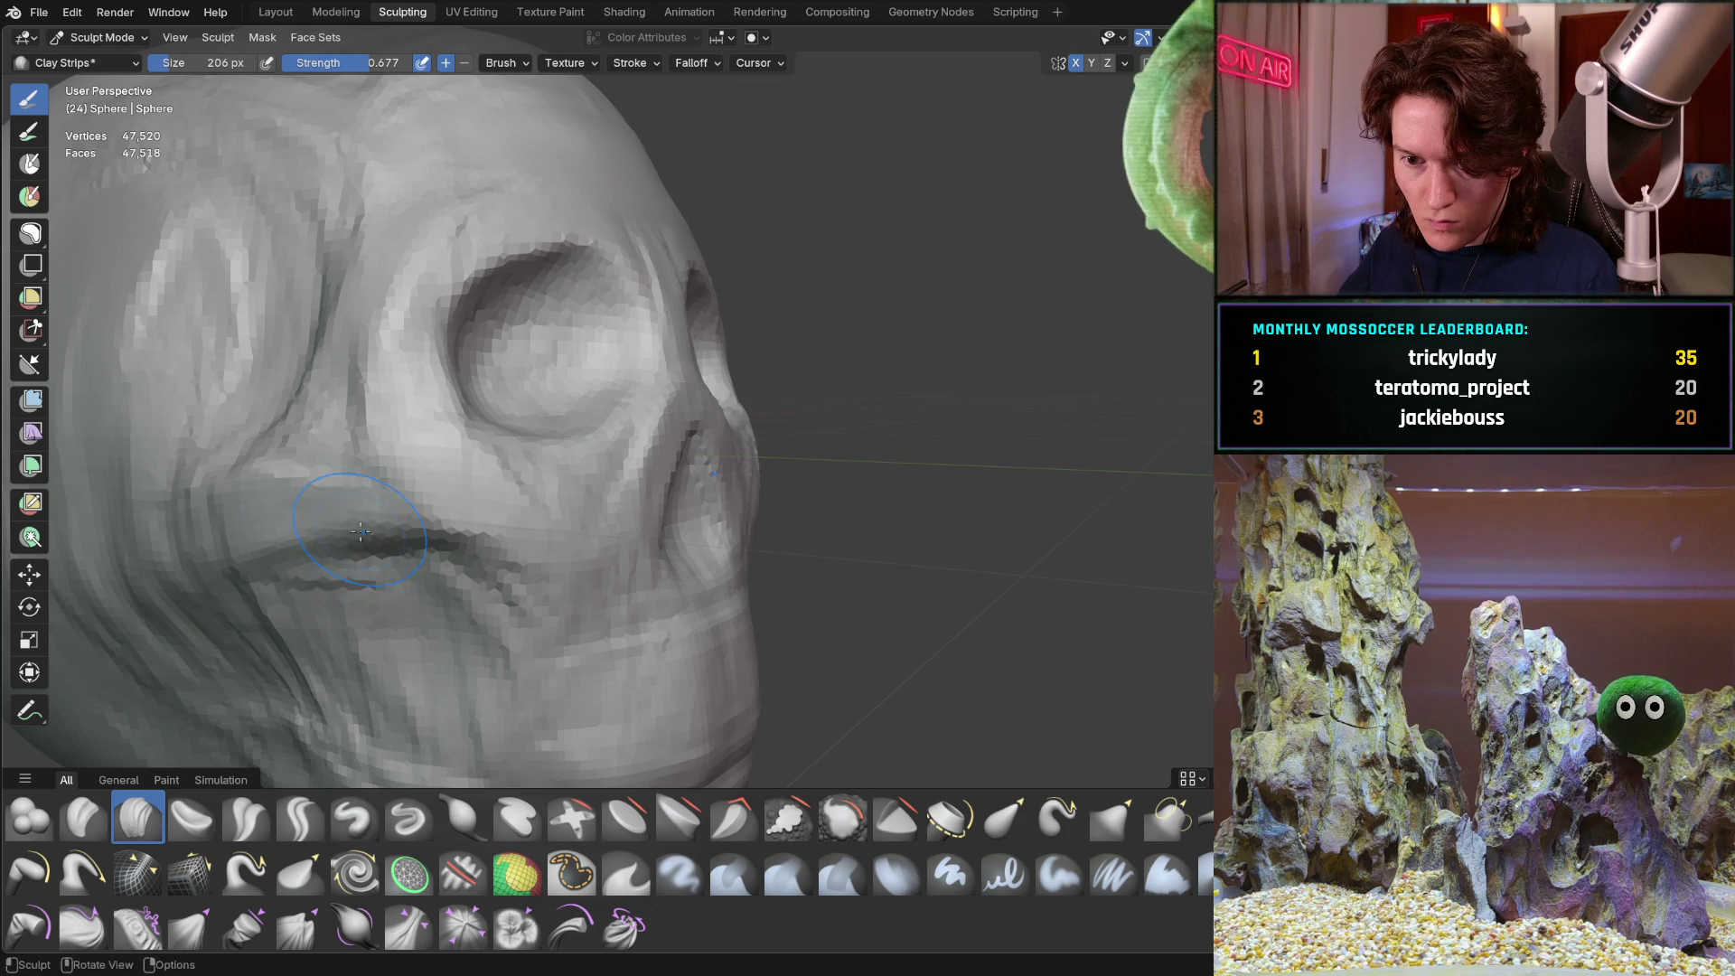
Add a clay ridge across the skull's cheek near the eye, then view the whole skull
{"action": "scroll", "coordinate": [436, 514], "scroll_direction": "down", "scroll_amount": 5}
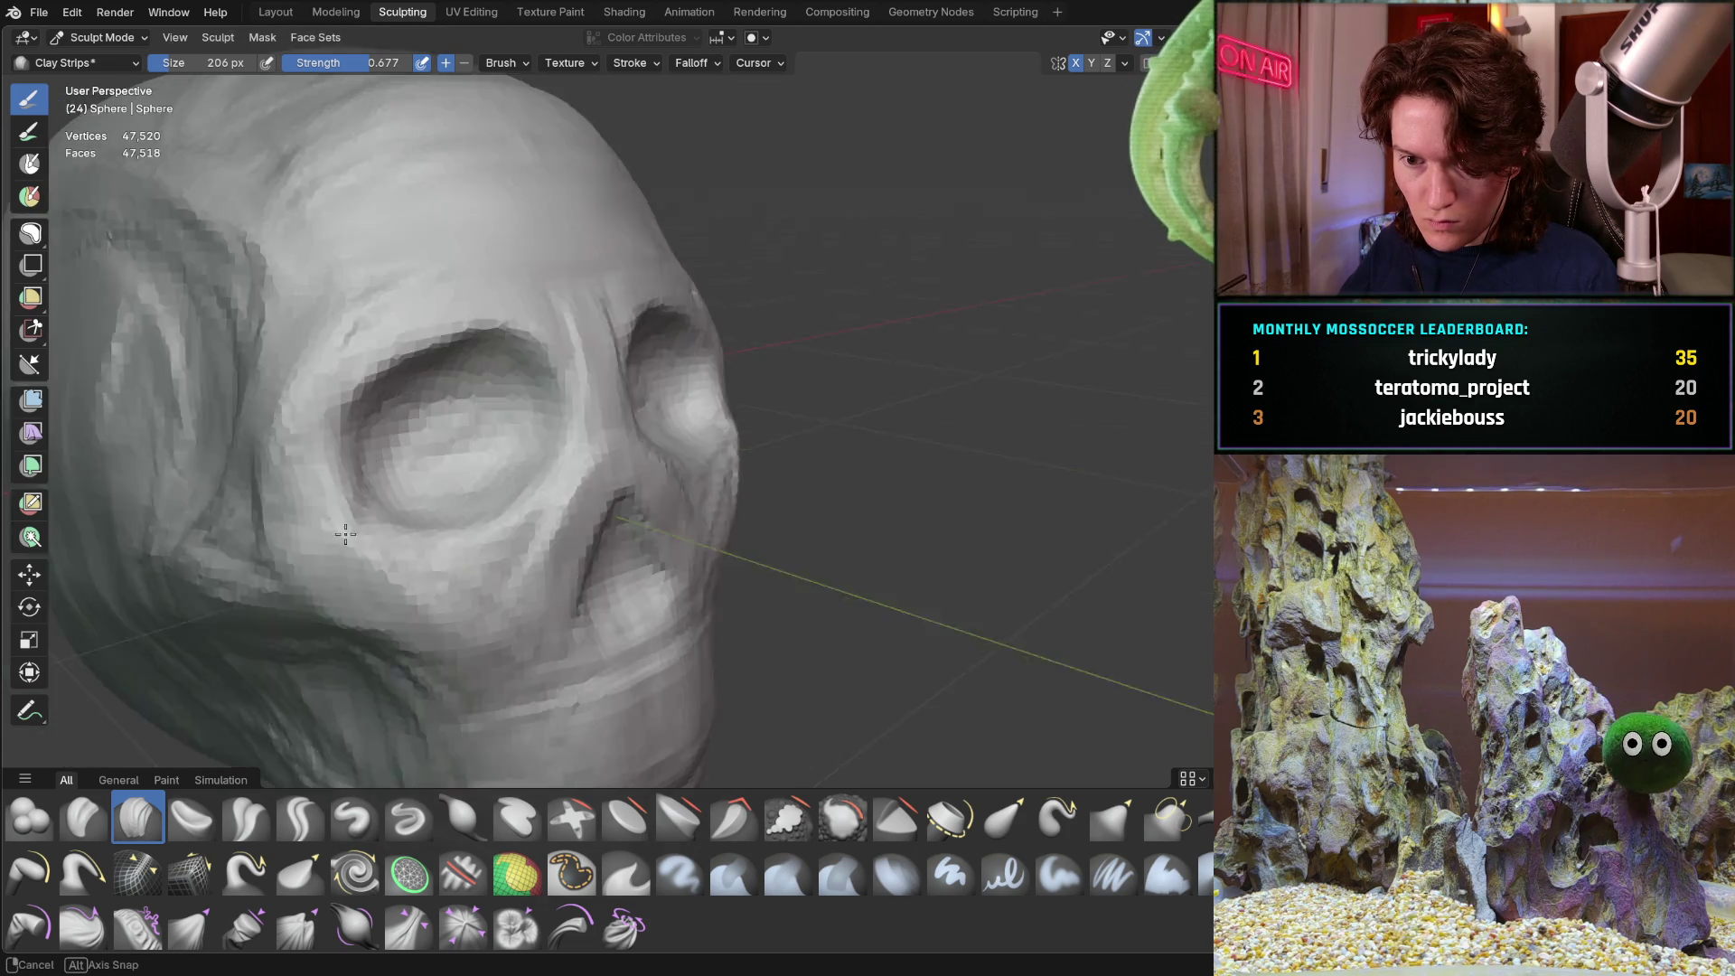
{"action": "middle_click_drag", "start_coordinate": [435, 514], "coordinate": [423, 415]}
{"action": "scroll", "coordinate": [424, 414], "scroll_direction": "up", "scroll_amount": 6}
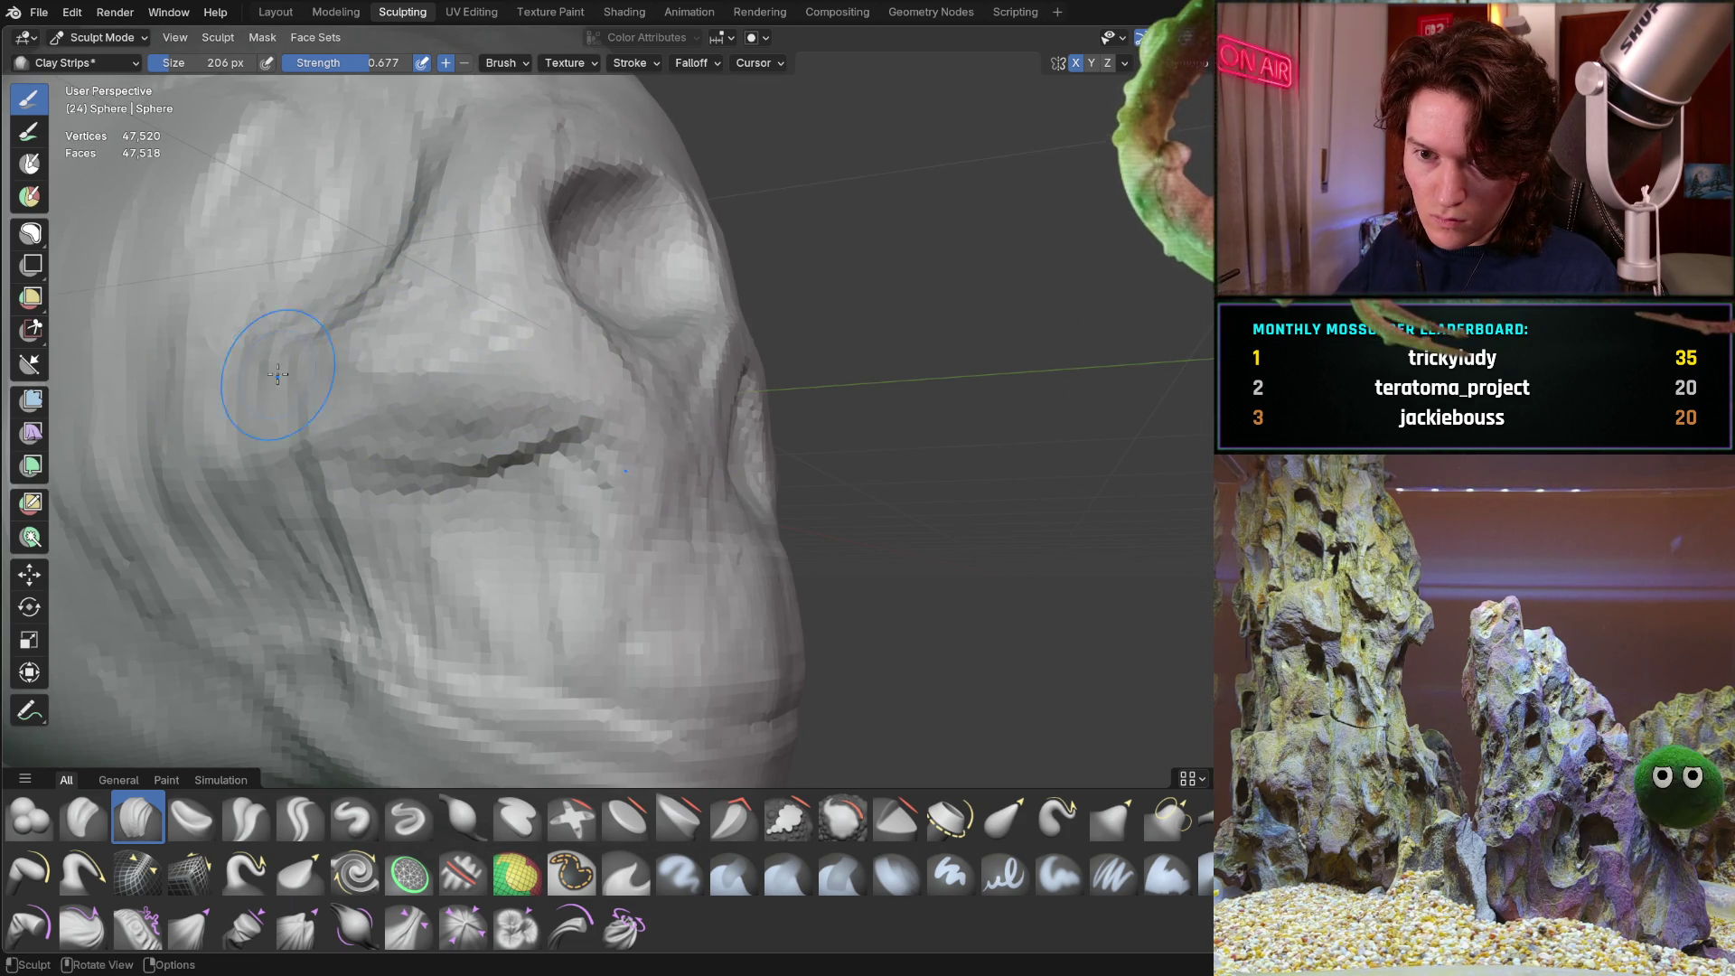
{"action": "scroll", "coordinate": [325, 420], "scroll_direction": "down", "scroll_amount": 5}
{"action": "mouse_move", "coordinate": [325, 421]}
{"action": "middle_mouse_down"}
{"action": "mouse_move", "coordinate": [388, 461]}
{"action": "mouse_move", "coordinate": [271, 443]}
{"action": "middle_mouse_up"}
{"action": "scroll", "coordinate": [603, 355], "scroll_direction": "up", "scroll_amount": 4}
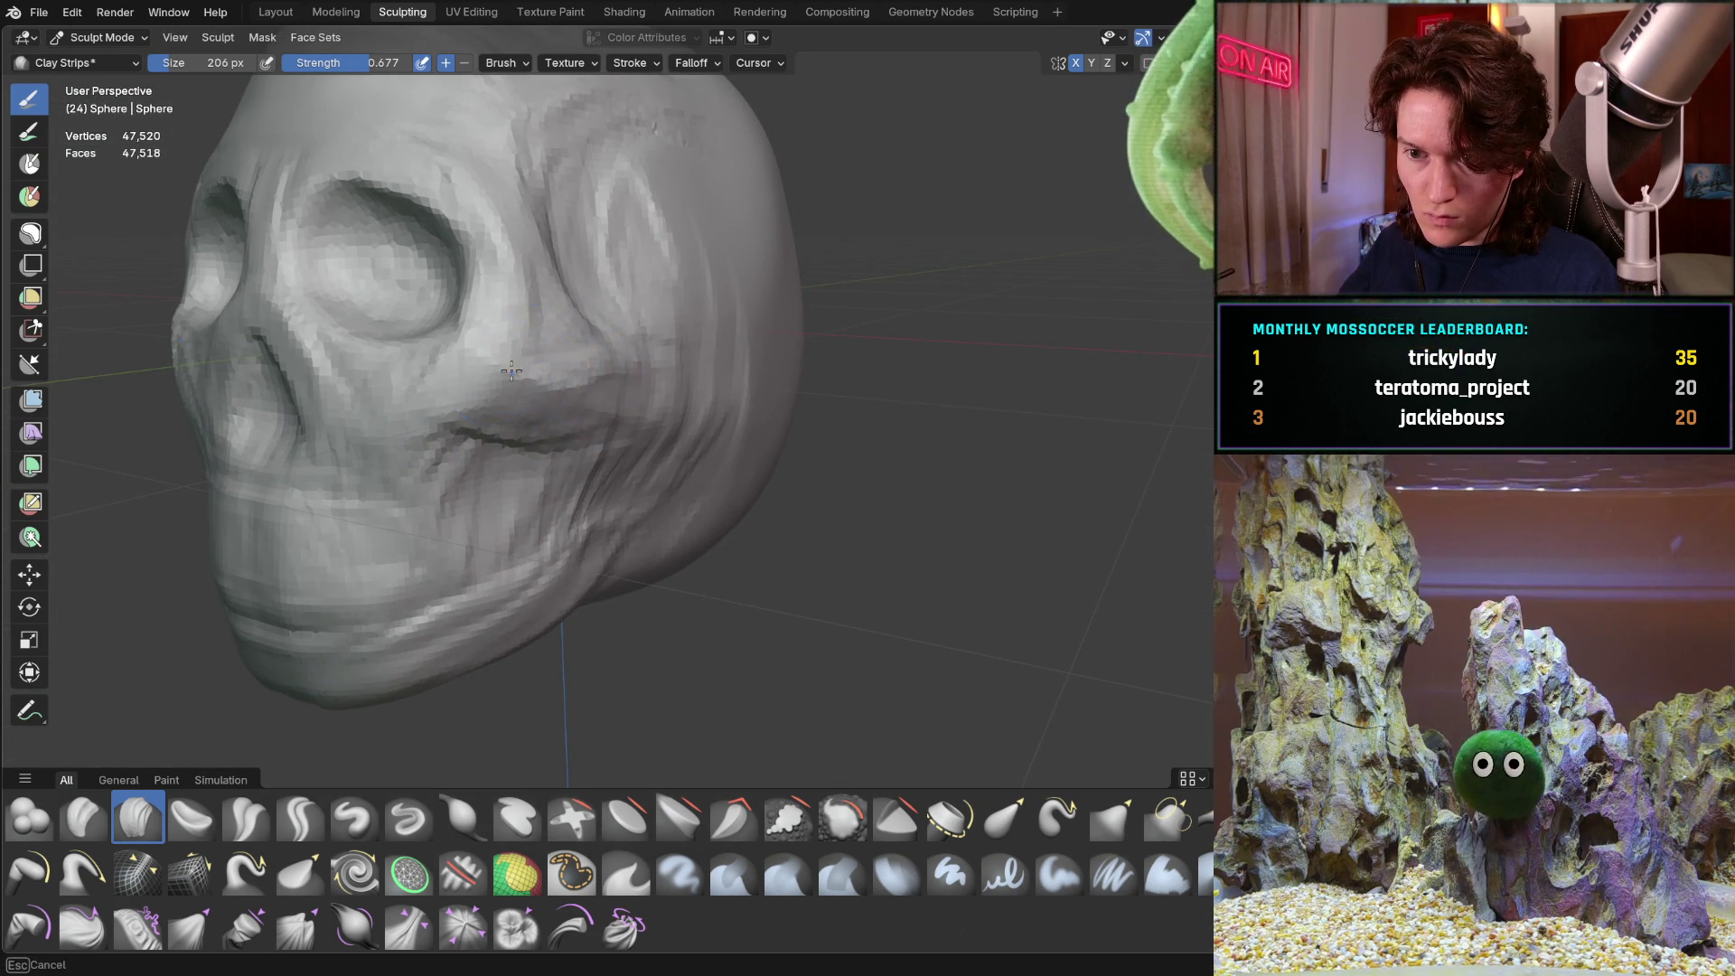
{"action": "middle_click_drag", "start_coordinate": [556, 342], "coordinate": [505, 426]}
{"action": "scroll", "coordinate": [542, 361], "scroll_direction": "down", "scroll_amount": 4}
{"action": "middle_click_drag", "start_coordinate": [285, 424], "coordinate": [395, 368]}
{"action": "scroll", "coordinate": [362, 389], "scroll_direction": "up", "scroll_amount": 4}
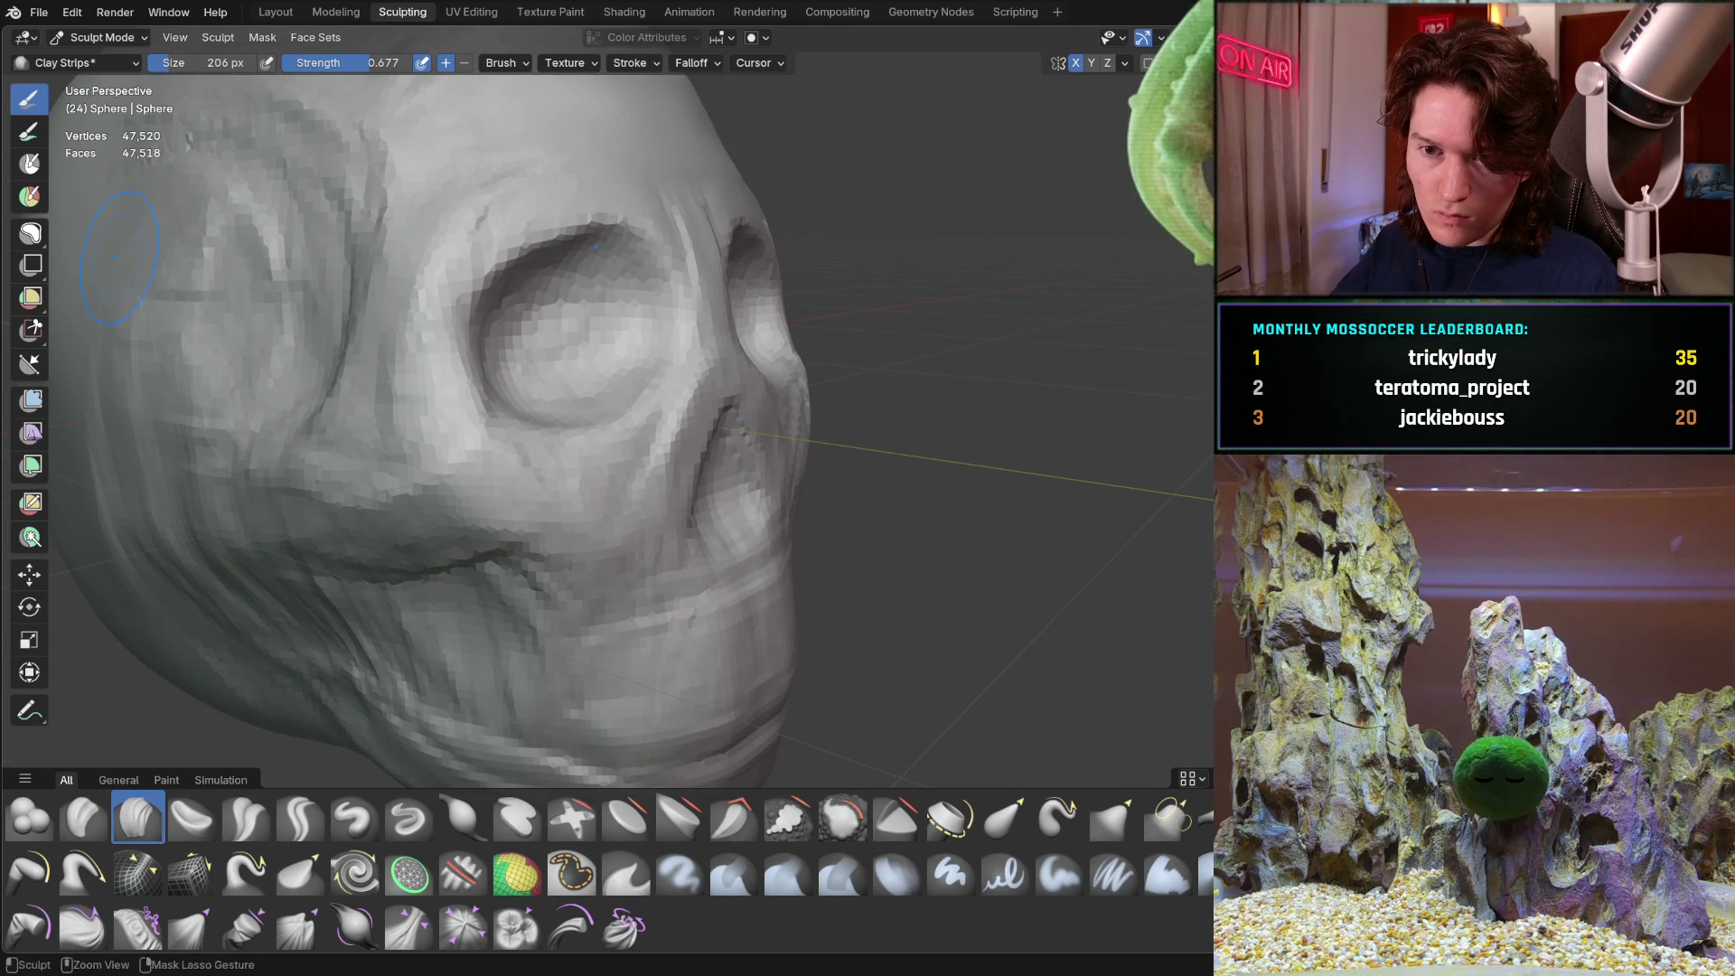
{"action": "left_click_drag", "start_coordinate": [117, 258], "coordinate": [255, 261]}
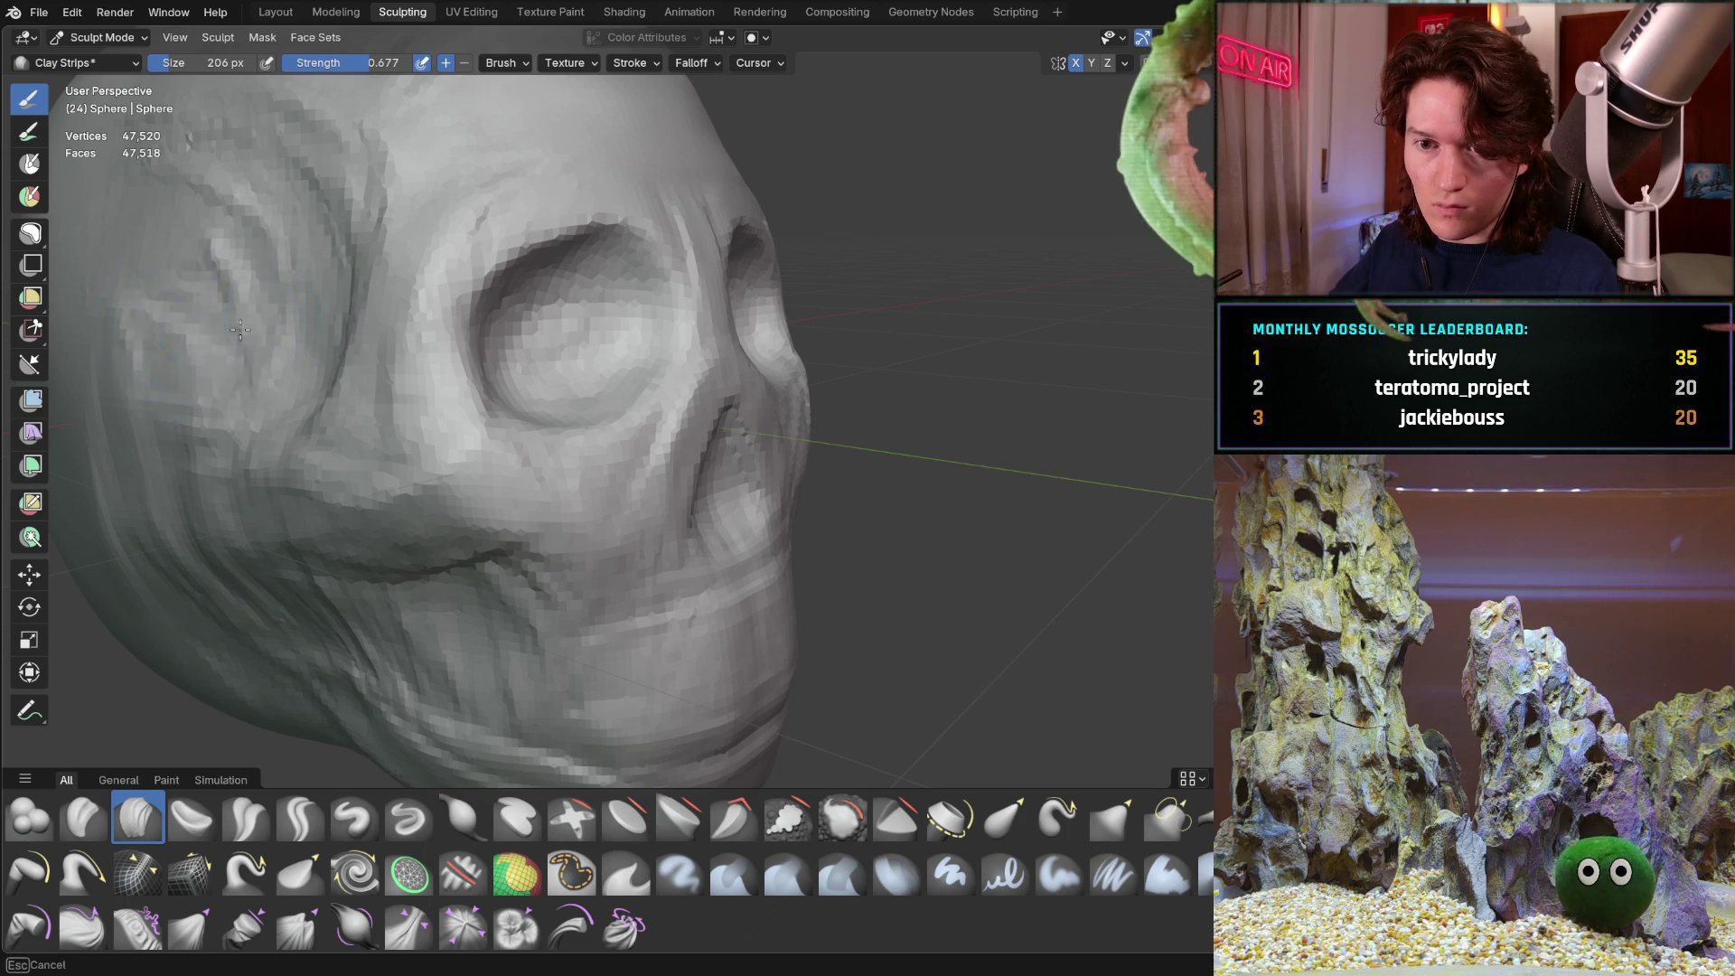
{"action": "scroll", "coordinate": [415, 263], "scroll_direction": "down", "scroll_amount": 5}
{"action": "mouse_move", "coordinate": [415, 263]}
{"action": "middle_mouse_down"}
{"action": "mouse_move", "coordinate": [592, 334]}
{"action": "mouse_move", "coordinate": [578, 398]}
{"action": "middle_mouse_up"}
{"action": "scroll", "coordinate": [561, 344], "scroll_direction": "up", "scroll_amount": 5}
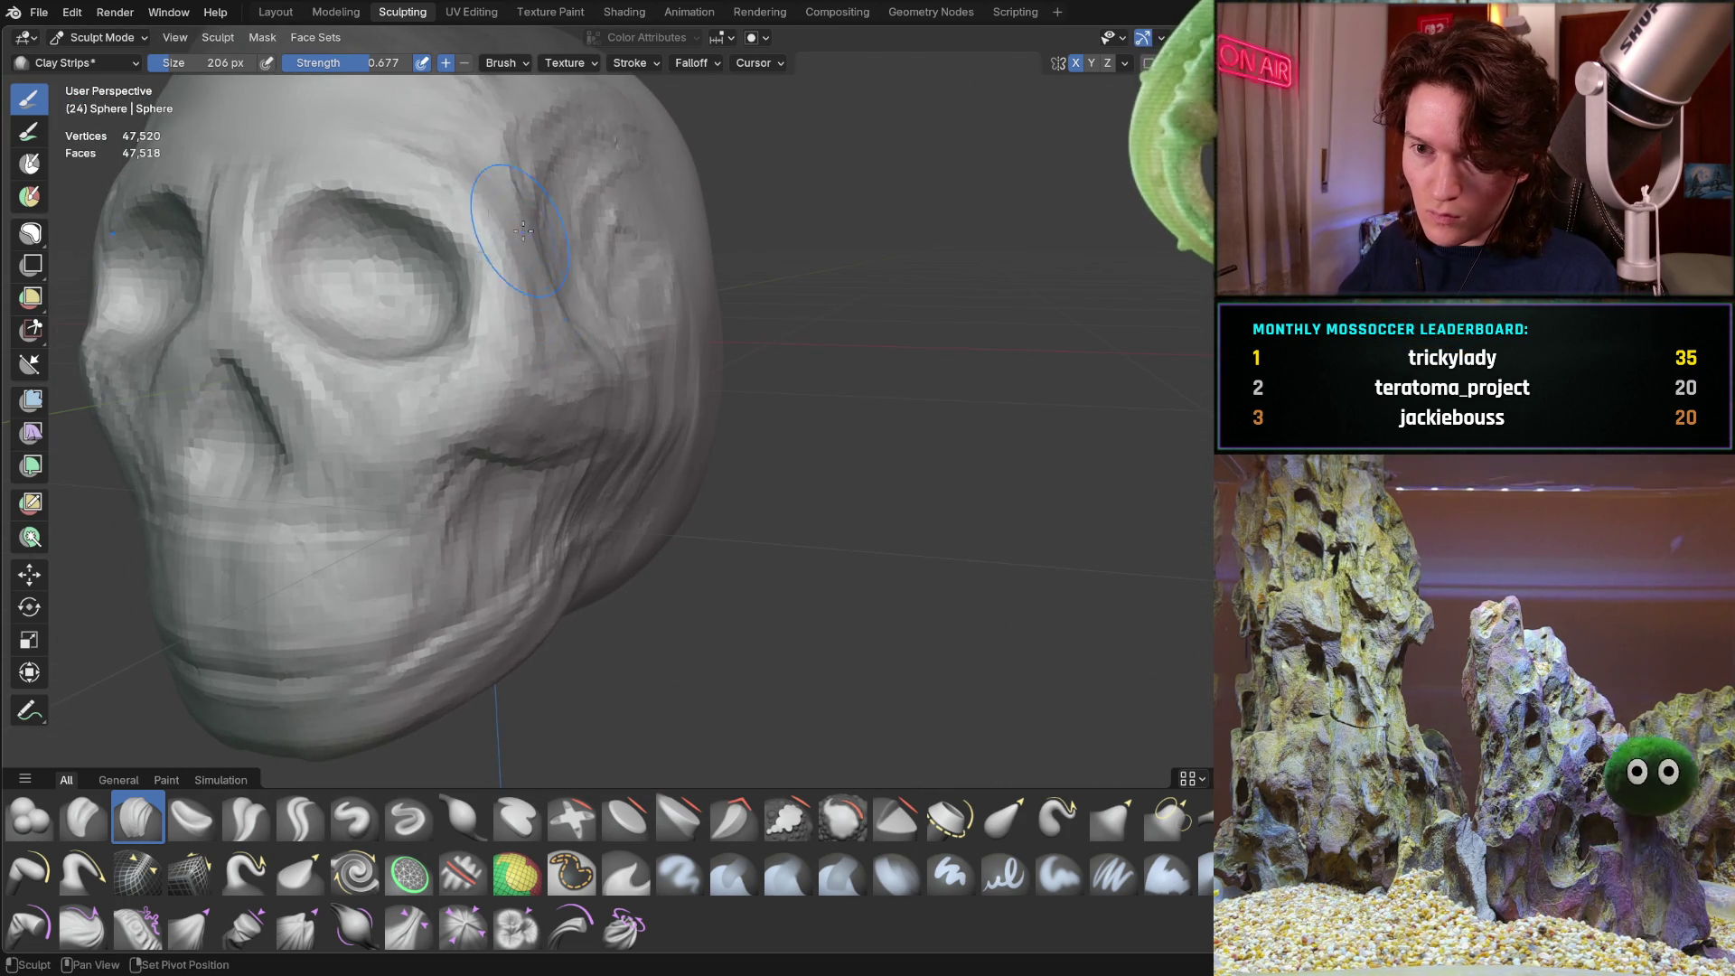
Switch back to the Grab brush and resize it to 420 px
{"action": "key", "text": "g"}
{"action": "key", "text": "f"}
{"action": "left_click", "coordinate": [633, 298]}
{"action": "scroll", "coordinate": [542, 272], "scroll_direction": "up", "scroll_amount": 3}
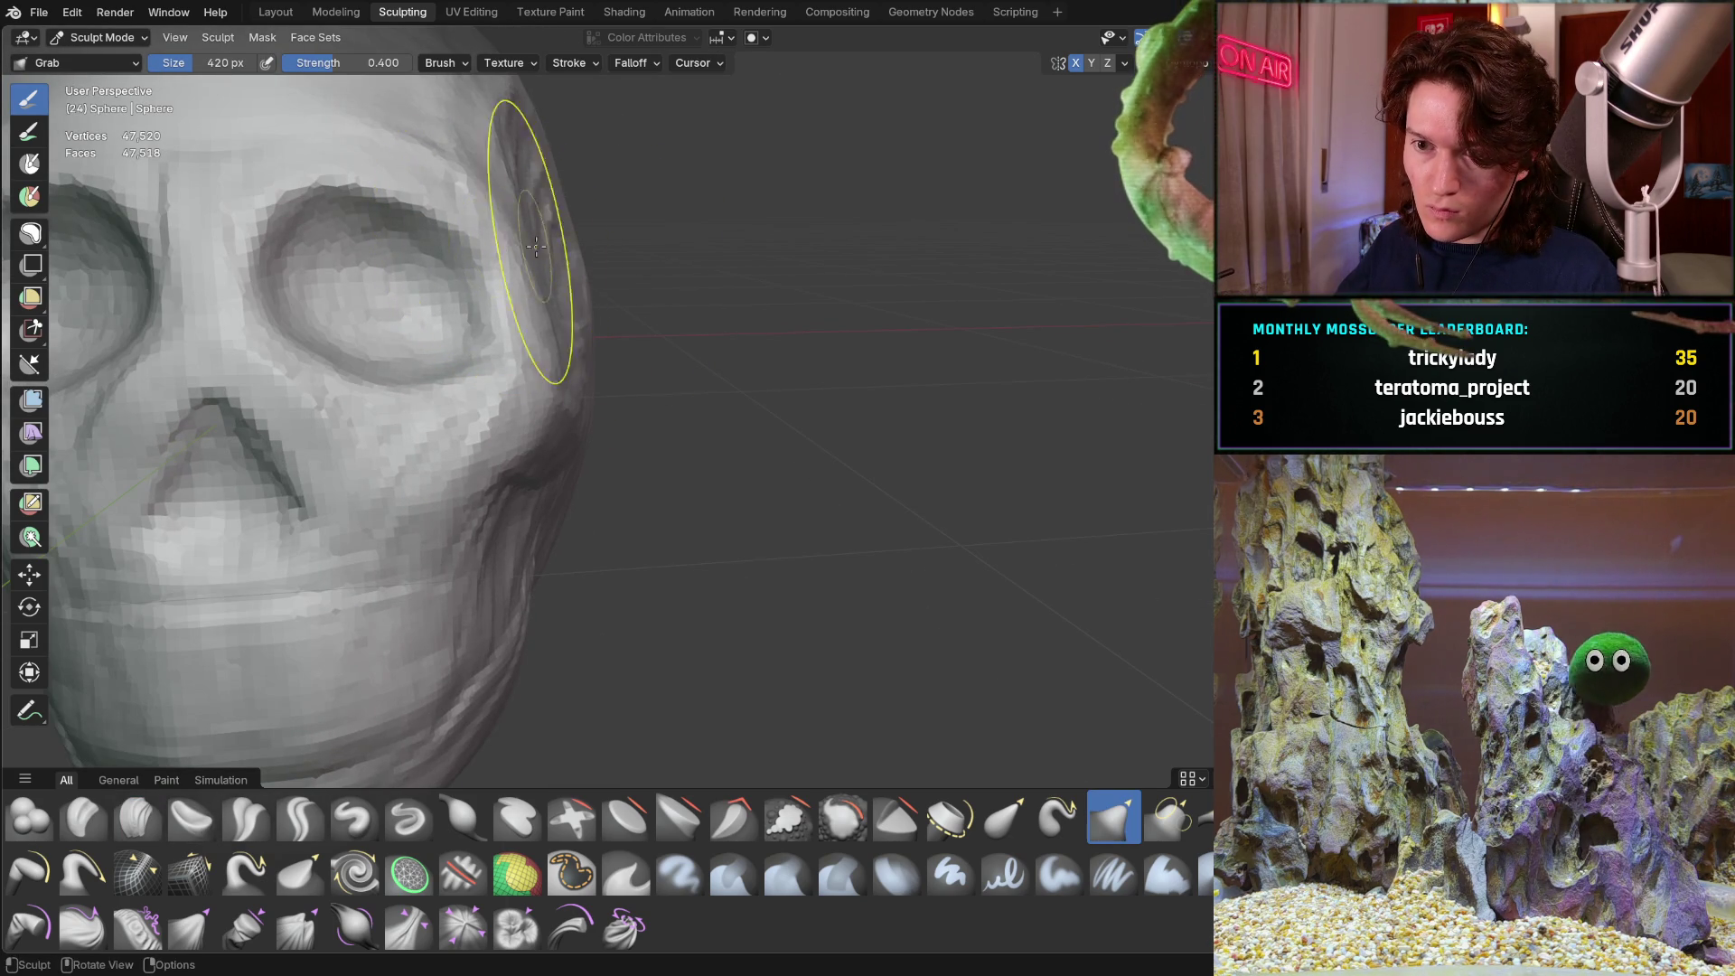
{"action": "scroll", "coordinate": [503, 349], "scroll_direction": "down", "scroll_amount": 6}
Orbit around the skull to inspect it from the front, both three-quarter sides, above and below
{"action": "mouse_move", "coordinate": [503, 349]}
{"action": "middle_mouse_down"}
{"action": "mouse_move", "coordinate": [532, 340]}
{"action": "mouse_move", "coordinate": [310, 446]}
{"action": "mouse_move", "coordinate": [357, 359]}
{"action": "mouse_move", "coordinate": [363, 399]}
{"action": "middle_mouse_up"}
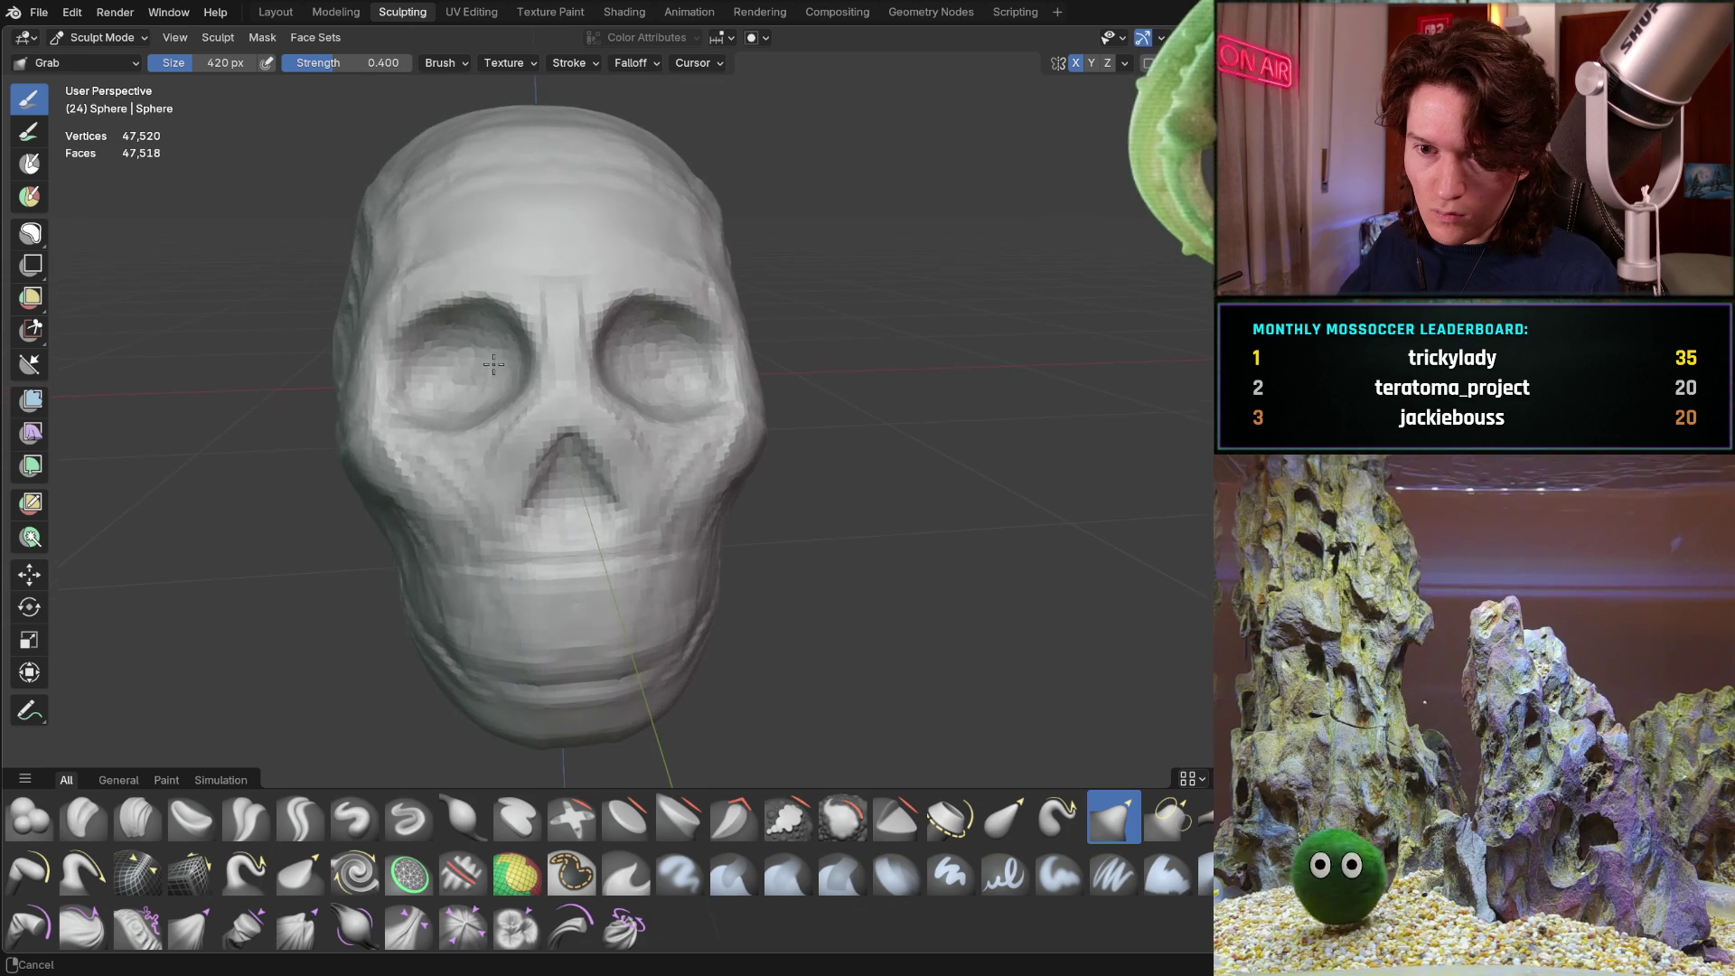
{"action": "middle_click_drag", "start_coordinate": [339, 460], "coordinate": [404, 427]}
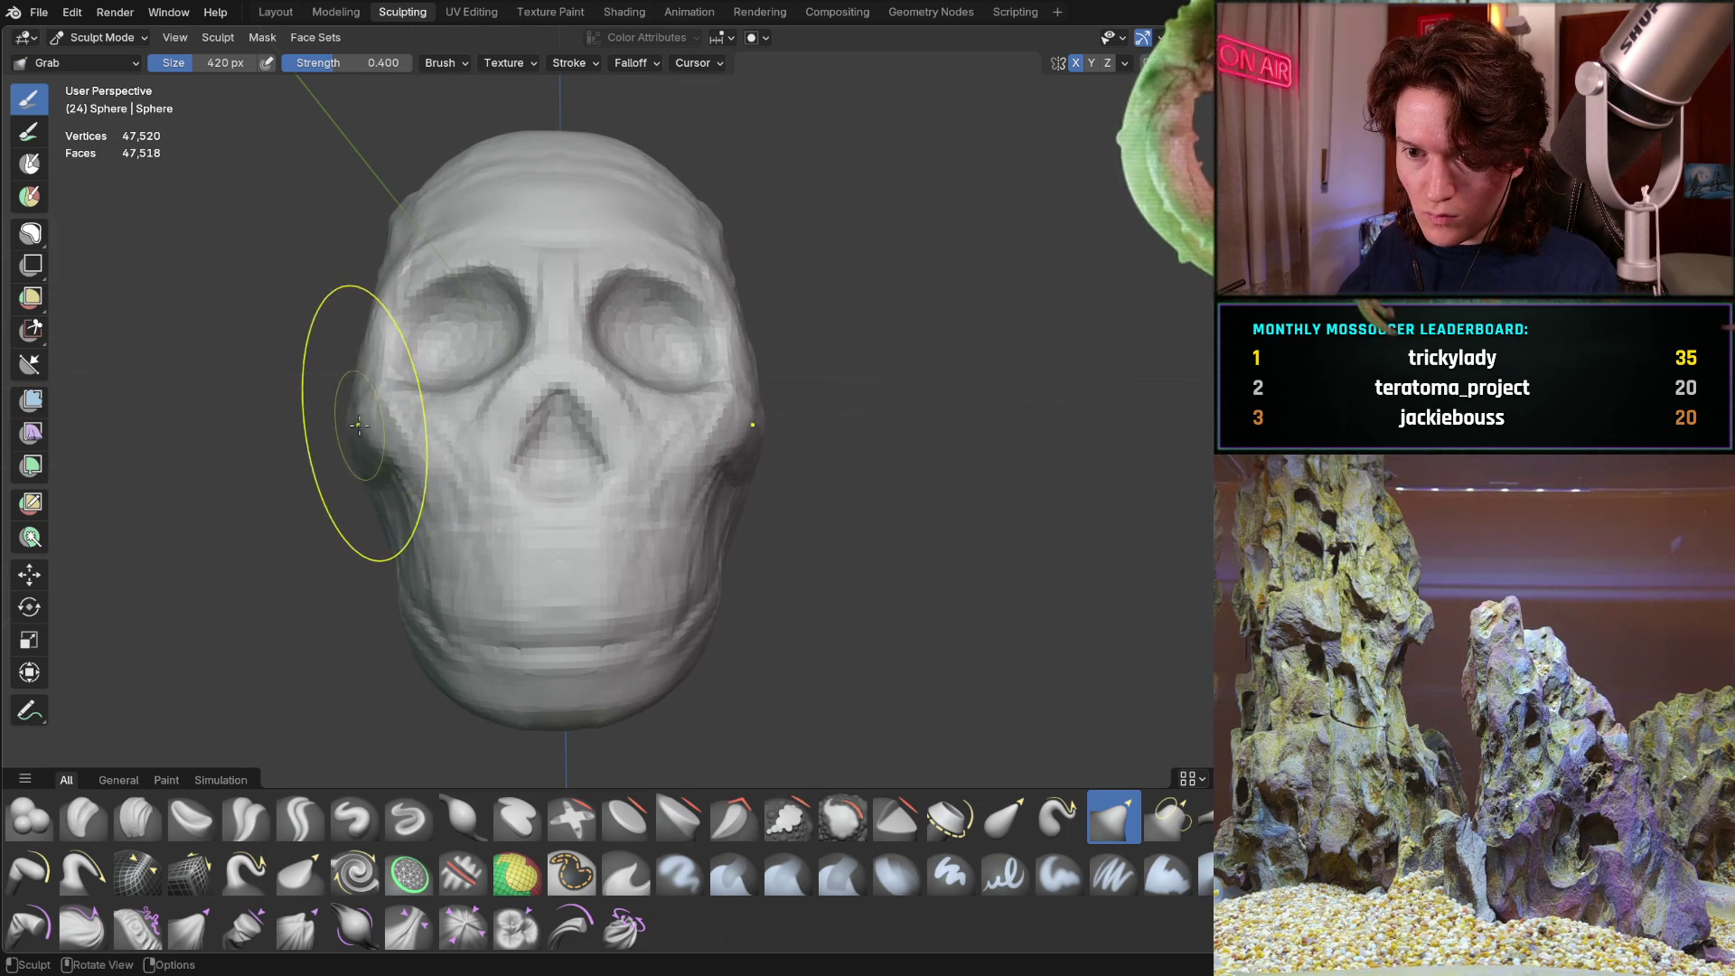
{"action": "mouse_move", "coordinate": [349, 427]}
{"action": "middle_mouse_down"}
{"action": "mouse_move", "coordinate": [410, 434]}
{"action": "mouse_move", "coordinate": [400, 562]}
{"action": "mouse_move", "coordinate": [388, 543]}
{"action": "mouse_move", "coordinate": [552, 479]}
{"action": "mouse_move", "coordinate": [529, 488]}
{"action": "mouse_move", "coordinate": [551, 492]}
{"action": "mouse_move", "coordinate": [500, 562]}
{"action": "mouse_move", "coordinate": [471, 502]}
{"action": "mouse_move", "coordinate": [581, 476]}
{"action": "mouse_move", "coordinate": [512, 409]}
{"action": "mouse_move", "coordinate": [368, 426]}
{"action": "mouse_move", "coordinate": [626, 526]}
{"action": "mouse_move", "coordinate": [622, 508]}
{"action": "middle_mouse_up"}
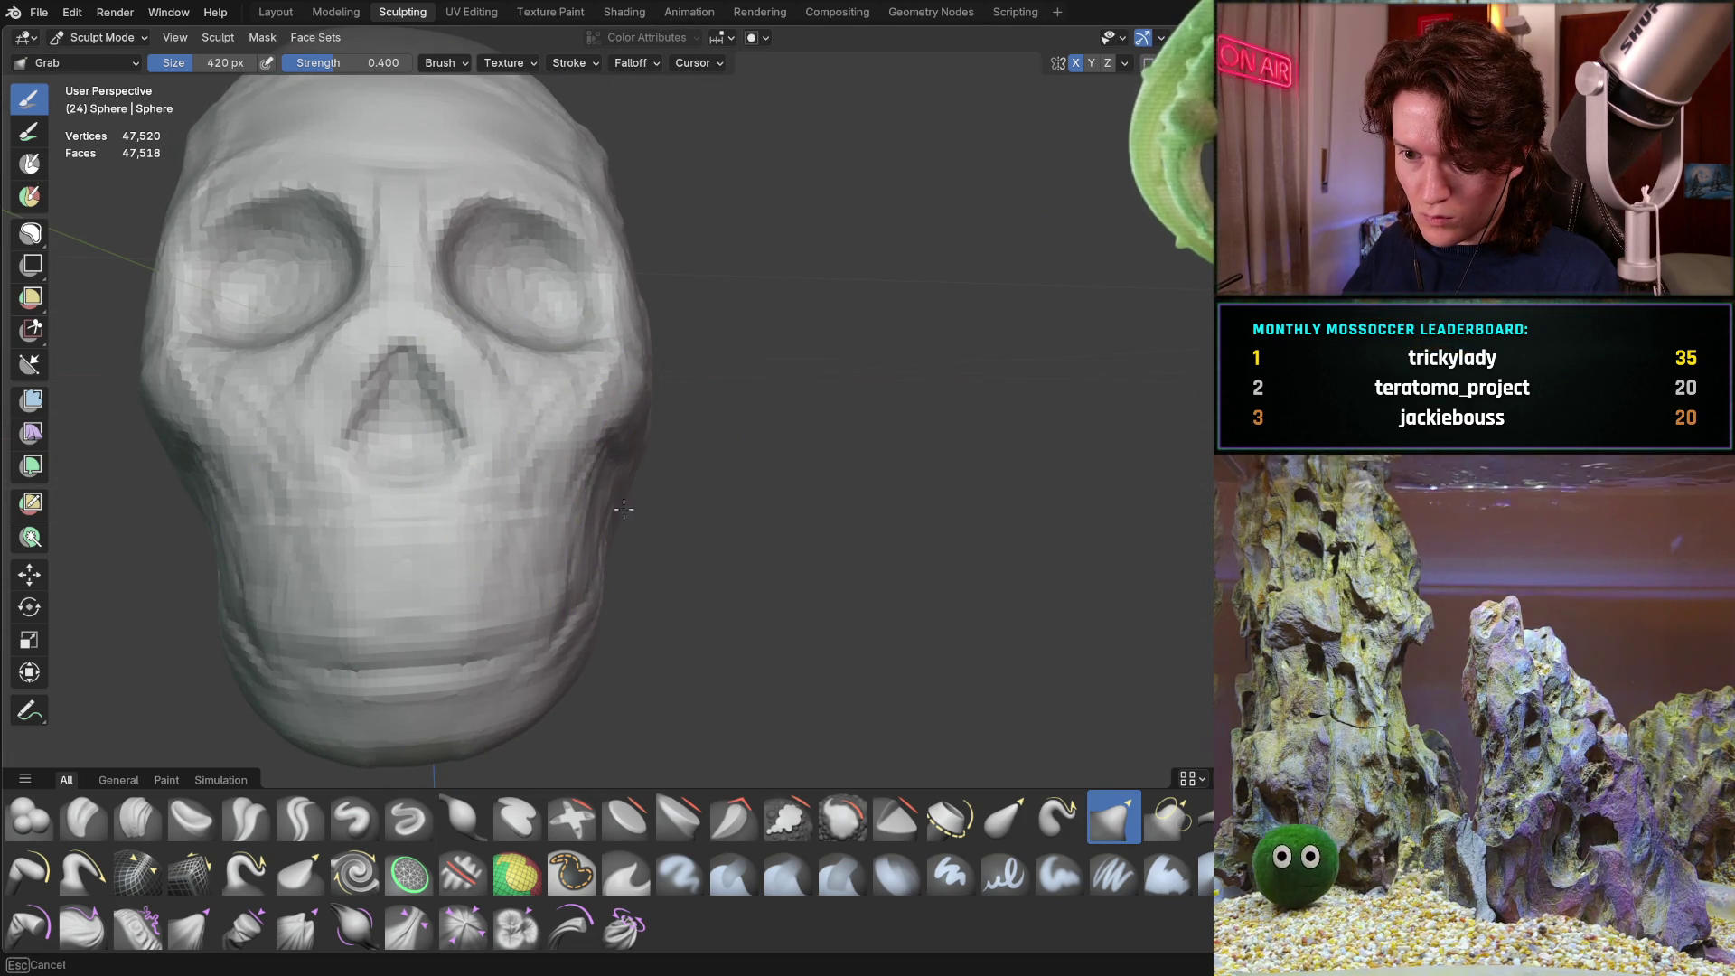
{"action": "mouse_move", "coordinate": [233, 542]}
{"action": "middle_mouse_down"}
{"action": "mouse_move", "coordinate": [314, 563]}
{"action": "mouse_move", "coordinate": [407, 500]}
{"action": "mouse_move", "coordinate": [439, 523]}
{"action": "middle_mouse_up"}
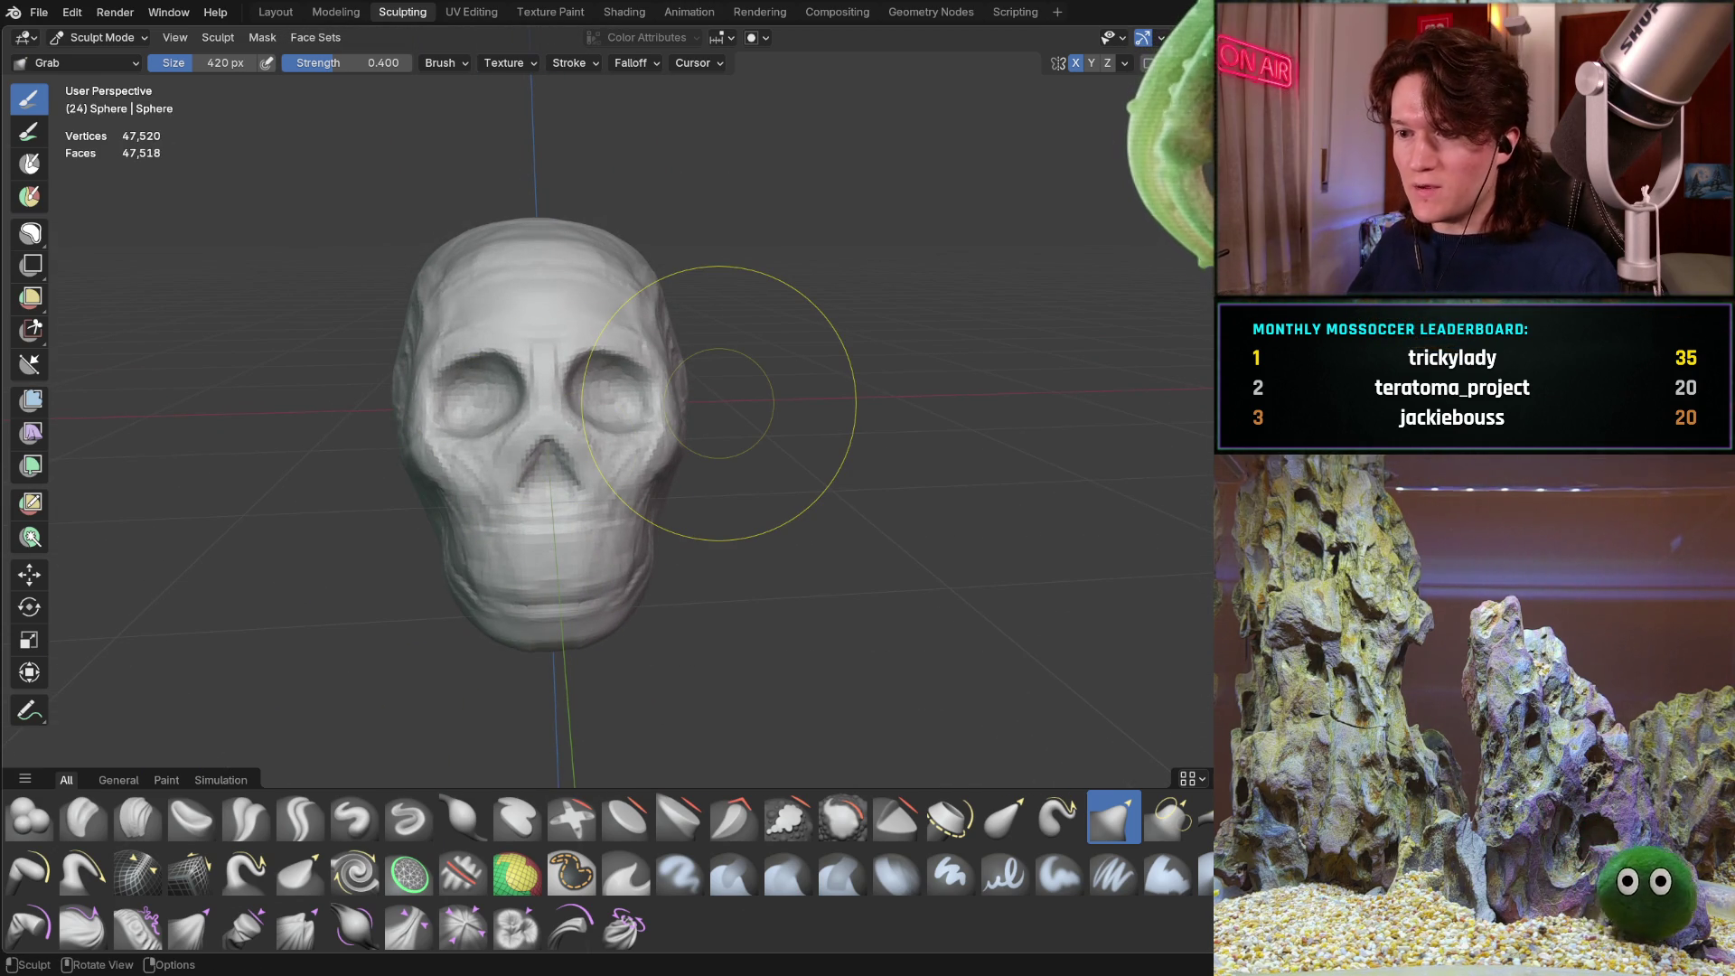
{"action": "mouse_move", "coordinate": [615, 568]}
{"action": "middle_mouse_down"}
{"action": "mouse_move", "coordinate": [553, 581]}
{"action": "mouse_move", "coordinate": [488, 555]}
{"action": "mouse_move", "coordinate": [480, 473]}
{"action": "middle_mouse_up"}
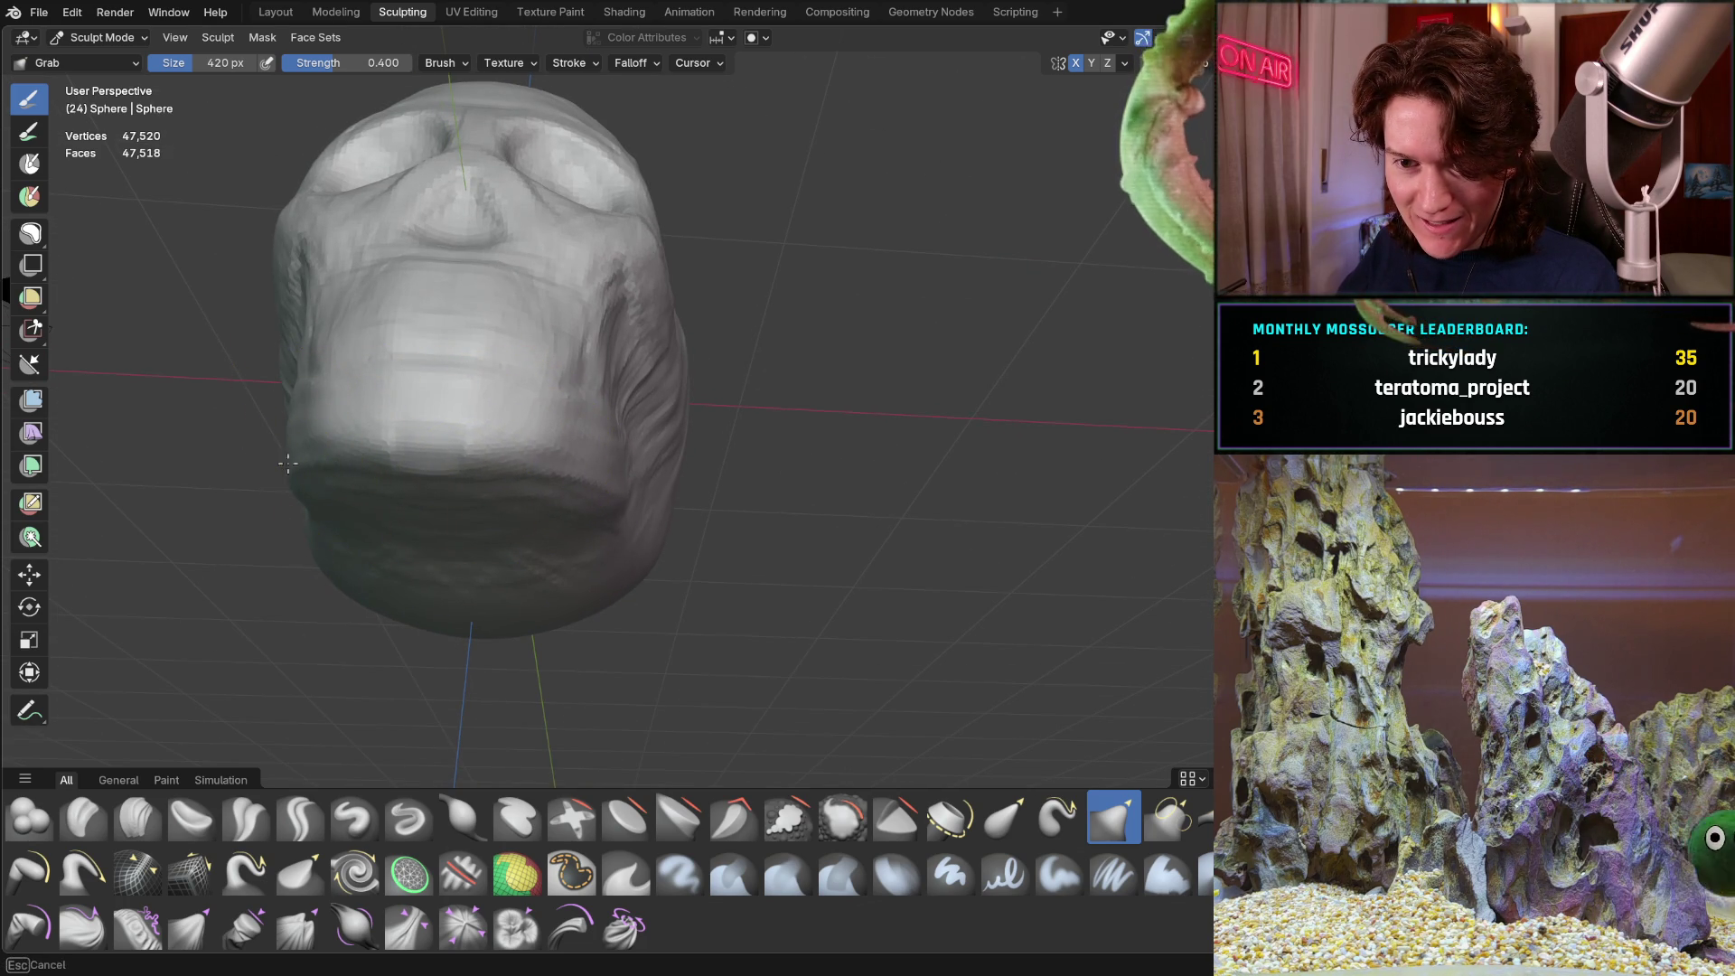
{"action": "mouse_move", "coordinate": [312, 463]}
{"action": "middle_mouse_down"}
{"action": "mouse_move", "coordinate": [565, 427]}
{"action": "mouse_move", "coordinate": [515, 506]}
{"action": "mouse_move", "coordinate": [458, 477]}
{"action": "mouse_move", "coordinate": [601, 602]}
{"action": "middle_mouse_up"}
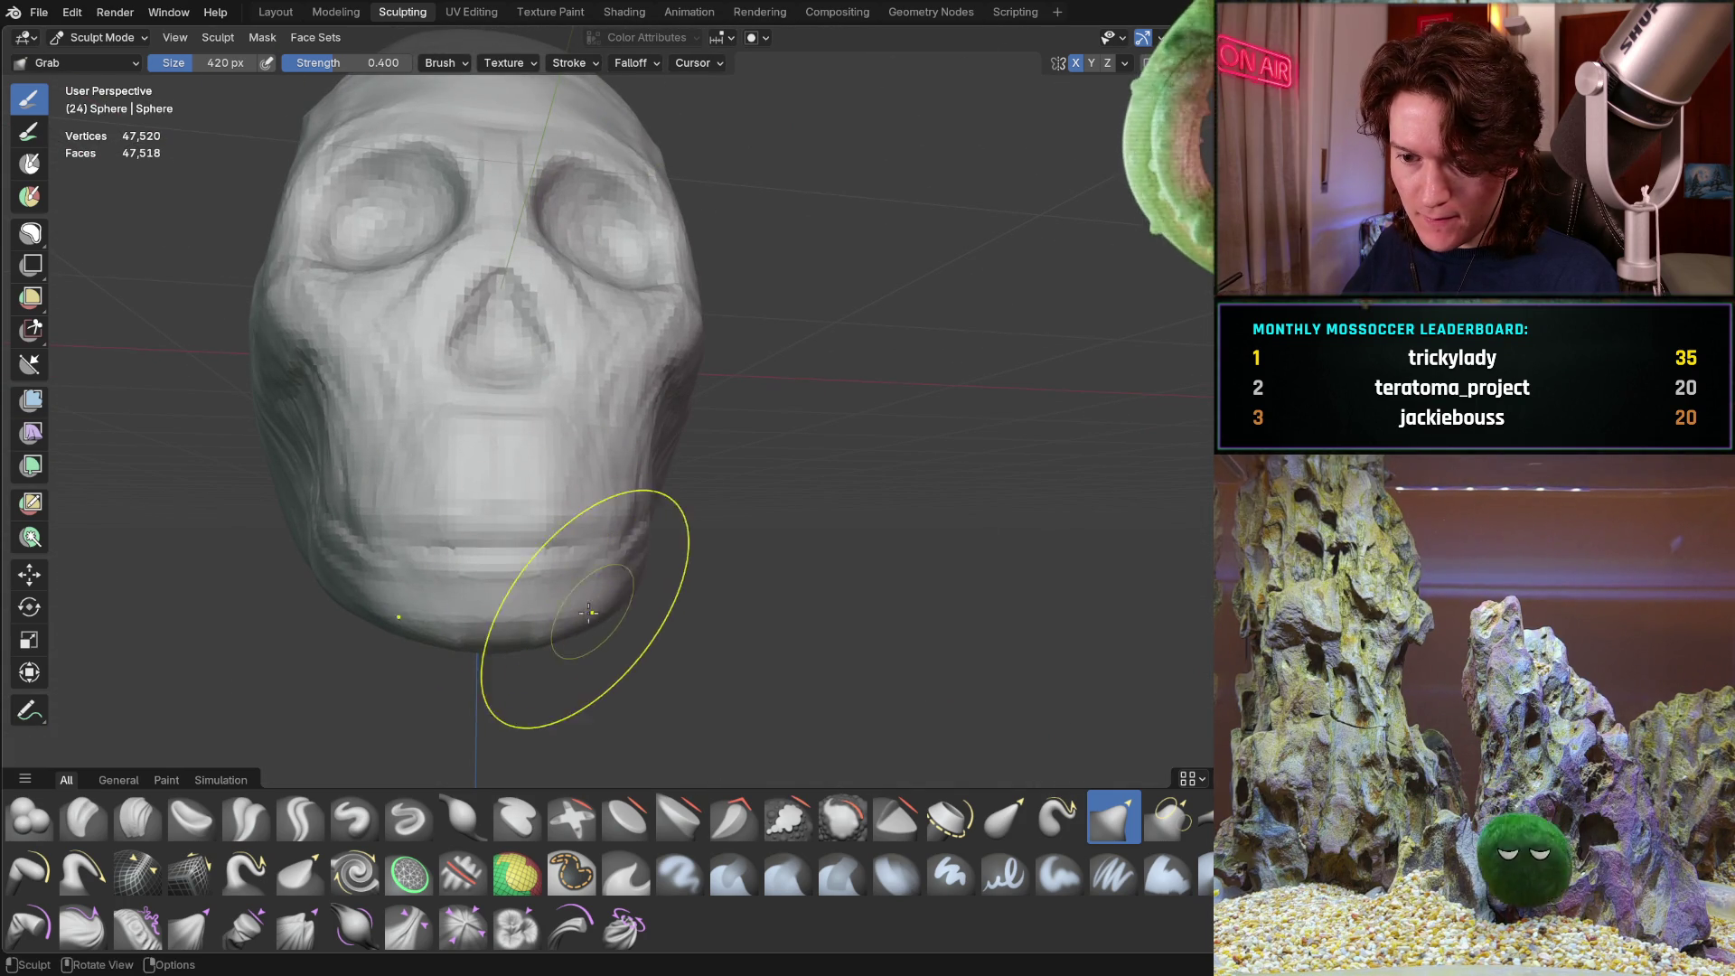
From a side view, pull the skull's jaw line outward with the Grab brush
{"action": "middle_click_drag", "start_coordinate": [520, 644], "coordinate": [601, 495]}
{"action": "scroll", "coordinate": [434, 465], "scroll_direction": "up", "scroll_amount": 3}
{"action": "mouse_move", "coordinate": [434, 465]}
{"action": "middle_mouse_down"}
{"action": "mouse_move", "coordinate": [496, 498]}
{"action": "mouse_move", "coordinate": [479, 501]}
{"action": "middle_mouse_up"}
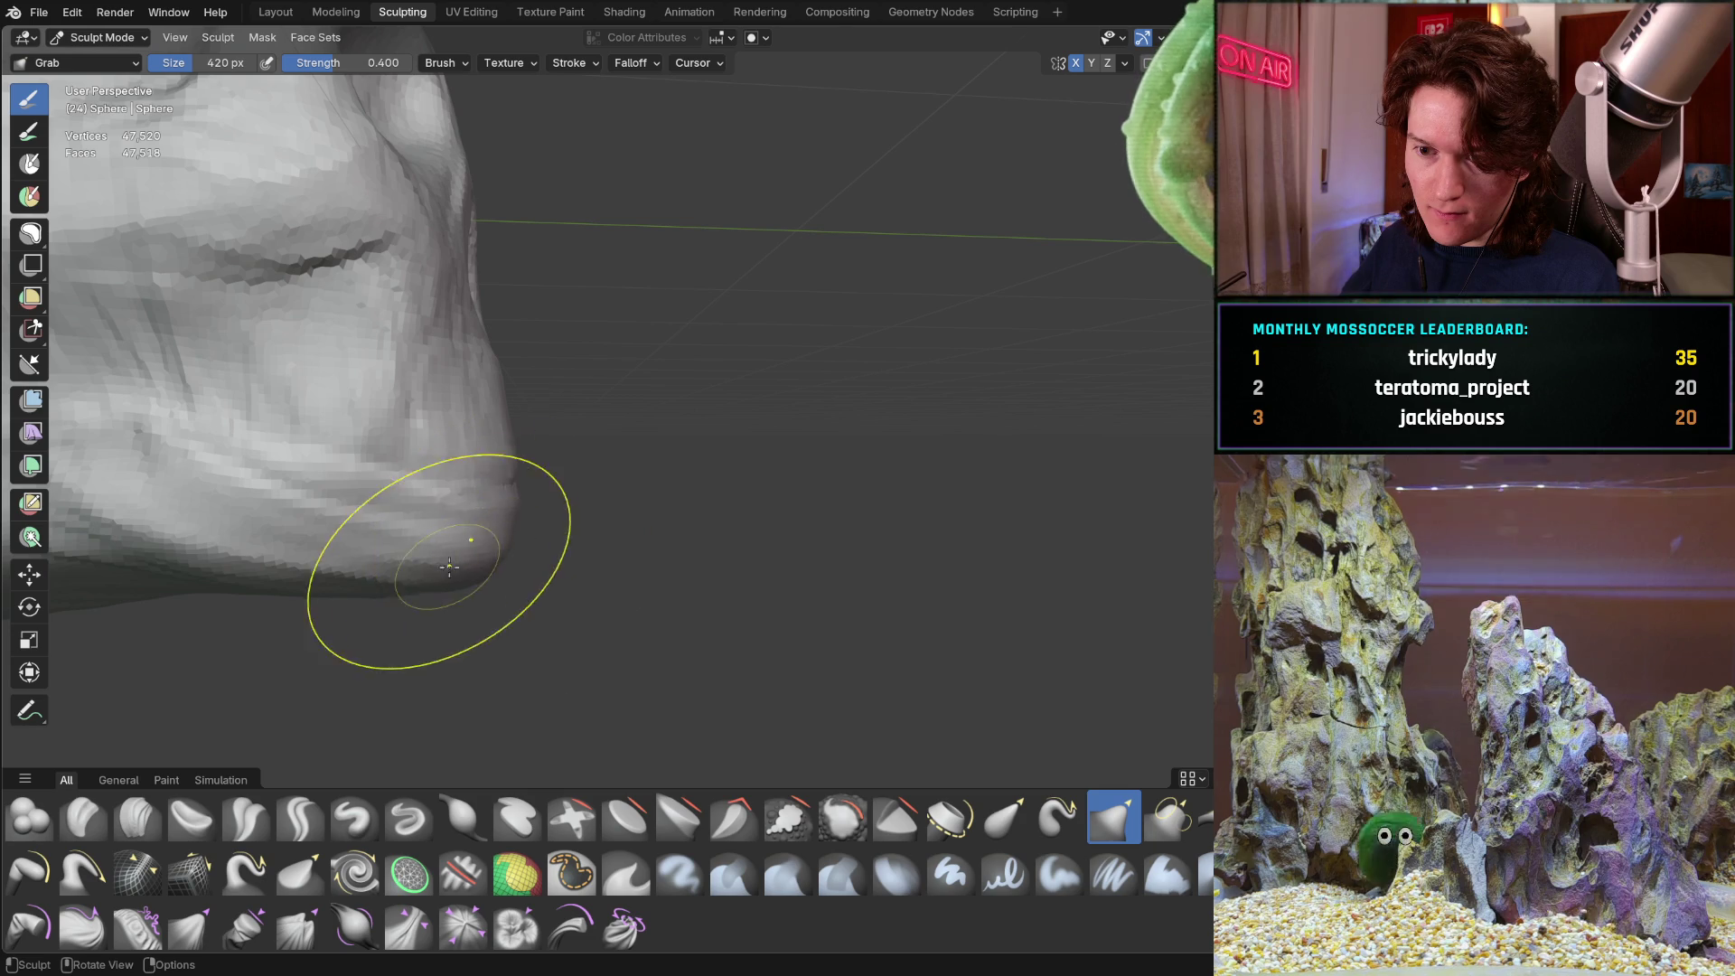
{"action": "left_click_drag", "start_coordinate": [322, 561], "coordinate": [317, 566]}
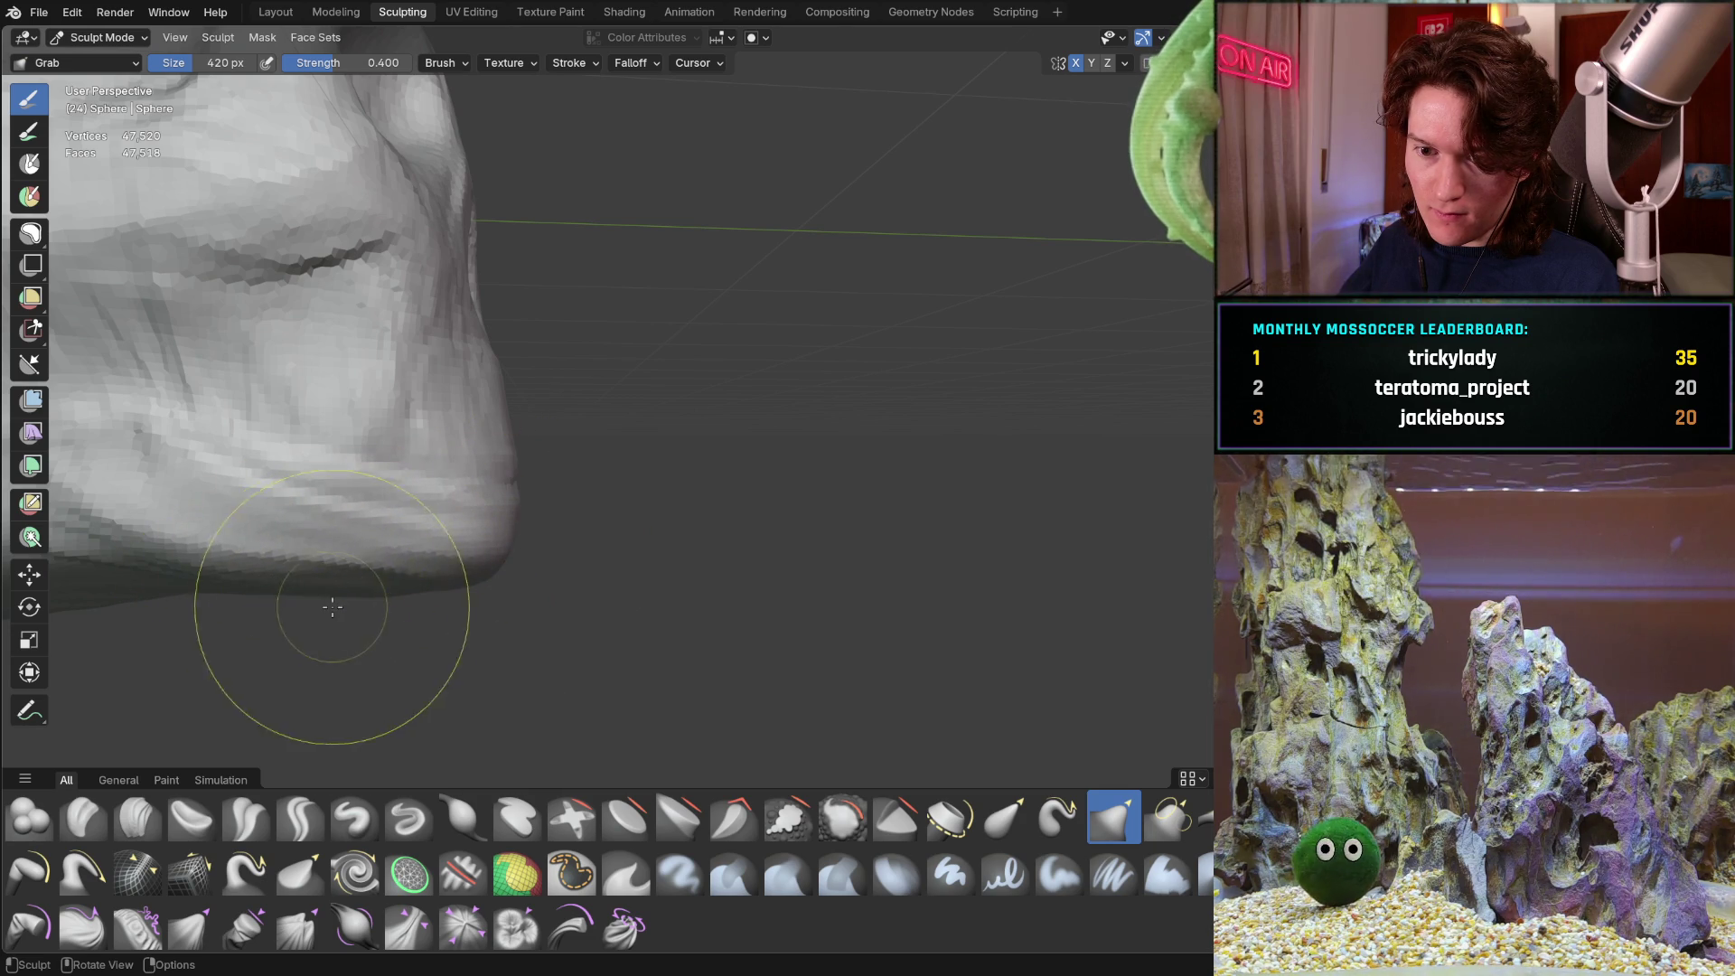
{"action": "mouse_move", "coordinate": [390, 619]}
{"action": "middle_mouse_down"}
{"action": "mouse_move", "coordinate": [381, 493]}
{"action": "mouse_move", "coordinate": [415, 494]}
{"action": "middle_mouse_up"}
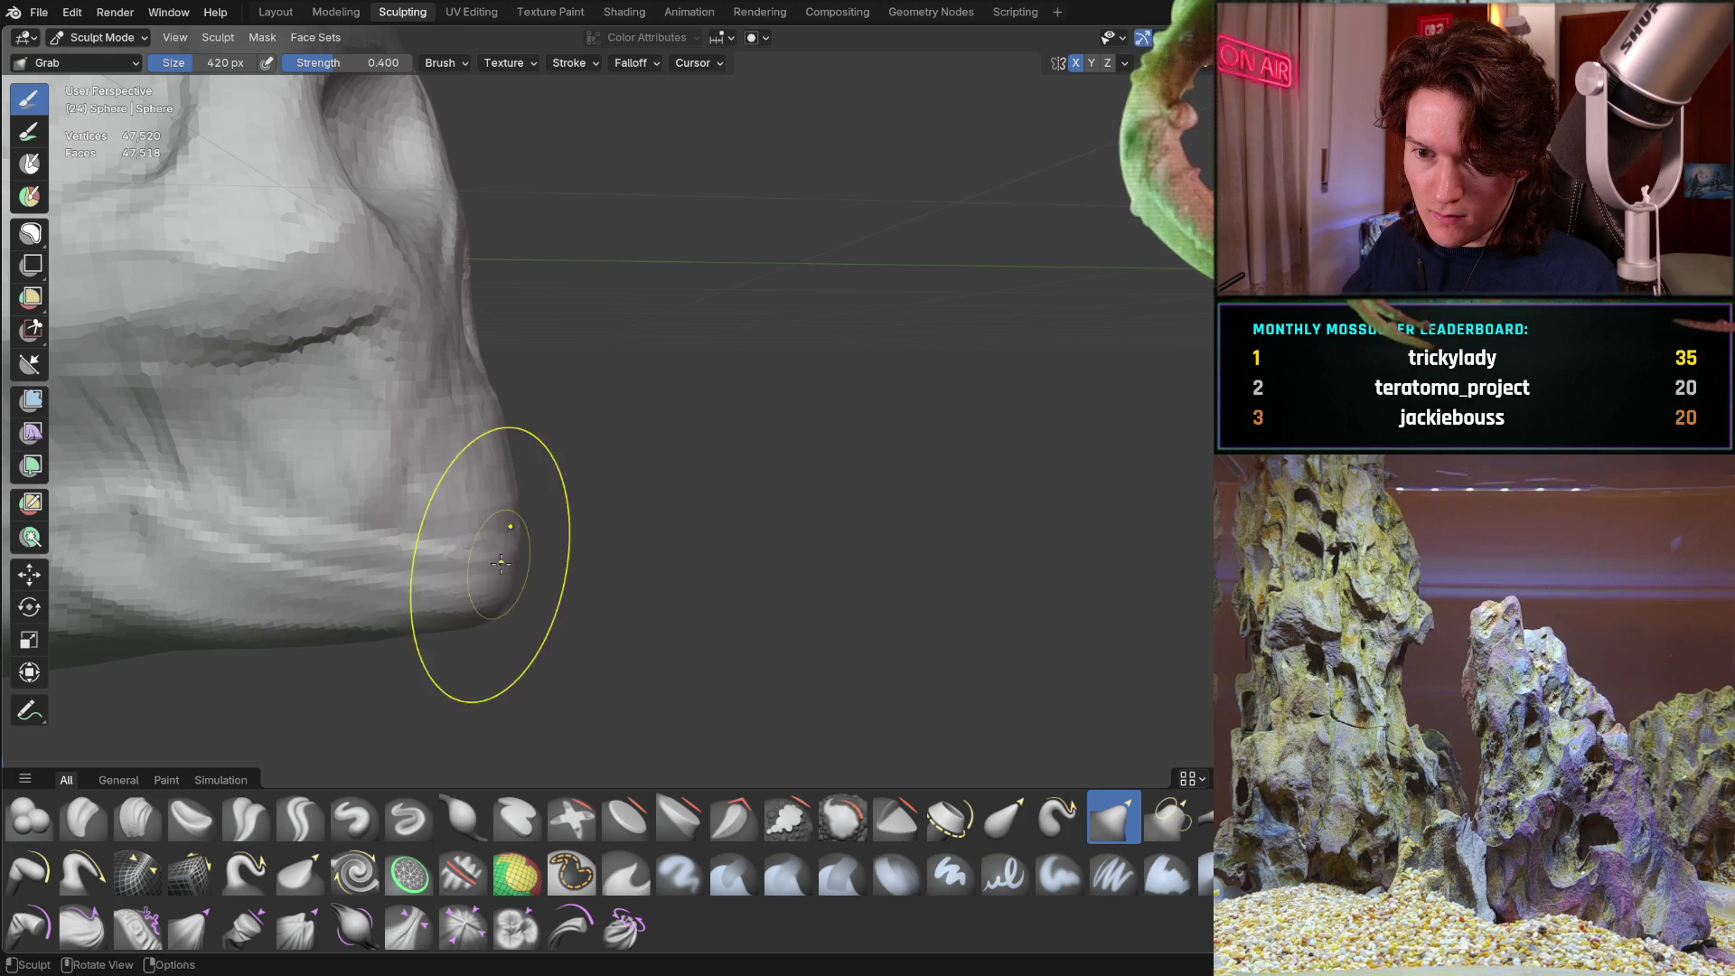
{"action": "scroll", "coordinate": [489, 452], "scroll_direction": "down", "scroll_amount": 5}
Pull the cheek mass out toward the side silhouette
{"action": "mouse_move", "coordinate": [488, 452]}
{"action": "middle_mouse_down"}
{"action": "mouse_move", "coordinate": [450, 427]}
{"action": "mouse_move", "coordinate": [342, 433]}
{"action": "mouse_move", "coordinate": [283, 404]}
{"action": "mouse_move", "coordinate": [453, 333]}
{"action": "mouse_move", "coordinate": [370, 356]}
{"action": "mouse_move", "coordinate": [415, 318]}
{"action": "mouse_move", "coordinate": [271, 399]}
{"action": "middle_mouse_up"}
{"action": "scroll", "coordinate": [522, 238], "scroll_direction": "up", "scroll_amount": 5}
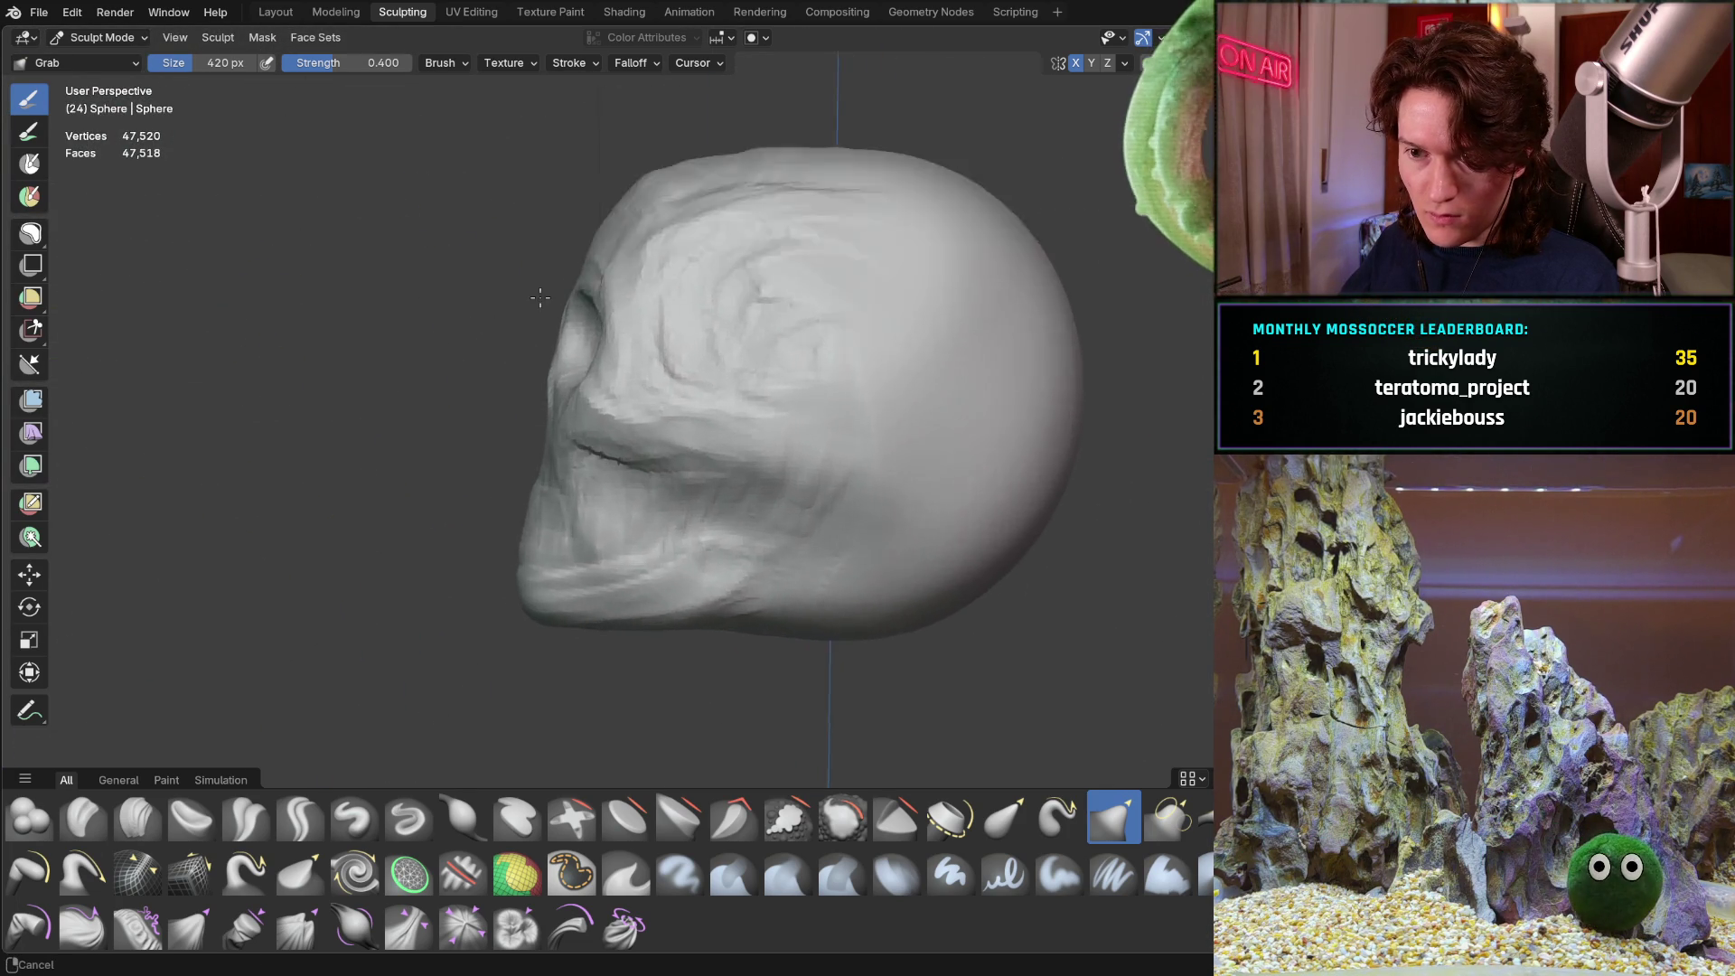
{"action": "middle_click_drag", "start_coordinate": [521, 238], "coordinate": [545, 411]}
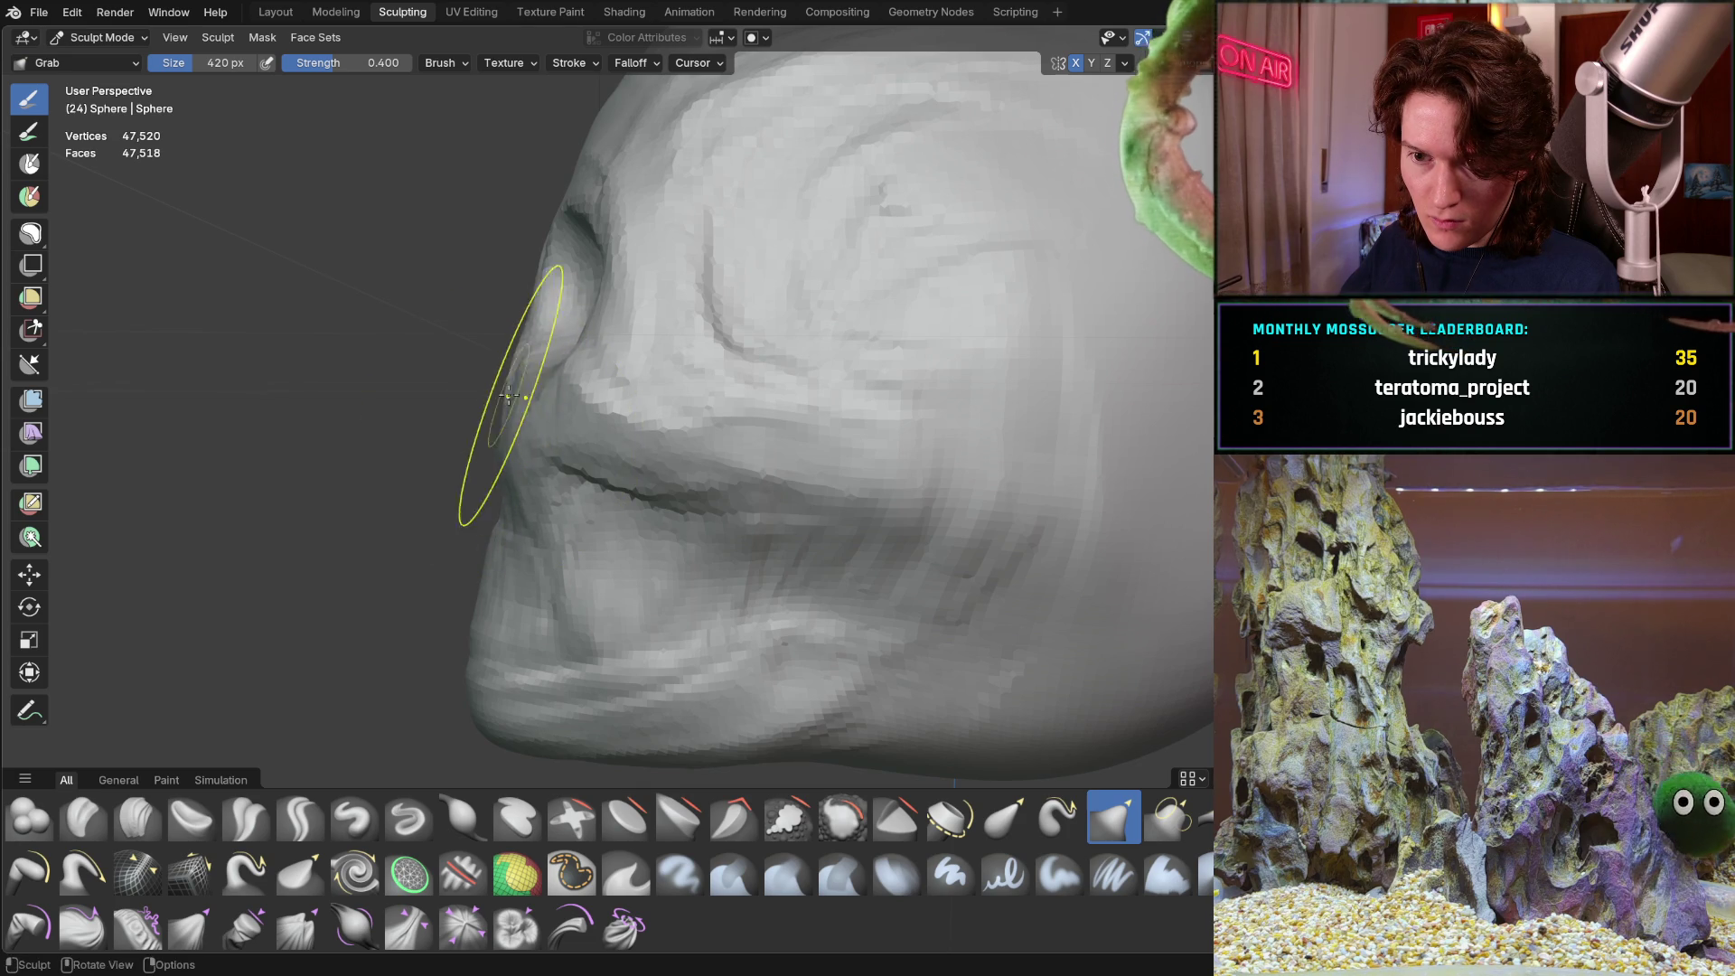
{"action": "mouse_move", "coordinate": [506, 361]}
{"action": "middle_mouse_down"}
{"action": "mouse_move", "coordinate": [388, 366]}
{"action": "mouse_move", "coordinate": [434, 371]}
{"action": "middle_mouse_up"}
{"action": "scroll", "coordinate": [310, 368], "scroll_direction": "up", "scroll_amount": 3}
{"action": "scroll", "coordinate": [464, 369], "scroll_direction": "up", "scroll_amount": 2}
{"action": "mouse_move", "coordinate": [464, 369]}
{"action": "left_mouse_down"}
{"action": "mouse_move", "coordinate": [335, 452]}
{"action": "mouse_move", "coordinate": [254, 460]}
{"action": "left_mouse_up"}
Pull the brow above the eye socket outward, then review the whole skull
{"action": "mouse_move", "coordinate": [255, 460]}
{"action": "middle_mouse_down"}
{"action": "mouse_move", "coordinate": [263, 415]}
{"action": "mouse_move", "coordinate": [350, 374]}
{"action": "mouse_move", "coordinate": [310, 426]}
{"action": "mouse_move", "coordinate": [453, 348]}
{"action": "middle_mouse_up"}
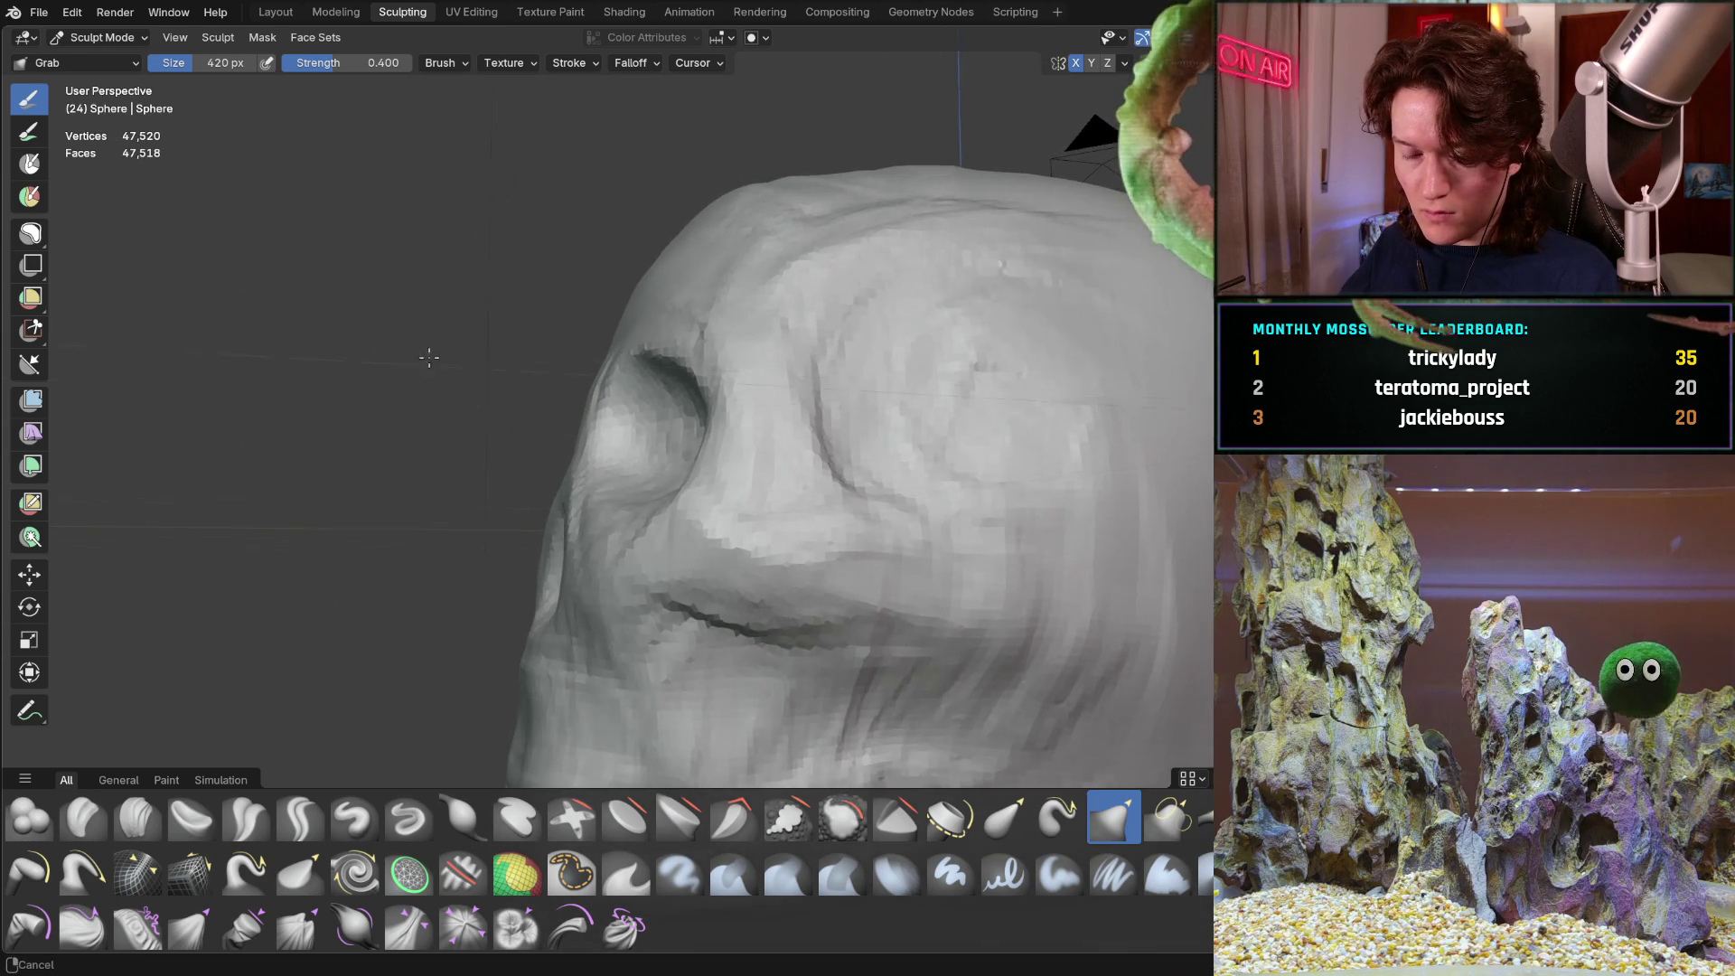
{"action": "left_click_drag", "start_coordinate": [601, 359], "coordinate": [651, 271]}
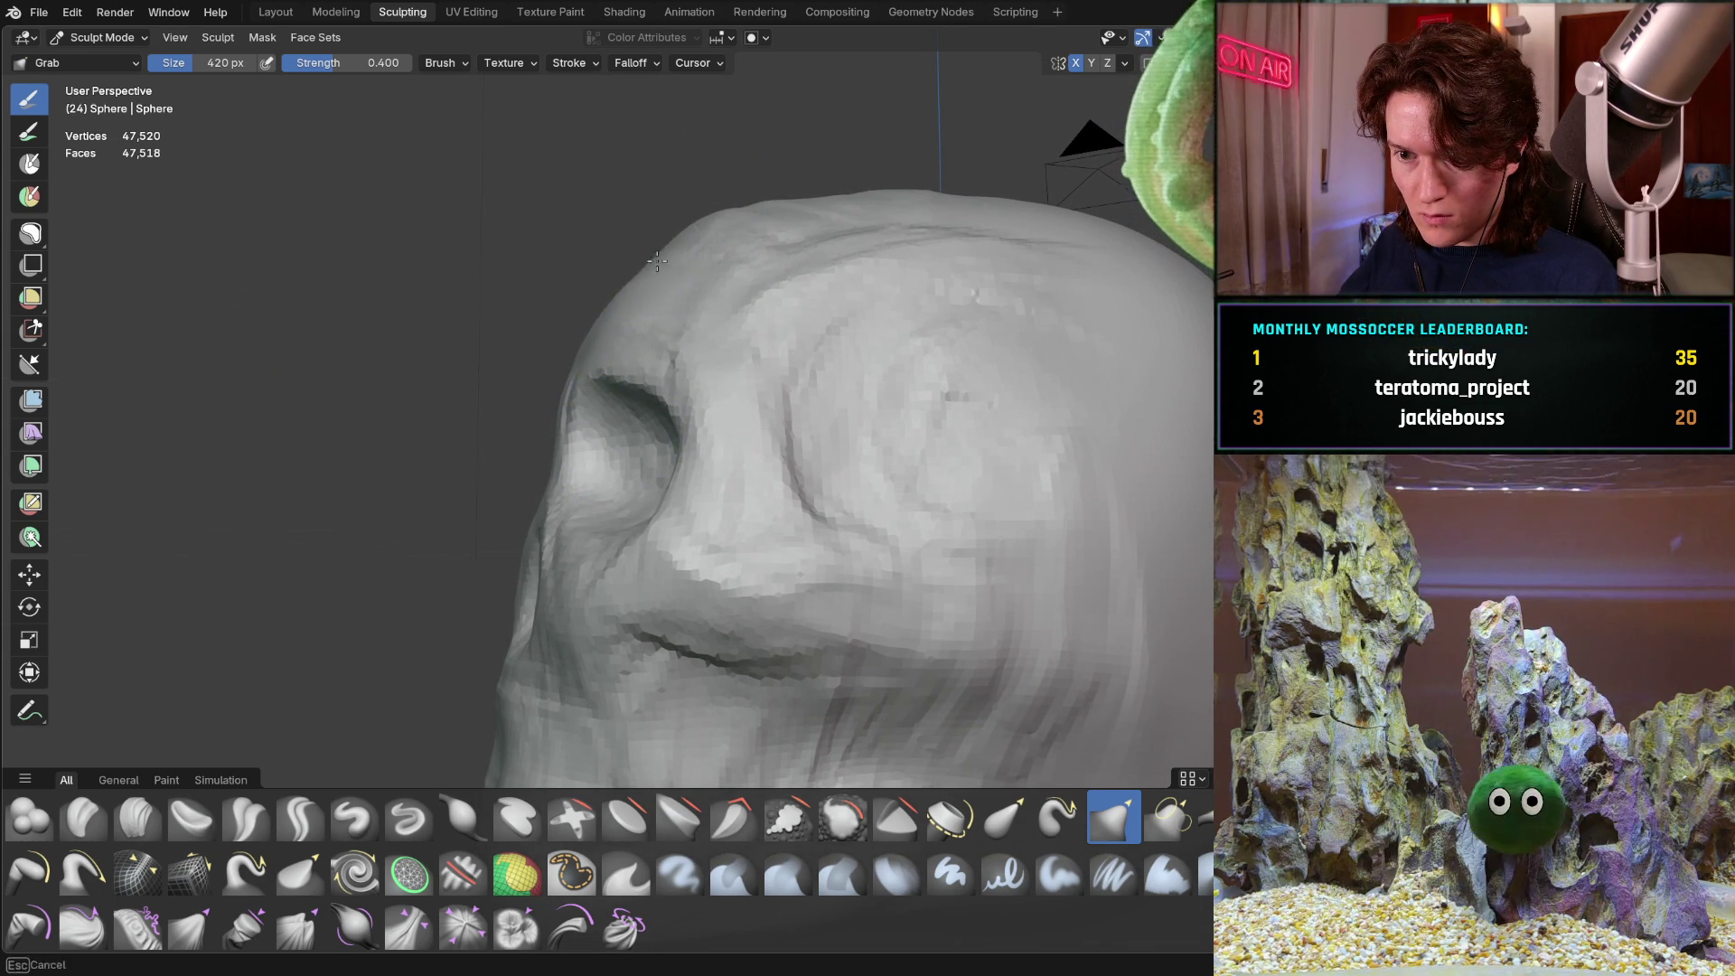
{"action": "middle_click_drag", "start_coordinate": [619, 201], "coordinate": [431, 398]}
{"action": "scroll", "coordinate": [431, 397], "scroll_direction": "down", "scroll_amount": 5}
{"action": "mouse_move", "coordinate": [310, 465]}
{"action": "middle_mouse_down", "text": "shift"}
{"action": "mouse_move", "coordinate": [582, 426]}
{"action": "mouse_move", "coordinate": [587, 460]}
{"action": "middle_mouse_up", "text": "shift"}
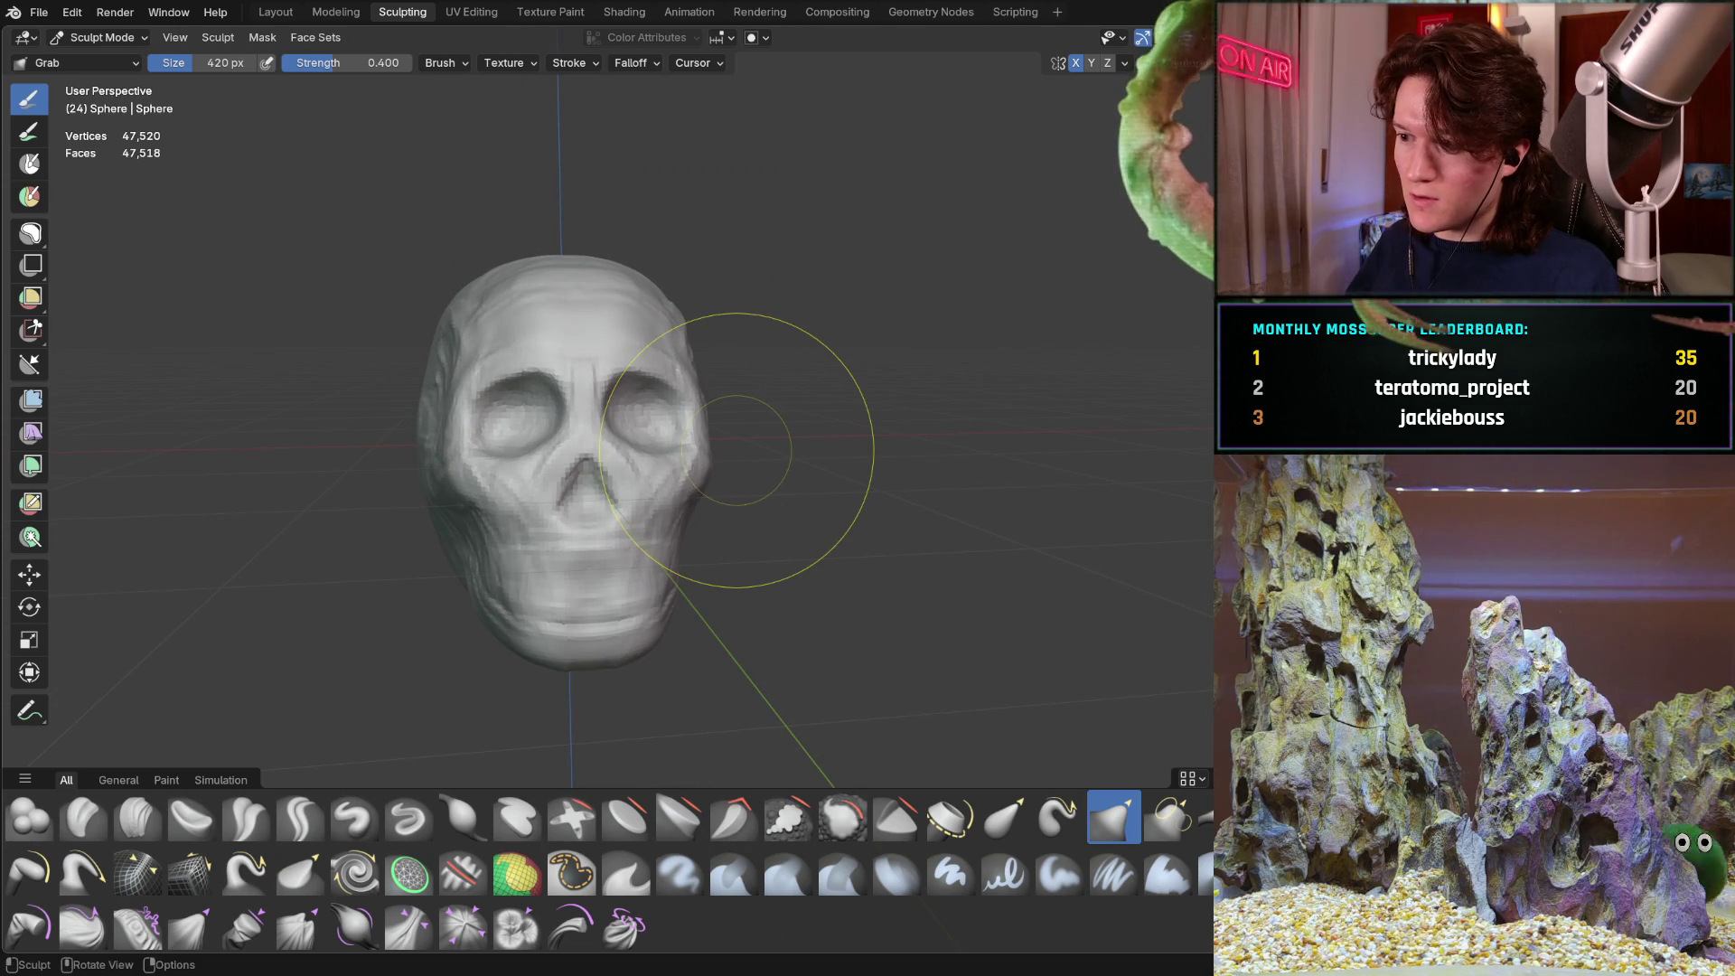
{"action": "scroll", "coordinate": [506, 417], "scroll_direction": "up", "scroll_amount": 3}
{"action": "mouse_move", "coordinate": [506, 418]}
{"action": "middle_mouse_down"}
{"action": "mouse_move", "coordinate": [523, 543]}
{"action": "mouse_move", "coordinate": [531, 505]}
{"action": "mouse_move", "coordinate": [552, 509]}
{"action": "middle_mouse_up"}
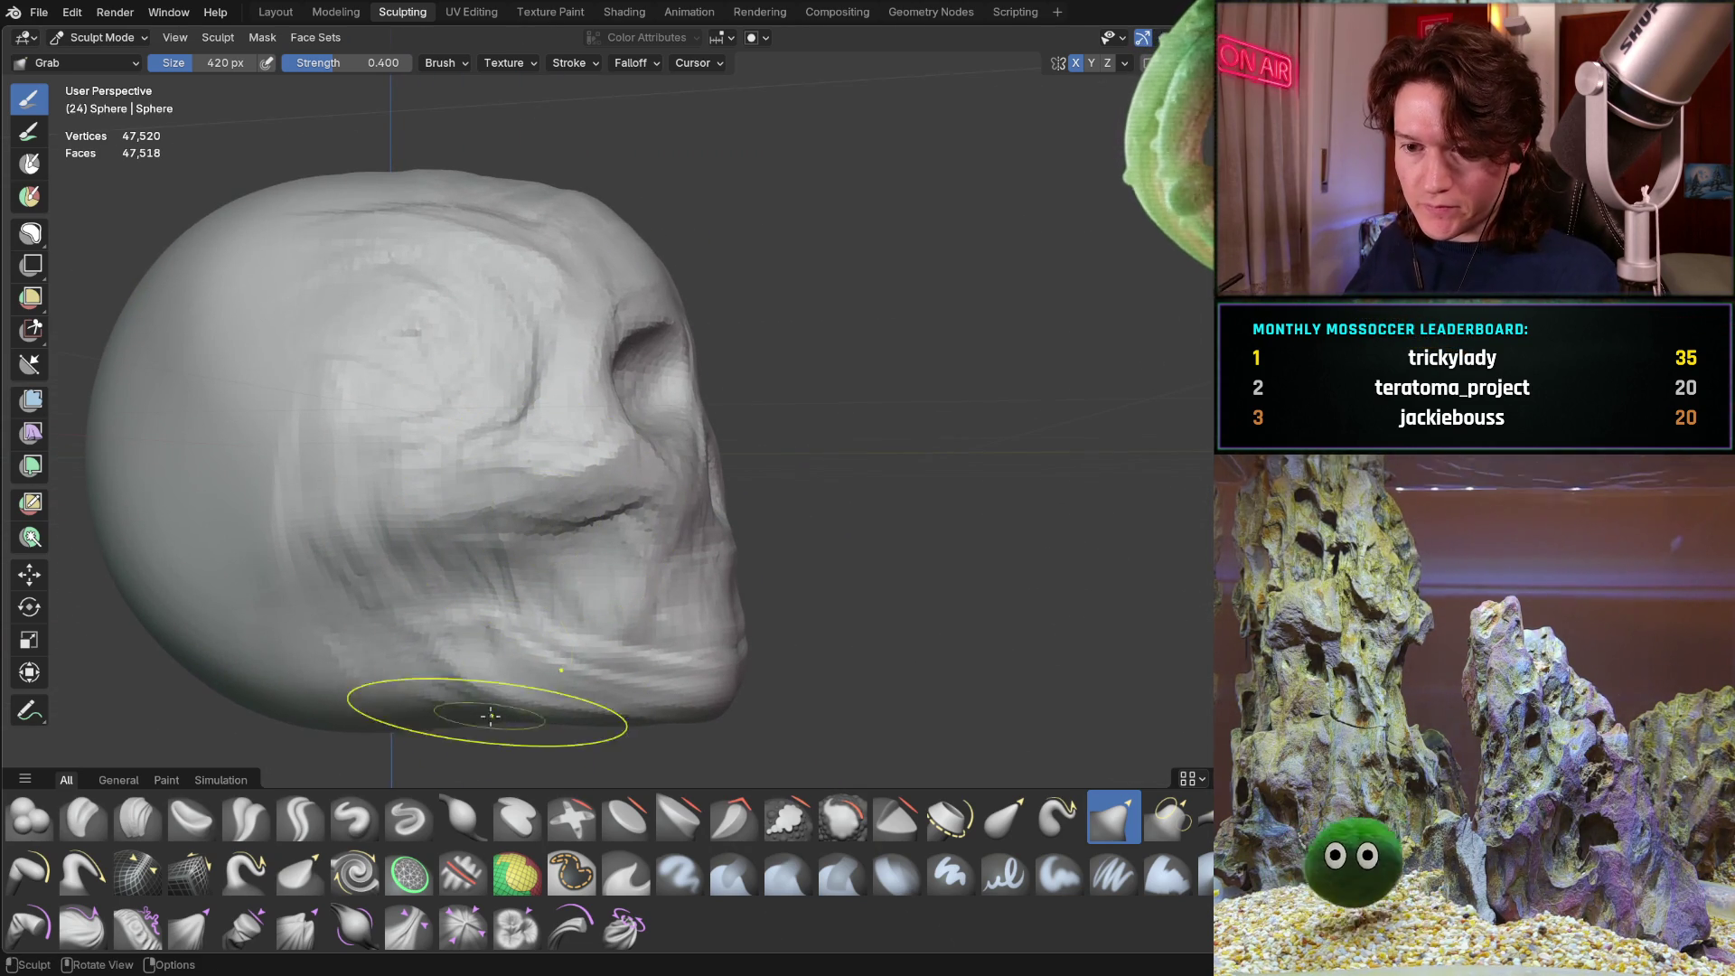
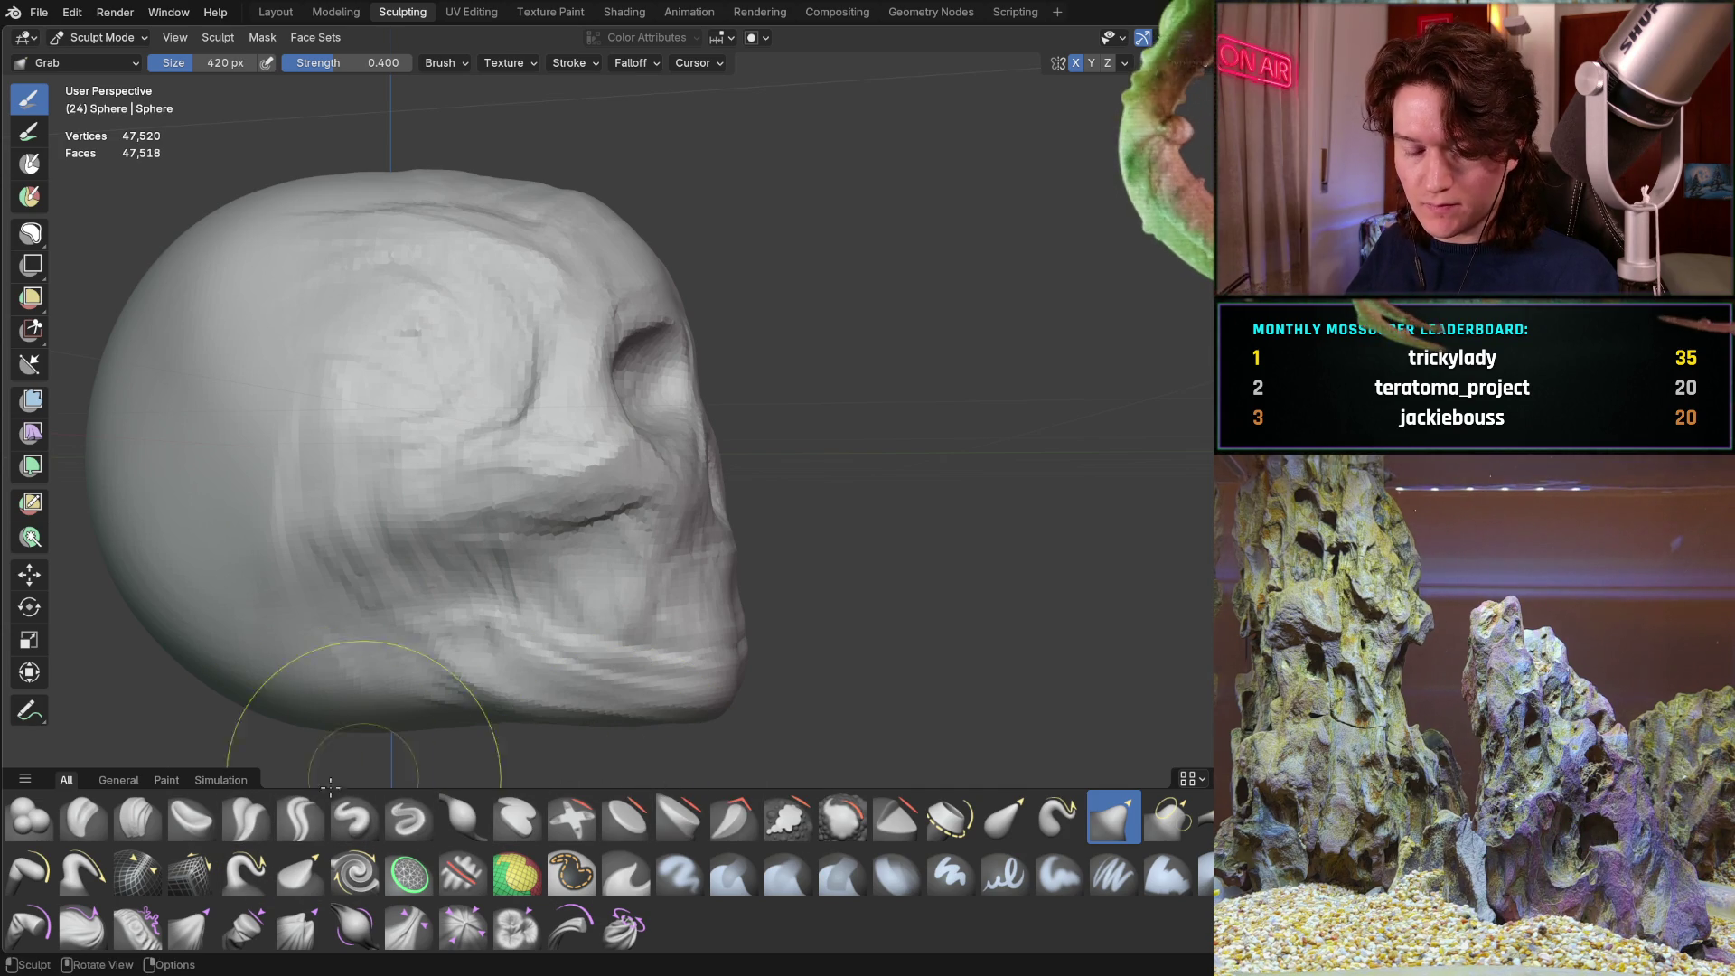
Switch to the Clay Strips brush and shrink it to 48 px
{"action": "left_click", "coordinate": [137, 816]}
{"action": "key", "text": "f"}
{"action": "left_click", "coordinate": [407, 479]}
{"action": "key", "text": "f"}
{"action": "left_click", "coordinate": [404, 483]}
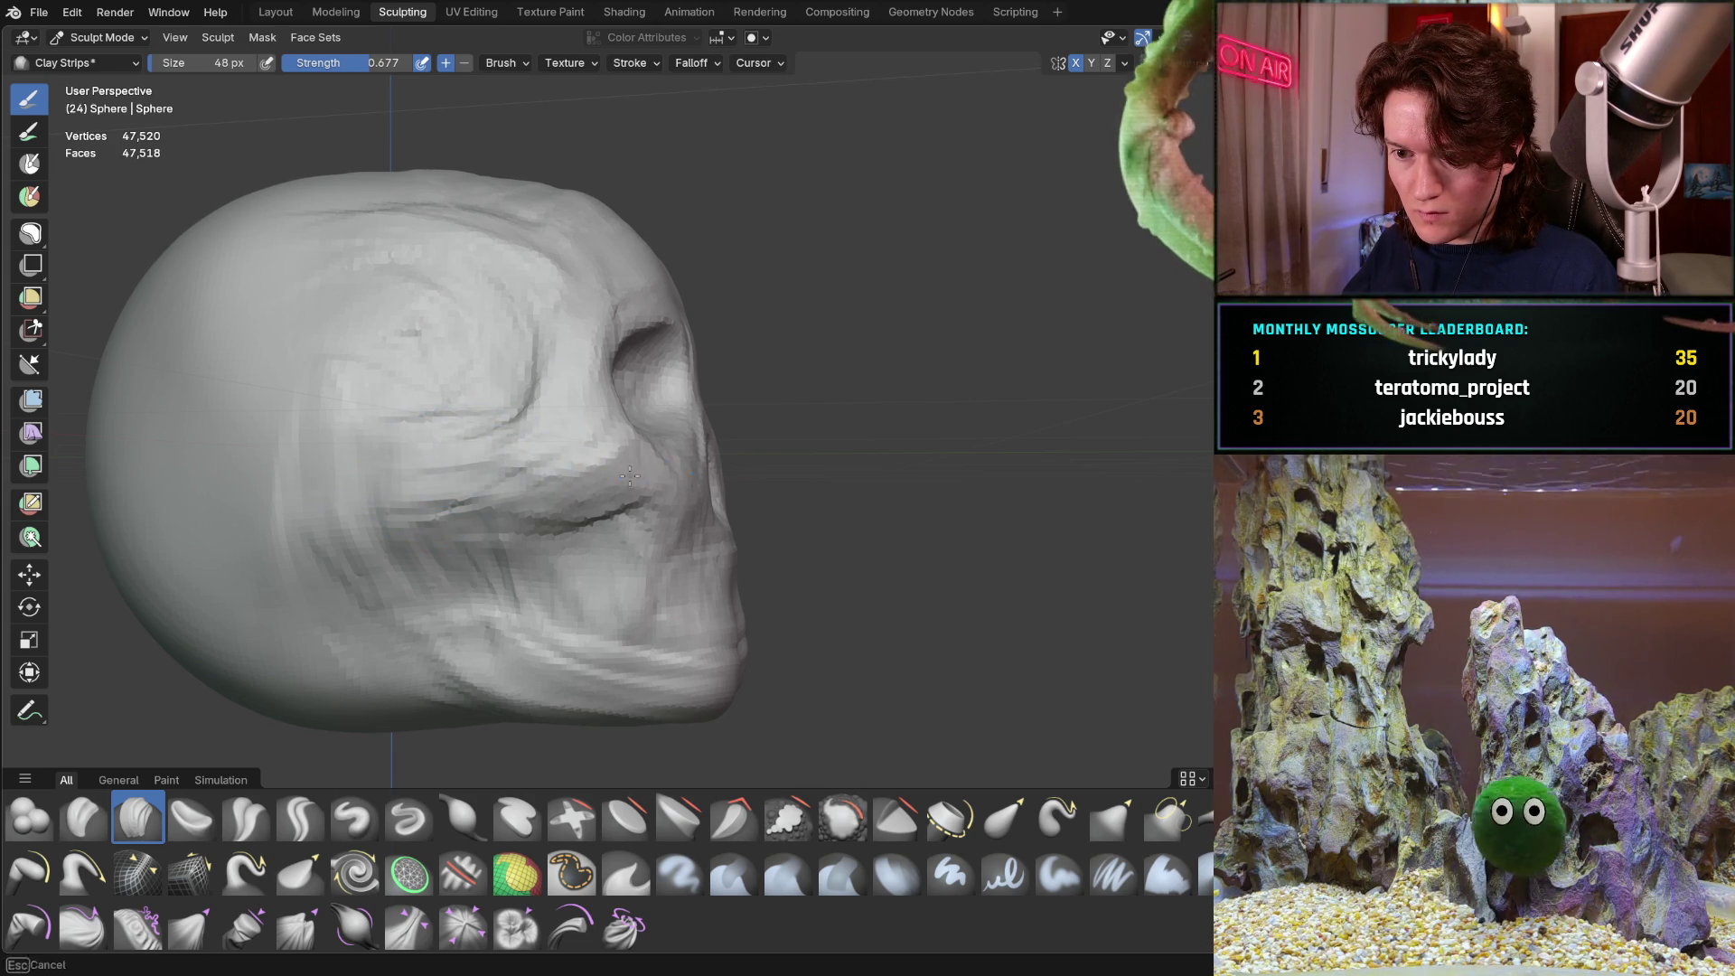
Add Clay Strips strokes along the skull's left cheek and on the forehead
{"action": "mouse_move", "coordinate": [613, 458]}
{"action": "middle_mouse_down"}
{"action": "mouse_move", "coordinate": [393, 478]}
{"action": "mouse_move", "coordinate": [452, 443]}
{"action": "mouse_move", "coordinate": [506, 447]}
{"action": "middle_mouse_up"}
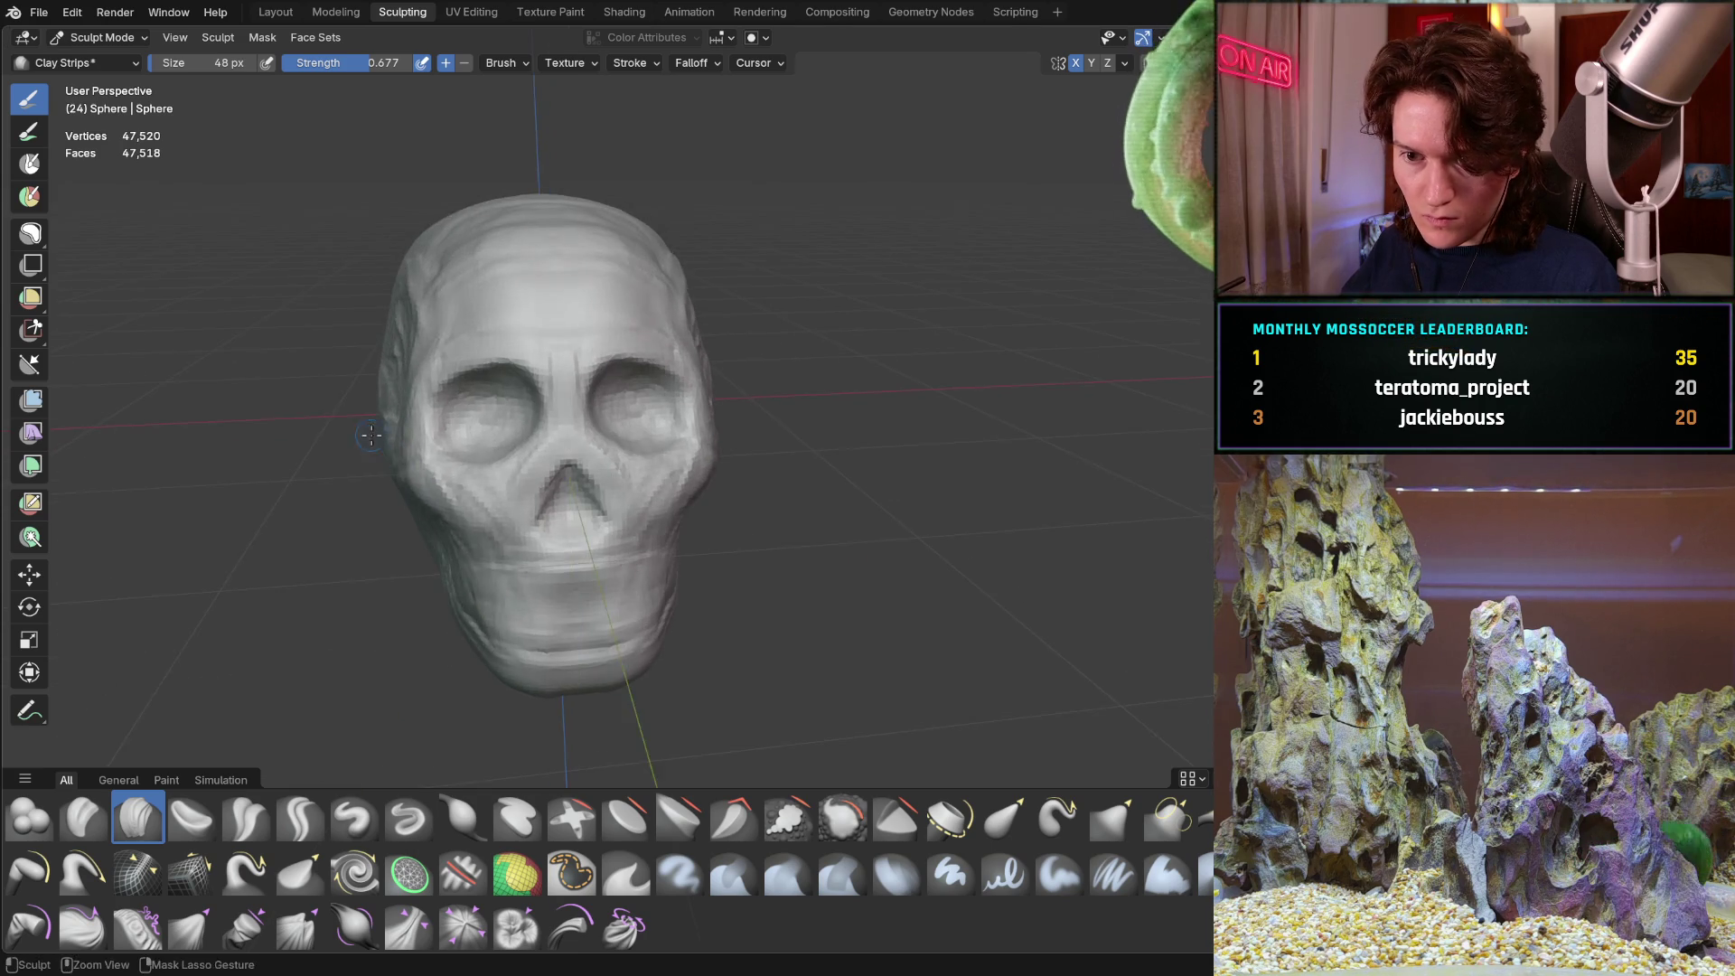
{"action": "scroll", "coordinate": [521, 448], "scroll_direction": "up", "scroll_amount": 3}
{"action": "left_click_drag", "start_coordinate": [464, 373], "coordinate": [446, 471]}
{"action": "scroll", "coordinate": [476, 343], "scroll_direction": "down", "scroll_amount": 3}
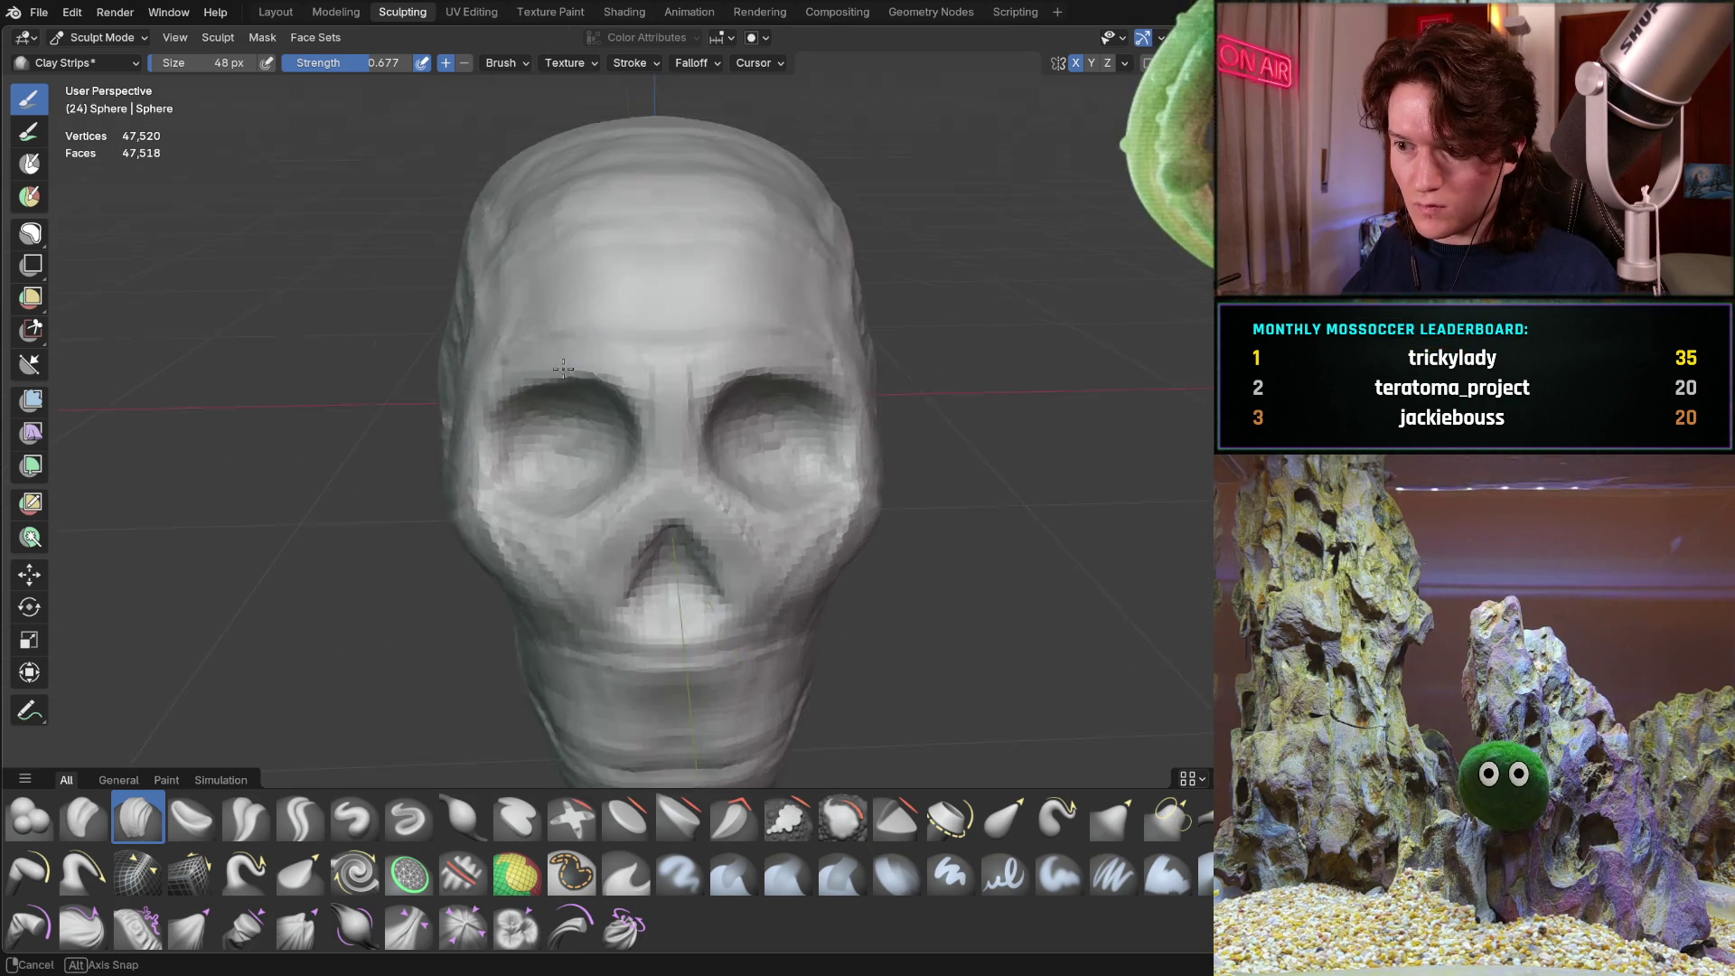
{"action": "mouse_move", "coordinate": [533, 371]}
{"action": "middle_mouse_down"}
{"action": "mouse_move", "coordinate": [561, 384]}
{"action": "mouse_move", "coordinate": [494, 416]}
{"action": "mouse_move", "coordinate": [517, 362]}
{"action": "middle_mouse_up"}
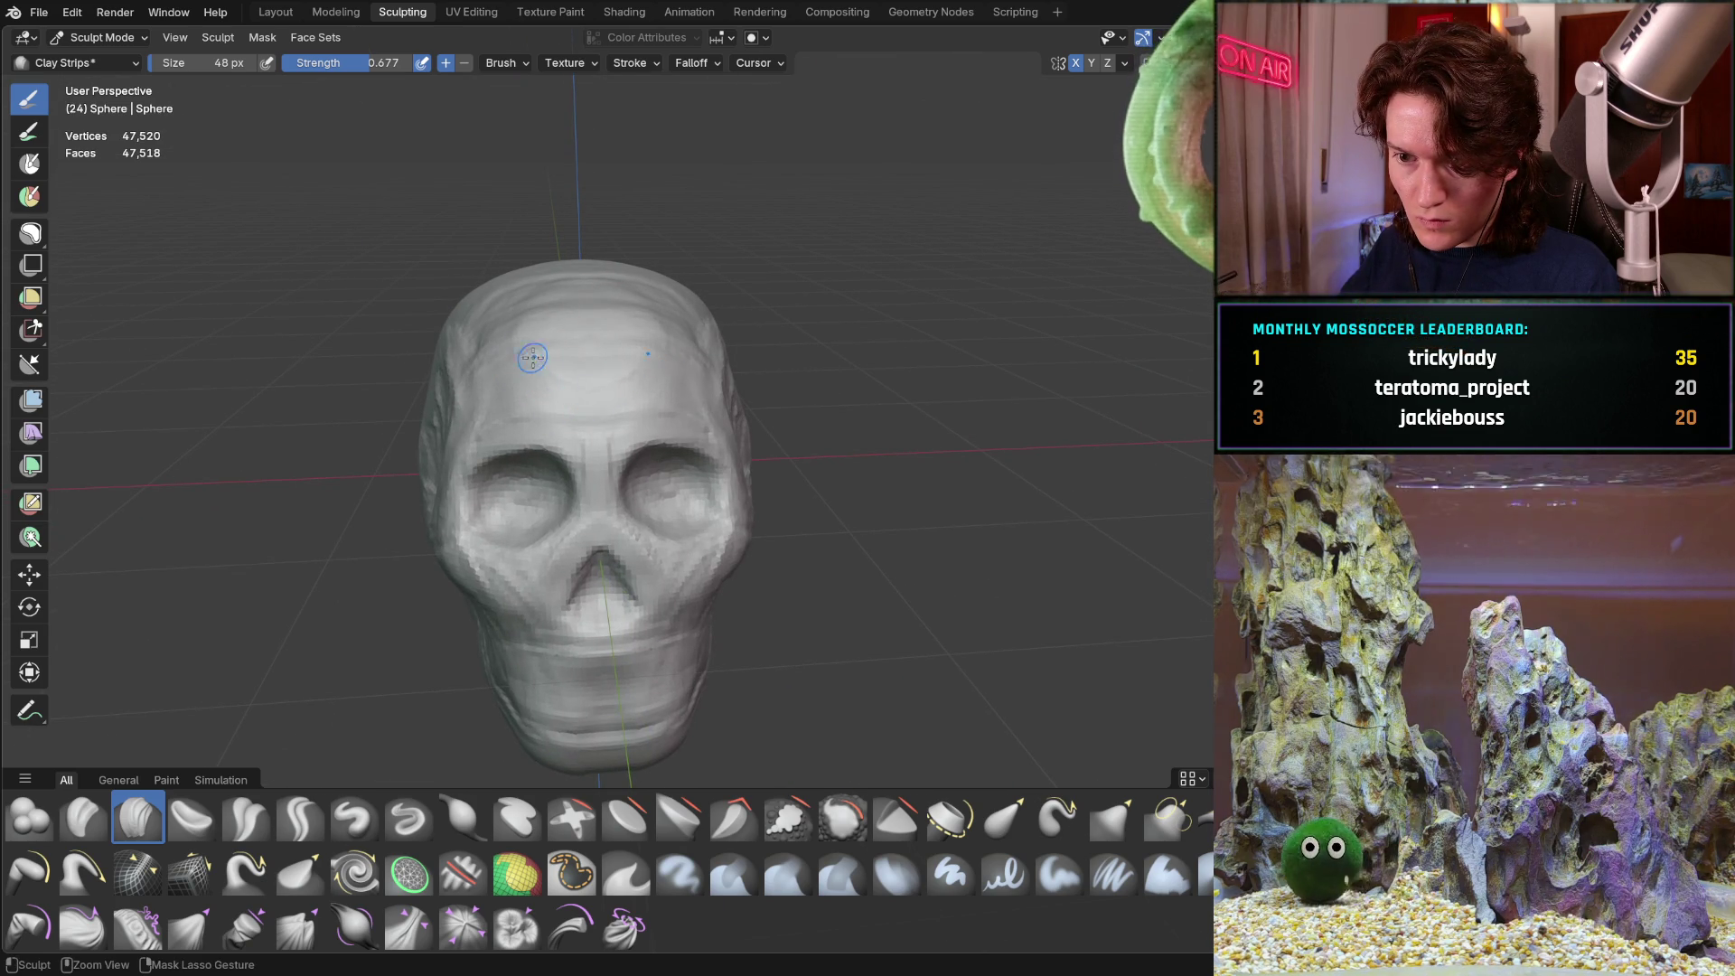
{"action": "mouse_move", "coordinate": [530, 361]}
{"action": "right_mouse_down", "text": "ctrl"}
{"action": "mouse_move", "coordinate": [518, 384]}
{"action": "mouse_move", "coordinate": [554, 387]}
{"action": "right_mouse_up", "text": "ctrl"}
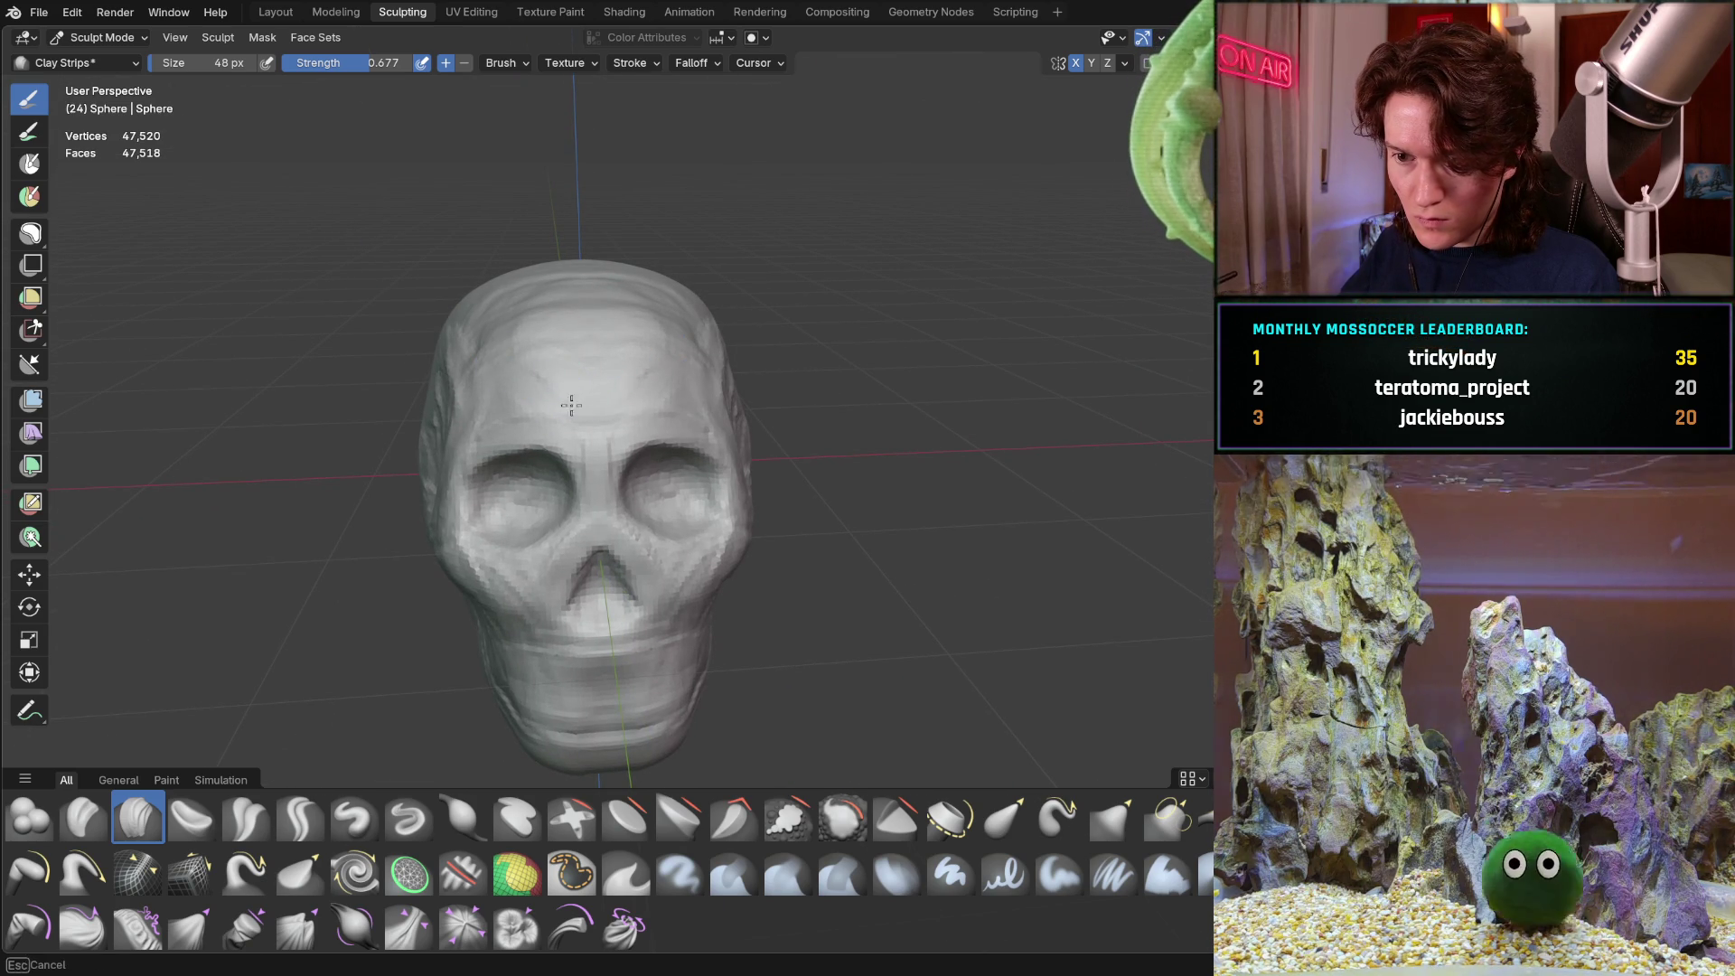
Orbit and zoom to check the new clay from the front, ending on a side view
{"action": "mouse_move", "coordinate": [657, 349]}
{"action": "middle_mouse_down"}
{"action": "mouse_move", "coordinate": [750, 344]}
{"action": "mouse_move", "coordinate": [576, 334]}
{"action": "mouse_move", "coordinate": [550, 502]}
{"action": "mouse_move", "coordinate": [581, 484]}
{"action": "mouse_move", "coordinate": [562, 407]}
{"action": "mouse_move", "coordinate": [613, 444]}
{"action": "mouse_move", "coordinate": [500, 472]}
{"action": "mouse_move", "coordinate": [542, 513]}
{"action": "middle_mouse_up"}
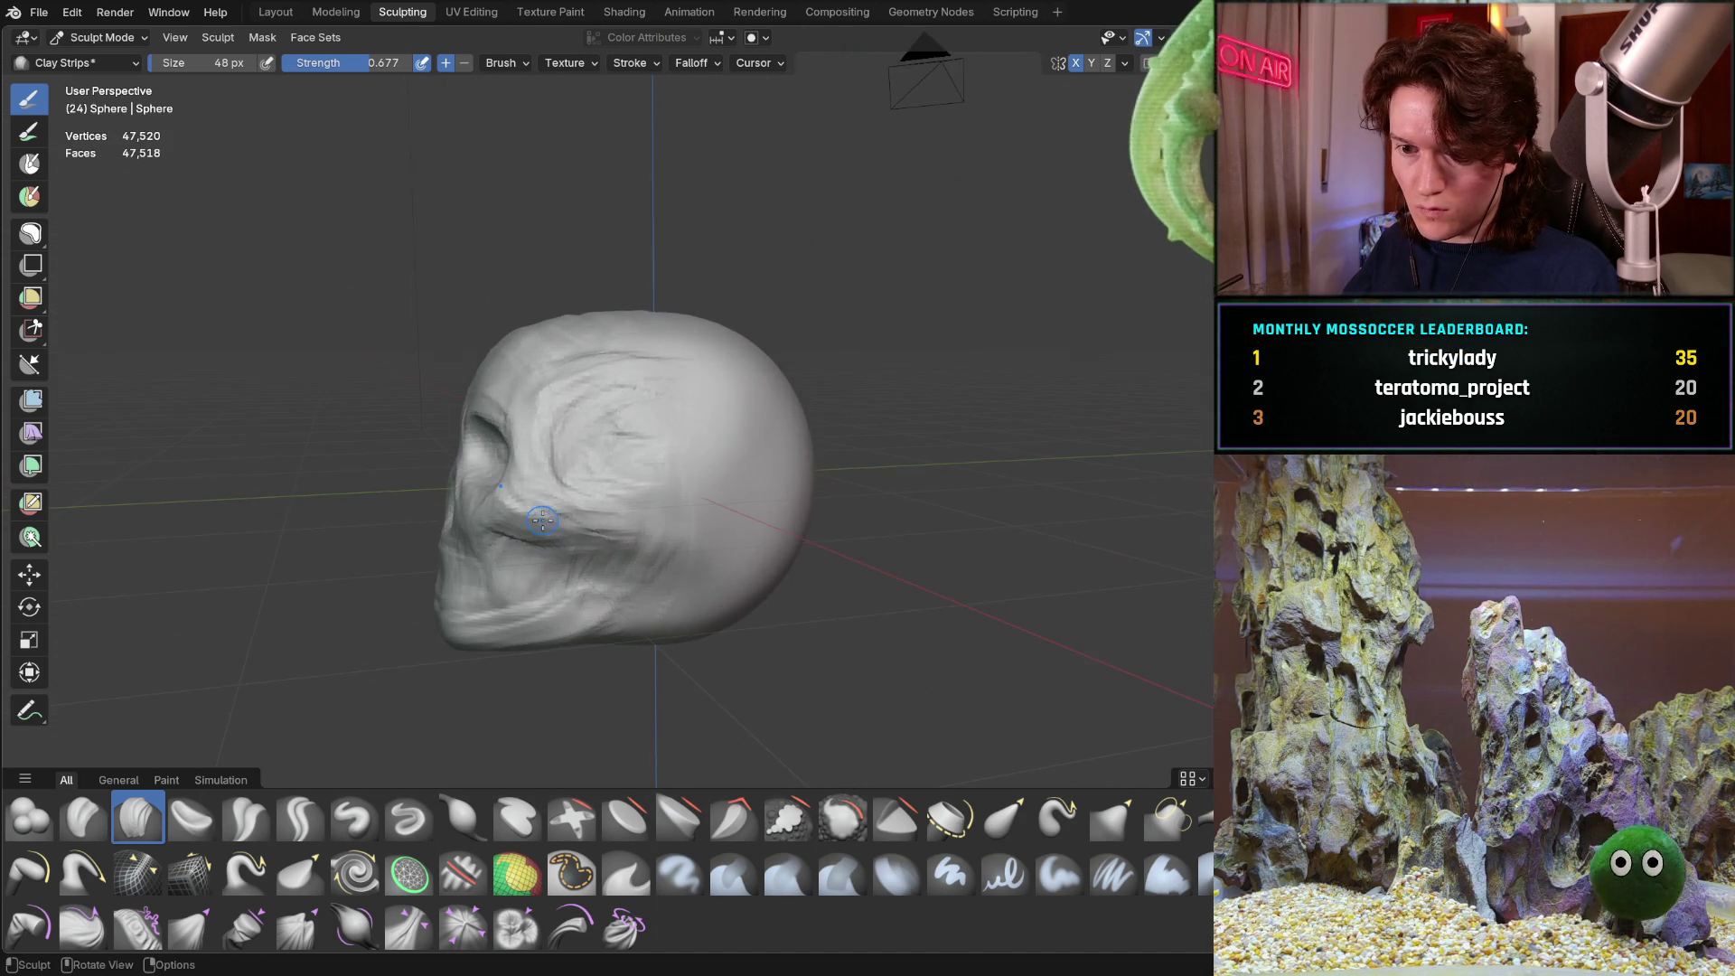
{"action": "scroll", "coordinate": [528, 470], "scroll_direction": "up", "scroll_amount": 3}
{"action": "mouse_move", "coordinate": [515, 442]}
{"action": "middle_mouse_down"}
{"action": "mouse_move", "coordinate": [291, 446]}
{"action": "mouse_move", "coordinate": [317, 480]}
{"action": "mouse_move", "coordinate": [515, 452]}
{"action": "middle_mouse_up"}
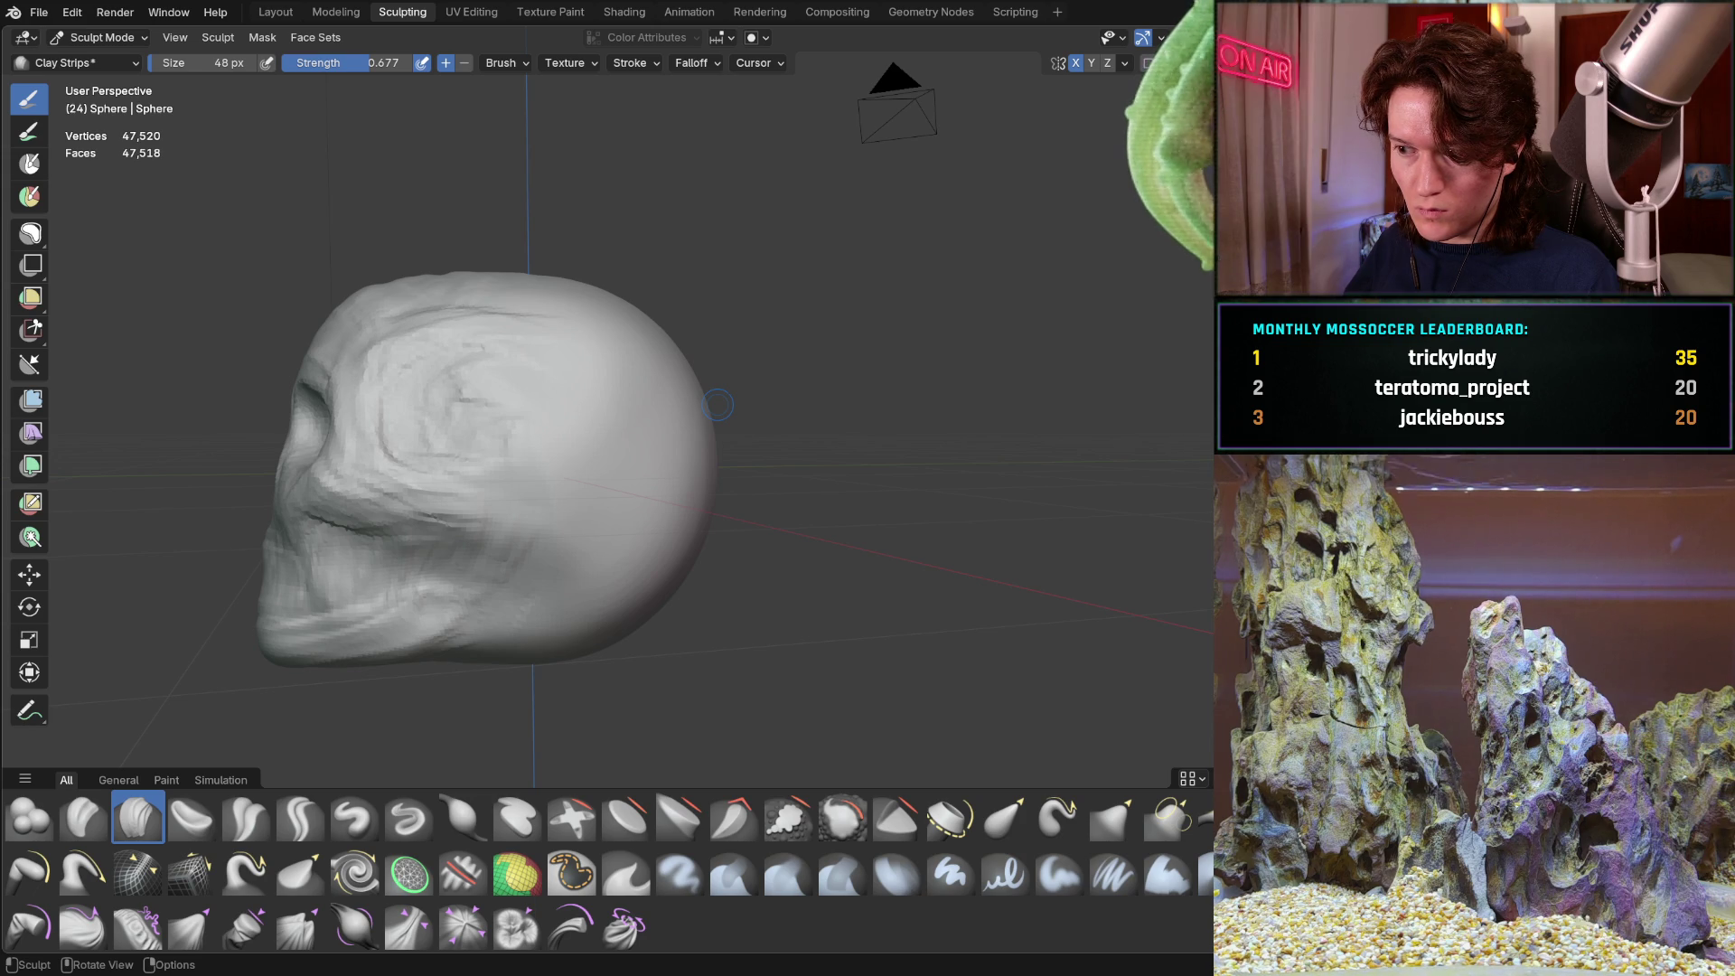
{"action": "scroll", "coordinate": [329, 415], "scroll_direction": "up", "scroll_amount": 3}
{"action": "middle_click_drag", "start_coordinate": [329, 415], "coordinate": [394, 472]}
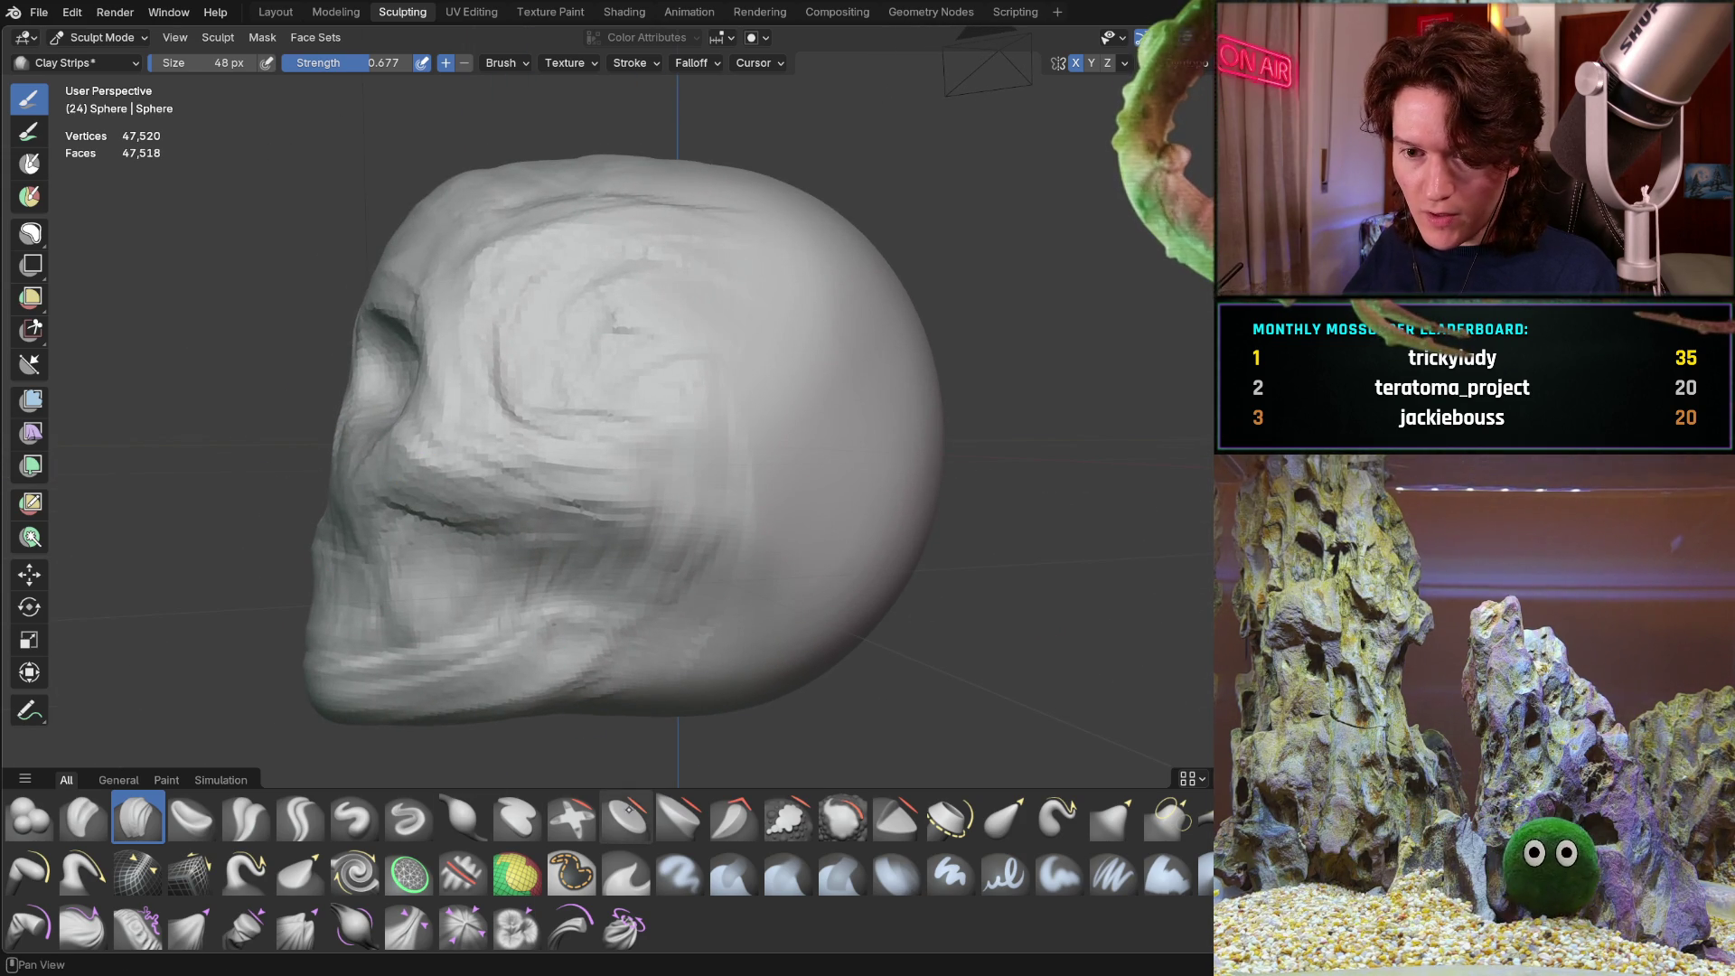
{"action": "middle_click_drag", "start_coordinate": [413, 579], "coordinate": [561, 647]}
{"action": "mouse_move", "coordinate": [329, 573]}
{"action": "middle_mouse_down"}
{"action": "mouse_move", "coordinate": [231, 570]}
{"action": "mouse_move", "coordinate": [201, 515]}
{"action": "middle_mouse_up"}
Switch to the Grab brush at 234 px and pull the brow and nose forward
{"action": "key", "text": "g"}
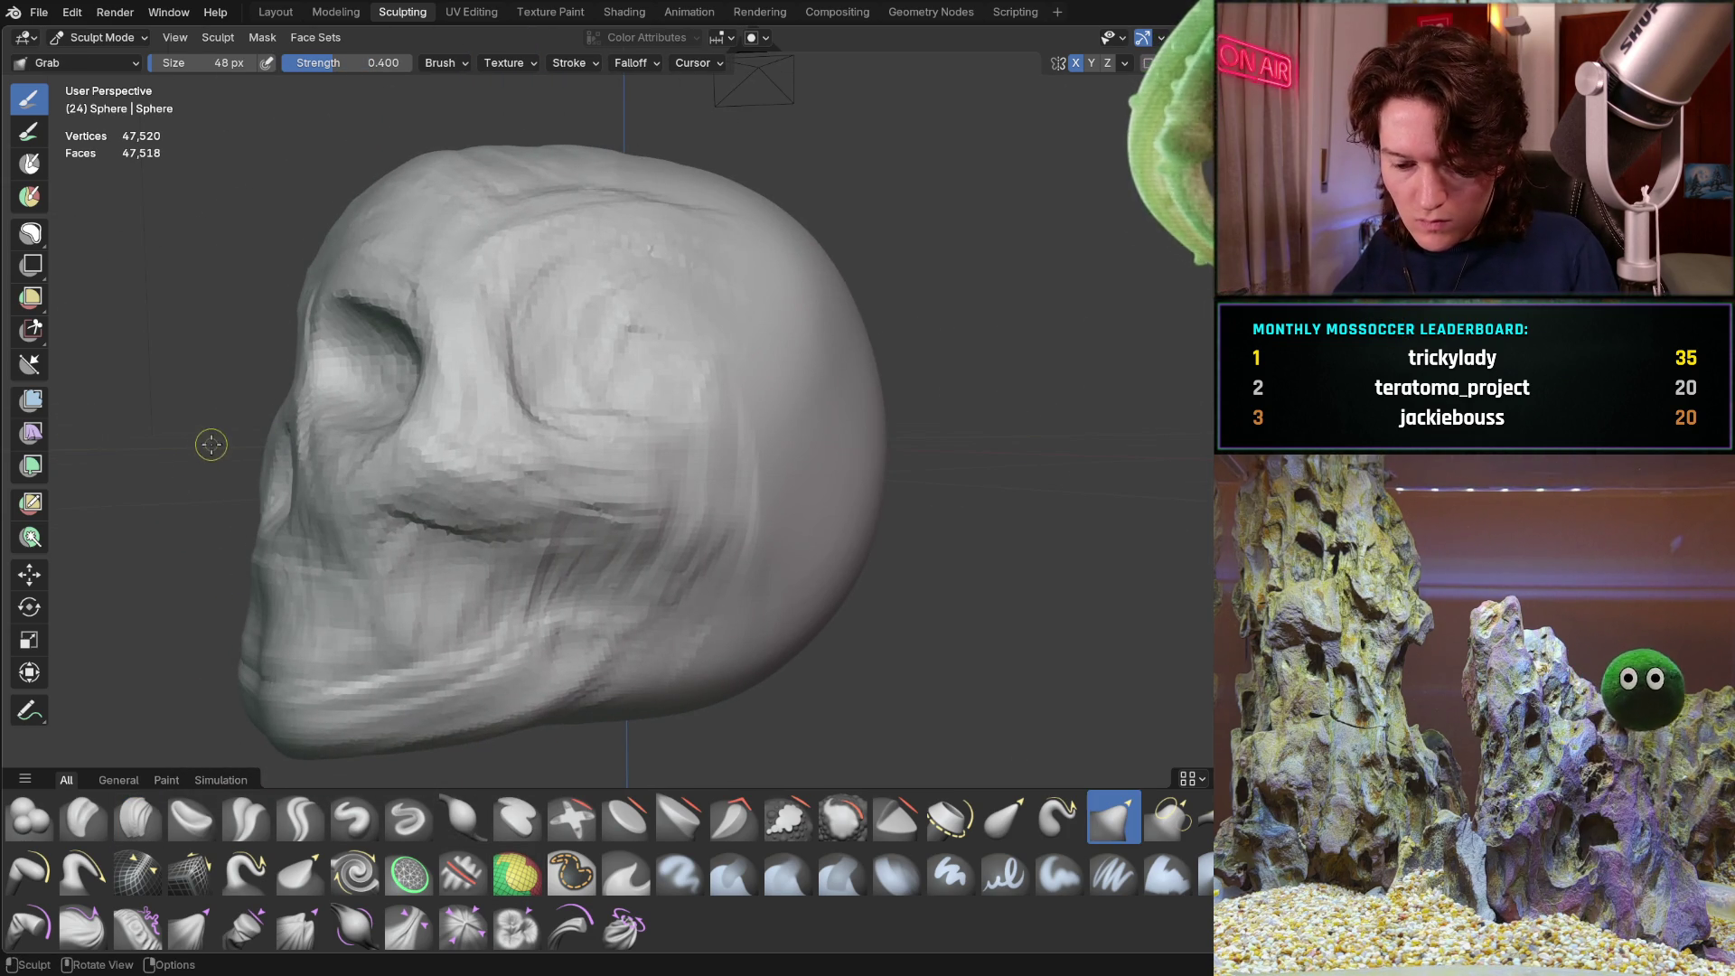
{"action": "key", "text": "f"}
{"action": "left_click", "coordinate": [217, 439]}
{"action": "middle_click_drag", "start_coordinate": [241, 407], "coordinate": [228, 431]}
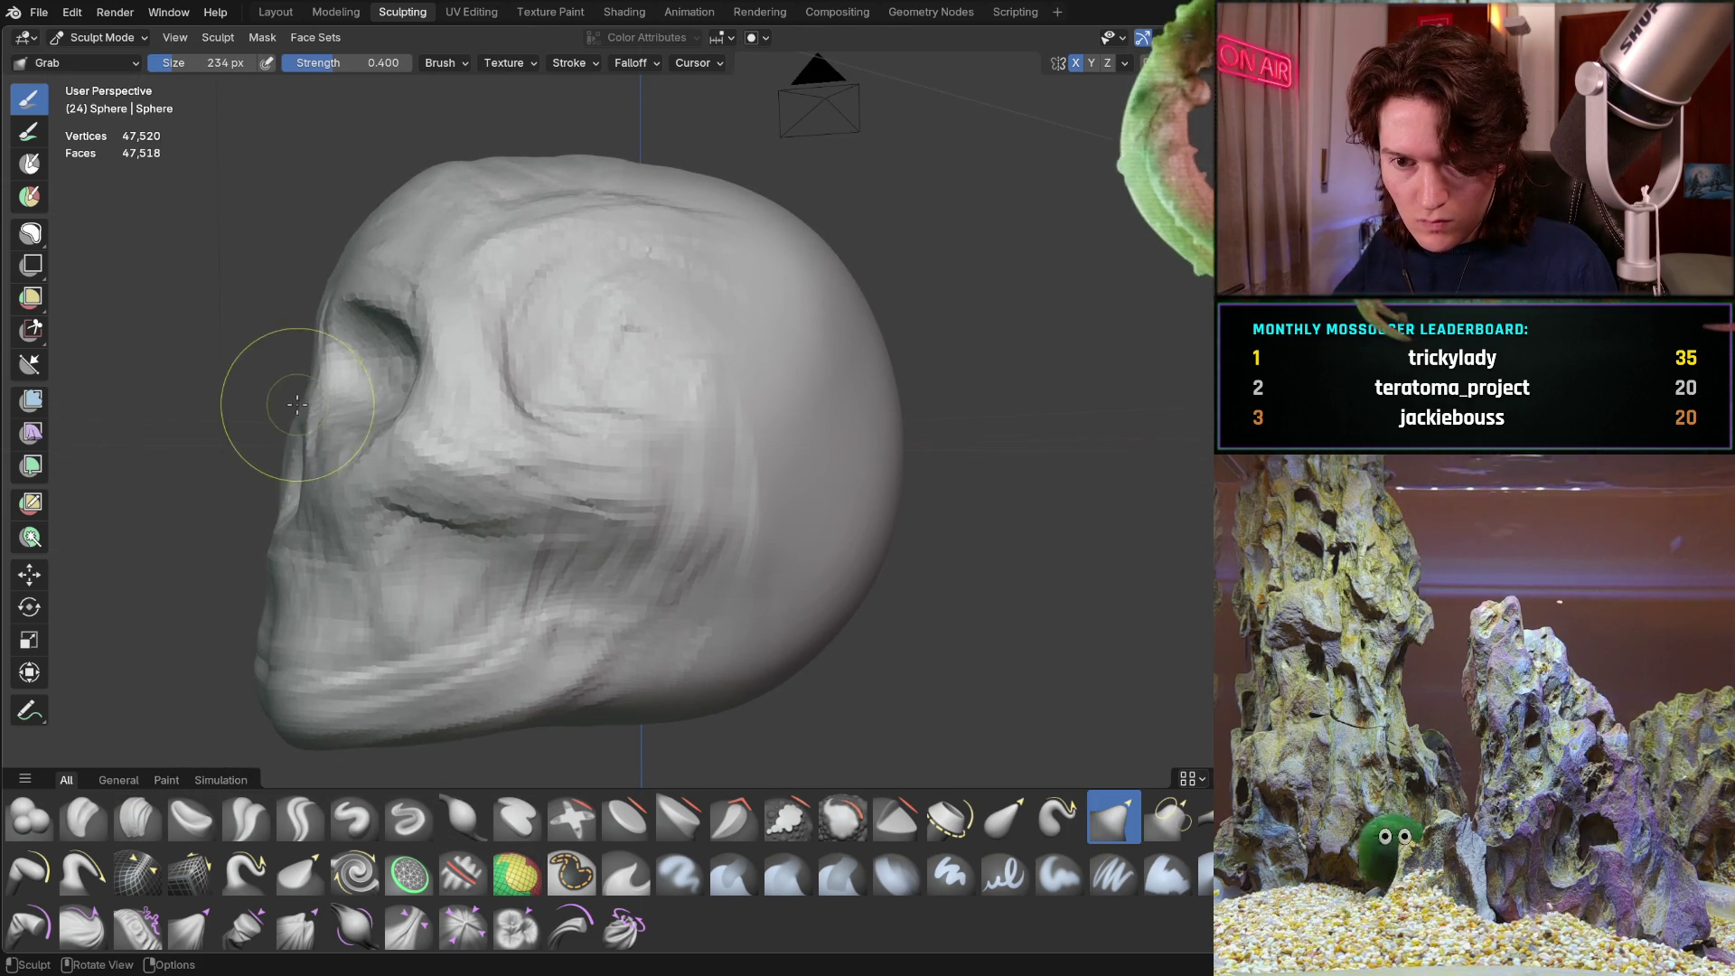
{"action": "left_click_drag", "start_coordinate": [299, 404], "coordinate": [191, 426]}
Check the pulled brow from the front and in full left profile
{"action": "mouse_move", "coordinate": [176, 438]}
{"action": "middle_mouse_down"}
{"action": "mouse_move", "coordinate": [340, 485]}
{"action": "mouse_move", "coordinate": [318, 437]}
{"action": "middle_mouse_up"}
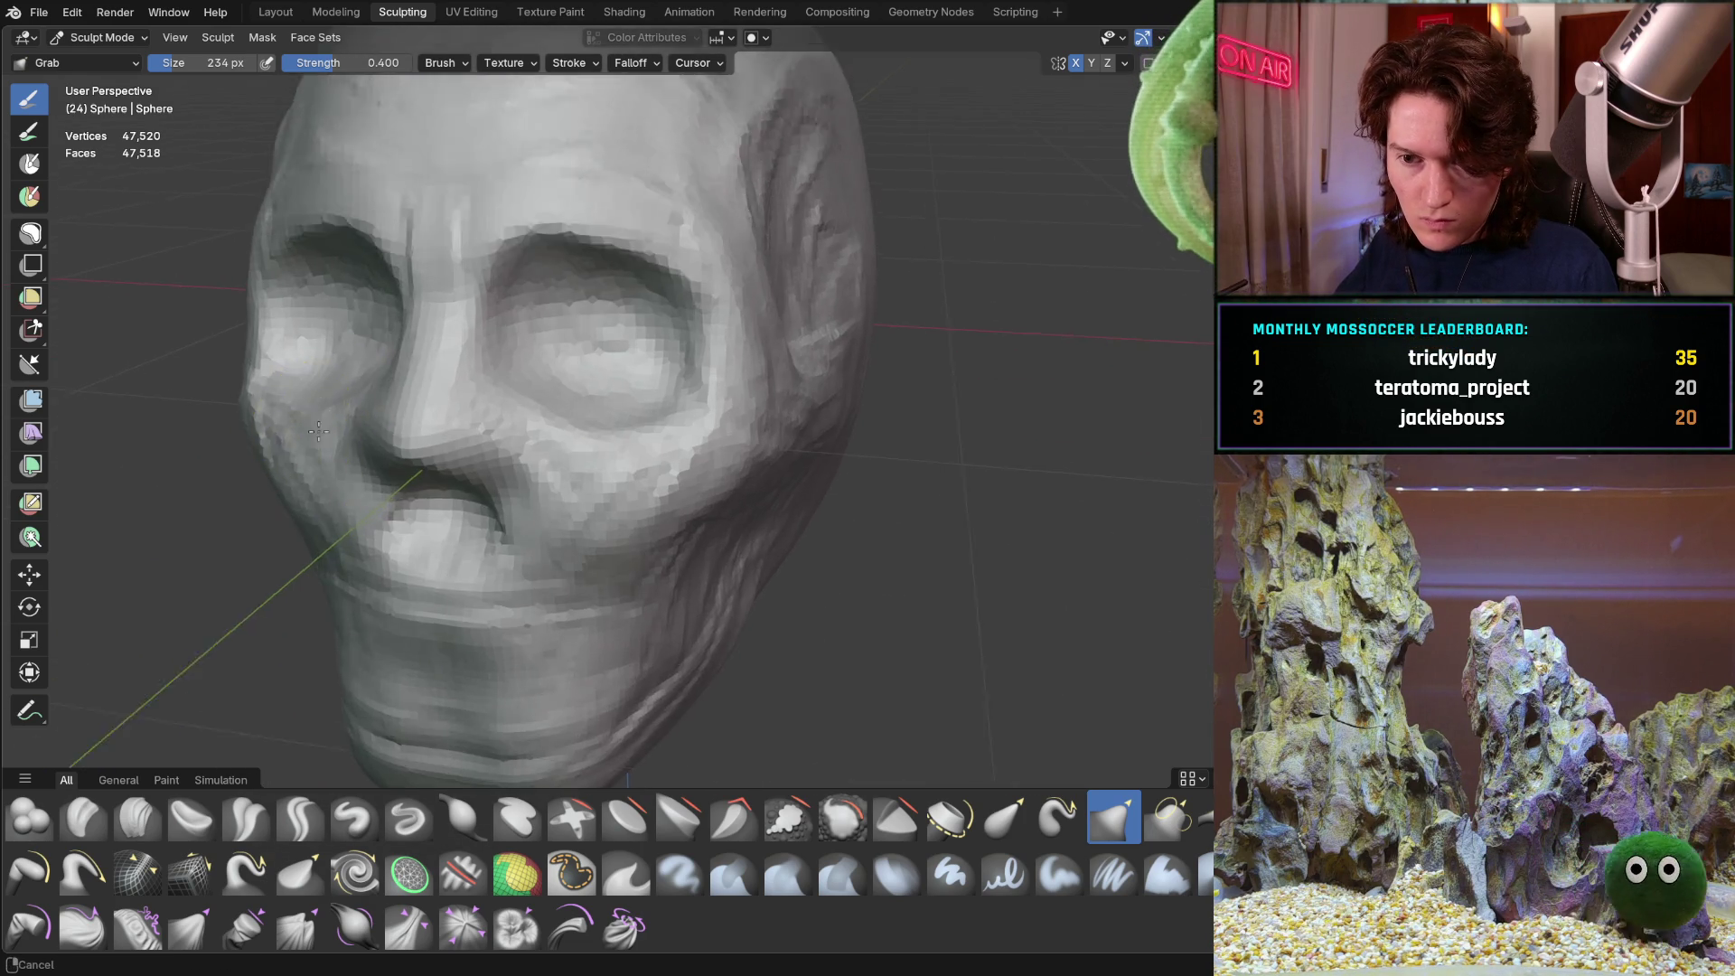
{"action": "scroll", "coordinate": [316, 425], "scroll_direction": "up", "scroll_amount": 4}
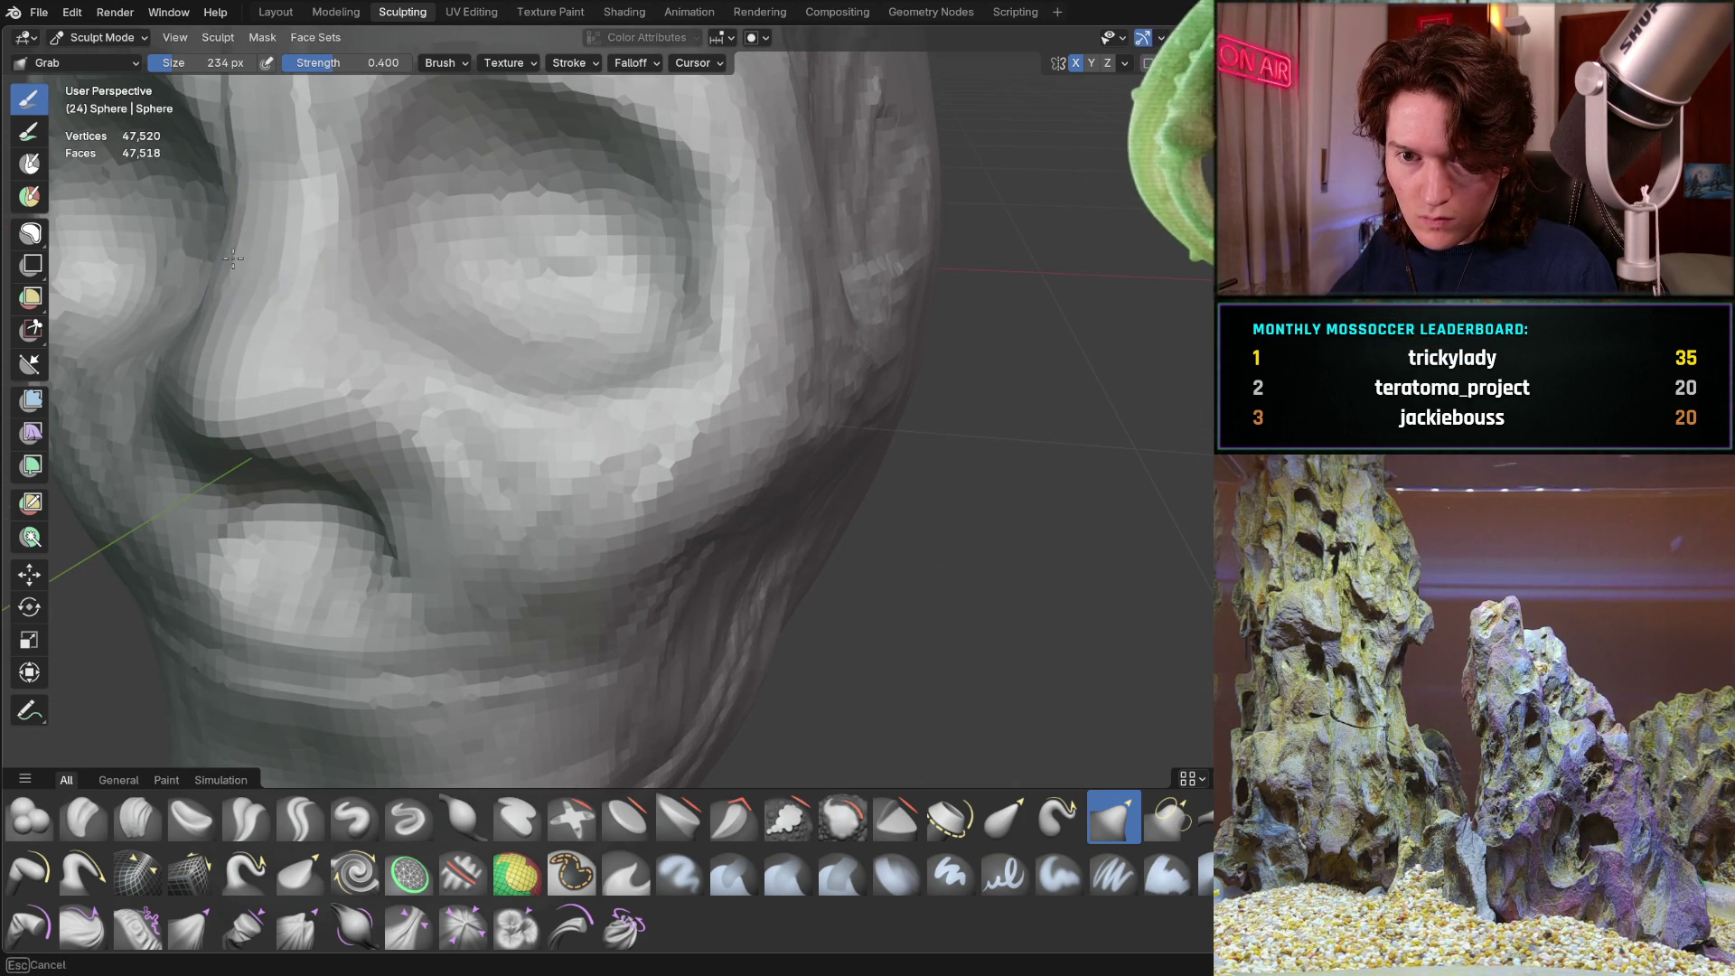
{"action": "mouse_move", "coordinate": [252, 252]}
{"action": "middle_mouse_down"}
{"action": "mouse_move", "coordinate": [310, 279]}
{"action": "mouse_move", "coordinate": [264, 252]}
{"action": "mouse_move", "coordinate": [332, 338]}
{"action": "mouse_move", "coordinate": [257, 276]}
{"action": "middle_mouse_up"}
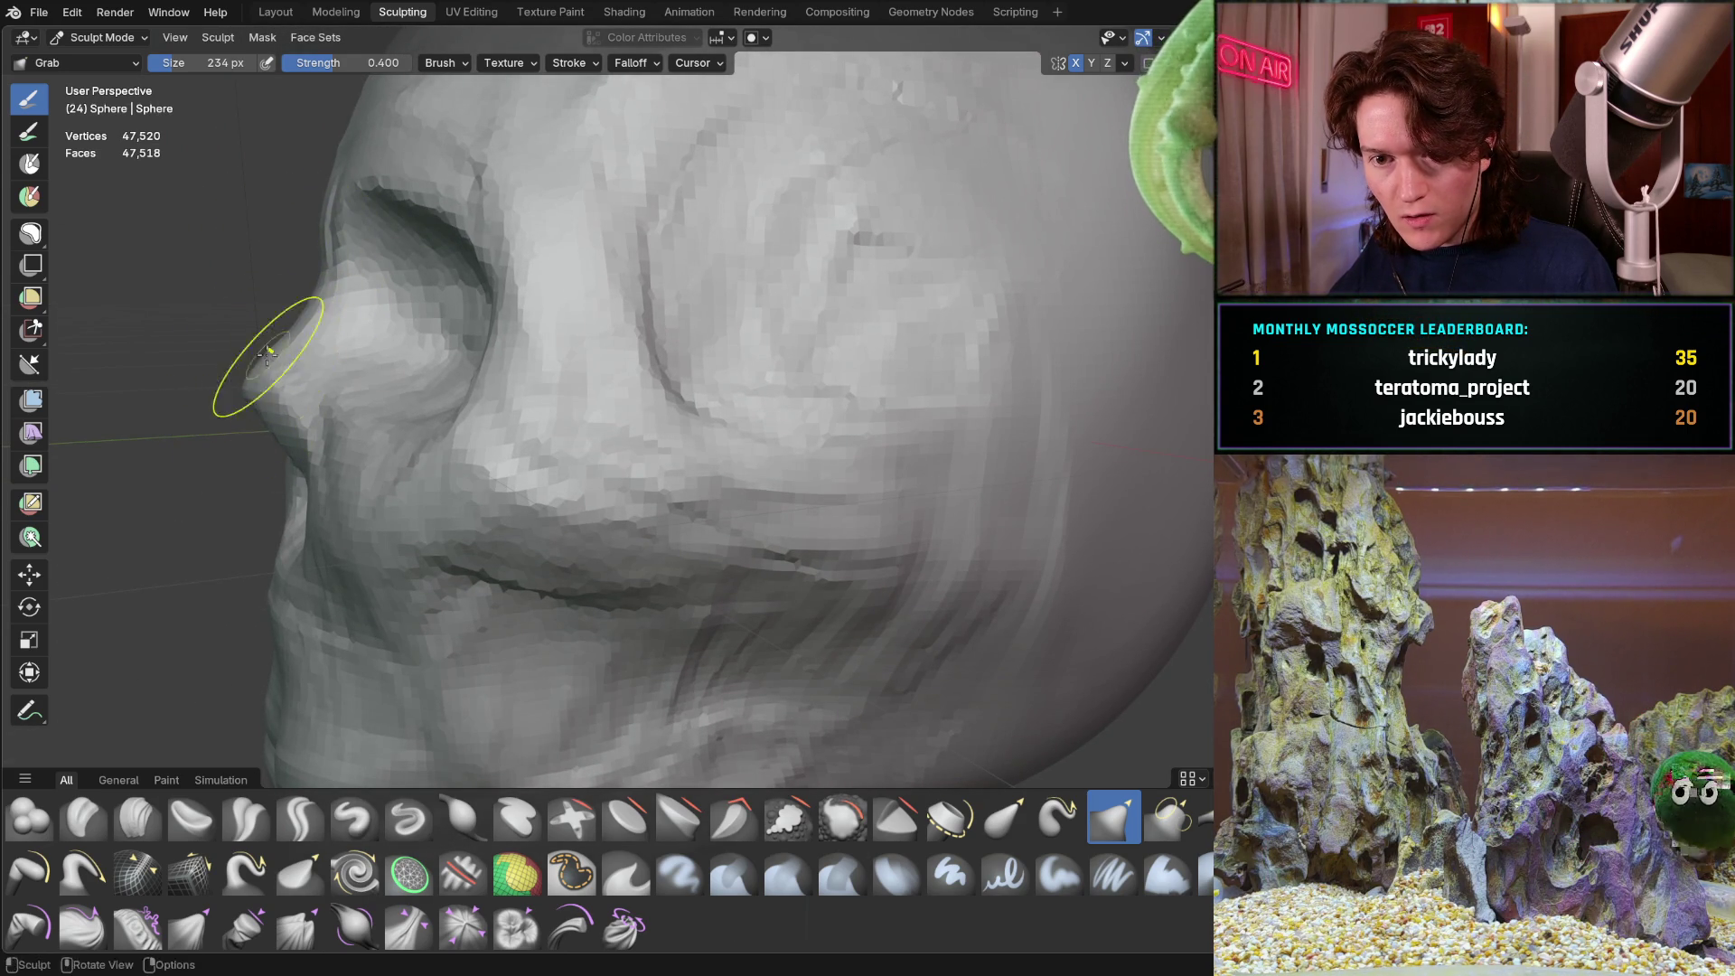
{"action": "scroll", "coordinate": [324, 299], "scroll_direction": "down", "scroll_amount": 3}
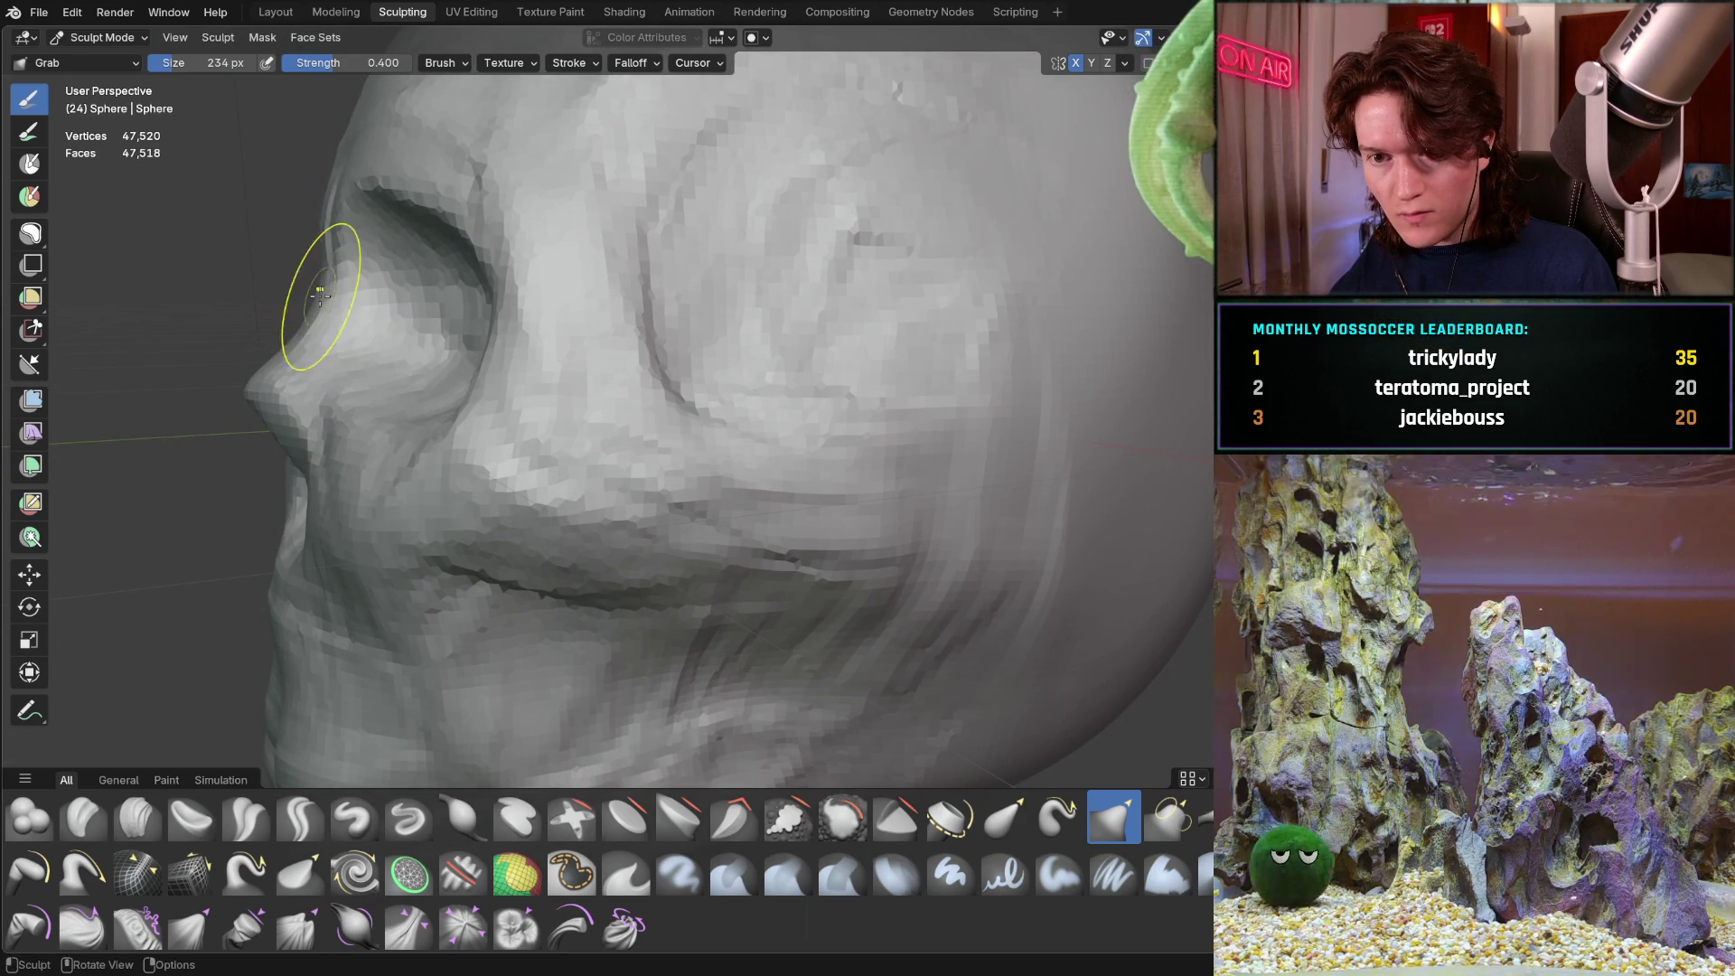
{"action": "mouse_move", "coordinate": [361, 310]}
{"action": "middle_mouse_down"}
{"action": "mouse_move", "coordinate": [329, 341]}
{"action": "mouse_move", "coordinate": [323, 392]}
{"action": "mouse_move", "coordinate": [361, 330]}
{"action": "middle_mouse_up"}
{"action": "scroll", "coordinate": [380, 281], "scroll_direction": "up", "scroll_amount": 4}
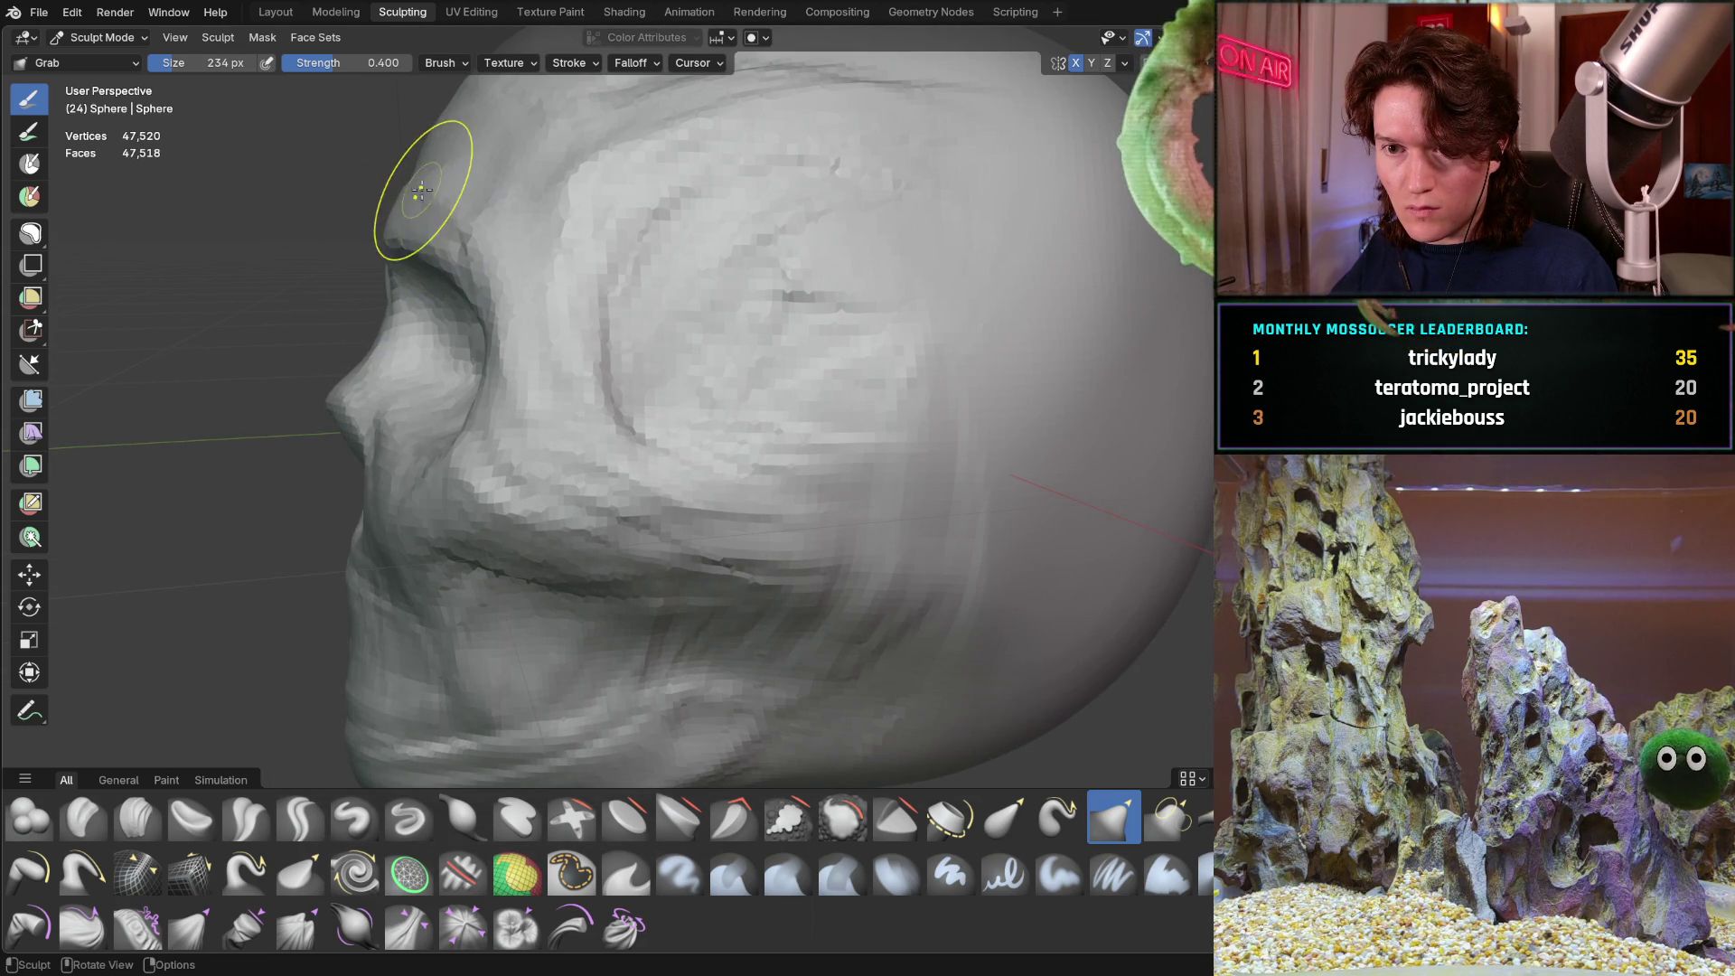
{"action": "middle_click_drag", "start_coordinate": [404, 183], "coordinate": [449, 164]}
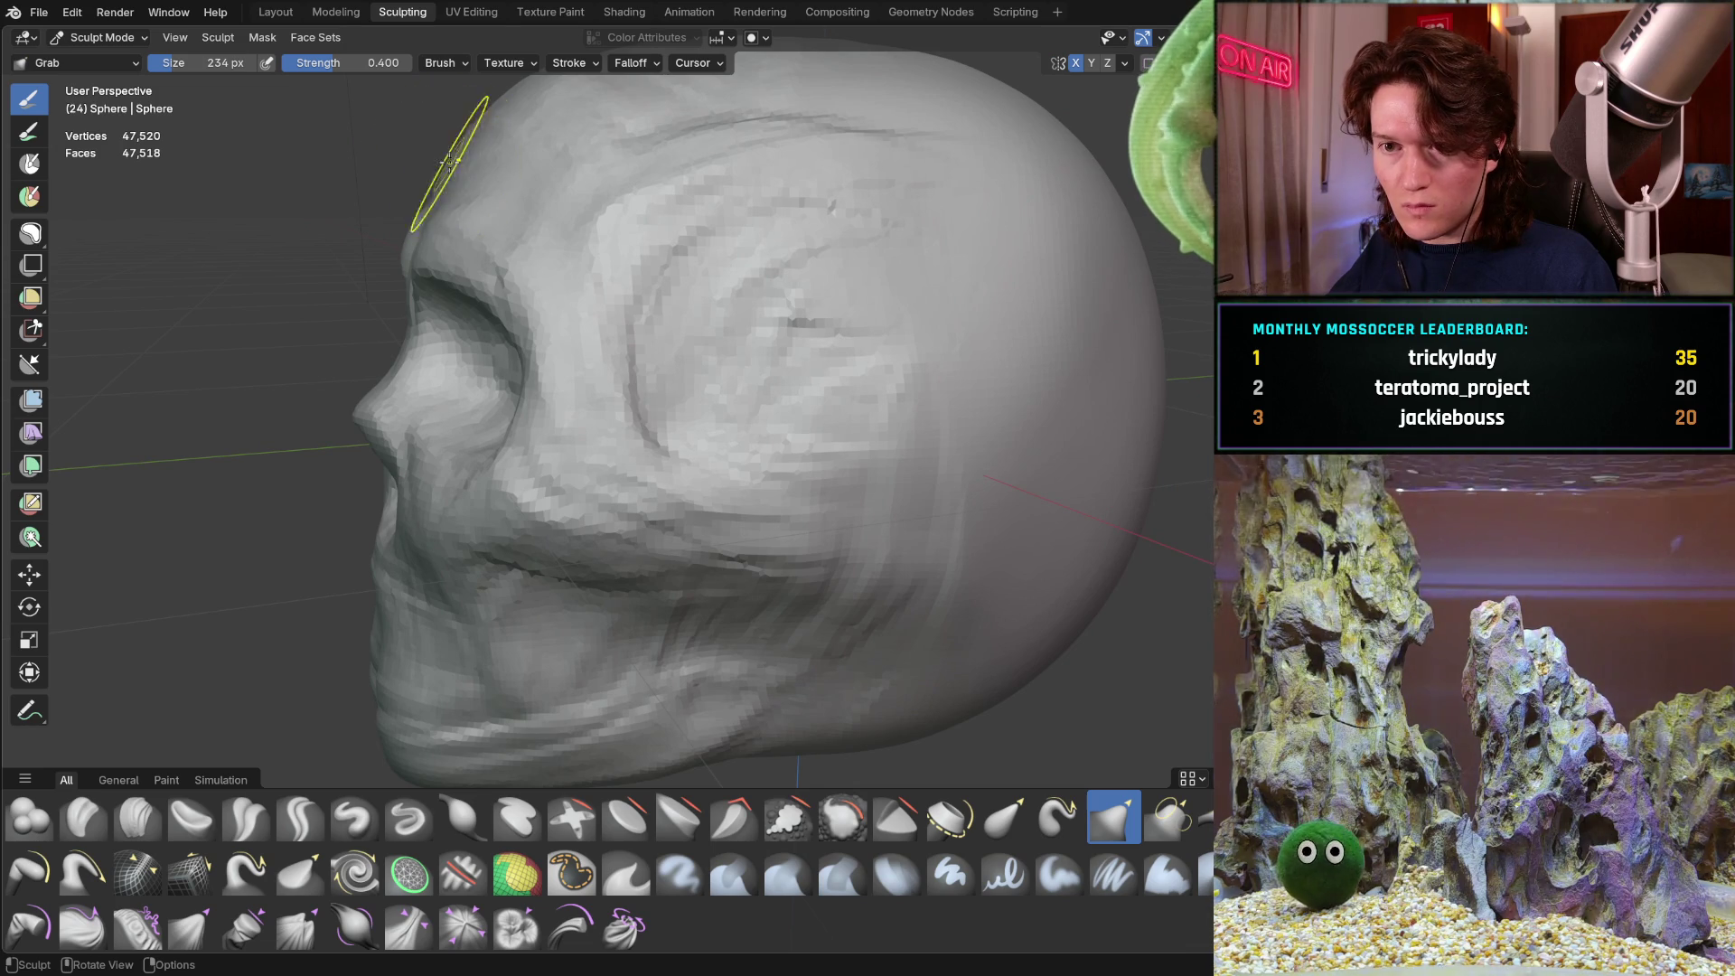
{"action": "mouse_move", "coordinate": [506, 99]}
{"action": "middle_mouse_down"}
{"action": "mouse_move", "coordinate": [653, 181]}
{"action": "mouse_move", "coordinate": [611, 190]}
{"action": "middle_mouse_up"}
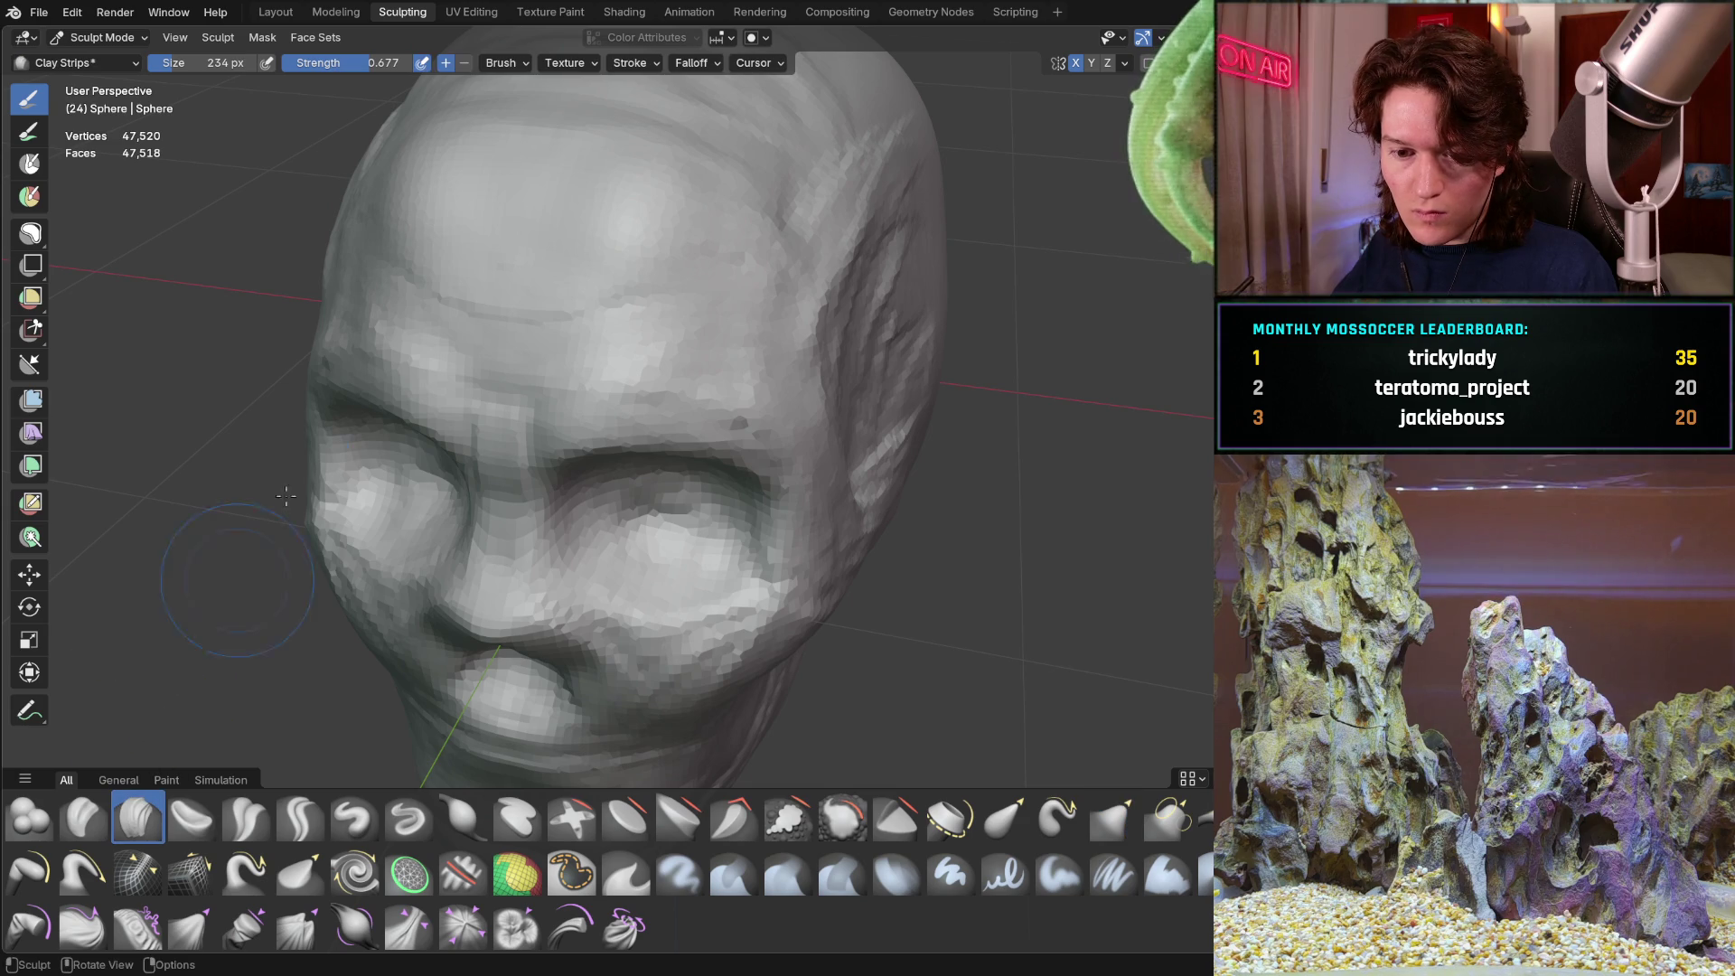
Orbit above the head and reshape the top of the cranium with a Clay Strips stroke
{"action": "mouse_move", "coordinate": [602, 212]}
{"action": "middle_mouse_down"}
{"action": "mouse_move", "coordinate": [635, 171]}
{"action": "mouse_move", "coordinate": [577, 235]}
{"action": "mouse_move", "coordinate": [311, 145]}
{"action": "mouse_move", "coordinate": [667, 431]}
{"action": "middle_mouse_up"}
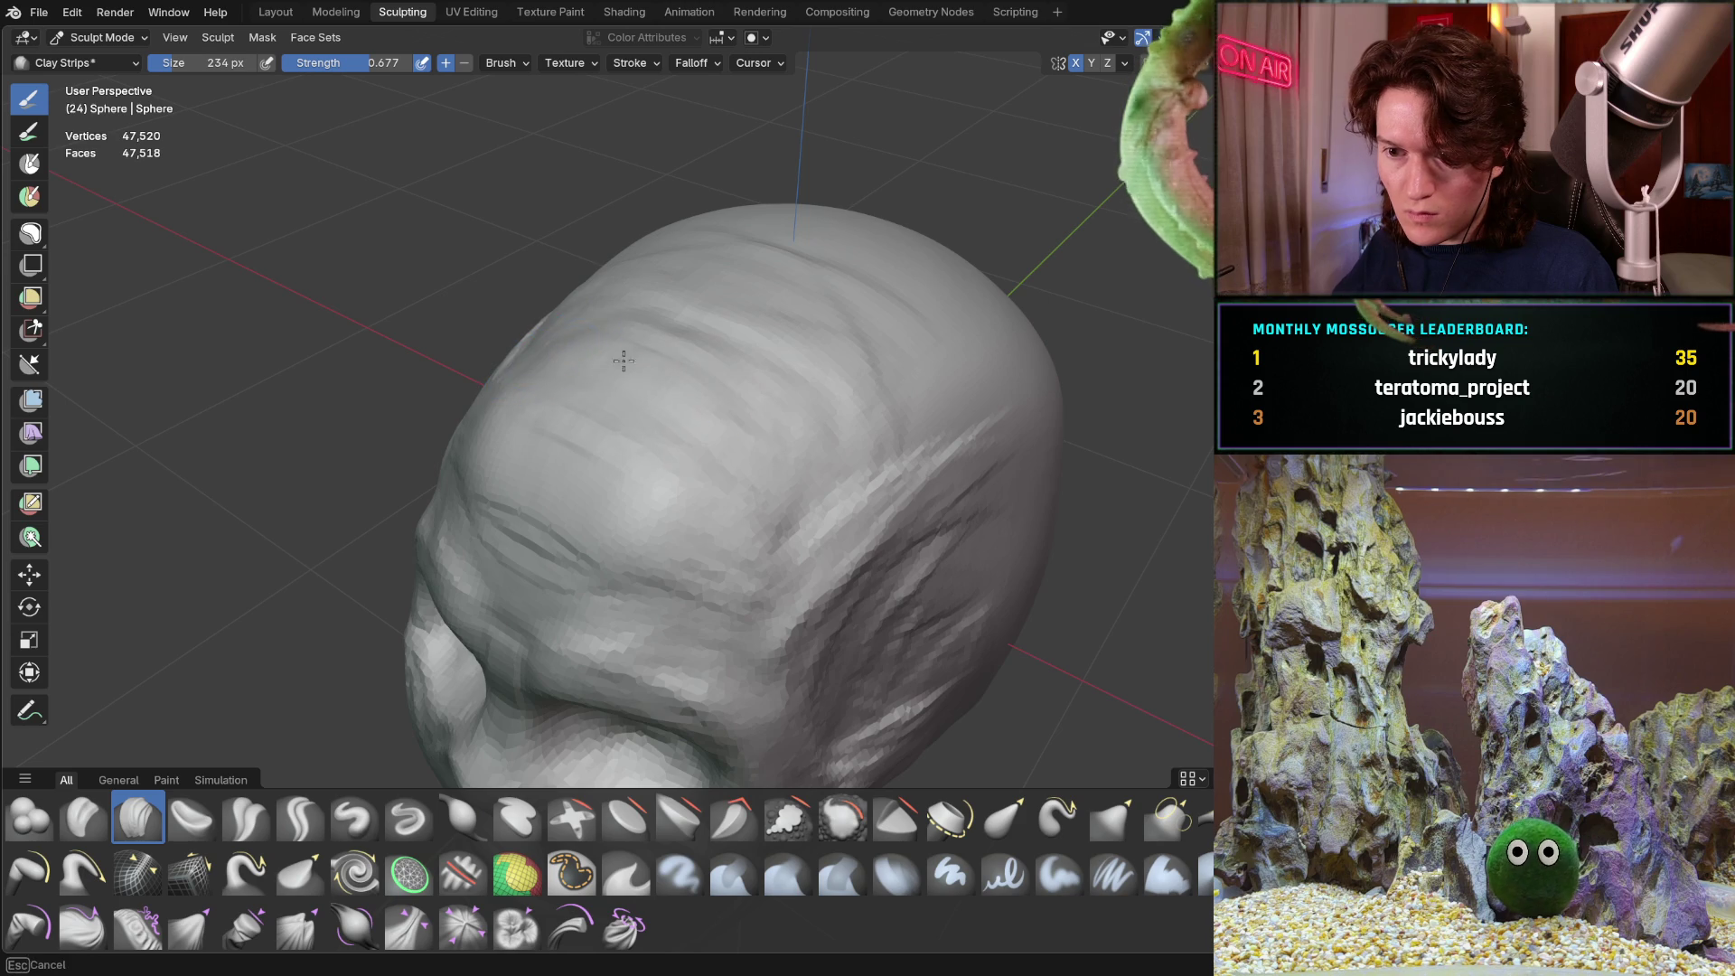
{"action": "middle_click_drag", "start_coordinate": [751, 335], "coordinate": [564, 282]}
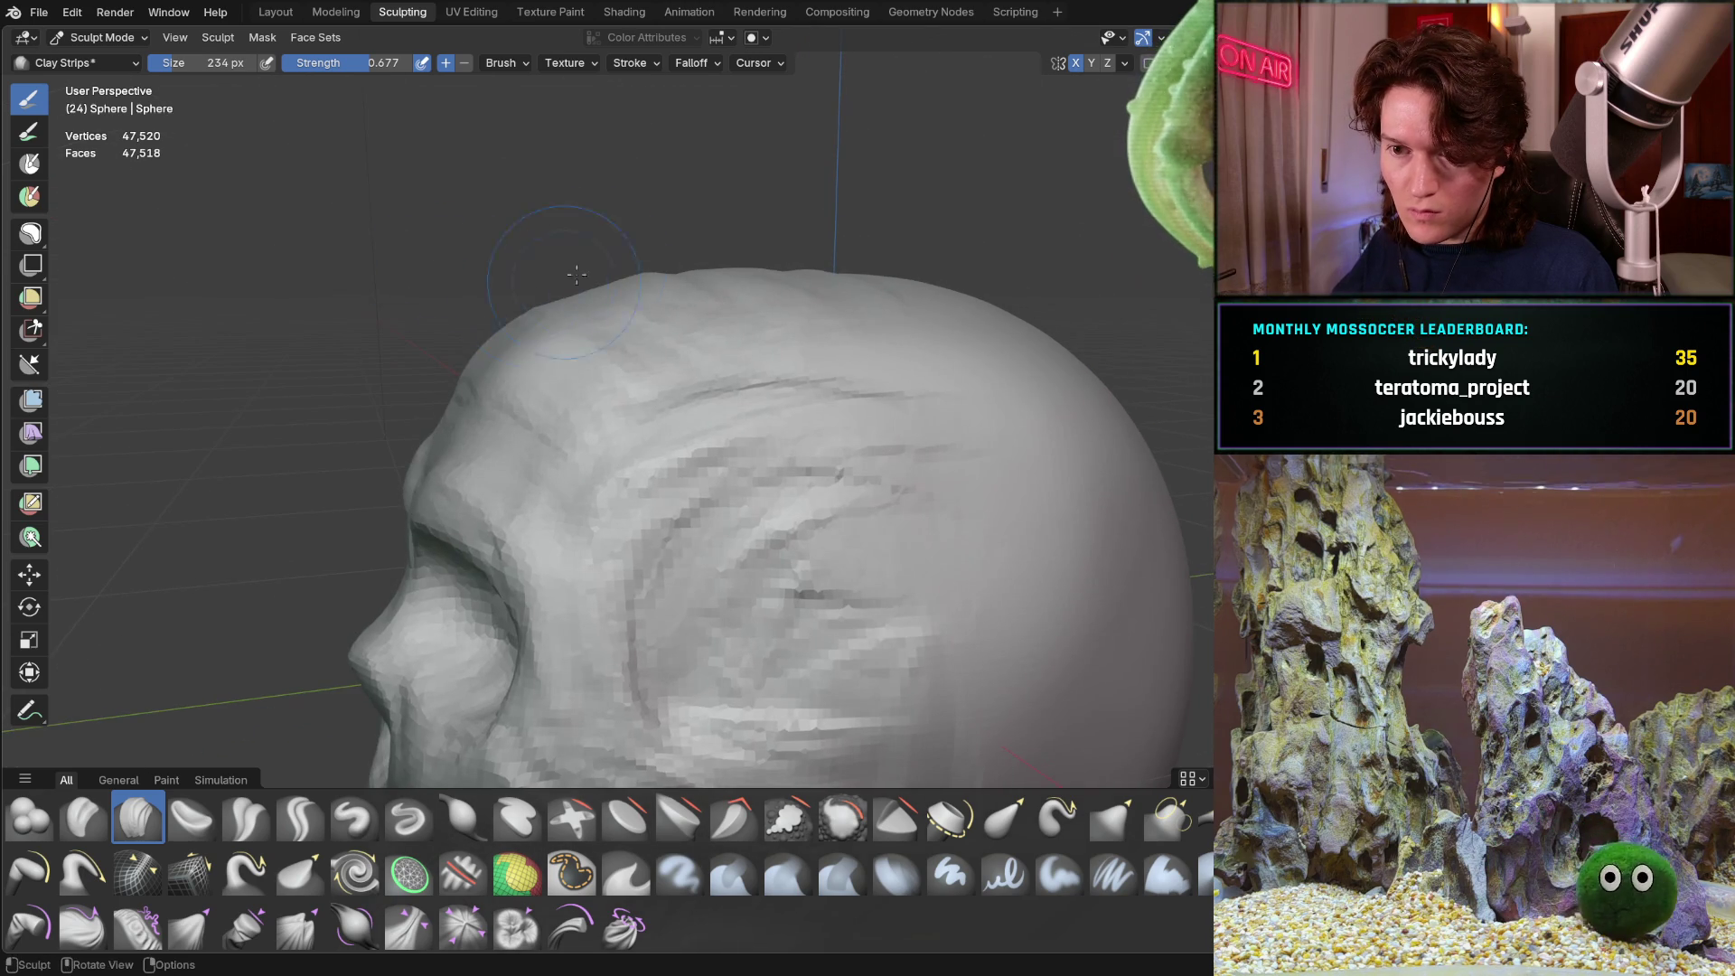
{"action": "middle_click_drag", "start_coordinate": [503, 333], "coordinate": [552, 327]}
{"action": "middle_click_drag", "start_coordinate": [481, 278], "coordinate": [567, 281]}
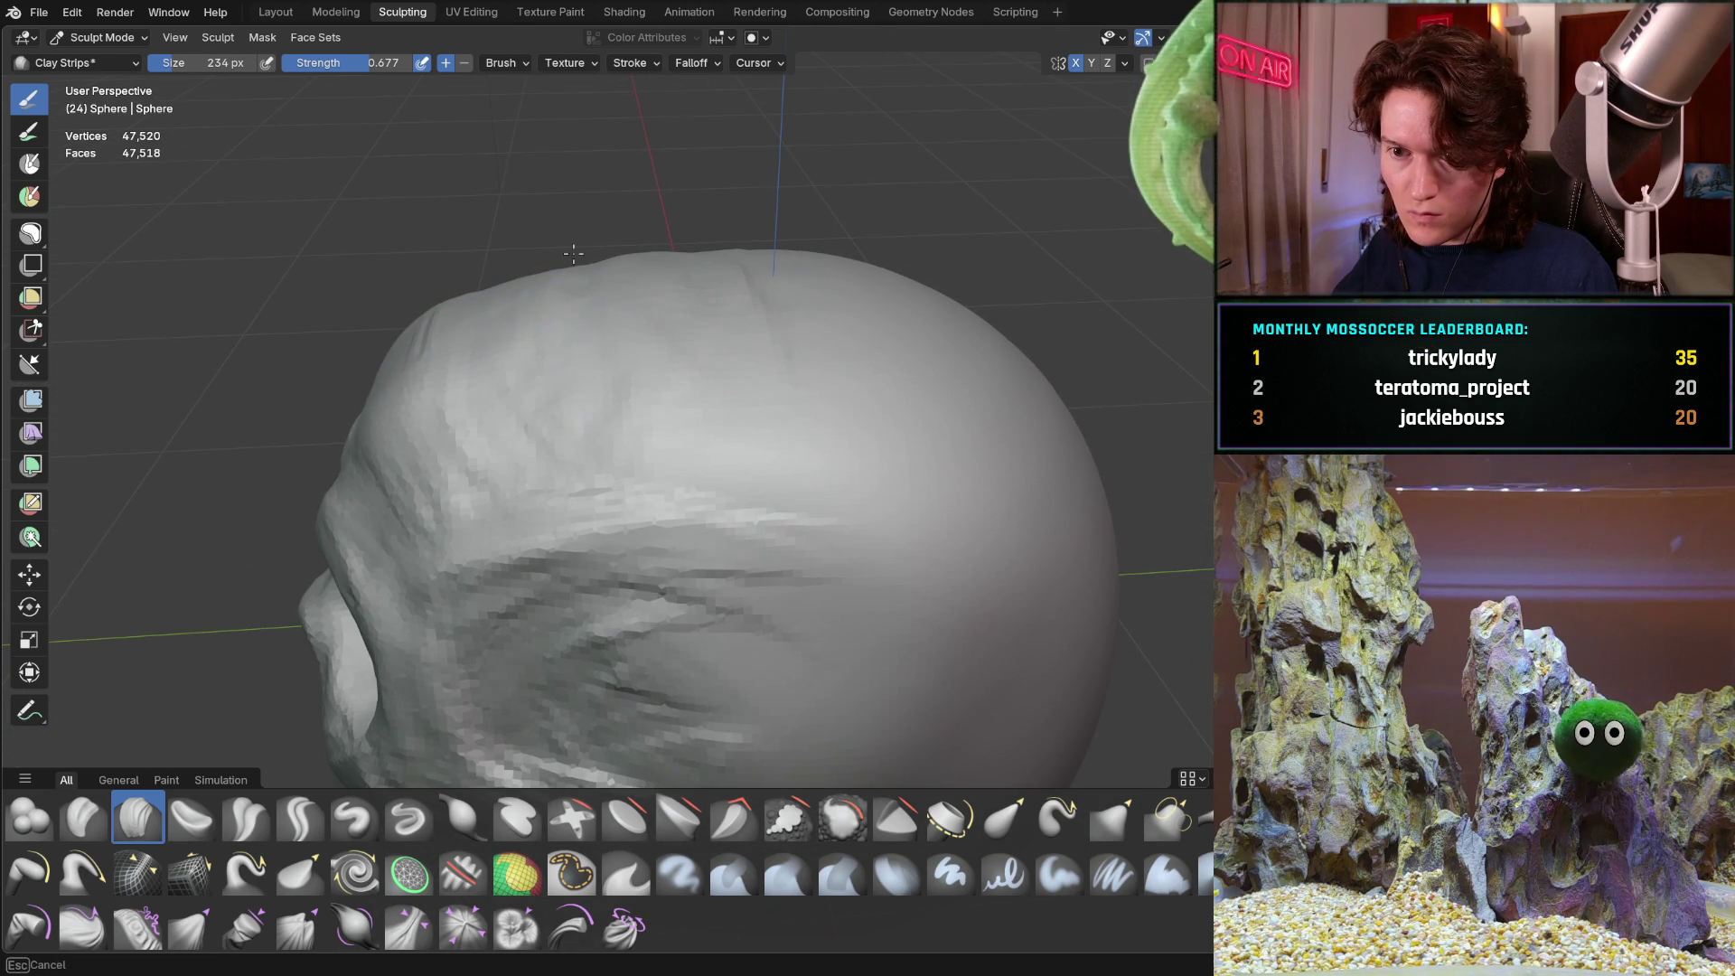
{"action": "middle_click_drag", "start_coordinate": [383, 429], "coordinate": [514, 419]}
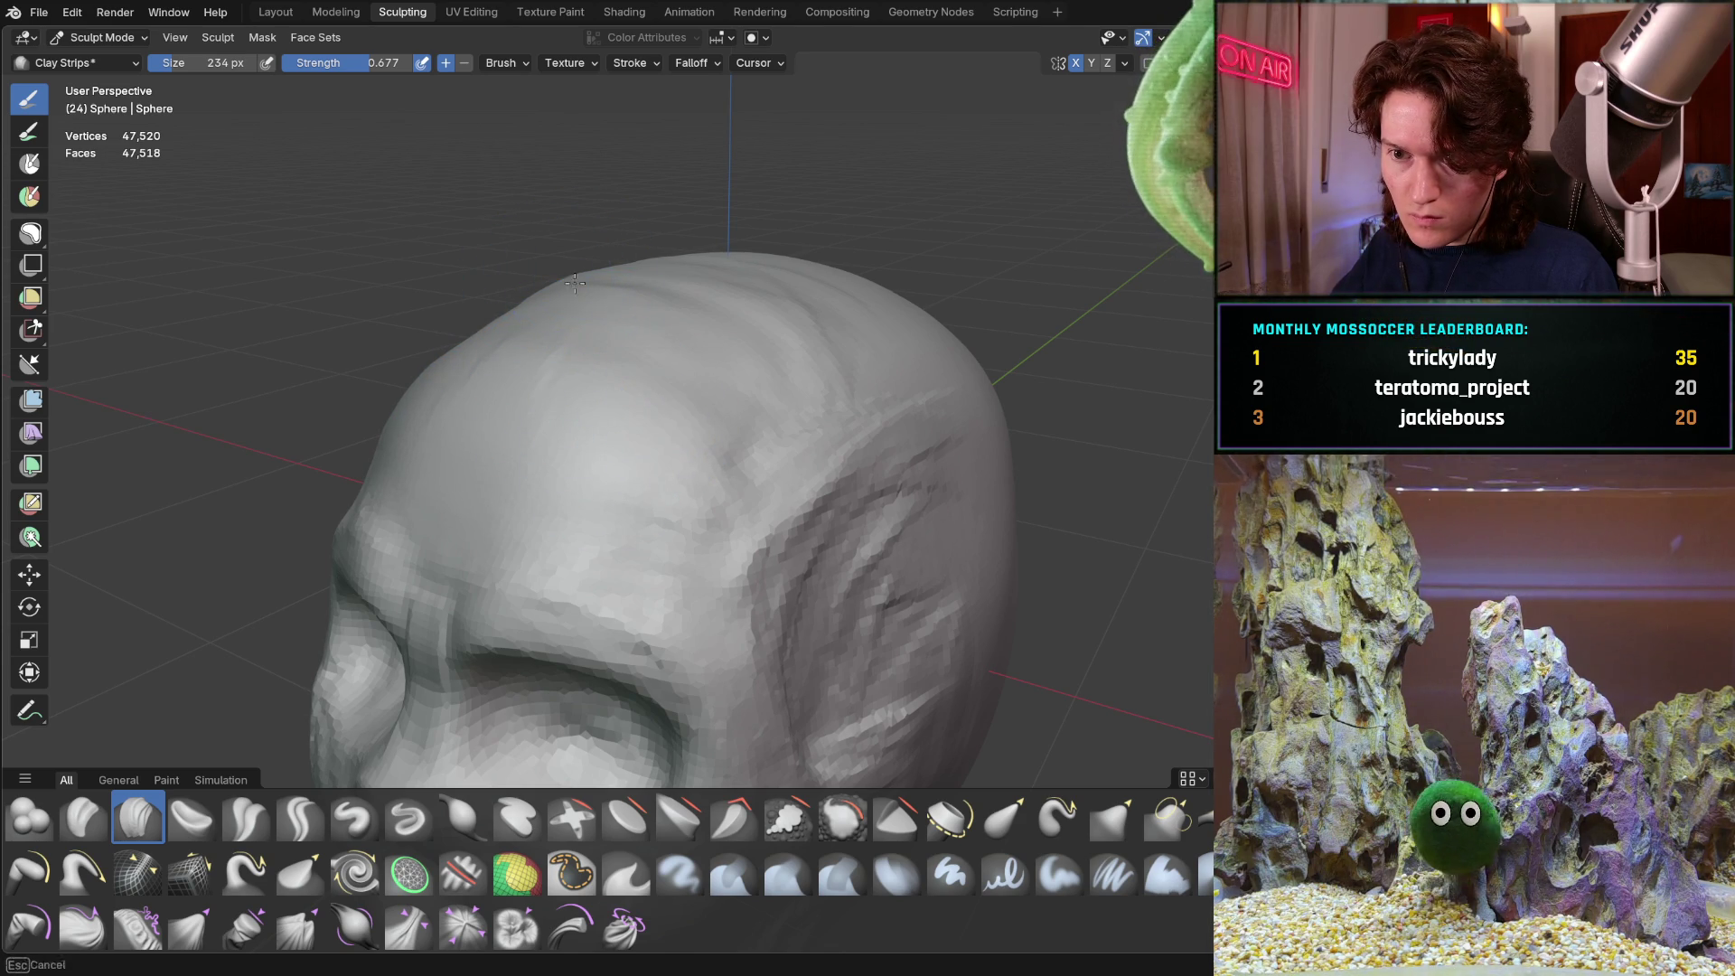
{"action": "middle_click_drag", "start_coordinate": [562, 285], "coordinate": [597, 363]}
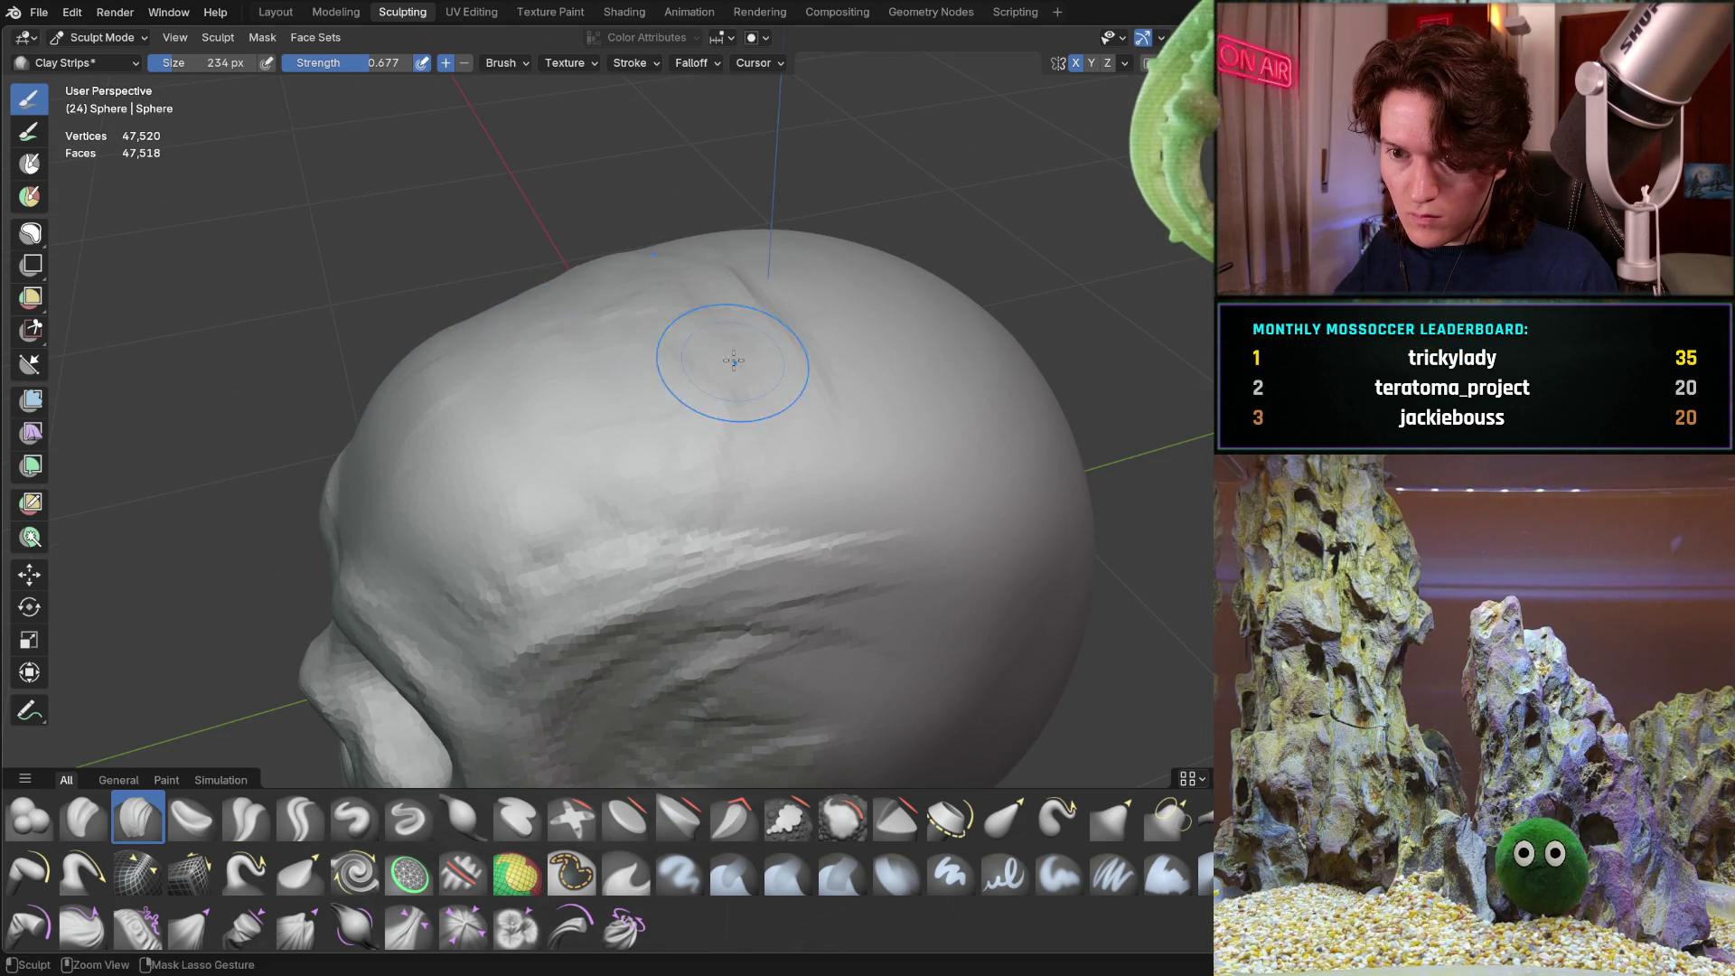
{"action": "left_click_drag", "start_coordinate": [734, 365], "coordinate": [636, 277]}
Orbit around the back to a side view and switch to the Grab brush
{"action": "mouse_move", "coordinate": [694, 281]}
{"action": "middle_mouse_down"}
{"action": "mouse_move", "coordinate": [602, 223]}
{"action": "mouse_move", "coordinate": [570, 310]}
{"action": "mouse_move", "coordinate": [618, 402]}
{"action": "middle_mouse_up"}
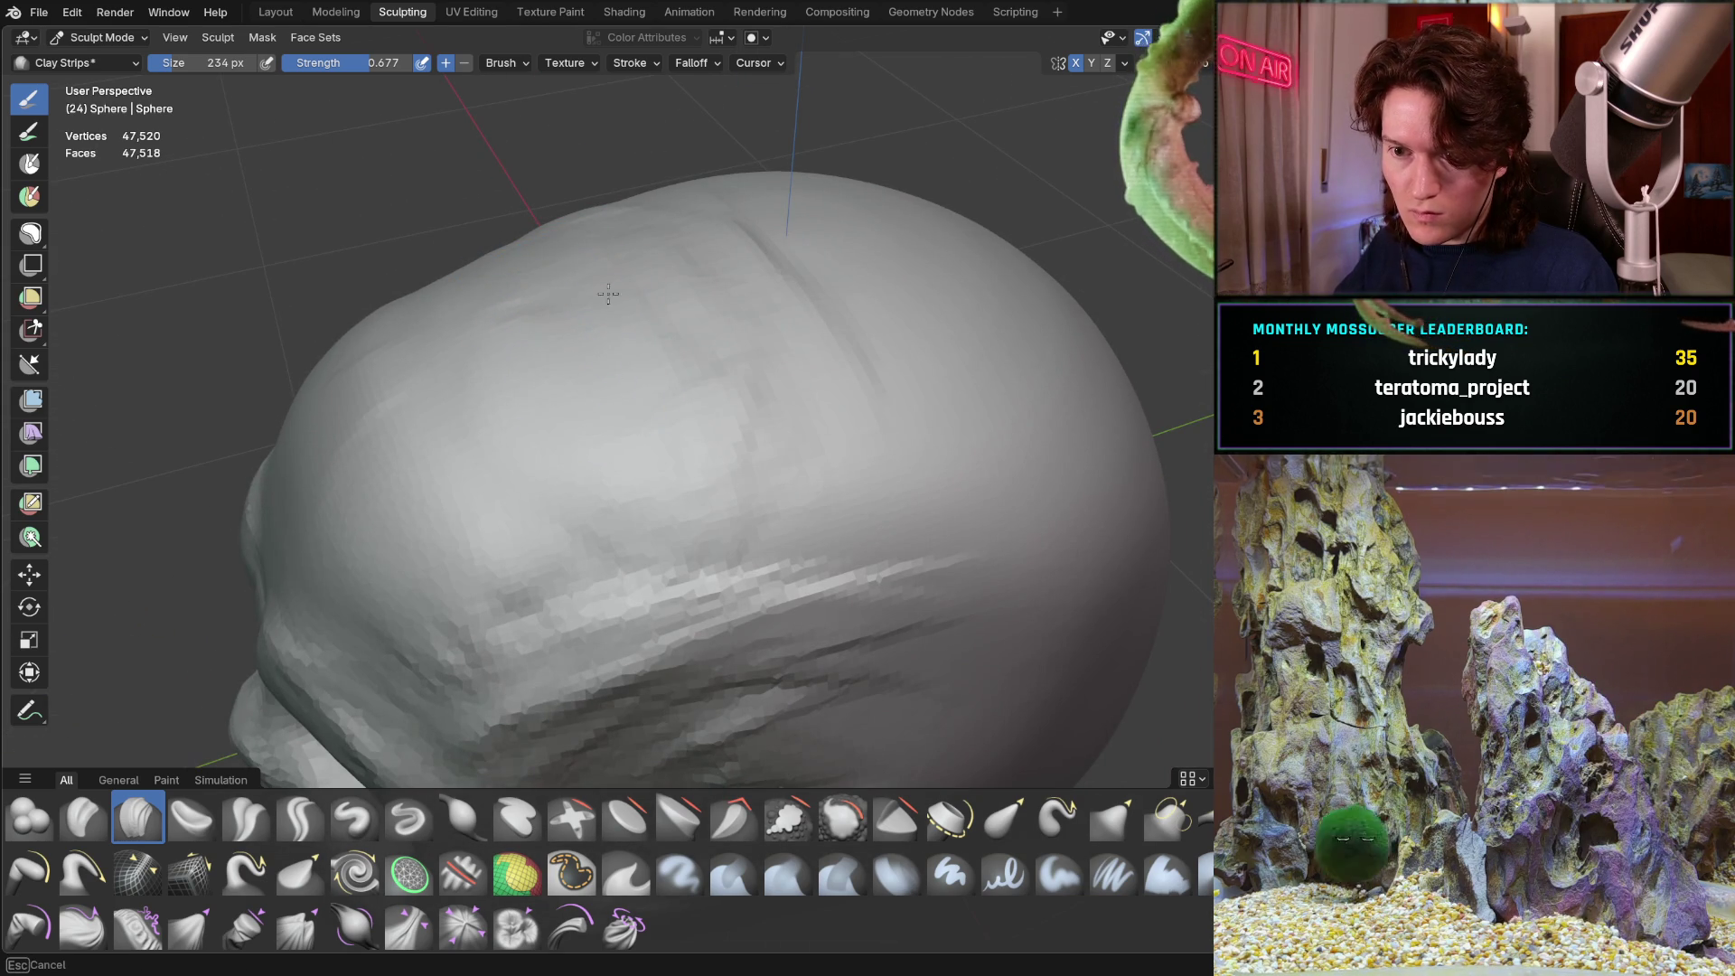
{"action": "scroll", "coordinate": [562, 361], "scroll_direction": "down", "scroll_amount": 4}
{"action": "mouse_move", "coordinate": [561, 360]}
{"action": "middle_mouse_down"}
{"action": "mouse_move", "coordinate": [418, 469]}
{"action": "mouse_move", "coordinate": [518, 379]}
{"action": "mouse_move", "coordinate": [403, 408]}
{"action": "mouse_move", "coordinate": [411, 359]}
{"action": "middle_mouse_up"}
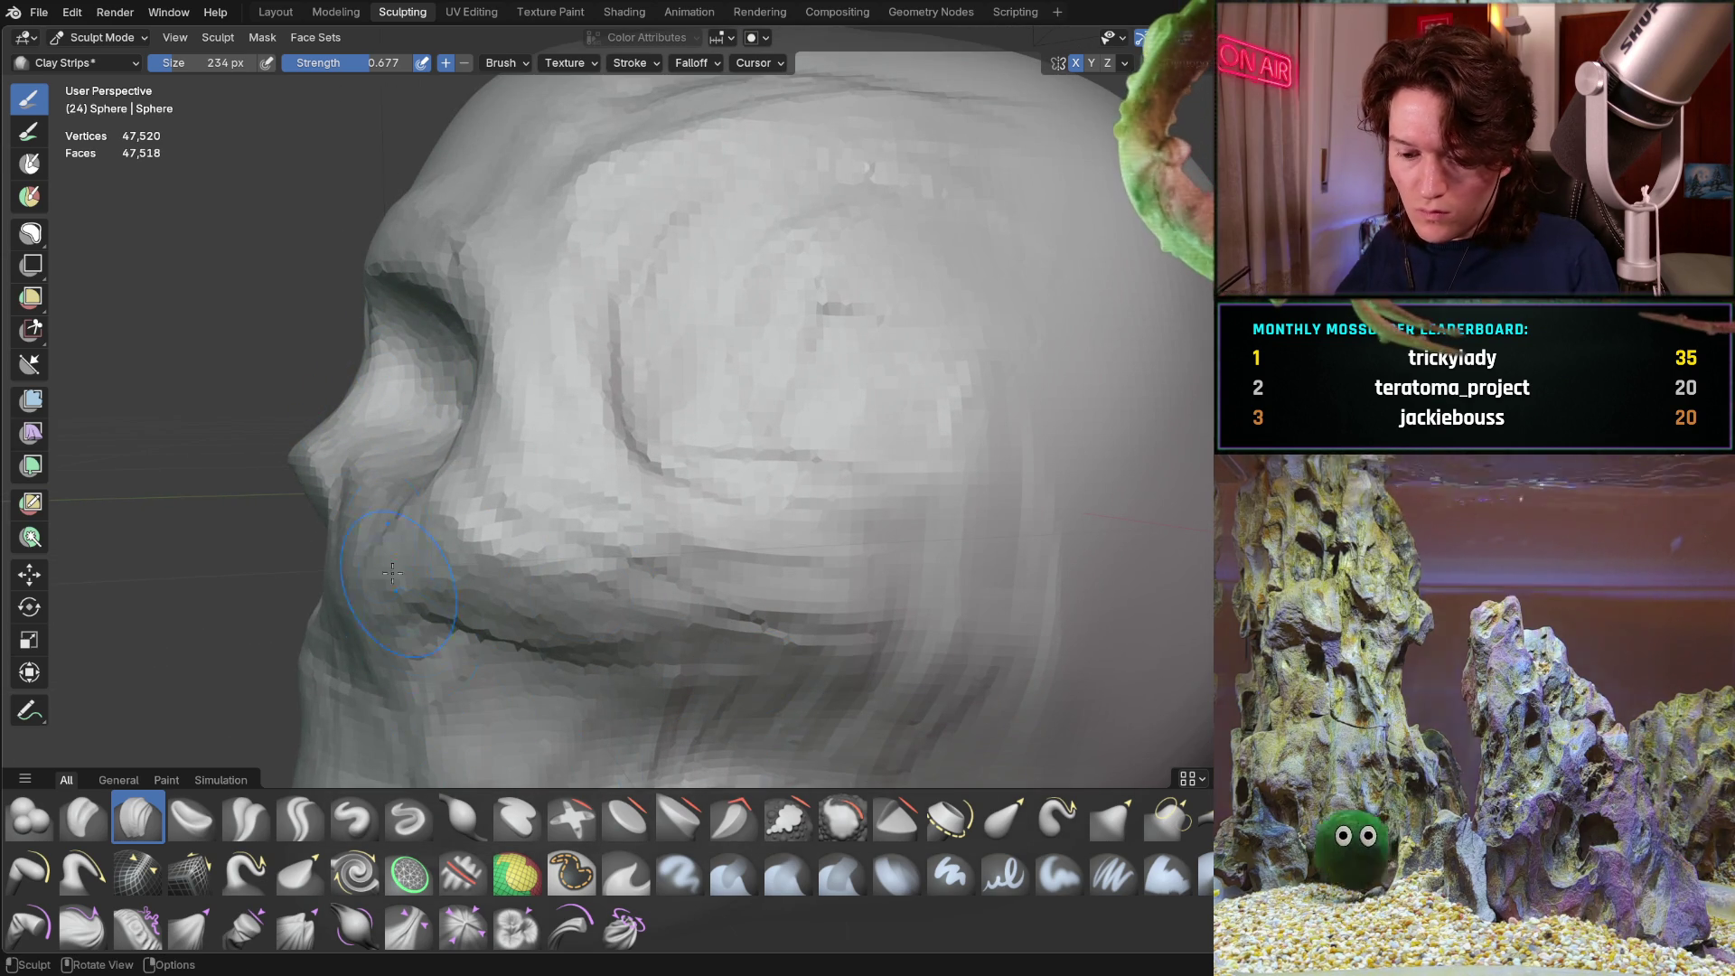
{"action": "key", "text": "g"}
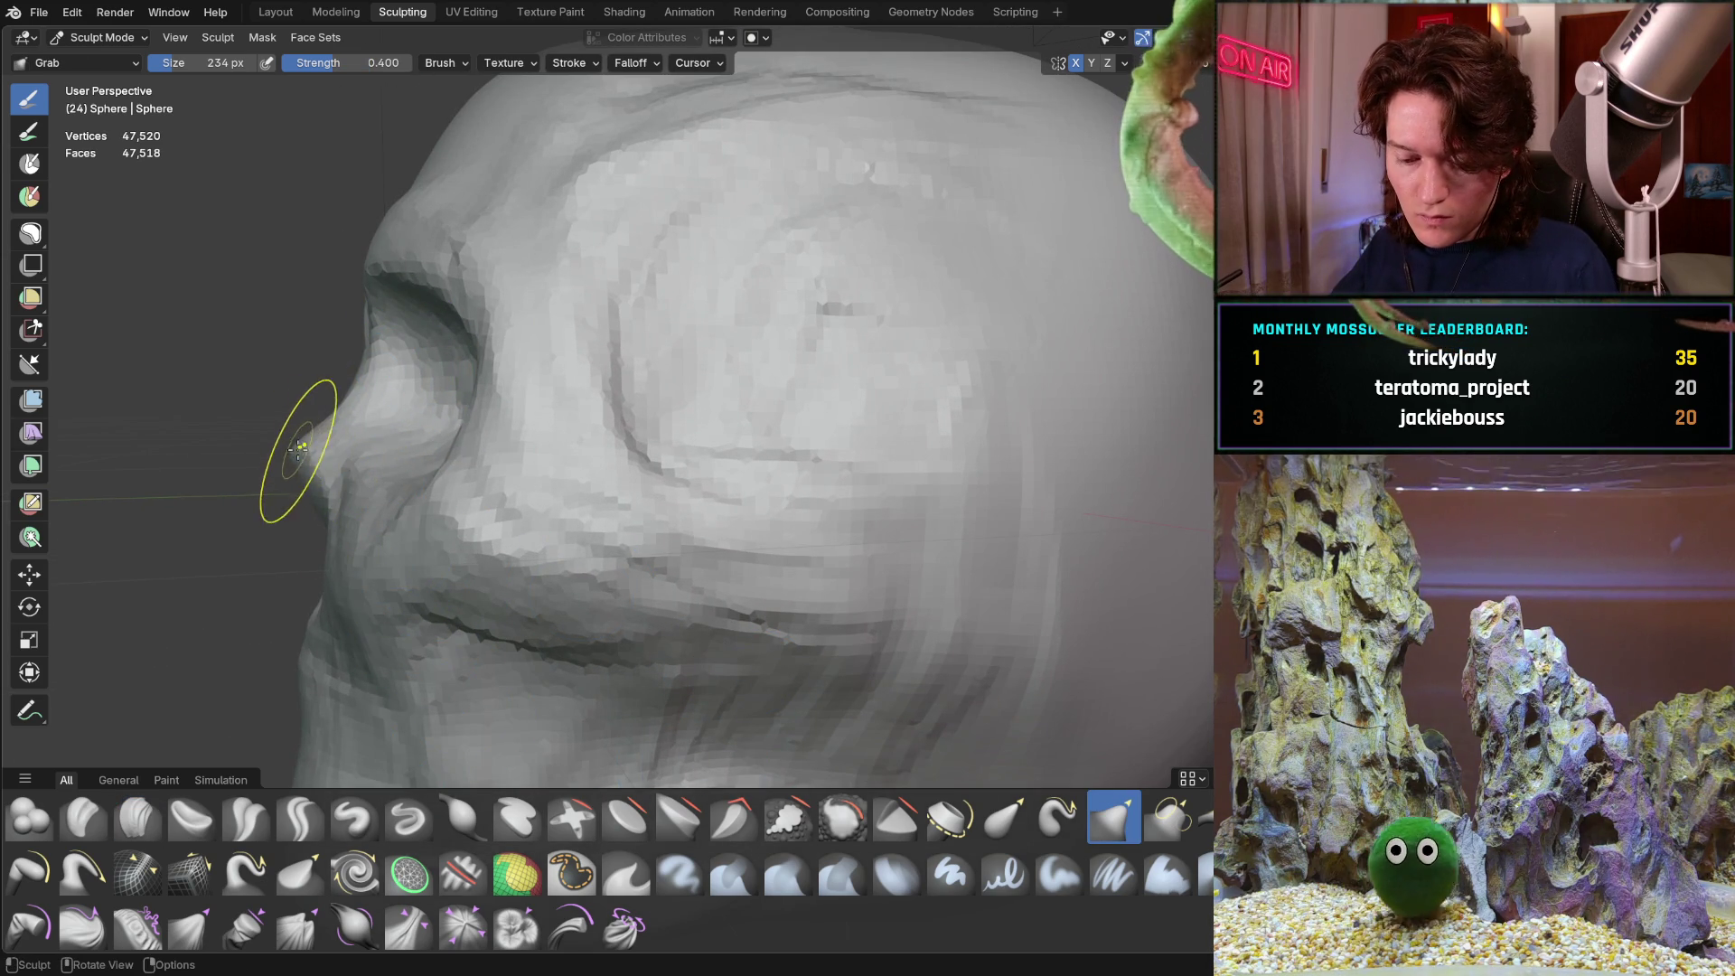
Enlarge the brush to 518 px and orbit to a frontal view of the face
{"action": "key", "text": "f"}
{"action": "left_click", "coordinate": [377, 475]}
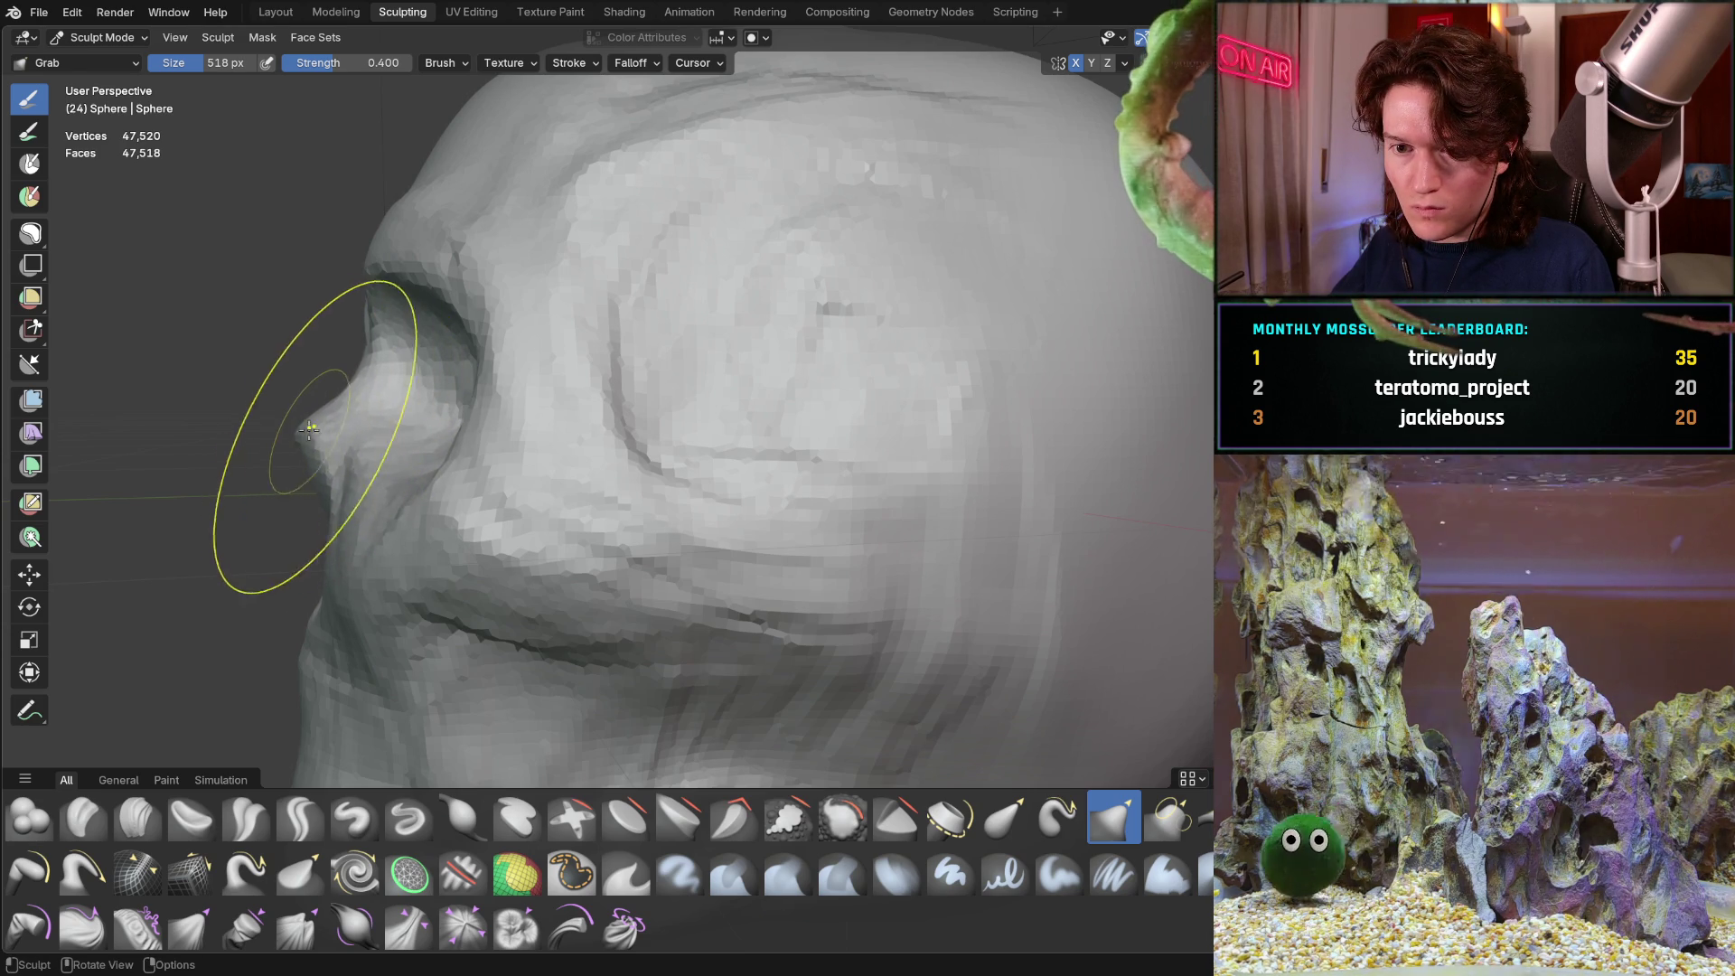
{"action": "mouse_move", "coordinate": [299, 425]}
{"action": "middle_mouse_down"}
{"action": "mouse_move", "coordinate": [431, 445]}
{"action": "mouse_move", "coordinate": [475, 388]}
{"action": "mouse_move", "coordinate": [317, 402]}
{"action": "mouse_move", "coordinate": [390, 370]}
{"action": "mouse_move", "coordinate": [408, 341]}
{"action": "middle_mouse_up"}
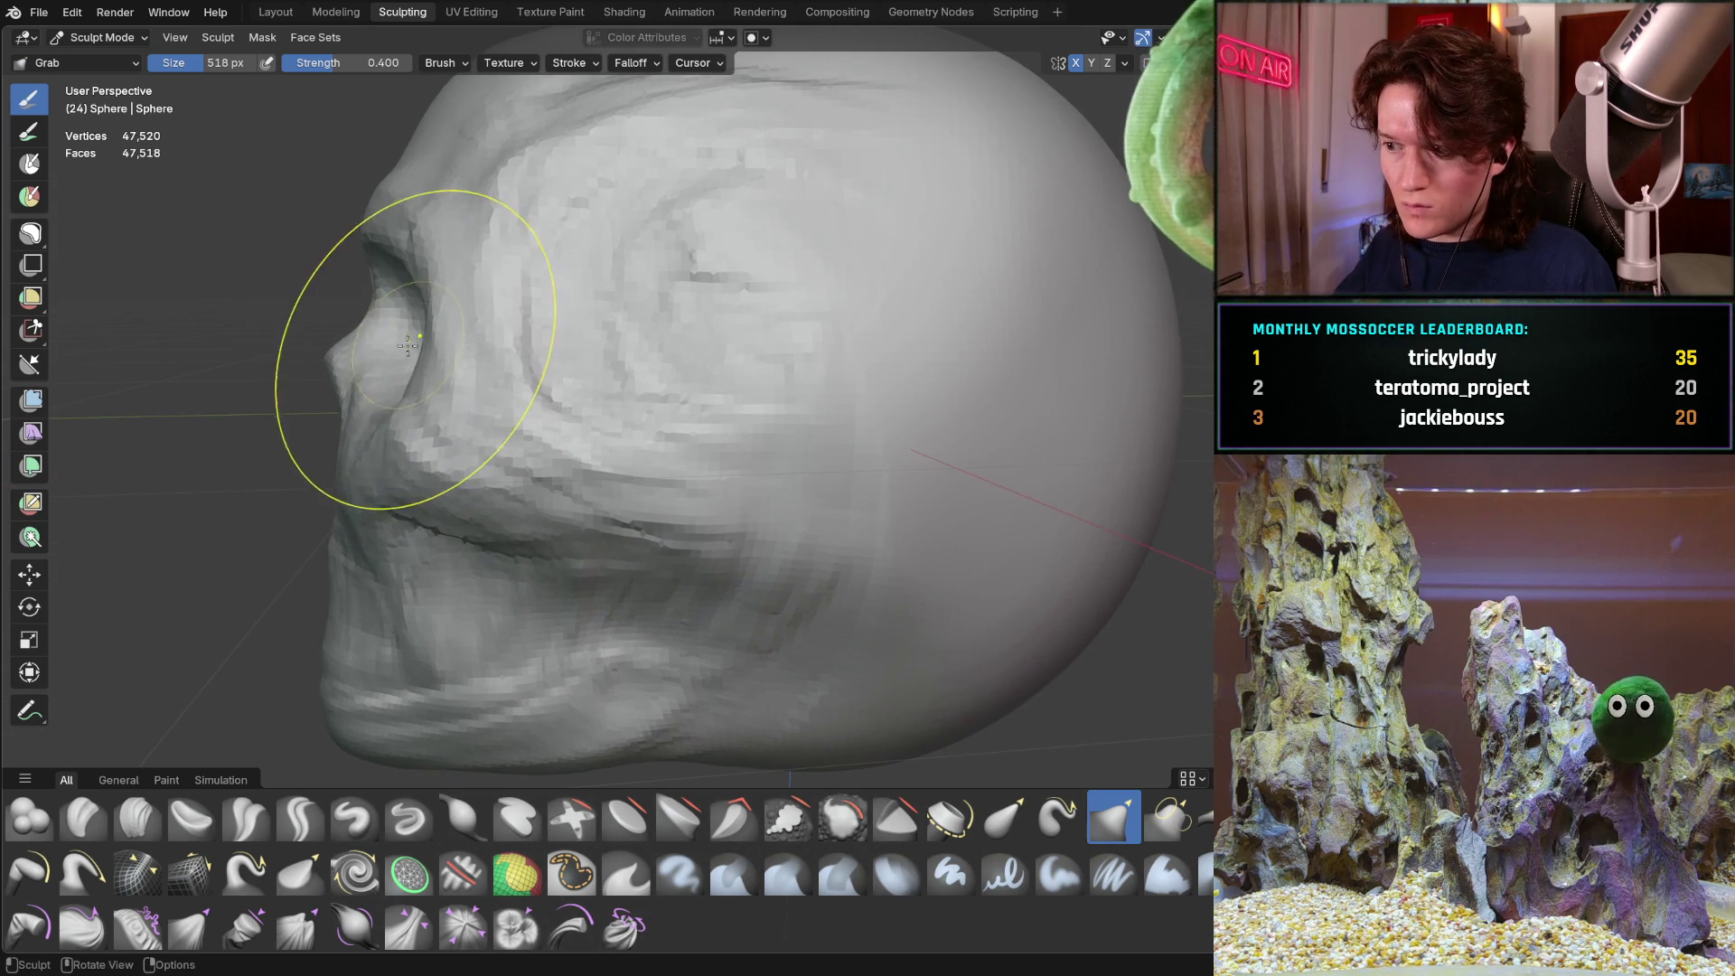
{"action": "middle_click_drag", "start_coordinate": [511, 620], "coordinate": [511, 620], "text": "shift"}
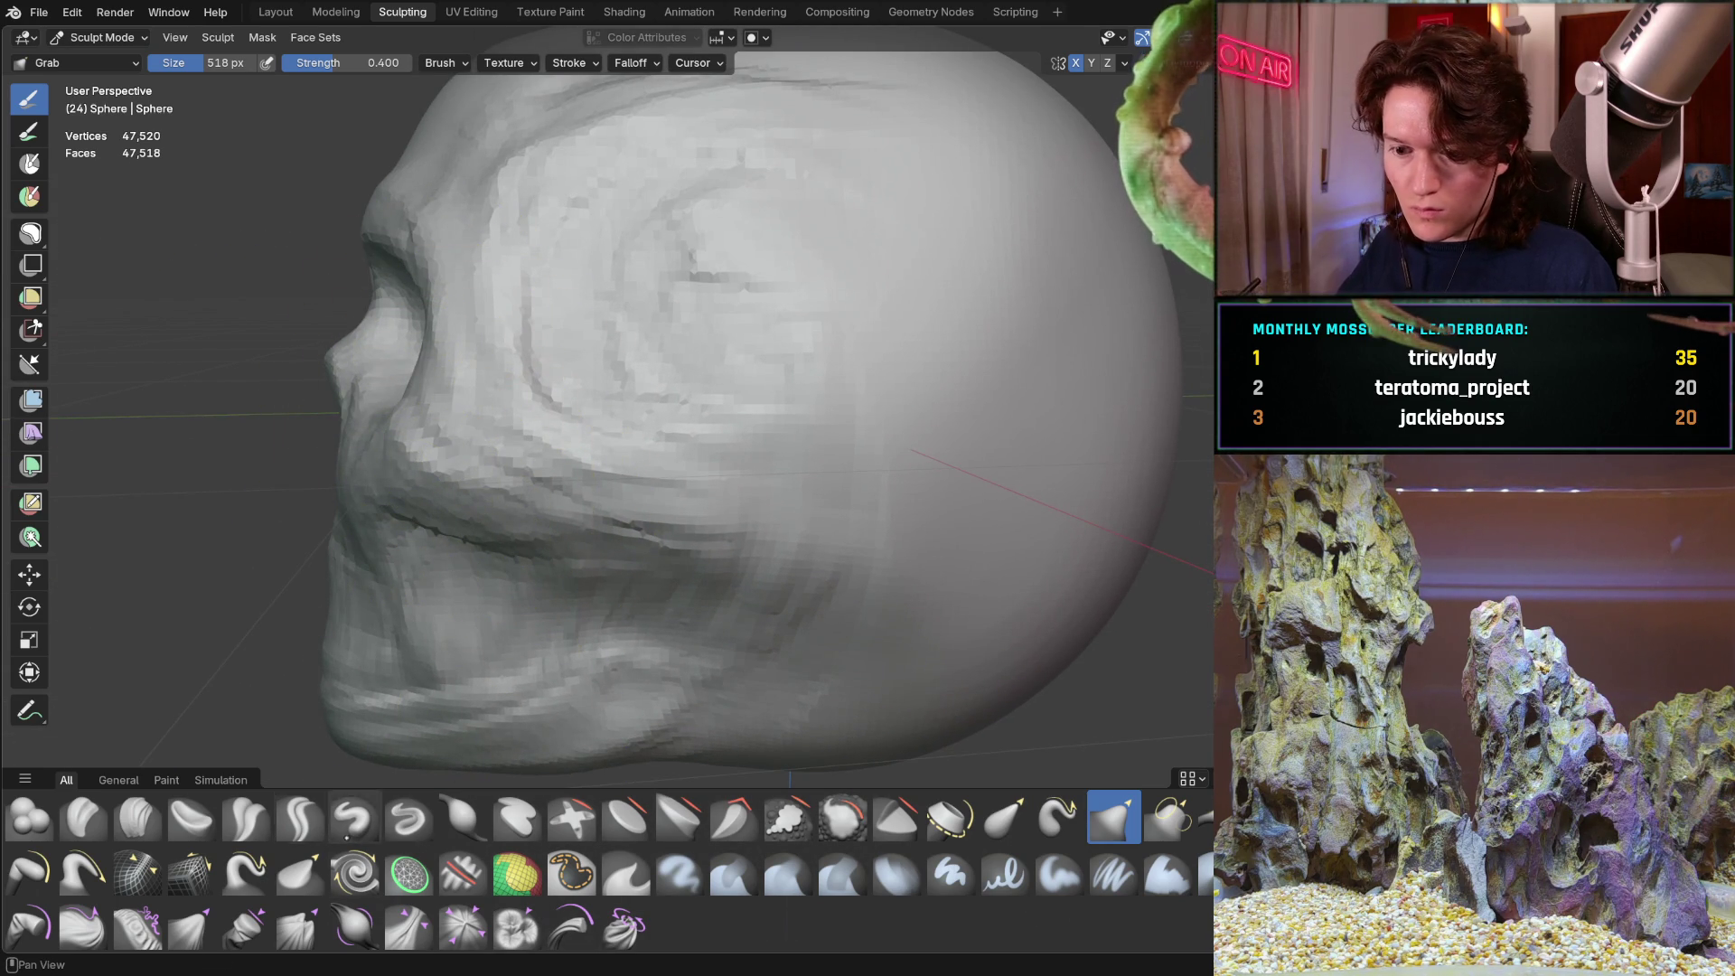
Switch to the Clay Strips brush and set its size to 140 px
{"action": "left_click", "coordinate": [137, 817]}
{"action": "key", "text": "f"}
{"action": "left_click", "coordinate": [328, 467]}
{"action": "key", "text": "f"}
{"action": "left_click", "coordinate": [341, 459]}
{"action": "middle_click_drag", "start_coordinate": [344, 458], "coordinate": [398, 475]}
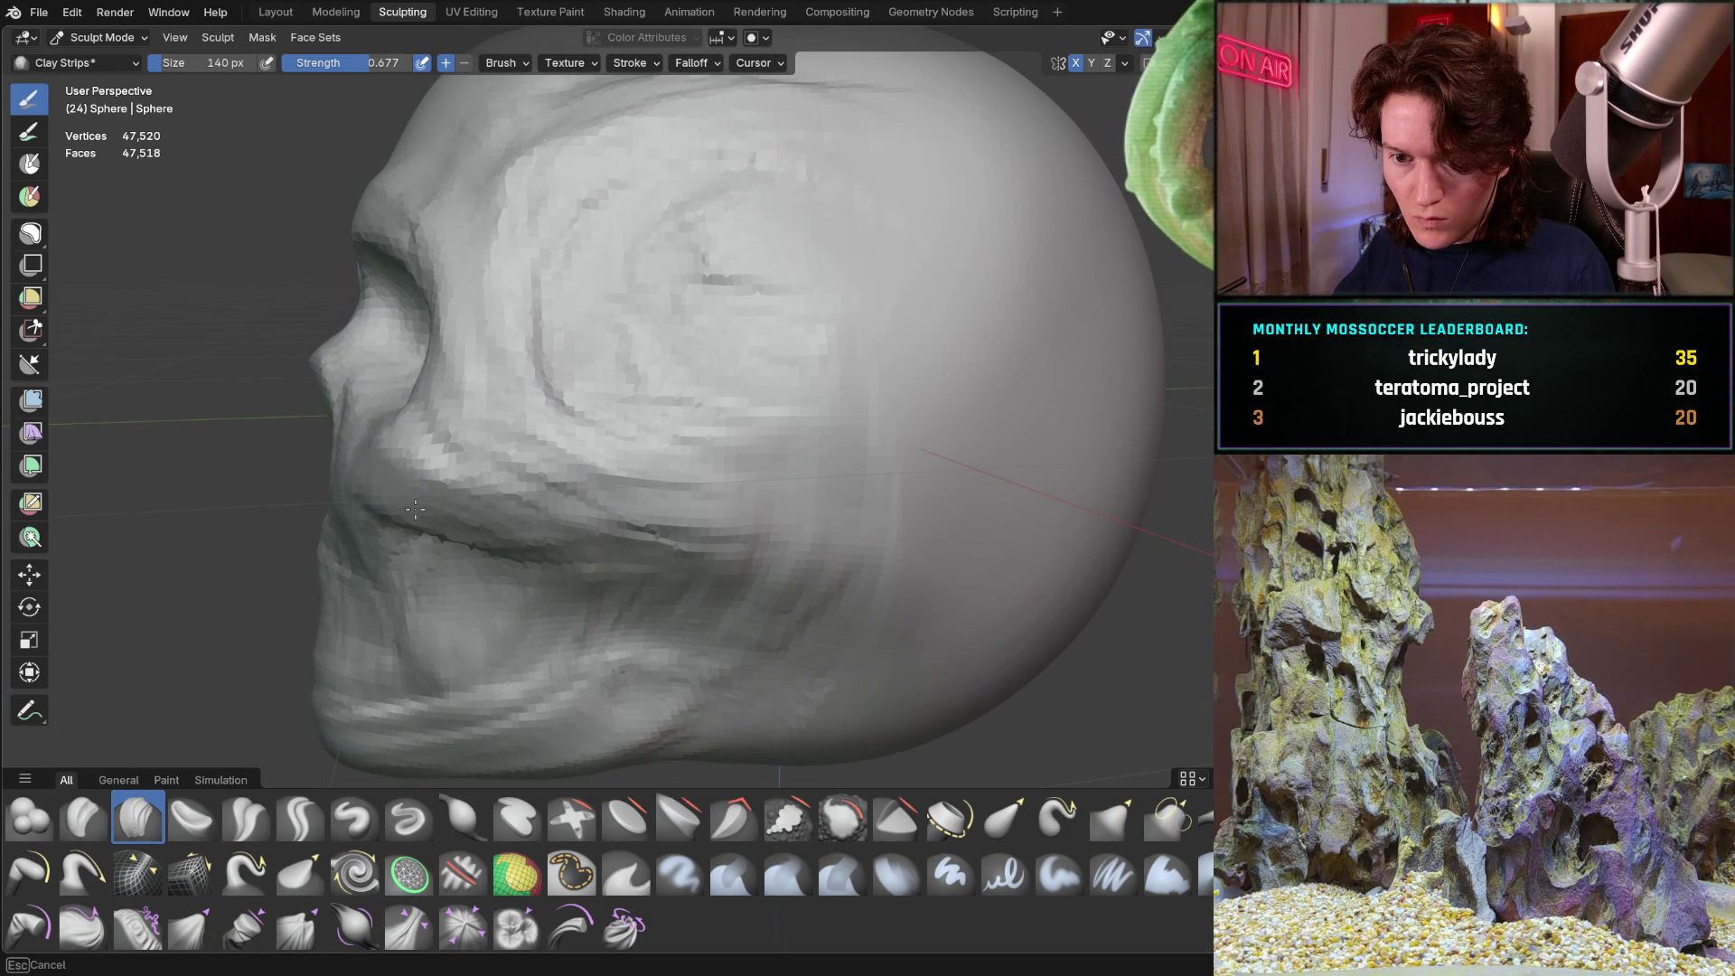
Build clay ridges near the cheek, around the eye socket and onto the cheek
{"action": "left_click_drag", "start_coordinate": [433, 503], "coordinate": [327, 509]}
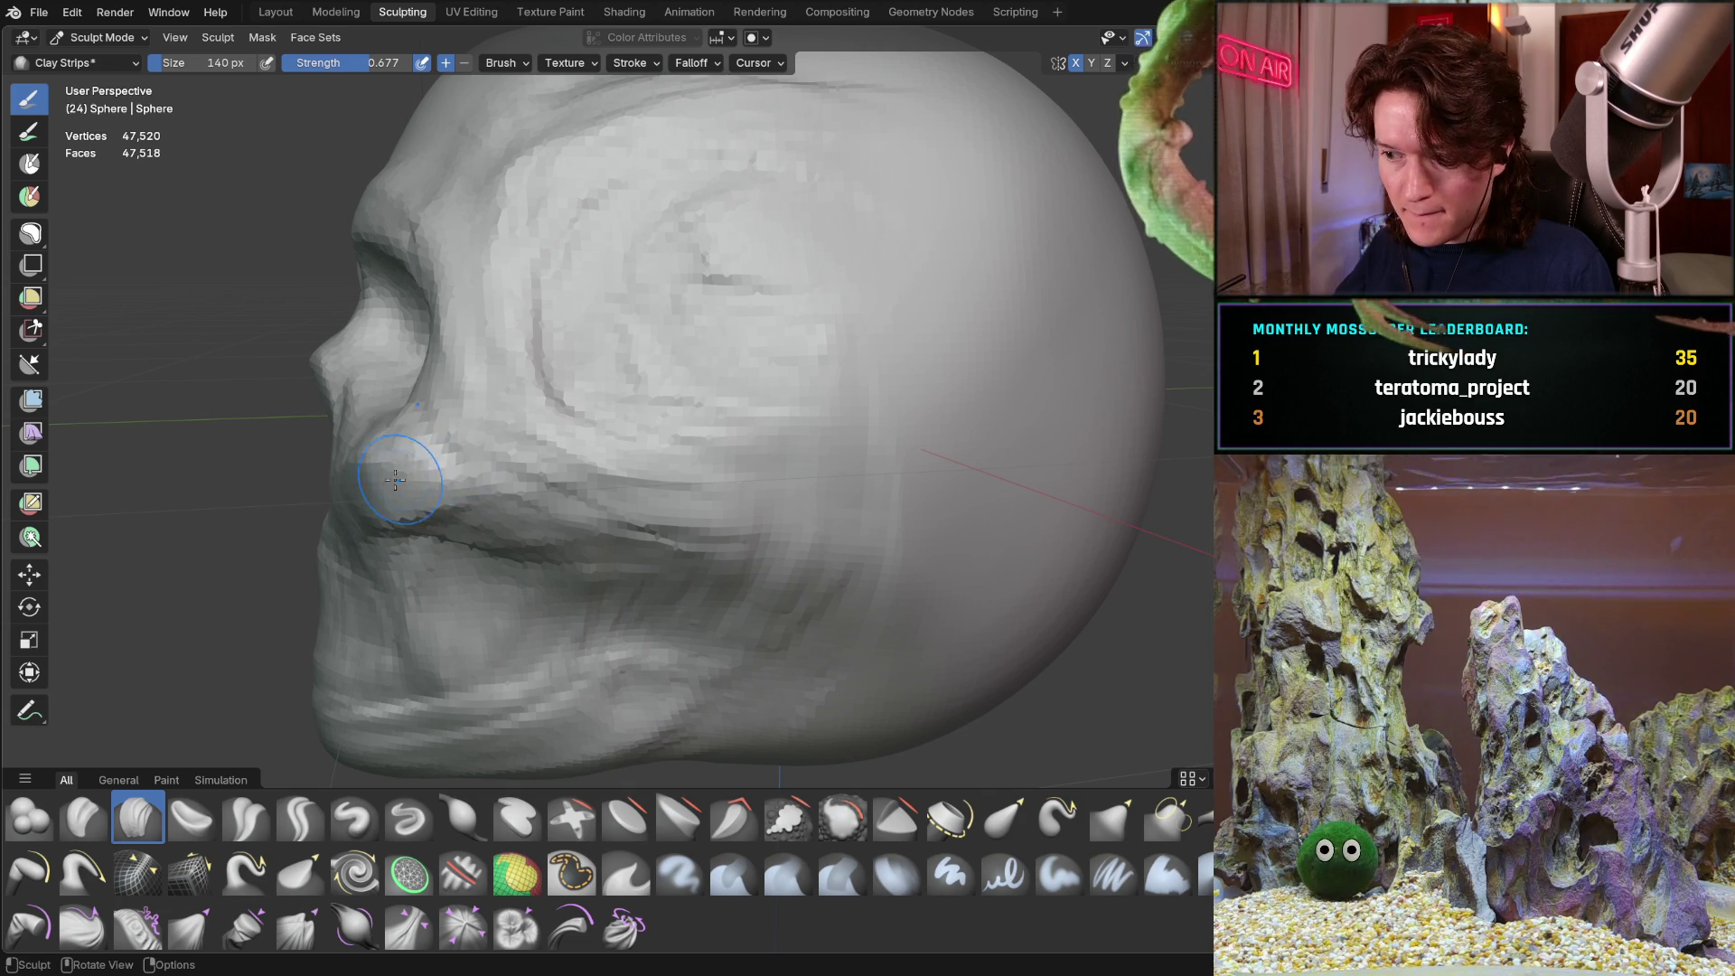
{"action": "middle_click_drag", "start_coordinate": [404, 478], "coordinate": [586, 472]}
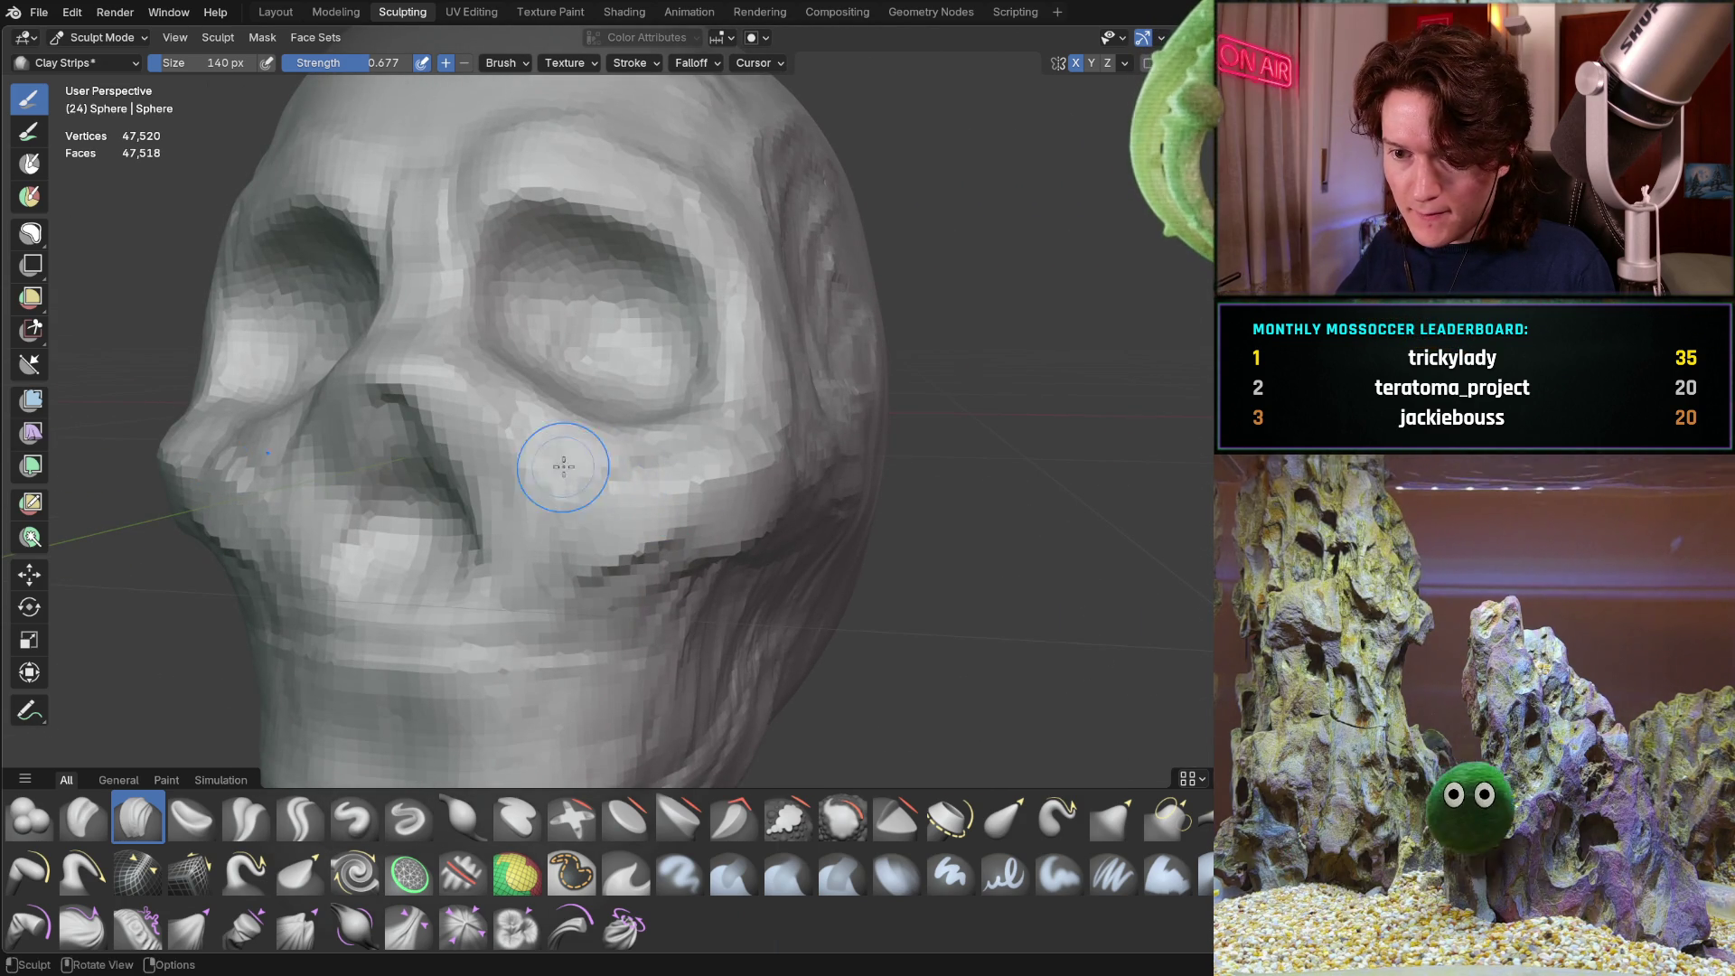
{"action": "middle_click_drag", "start_coordinate": [552, 484], "coordinate": [443, 467]}
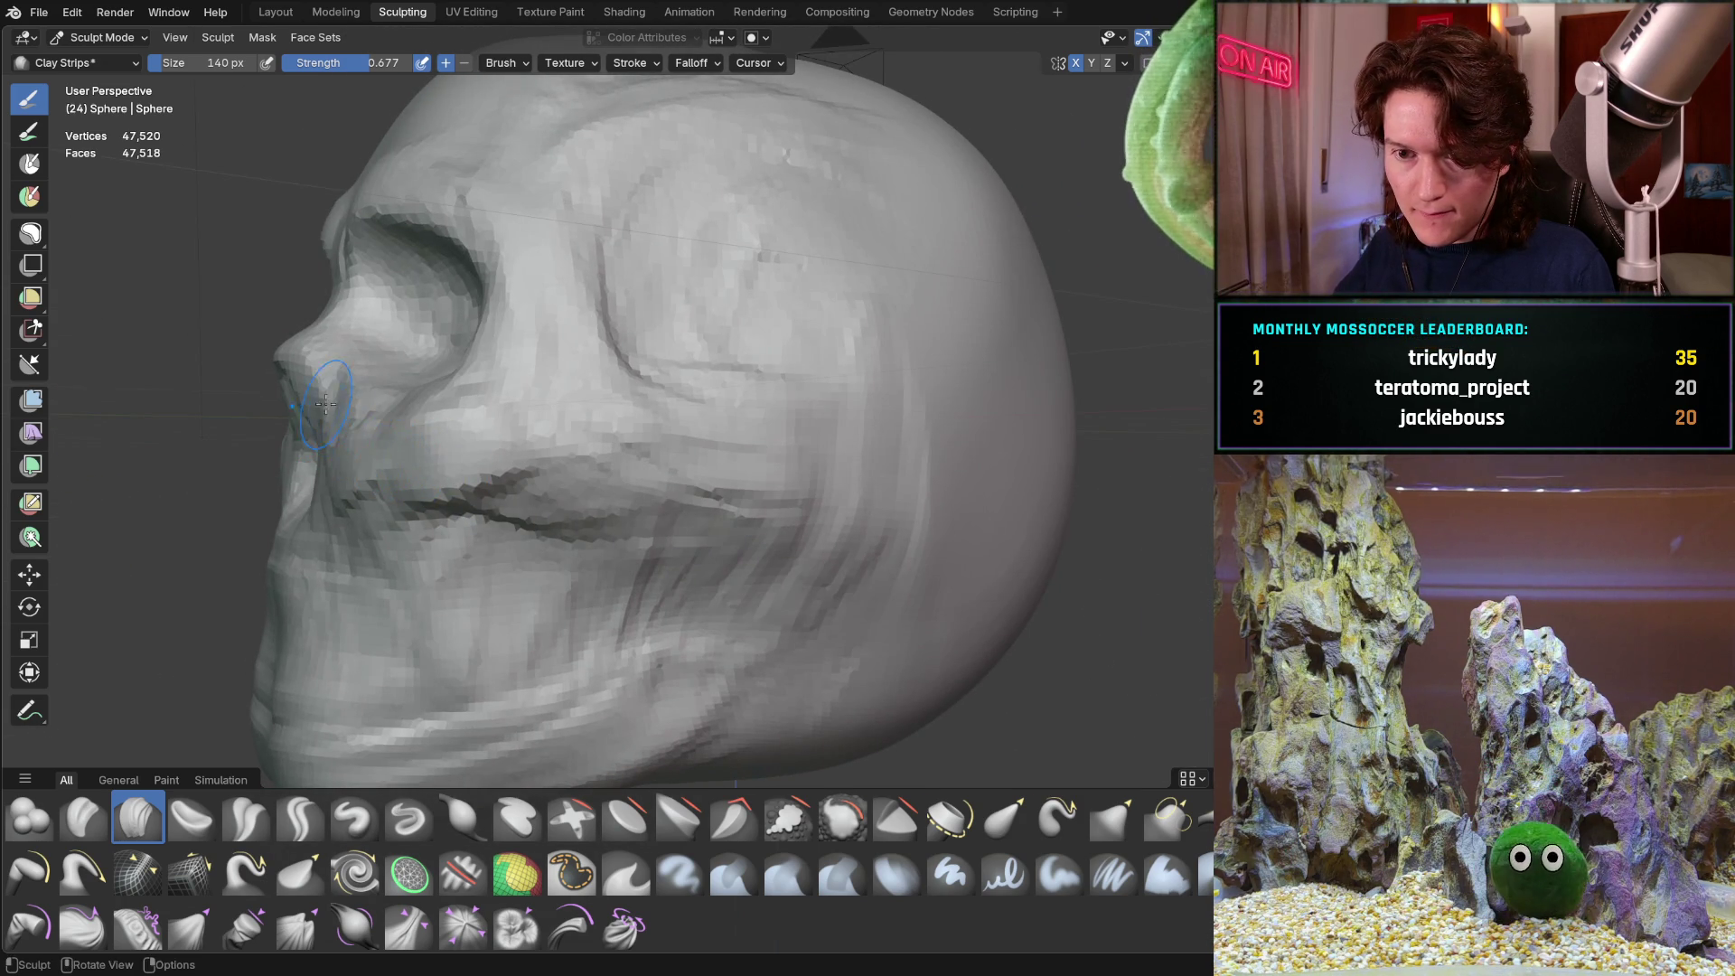
{"action": "middle_click_drag", "start_coordinate": [394, 408], "coordinate": [388, 440]}
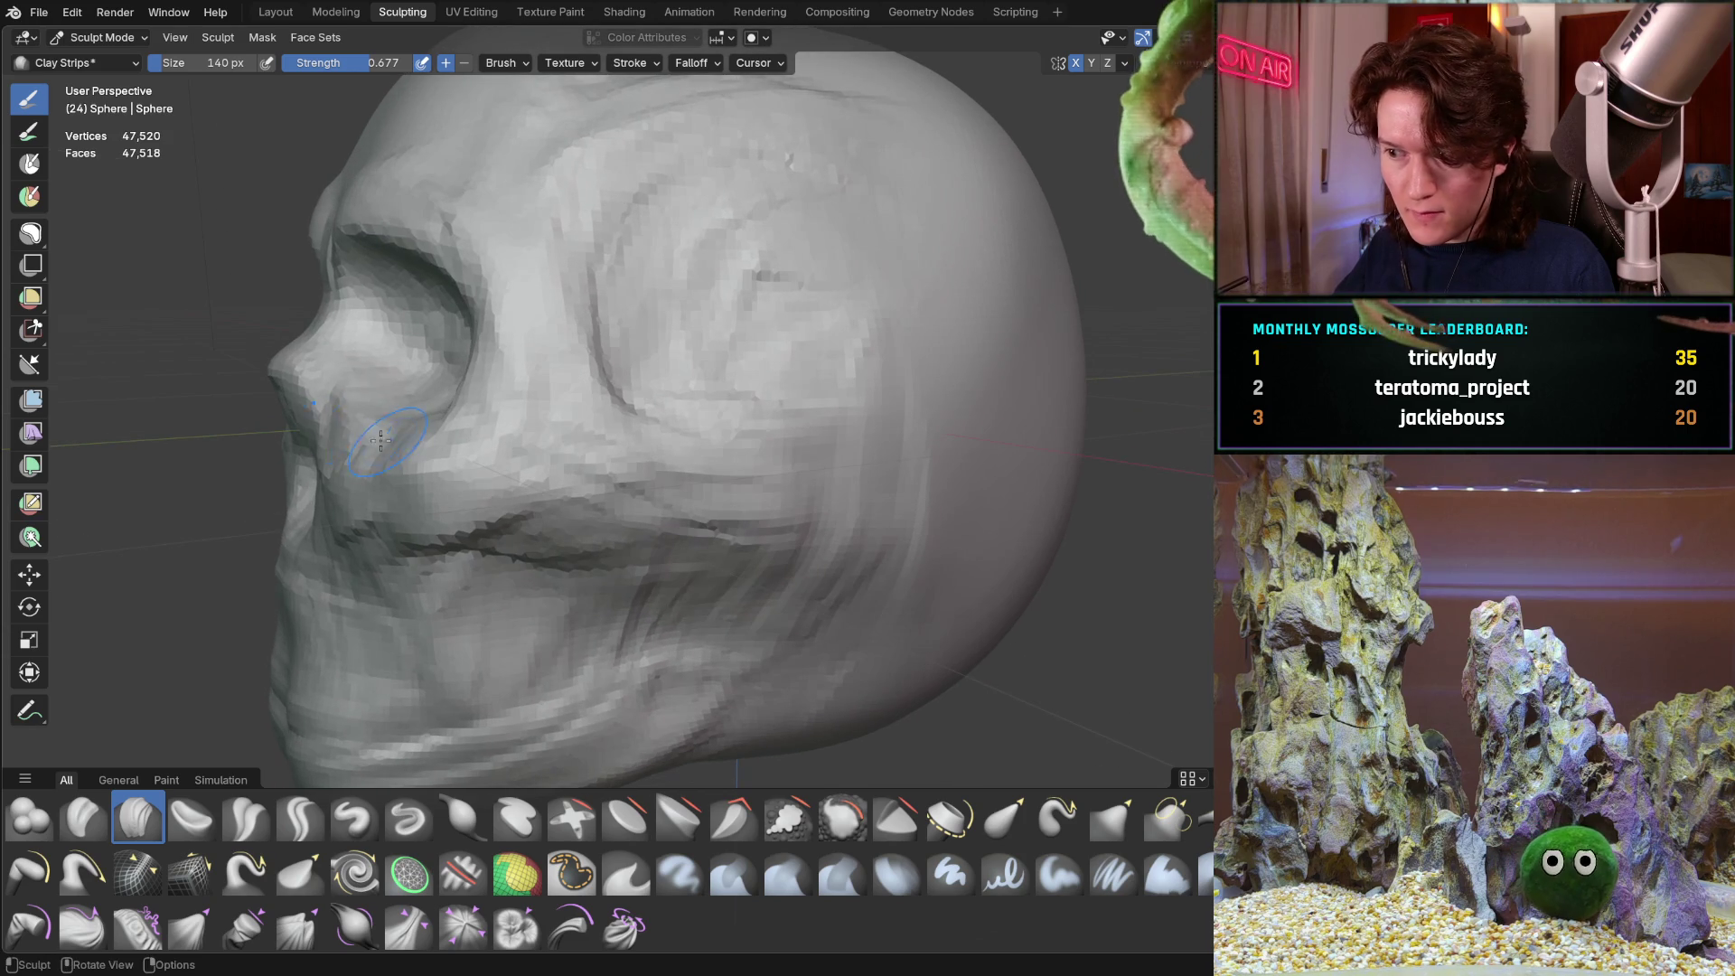
{"action": "left_click_drag", "start_coordinate": [372, 447], "coordinate": [331, 439]}
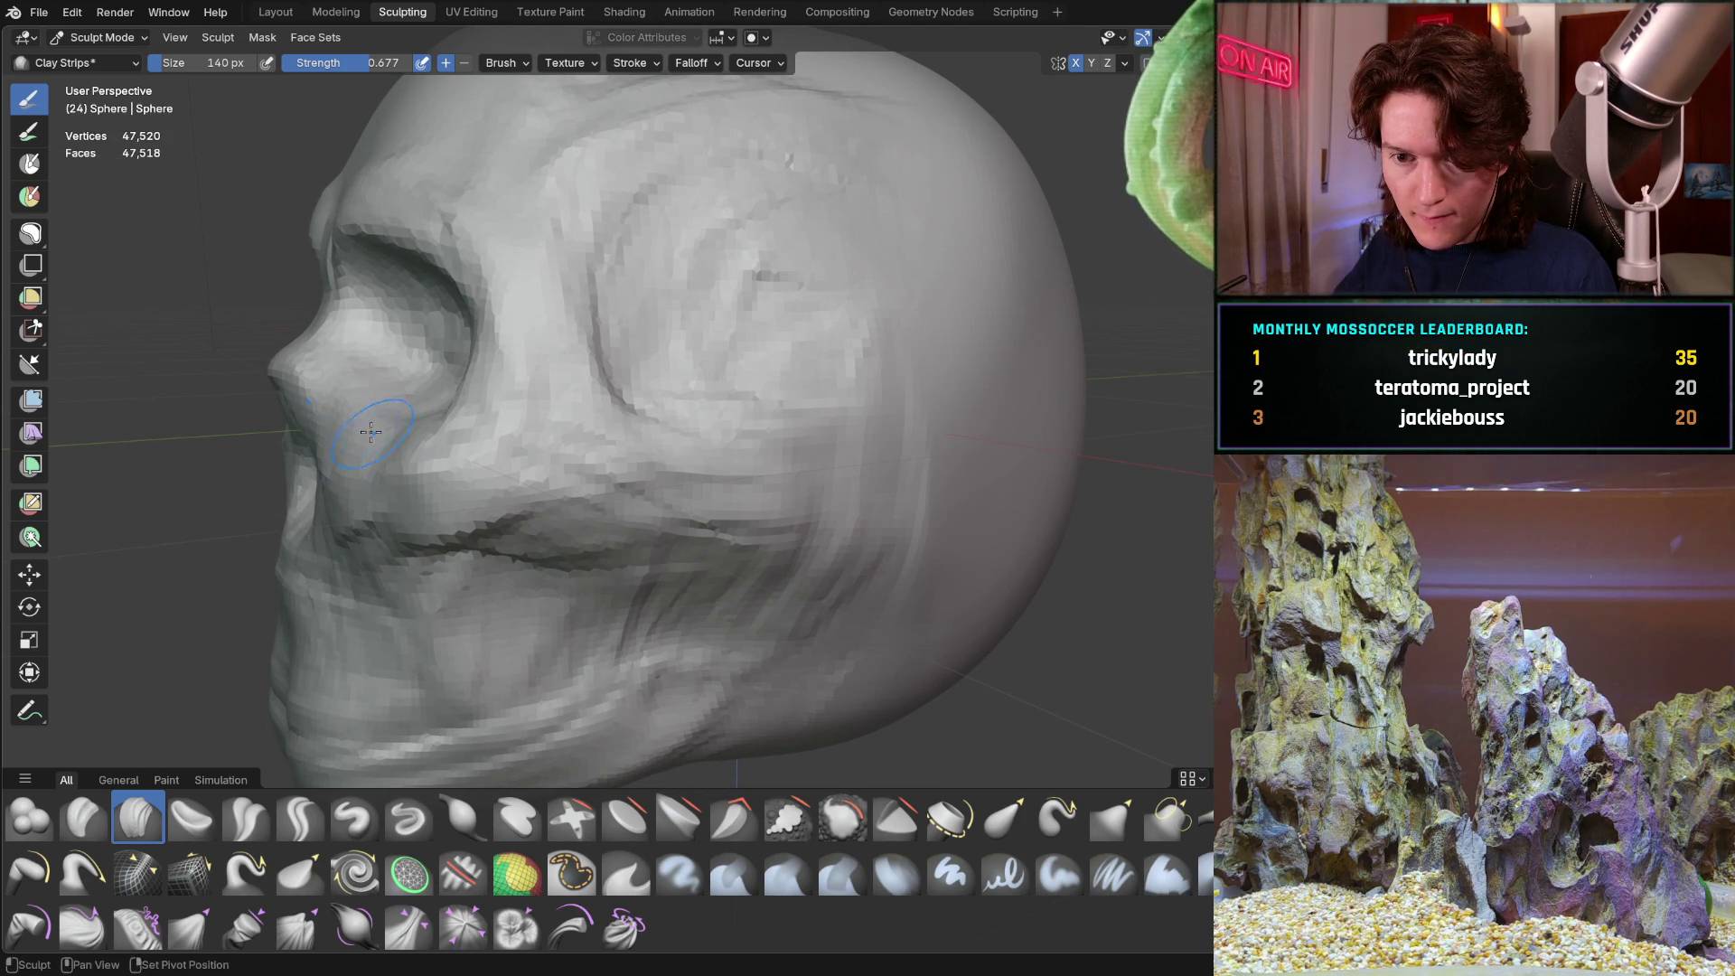
{"action": "left_click_drag", "start_coordinate": [402, 423], "coordinate": [368, 480]}
{"action": "mouse_move", "coordinate": [471, 471]}
{"action": "middle_mouse_down"}
{"action": "mouse_move", "coordinate": [551, 476]}
{"action": "mouse_move", "coordinate": [582, 410]}
{"action": "mouse_move", "coordinate": [509, 480]}
{"action": "mouse_move", "coordinate": [357, 421]}
{"action": "middle_mouse_up"}
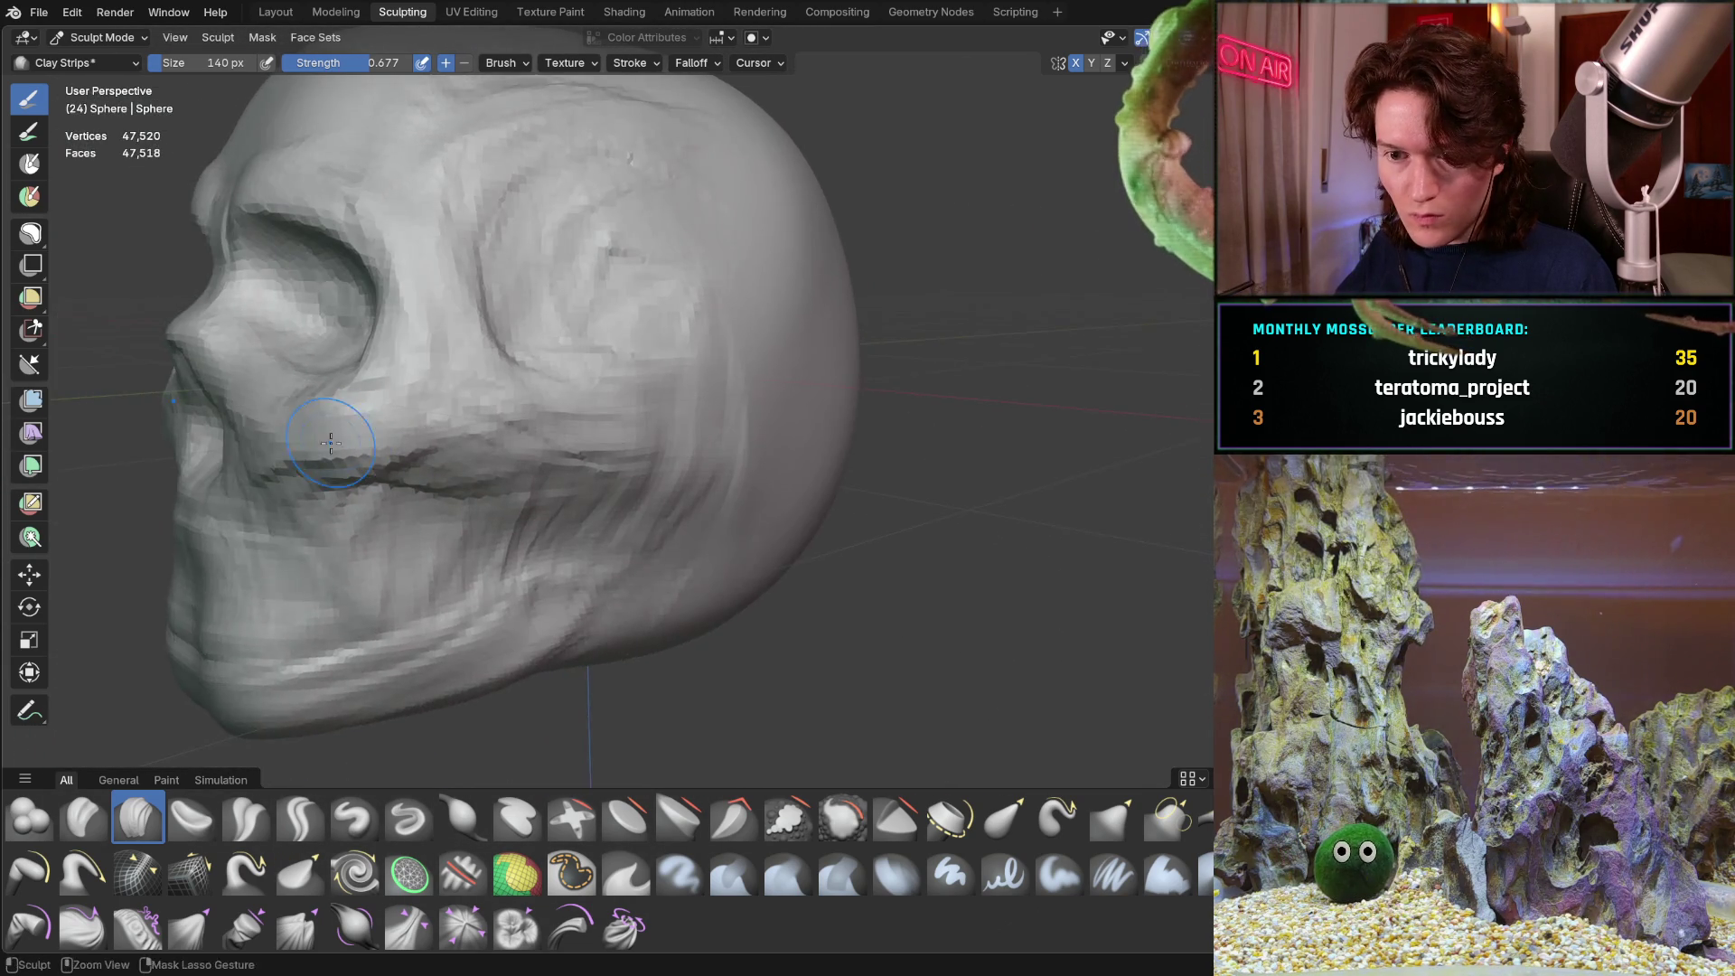
Check the cheek crease and mouth from front and side views
{"action": "scroll", "coordinate": [331, 403], "scroll_direction": "up", "scroll_amount": 2}
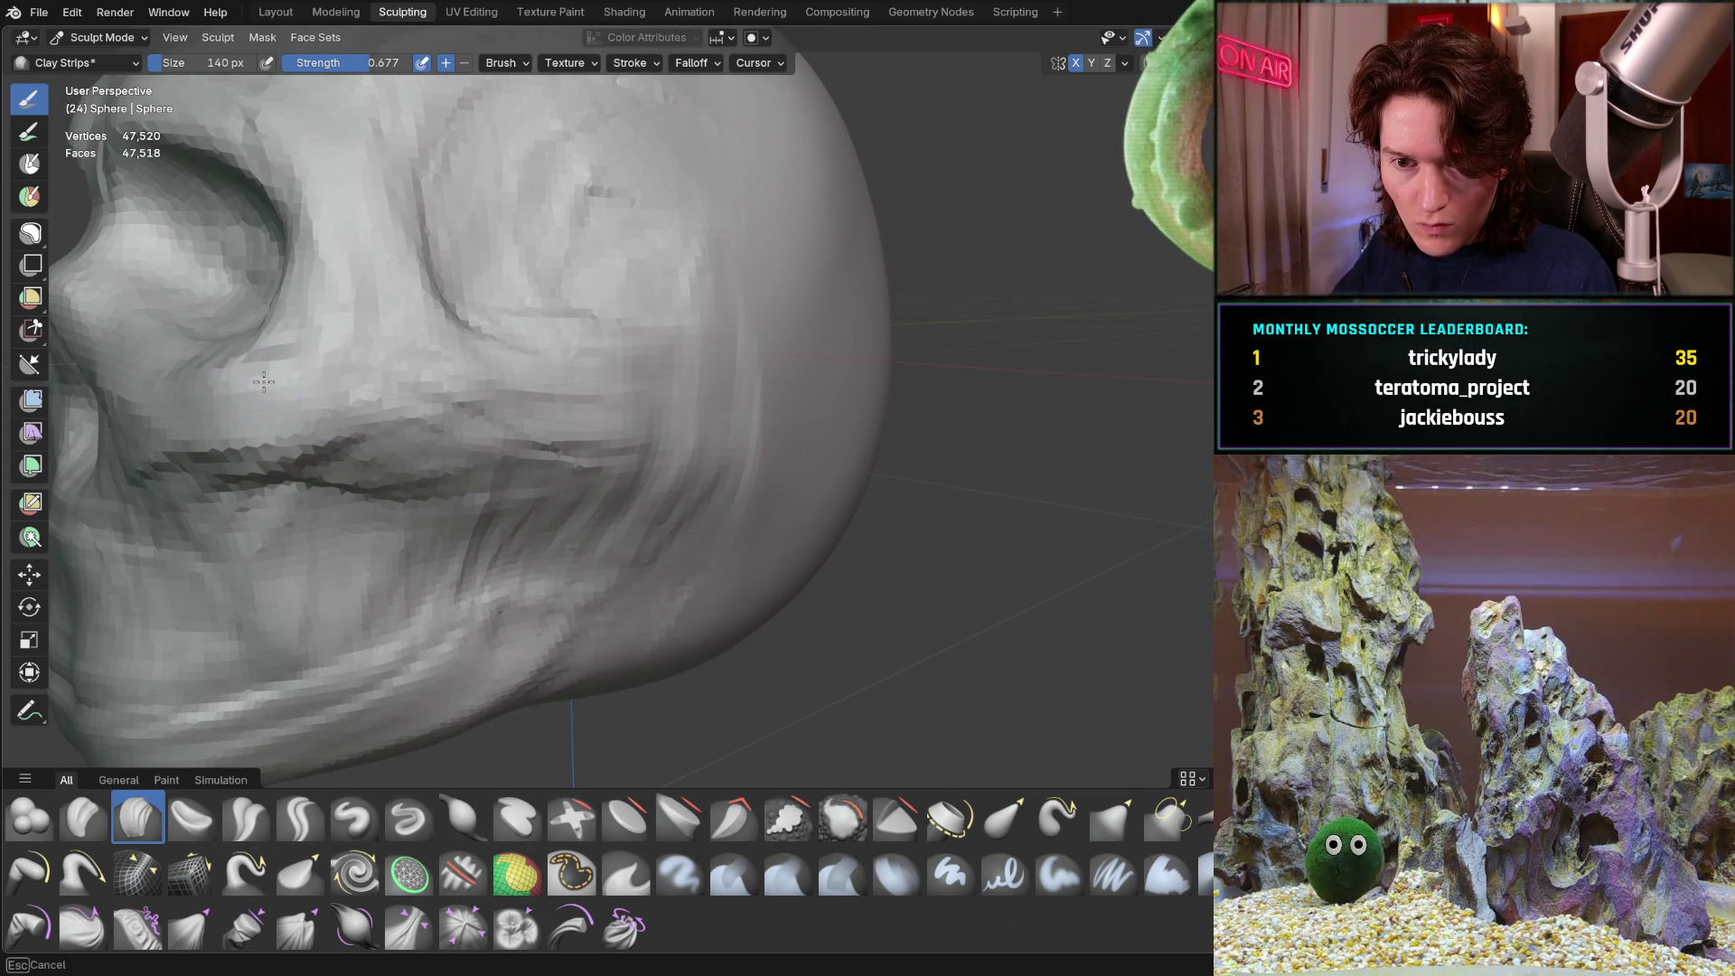
{"action": "scroll", "coordinate": [263, 393], "scroll_direction": "down", "scroll_amount": 3}
{"action": "mouse_move", "coordinate": [271, 389]}
{"action": "middle_mouse_down"}
{"action": "mouse_move", "coordinate": [398, 384]}
{"action": "mouse_move", "coordinate": [404, 422]}
{"action": "mouse_move", "coordinate": [461, 364]}
{"action": "middle_mouse_up"}
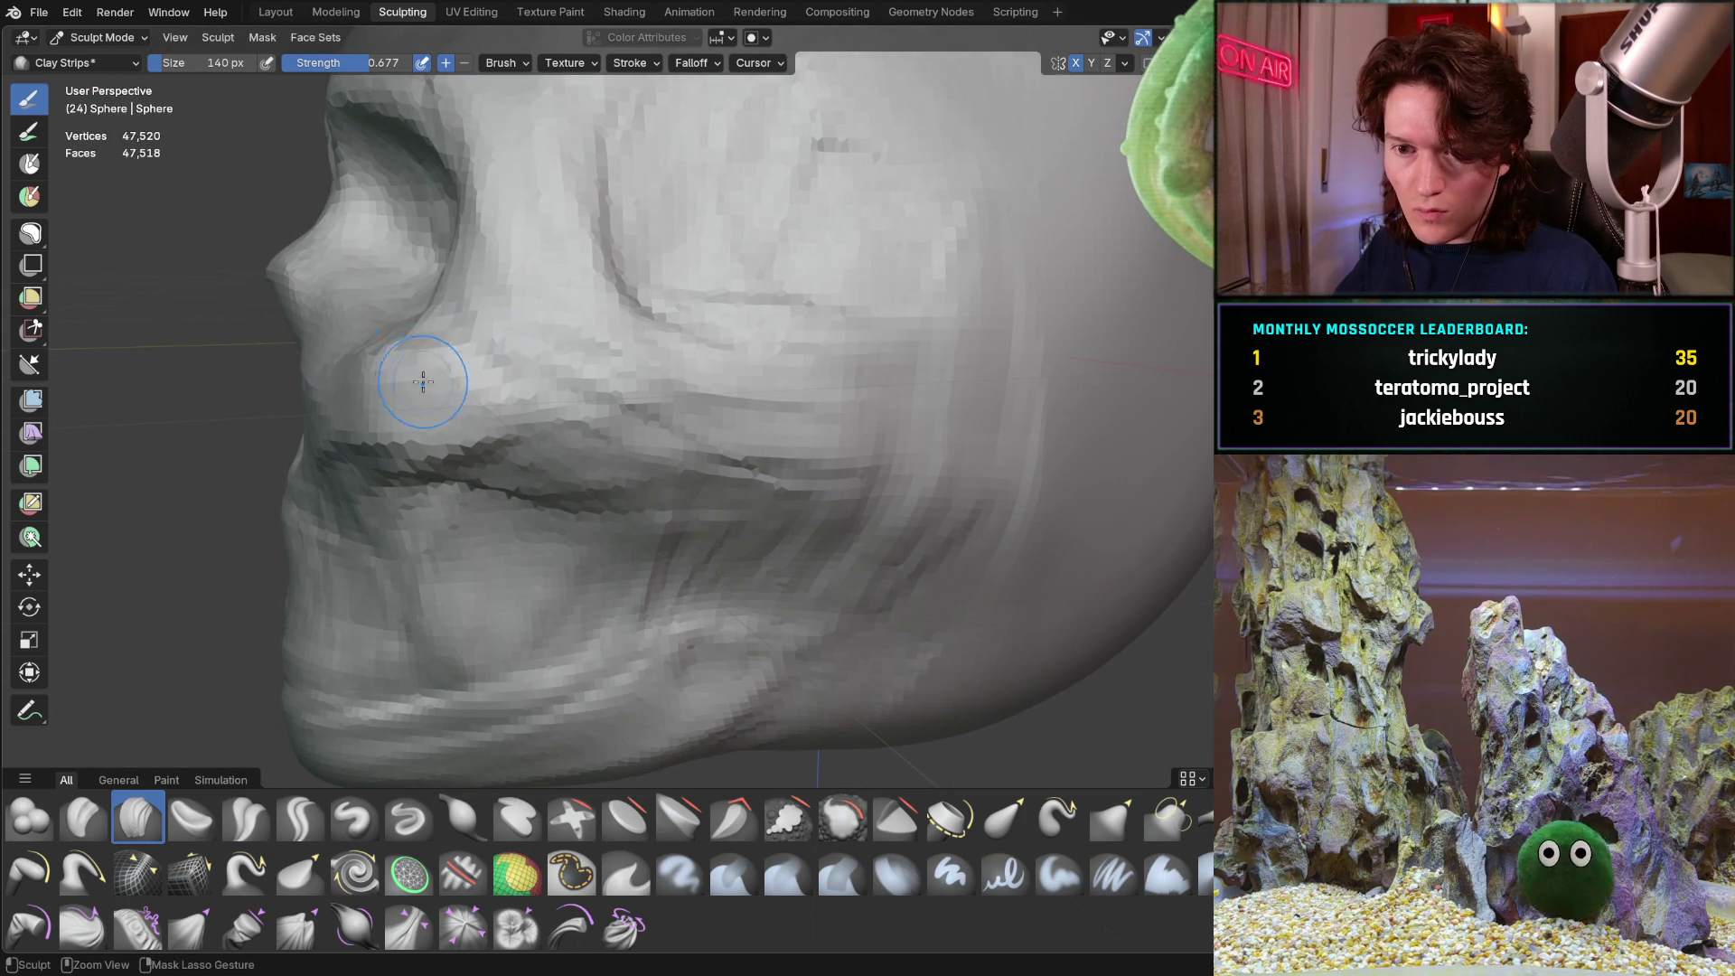
{"action": "middle_click_drag", "start_coordinate": [347, 363], "coordinate": [357, 417]}
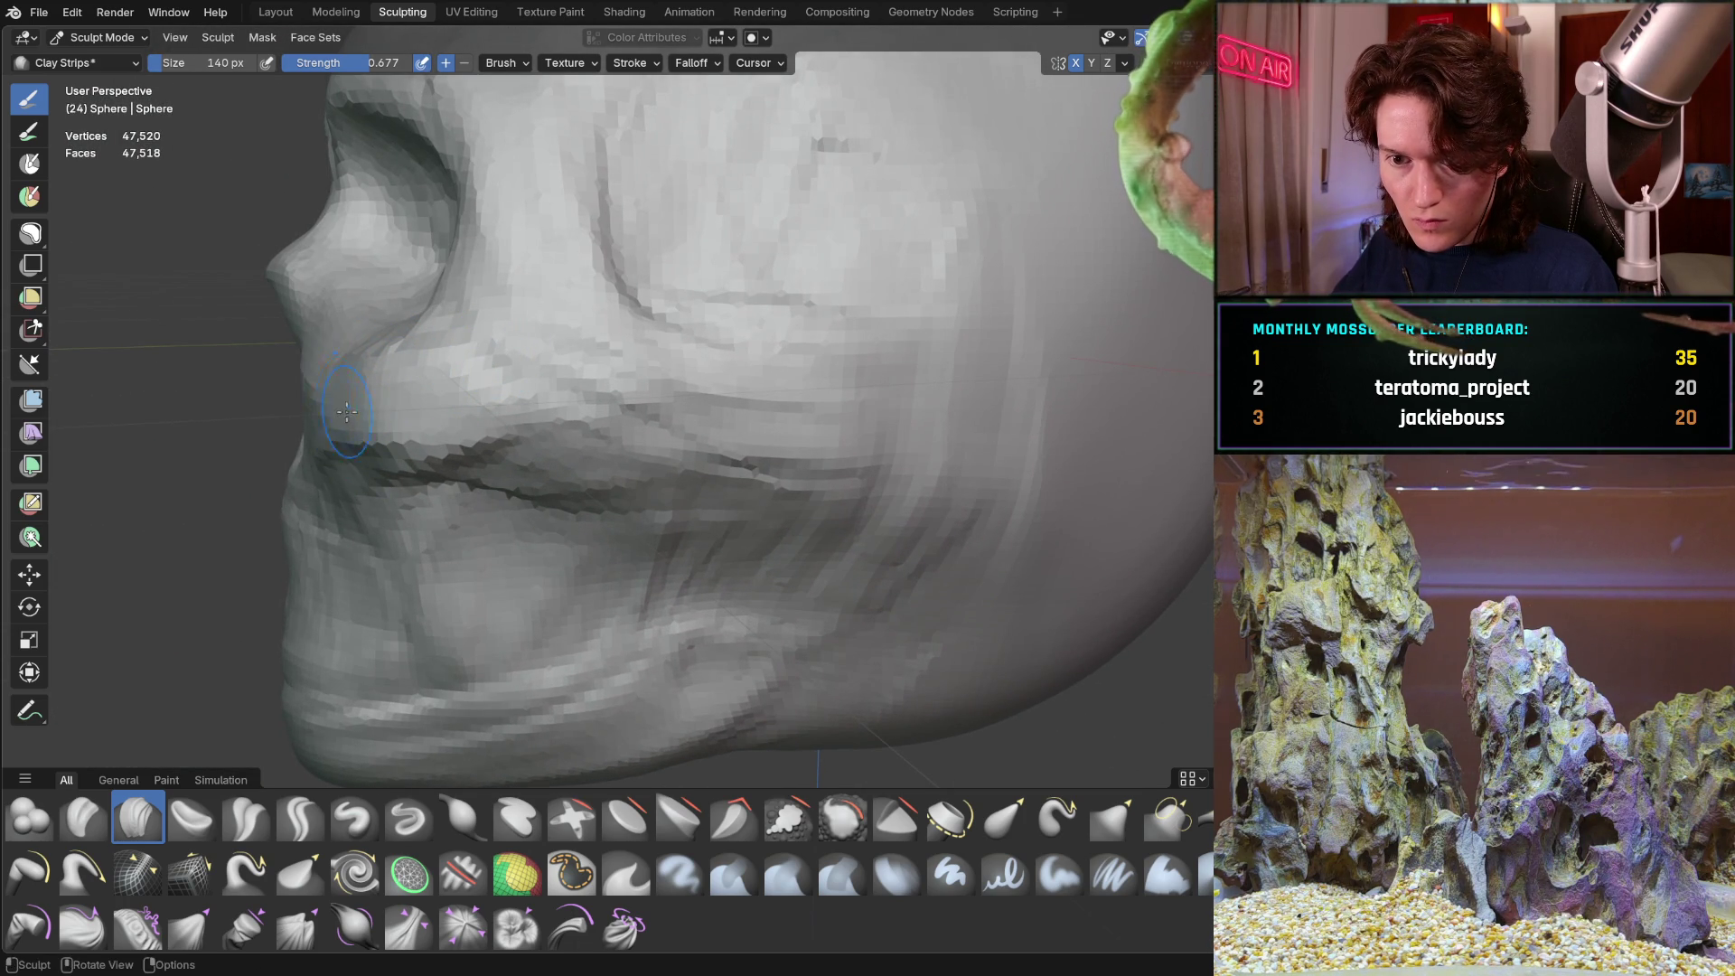
{"action": "middle_click_drag", "start_coordinate": [338, 407], "coordinate": [280, 356]}
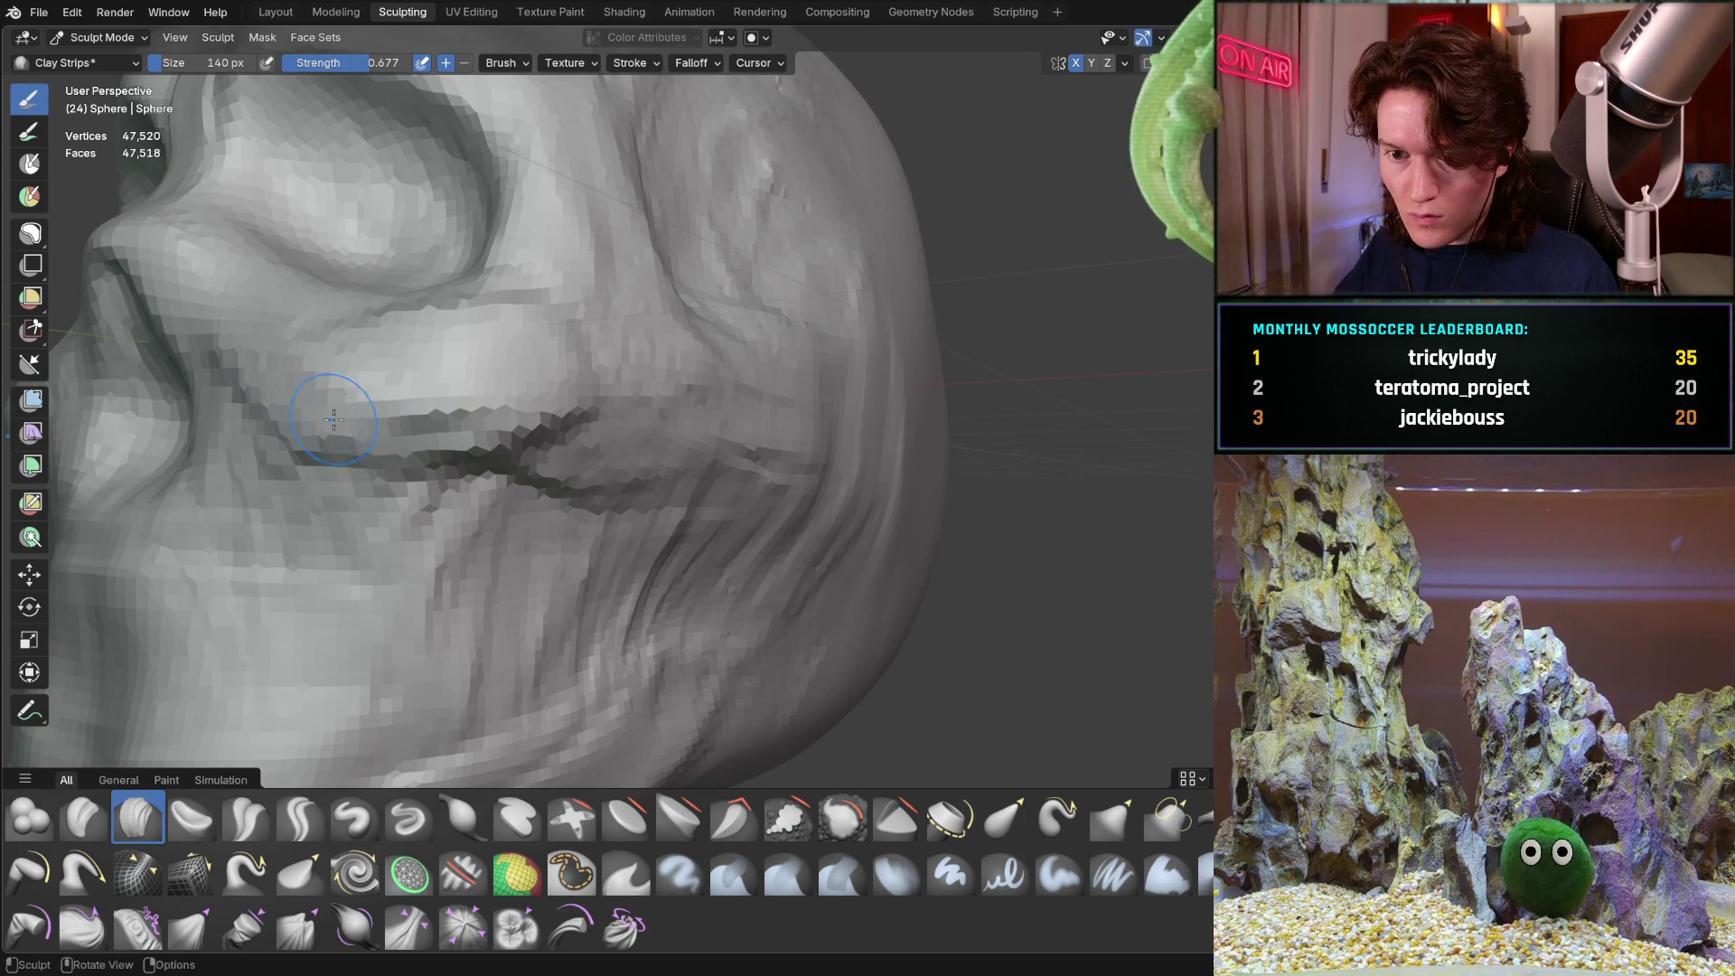
{"action": "mouse_move", "coordinate": [407, 367]}
{"action": "middle_mouse_down"}
{"action": "mouse_move", "coordinate": [380, 380]}
{"action": "mouse_move", "coordinate": [415, 387]}
{"action": "mouse_move", "coordinate": [349, 414]}
{"action": "mouse_move", "coordinate": [326, 453]}
{"action": "middle_mouse_up"}
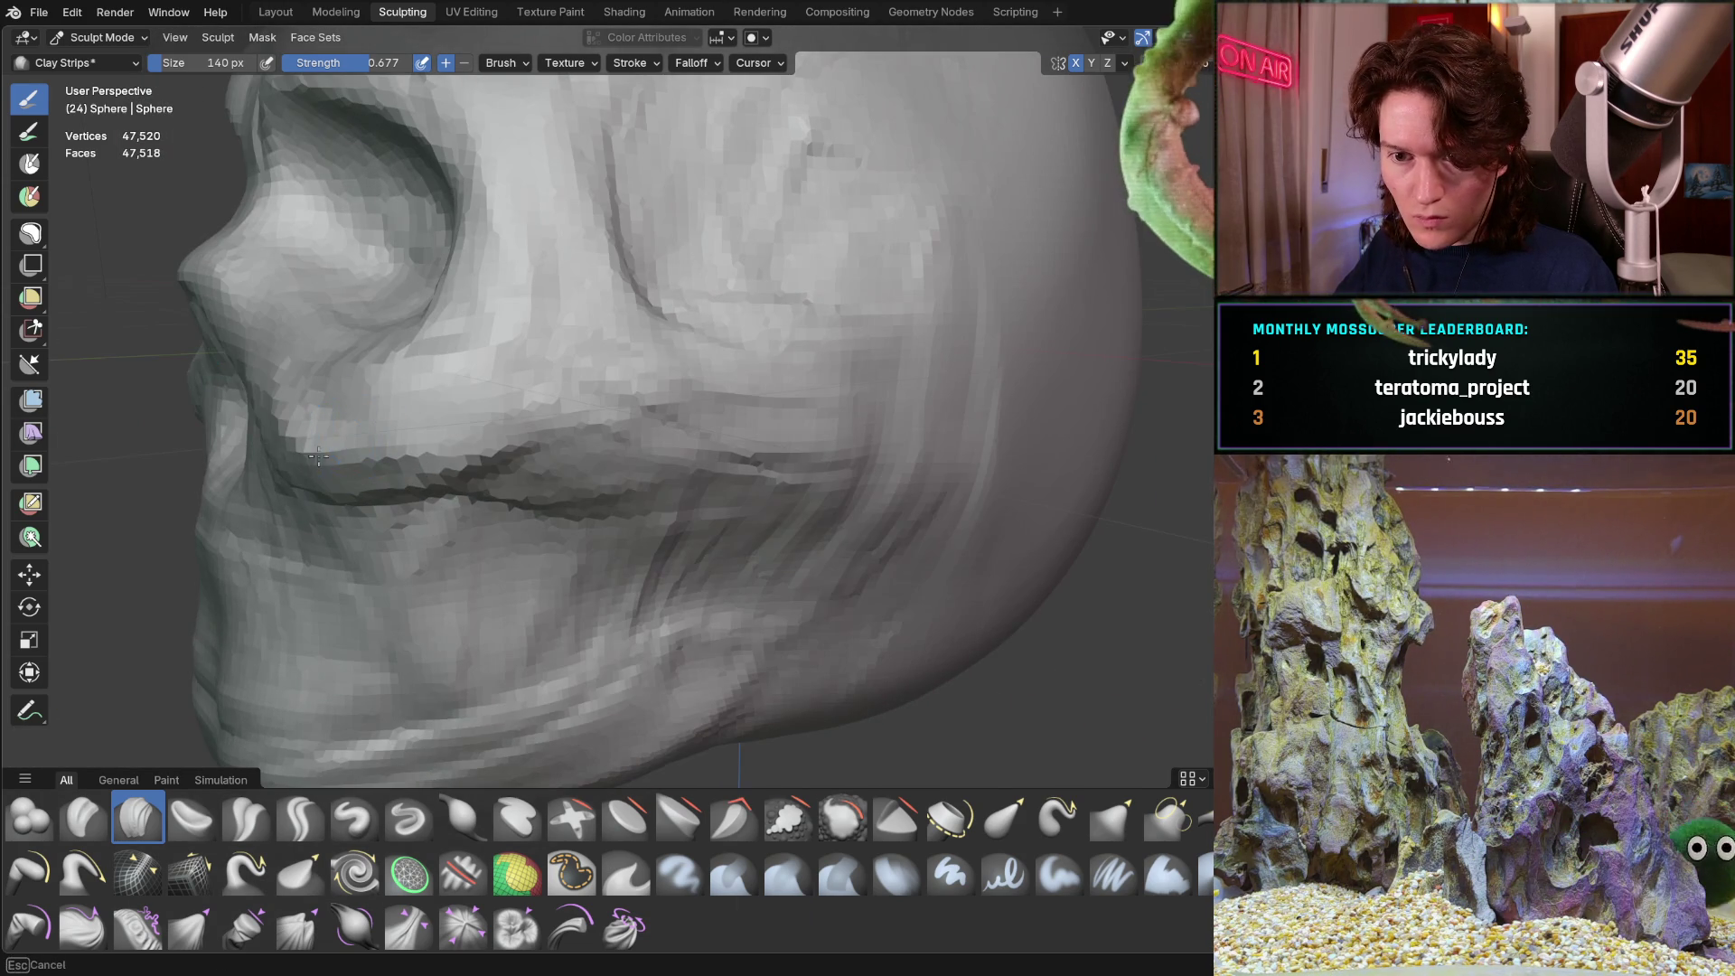
{"action": "mouse_move", "coordinate": [297, 388]}
{"action": "middle_mouse_down"}
{"action": "mouse_move", "coordinate": [340, 416]}
{"action": "mouse_move", "coordinate": [476, 403]}
{"action": "mouse_move", "coordinate": [316, 522]}
{"action": "mouse_move", "coordinate": [416, 474]}
{"action": "mouse_move", "coordinate": [743, 399]}
{"action": "mouse_move", "coordinate": [290, 399]}
{"action": "mouse_move", "coordinate": [389, 395]}
{"action": "middle_mouse_up"}
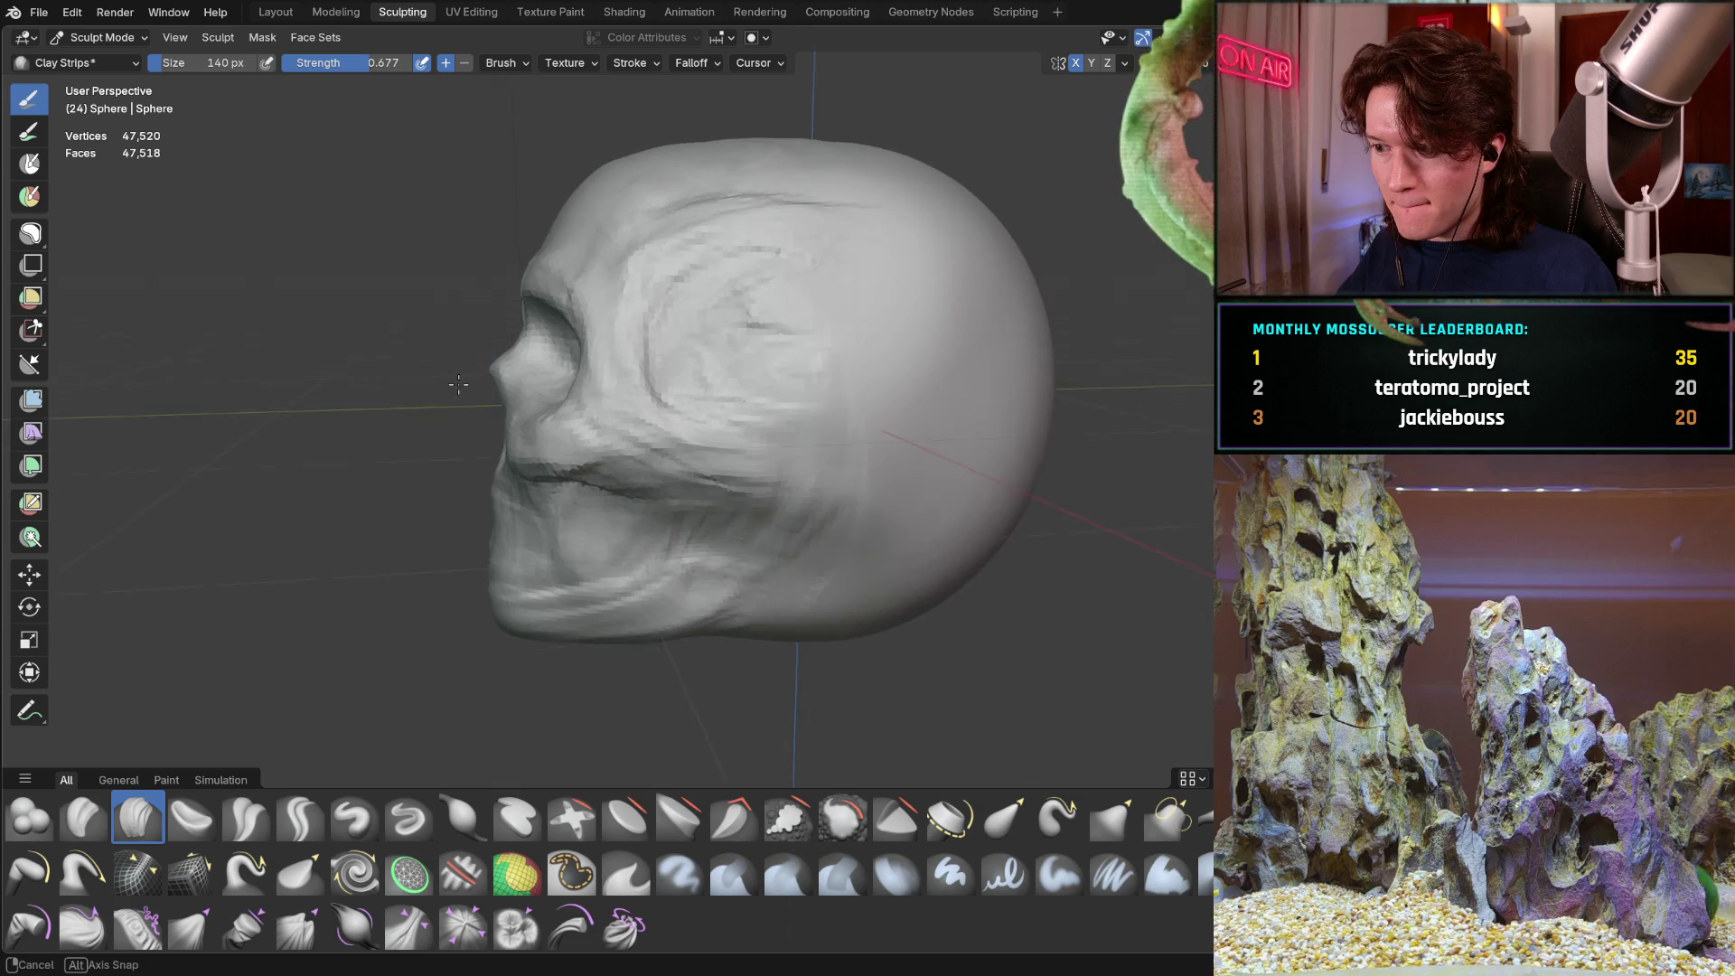
Frame the eye socket and nose, then switch to the Grab brush sized 362 px
{"action": "scroll", "coordinate": [476, 292], "scroll_direction": "up", "scroll_amount": 3}
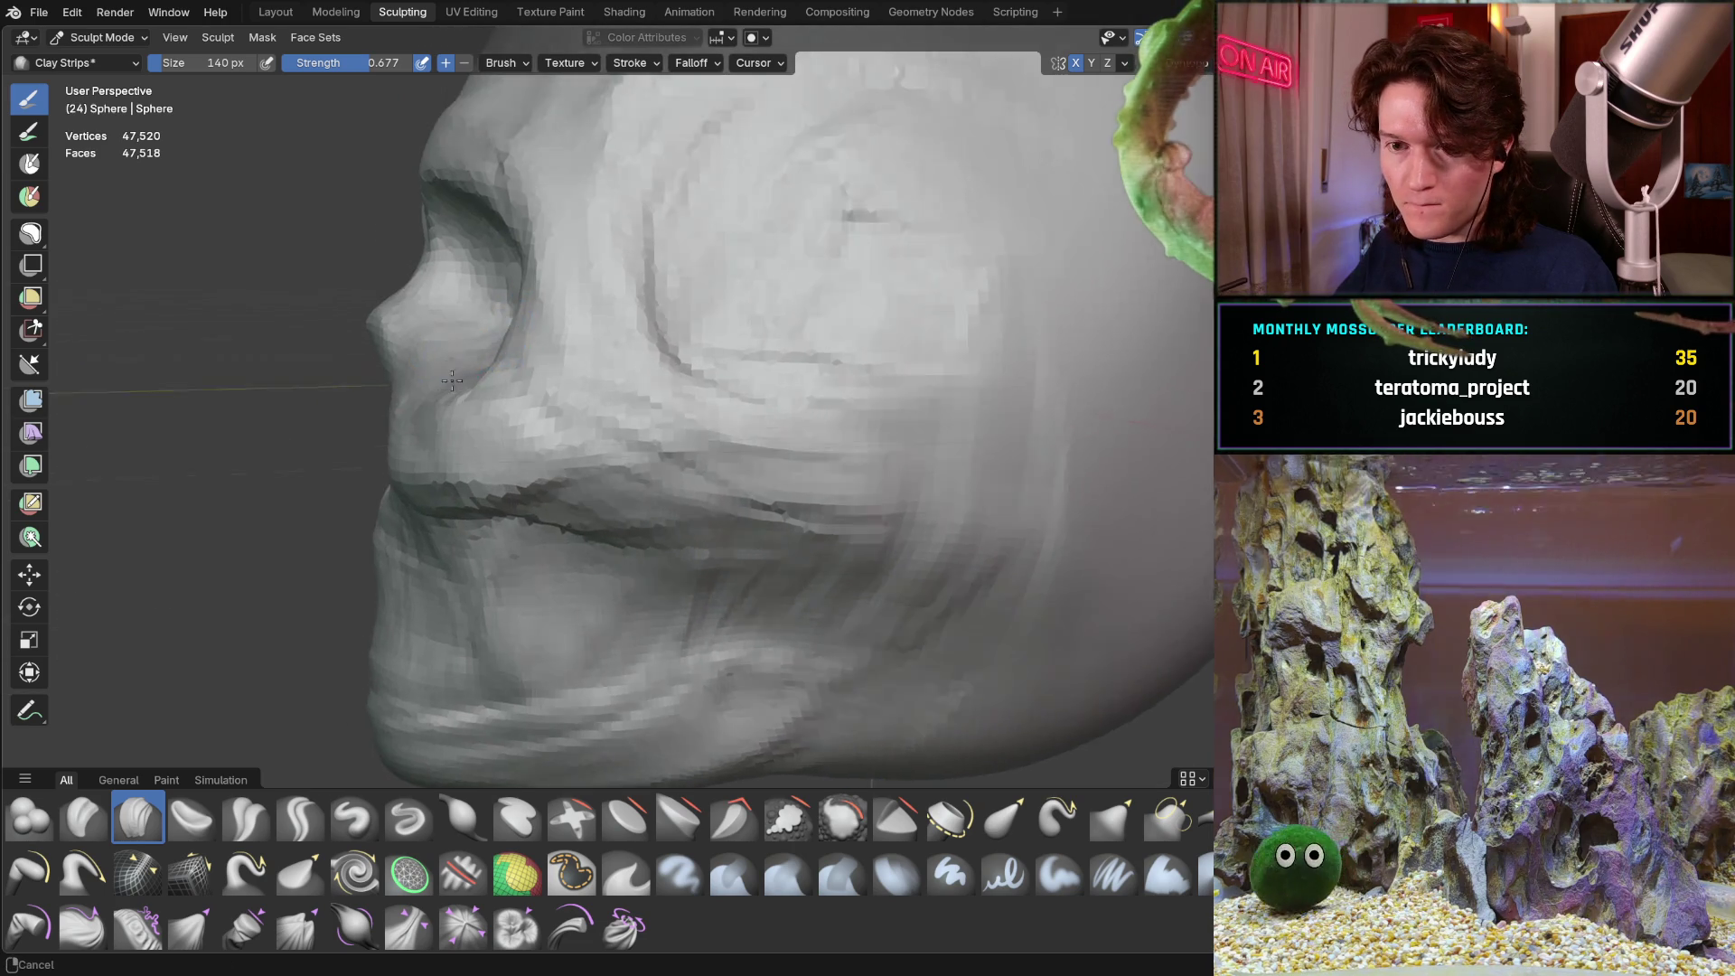
{"action": "scroll", "coordinate": [368, 380], "scroll_direction": "up", "scroll_amount": 2}
{"action": "mouse_move", "coordinate": [366, 358]}
{"action": "middle_mouse_down"}
{"action": "mouse_move", "coordinate": [399, 368]}
{"action": "mouse_move", "coordinate": [368, 357]}
{"action": "mouse_move", "coordinate": [381, 331]}
{"action": "mouse_move", "coordinate": [387, 353]}
{"action": "mouse_move", "coordinate": [459, 383]}
{"action": "mouse_move", "coordinate": [317, 410]}
{"action": "mouse_move", "coordinate": [415, 387]}
{"action": "mouse_move", "coordinate": [325, 438]}
{"action": "middle_mouse_up"}
{"action": "scroll", "coordinate": [424, 380], "scroll_direction": "up", "scroll_amount": 3}
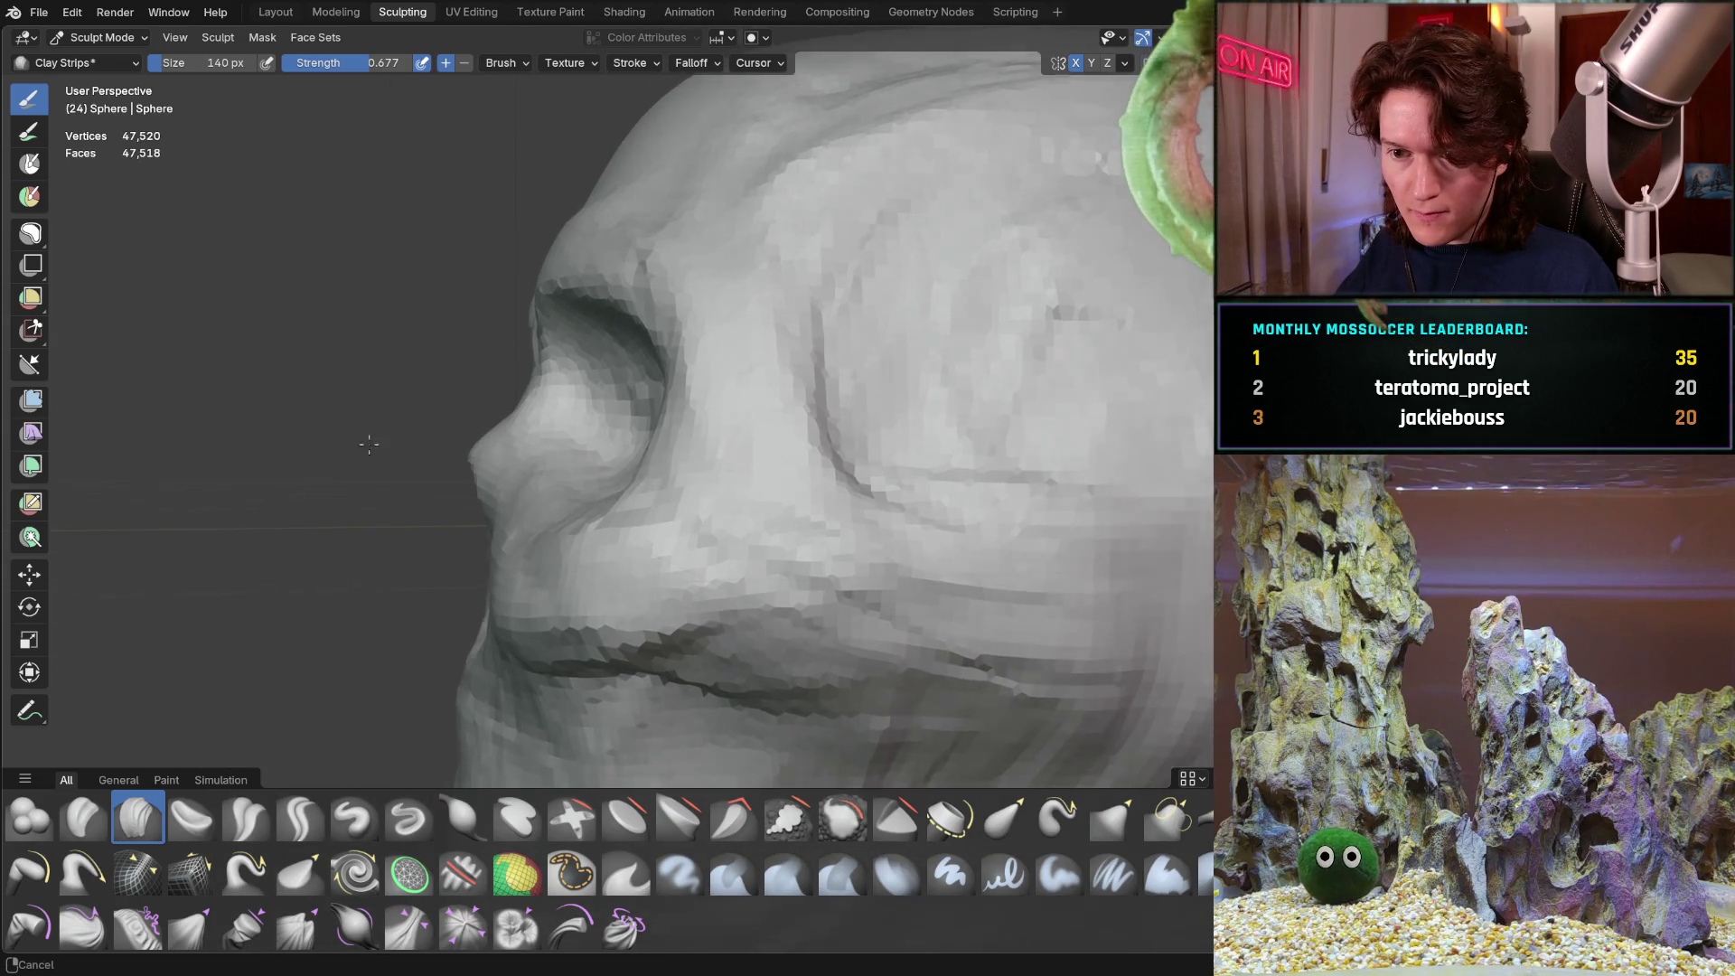
{"action": "scroll", "coordinate": [439, 379], "scroll_direction": "up", "scroll_amount": 1}
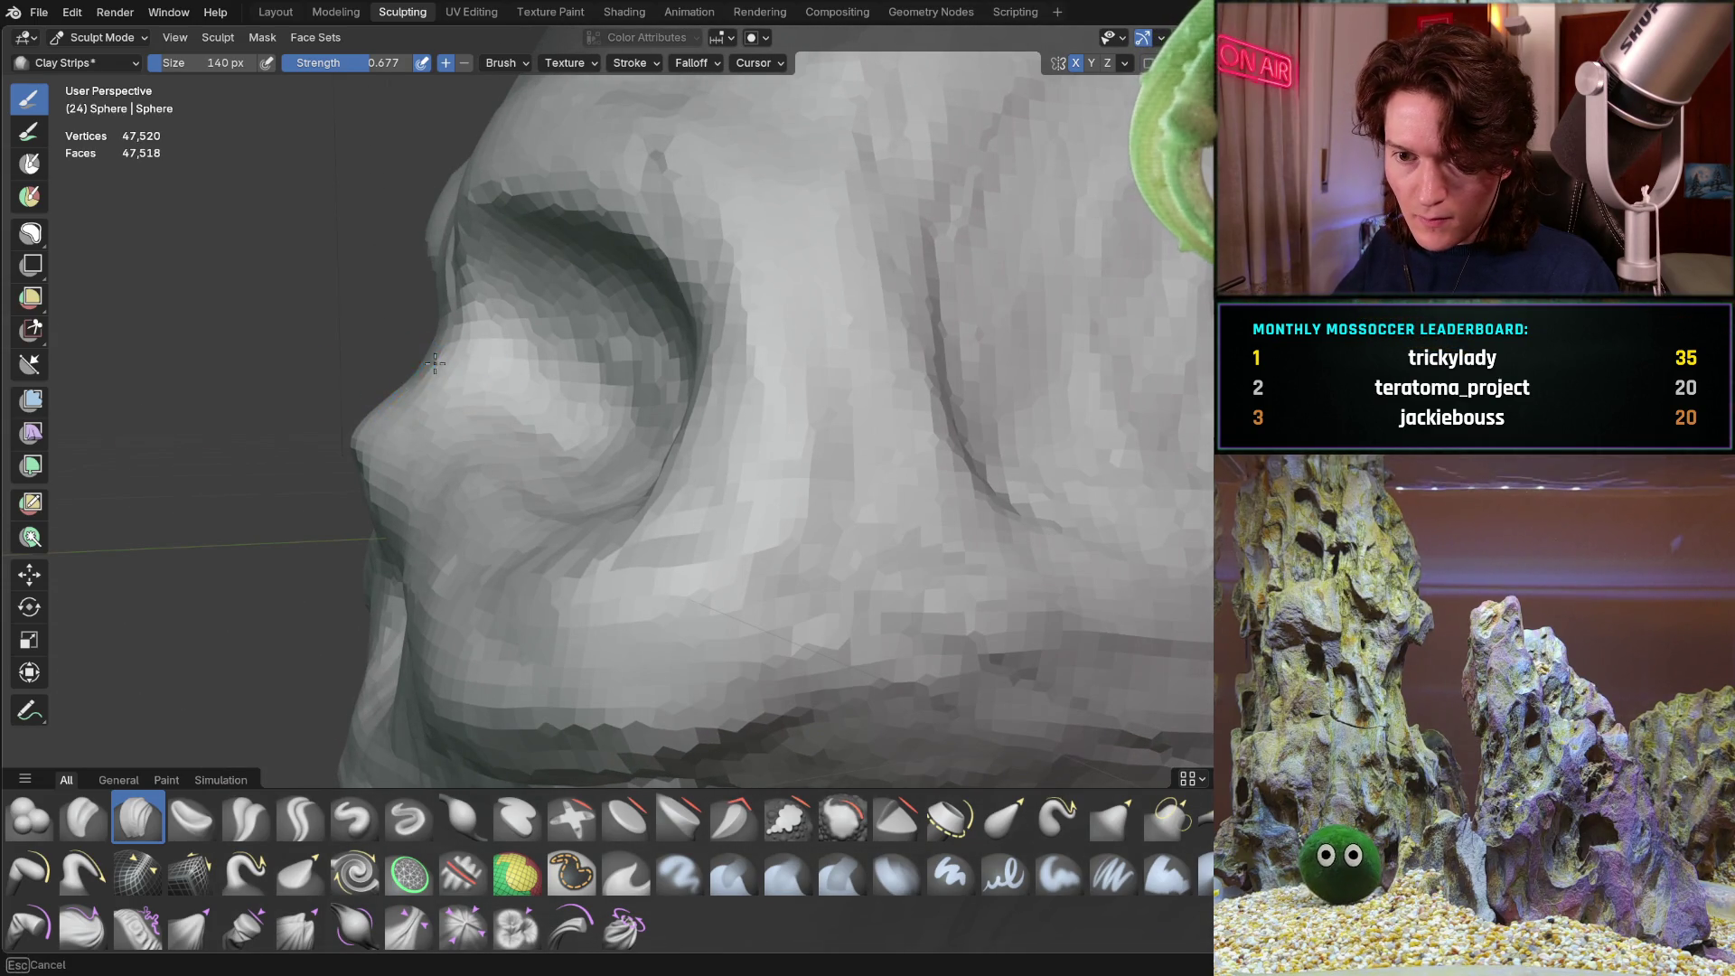
{"action": "mouse_move", "coordinate": [446, 331]}
{"action": "middle_mouse_down", "text": "ctrl"}
{"action": "mouse_move", "coordinate": [328, 443]}
{"action": "mouse_move", "coordinate": [313, 388]}
{"action": "middle_mouse_up", "text": "ctrl"}
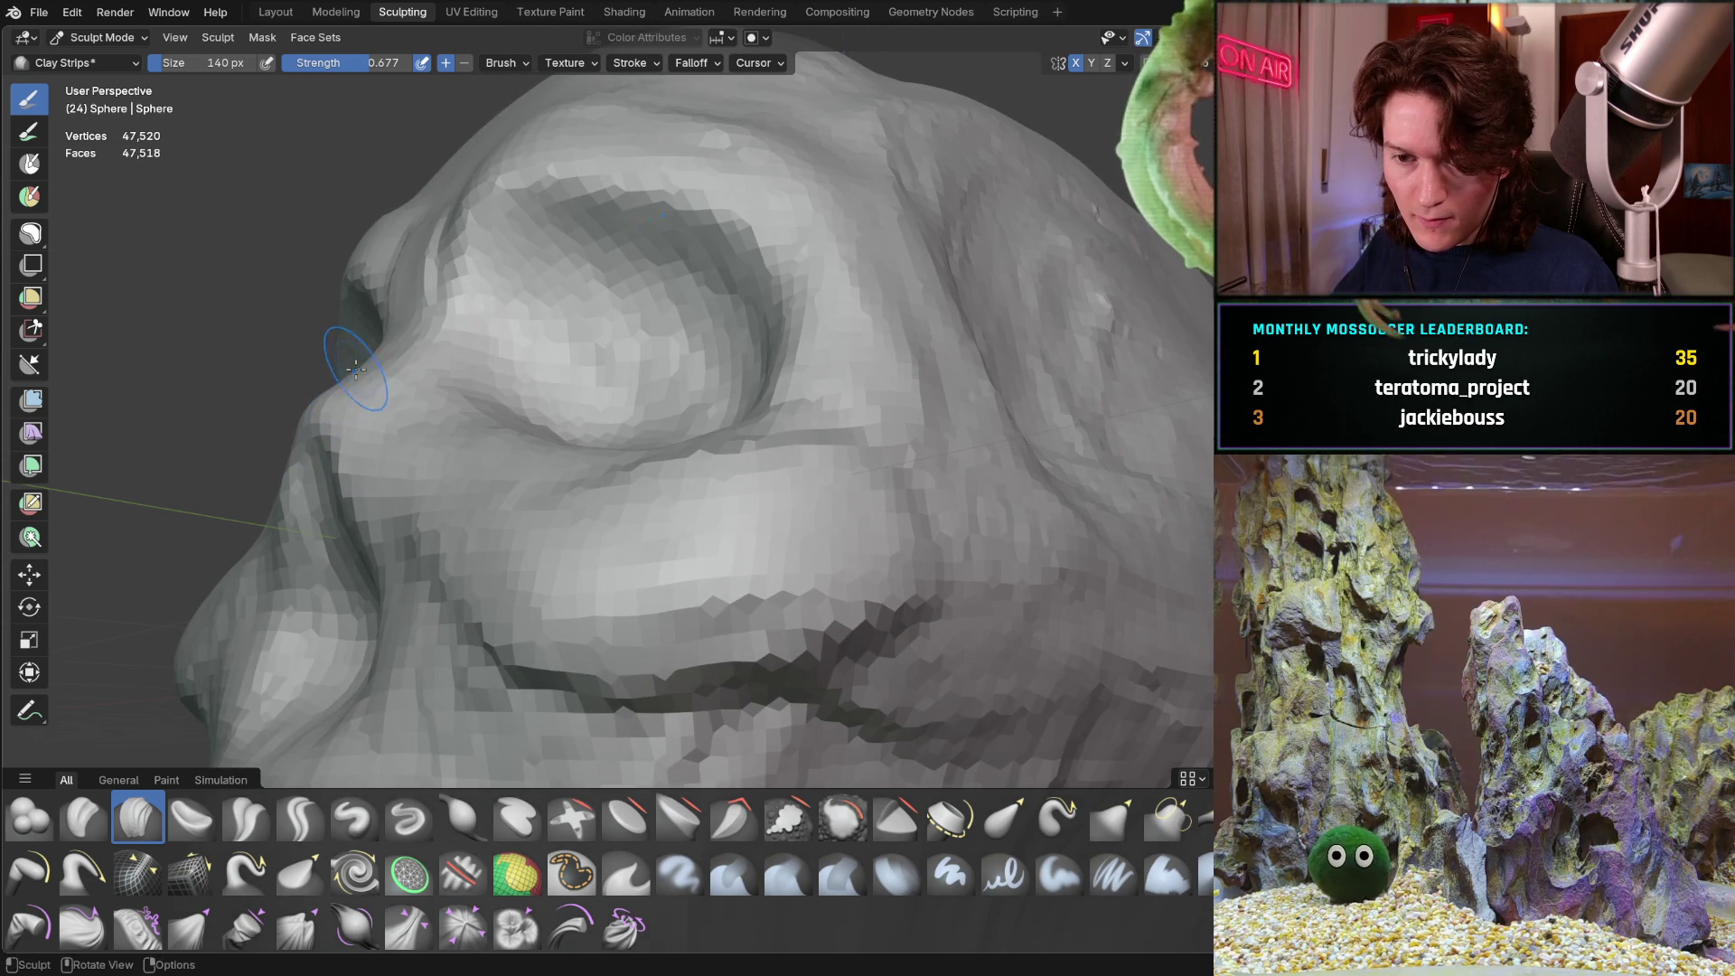
{"action": "middle_click_drag", "start_coordinate": [487, 371], "coordinate": [465, 496]}
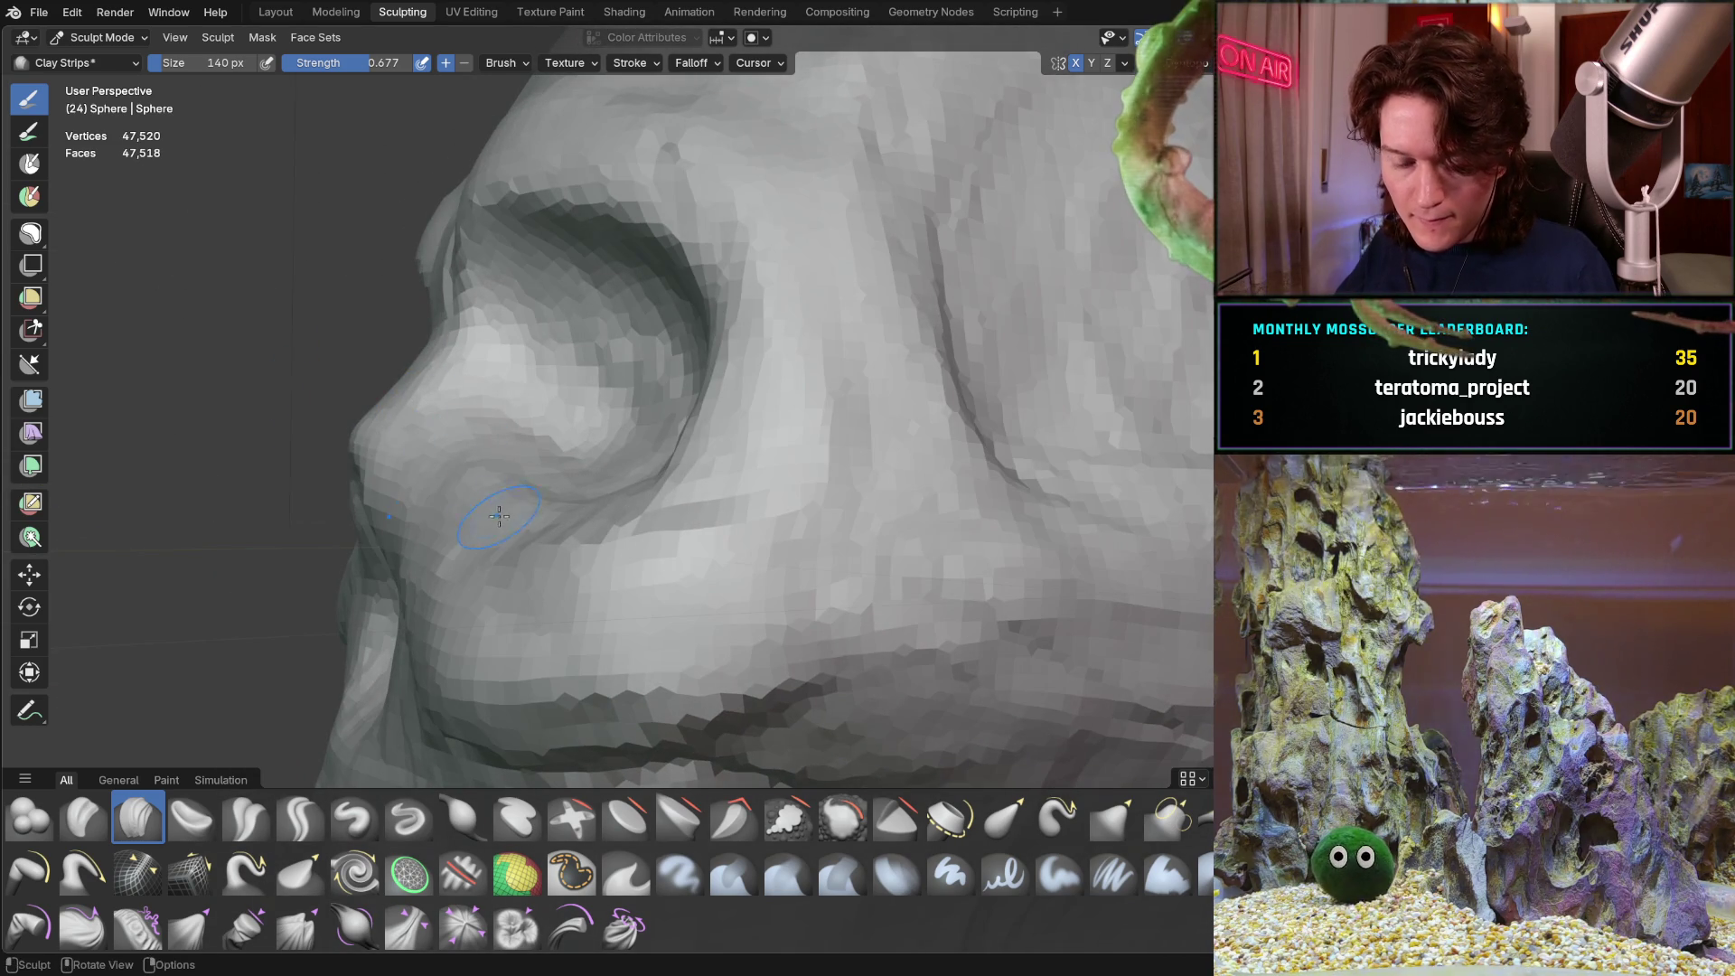
{"action": "key", "text": "g"}
{"action": "key", "text": "f"}
{"action": "left_click", "coordinate": [484, 471]}
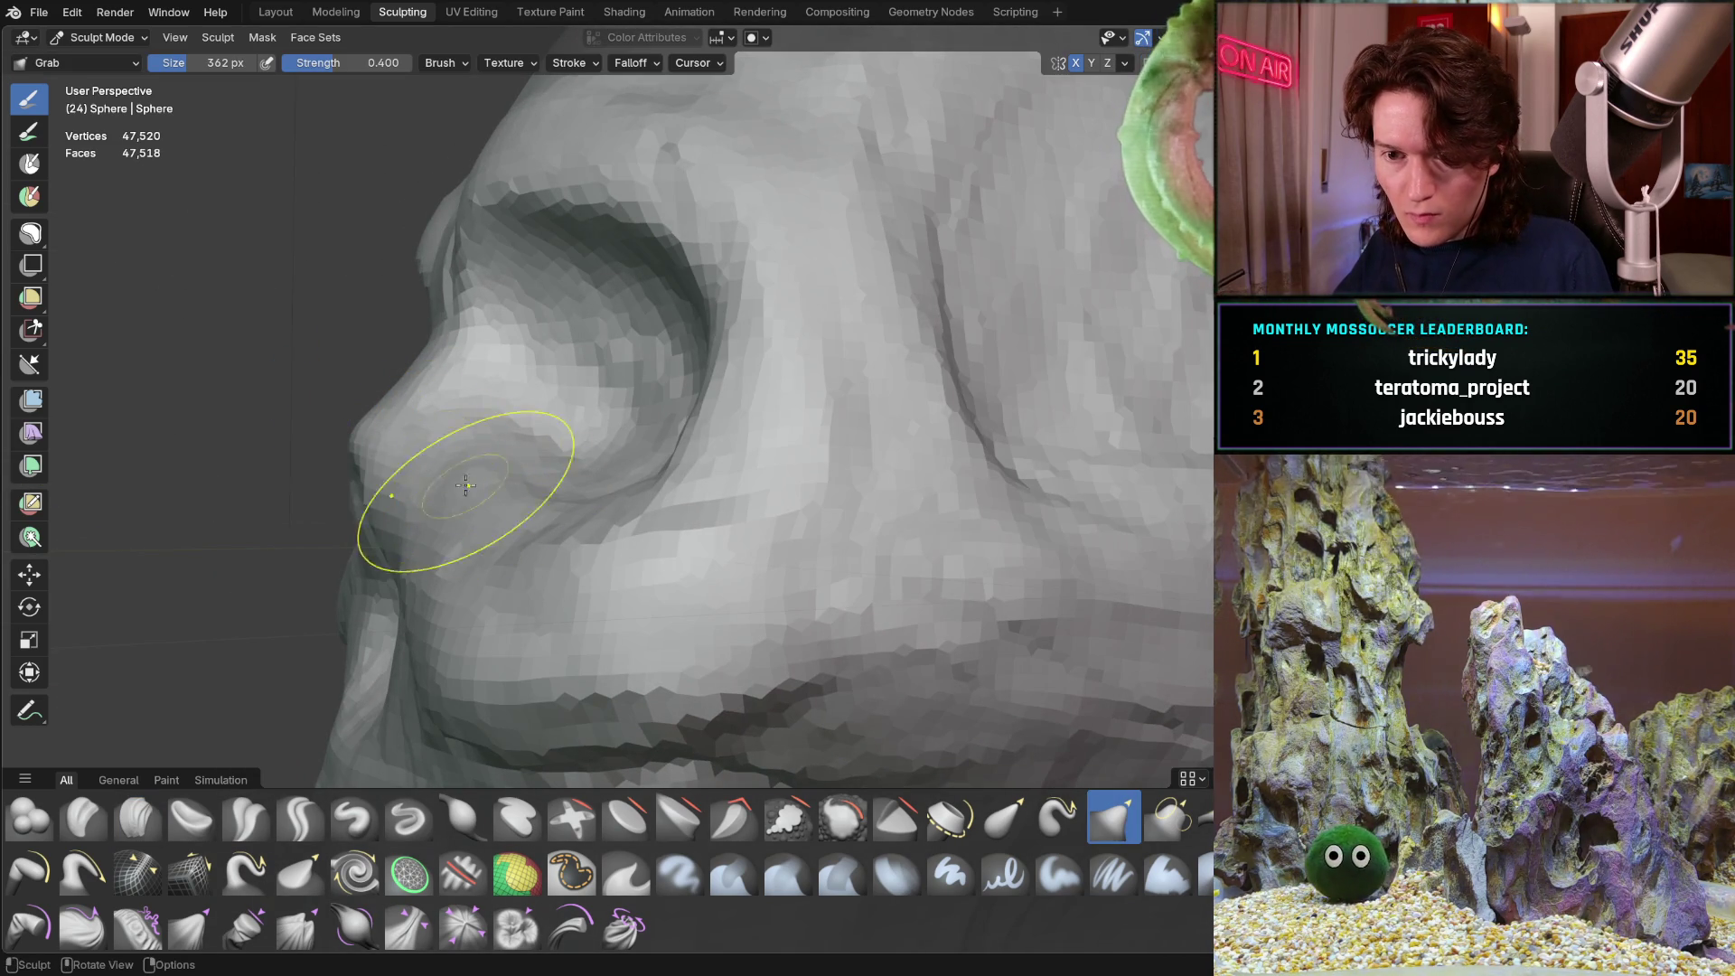
Pull the brow bulge outward, then check it from three-quarter, front and left-profile views
{"action": "left_click_drag", "start_coordinate": [354, 433], "coordinate": [416, 382]}
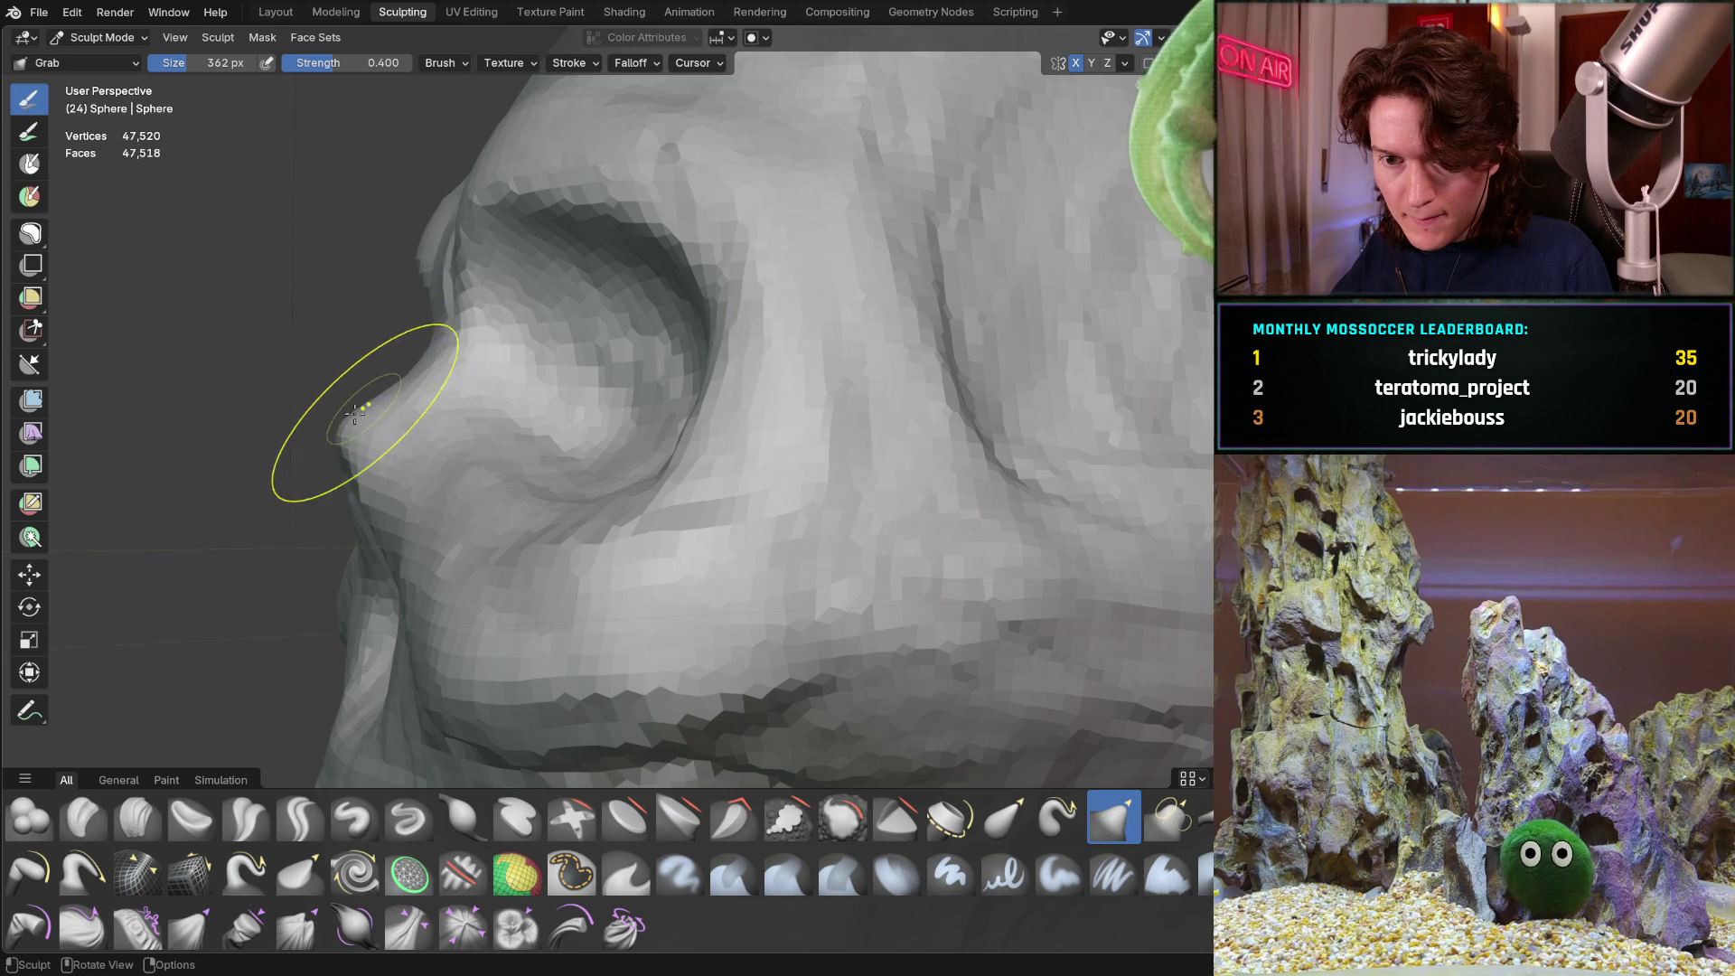
{"action": "scroll", "coordinate": [355, 463], "scroll_direction": "down", "scroll_amount": 8}
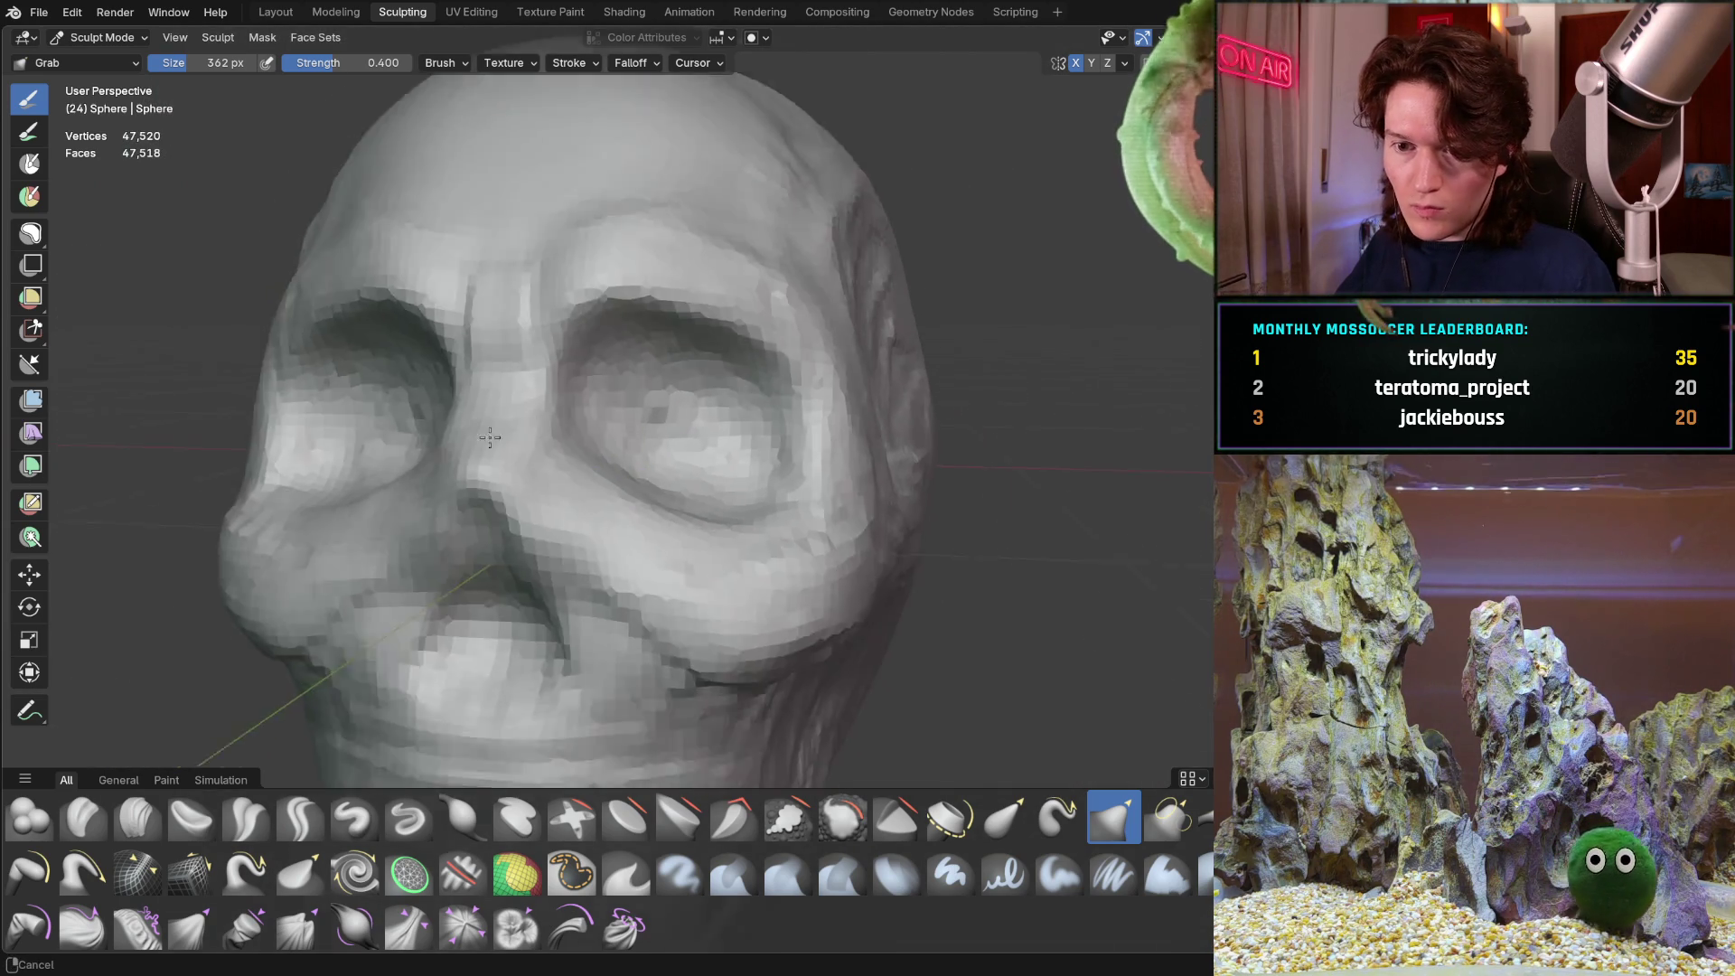
{"action": "mouse_move", "coordinate": [581, 504]}
{"action": "middle_mouse_down"}
{"action": "mouse_move", "coordinate": [621, 501]}
{"action": "mouse_move", "coordinate": [504, 542]}
{"action": "mouse_move", "coordinate": [416, 400]}
{"action": "mouse_move", "coordinate": [343, 461]}
{"action": "mouse_move", "coordinate": [504, 470]}
{"action": "mouse_move", "coordinate": [263, 516]}
{"action": "mouse_move", "coordinate": [181, 612]}
{"action": "mouse_move", "coordinate": [361, 452]}
{"action": "mouse_move", "coordinate": [499, 378]}
{"action": "mouse_move", "coordinate": [352, 488]}
{"action": "mouse_move", "coordinate": [446, 510]}
{"action": "mouse_move", "coordinate": [415, 492]}
{"action": "mouse_move", "coordinate": [568, 489]}
{"action": "mouse_move", "coordinate": [542, 457]}
{"action": "mouse_move", "coordinate": [579, 459]}
{"action": "middle_mouse_up"}
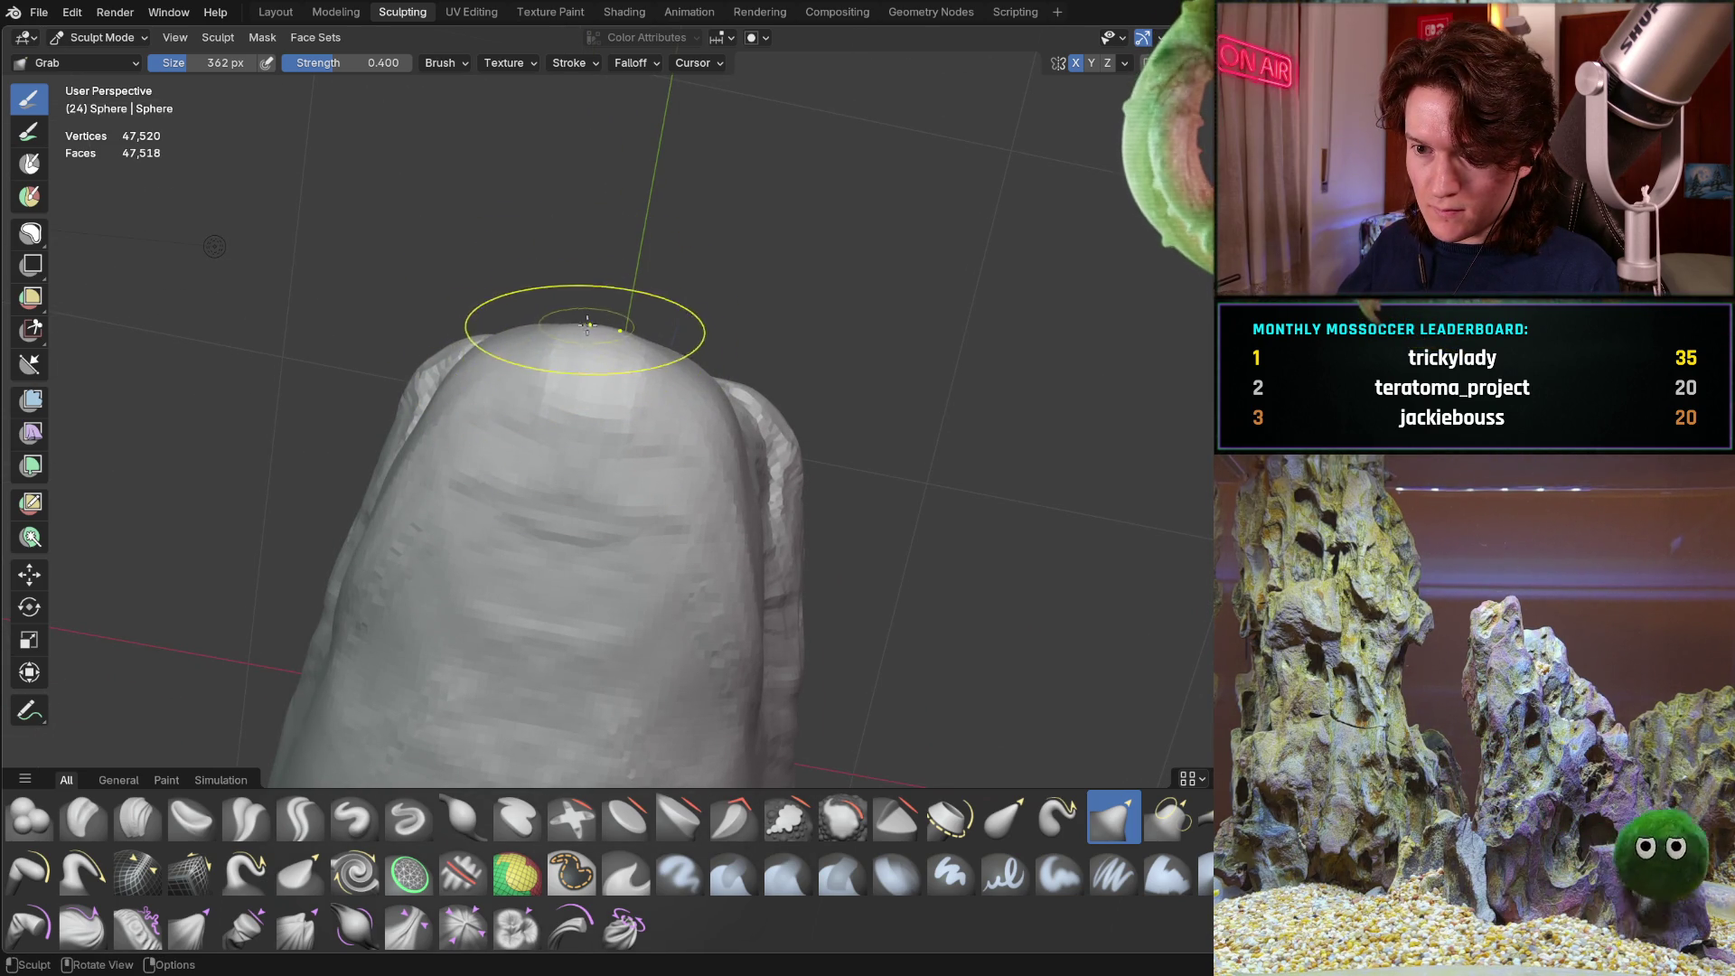
{"action": "mouse_move", "coordinate": [522, 331]}
{"action": "middle_mouse_down"}
{"action": "mouse_move", "coordinate": [557, 546]}
{"action": "mouse_move", "coordinate": [474, 465]}
{"action": "mouse_move", "coordinate": [542, 506]}
{"action": "mouse_move", "coordinate": [596, 494]}
{"action": "mouse_move", "coordinate": [542, 528]}
{"action": "mouse_move", "coordinate": [562, 523]}
{"action": "mouse_move", "coordinate": [567, 558]}
{"action": "mouse_move", "coordinate": [686, 527]}
{"action": "mouse_move", "coordinate": [427, 520]}
{"action": "mouse_move", "coordinate": [446, 513]}
{"action": "mouse_move", "coordinate": [419, 573]}
{"action": "mouse_move", "coordinate": [362, 559]}
{"action": "middle_mouse_up"}
{"action": "scroll", "coordinate": [418, 573], "scroll_direction": "down", "scroll_amount": 3}
{"action": "mouse_move", "coordinate": [522, 503]}
{"action": "middle_mouse_down"}
{"action": "mouse_move", "coordinate": [519, 465]}
{"action": "mouse_move", "coordinate": [643, 449]}
{"action": "mouse_move", "coordinate": [551, 442]}
{"action": "middle_mouse_up"}
{"action": "mouse_move", "coordinate": [407, 487]}
{"action": "middle_mouse_down"}
{"action": "mouse_move", "coordinate": [484, 412]}
{"action": "mouse_move", "coordinate": [504, 473]}
{"action": "middle_mouse_up"}
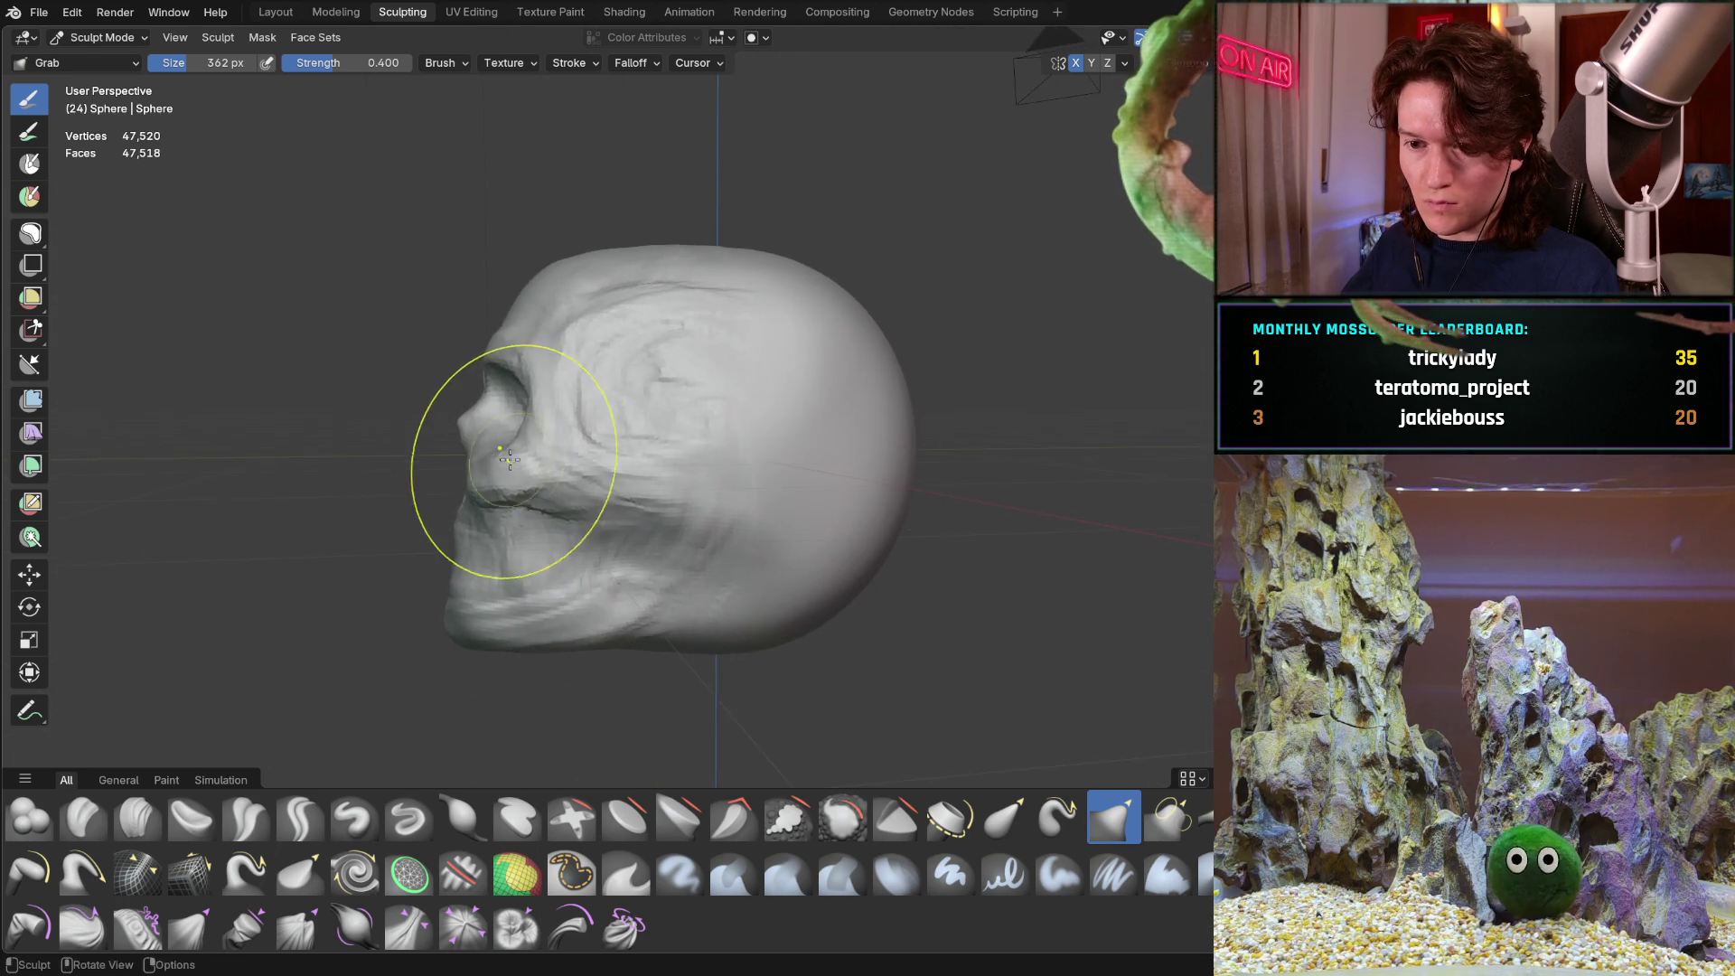
Zoom out and orbit past three-quarter and left-side views to a full front view
{"action": "scroll", "coordinate": [488, 515], "scroll_direction": "up", "scroll_amount": 2}
{"action": "mouse_move", "coordinate": [446, 562]}
{"action": "middle_mouse_down", "text": "ctrl"}
{"action": "mouse_move", "coordinate": [471, 442]}
{"action": "mouse_move", "coordinate": [341, 542]}
{"action": "mouse_move", "coordinate": [379, 543]}
{"action": "mouse_move", "coordinate": [310, 464]}
{"action": "mouse_move", "coordinate": [322, 341]}
{"action": "middle_mouse_up", "text": "ctrl"}
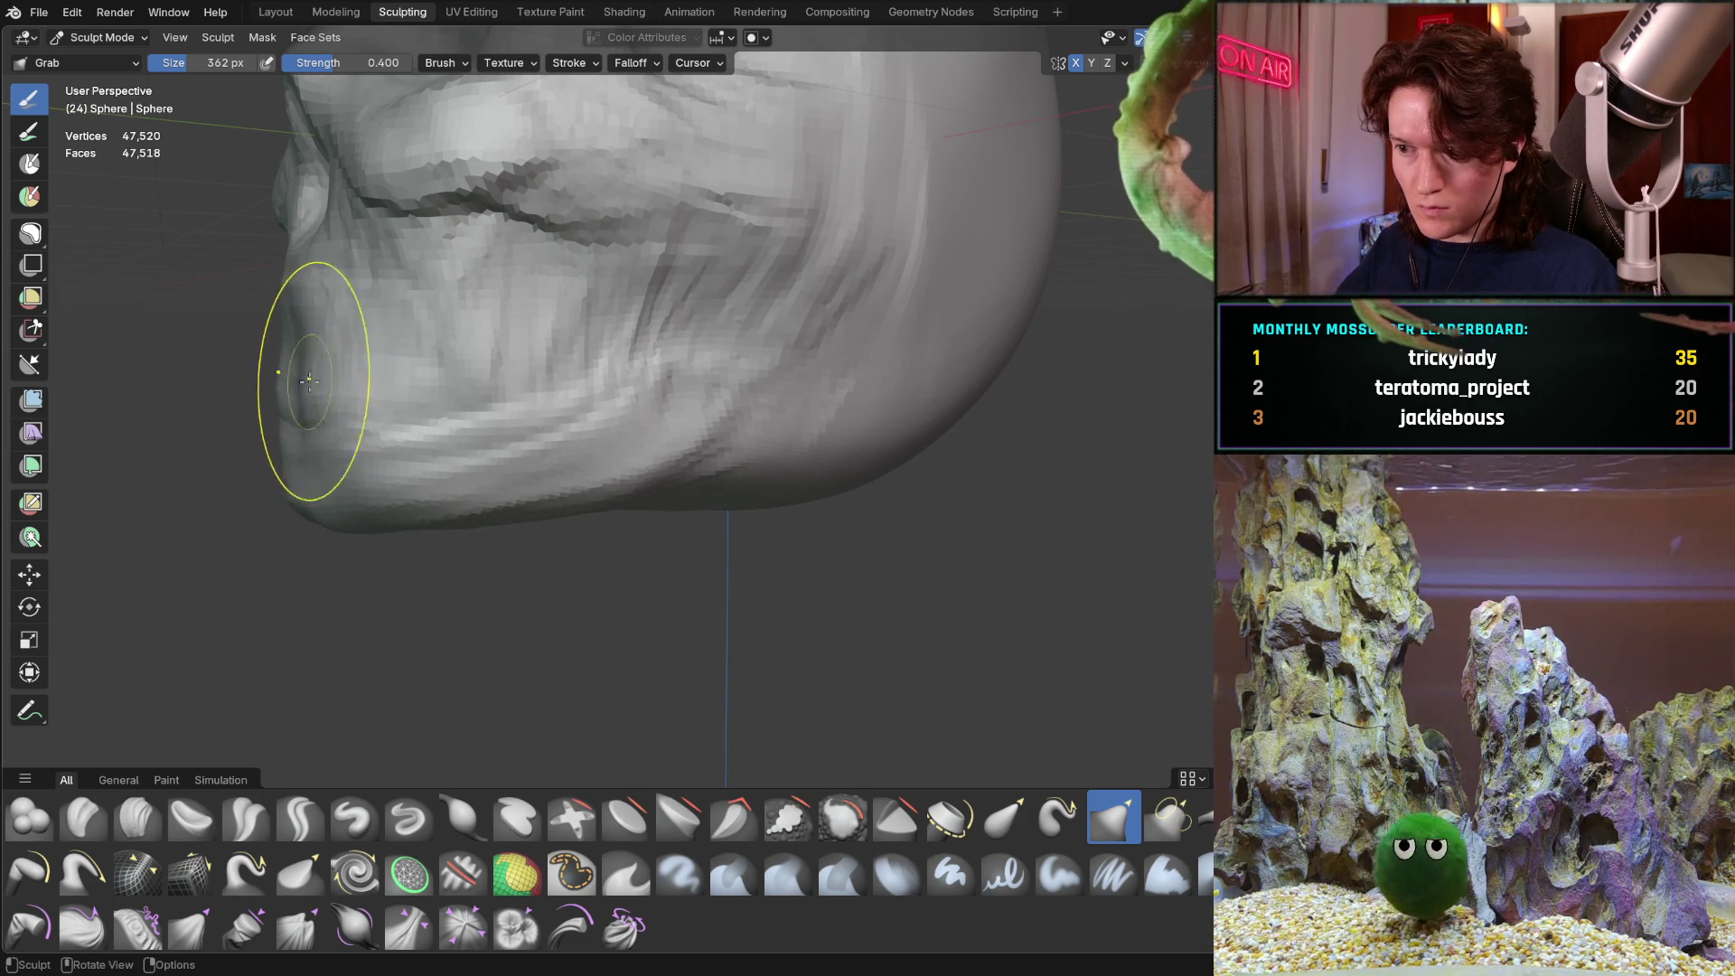
{"action": "scroll", "coordinate": [299, 386], "scroll_direction": "down", "scroll_amount": 8}
{"action": "mouse_move", "coordinate": [322, 290]}
{"action": "middle_mouse_down", "text": "ctrl"}
{"action": "mouse_move", "coordinate": [340, 558]}
{"action": "mouse_move", "coordinate": [322, 337]}
{"action": "mouse_move", "coordinate": [620, 309]}
{"action": "mouse_move", "coordinate": [523, 441]}
{"action": "mouse_move", "coordinate": [577, 558]}
{"action": "middle_mouse_up", "text": "ctrl"}
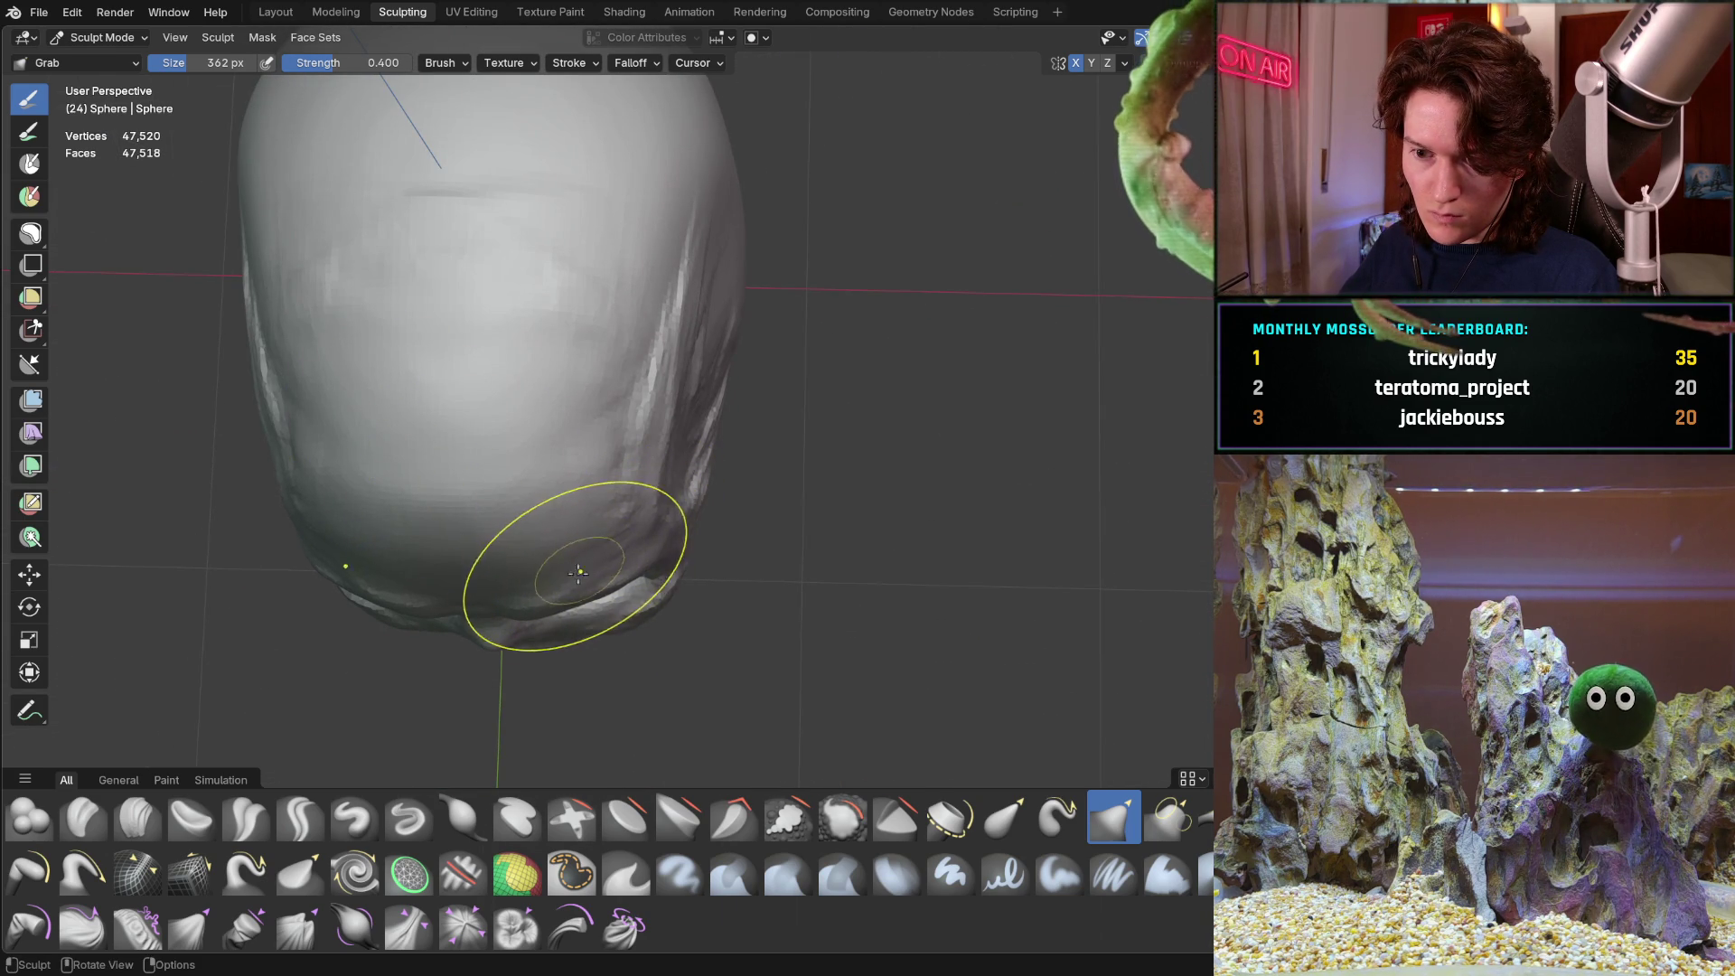
{"action": "mouse_move", "coordinate": [536, 593]}
{"action": "middle_mouse_down"}
{"action": "mouse_move", "coordinate": [524, 349]}
{"action": "mouse_move", "coordinate": [409, 380]}
{"action": "middle_mouse_up"}
{"action": "mouse_move", "coordinate": [626, 403]}
{"action": "middle_mouse_down"}
{"action": "mouse_move", "coordinate": [660, 411]}
{"action": "mouse_move", "coordinate": [556, 435]}
{"action": "middle_mouse_up"}
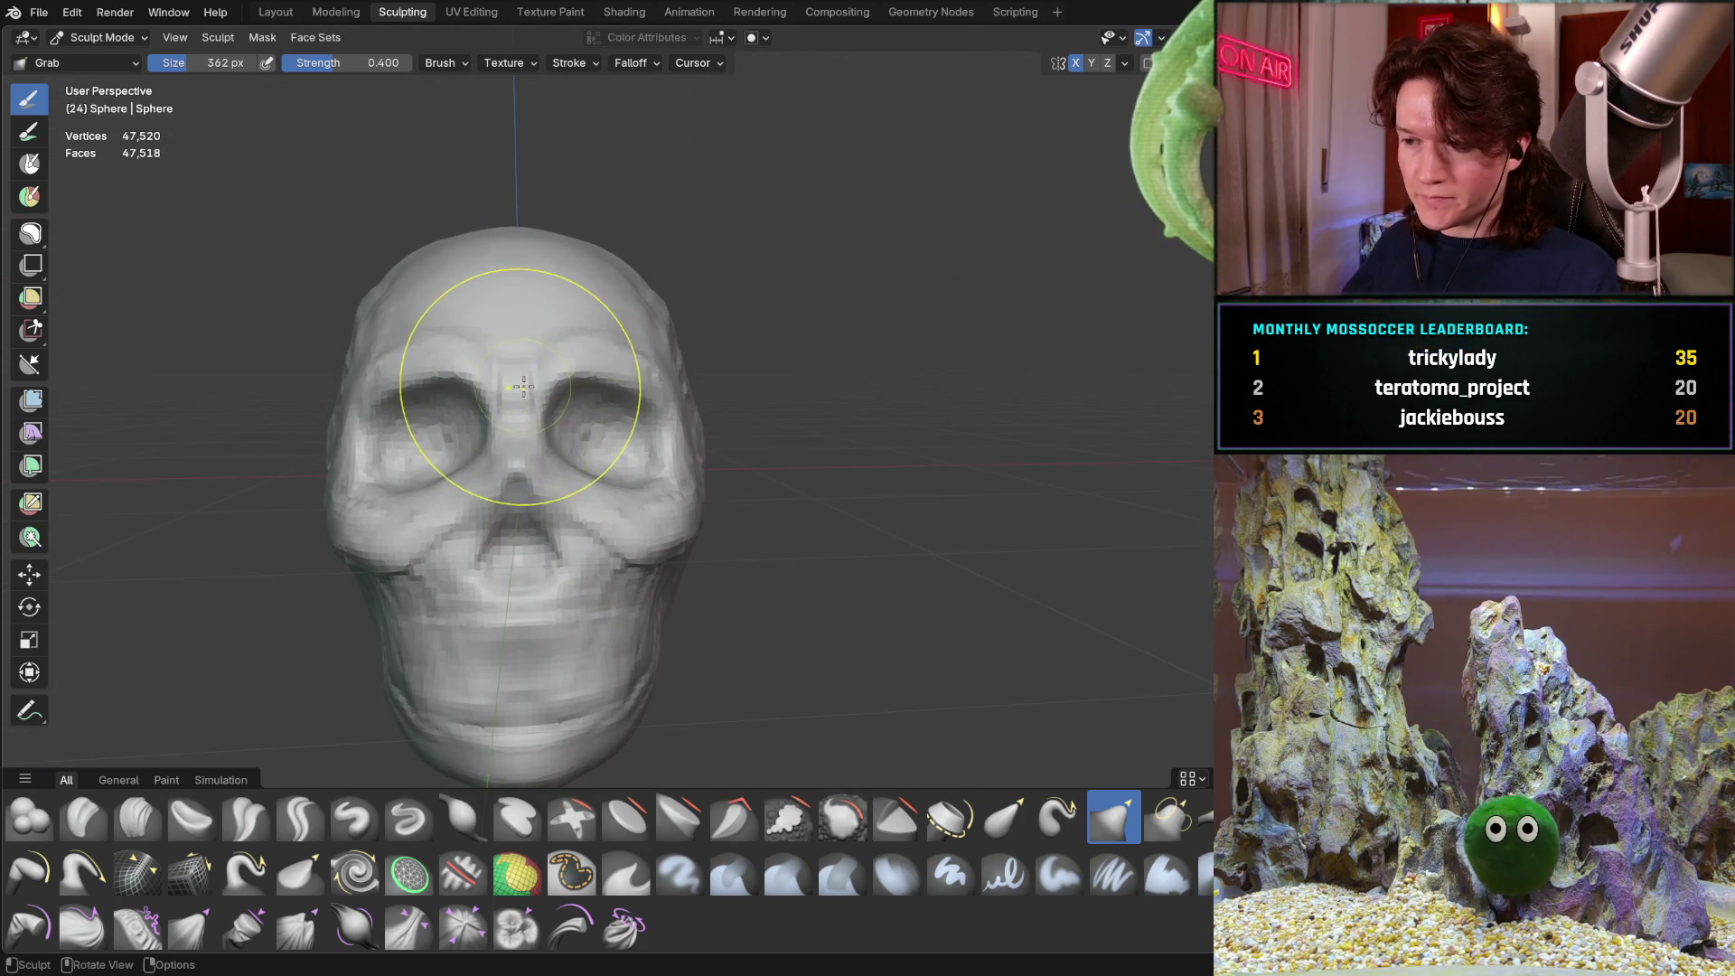
Orbit from a top view through front, right three-quarter and left eye-socket views to behind the skull
{"action": "mouse_move", "coordinate": [498, 357]}
{"action": "middle_mouse_down"}
{"action": "mouse_move", "coordinate": [512, 387]}
{"action": "mouse_move", "coordinate": [486, 535]}
{"action": "mouse_move", "coordinate": [502, 452]}
{"action": "mouse_move", "coordinate": [497, 484]}
{"action": "mouse_move", "coordinate": [425, 463]}
{"action": "middle_mouse_up"}
{"action": "mouse_move", "coordinate": [536, 440]}
{"action": "middle_mouse_down"}
{"action": "mouse_move", "coordinate": [581, 342]}
{"action": "mouse_move", "coordinate": [571, 410]}
{"action": "mouse_move", "coordinate": [515, 431]}
{"action": "mouse_move", "coordinate": [538, 443]}
{"action": "mouse_move", "coordinate": [573, 426]}
{"action": "mouse_move", "coordinate": [563, 478]}
{"action": "mouse_move", "coordinate": [464, 594]}
{"action": "middle_mouse_up"}
{"action": "mouse_move", "coordinate": [469, 437]}
{"action": "middle_mouse_down"}
{"action": "mouse_move", "coordinate": [601, 447]}
{"action": "mouse_move", "coordinate": [497, 484]}
{"action": "mouse_move", "coordinate": [537, 372]}
{"action": "middle_mouse_up"}
{"action": "mouse_move", "coordinate": [541, 455]}
{"action": "middle_mouse_down"}
{"action": "mouse_move", "coordinate": [500, 535]}
{"action": "mouse_move", "coordinate": [540, 382]}
{"action": "mouse_move", "coordinate": [496, 376]}
{"action": "mouse_move", "coordinate": [505, 348]}
{"action": "mouse_move", "coordinate": [446, 434]}
{"action": "mouse_move", "coordinate": [522, 415]}
{"action": "mouse_move", "coordinate": [470, 337]}
{"action": "mouse_move", "coordinate": [505, 359]}
{"action": "mouse_move", "coordinate": [496, 398]}
{"action": "middle_mouse_up"}
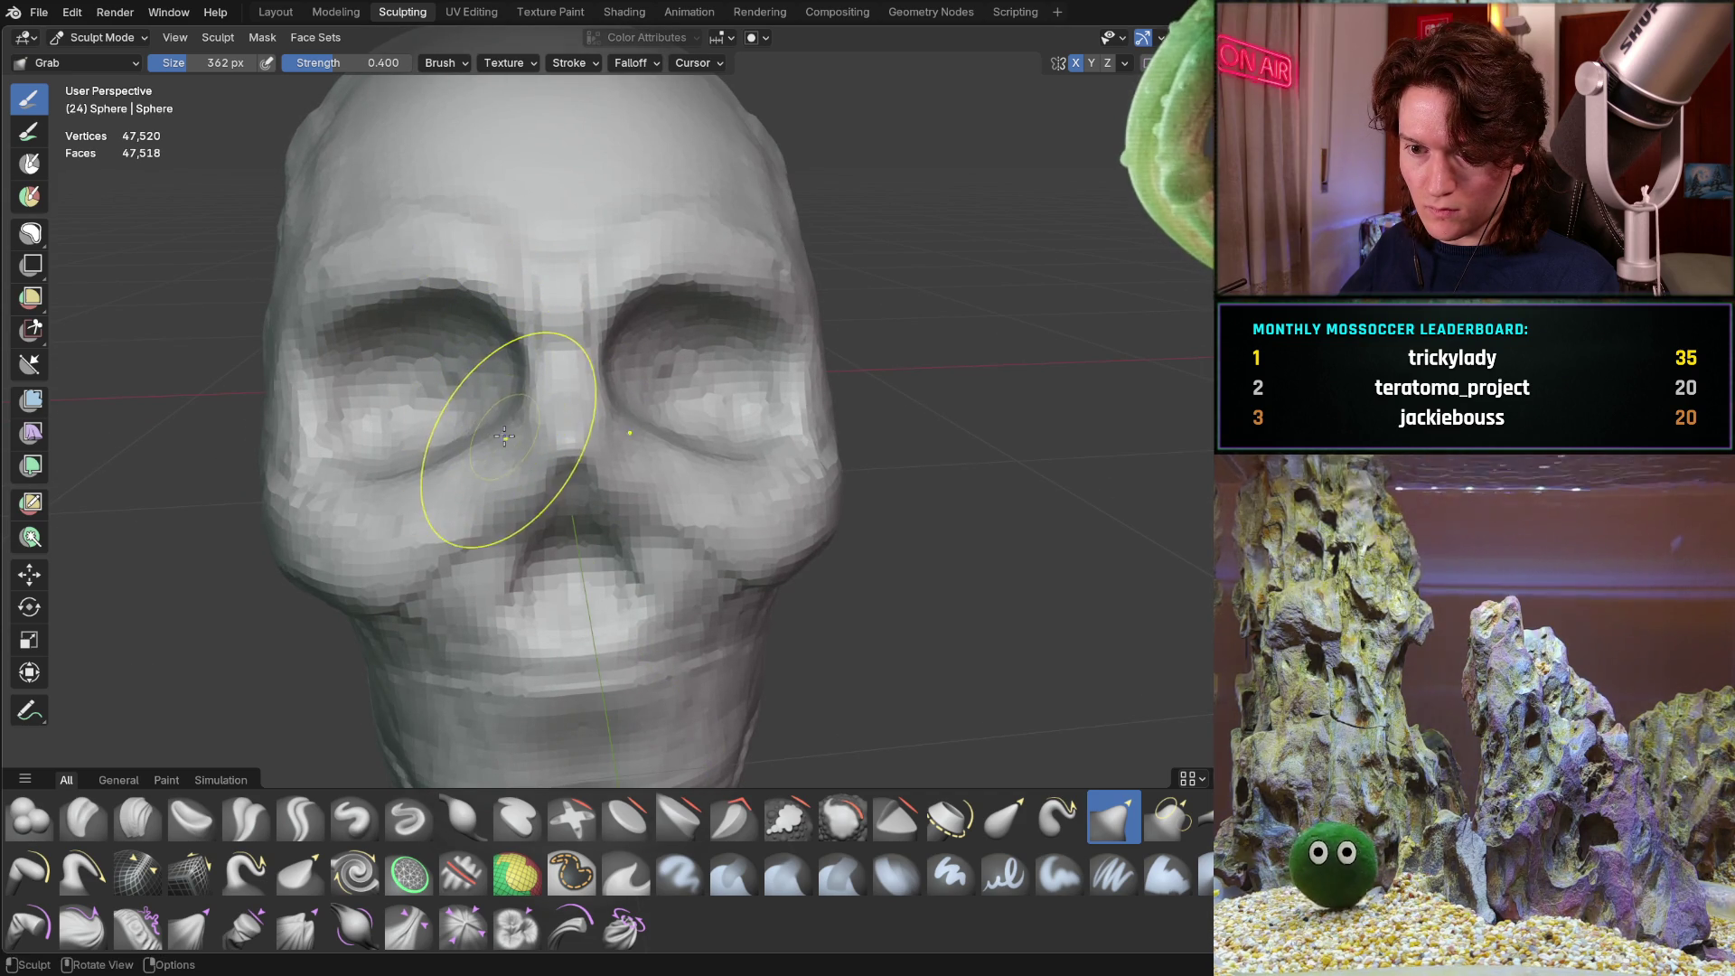
{"action": "mouse_move", "coordinate": [456, 449]}
{"action": "middle_mouse_down"}
{"action": "mouse_move", "coordinate": [426, 407]}
{"action": "mouse_move", "coordinate": [439, 454]}
{"action": "mouse_move", "coordinate": [446, 426]}
{"action": "middle_mouse_up"}
{"action": "scroll", "coordinate": [484, 485], "scroll_direction": "down", "scroll_amount": 2}
{"action": "mouse_move", "coordinate": [484, 485]}
{"action": "middle_mouse_down"}
{"action": "mouse_move", "coordinate": [504, 457]}
{"action": "mouse_move", "coordinate": [400, 430]}
{"action": "mouse_move", "coordinate": [456, 435]}
{"action": "mouse_move", "coordinate": [472, 485]}
{"action": "mouse_move", "coordinate": [601, 388]}
{"action": "mouse_move", "coordinate": [341, 485]}
{"action": "mouse_move", "coordinate": [488, 380]}
{"action": "middle_mouse_up"}
{"action": "scroll", "coordinate": [473, 473], "scroll_direction": "up", "scroll_amount": 5}
{"action": "scroll", "coordinate": [418, 480], "scroll_direction": "down", "scroll_amount": 5}
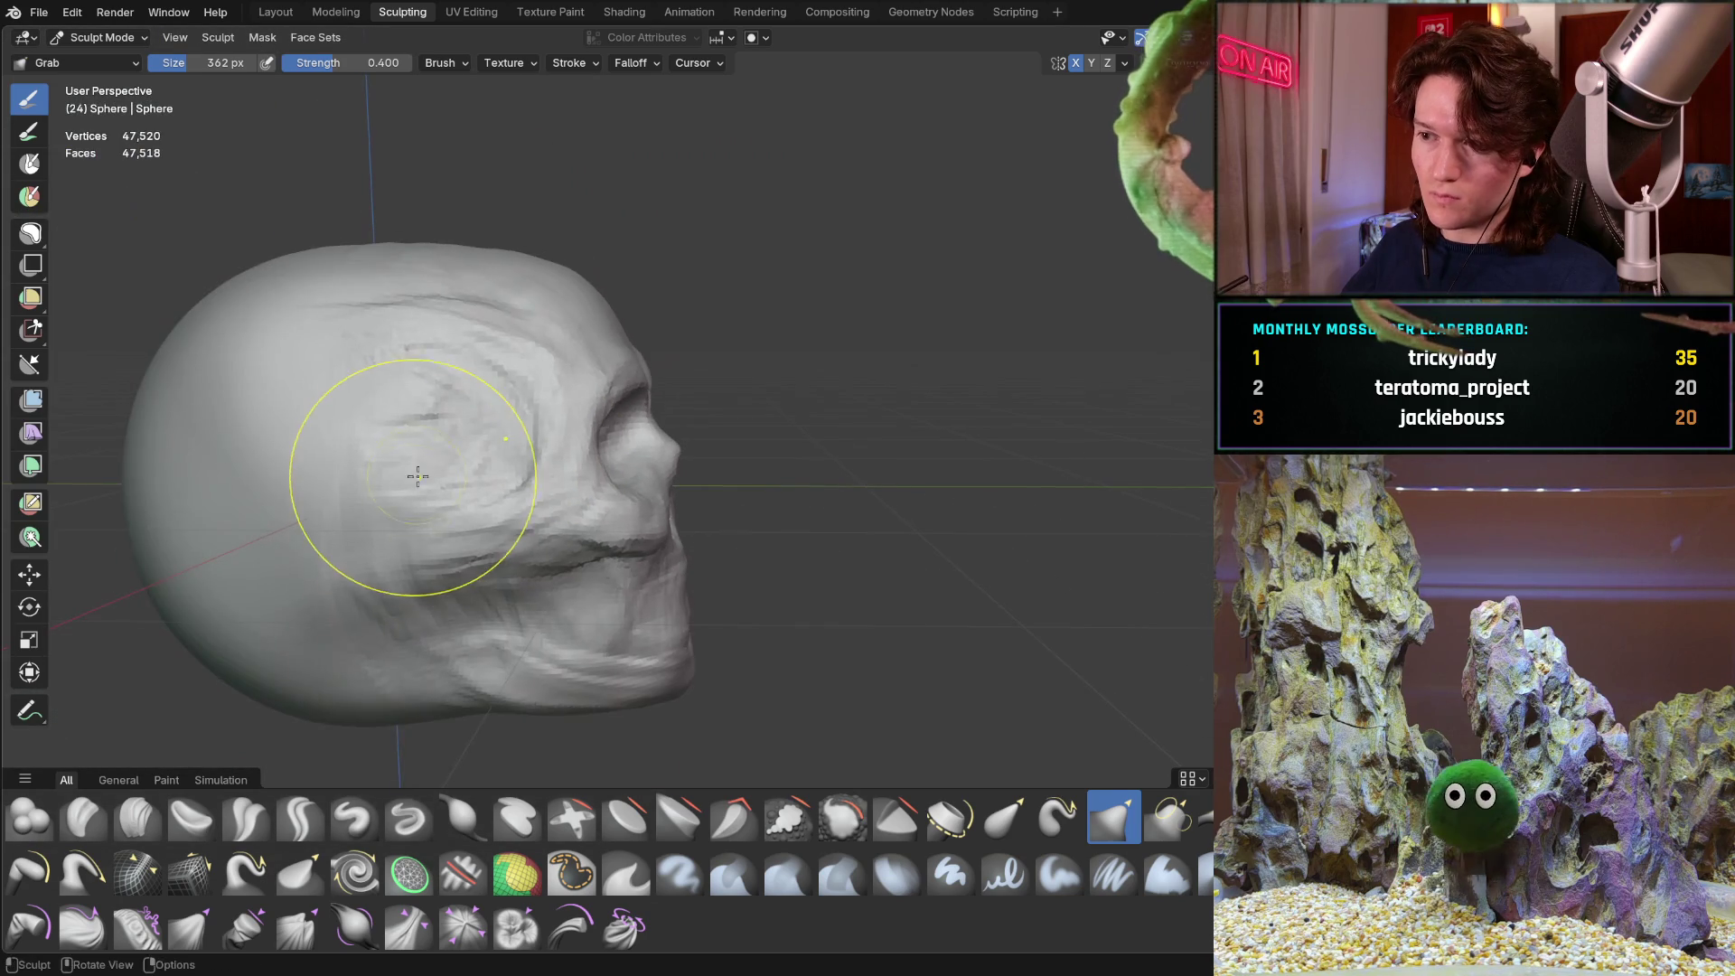
{"action": "mouse_move", "coordinate": [329, 376]}
{"action": "middle_mouse_down"}
{"action": "mouse_move", "coordinate": [329, 418]}
{"action": "mouse_move", "coordinate": [349, 419]}
{"action": "mouse_move", "coordinate": [339, 506]}
{"action": "mouse_move", "coordinate": [312, 479]}
{"action": "middle_mouse_up"}
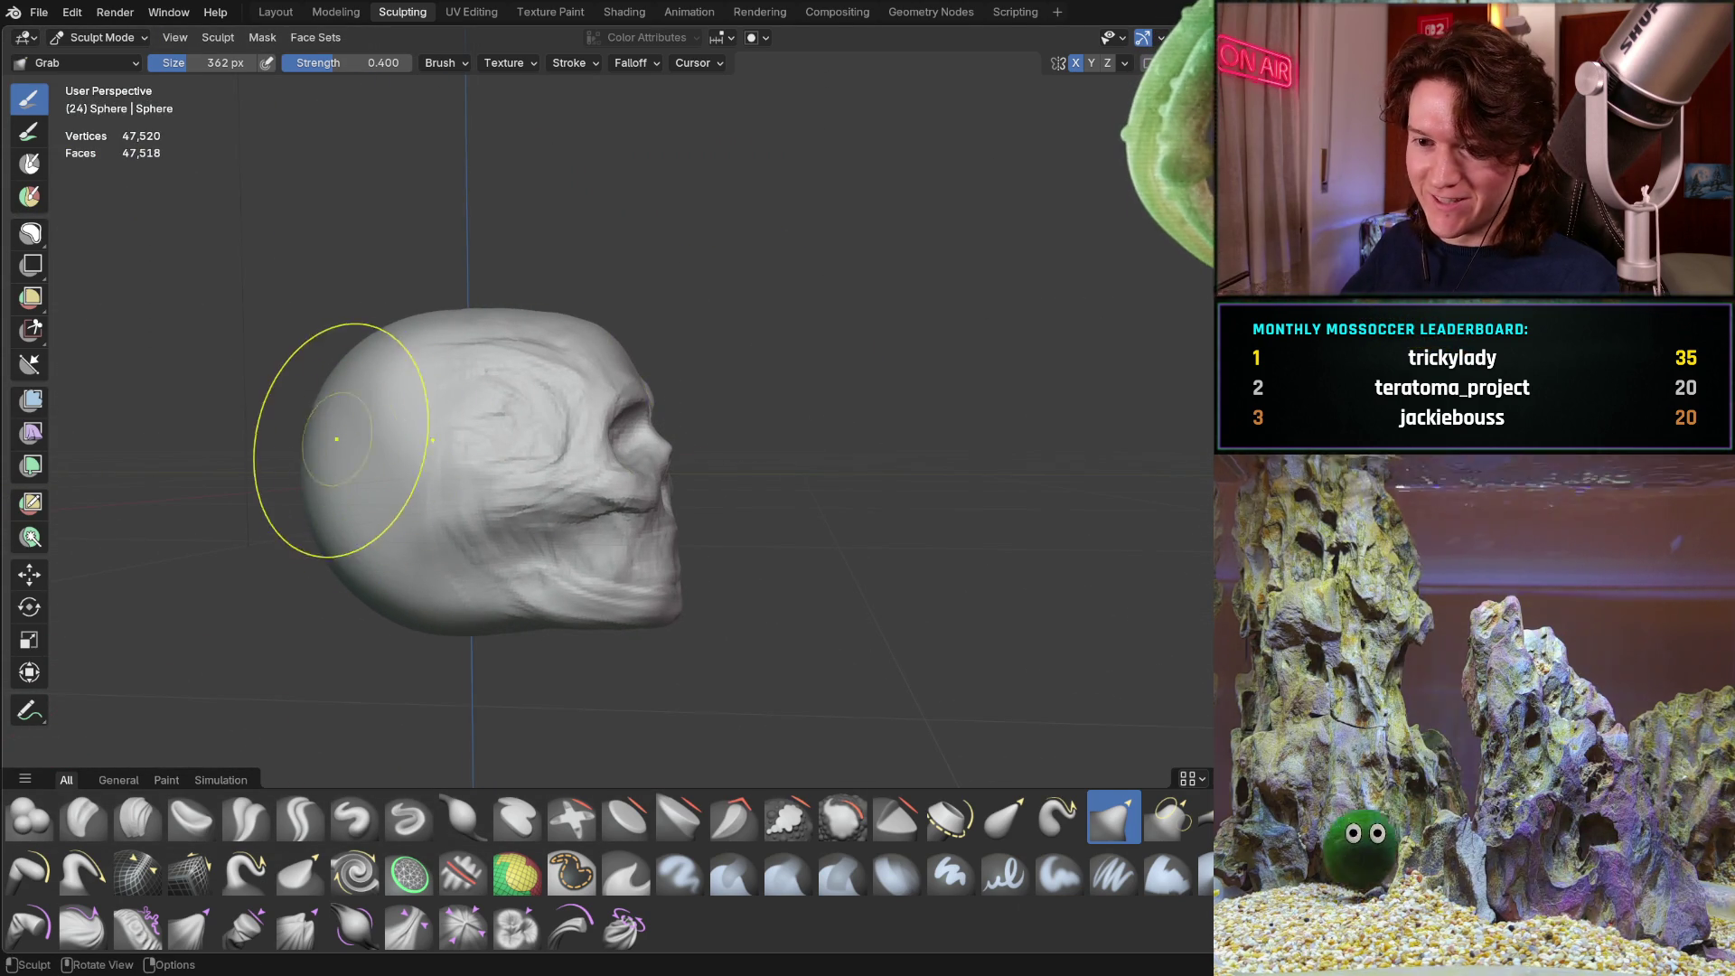
{"action": "mouse_move", "coordinate": [263, 473]}
{"action": "middle_mouse_down"}
{"action": "mouse_move", "coordinate": [240, 476]}
{"action": "mouse_move", "coordinate": [285, 426]}
{"action": "mouse_move", "coordinate": [380, 429]}
{"action": "middle_mouse_up"}
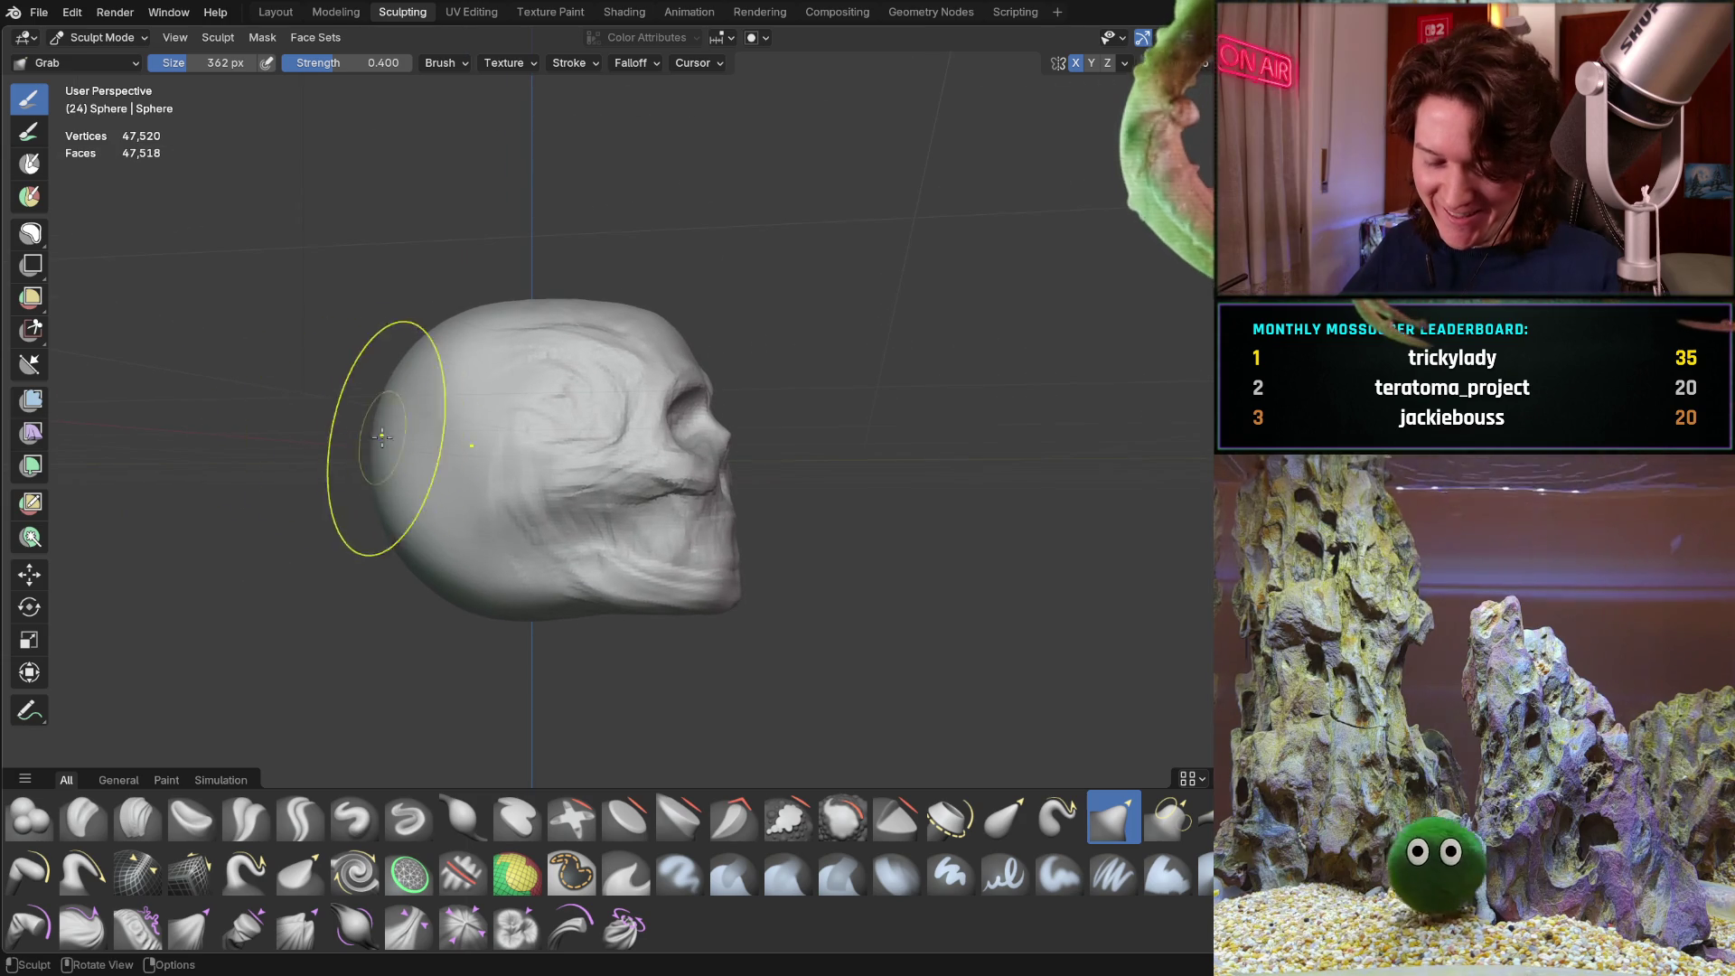
Set the Grab brush to 544 px and pull the back of the cranium outward
{"action": "key", "text": "f"}
{"action": "left_click", "coordinate": [429, 416]}
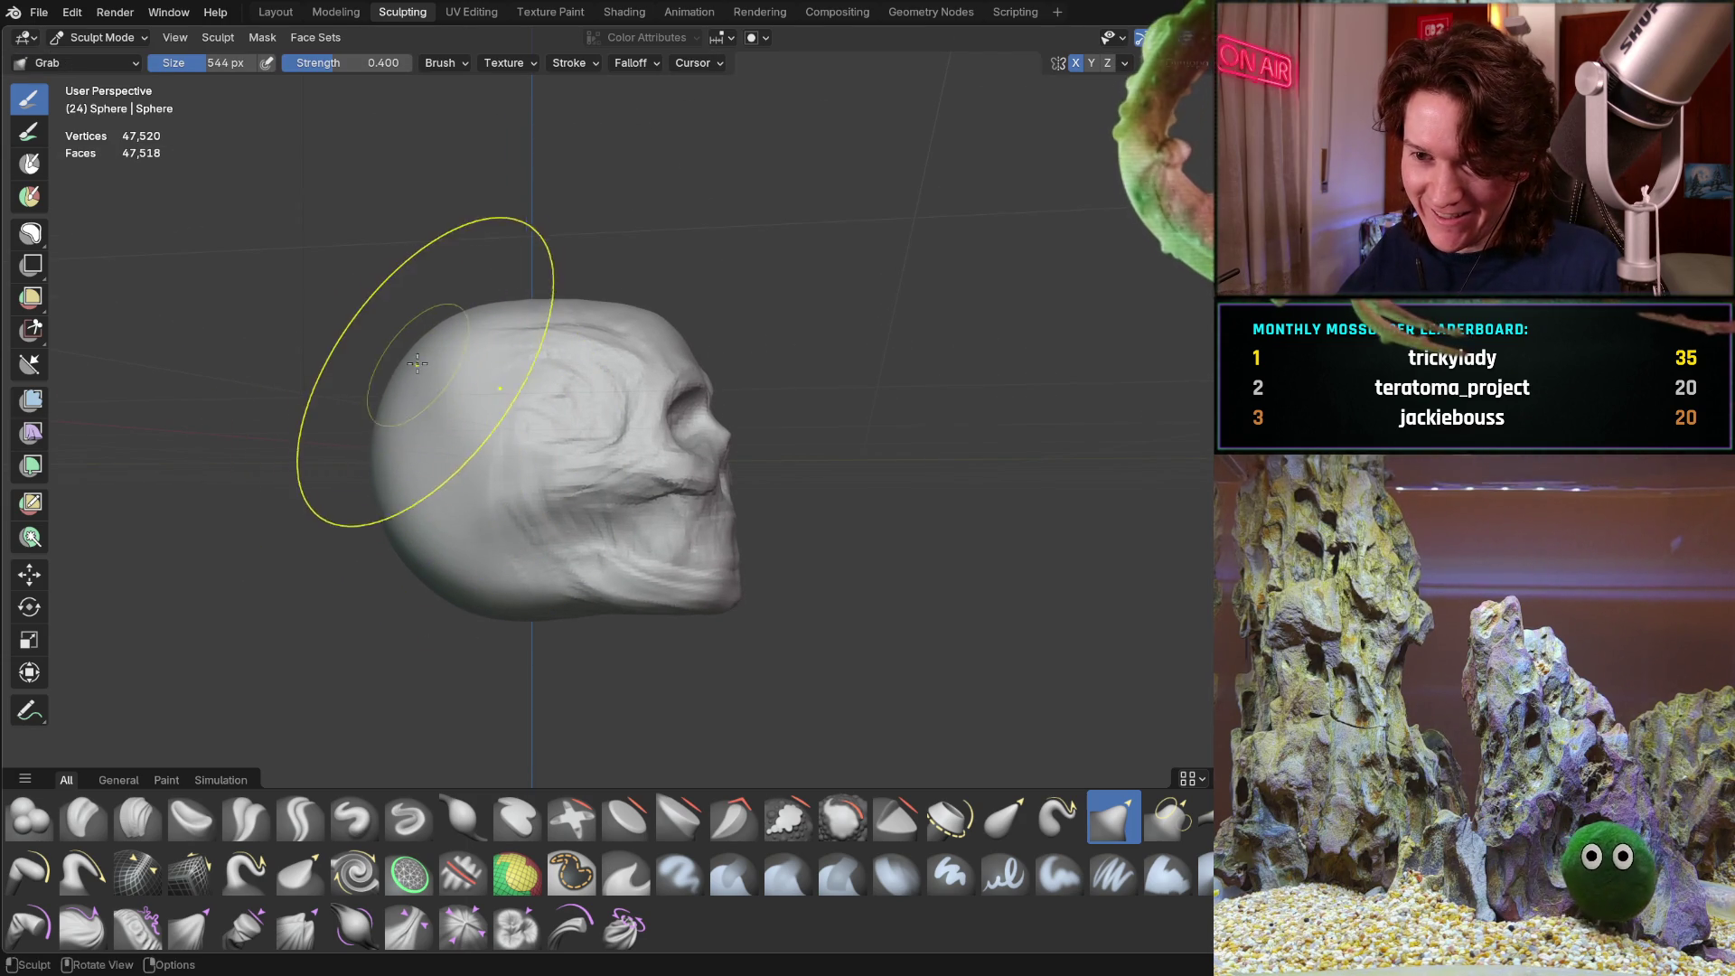
{"action": "mouse_move", "coordinate": [502, 312]}
{"action": "left_mouse_down"}
{"action": "mouse_move", "coordinate": [519, 291]}
{"action": "mouse_move", "coordinate": [542, 341]}
{"action": "mouse_move", "coordinate": [415, 360]}
{"action": "mouse_move", "coordinate": [386, 387]}
{"action": "mouse_move", "coordinate": [388, 490]}
{"action": "left_mouse_up"}
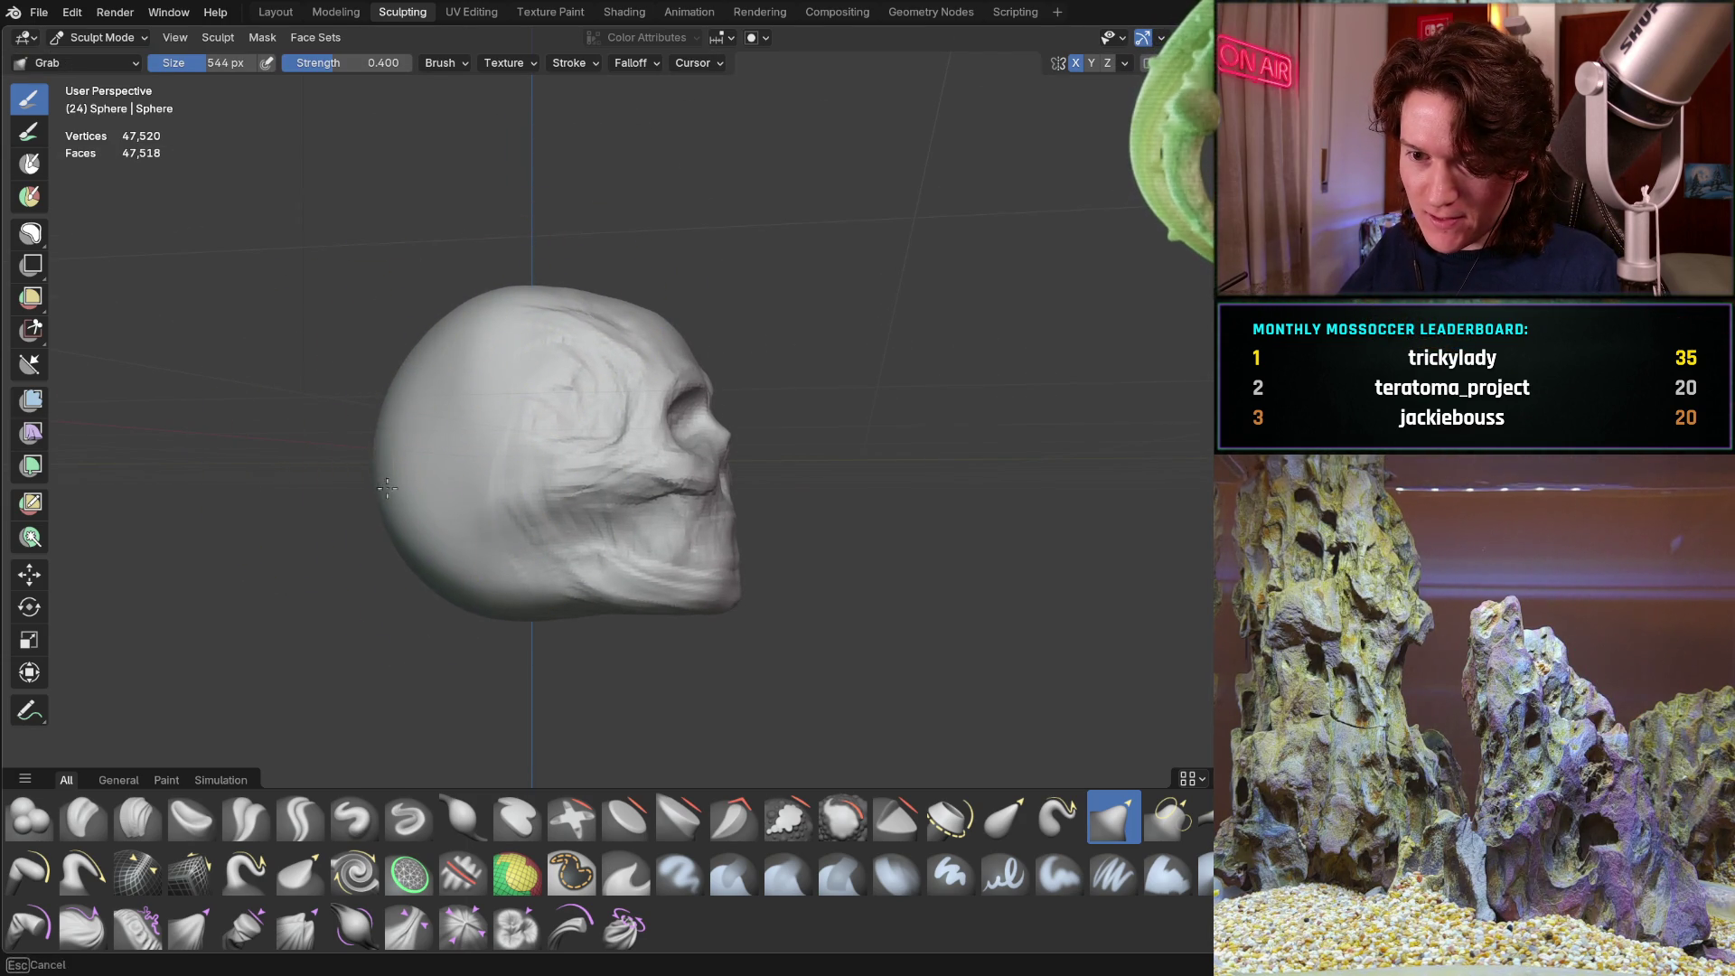
{"action": "left_click_drag", "start_coordinate": [426, 560], "coordinate": [430, 568]}
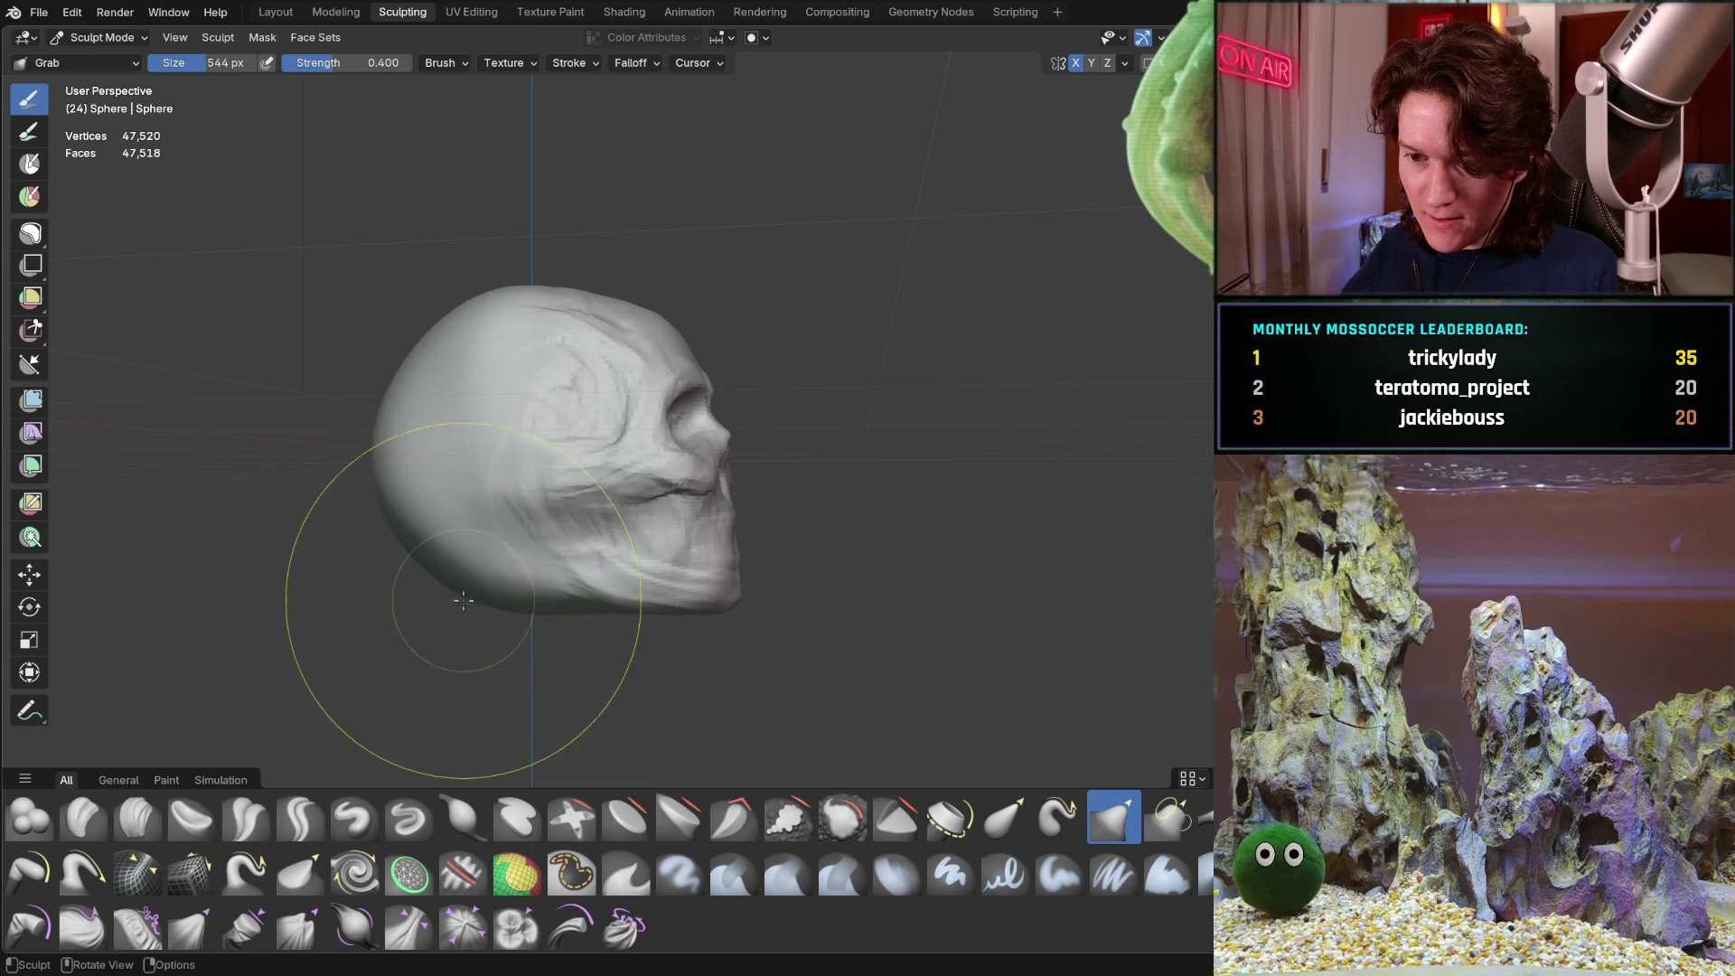
Check the fuller cranium from the side, above and behind, including a close look at the dome
{"action": "middle_click_drag", "start_coordinate": [439, 590], "coordinate": [485, 536]}
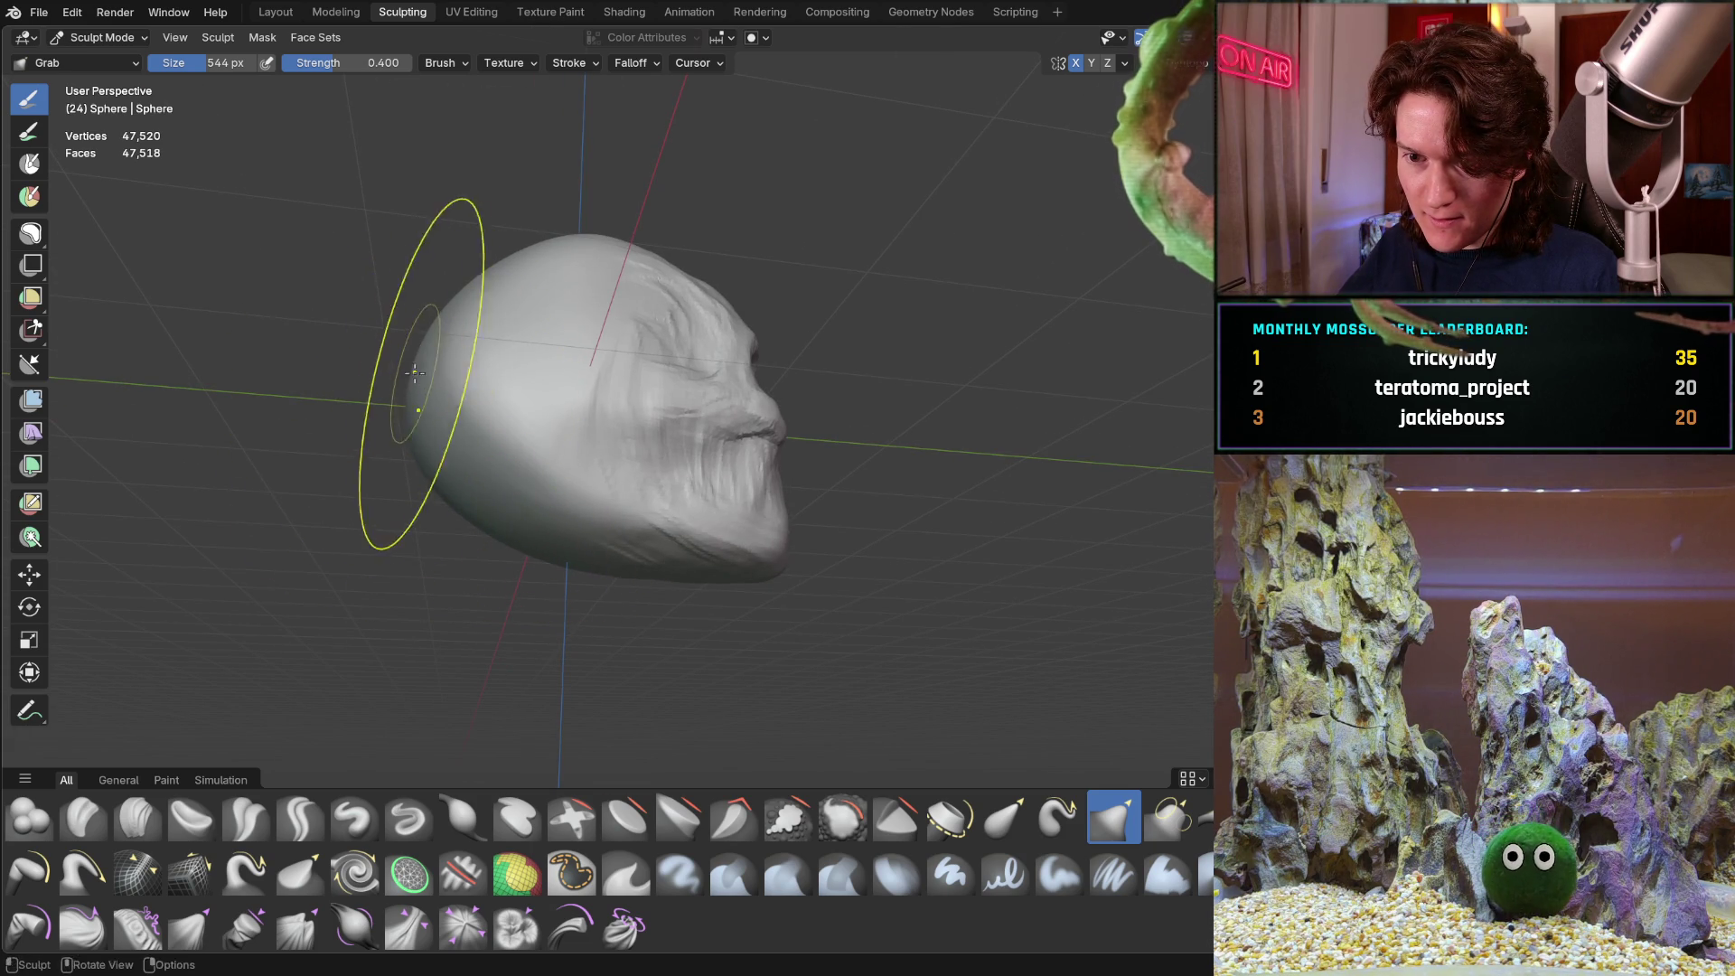
{"action": "mouse_move", "coordinate": [412, 355]}
{"action": "middle_mouse_down"}
{"action": "mouse_move", "coordinate": [407, 473]}
{"action": "mouse_move", "coordinate": [407, 415]}
{"action": "mouse_move", "coordinate": [392, 452]}
{"action": "middle_mouse_up"}
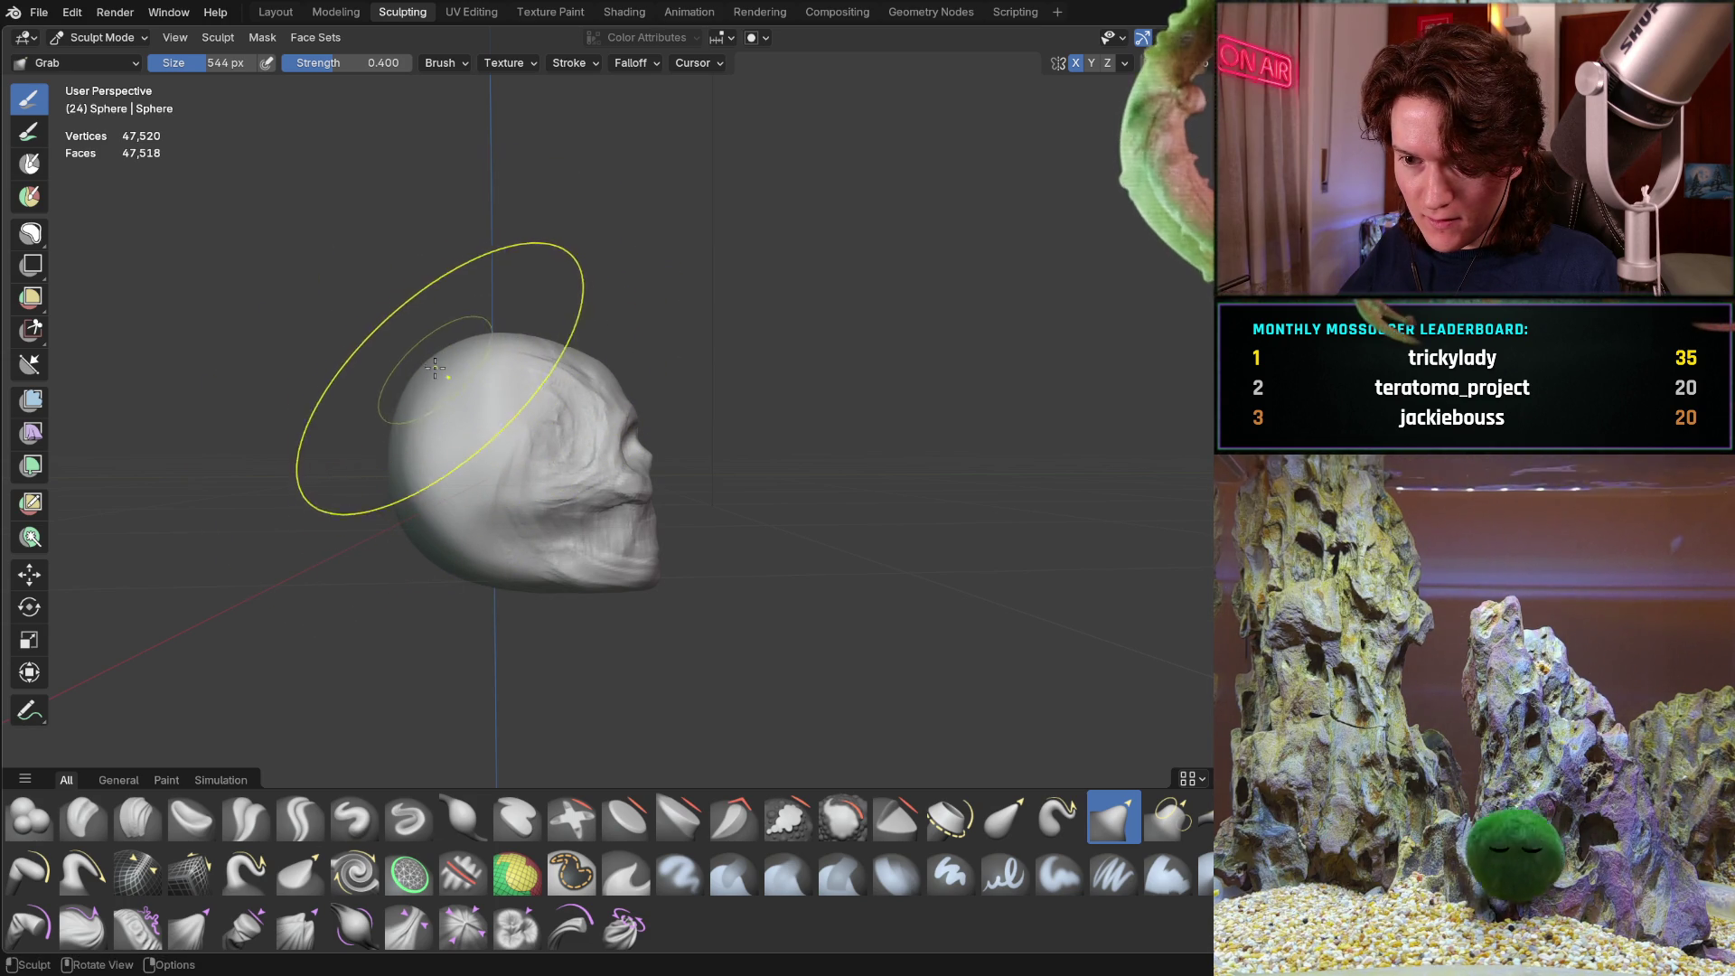
{"action": "middle_click_drag", "start_coordinate": [406, 476], "coordinate": [436, 326]}
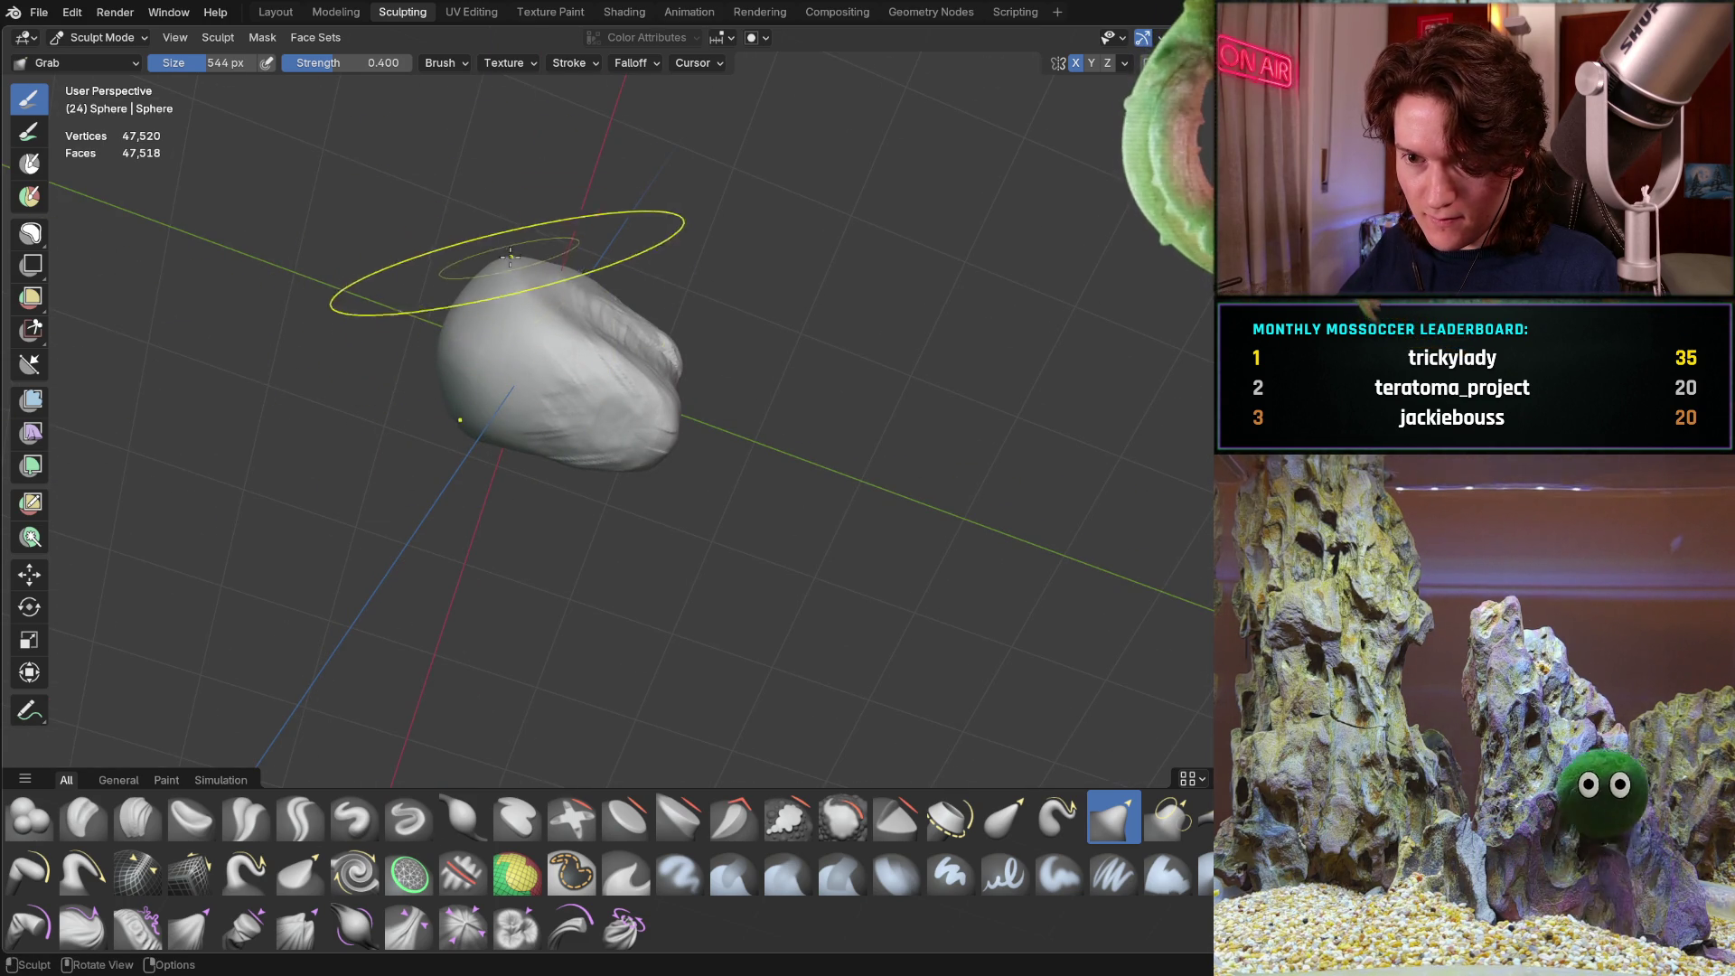
{"action": "mouse_move", "coordinate": [500, 251]}
{"action": "middle_mouse_down"}
{"action": "mouse_move", "coordinate": [437, 214]}
{"action": "mouse_move", "coordinate": [407, 233]}
{"action": "mouse_move", "coordinate": [281, 416]}
{"action": "mouse_move", "coordinate": [341, 337]}
{"action": "mouse_move", "coordinate": [554, 464]}
{"action": "middle_mouse_up"}
{"action": "scroll", "coordinate": [298, 398], "scroll_direction": "up", "scroll_amount": 5}
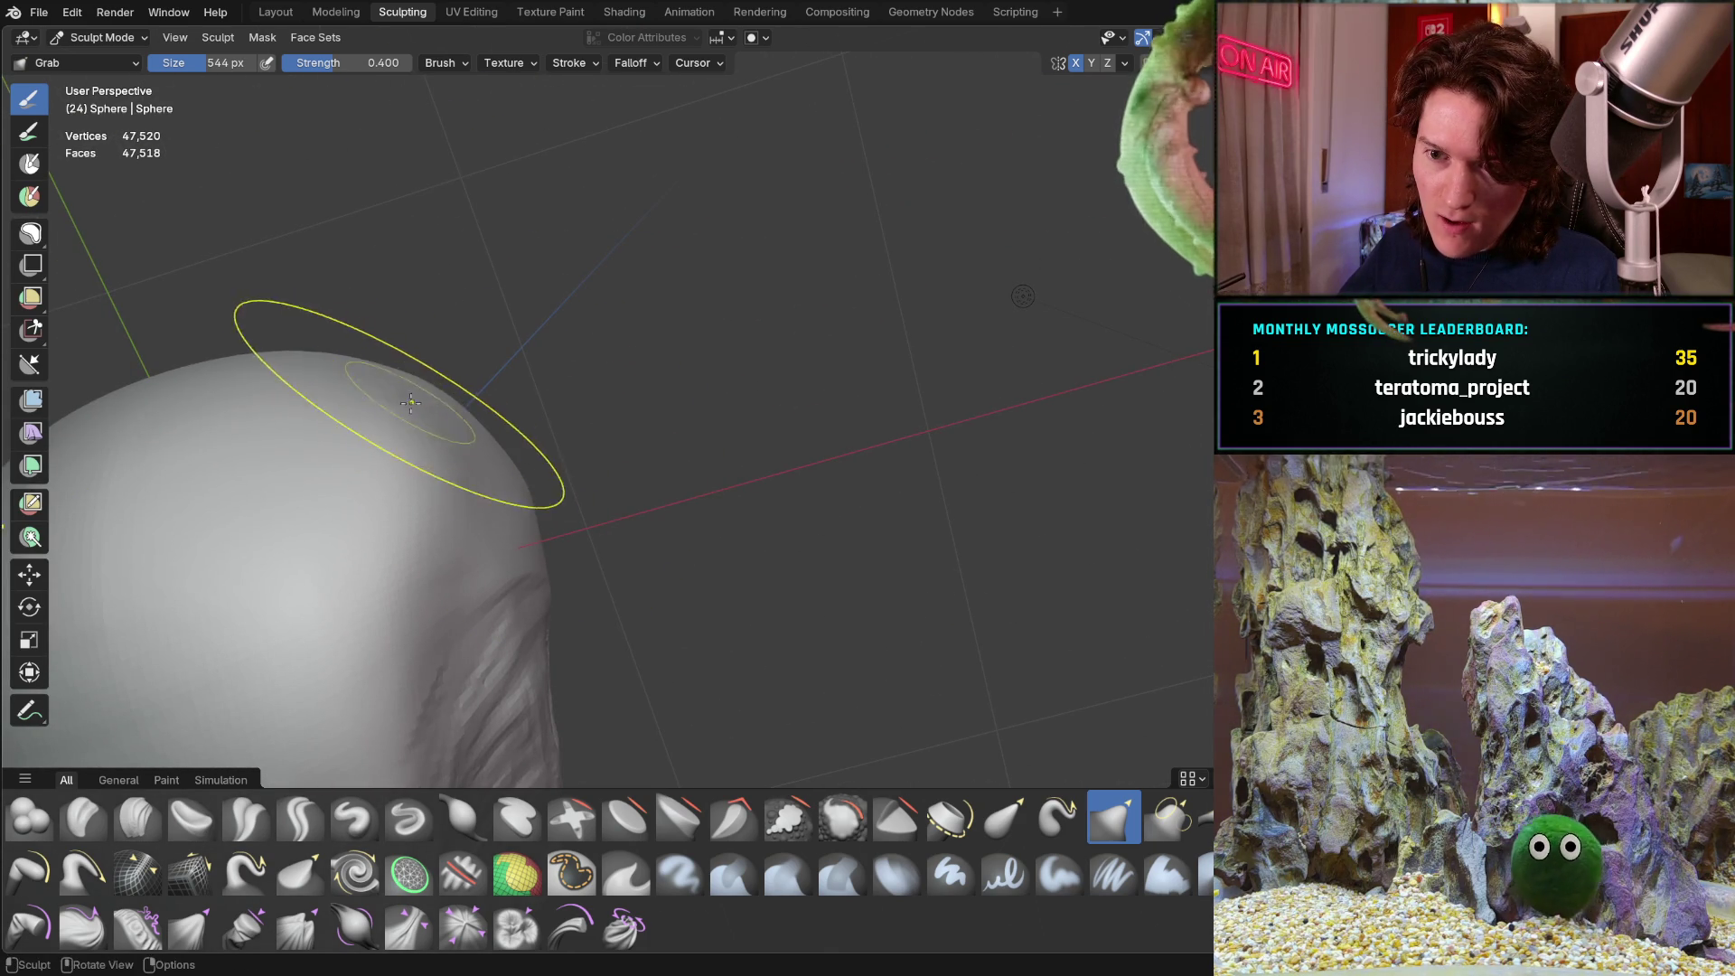
{"action": "mouse_move", "coordinate": [422, 379]}
{"action": "middle_mouse_down"}
{"action": "mouse_move", "coordinate": [325, 410]}
{"action": "mouse_move", "coordinate": [356, 543]}
{"action": "mouse_move", "coordinate": [321, 518]}
{"action": "mouse_move", "coordinate": [446, 415]}
{"action": "middle_mouse_up"}
{"action": "scroll", "coordinate": [356, 542], "scroll_direction": "down", "scroll_amount": 3}
{"action": "scroll", "coordinate": [349, 411], "scroll_direction": "up", "scroll_amount": 4}
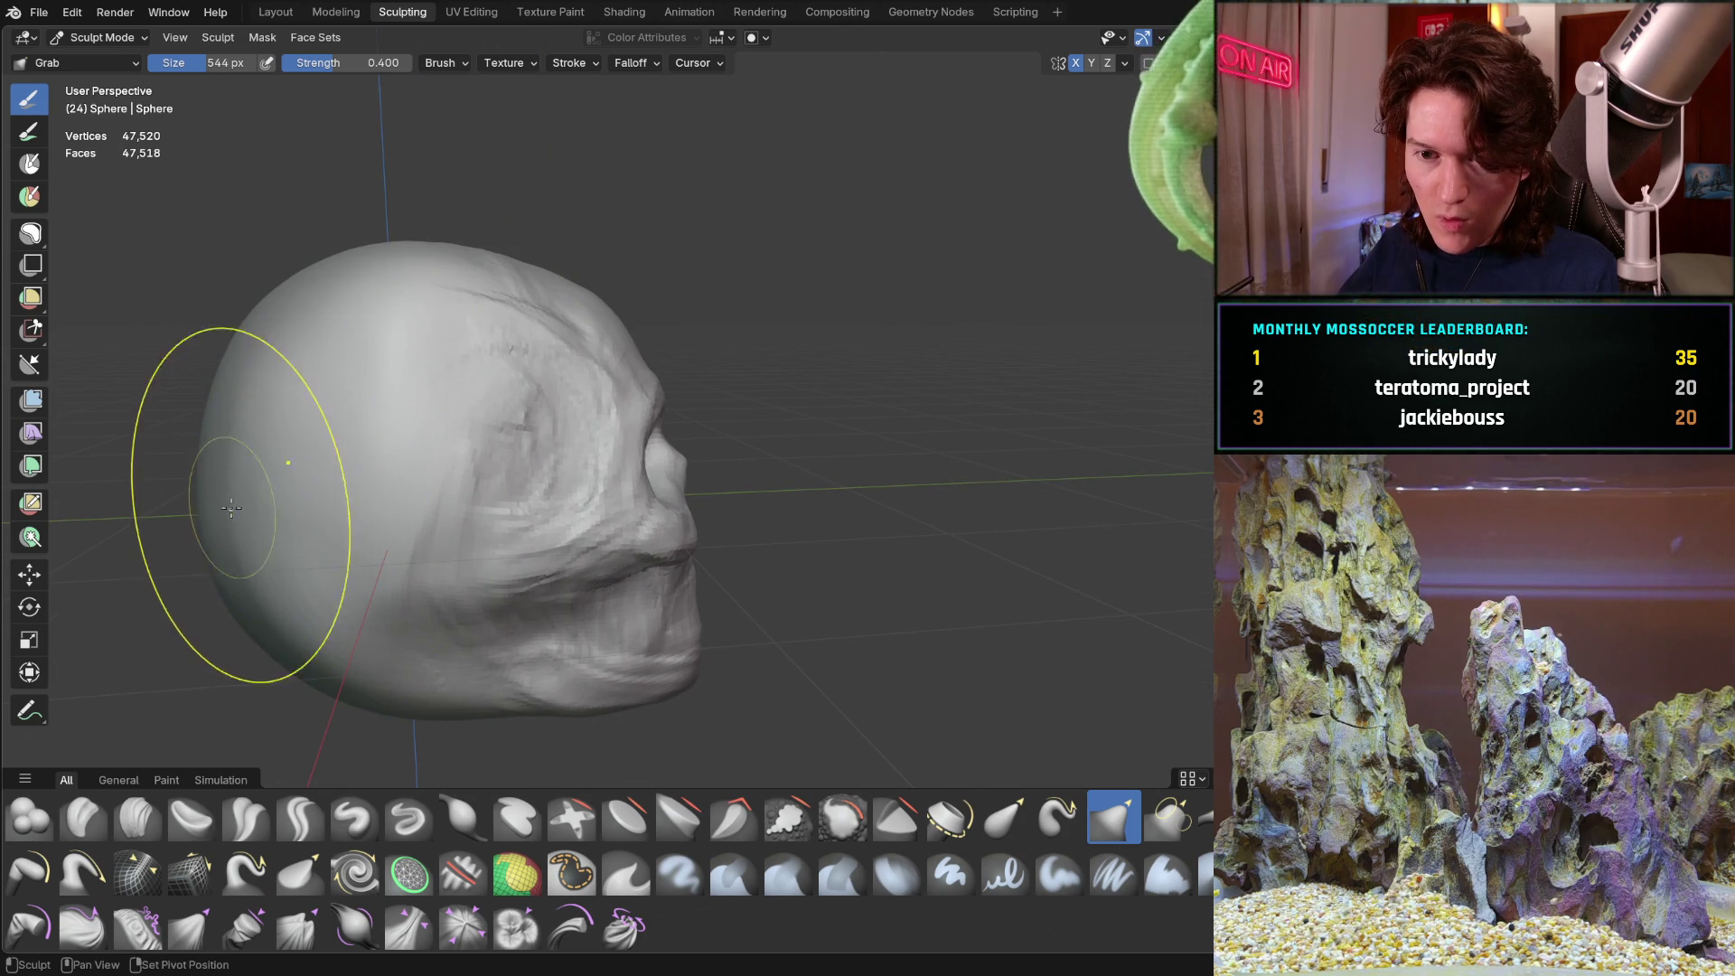
{"action": "mouse_move", "coordinate": [233, 430]}
{"action": "middle_mouse_down"}
{"action": "mouse_move", "coordinate": [268, 361]}
{"action": "mouse_move", "coordinate": [314, 361]}
{"action": "mouse_move", "coordinate": [376, 326]}
{"action": "middle_mouse_up"}
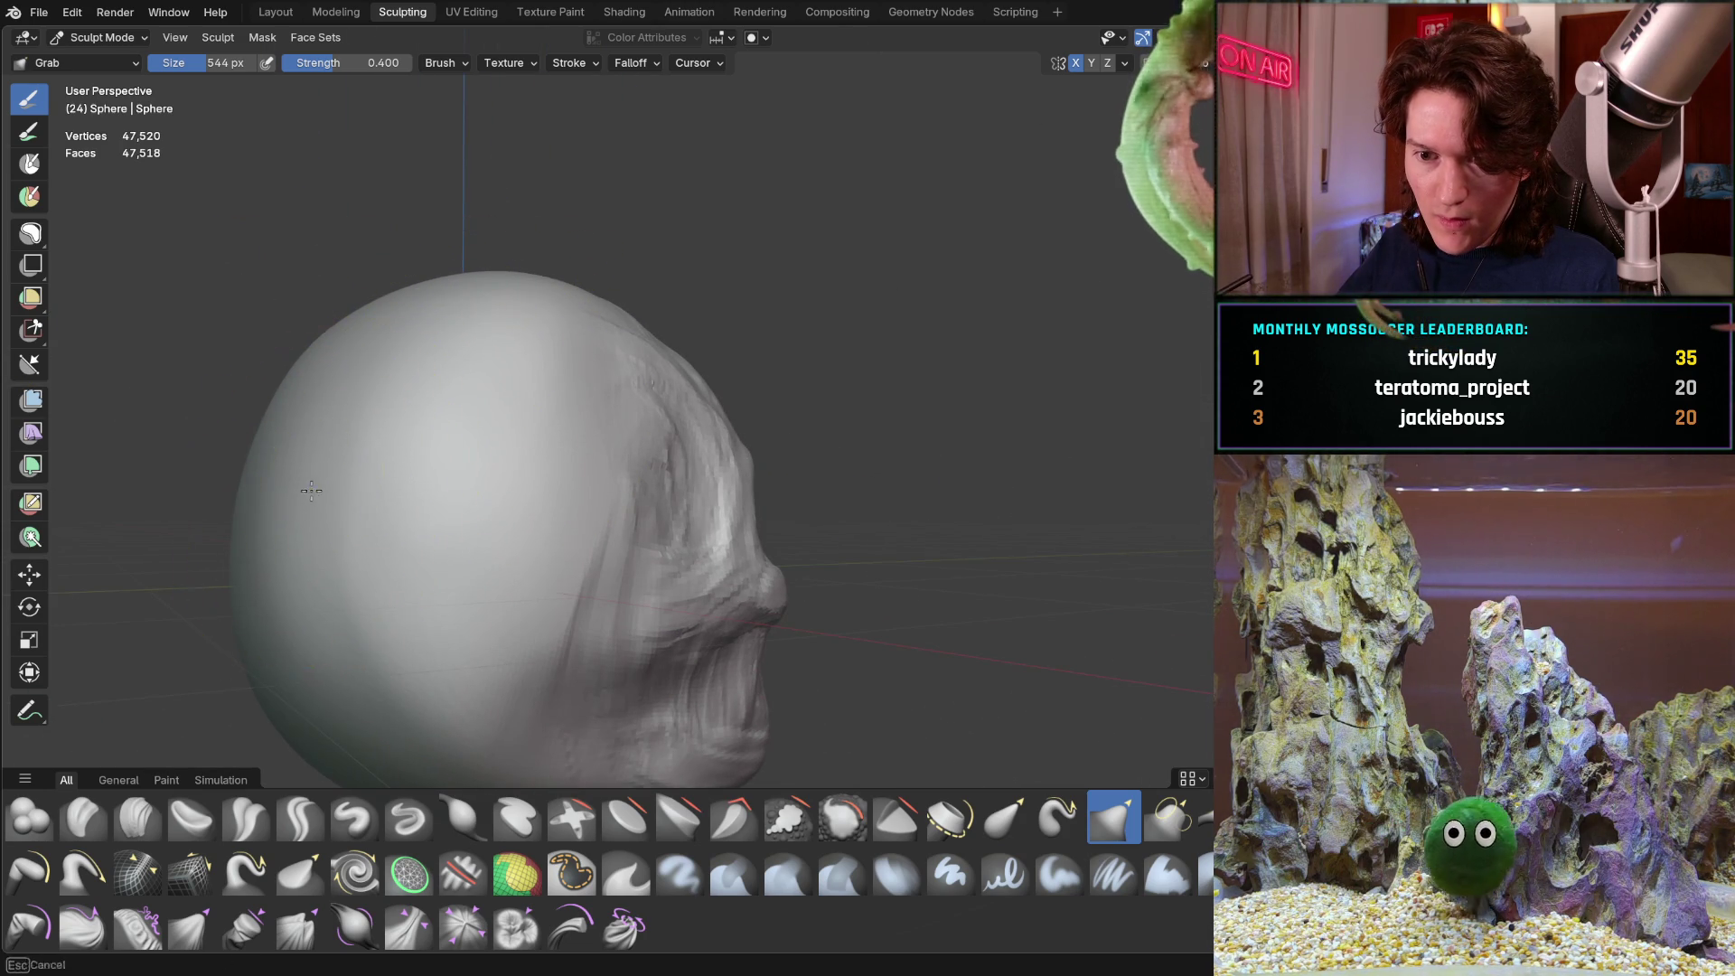
{"action": "mouse_move", "coordinate": [292, 369]}
{"action": "middle_mouse_down"}
{"action": "mouse_move", "coordinate": [469, 391]}
{"action": "mouse_move", "coordinate": [271, 546]}
{"action": "mouse_move", "coordinate": [318, 369]}
{"action": "mouse_move", "coordinate": [552, 310]}
{"action": "middle_mouse_up"}
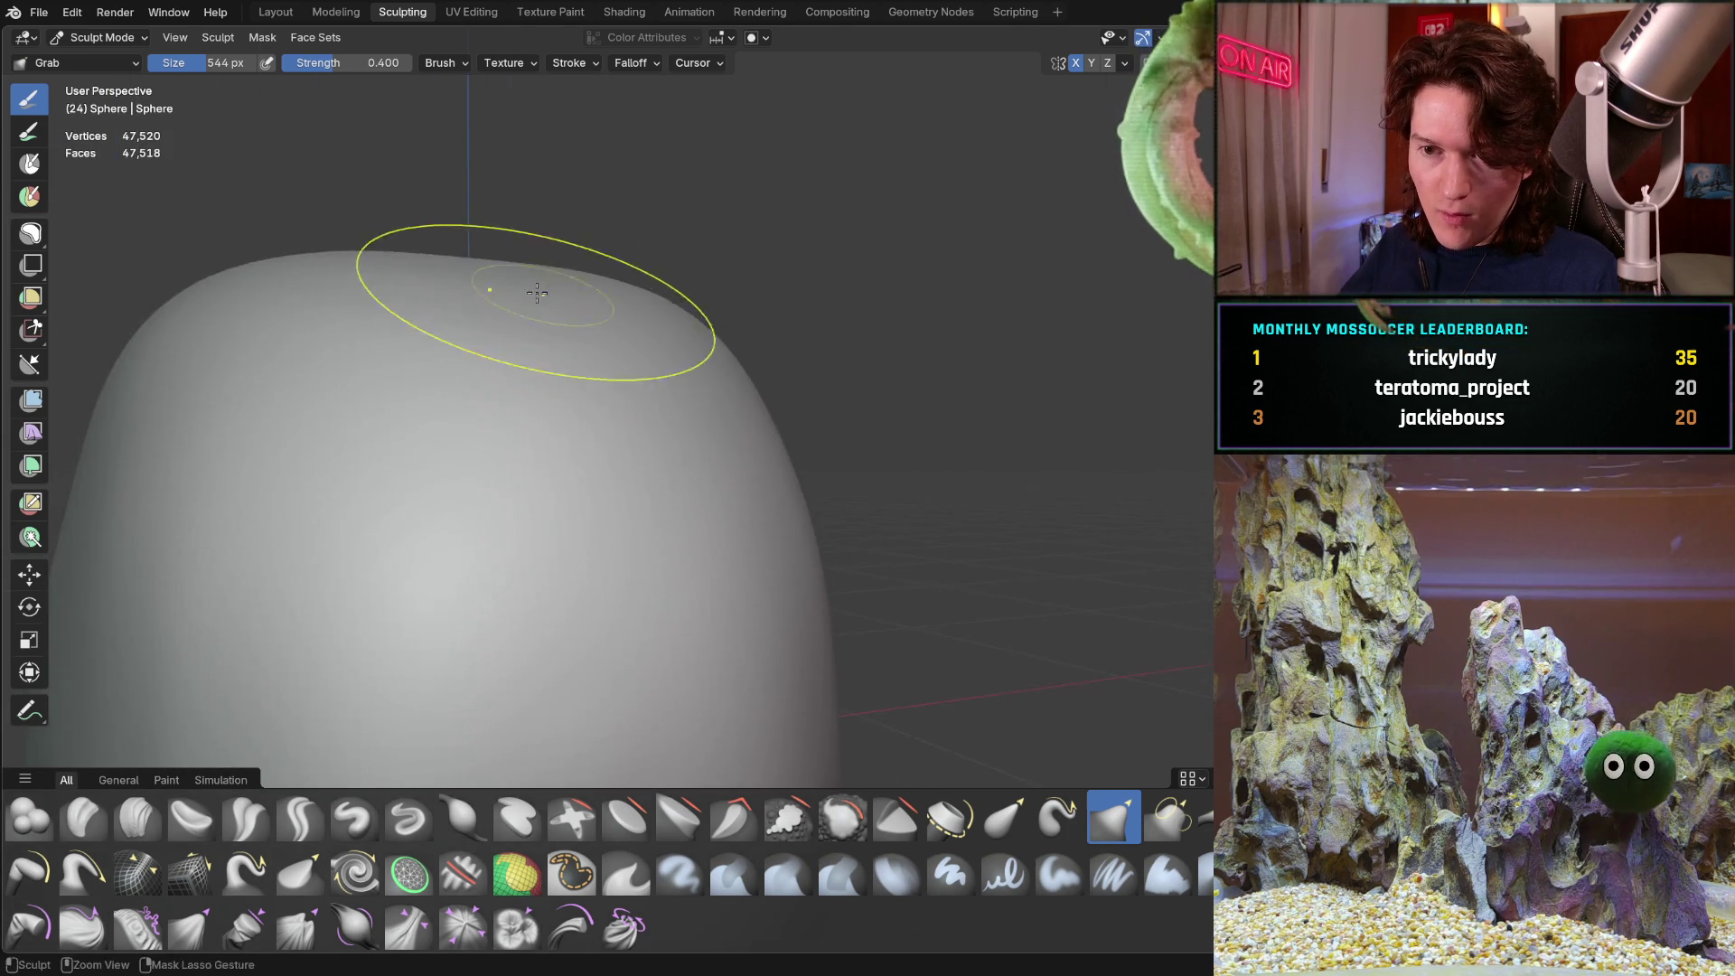
{"action": "scroll", "coordinate": [551, 310], "scroll_direction": "down", "scroll_amount": 5}
{"action": "mouse_move", "coordinate": [418, 376]}
{"action": "middle_mouse_down"}
{"action": "mouse_move", "coordinate": [376, 414]}
{"action": "mouse_move", "coordinate": [447, 393]}
{"action": "middle_mouse_up"}
Halve the Grab brush to 272 px and reshape the left side and top of the head
{"action": "key", "text": "f"}
{"action": "left_click", "coordinate": [391, 426]}
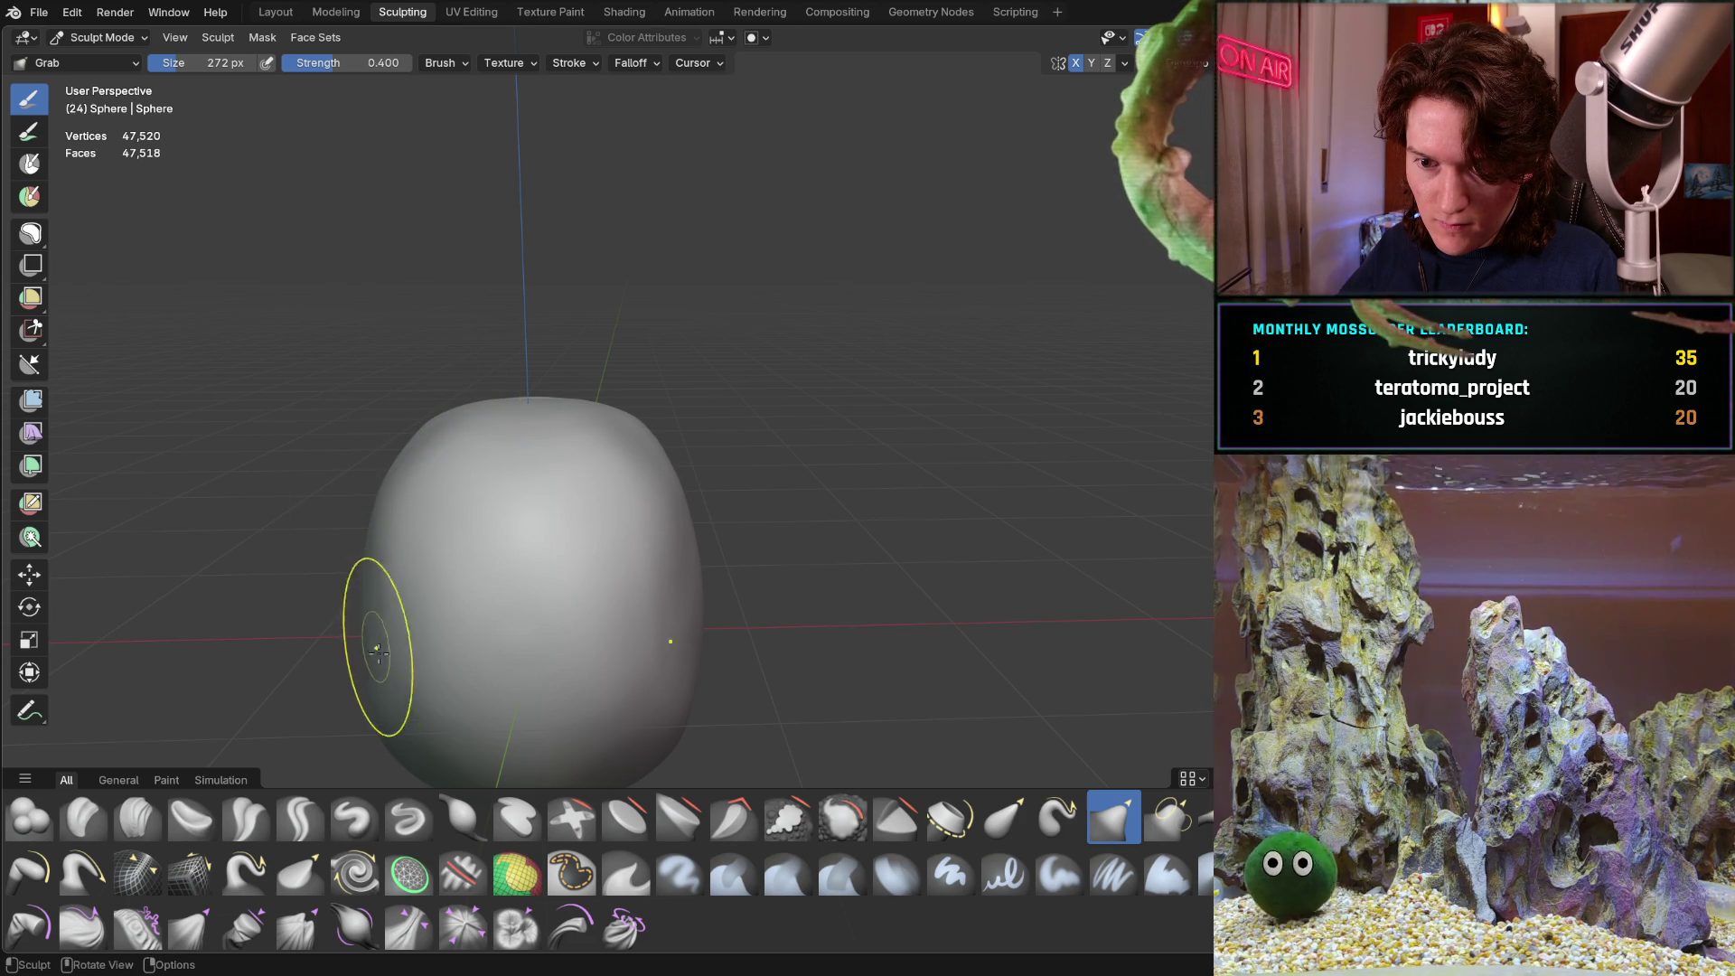
{"action": "left_click_drag", "start_coordinate": [382, 709], "coordinate": [385, 718]}
{"action": "mouse_move", "coordinate": [436, 579]}
{"action": "middle_mouse_down"}
{"action": "mouse_move", "coordinate": [213, 582]}
{"action": "mouse_move", "coordinate": [380, 455]}
{"action": "middle_mouse_up"}
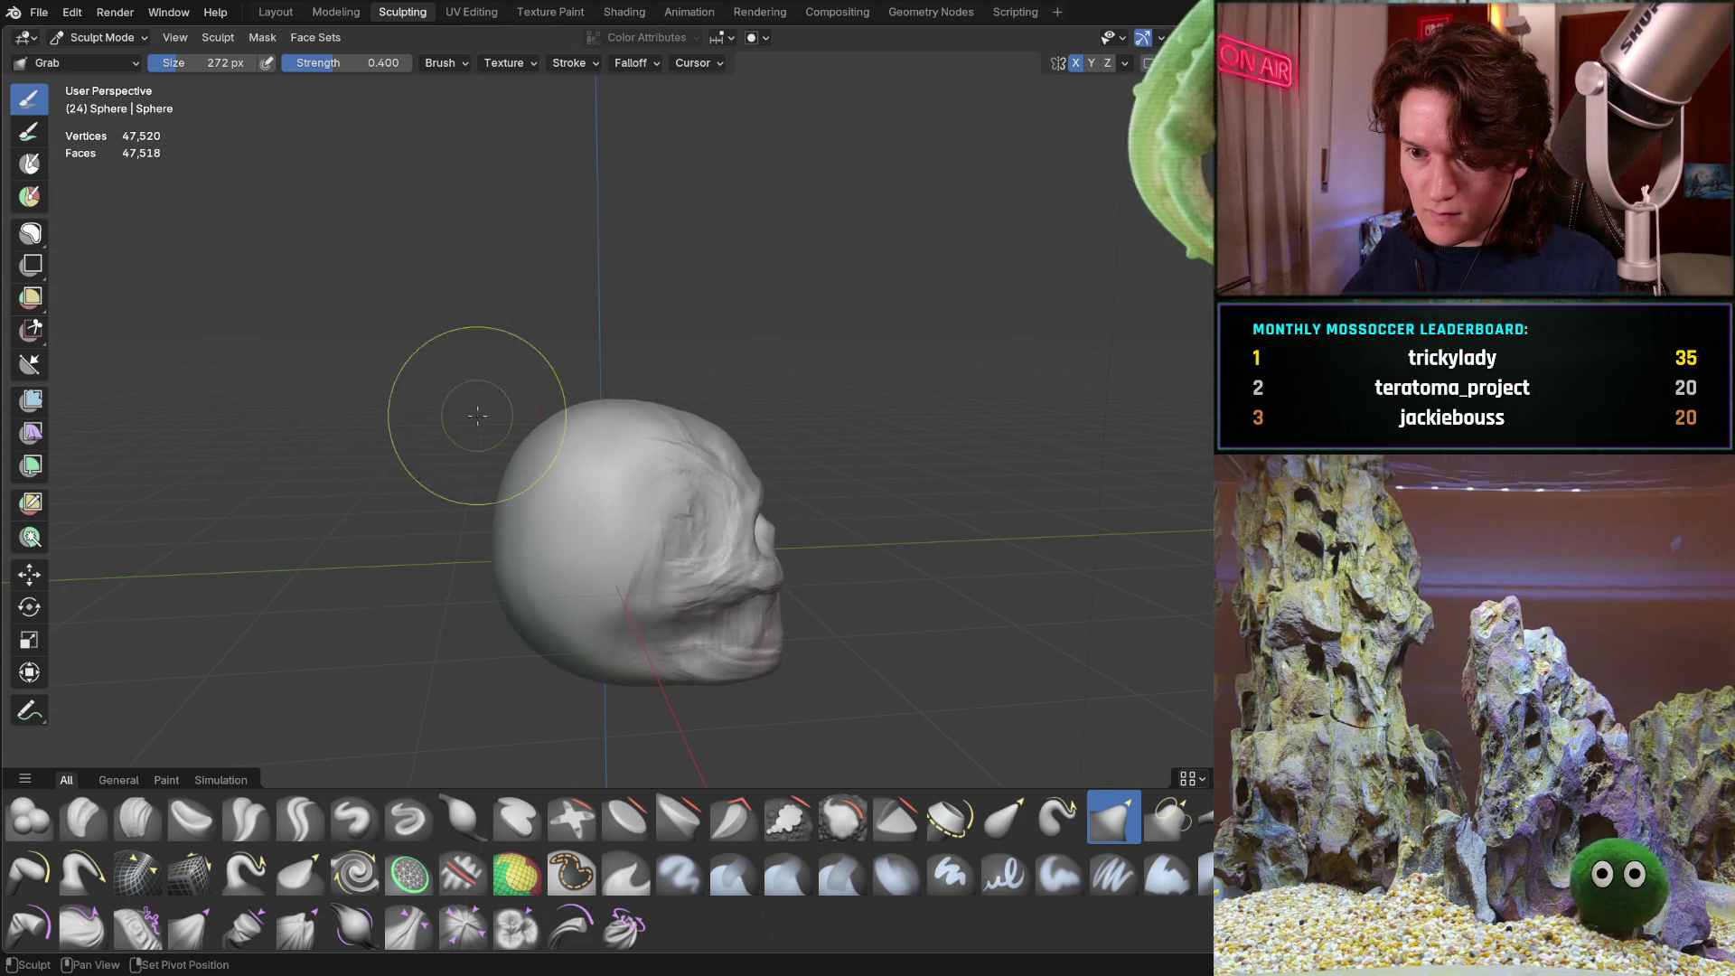
{"action": "middle_click_drag", "start_coordinate": [449, 401], "coordinate": [388, 361]}
{"action": "scroll", "coordinate": [361, 352], "scroll_direction": "up", "scroll_amount": 3}
{"action": "mouse_move", "coordinate": [402, 335]}
{"action": "left_mouse_down"}
{"action": "mouse_move", "coordinate": [398, 295]}
{"action": "mouse_move", "coordinate": [557, 290]}
{"action": "left_mouse_up"}
Orbit from a facing view to a close, higher three-quarter view and a full side view
{"action": "middle_click_drag", "start_coordinate": [578, 295], "coordinate": [597, 281]}
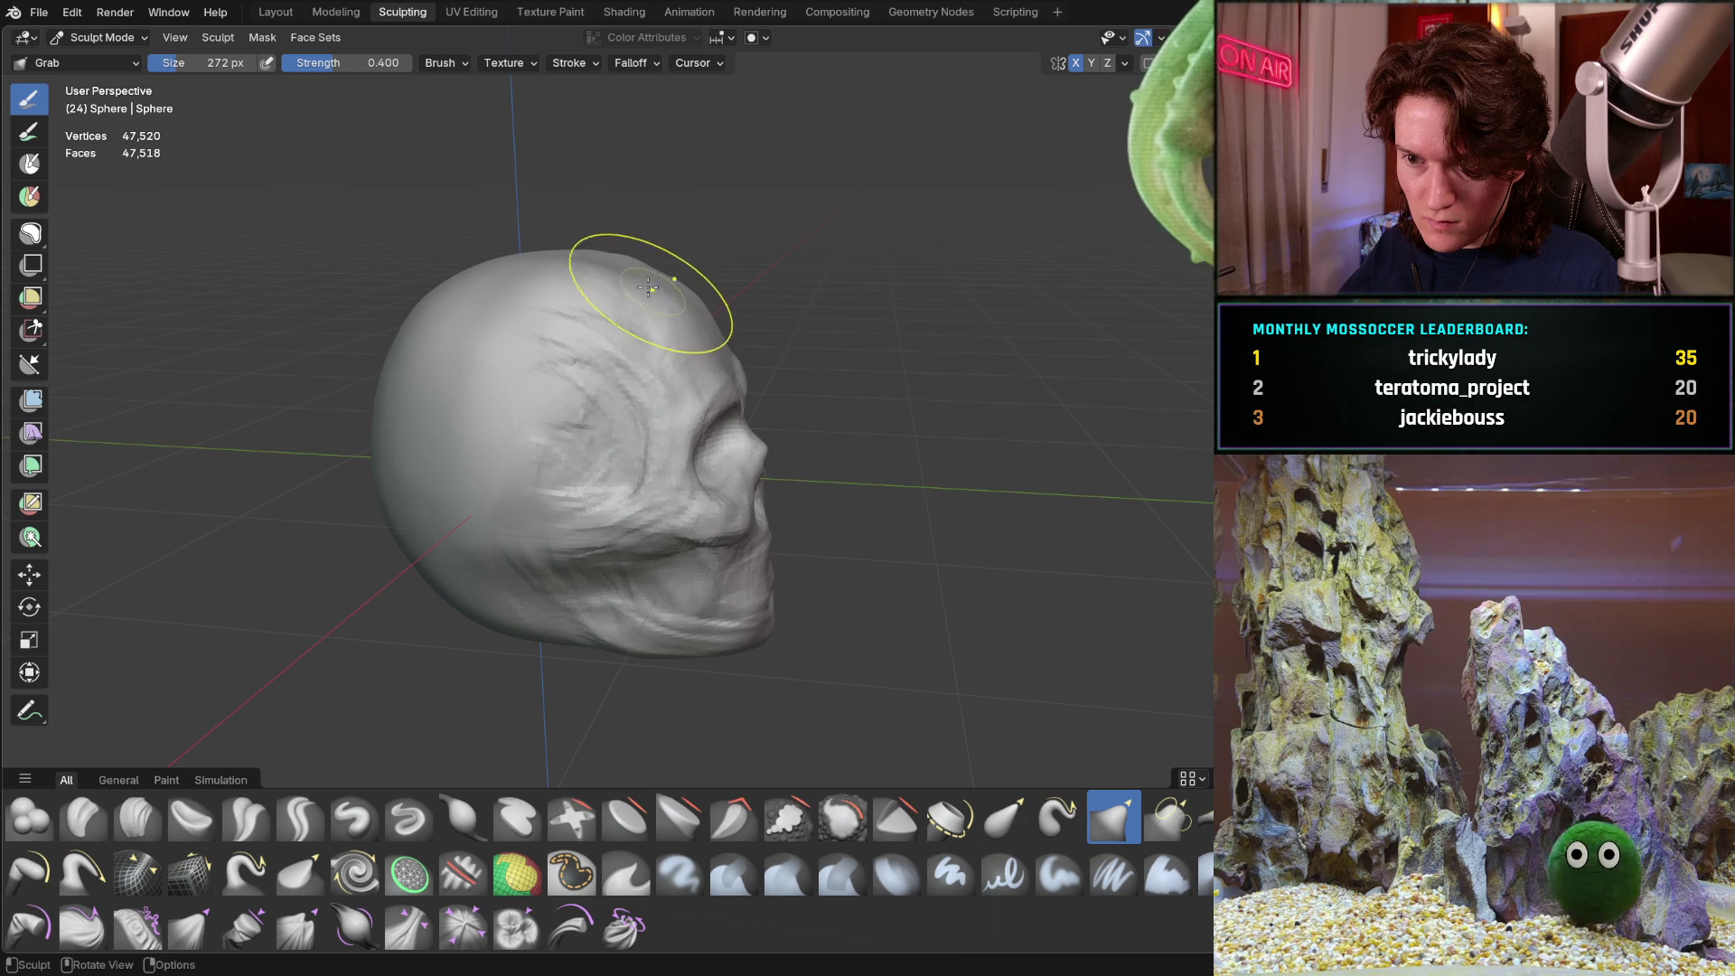
{"action": "mouse_move", "coordinate": [611, 269]}
{"action": "middle_mouse_down"}
{"action": "mouse_move", "coordinate": [650, 263]}
{"action": "mouse_move", "coordinate": [543, 253]}
{"action": "mouse_move", "coordinate": [496, 225]}
{"action": "mouse_move", "coordinate": [422, 249]}
{"action": "mouse_move", "coordinate": [349, 240]}
{"action": "mouse_move", "coordinate": [453, 310]}
{"action": "mouse_move", "coordinate": [347, 370]}
{"action": "middle_mouse_up"}
{"action": "mouse_move", "coordinate": [454, 307]}
{"action": "middle_mouse_down", "text": "shift"}
{"action": "mouse_move", "coordinate": [271, 368]}
{"action": "mouse_move", "coordinate": [457, 395]}
{"action": "mouse_move", "coordinate": [531, 449]}
{"action": "mouse_move", "coordinate": [578, 373]}
{"action": "middle_mouse_up", "text": "shift"}
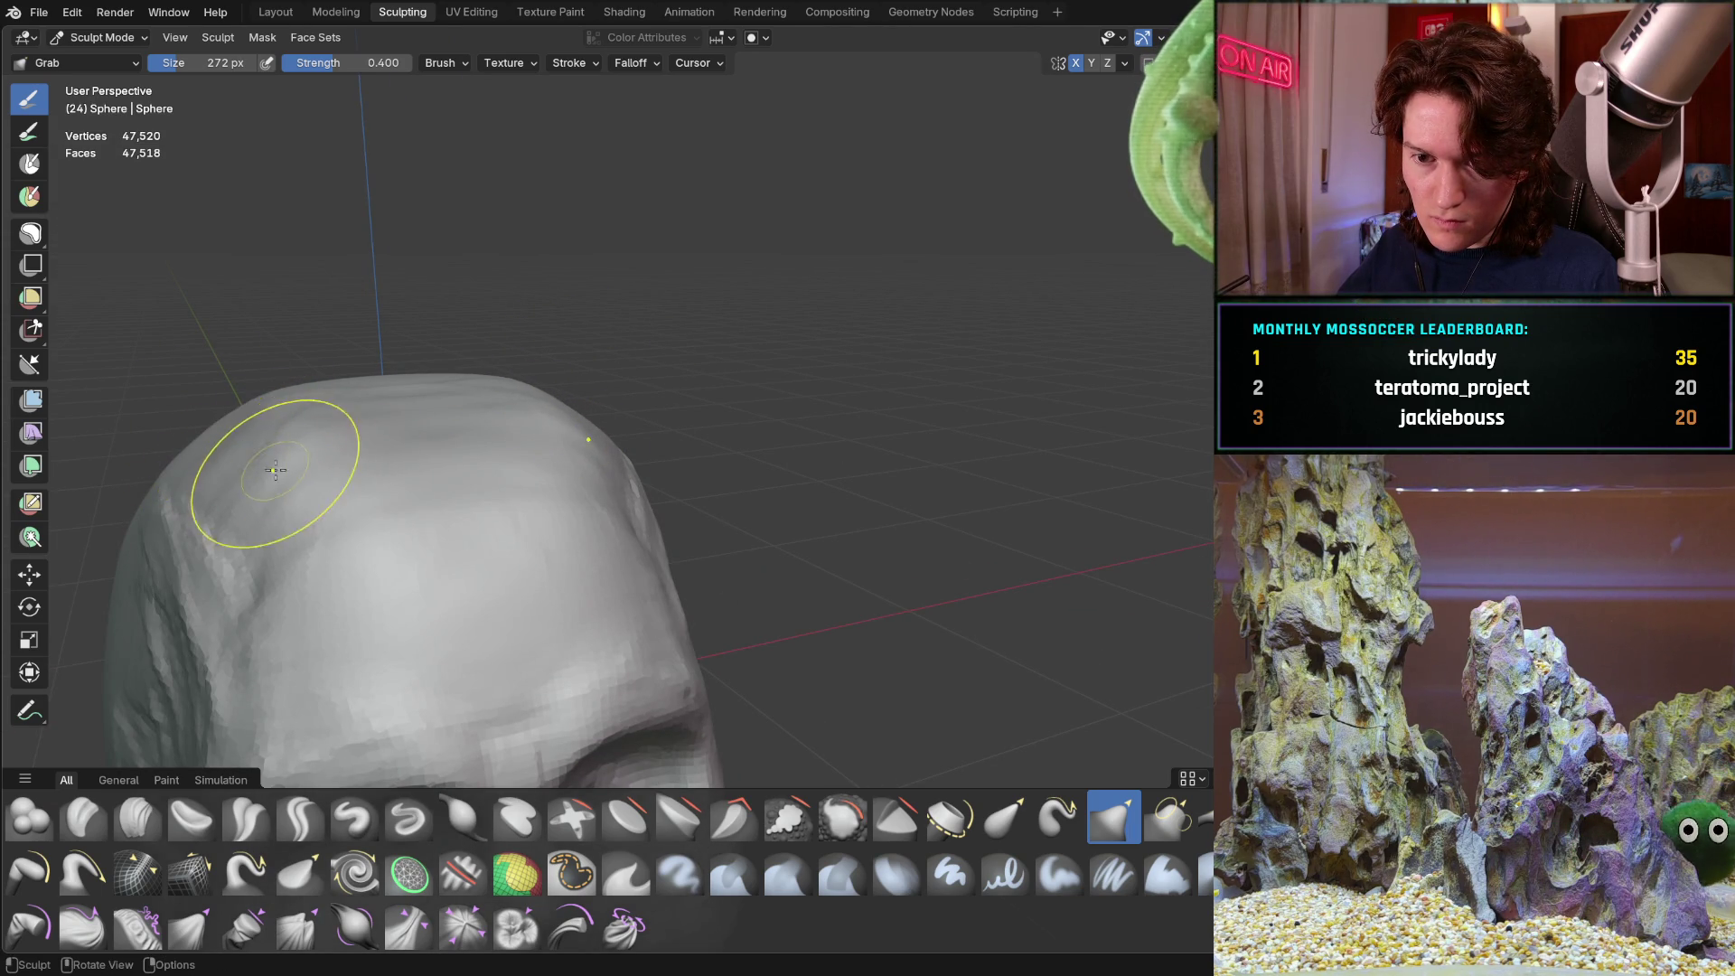
{"action": "mouse_move", "coordinate": [382, 394]}
{"action": "middle_mouse_down"}
{"action": "mouse_move", "coordinate": [310, 387]}
{"action": "mouse_move", "coordinate": [603, 463]}
{"action": "mouse_move", "coordinate": [551, 420]}
{"action": "mouse_move", "coordinate": [426, 400]}
{"action": "mouse_move", "coordinate": [573, 450]}
{"action": "mouse_move", "coordinate": [568, 358]}
{"action": "middle_mouse_up"}
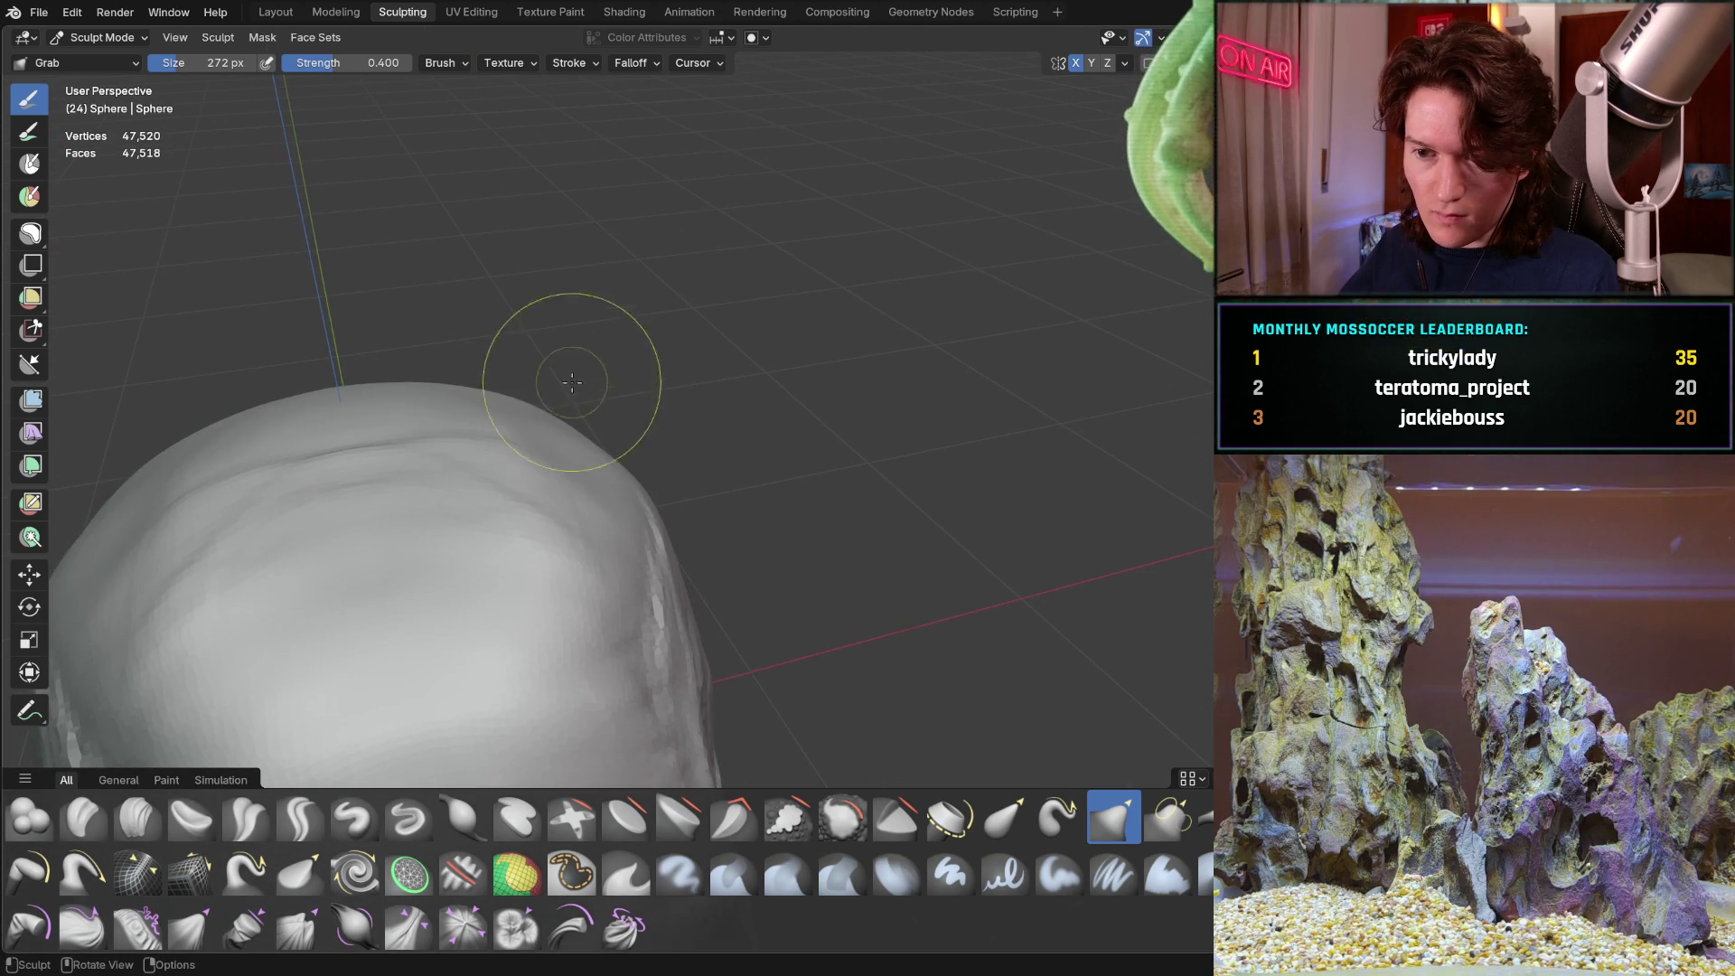
{"action": "middle_click_drag", "start_coordinate": [523, 471], "coordinate": [524, 471]}
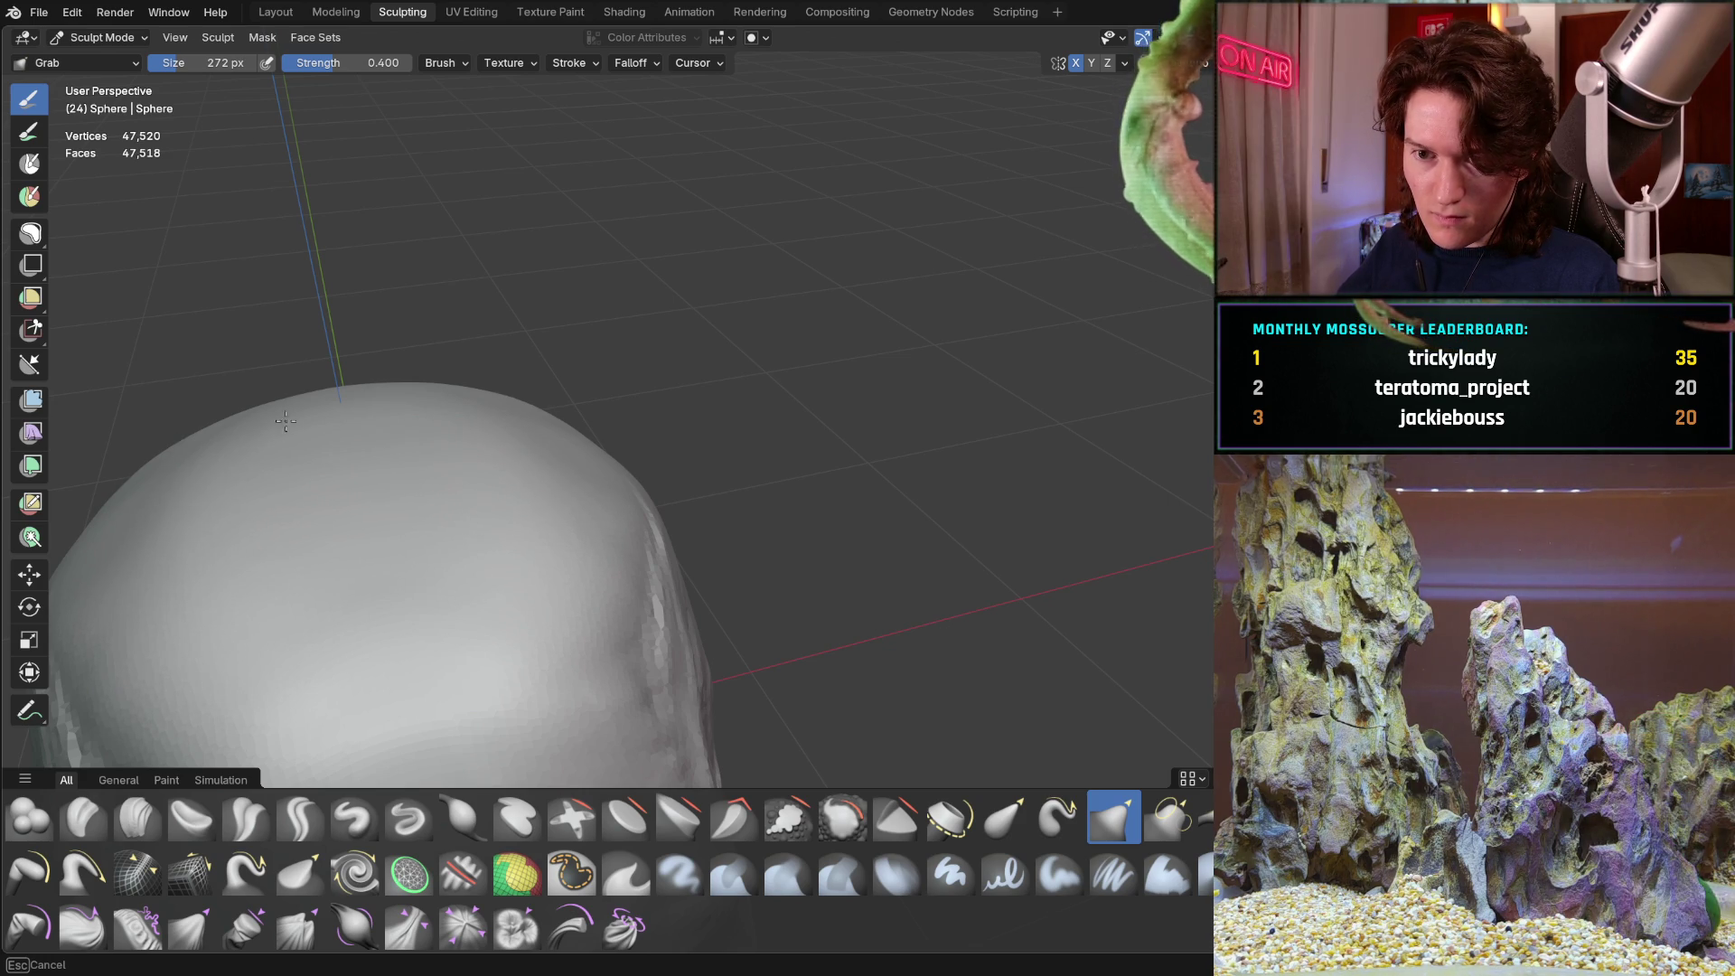
{"action": "mouse_move", "coordinate": [219, 436]}
{"action": "middle_mouse_down"}
{"action": "mouse_move", "coordinate": [248, 496]}
{"action": "mouse_move", "coordinate": [257, 326]}
{"action": "middle_mouse_up"}
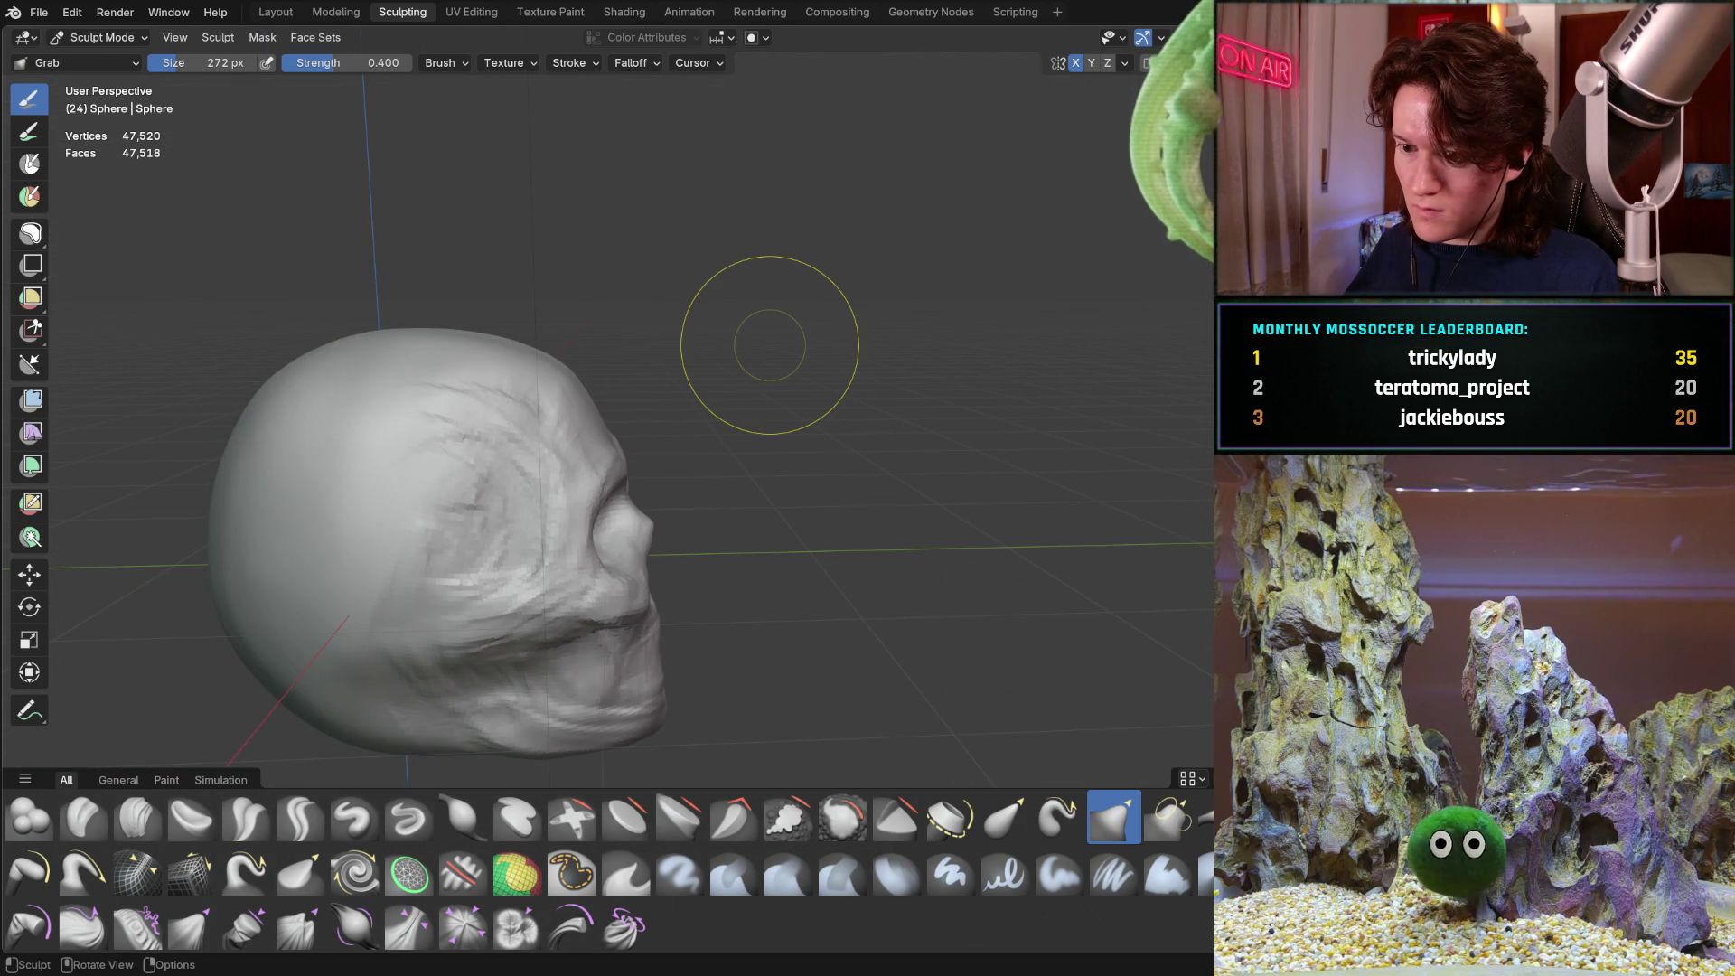
{"action": "middle_click_drag", "start_coordinate": [492, 416], "coordinate": [510, 330]}
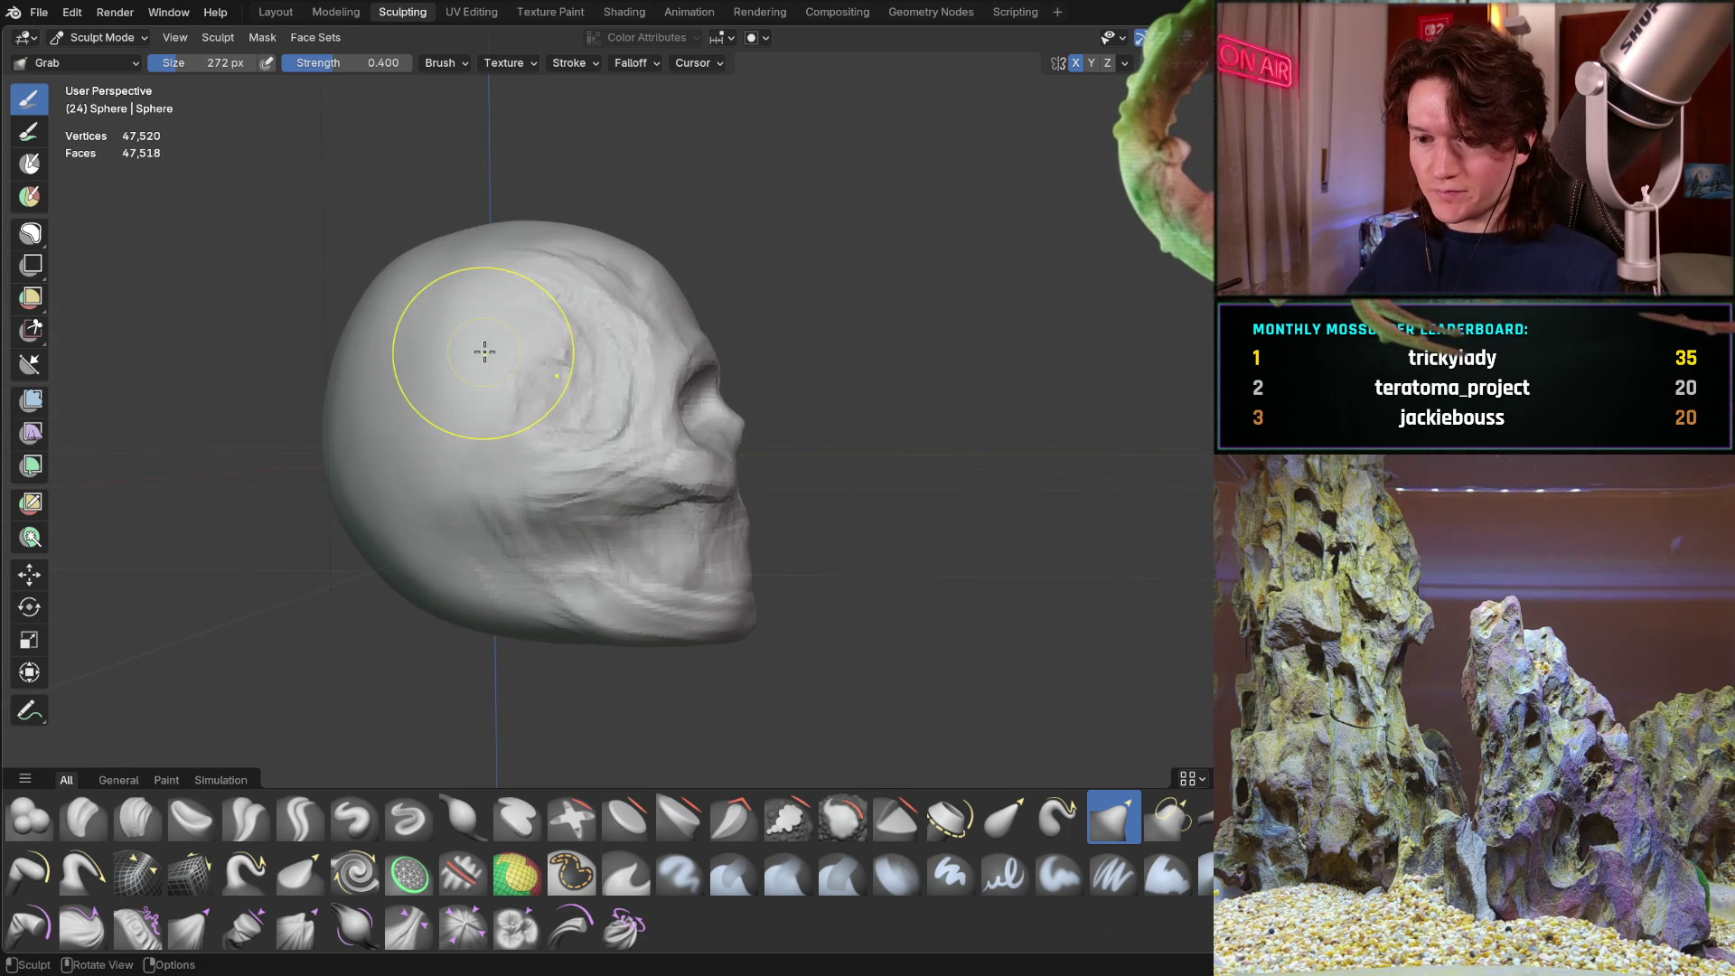
Check the skull head-on from the front, then finish on a closer side view
{"action": "mouse_move", "coordinate": [407, 542]}
{"action": "middle_mouse_down"}
{"action": "mouse_move", "coordinate": [335, 538]}
{"action": "mouse_move", "coordinate": [419, 527]}
{"action": "mouse_move", "coordinate": [375, 542]}
{"action": "mouse_move", "coordinate": [318, 507]}
{"action": "middle_mouse_up"}
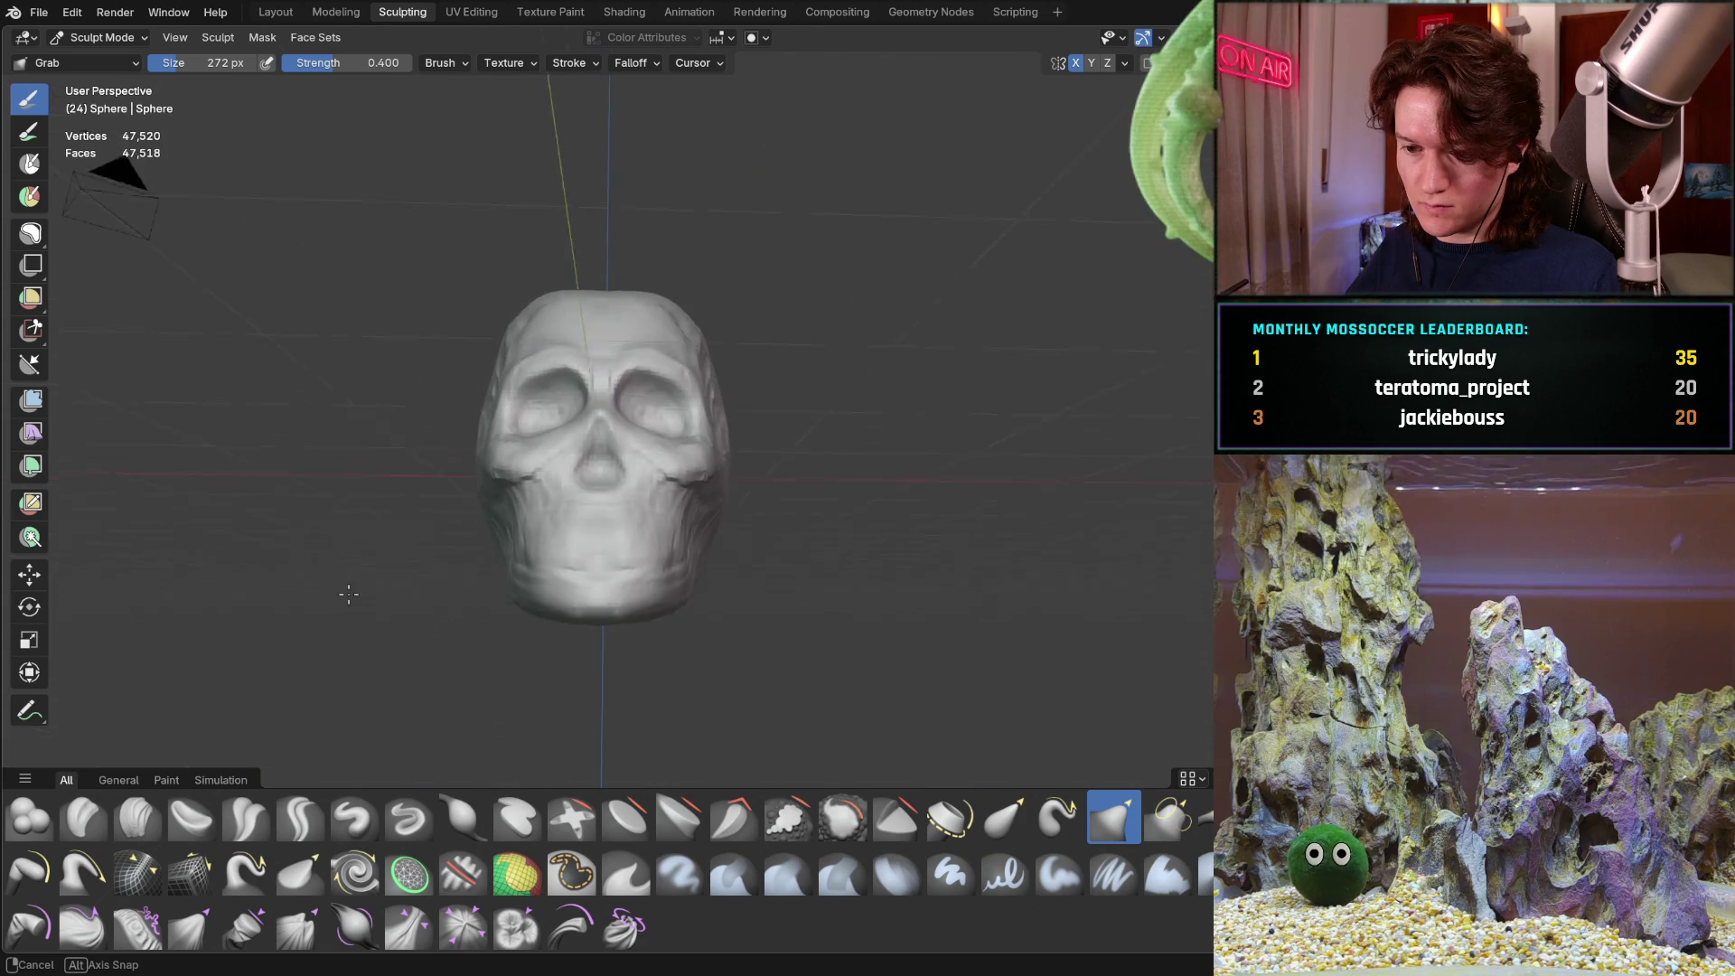
{"action": "middle_click_drag", "start_coordinate": [449, 511], "coordinate": [394, 549], "text": "shift"}
{"action": "mouse_move", "coordinate": [451, 402]}
{"action": "middle_mouse_down"}
{"action": "mouse_move", "coordinate": [466, 497]}
{"action": "mouse_move", "coordinate": [522, 509]}
{"action": "mouse_move", "coordinate": [482, 521]}
{"action": "mouse_move", "coordinate": [484, 492]}
{"action": "mouse_move", "coordinate": [446, 504]}
{"action": "mouse_move", "coordinate": [497, 437]}
{"action": "mouse_move", "coordinate": [434, 503]}
{"action": "mouse_move", "coordinate": [397, 483]}
{"action": "mouse_move", "coordinate": [388, 388]}
{"action": "mouse_move", "coordinate": [365, 411]}
{"action": "mouse_move", "coordinate": [420, 424]}
{"action": "middle_mouse_up"}
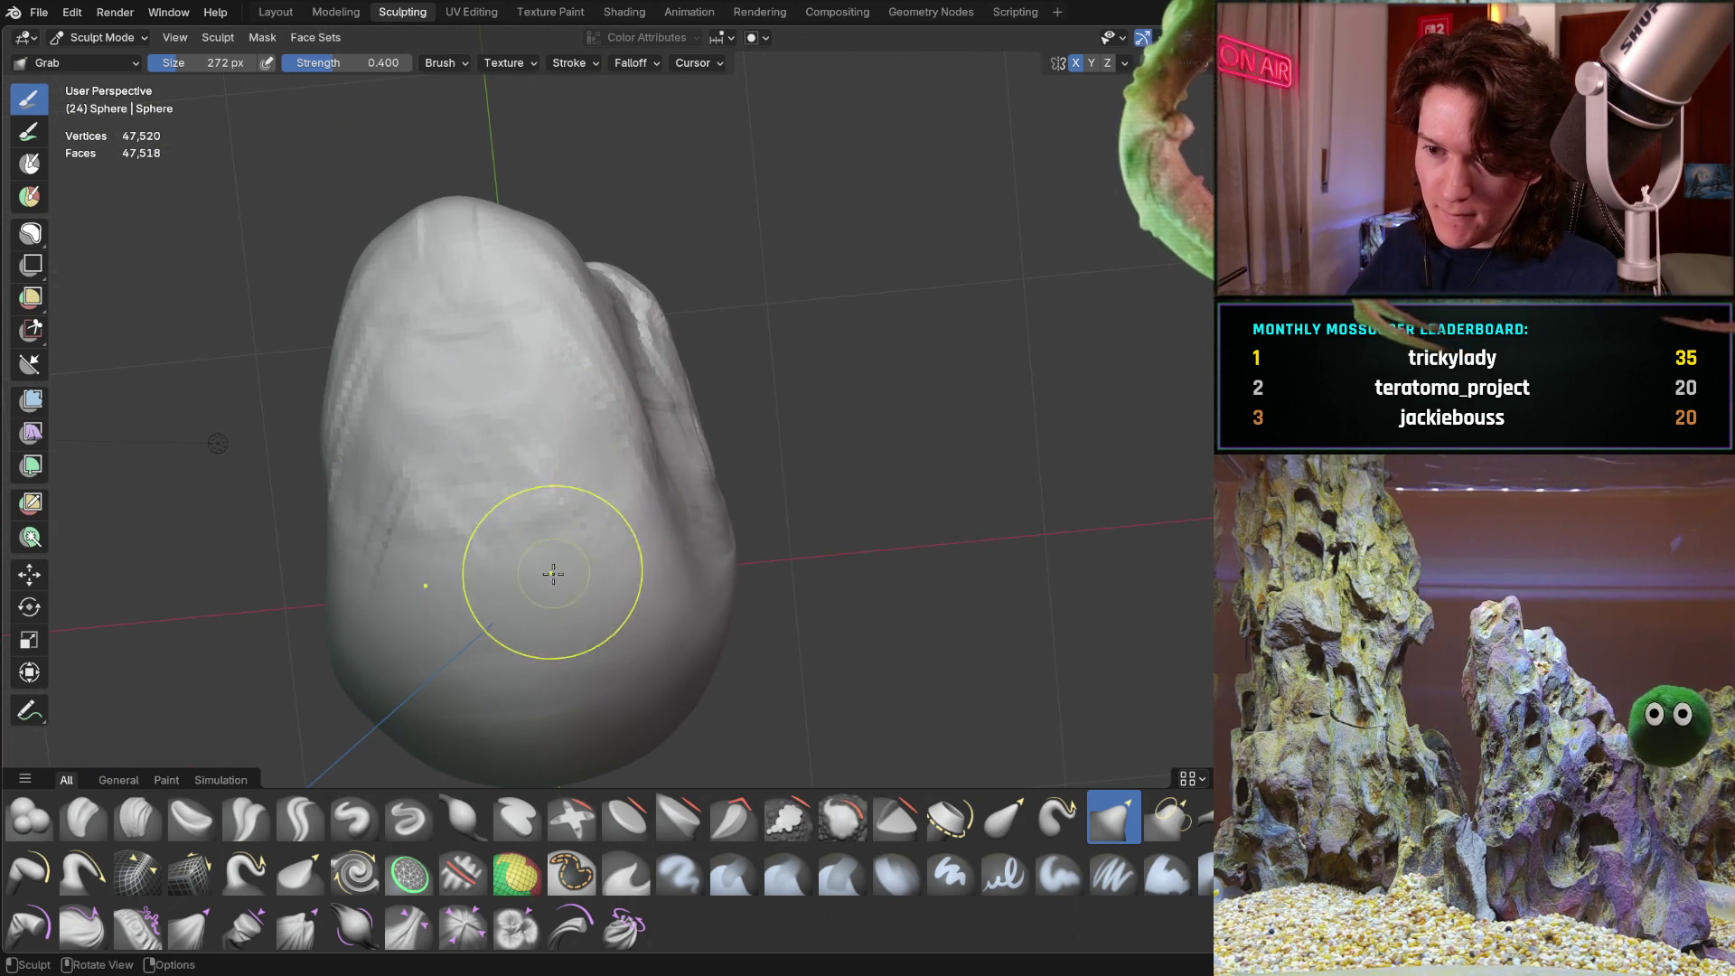
{"action": "middle_click_drag", "start_coordinate": [573, 562], "coordinate": [525, 531]}
{"action": "mouse_move", "coordinate": [544, 604]}
{"action": "middle_mouse_down"}
{"action": "mouse_move", "coordinate": [600, 639]}
{"action": "mouse_move", "coordinate": [534, 577]}
{"action": "mouse_move", "coordinate": [378, 502]}
{"action": "middle_mouse_up"}
{"action": "scroll", "coordinate": [516, 591], "scroll_direction": "up", "scroll_amount": 3}
{"action": "middle_click_drag", "start_coordinate": [534, 473], "coordinate": [426, 729]}
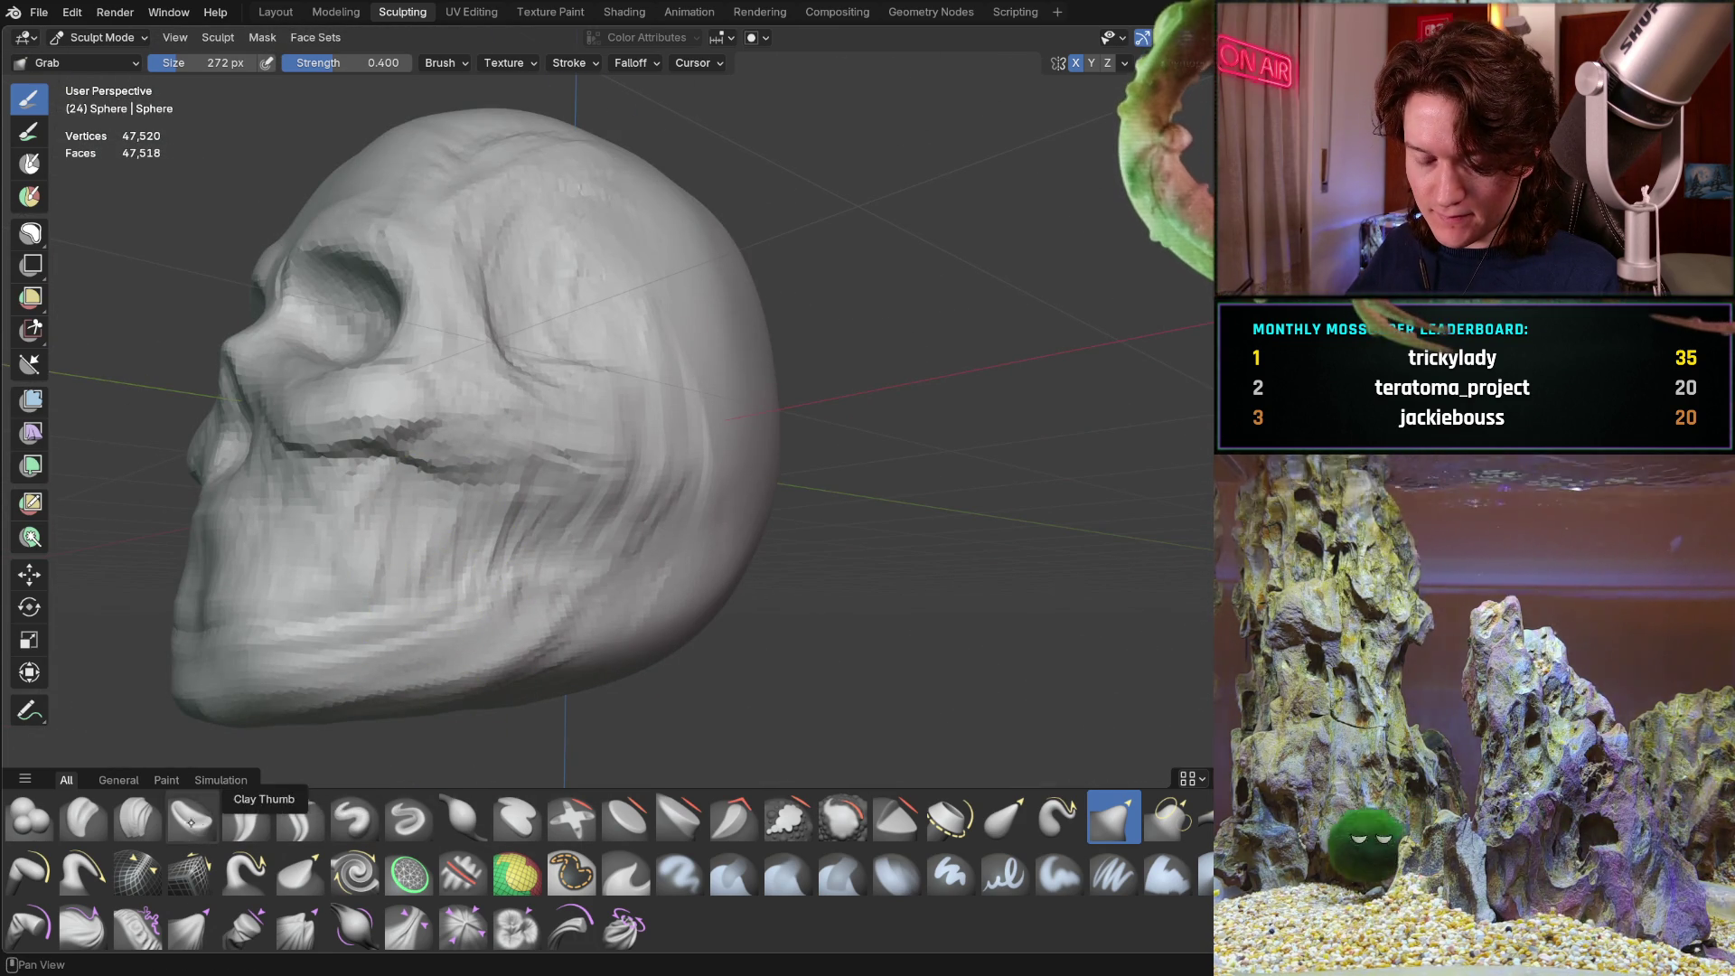
Switch to the Clay Strips brush and orbit to a three-quarter view of the skull
{"action": "left_click", "coordinate": [138, 819]}
{"action": "scroll", "coordinate": [462, 566], "scroll_direction": "up", "scroll_amount": 3}
{"action": "mouse_move", "coordinate": [462, 566]}
{"action": "middle_mouse_down"}
{"action": "mouse_move", "coordinate": [452, 507]}
{"action": "mouse_move", "coordinate": [446, 561]}
{"action": "middle_mouse_up"}
{"action": "left_click_drag", "start_coordinate": [446, 561], "coordinate": [527, 552]}
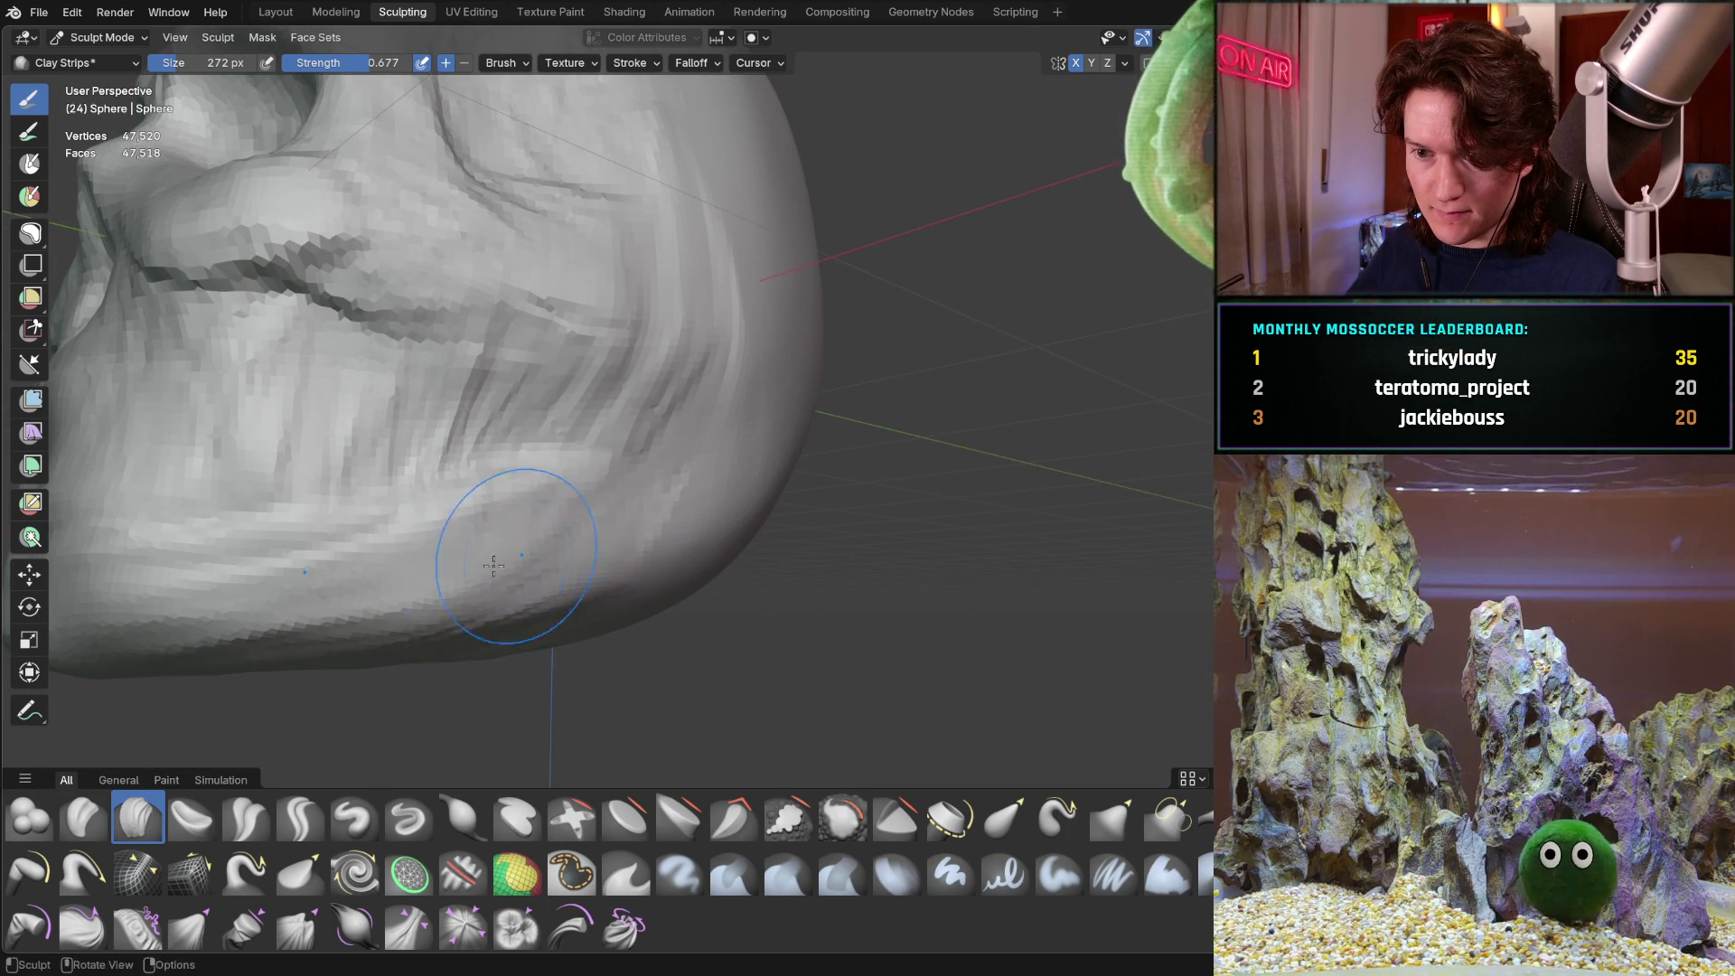
{"action": "middle_click_drag", "start_coordinate": [622, 506], "coordinate": [988, 193]}
{"action": "scroll", "coordinate": [601, 446], "scroll_direction": "up", "scroll_amount": 2}
{"action": "scroll", "coordinate": [600, 446], "scroll_direction": "down", "scroll_amount": 3}
{"action": "scroll", "coordinate": [588, 485], "scroll_direction": "up", "scroll_amount": 3}
{"action": "middle_click_drag", "start_coordinate": [587, 485], "coordinate": [505, 474]}
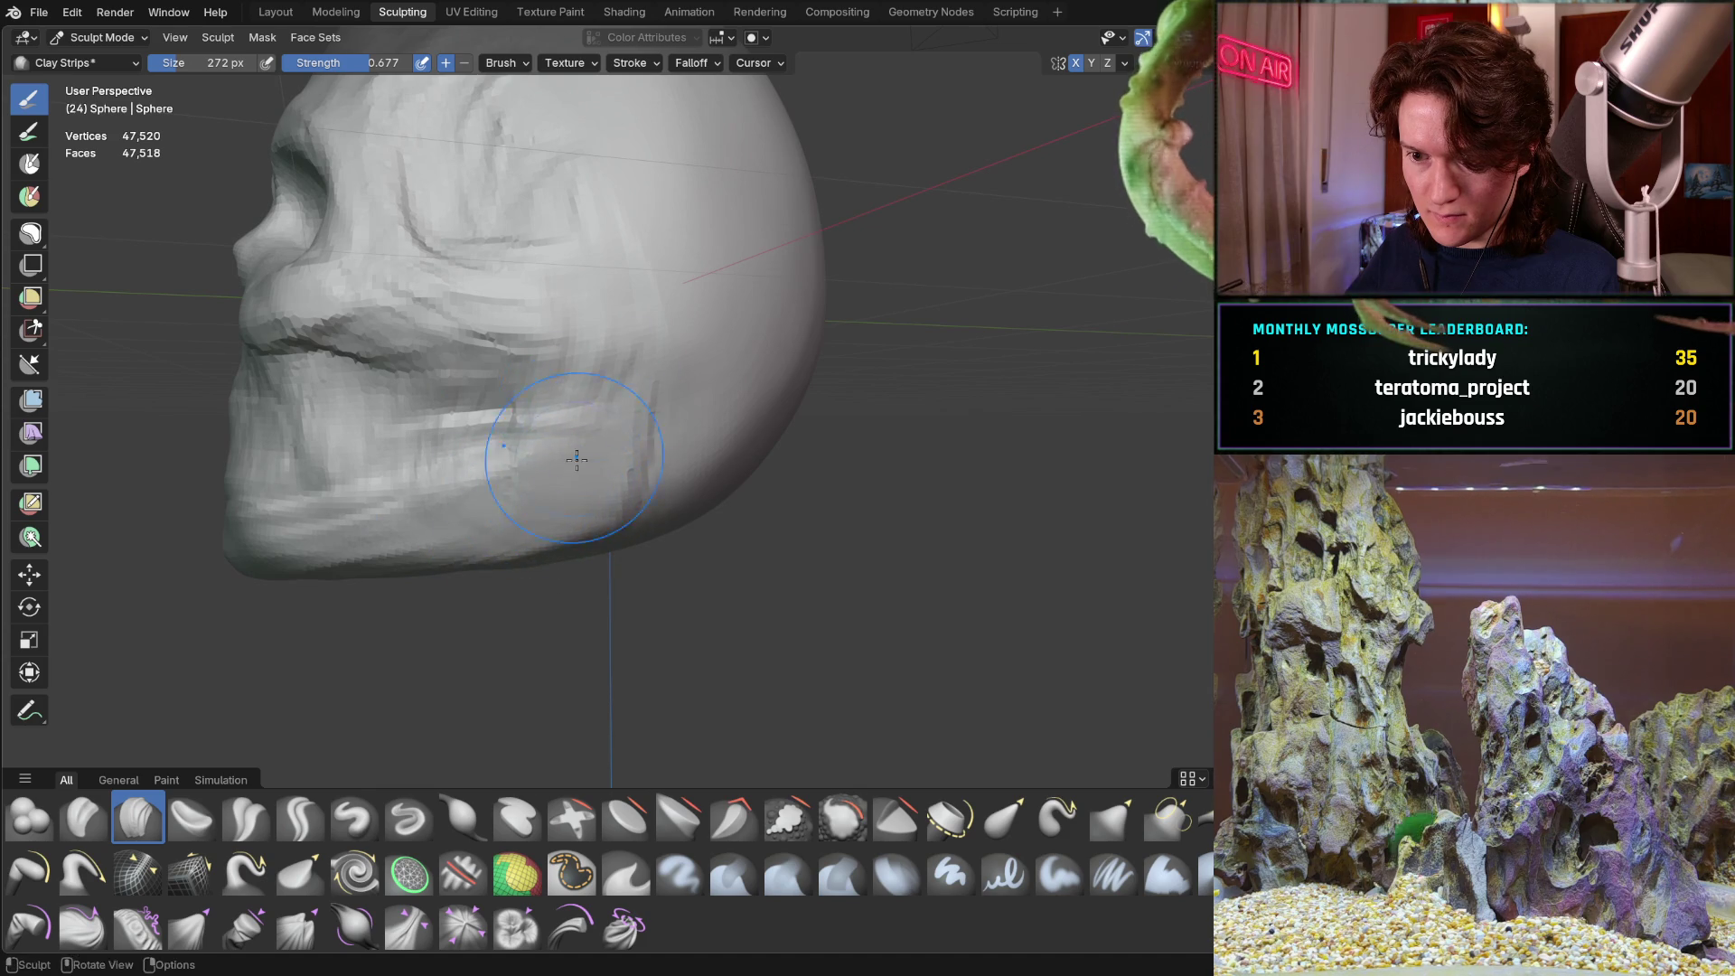
{"action": "scroll", "coordinate": [580, 441], "scroll_direction": "down", "scroll_amount": 3}
{"action": "middle_click_drag", "start_coordinate": [580, 441], "coordinate": [616, 453]}
Shrink the brush to 192 px and build up clay on the skull's cheek
{"action": "key", "text": "f"}
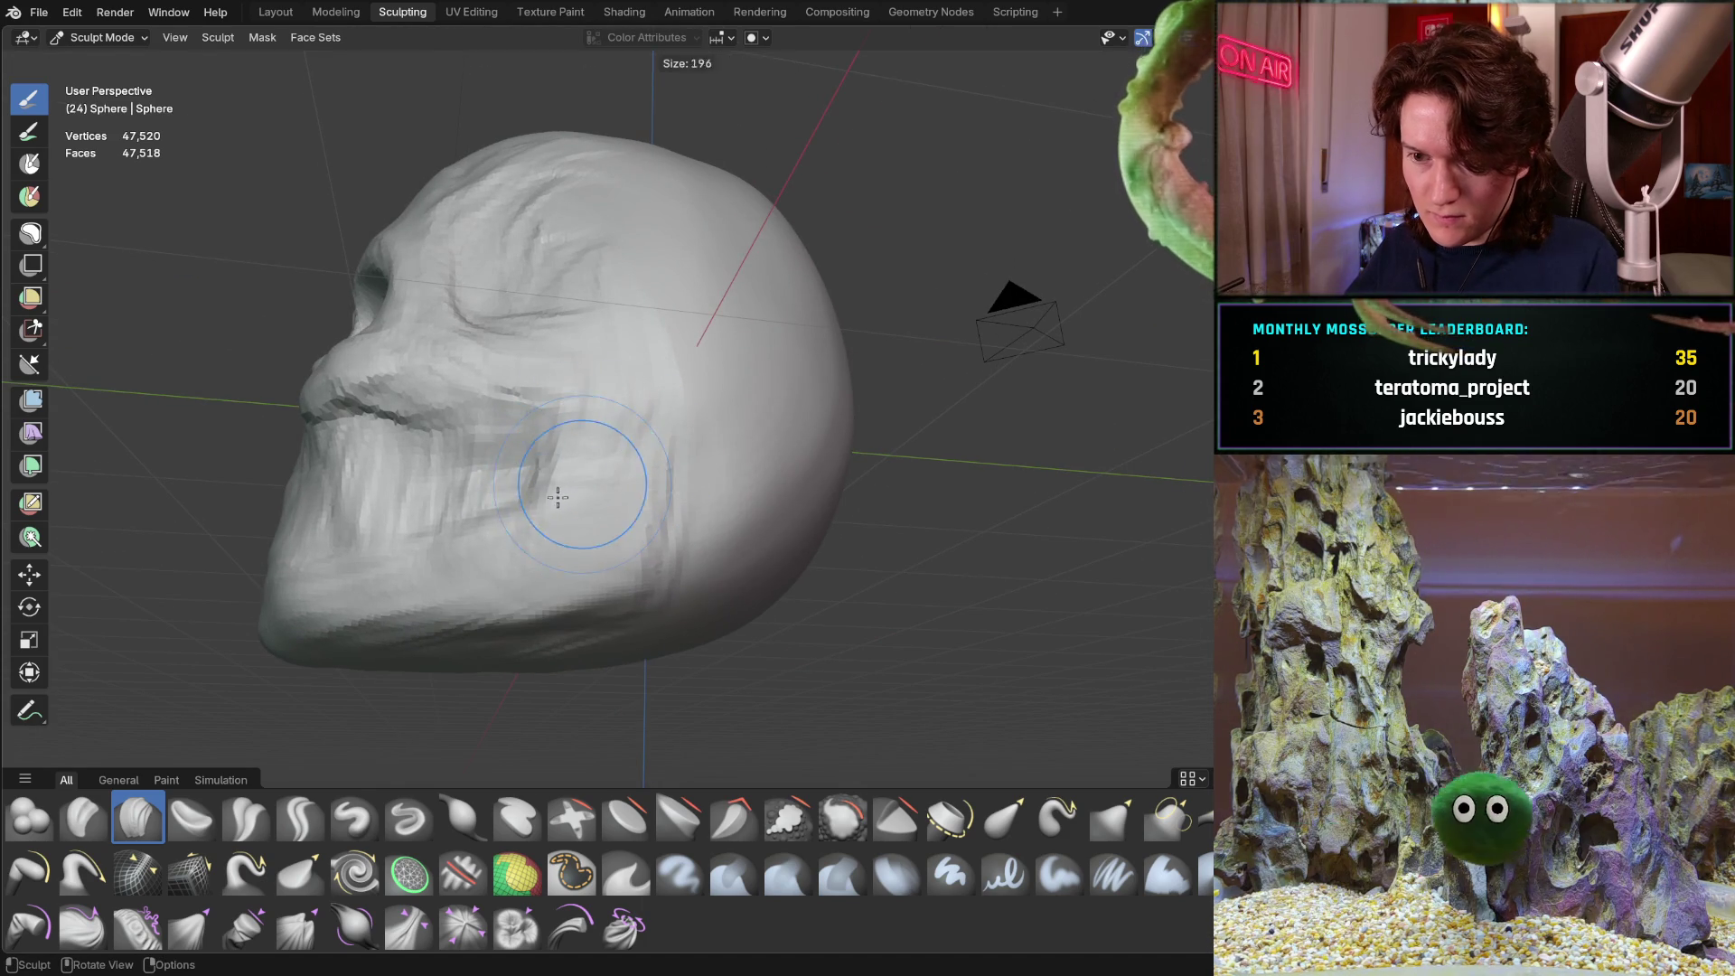
{"action": "left_click", "coordinate": [498, 553]}
{"action": "mouse_move", "coordinate": [481, 562]}
{"action": "left_mouse_down"}
{"action": "mouse_move", "coordinate": [406, 585]}
{"action": "mouse_move", "coordinate": [620, 407]}
{"action": "left_mouse_up"}
Orbit and zoom around the skull to inspect it from front, three-quarter and top views
{"action": "mouse_move", "coordinate": [585, 463]}
{"action": "middle_mouse_down"}
{"action": "mouse_move", "coordinate": [555, 484]}
{"action": "mouse_move", "coordinate": [592, 500]}
{"action": "mouse_move", "coordinate": [560, 499]}
{"action": "mouse_move", "coordinate": [614, 501]}
{"action": "mouse_move", "coordinate": [495, 505]}
{"action": "mouse_move", "coordinate": [485, 485]}
{"action": "mouse_move", "coordinate": [569, 536]}
{"action": "middle_mouse_up"}
{"action": "scroll", "coordinate": [581, 461], "scroll_direction": "up", "scroll_amount": 5}
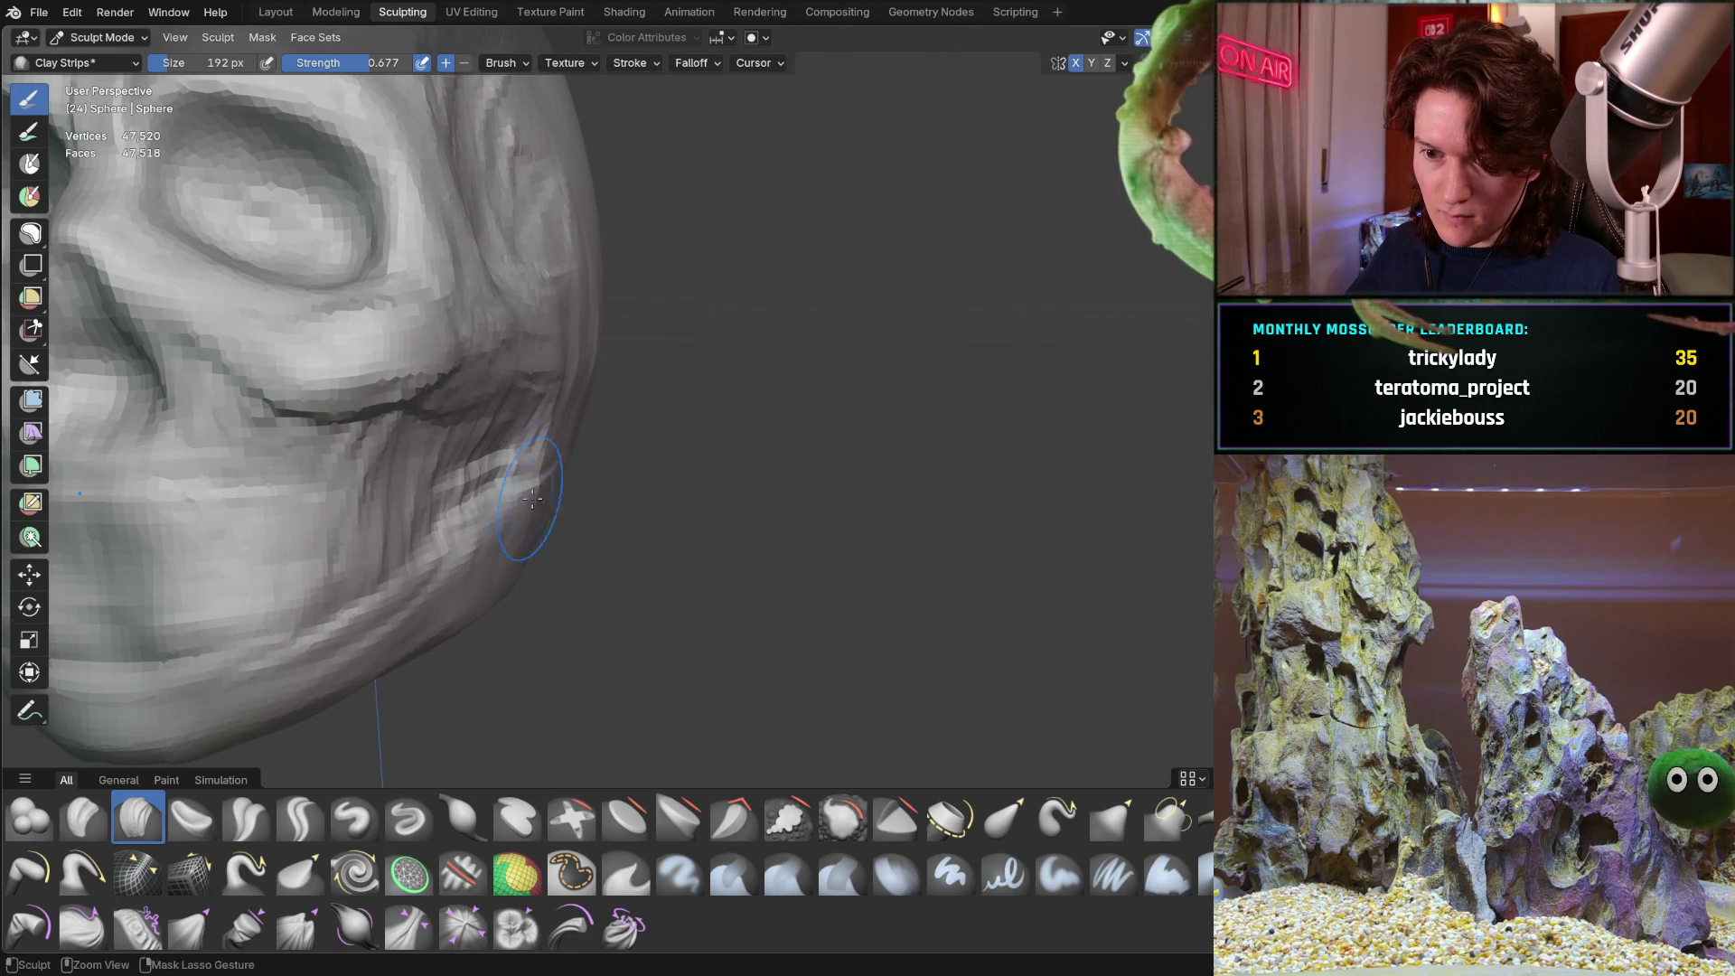
{"action": "scroll", "coordinate": [538, 371], "scroll_direction": "down", "scroll_amount": 3}
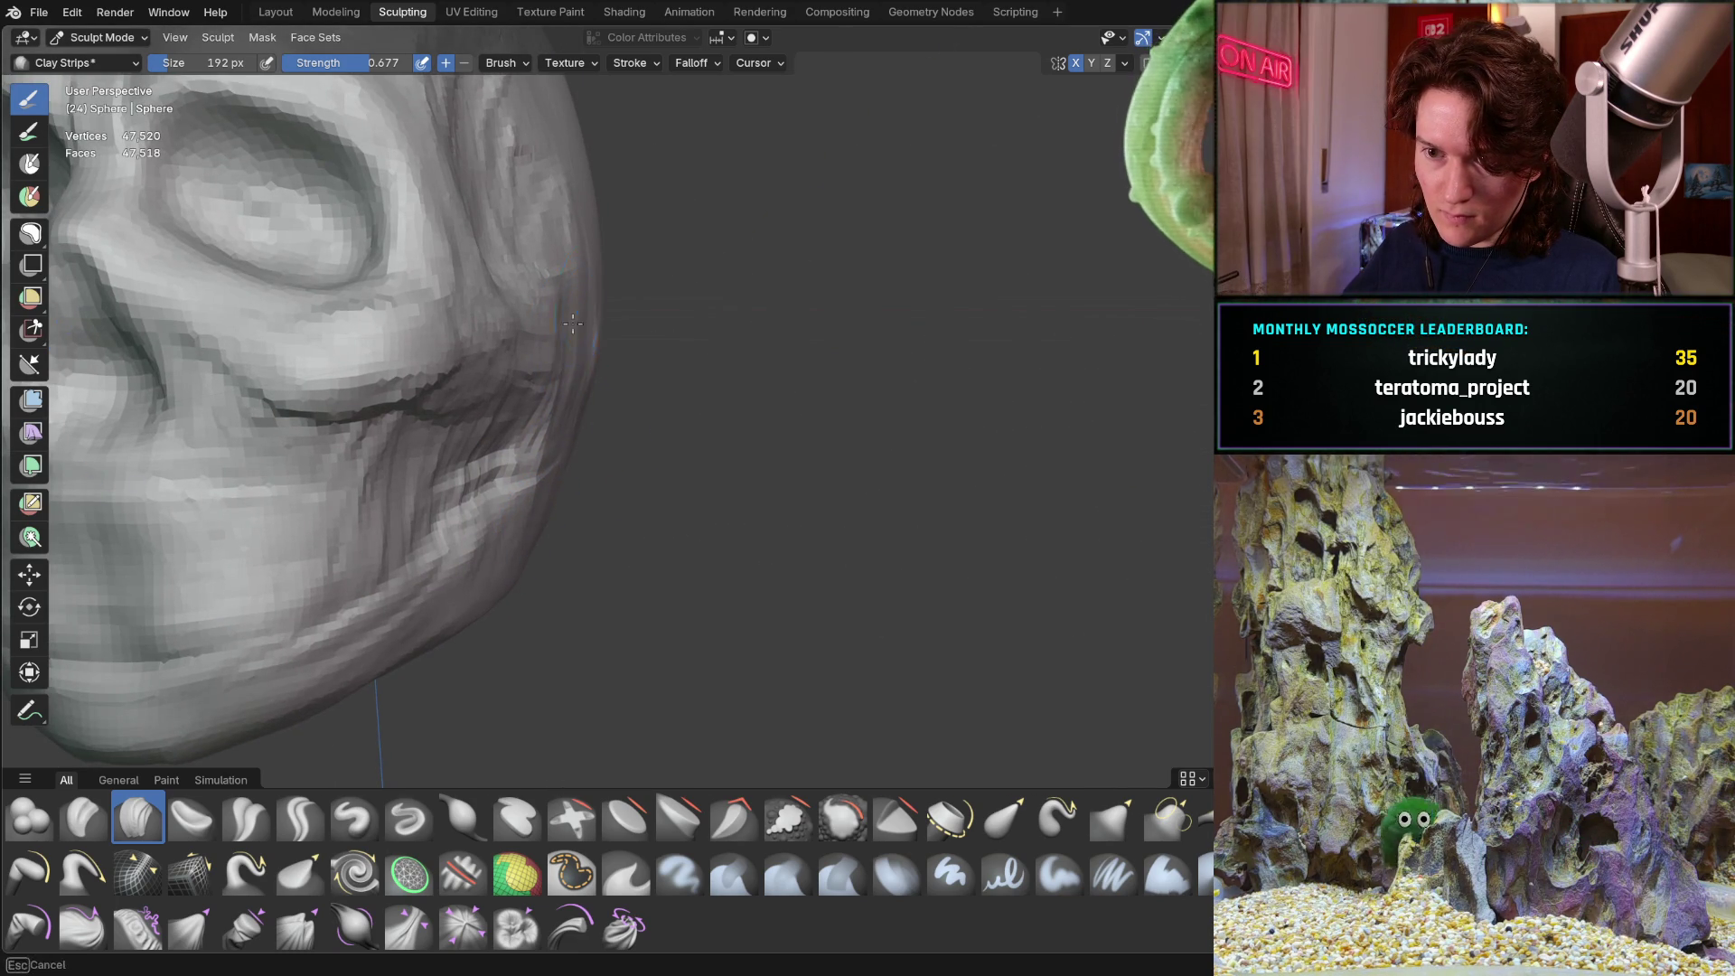
{"action": "mouse_move", "coordinate": [597, 398]}
{"action": "middle_mouse_down"}
{"action": "mouse_move", "coordinate": [630, 416]}
{"action": "mouse_move", "coordinate": [509, 496]}
{"action": "mouse_move", "coordinate": [471, 489]}
{"action": "mouse_move", "coordinate": [386, 561]}
{"action": "mouse_move", "coordinate": [495, 448]}
{"action": "middle_mouse_up"}
{"action": "scroll", "coordinate": [631, 416], "scroll_direction": "down", "scroll_amount": 3}
{"action": "scroll", "coordinate": [509, 497], "scroll_direction": "up", "scroll_amount": 2}
{"action": "scroll", "coordinate": [470, 488], "scroll_direction": "up", "scroll_amount": 3}
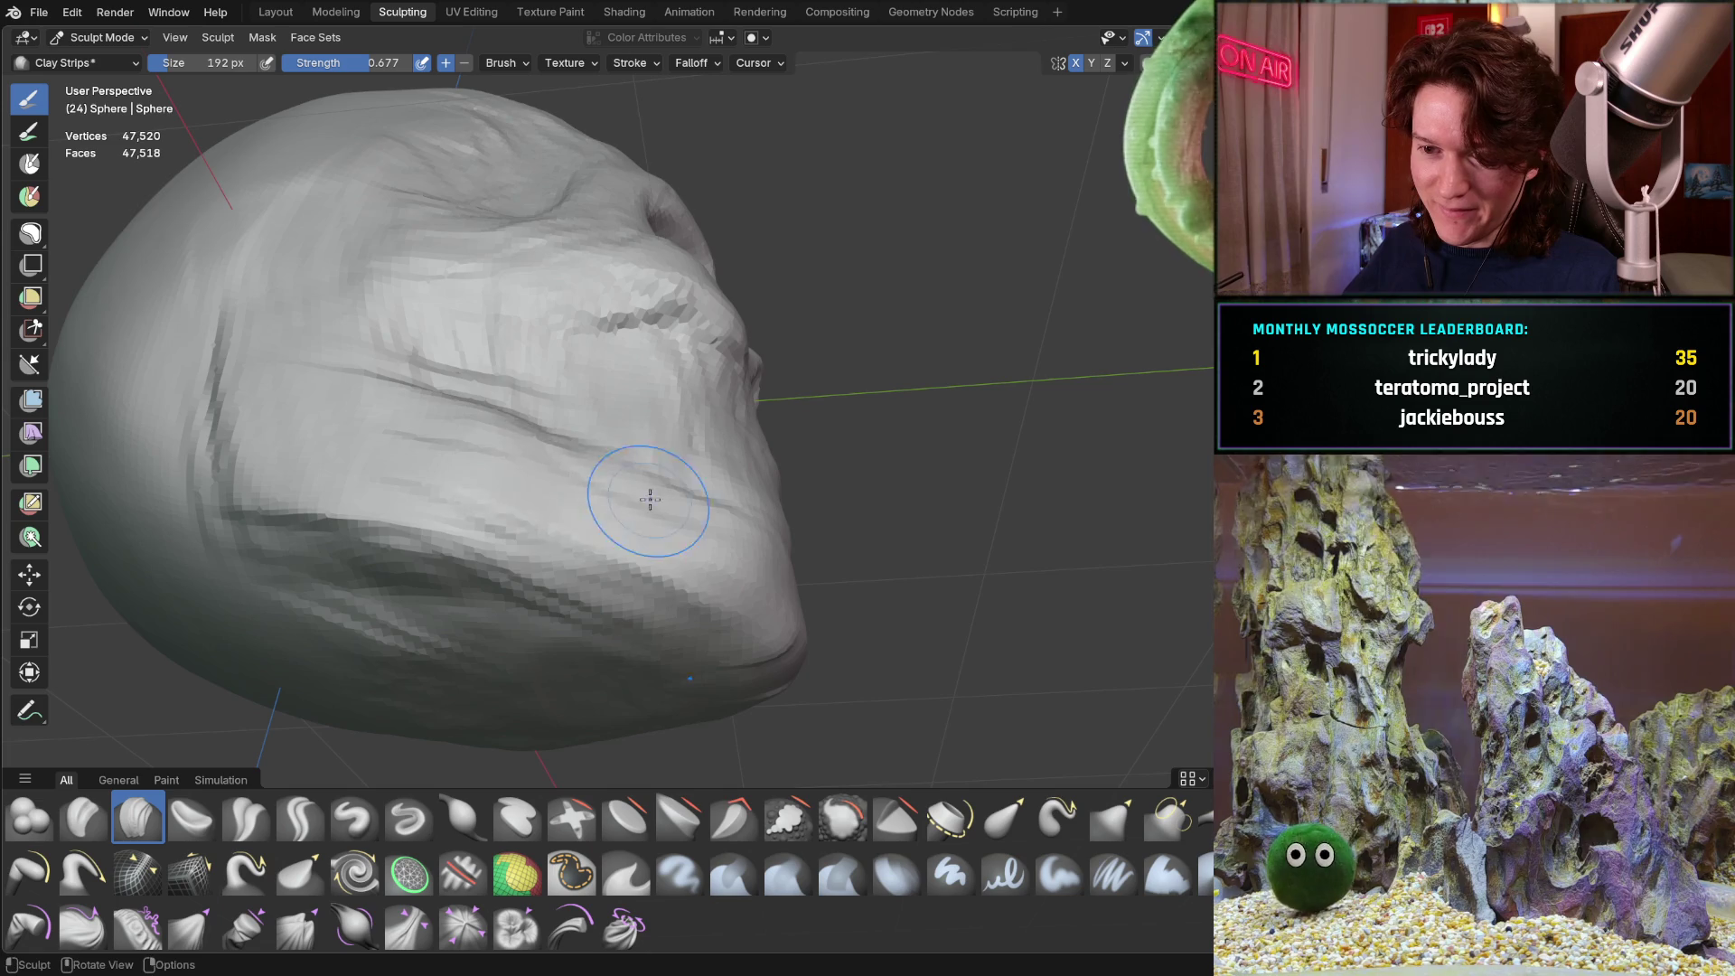
{"action": "scroll", "coordinate": [612, 504], "scroll_direction": "down", "scroll_amount": 4}
{"action": "mouse_move", "coordinate": [612, 504]}
{"action": "middle_mouse_down"}
{"action": "mouse_move", "coordinate": [514, 369]}
{"action": "mouse_move", "coordinate": [465, 458]}
{"action": "middle_mouse_up"}
{"action": "scroll", "coordinate": [470, 425], "scroll_direction": "up", "scroll_amount": 5}
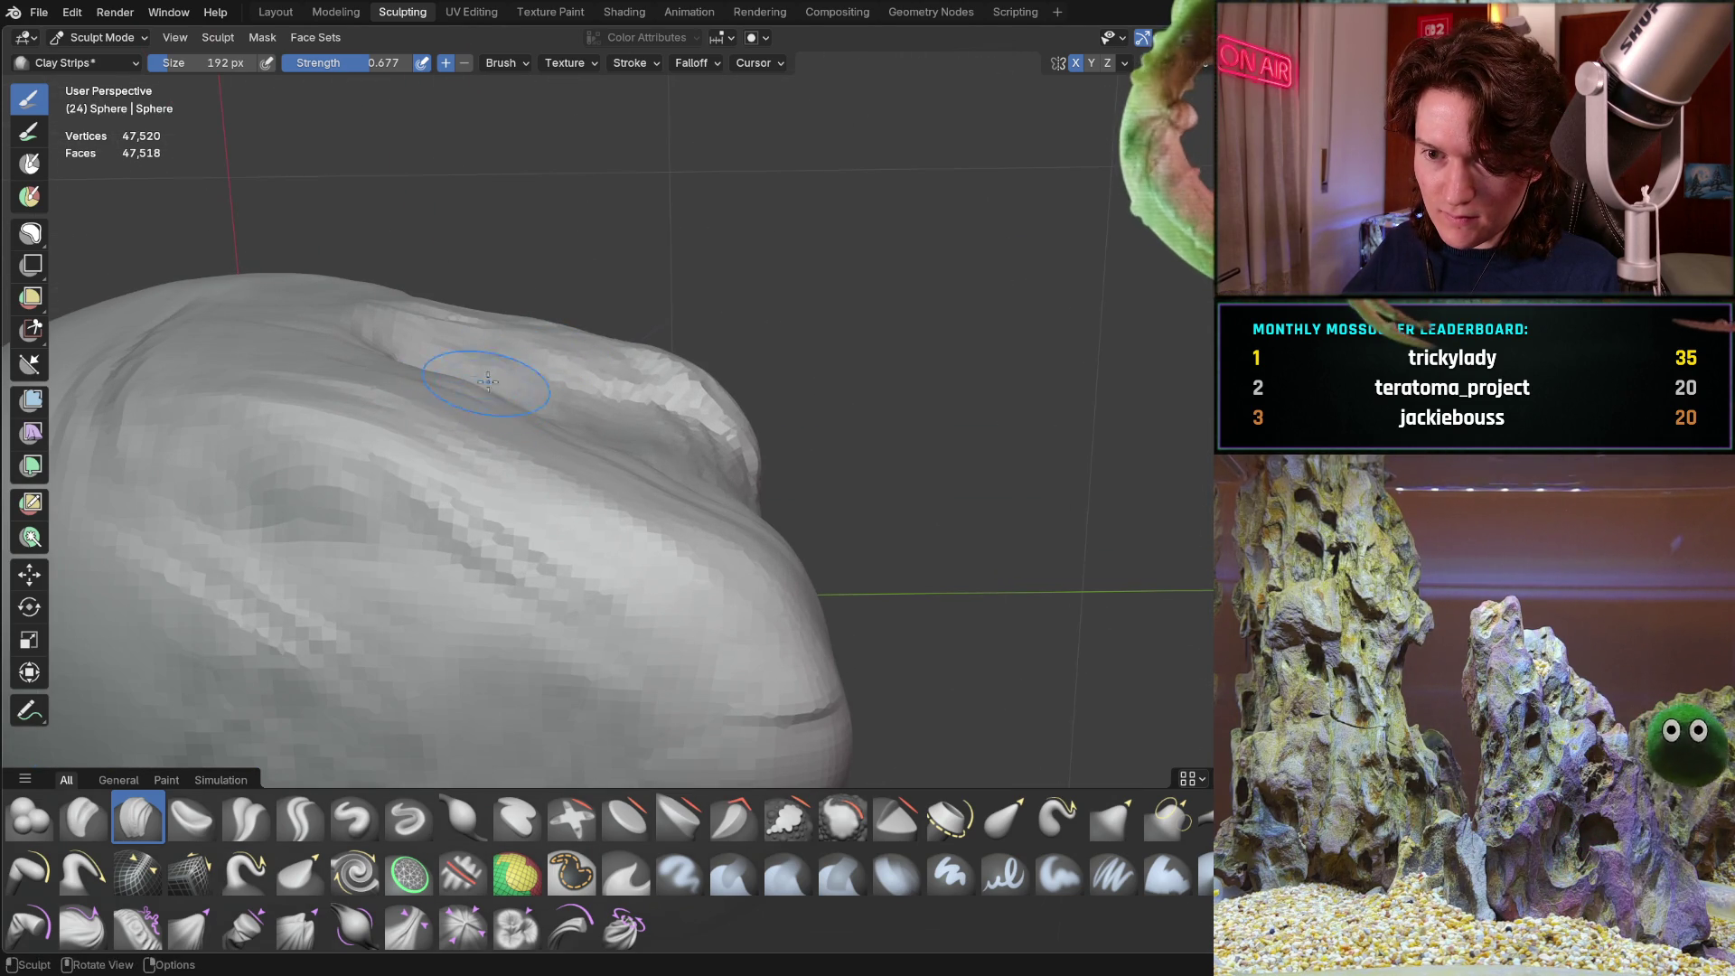
{"action": "scroll", "coordinate": [443, 397], "scroll_direction": "down", "scroll_amount": 3}
{"action": "mouse_move", "coordinate": [443, 398]}
{"action": "middle_mouse_down"}
{"action": "mouse_move", "coordinate": [409, 557]}
{"action": "mouse_move", "coordinate": [372, 457]}
{"action": "mouse_move", "coordinate": [418, 453]}
{"action": "mouse_move", "coordinate": [396, 493]}
{"action": "mouse_move", "coordinate": [411, 417]}
{"action": "mouse_move", "coordinate": [359, 347]}
{"action": "mouse_move", "coordinate": [426, 480]}
{"action": "middle_mouse_up"}
{"action": "scroll", "coordinate": [429, 440], "scroll_direction": "up", "scroll_amount": 4}
{"action": "scroll", "coordinate": [392, 413], "scroll_direction": "down", "scroll_amount": 2}
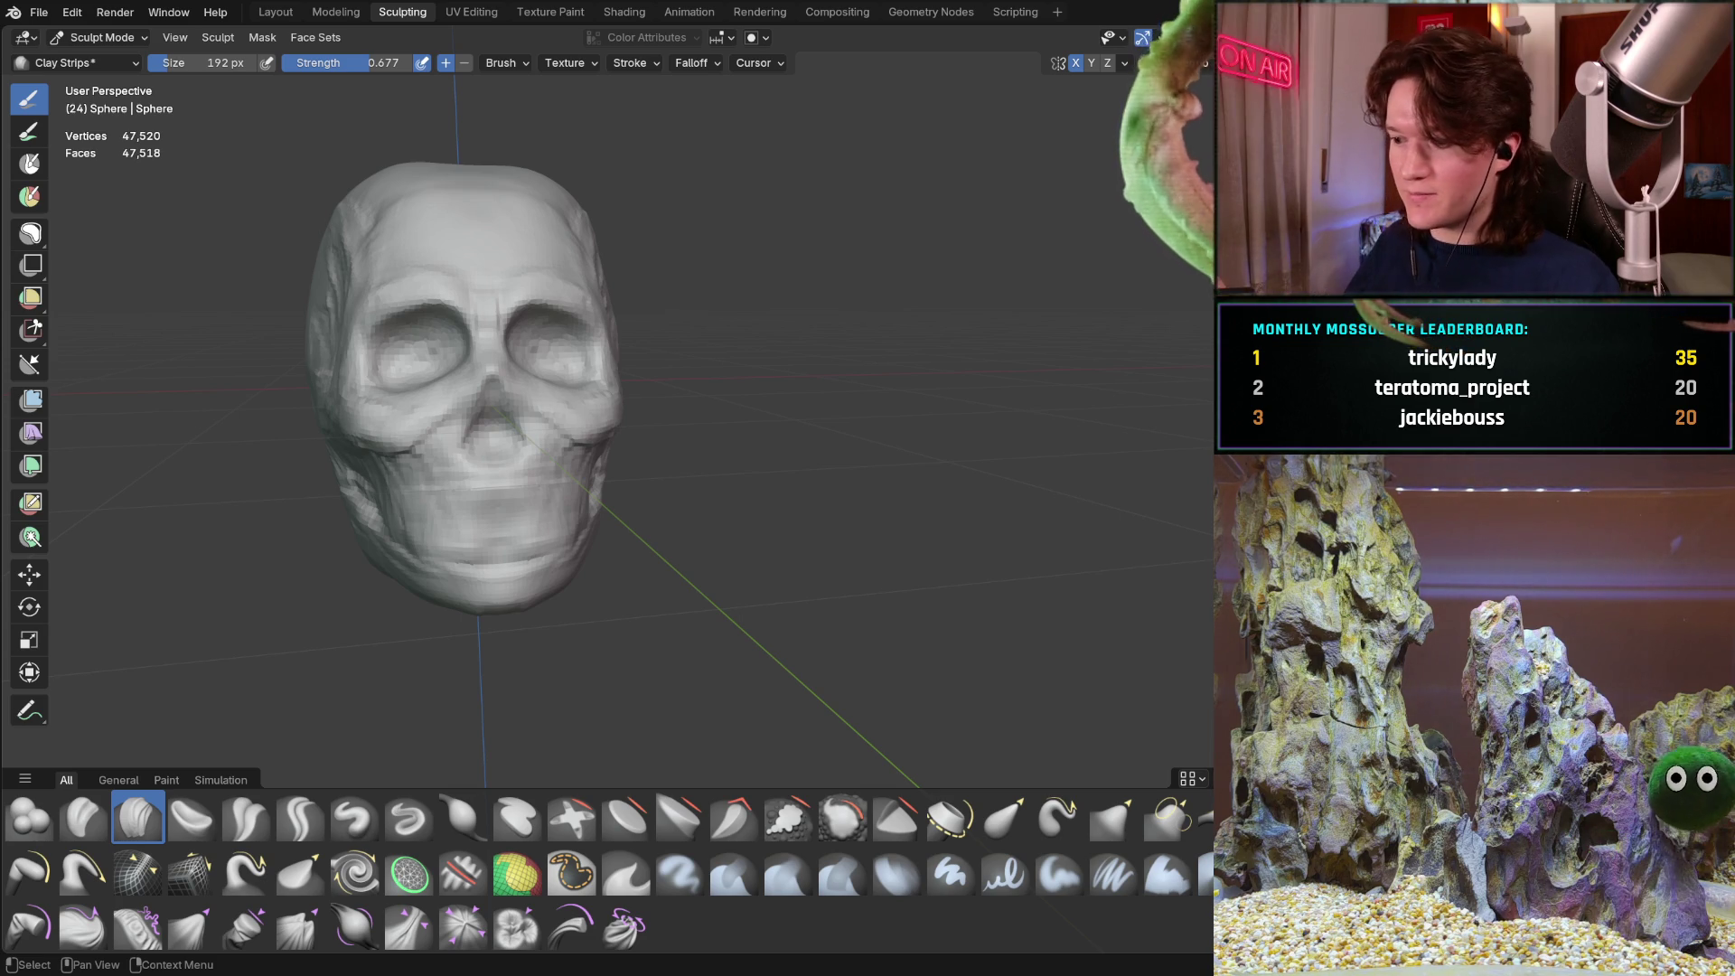
Orbit around the rough skull sculpt to view it from slightly different angles
{"action": "middle_click_drag", "start_coordinate": [520, 395], "coordinate": [650, 402]}
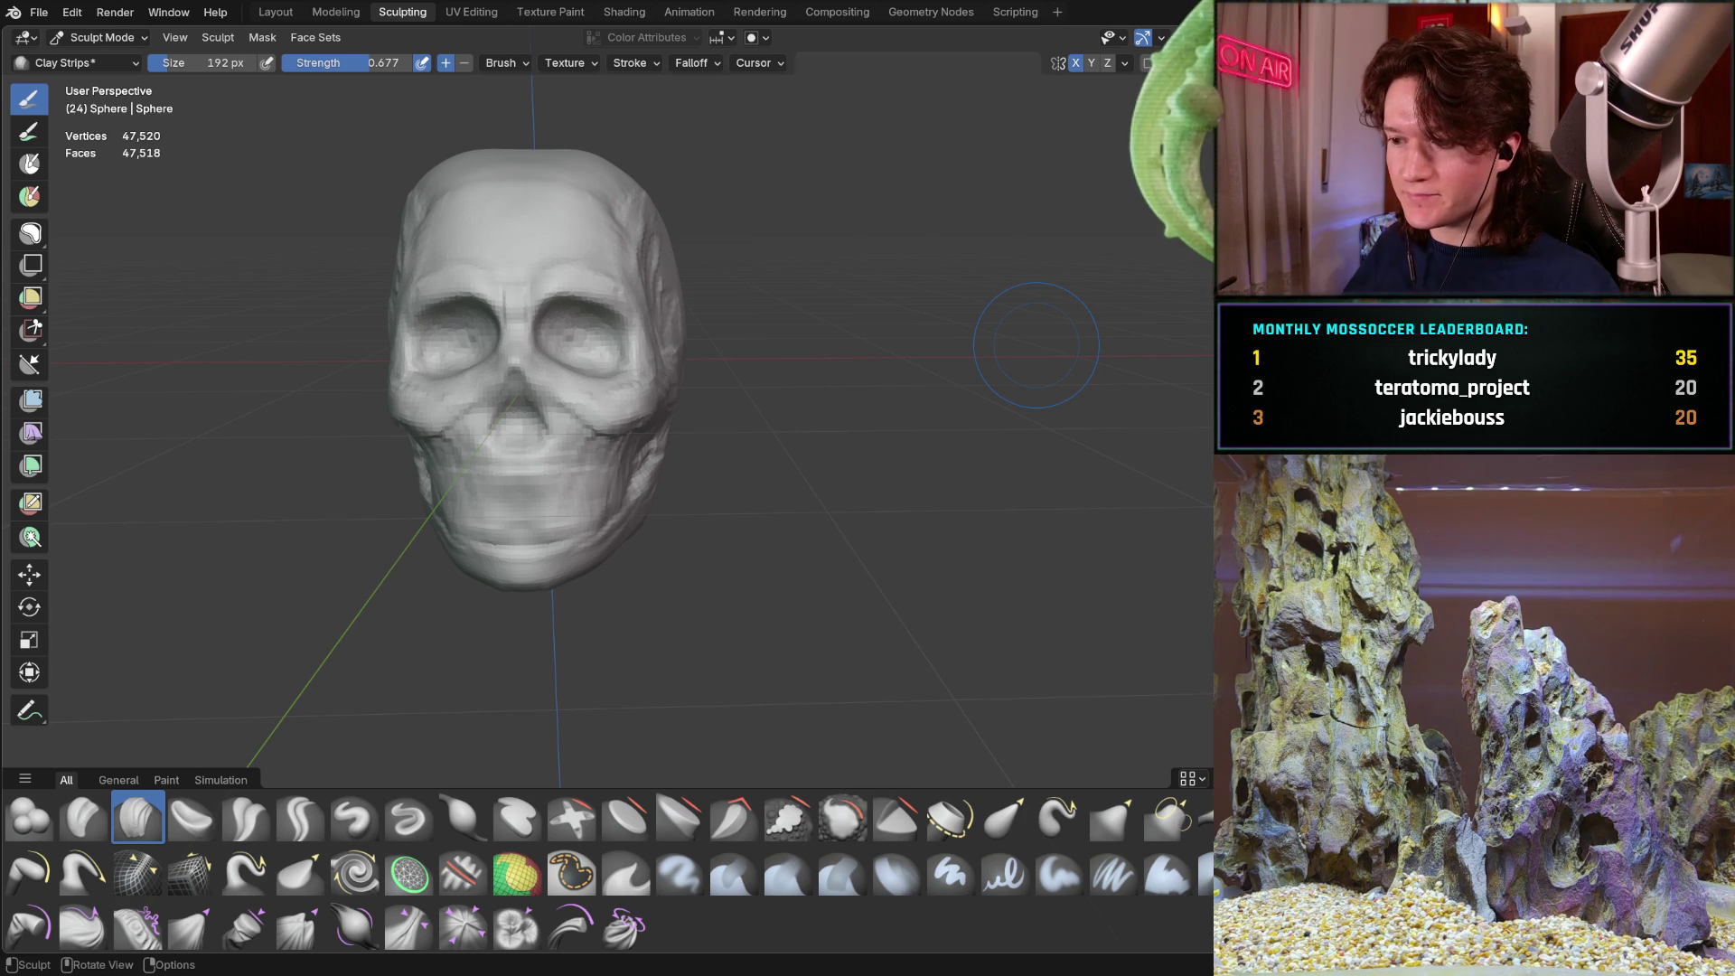
{"action": "middle_click_drag", "start_coordinate": [479, 398], "coordinate": [366, 404]}
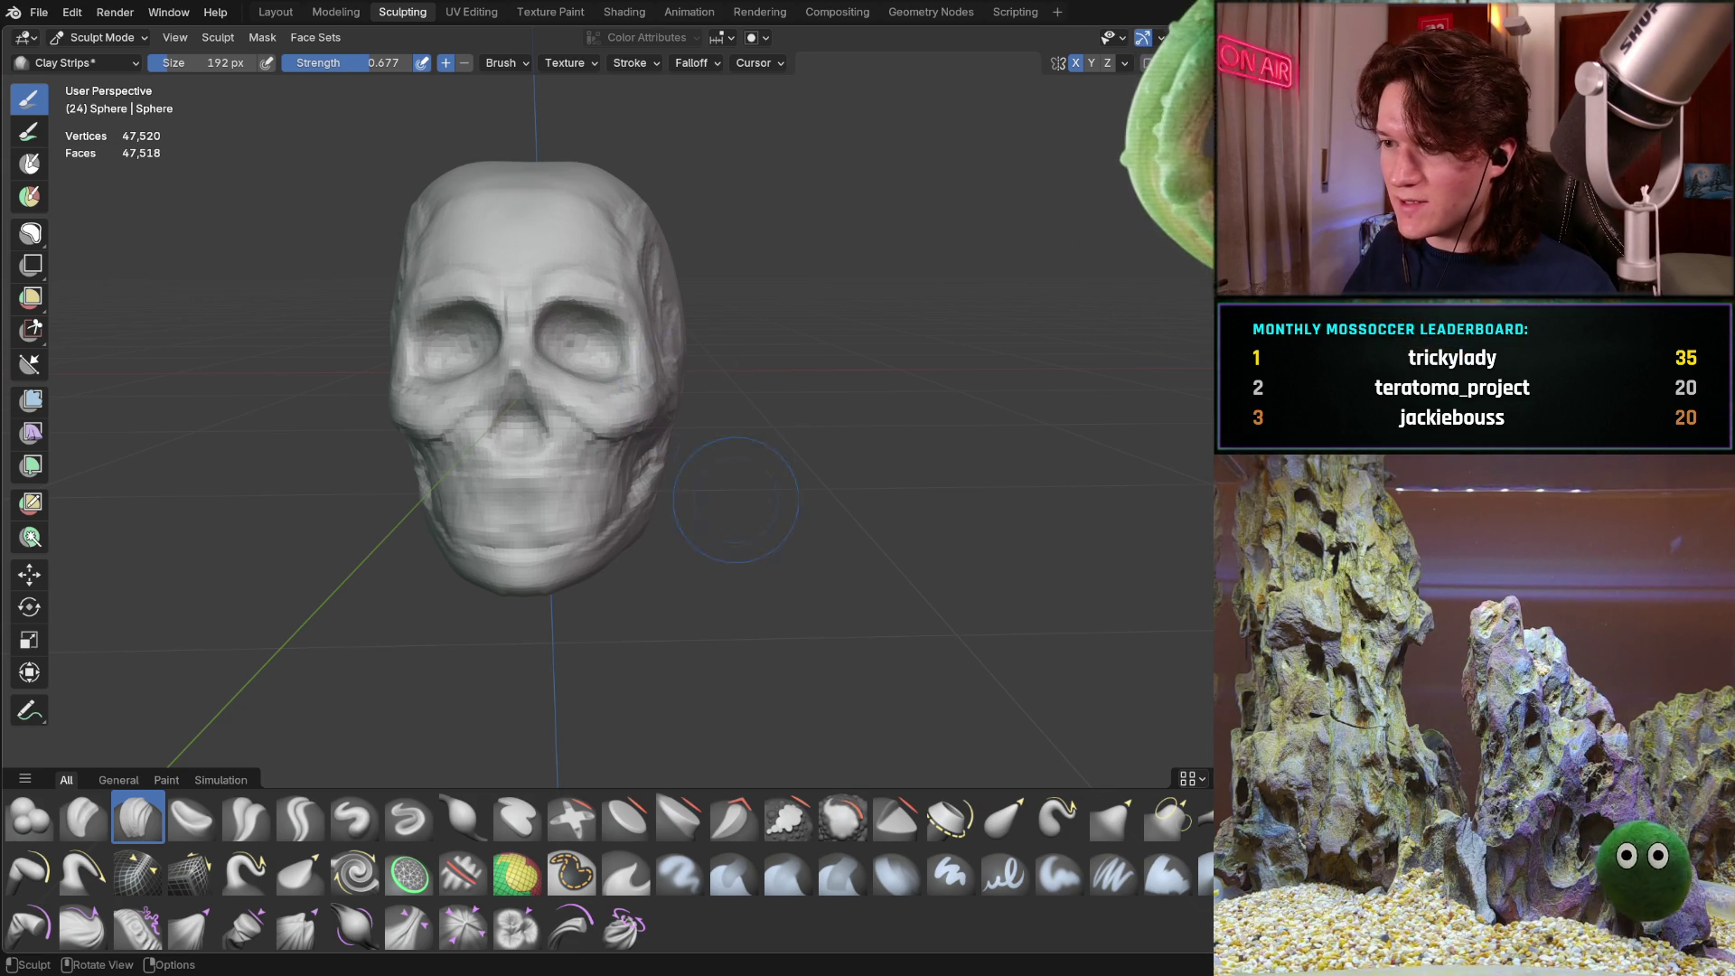
{"action": "middle_click_drag", "start_coordinate": [609, 477], "coordinate": [536, 461]}
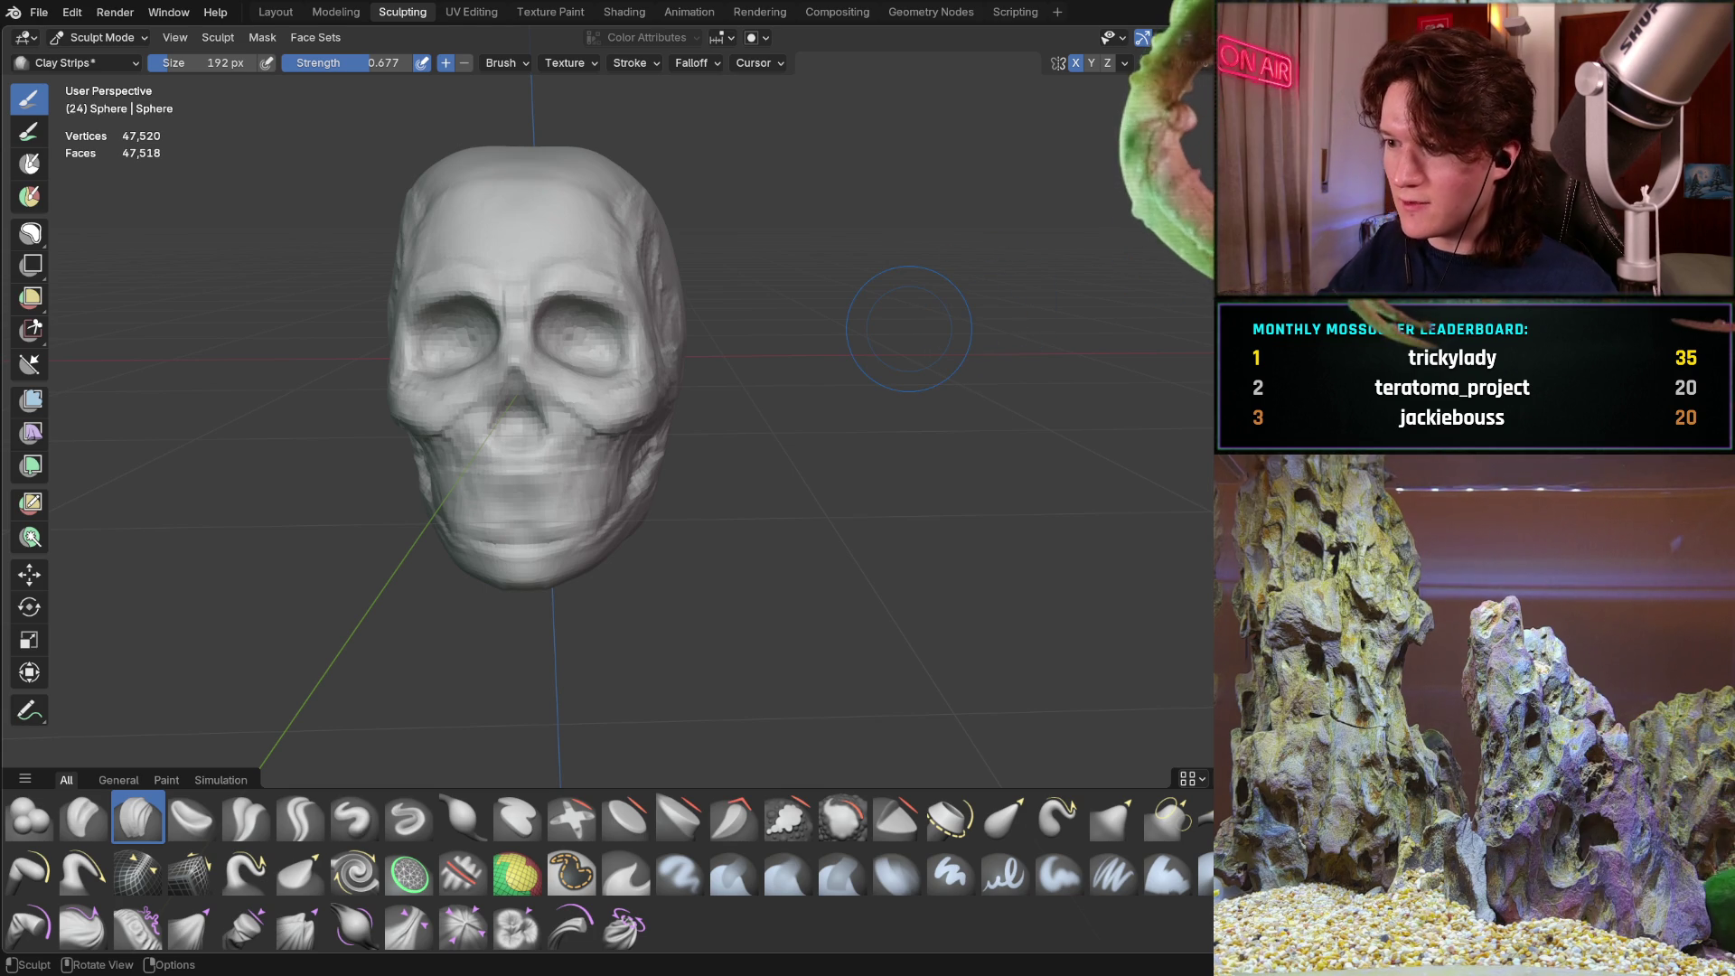
Switch to the Grab brush and enlarge its radius to 420 px
{"action": "mouse_move", "coordinate": [531, 364]}
{"action": "middle_mouse_down"}
{"action": "mouse_move", "coordinate": [493, 408]}
{"action": "mouse_move", "coordinate": [416, 370]}
{"action": "mouse_move", "coordinate": [490, 358]}
{"action": "mouse_move", "coordinate": [465, 373]}
{"action": "mouse_move", "coordinate": [474, 402]}
{"action": "mouse_move", "coordinate": [541, 420]}
{"action": "middle_mouse_up"}
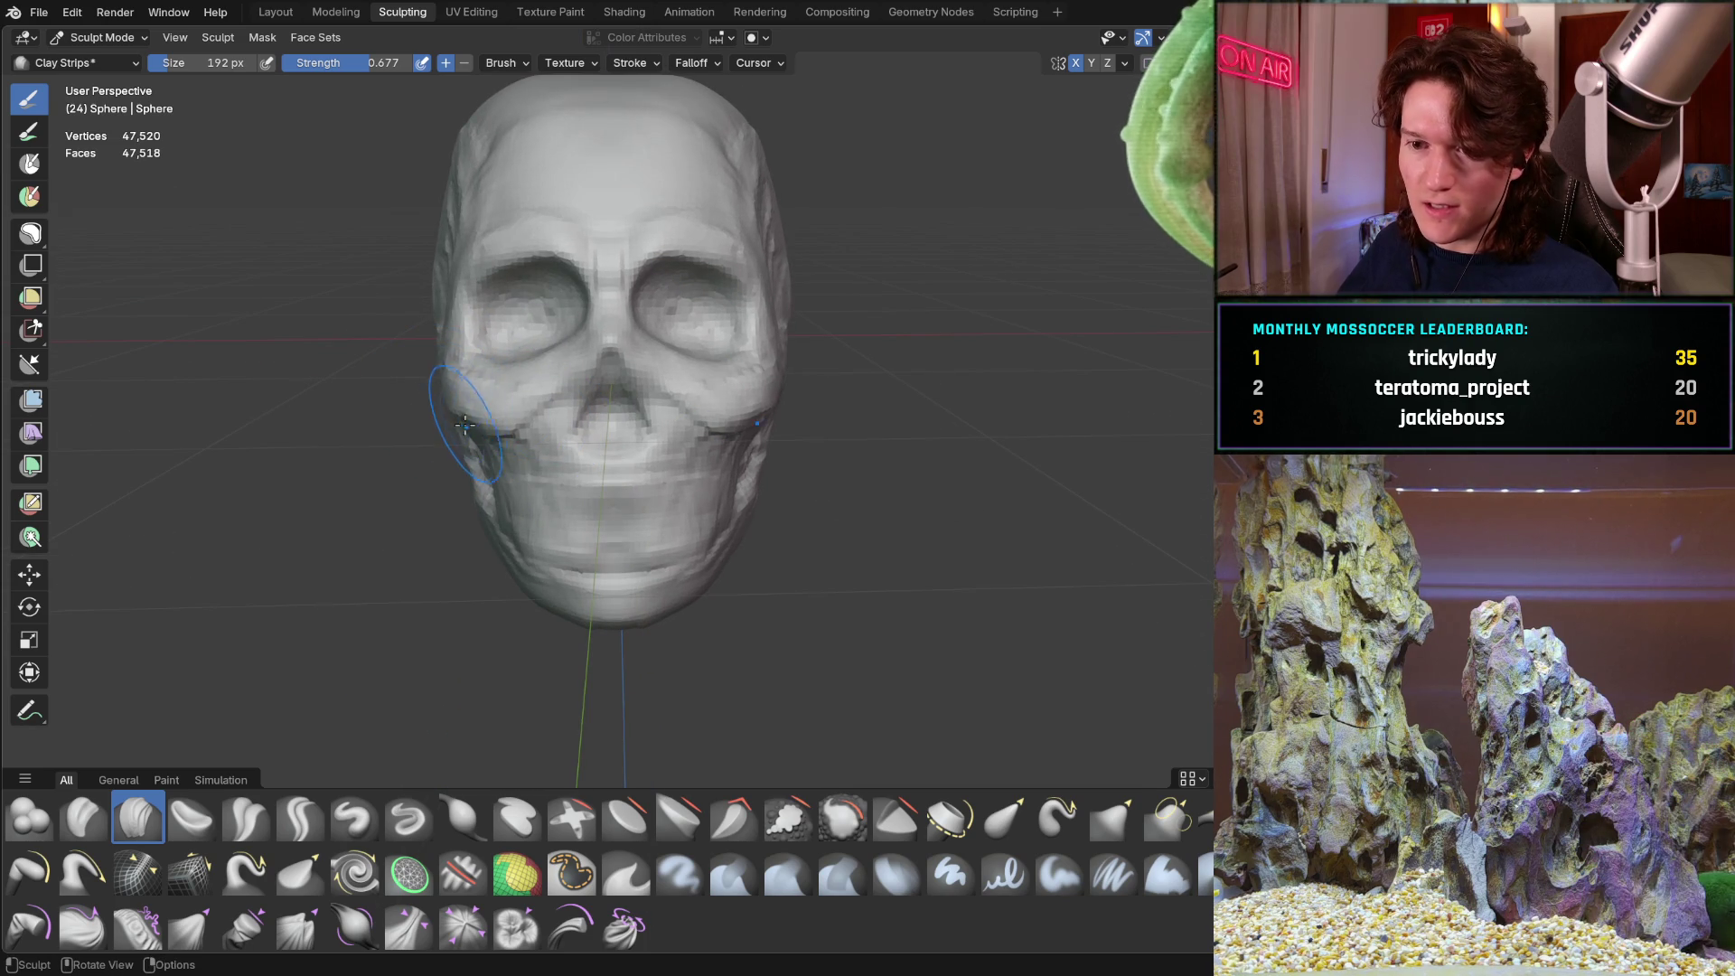
{"action": "key", "text": "g"}
{"action": "key", "text": "f"}
{"action": "left_click", "coordinate": [509, 449]}
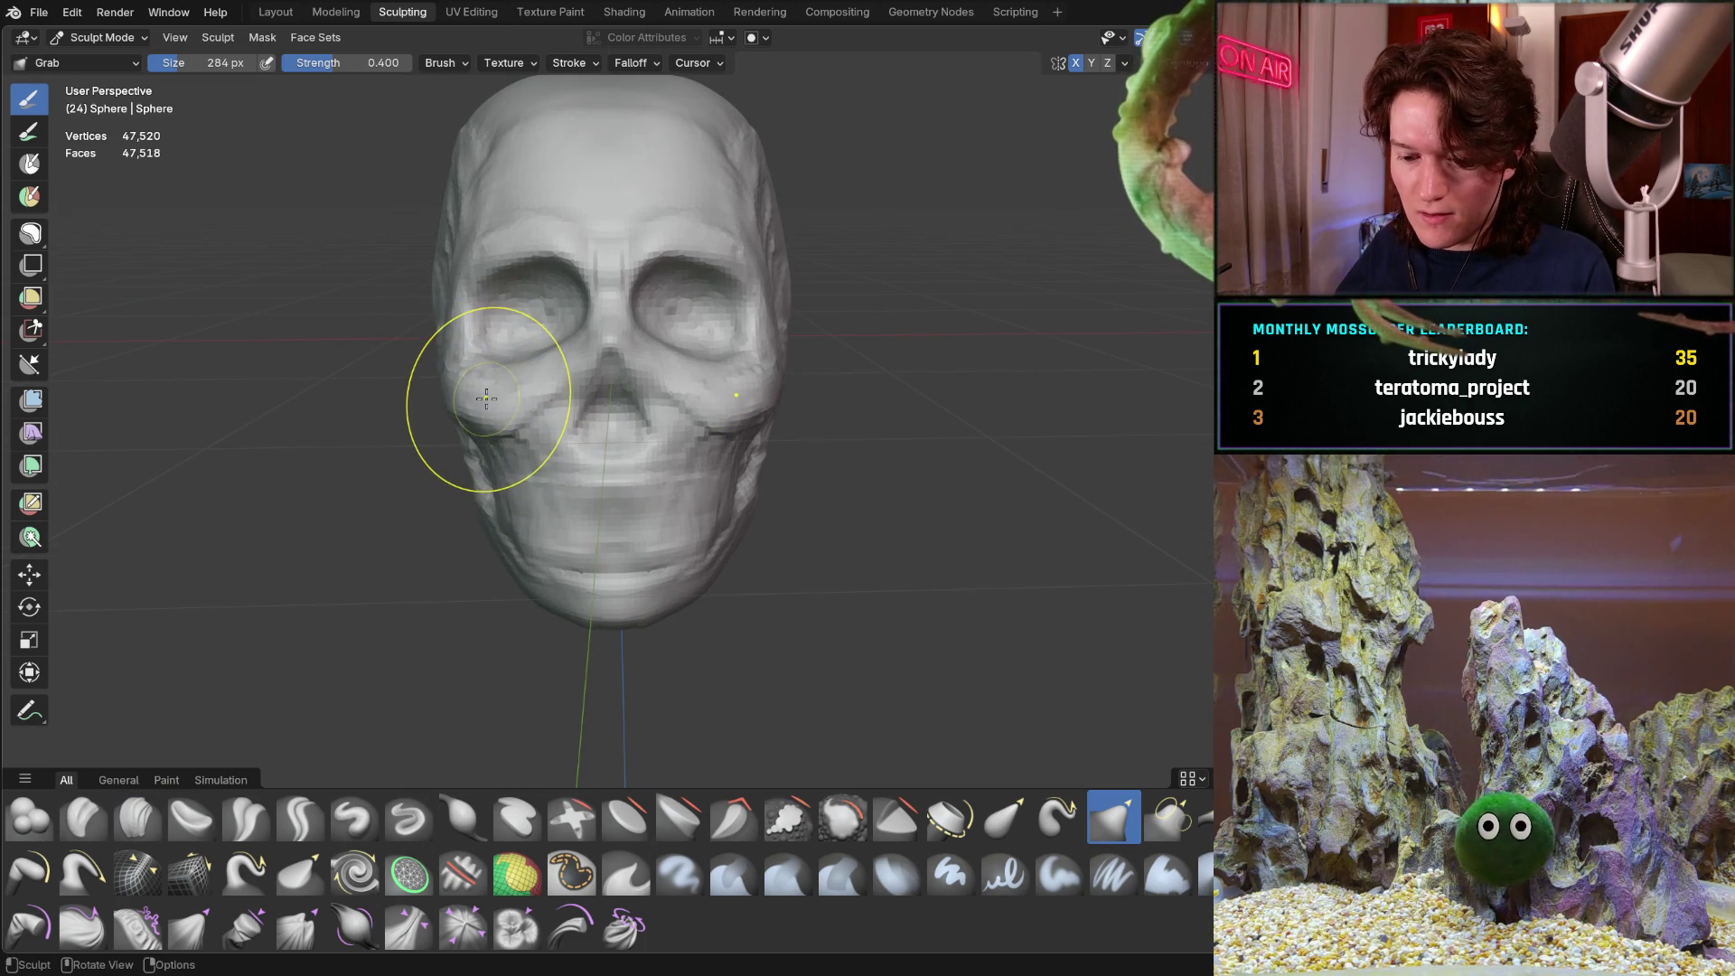
{"action": "key", "text": "f"}
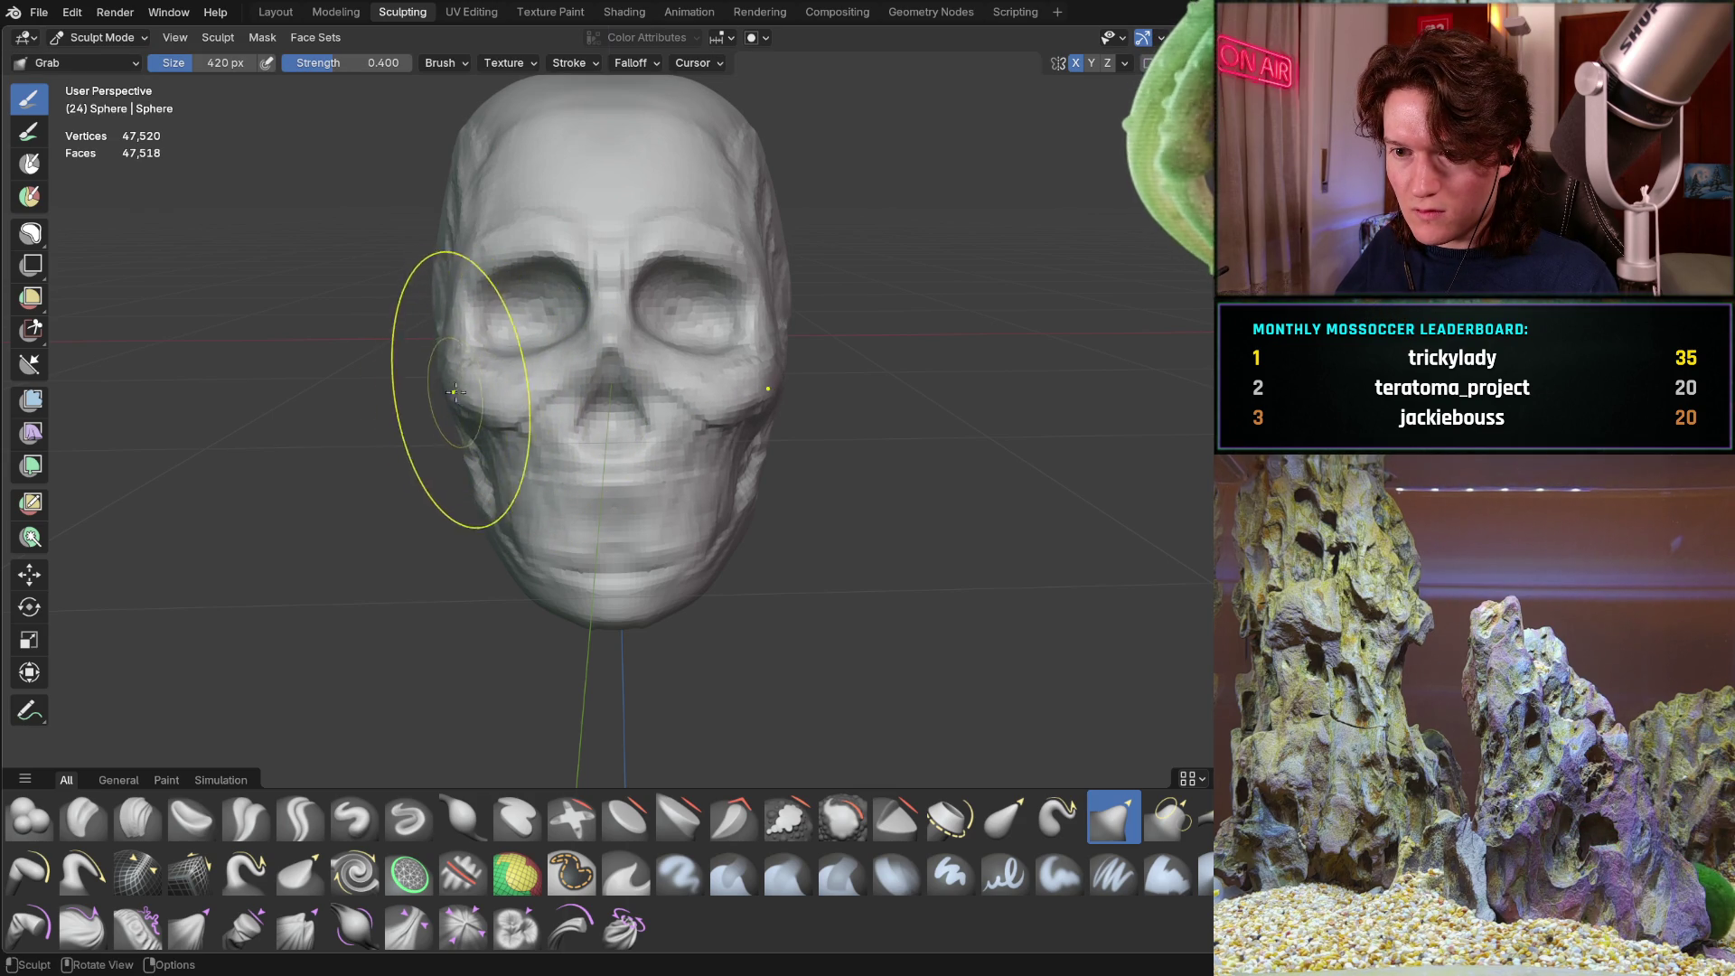
Orbit around the skull to inspect its front and left side
{"action": "mouse_move", "coordinate": [455, 390]}
{"action": "middle_mouse_down"}
{"action": "mouse_move", "coordinate": [415, 391]}
{"action": "mouse_move", "coordinate": [444, 374]}
{"action": "middle_mouse_up"}
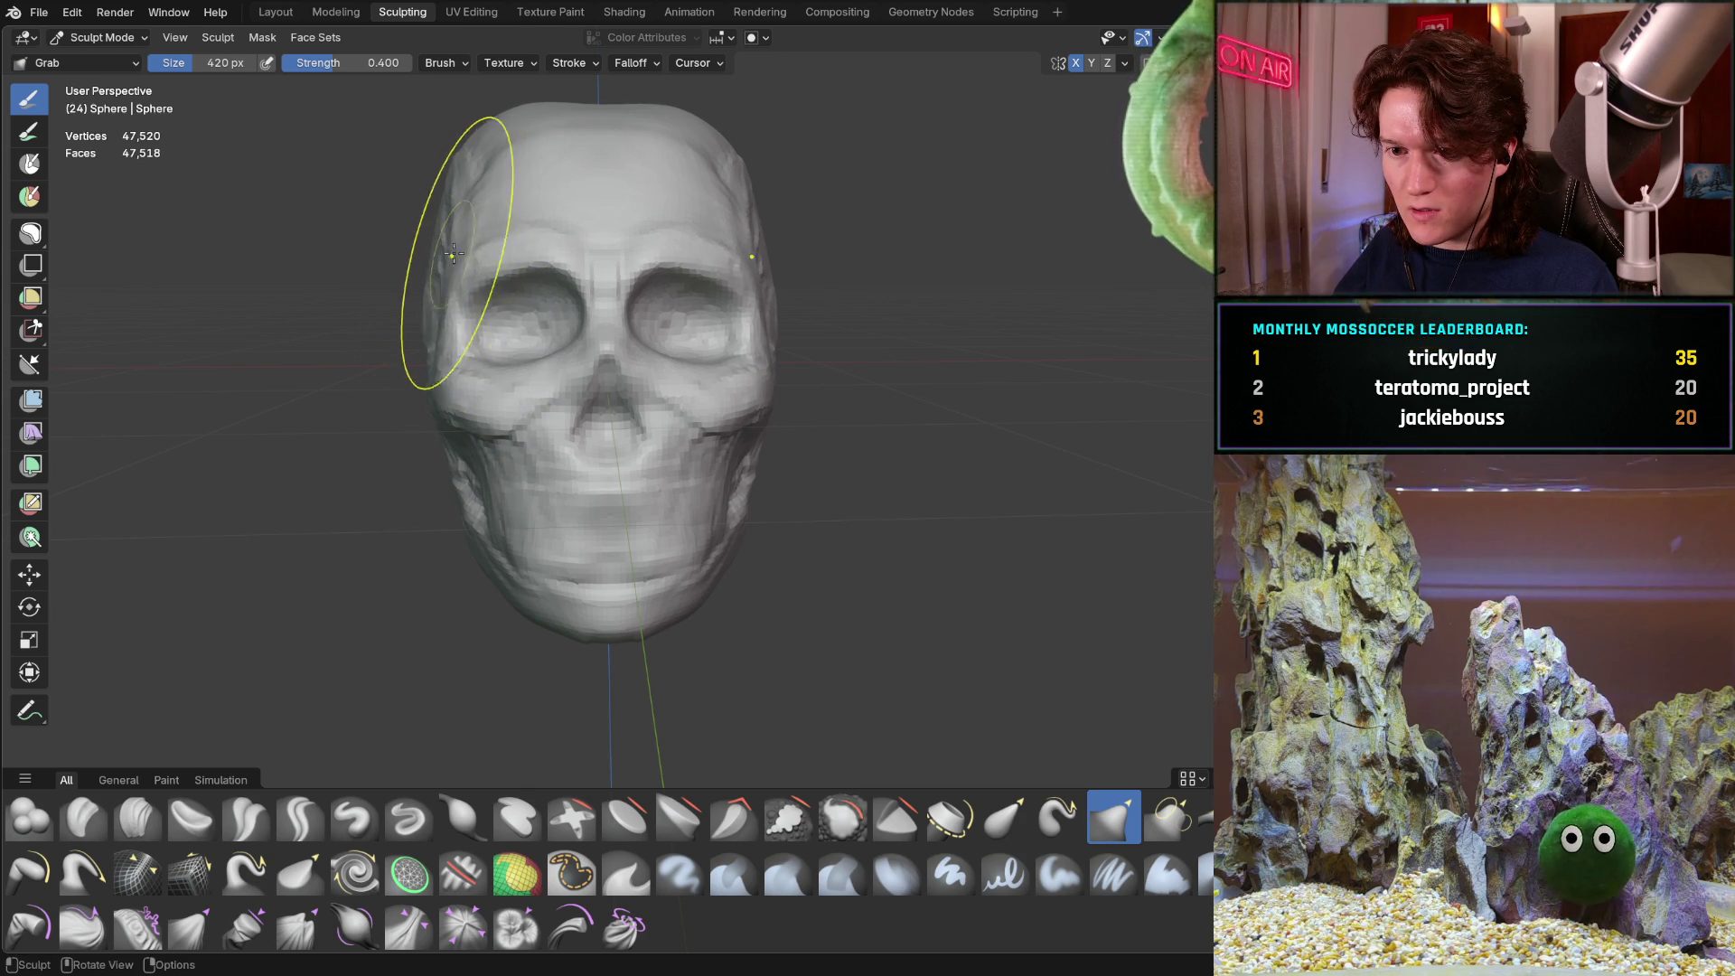
{"action": "middle_click_drag", "start_coordinate": [463, 249], "coordinate": [527, 237]}
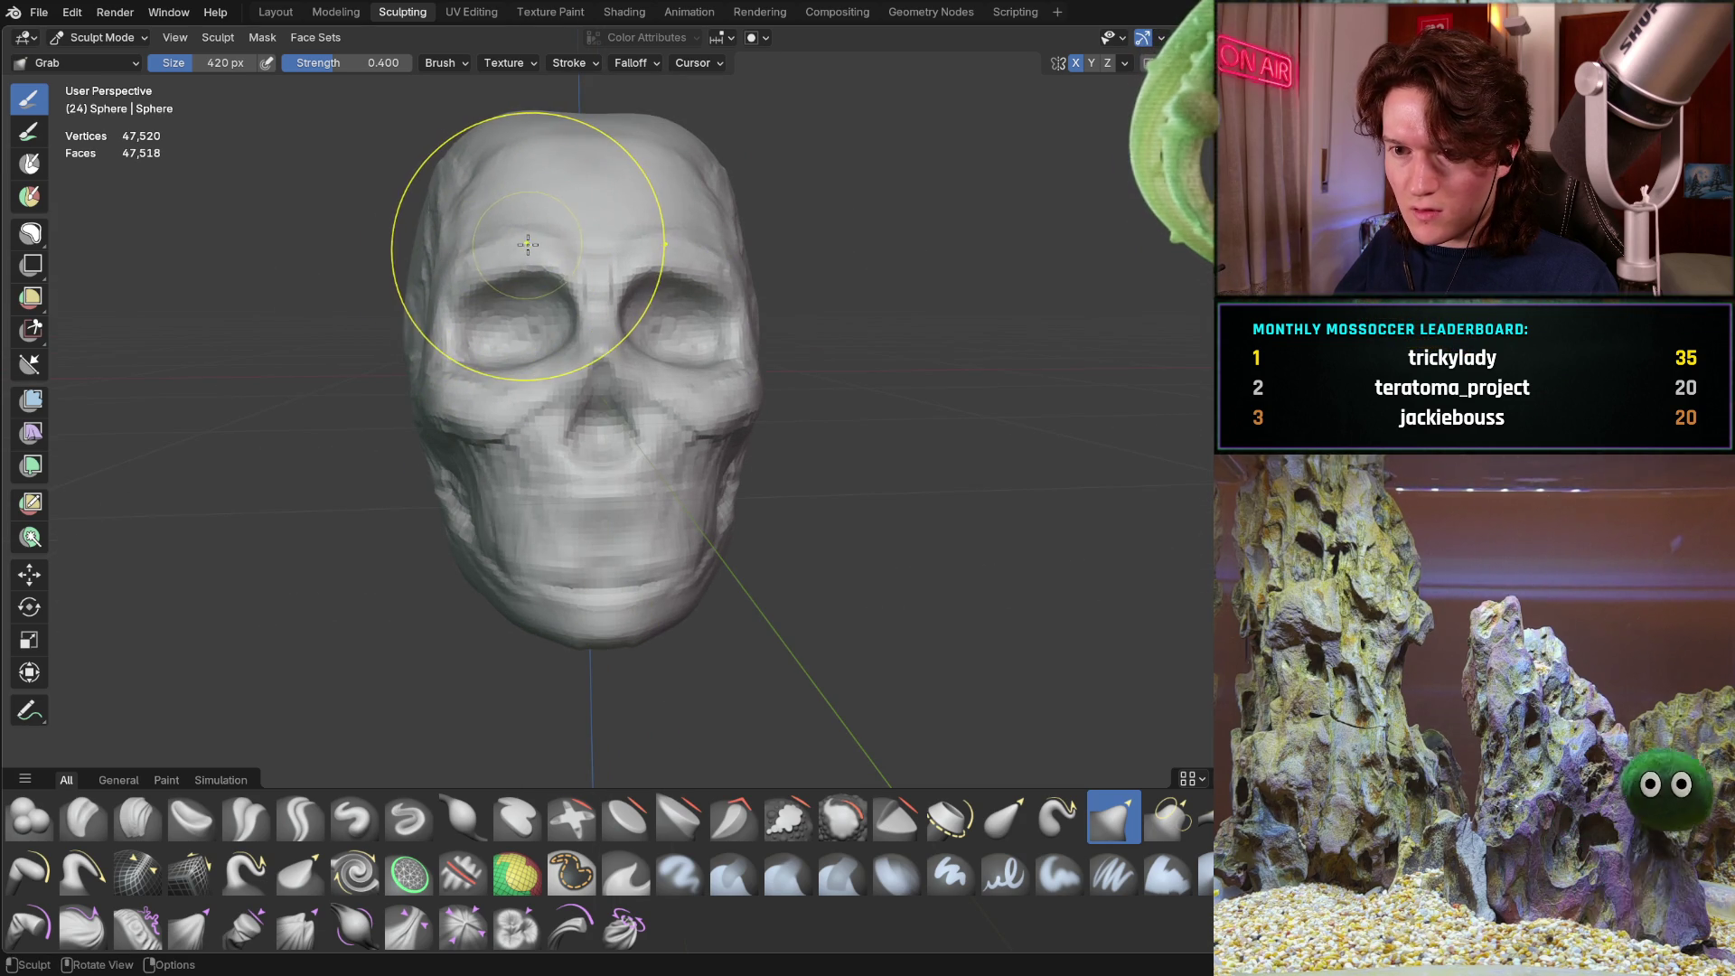
{"action": "mouse_move", "coordinate": [494, 414]}
{"action": "middle_mouse_down"}
{"action": "mouse_move", "coordinate": [447, 450]}
{"action": "mouse_move", "coordinate": [438, 496]}
{"action": "mouse_move", "coordinate": [469, 493]}
{"action": "mouse_move", "coordinate": [387, 516]}
{"action": "mouse_move", "coordinate": [415, 513]}
{"action": "middle_mouse_up"}
{"action": "middle_click_drag", "start_coordinate": [495, 583], "coordinate": [517, 571]}
{"action": "middle_click_drag", "start_coordinate": [468, 628], "coordinate": [484, 622]}
{"action": "mouse_move", "coordinate": [511, 528]}
{"action": "middle_mouse_down"}
{"action": "mouse_move", "coordinate": [489, 464]}
{"action": "mouse_move", "coordinate": [561, 485]}
{"action": "middle_mouse_up"}
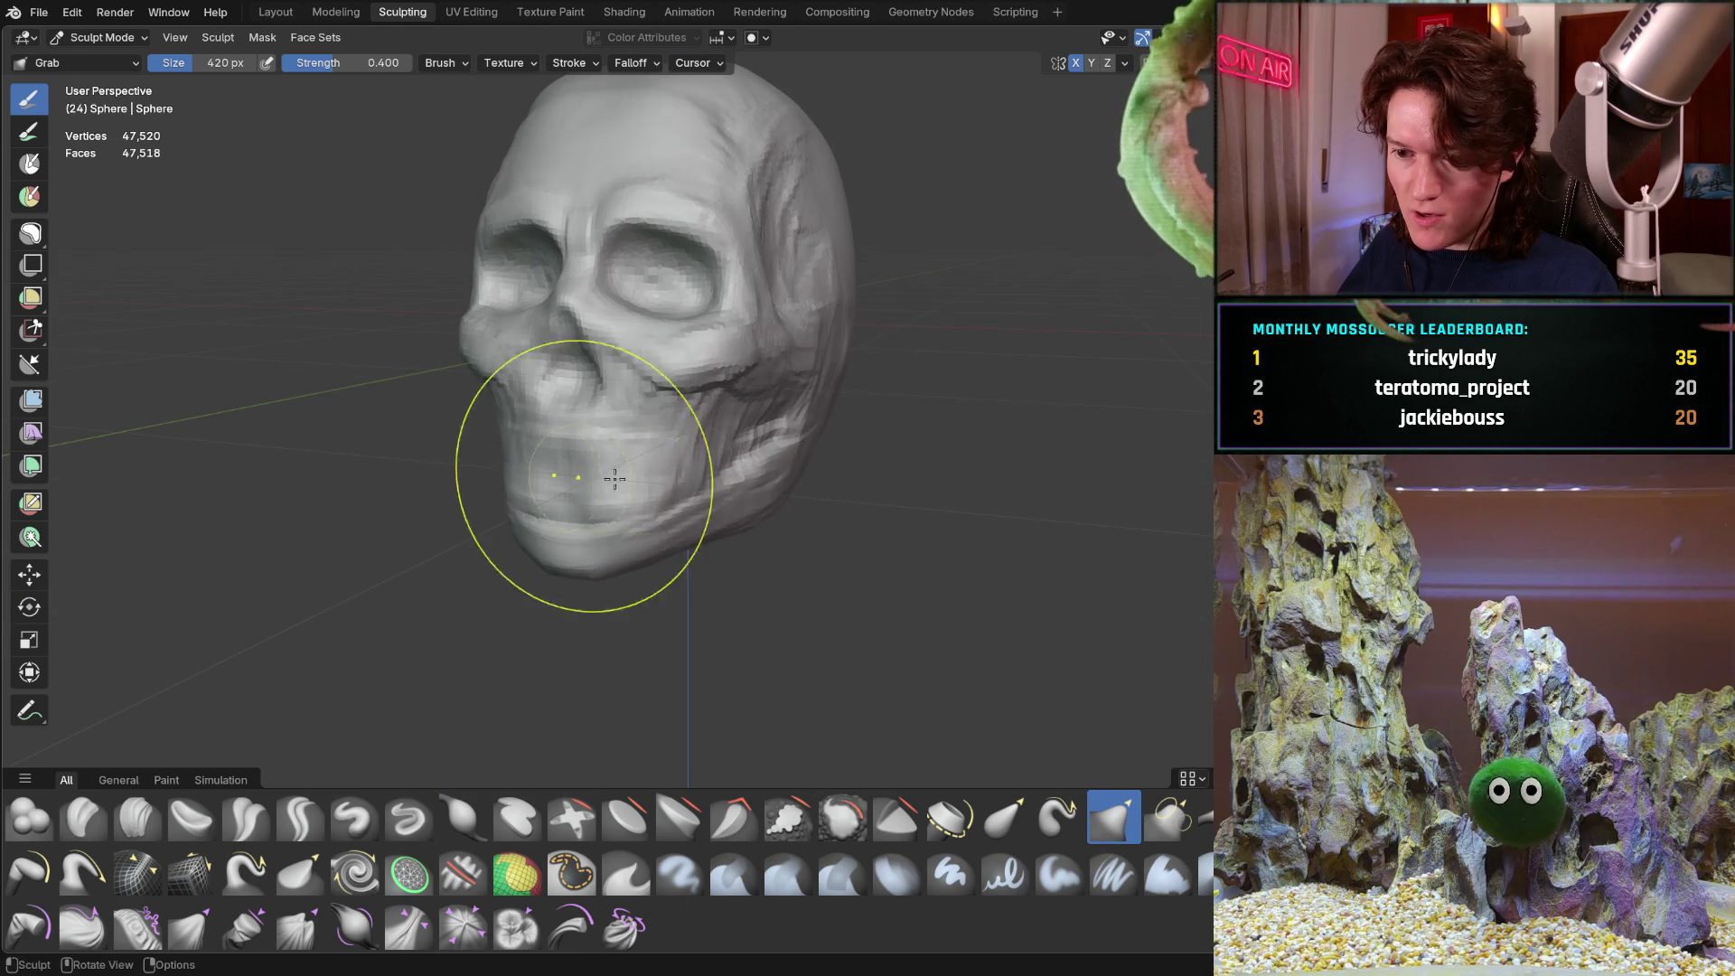
{"action": "scroll", "coordinate": [842, 461], "scroll_direction": "up", "scroll_amount": 3}
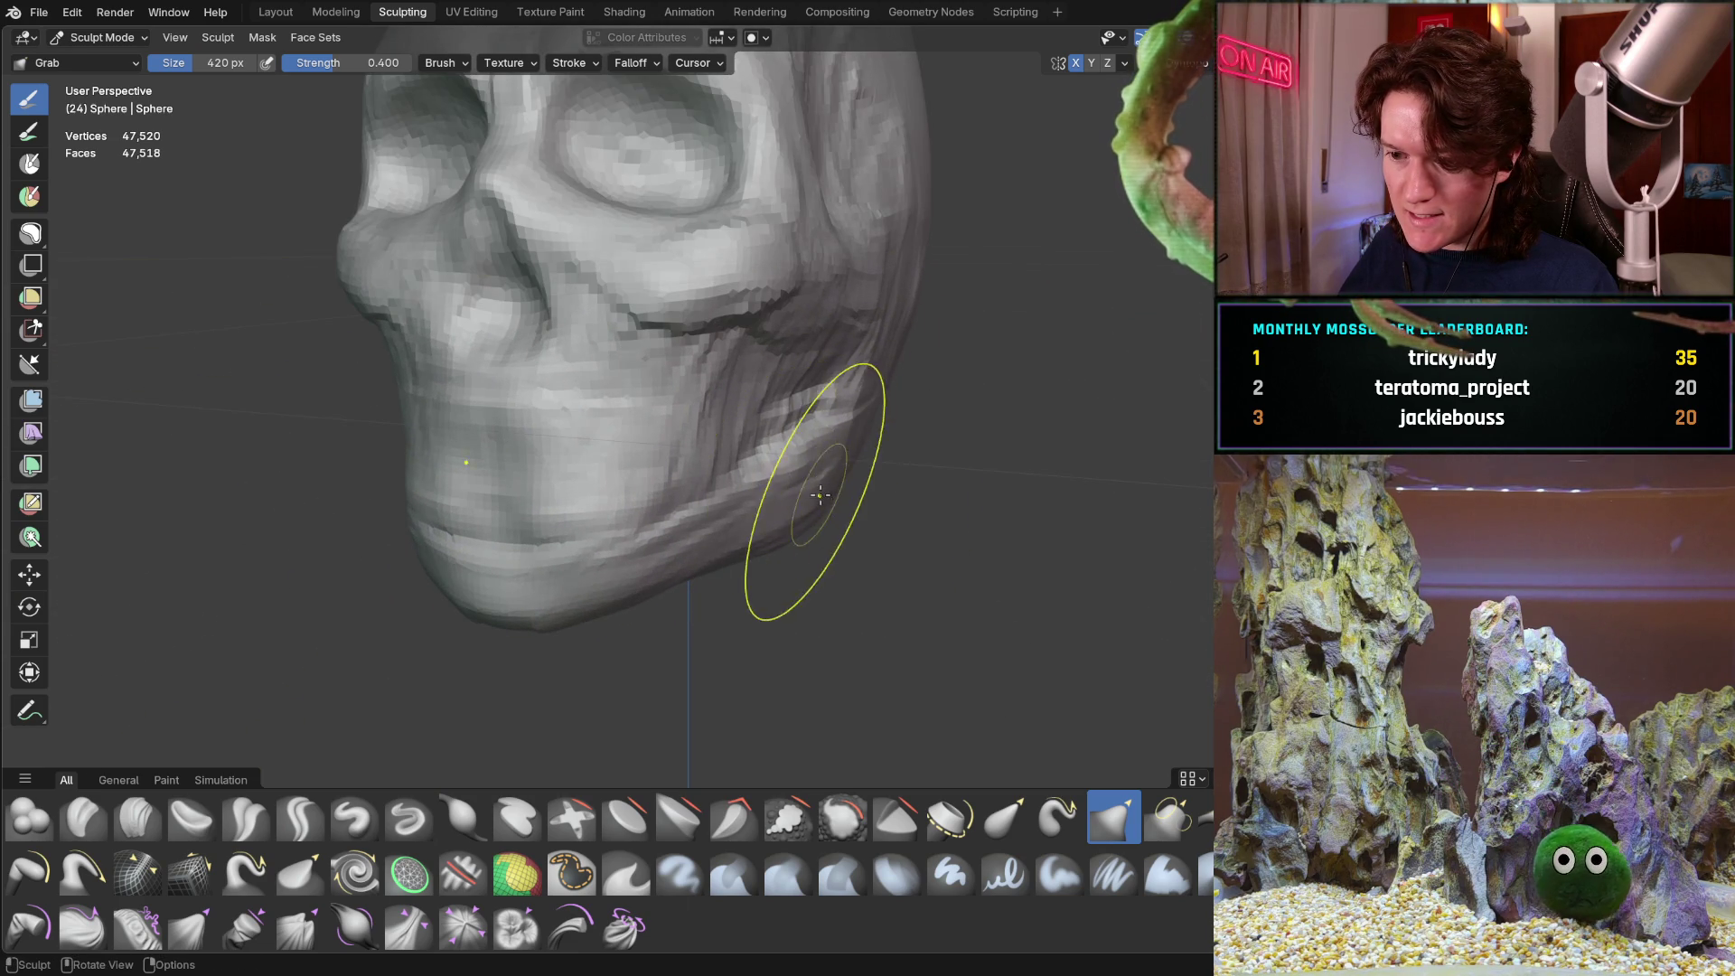
{"action": "scroll", "coordinate": [812, 499], "scroll_direction": "down", "scroll_amount": 5}
{"action": "mouse_move", "coordinate": [883, 437]}
{"action": "middle_mouse_down"}
{"action": "mouse_move", "coordinate": [763, 464]}
{"action": "mouse_move", "coordinate": [659, 426]}
{"action": "mouse_move", "coordinate": [600, 445]}
{"action": "middle_mouse_up"}
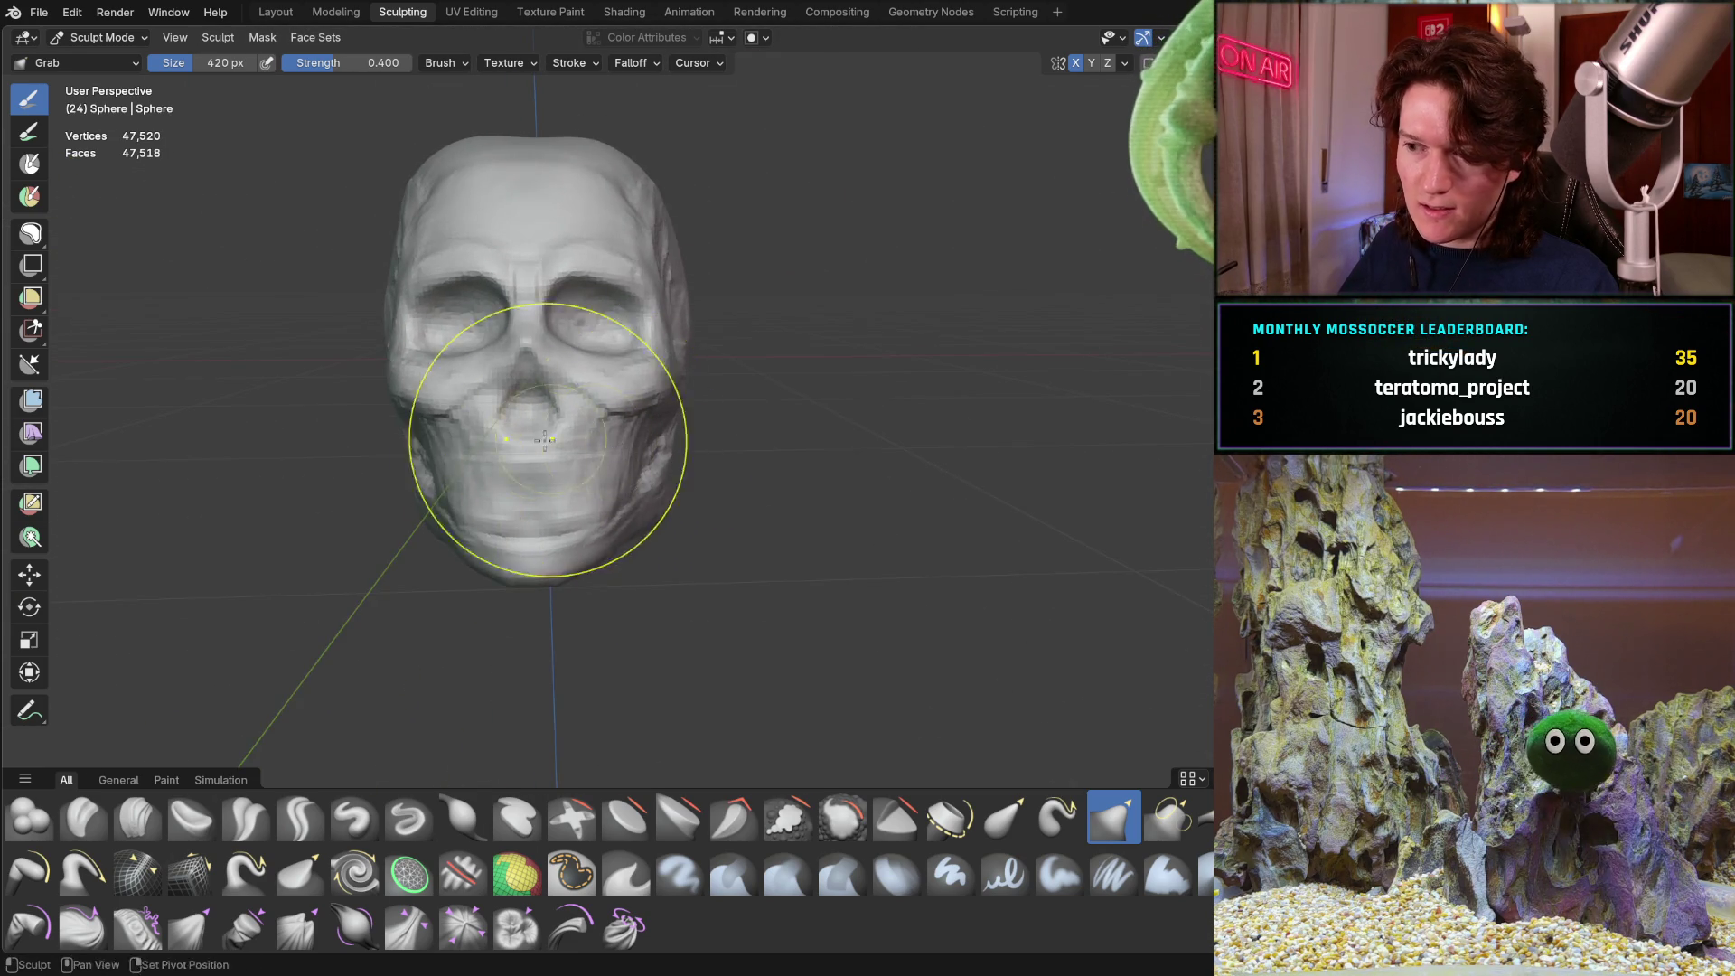
{"action": "mouse_move", "coordinate": [790, 368]}
{"action": "middle_mouse_down"}
{"action": "mouse_move", "coordinate": [775, 388]}
{"action": "mouse_move", "coordinate": [728, 361]}
{"action": "mouse_move", "coordinate": [877, 355]}
{"action": "middle_mouse_up"}
{"action": "scroll", "coordinate": [800, 361], "scroll_direction": "up", "scroll_amount": 2}
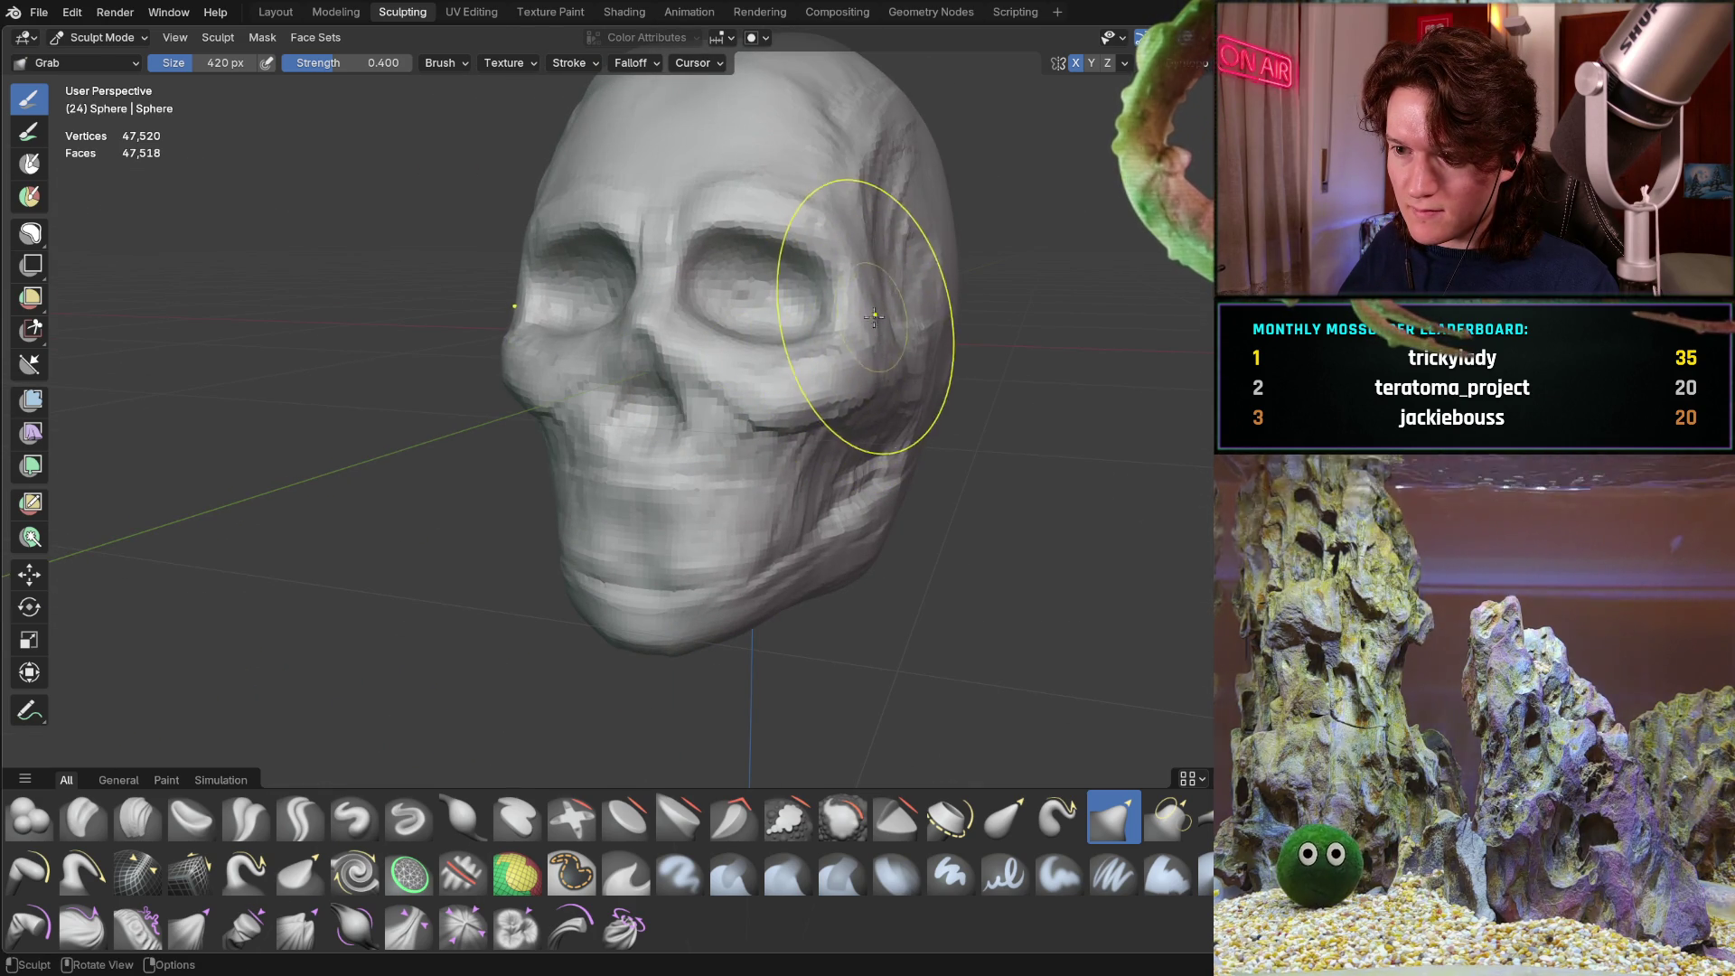
{"action": "mouse_move", "coordinate": [841, 226]}
{"action": "middle_mouse_down"}
{"action": "mouse_move", "coordinate": [602, 384]}
{"action": "mouse_move", "coordinate": [589, 371]}
{"action": "mouse_move", "coordinate": [554, 504]}
{"action": "middle_mouse_up"}
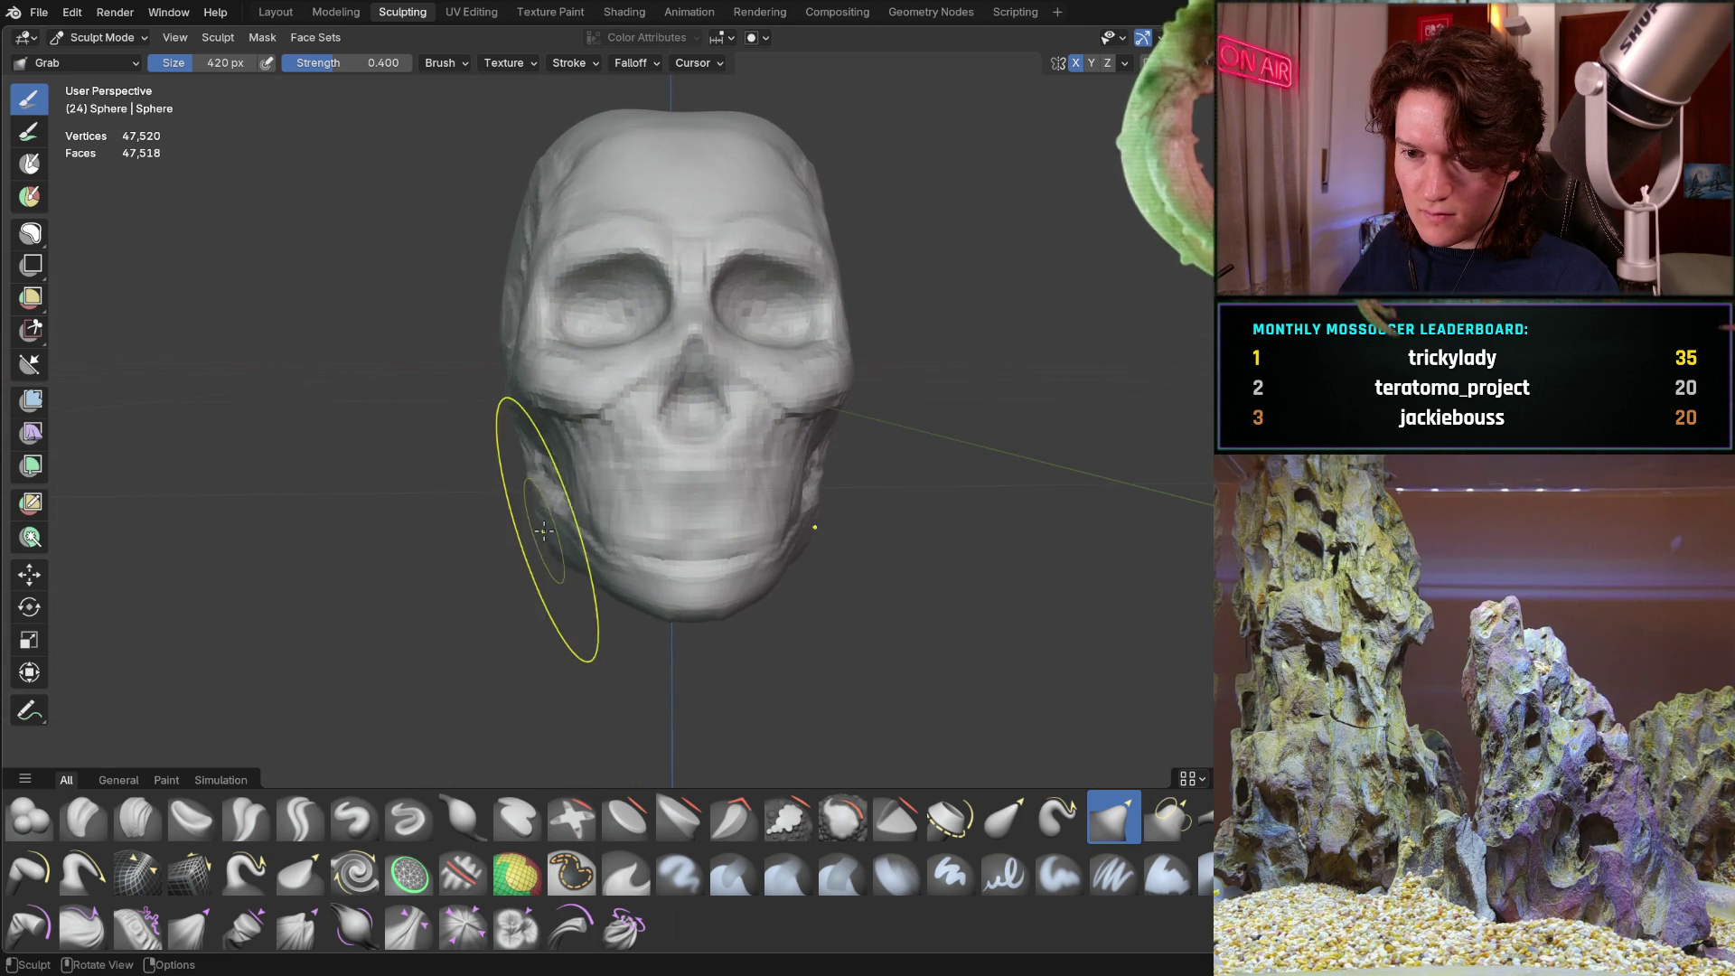
{"action": "middle_click_drag", "start_coordinate": [561, 523], "coordinate": [492, 502]}
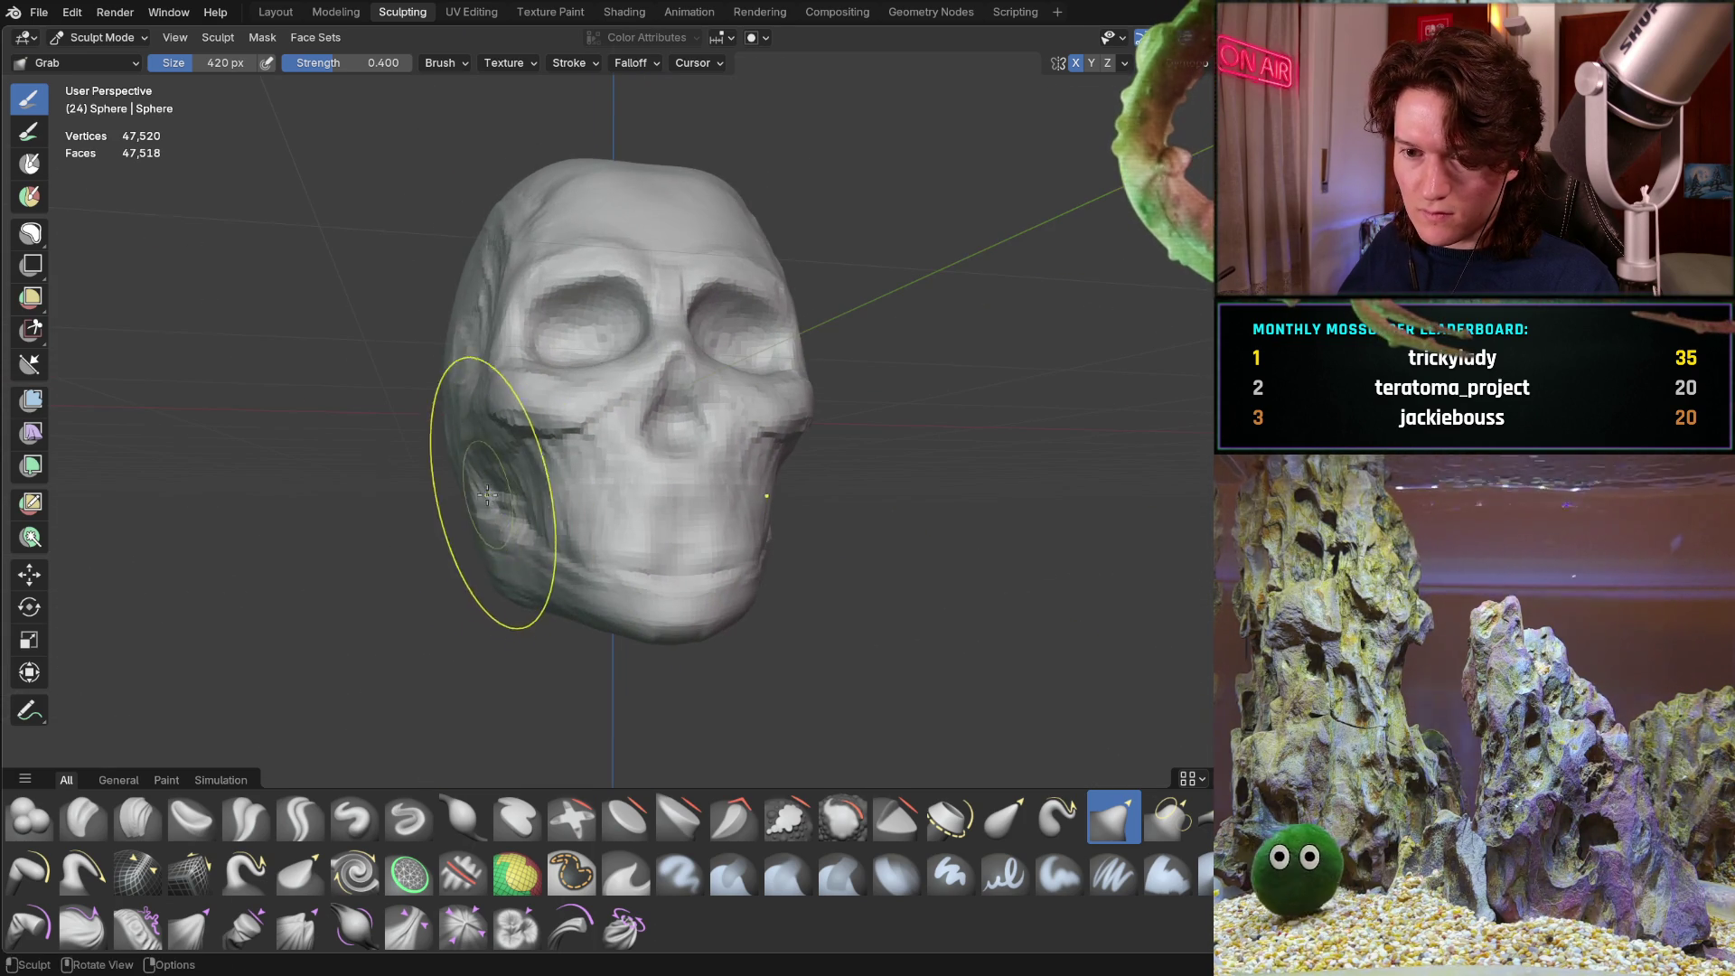
{"action": "mouse_move", "coordinate": [486, 413]}
{"action": "middle_mouse_down"}
{"action": "mouse_move", "coordinate": [568, 414]}
{"action": "mouse_move", "coordinate": [573, 387]}
{"action": "mouse_move", "coordinate": [821, 329]}
{"action": "mouse_move", "coordinate": [758, 316]}
{"action": "mouse_move", "coordinate": [566, 406]}
{"action": "mouse_move", "coordinate": [713, 349]}
{"action": "mouse_move", "coordinate": [841, 356]}
{"action": "mouse_move", "coordinate": [542, 632]}
{"action": "mouse_move", "coordinate": [377, 724]}
{"action": "middle_mouse_up"}
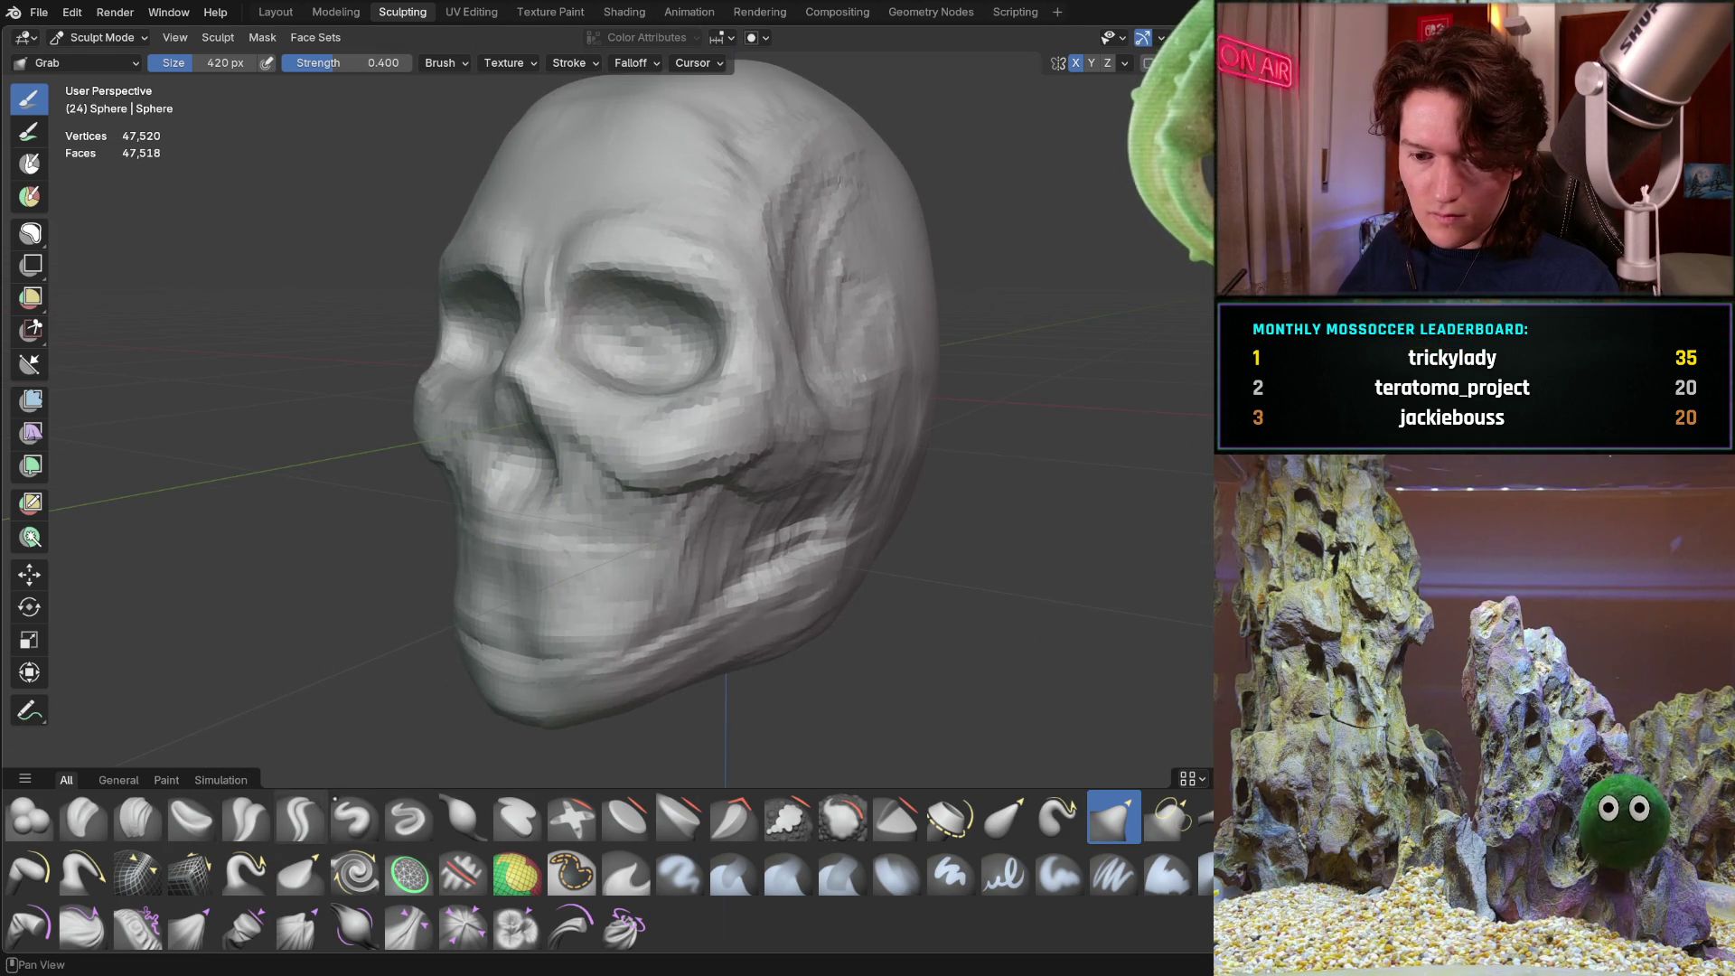
Switch back to Clay Strips and orbit the skull through front, side and top views
{"action": "left_click", "coordinate": [141, 806]}
{"action": "scroll", "coordinate": [616, 419], "scroll_direction": "up", "scroll_amount": 5}
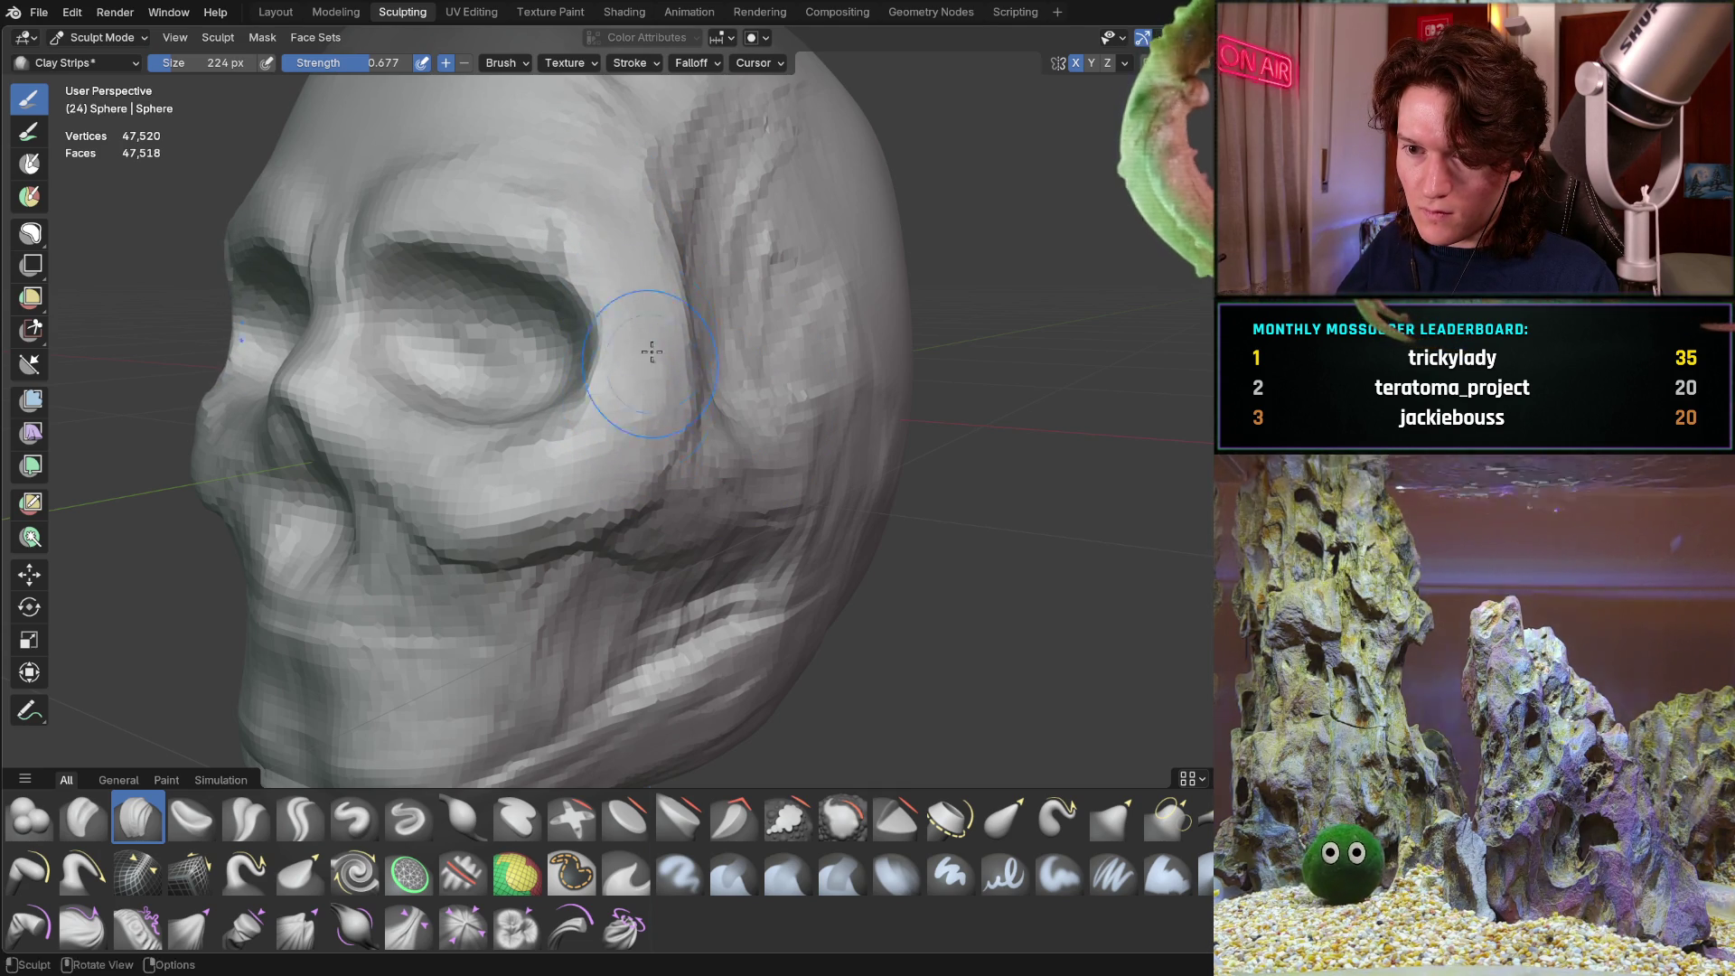
{"action": "mouse_move", "coordinate": [598, 329]}
{"action": "middle_mouse_down"}
{"action": "mouse_move", "coordinate": [724, 325]}
{"action": "mouse_move", "coordinate": [687, 357]}
{"action": "mouse_move", "coordinate": [398, 366]}
{"action": "middle_mouse_up"}
{"action": "scroll", "coordinate": [724, 325], "scroll_direction": "down", "scroll_amount": 4}
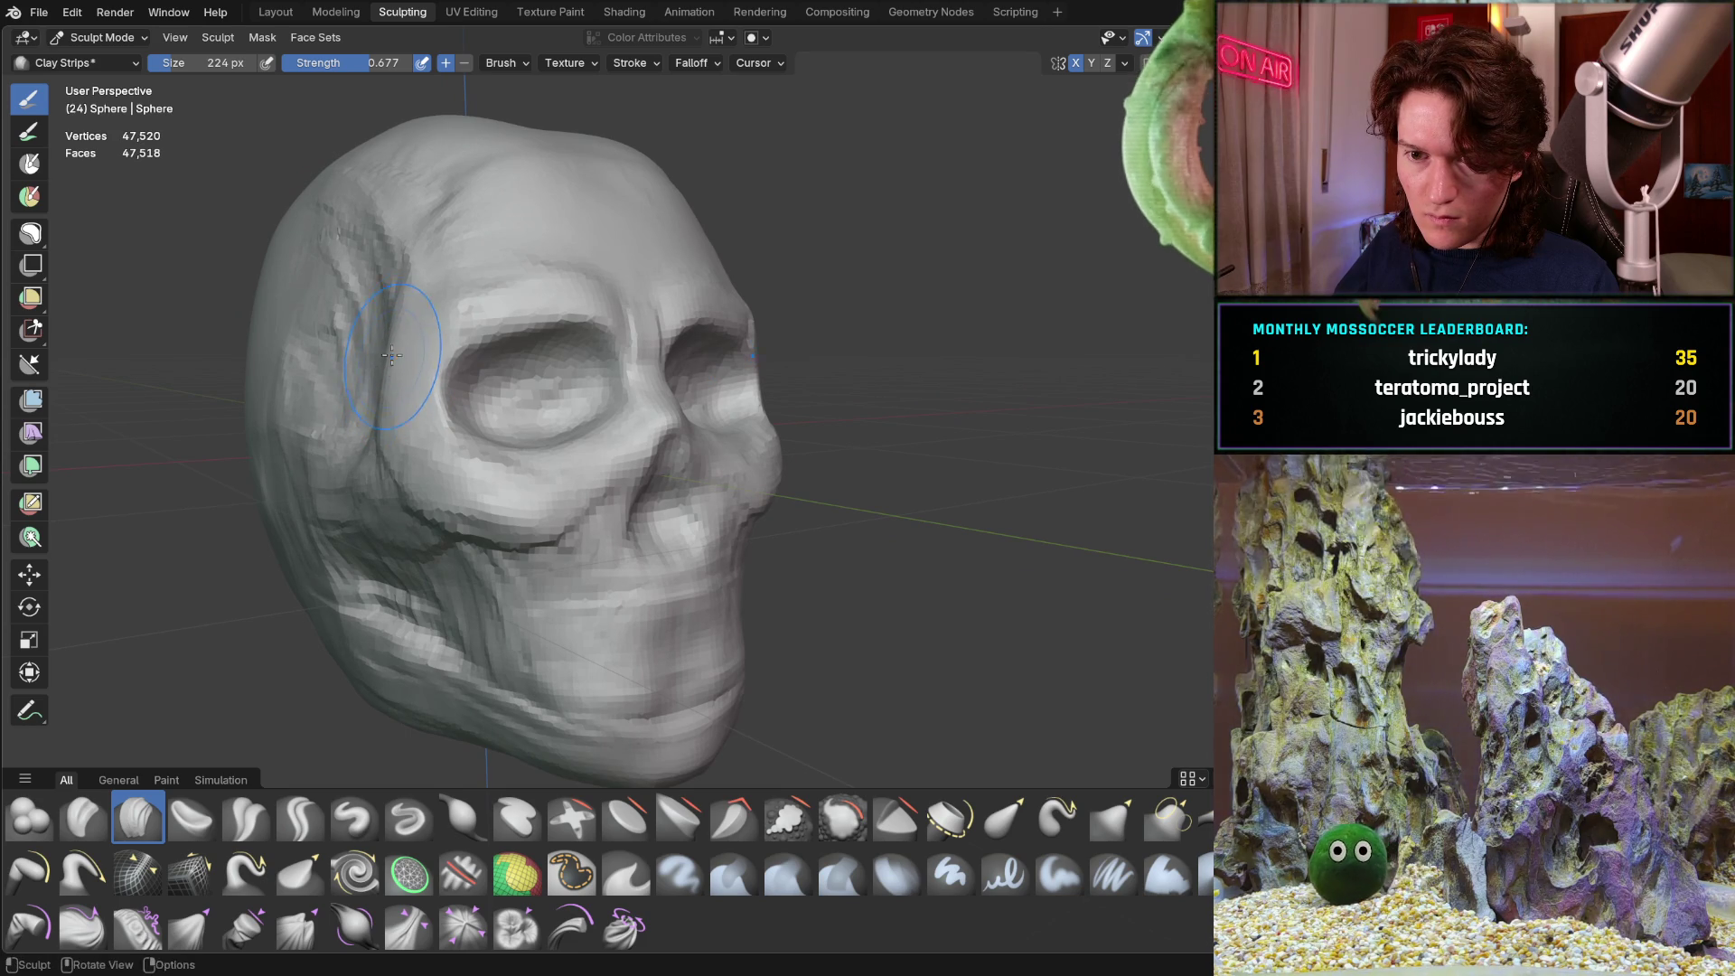
{"action": "scroll", "coordinate": [501, 344], "scroll_direction": "up", "scroll_amount": 3}
{"action": "mouse_move", "coordinate": [390, 340]}
{"action": "middle_mouse_down"}
{"action": "mouse_move", "coordinate": [501, 343]}
{"action": "mouse_move", "coordinate": [543, 370]}
{"action": "mouse_move", "coordinate": [512, 342]}
{"action": "middle_mouse_up"}
{"action": "scroll", "coordinate": [543, 371], "scroll_direction": "down", "scroll_amount": 4}
{"action": "scroll", "coordinate": [511, 342], "scroll_direction": "up", "scroll_amount": 1}
{"action": "scroll", "coordinate": [607, 375], "scroll_direction": "down", "scroll_amount": 1}
{"action": "middle_click_drag", "start_coordinate": [606, 375], "coordinate": [571, 406]}
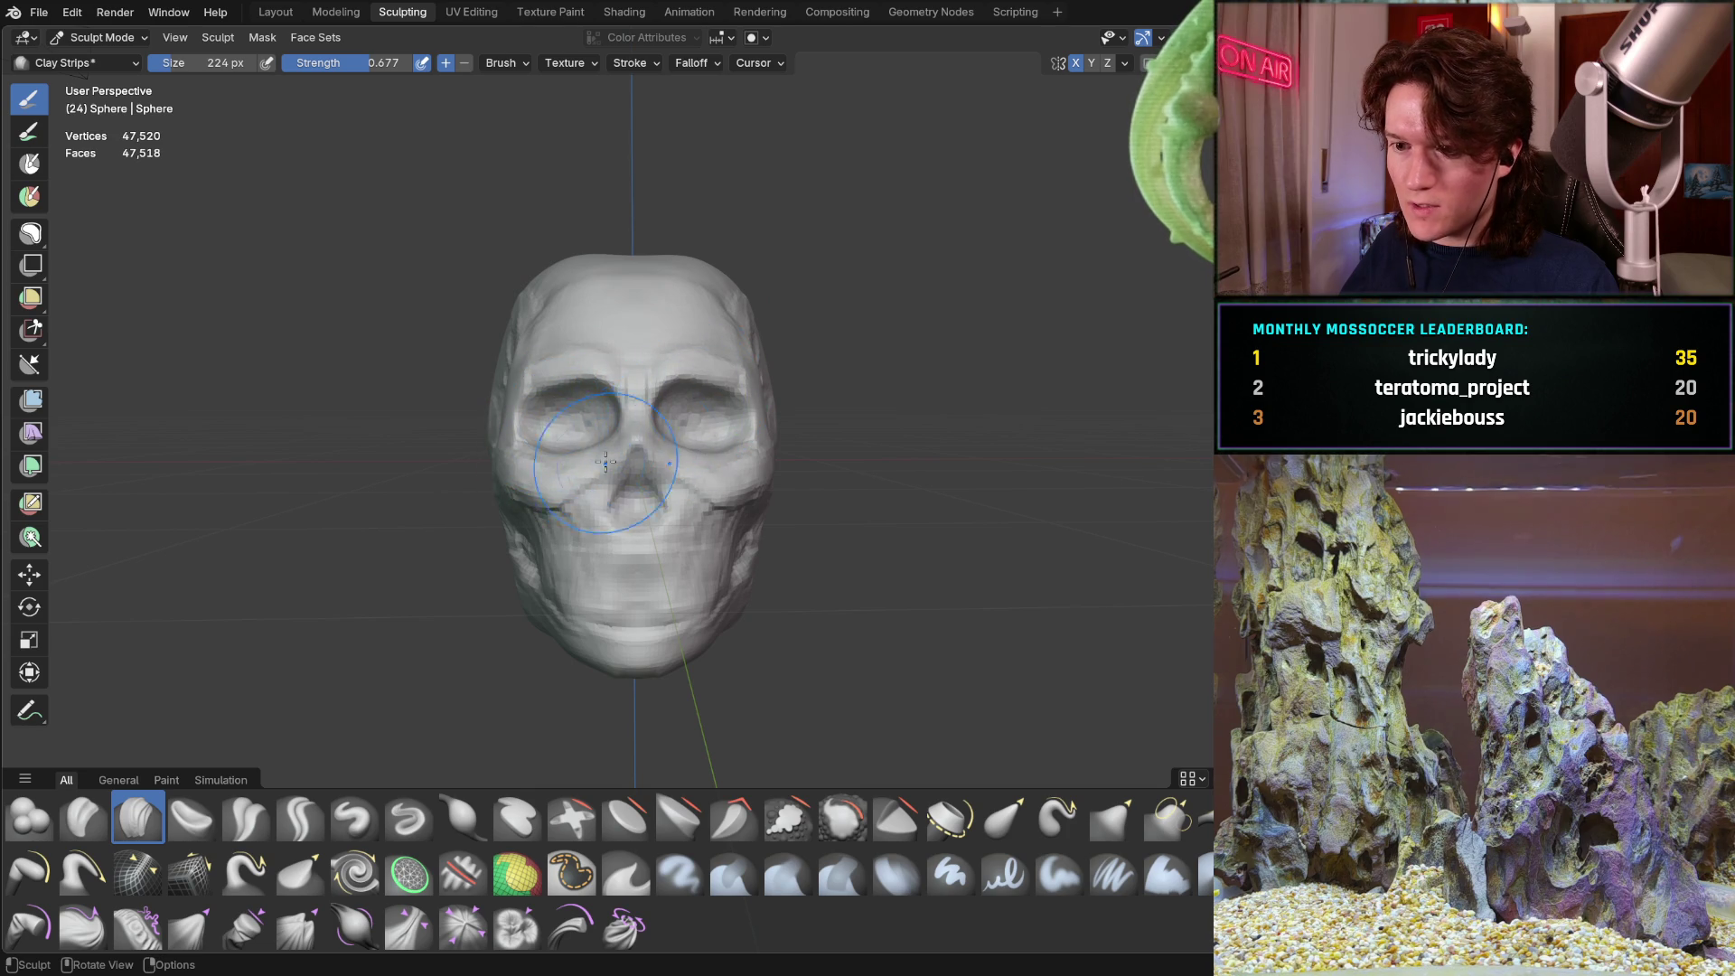
{"action": "scroll", "coordinate": [527, 412], "scroll_direction": "up", "scroll_amount": 2}
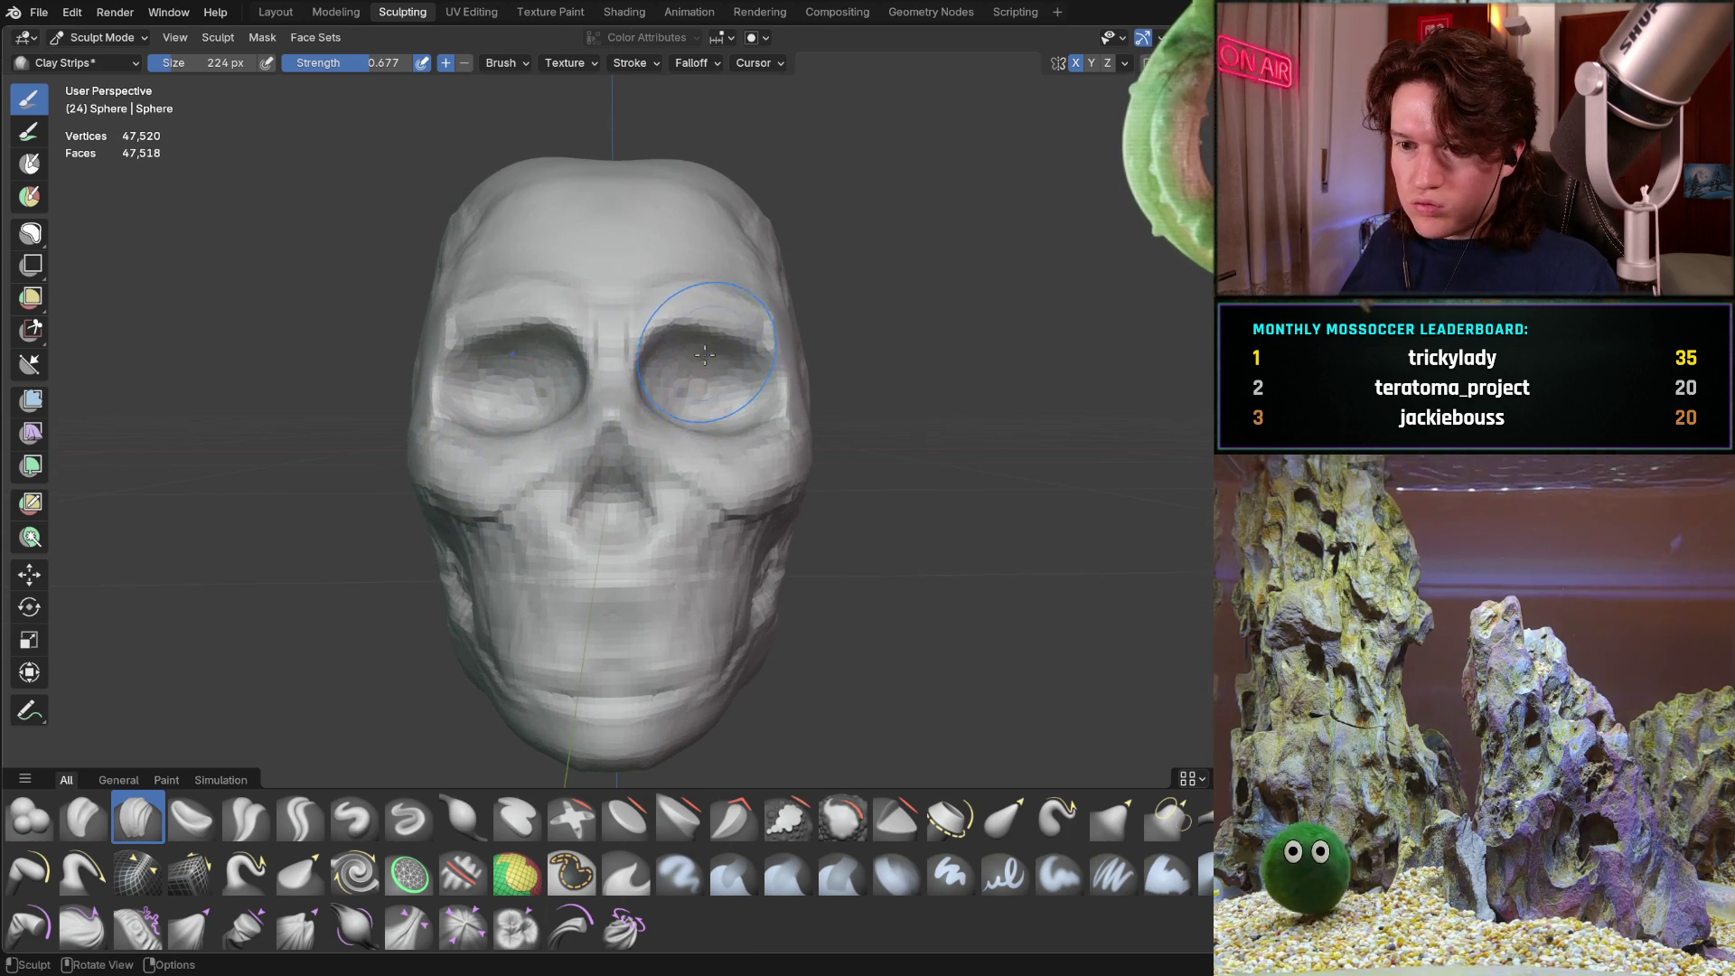
{"action": "middle_click_drag", "start_coordinate": [552, 428], "coordinate": [562, 426]}
{"action": "scroll", "coordinate": [562, 428], "scroll_direction": "down", "scroll_amount": 2}
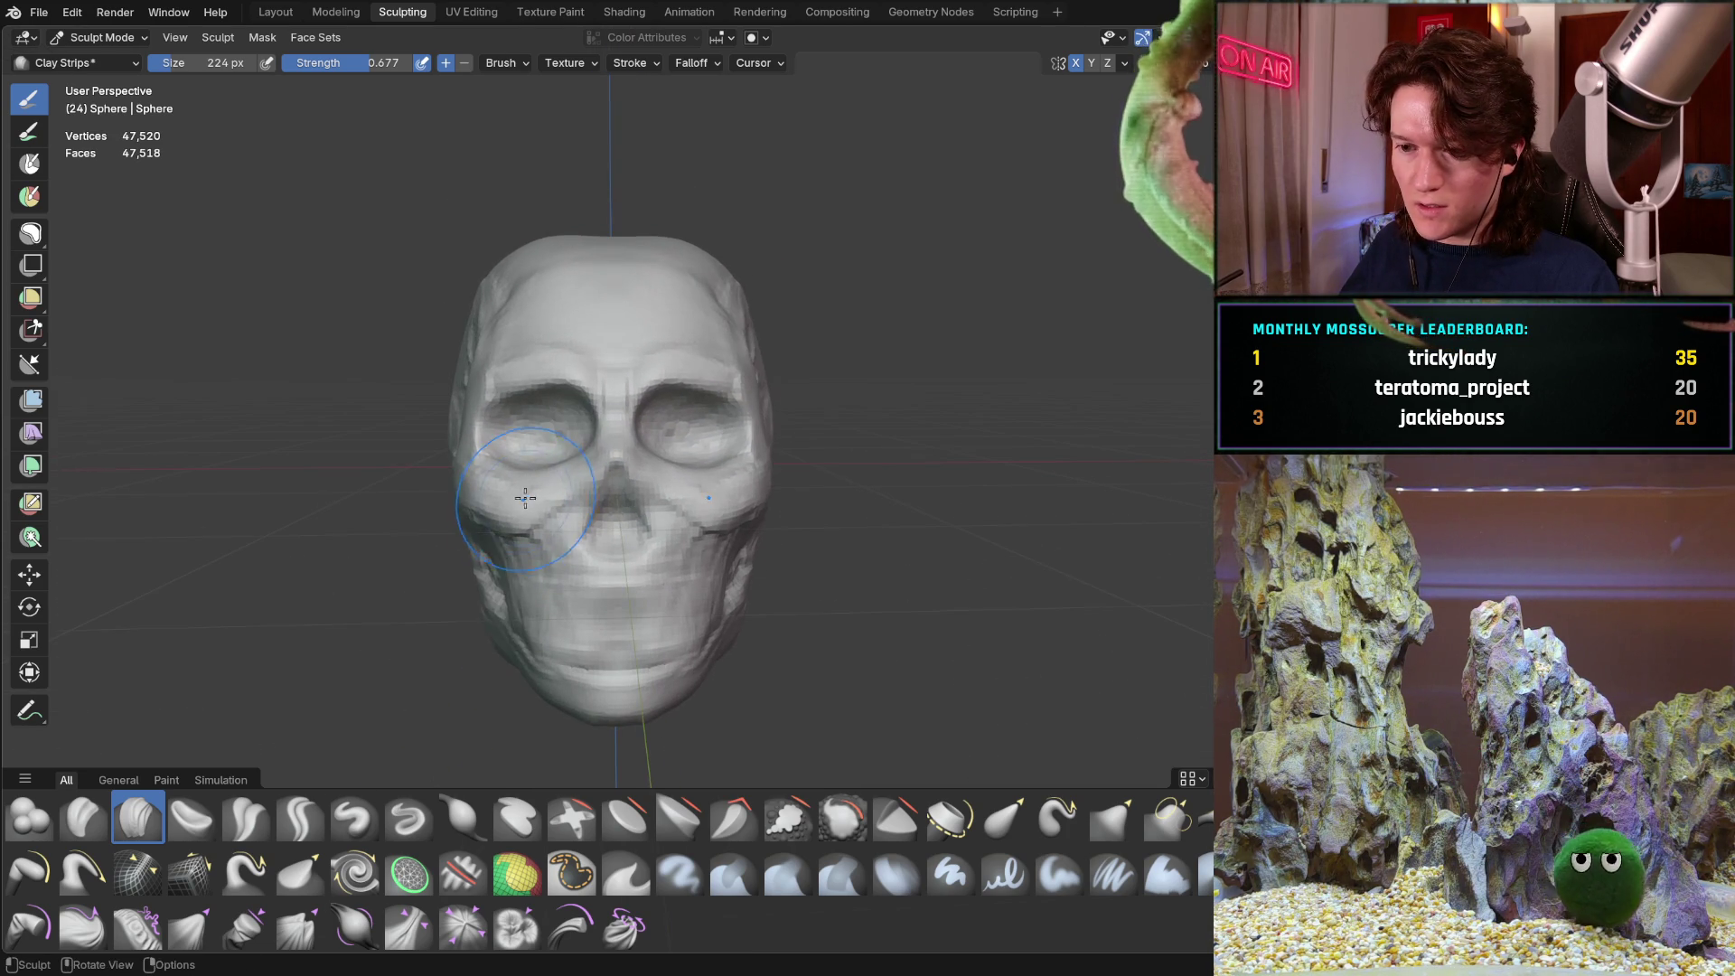
Switch to the Grab brush and set its size to 332 px
{"action": "key", "text": "g"}
{"action": "key", "text": "f"}
{"action": "left_click", "coordinate": [503, 536]}
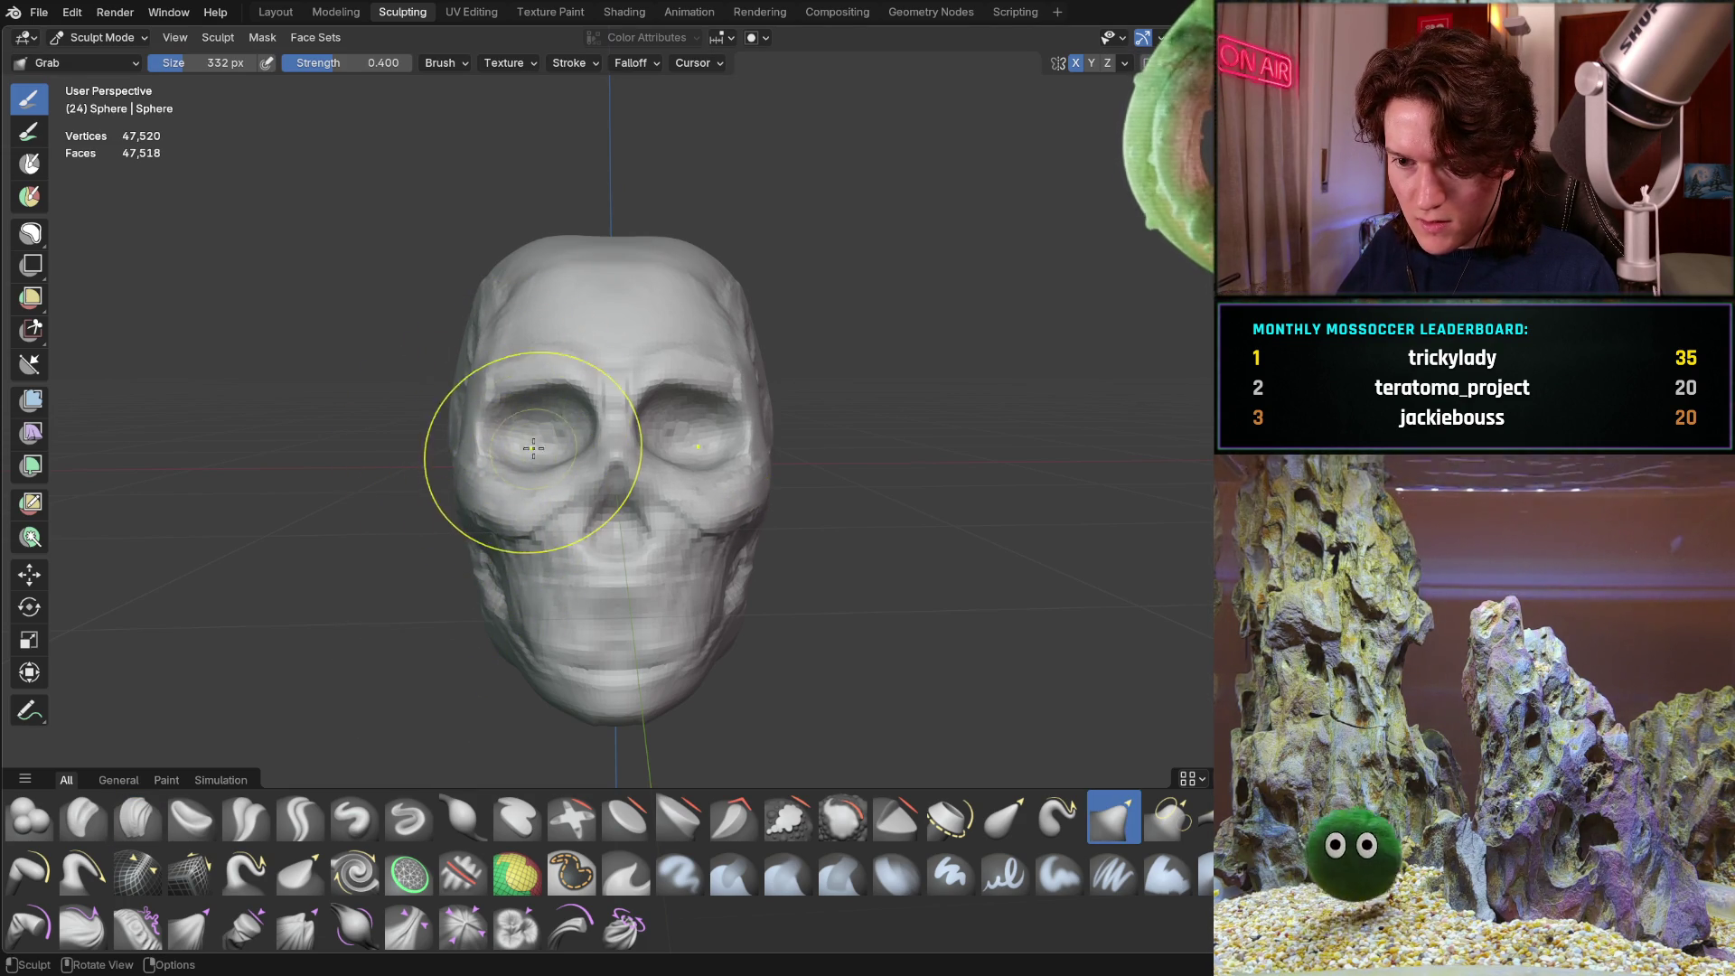
Zoom in and reshape the left eye socket, pulling the left brow down over it
{"action": "mouse_move", "coordinate": [485, 434]}
{"action": "middle_mouse_down", "text": "ctrl"}
{"action": "mouse_move", "coordinate": [583, 317]}
{"action": "mouse_move", "coordinate": [534, 383]}
{"action": "middle_mouse_up", "text": "ctrl"}
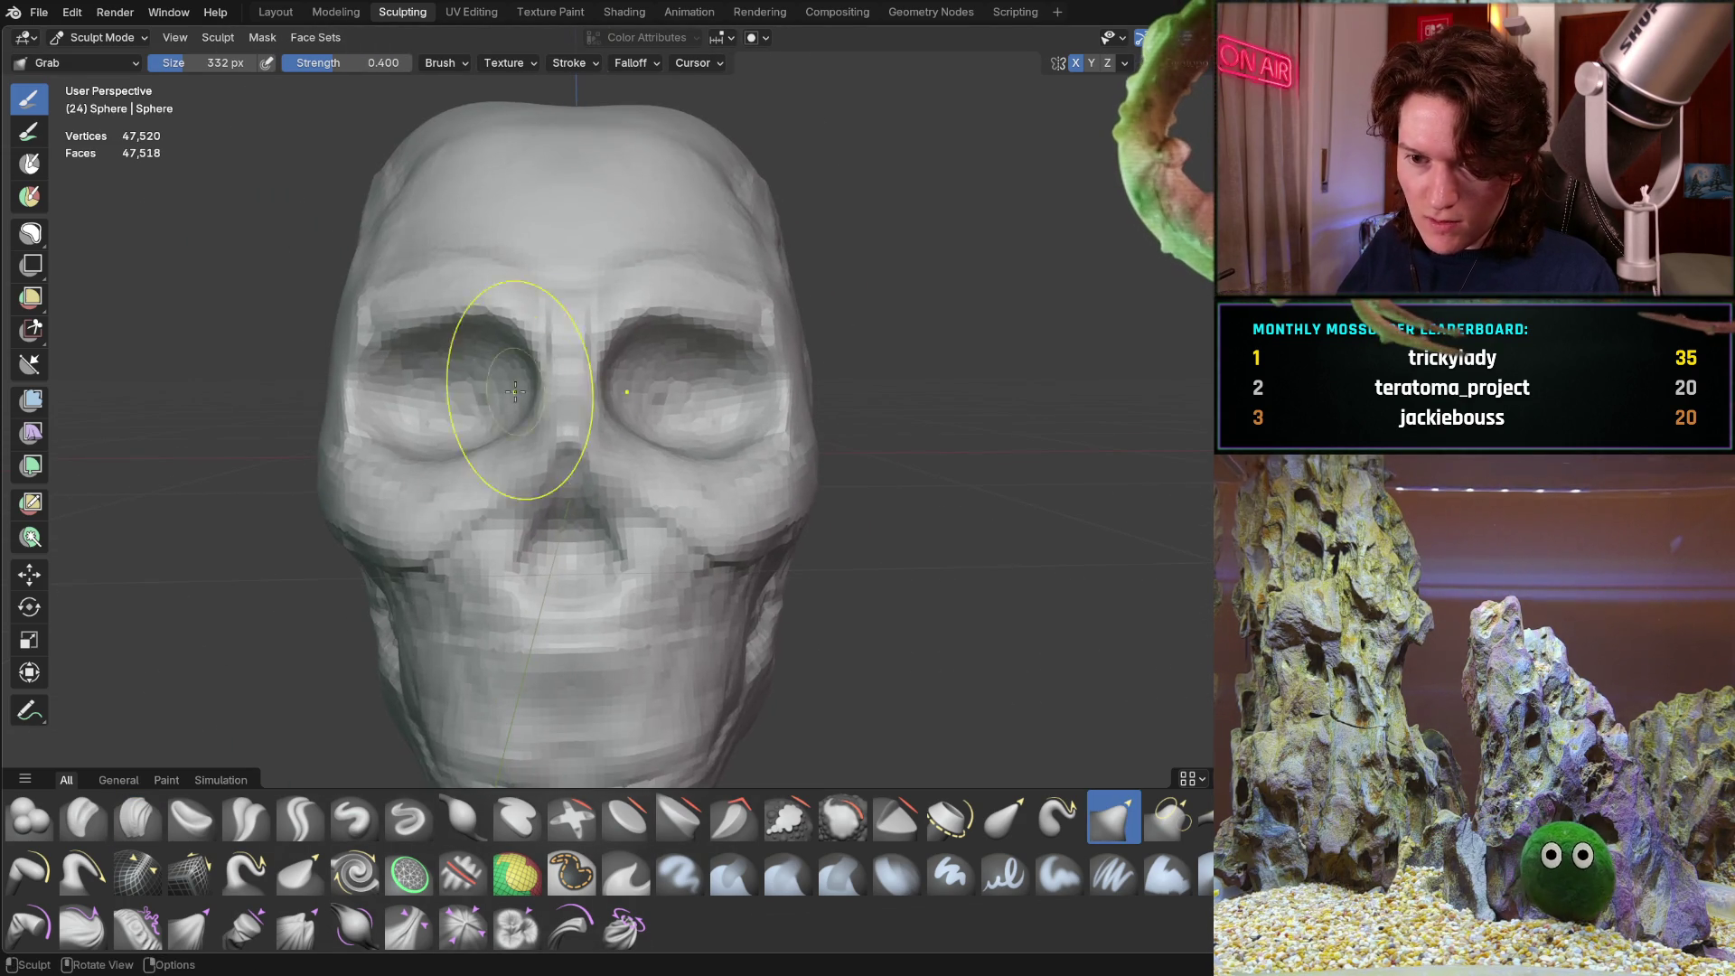
{"action": "left_click_drag", "start_coordinate": [425, 460], "coordinate": [362, 402]}
{"action": "left_click_drag", "start_coordinate": [457, 291], "coordinate": [477, 320]}
Orbit to the other side and pull the right brow outward
{"action": "mouse_move", "coordinate": [480, 298]}
{"action": "middle_mouse_down"}
{"action": "mouse_move", "coordinate": [600, 329]}
{"action": "mouse_move", "coordinate": [489, 334]}
{"action": "middle_mouse_up"}
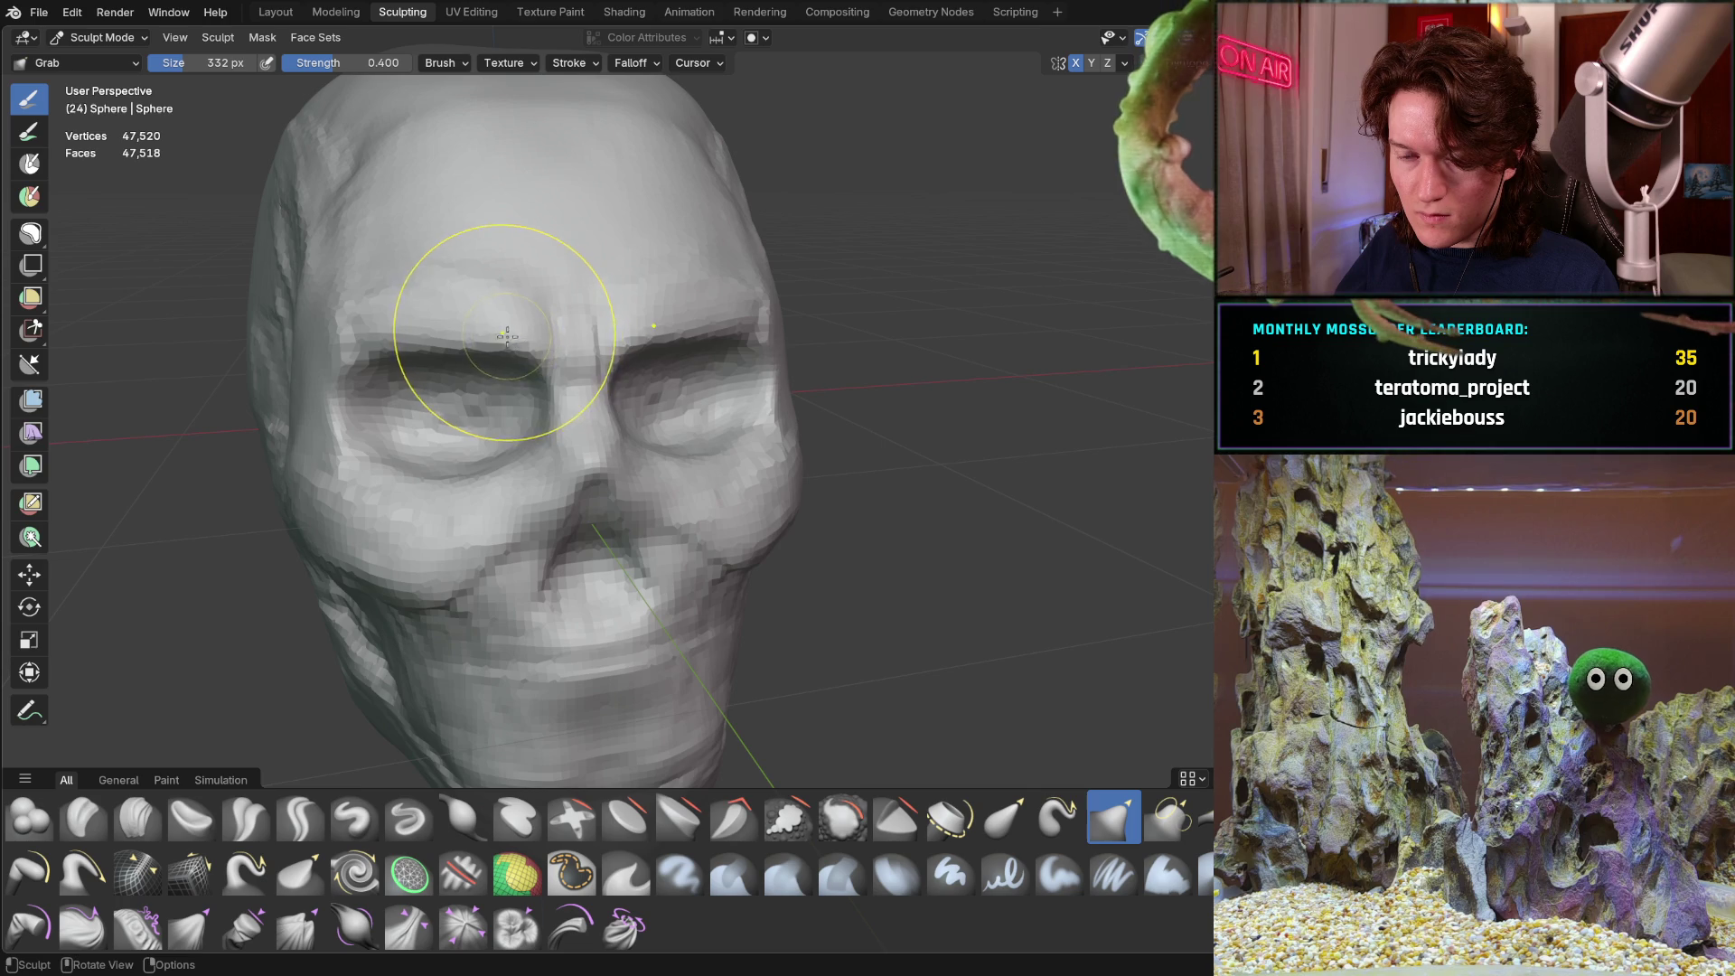
{"action": "middle_click_drag", "start_coordinate": [508, 338], "coordinate": [477, 334]}
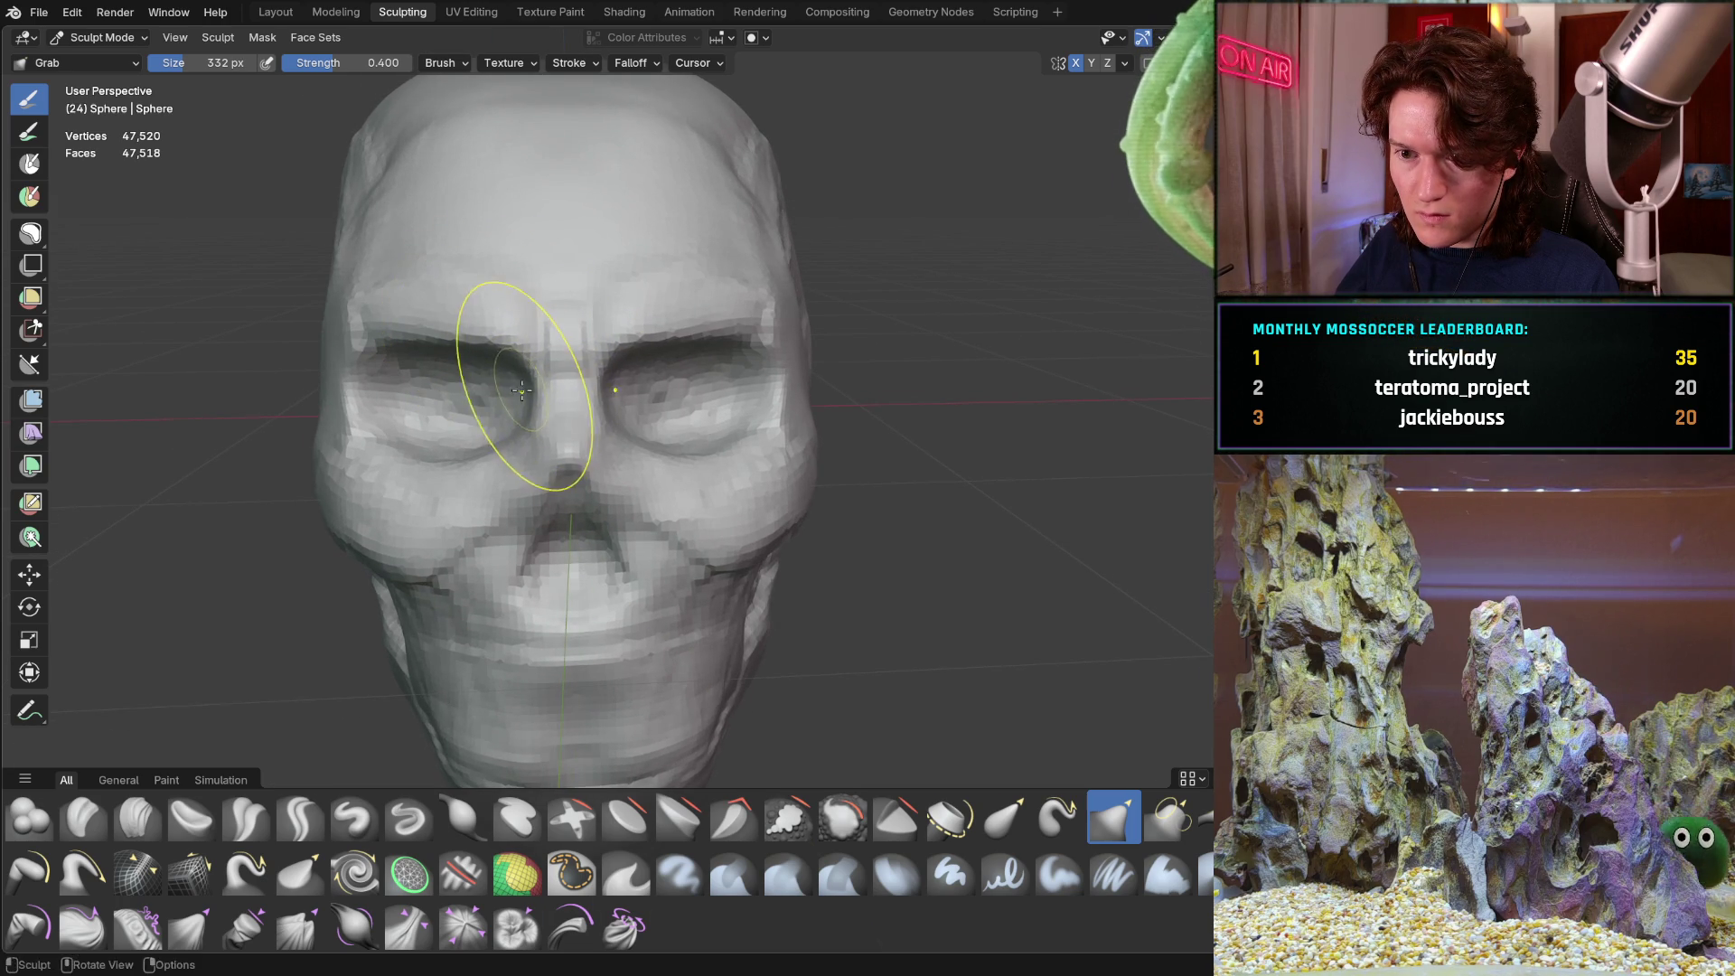
{"action": "mouse_move", "coordinate": [511, 396]}
{"action": "middle_mouse_down"}
{"action": "mouse_move", "coordinate": [469, 427]}
{"action": "mouse_move", "coordinate": [290, 457]}
{"action": "mouse_move", "coordinate": [426, 426]}
{"action": "mouse_move", "coordinate": [495, 386]}
{"action": "middle_mouse_up"}
{"action": "scroll", "coordinate": [480, 411], "scroll_direction": "down", "scroll_amount": 5}
{"action": "scroll", "coordinate": [495, 387], "scroll_direction": "up", "scroll_amount": 5}
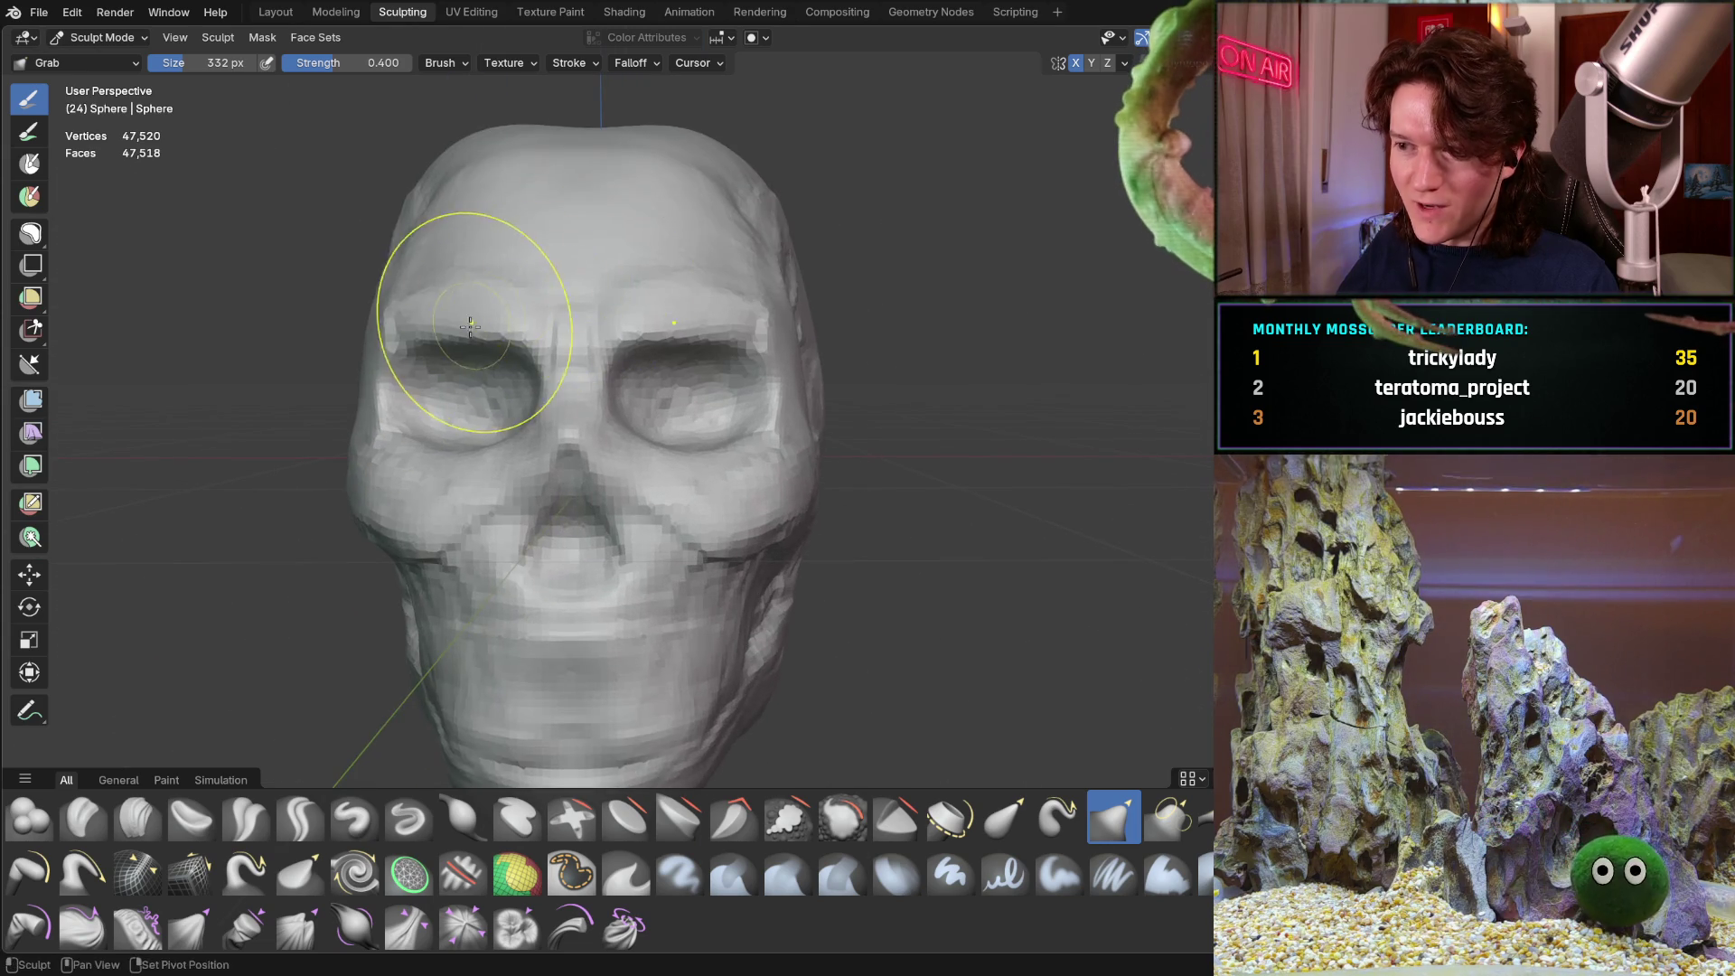
{"action": "scroll", "coordinate": [562, 323], "scroll_direction": "up", "scroll_amount": 2}
{"action": "left_click_drag", "start_coordinate": [728, 324], "coordinate": [808, 320]}
{"action": "mouse_move", "coordinate": [832, 322]}
{"action": "middle_mouse_down"}
{"action": "mouse_move", "coordinate": [709, 302]}
{"action": "mouse_move", "coordinate": [728, 349]}
{"action": "middle_mouse_up"}
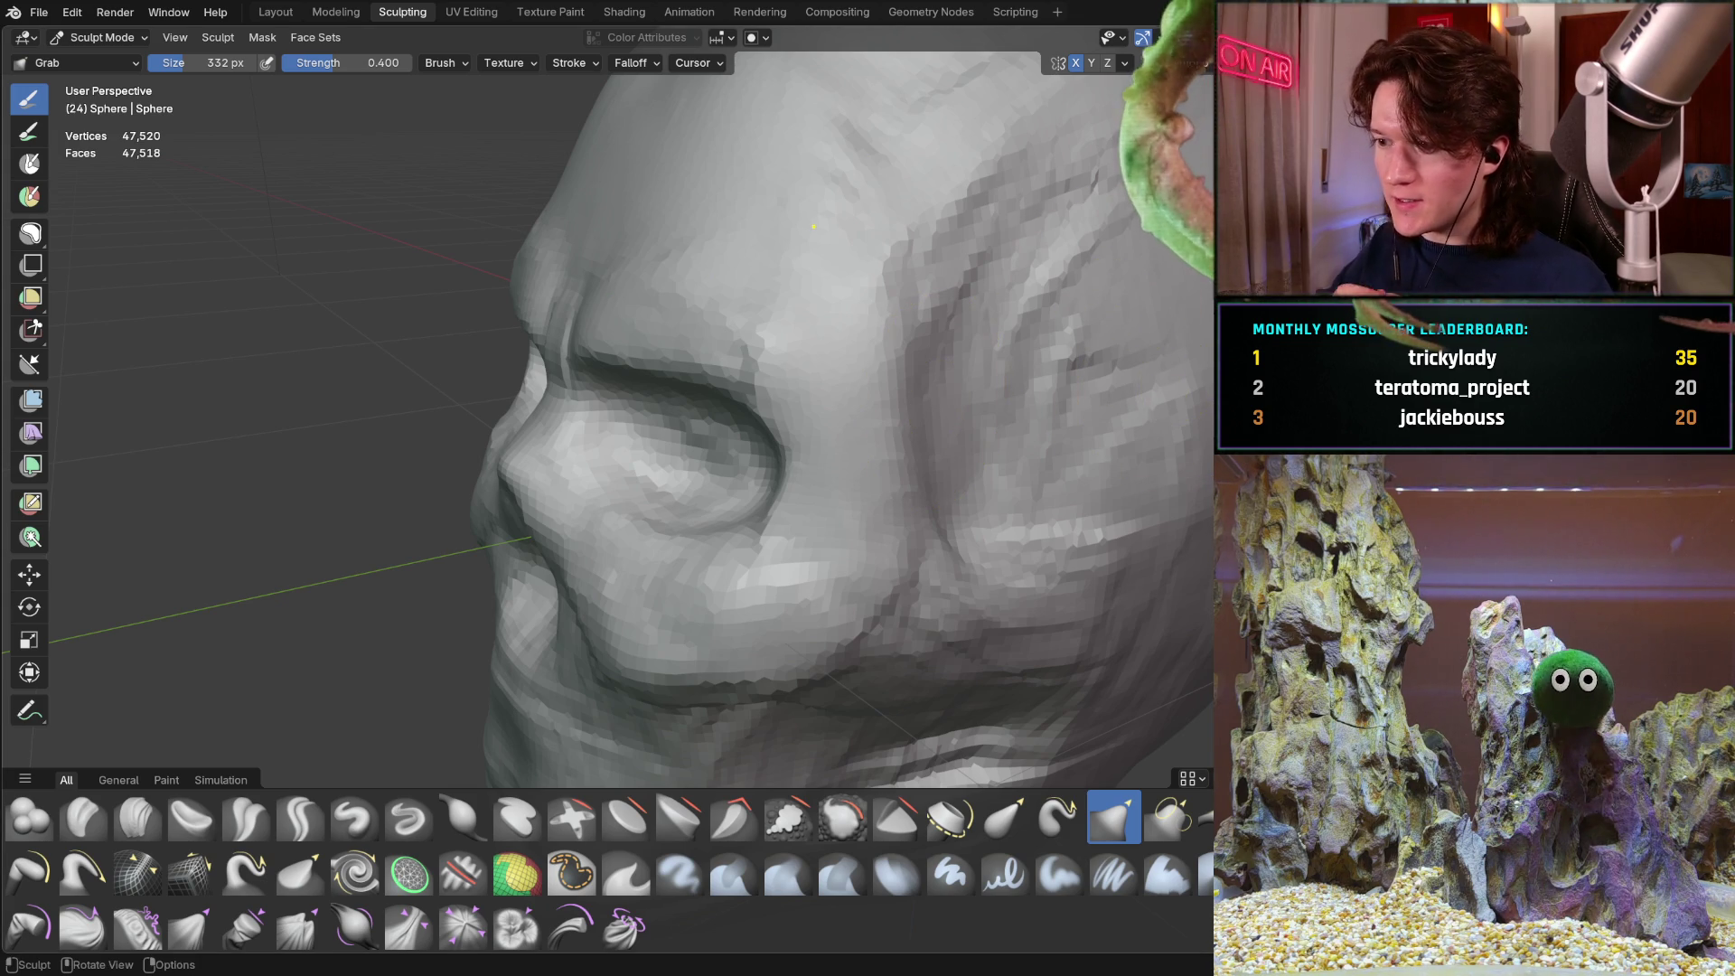
Orbit to a side view of the brow and pull a bump out on it
{"action": "middle_click_drag", "start_coordinate": [582, 485], "coordinate": [758, 458]}
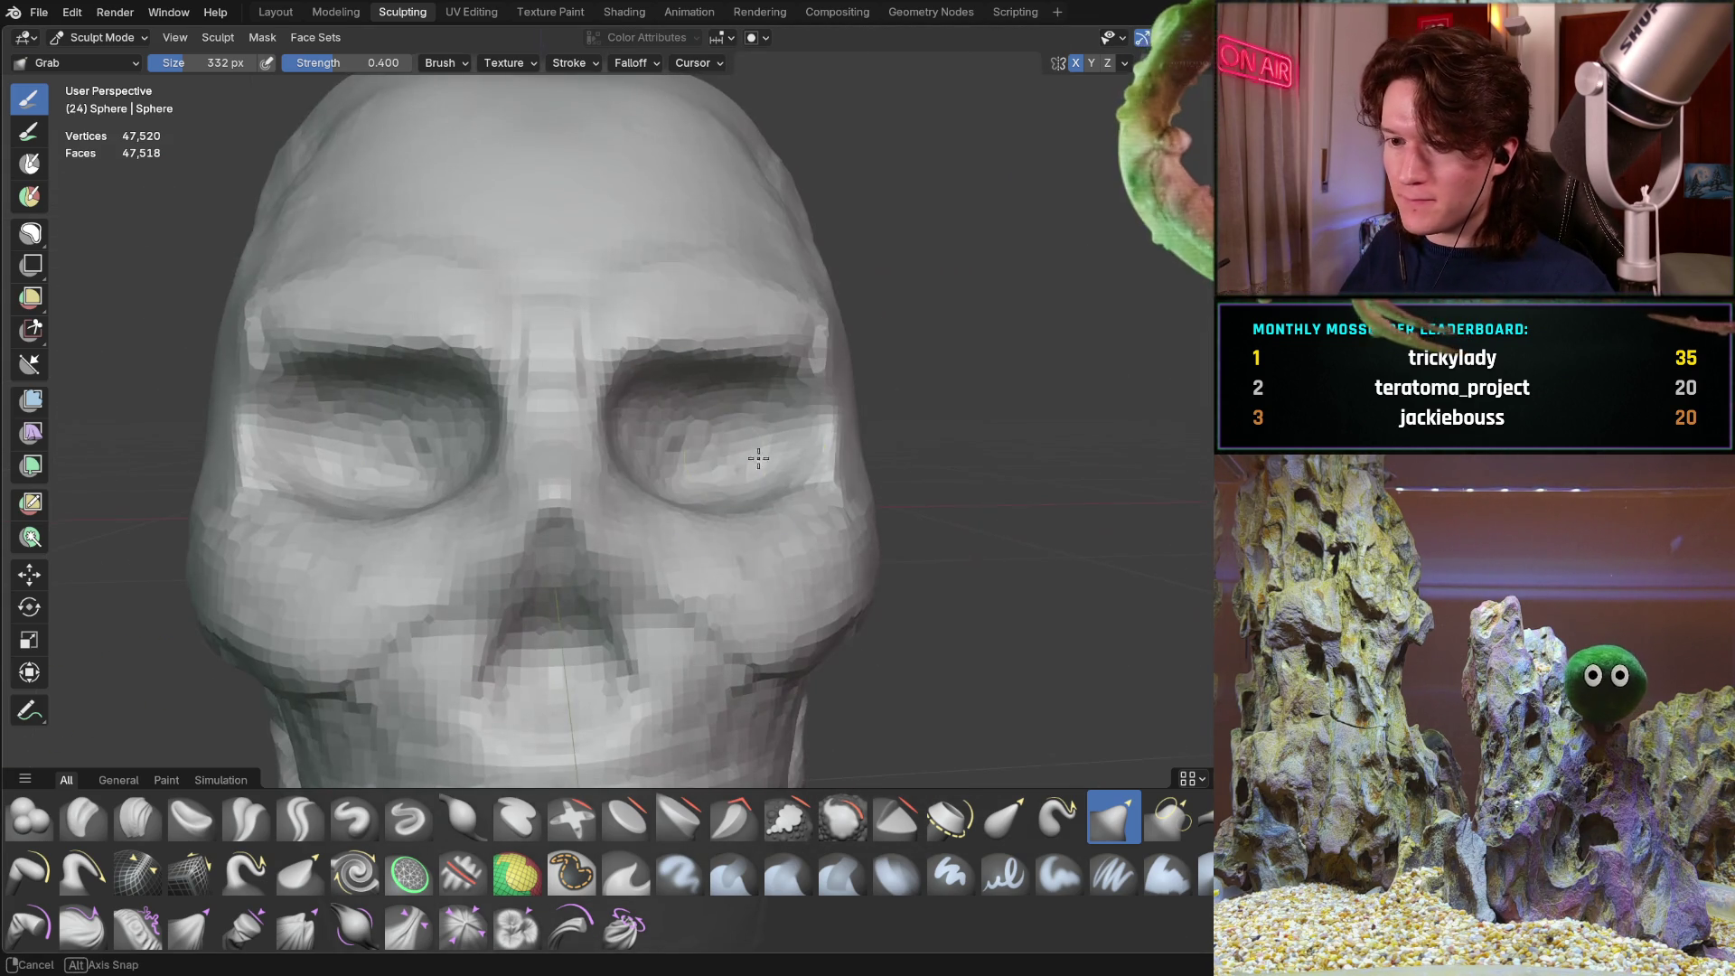
{"action": "mouse_move", "coordinate": [697, 395]}
{"action": "middle_mouse_down"}
{"action": "mouse_move", "coordinate": [600, 503]}
{"action": "mouse_move", "coordinate": [591, 406]}
{"action": "middle_mouse_up"}
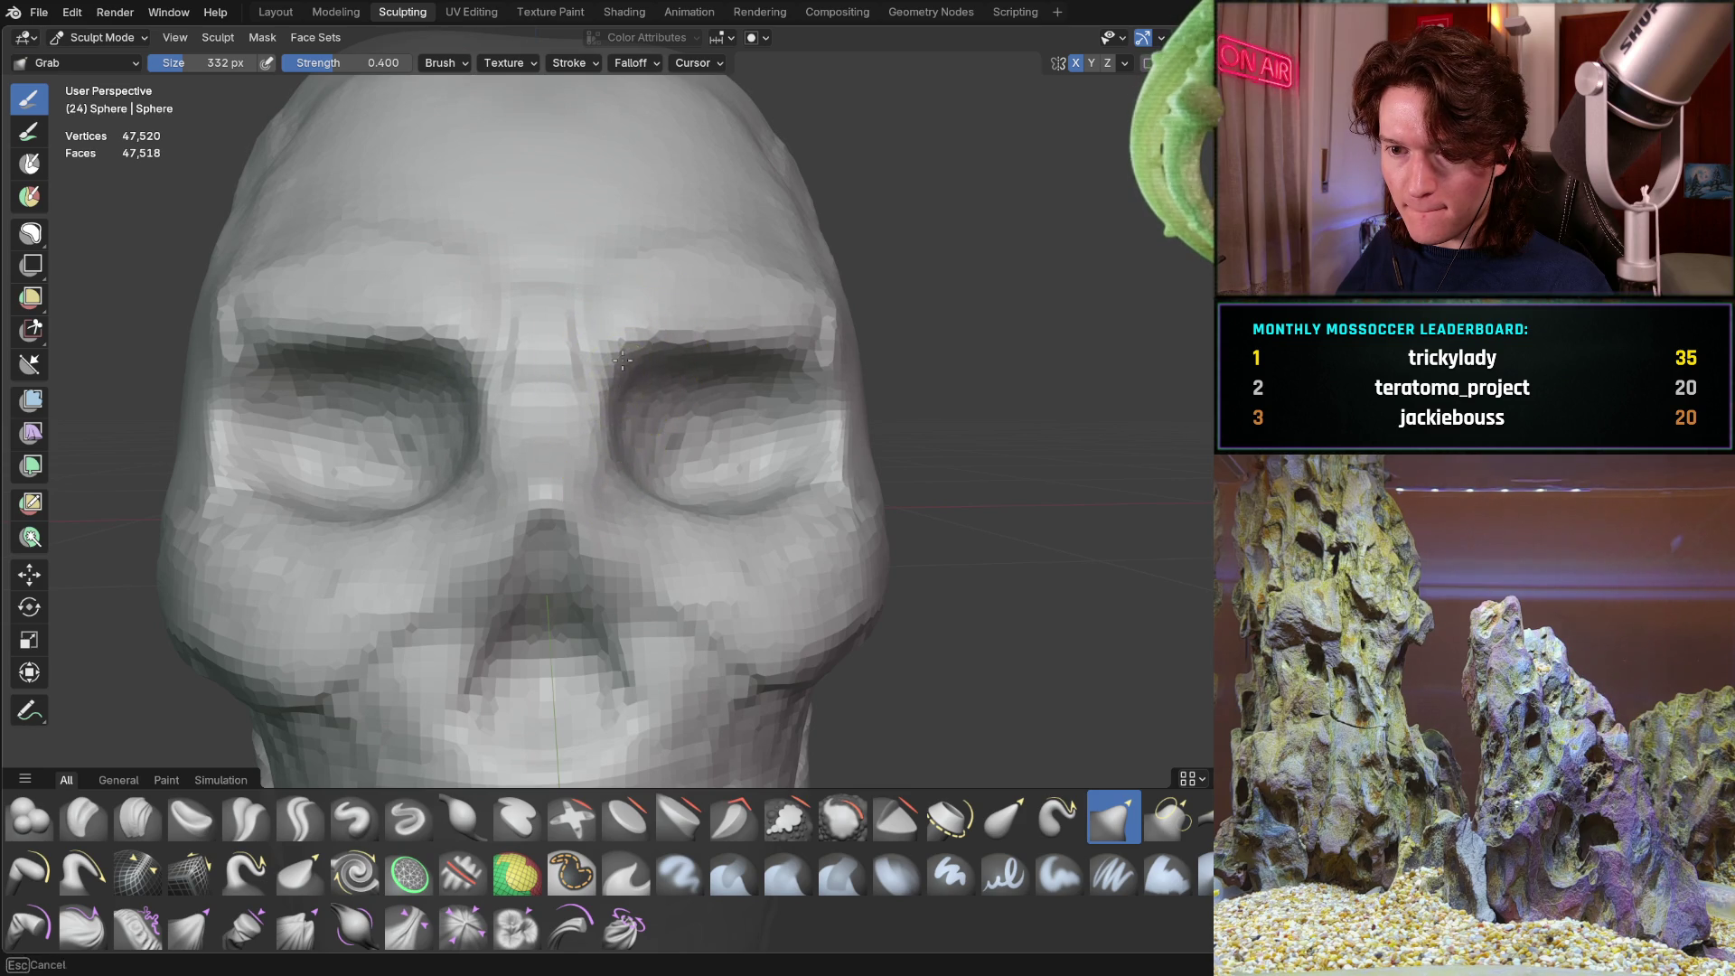
{"action": "middle_click_drag", "start_coordinate": [662, 340], "coordinate": [690, 349]}
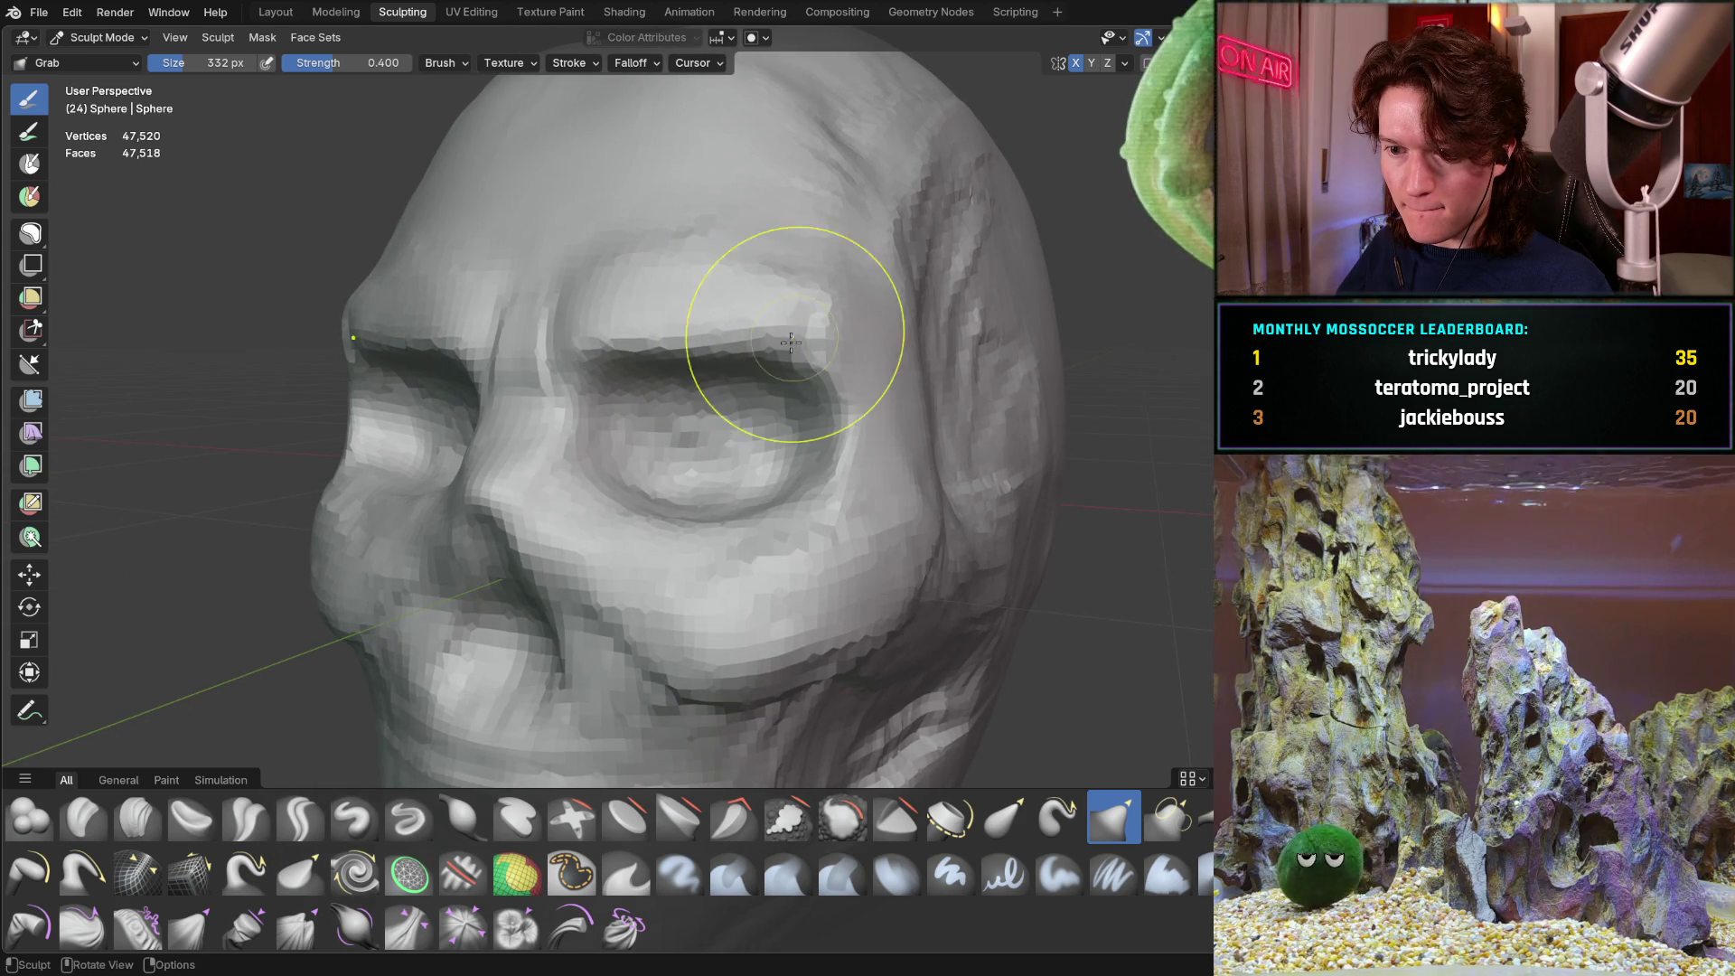
{"action": "middle_click_drag", "start_coordinate": [790, 289], "coordinate": [681, 263]}
{"action": "left_click_drag", "start_coordinate": [639, 252], "coordinate": [561, 290]}
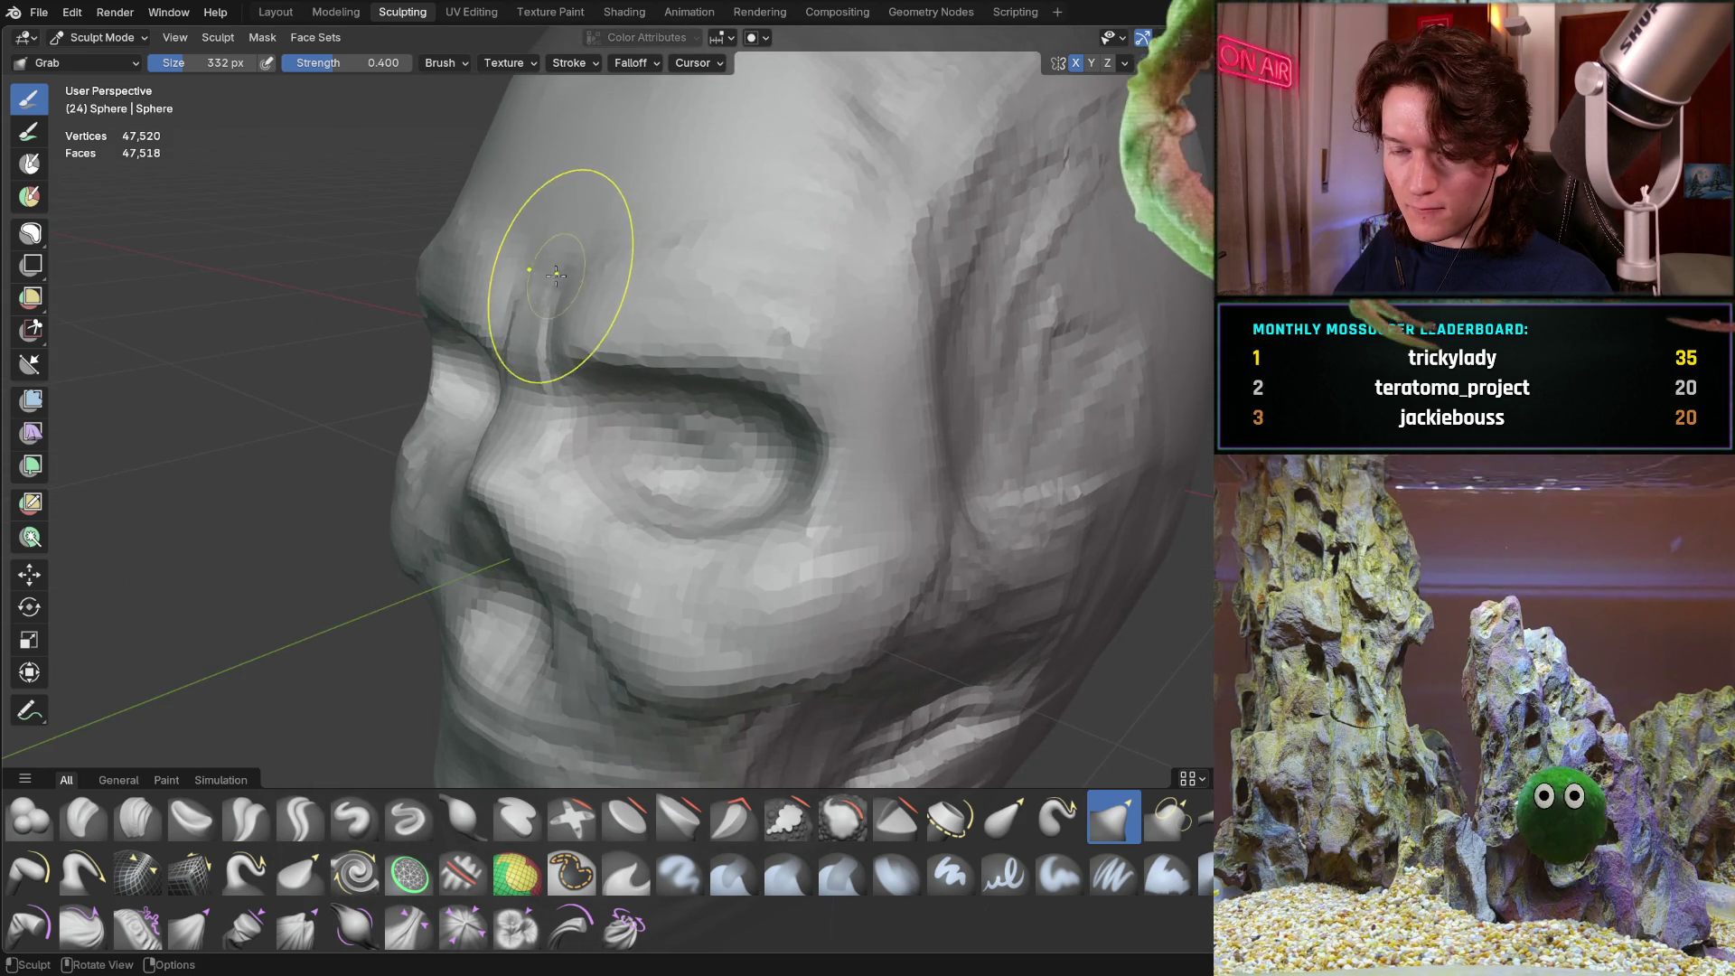
Check the reshaped brow from front and three-quarter angles
{"action": "middle_click_drag", "start_coordinate": [562, 290], "coordinate": [651, 267]}
{"action": "scroll", "coordinate": [652, 268], "scroll_direction": "down", "scroll_amount": 5}
{"action": "middle_click_drag", "start_coordinate": [573, 387], "coordinate": [600, 359]}
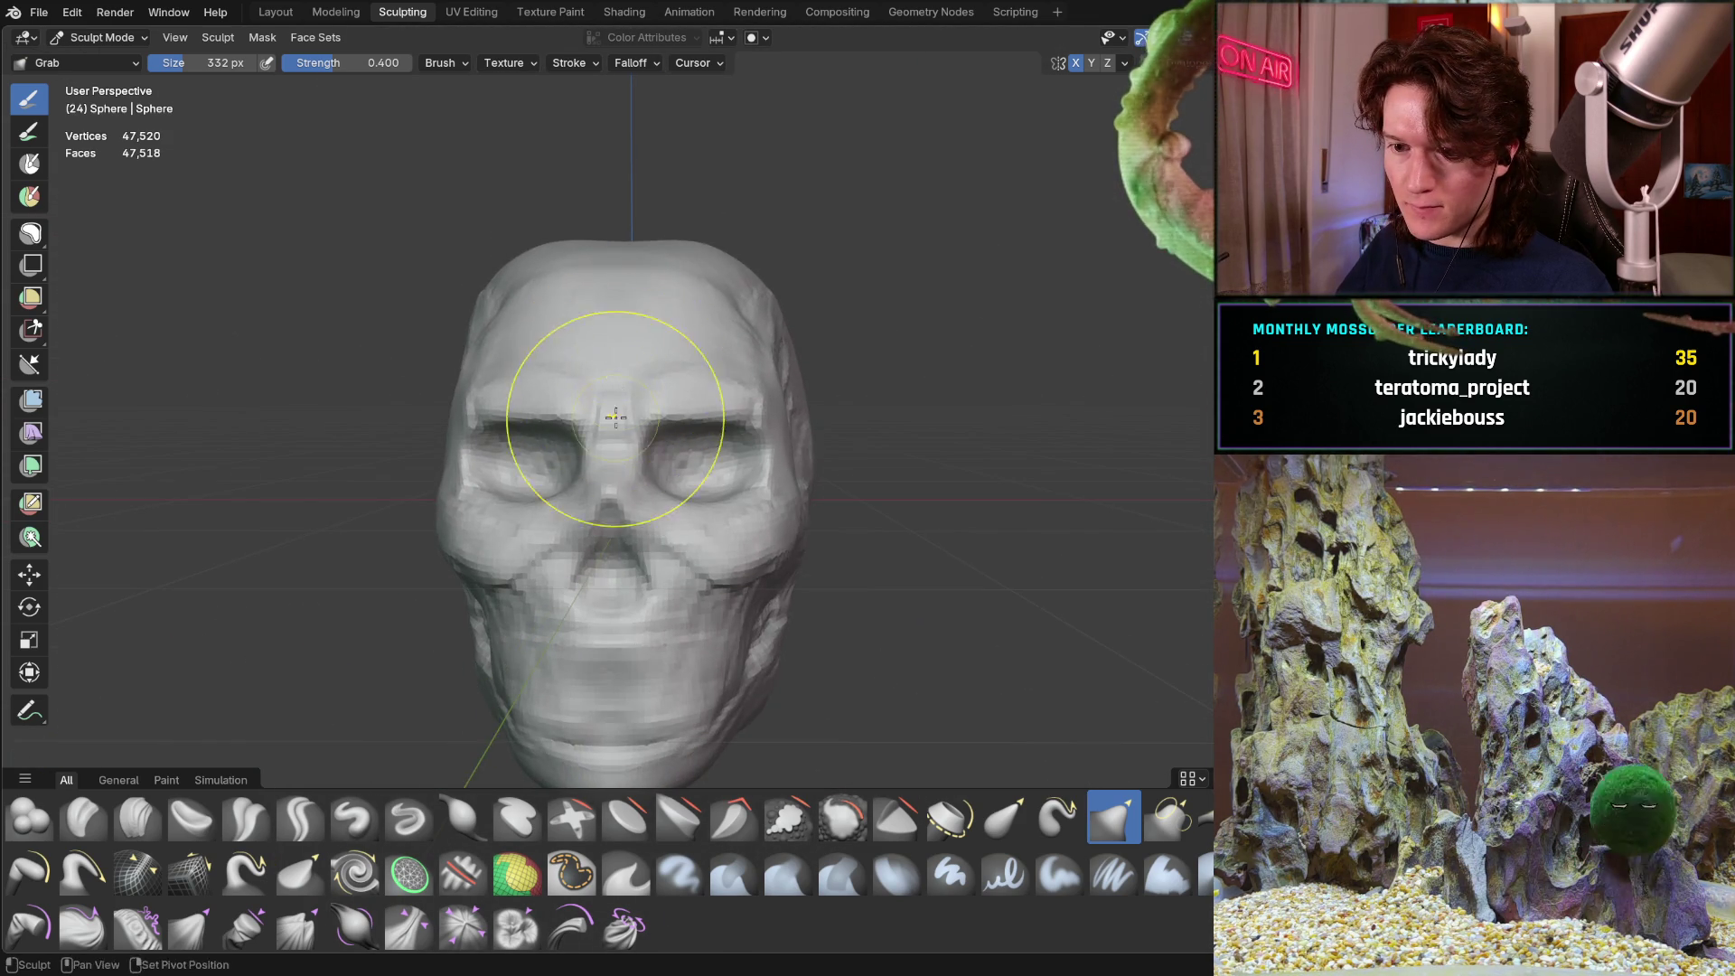
{"action": "middle_click_drag", "start_coordinate": [612, 426], "coordinate": [616, 331]}
{"action": "mouse_move", "coordinate": [581, 406]}
{"action": "middle_mouse_down"}
{"action": "mouse_move", "coordinate": [633, 398]}
{"action": "mouse_move", "coordinate": [608, 407]}
{"action": "middle_mouse_up"}
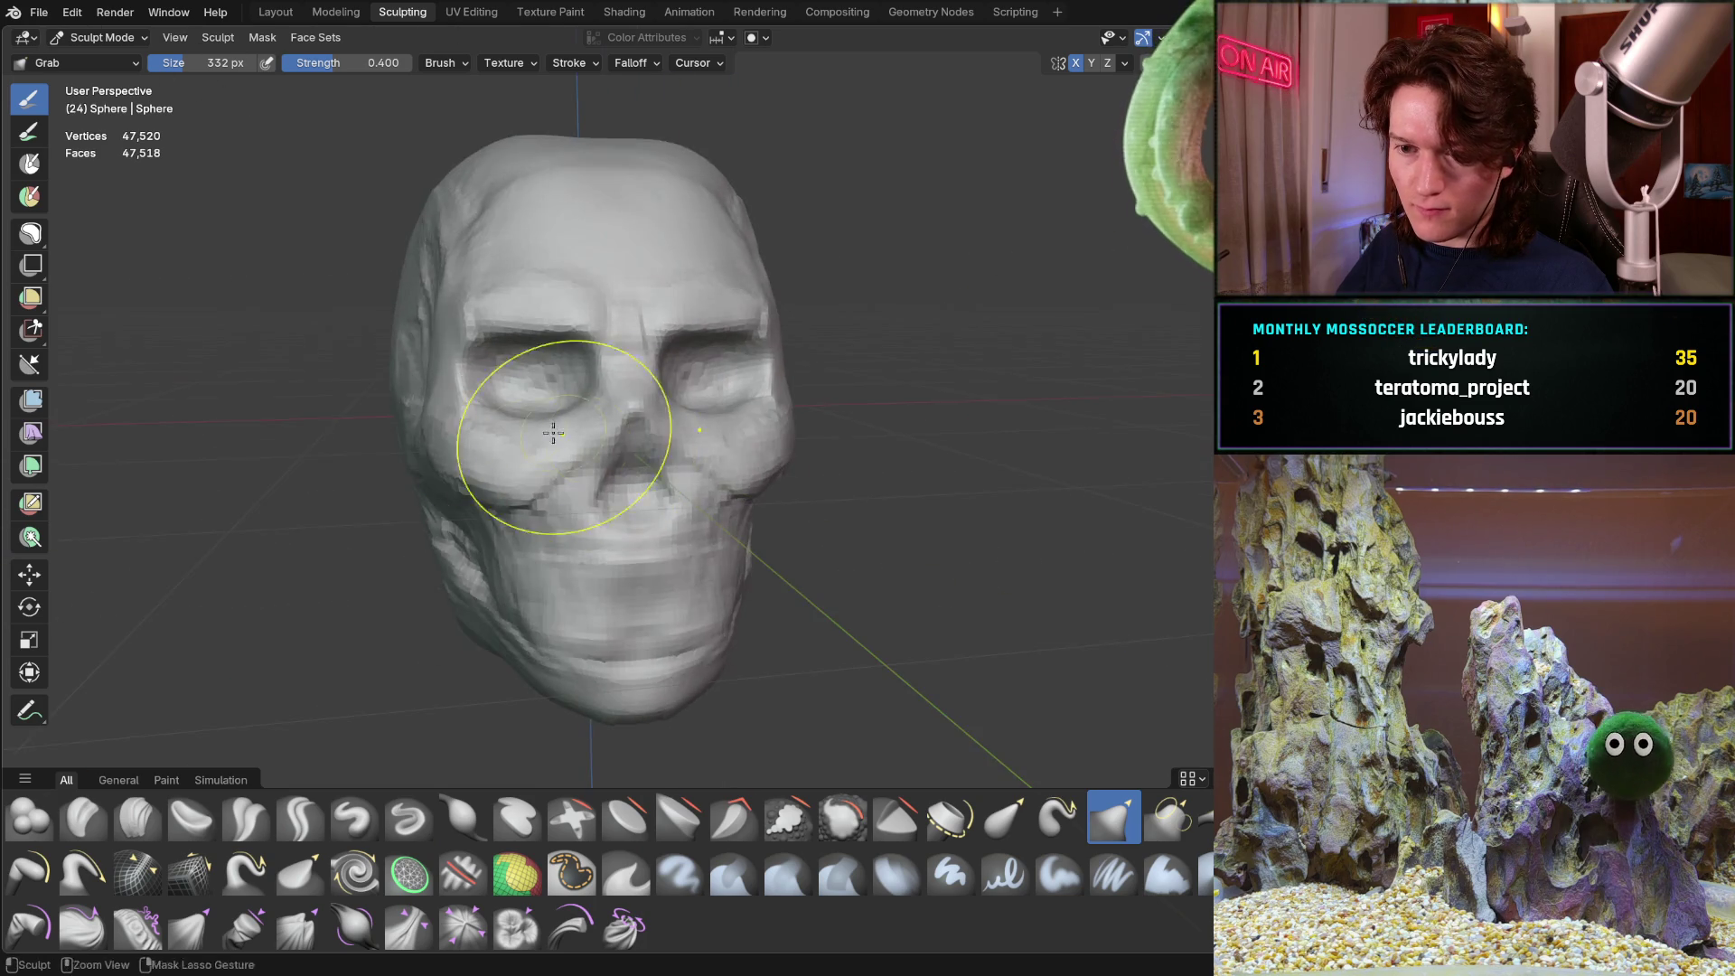
{"action": "scroll", "coordinate": [521, 356], "scroll_direction": "up", "scroll_amount": 5}
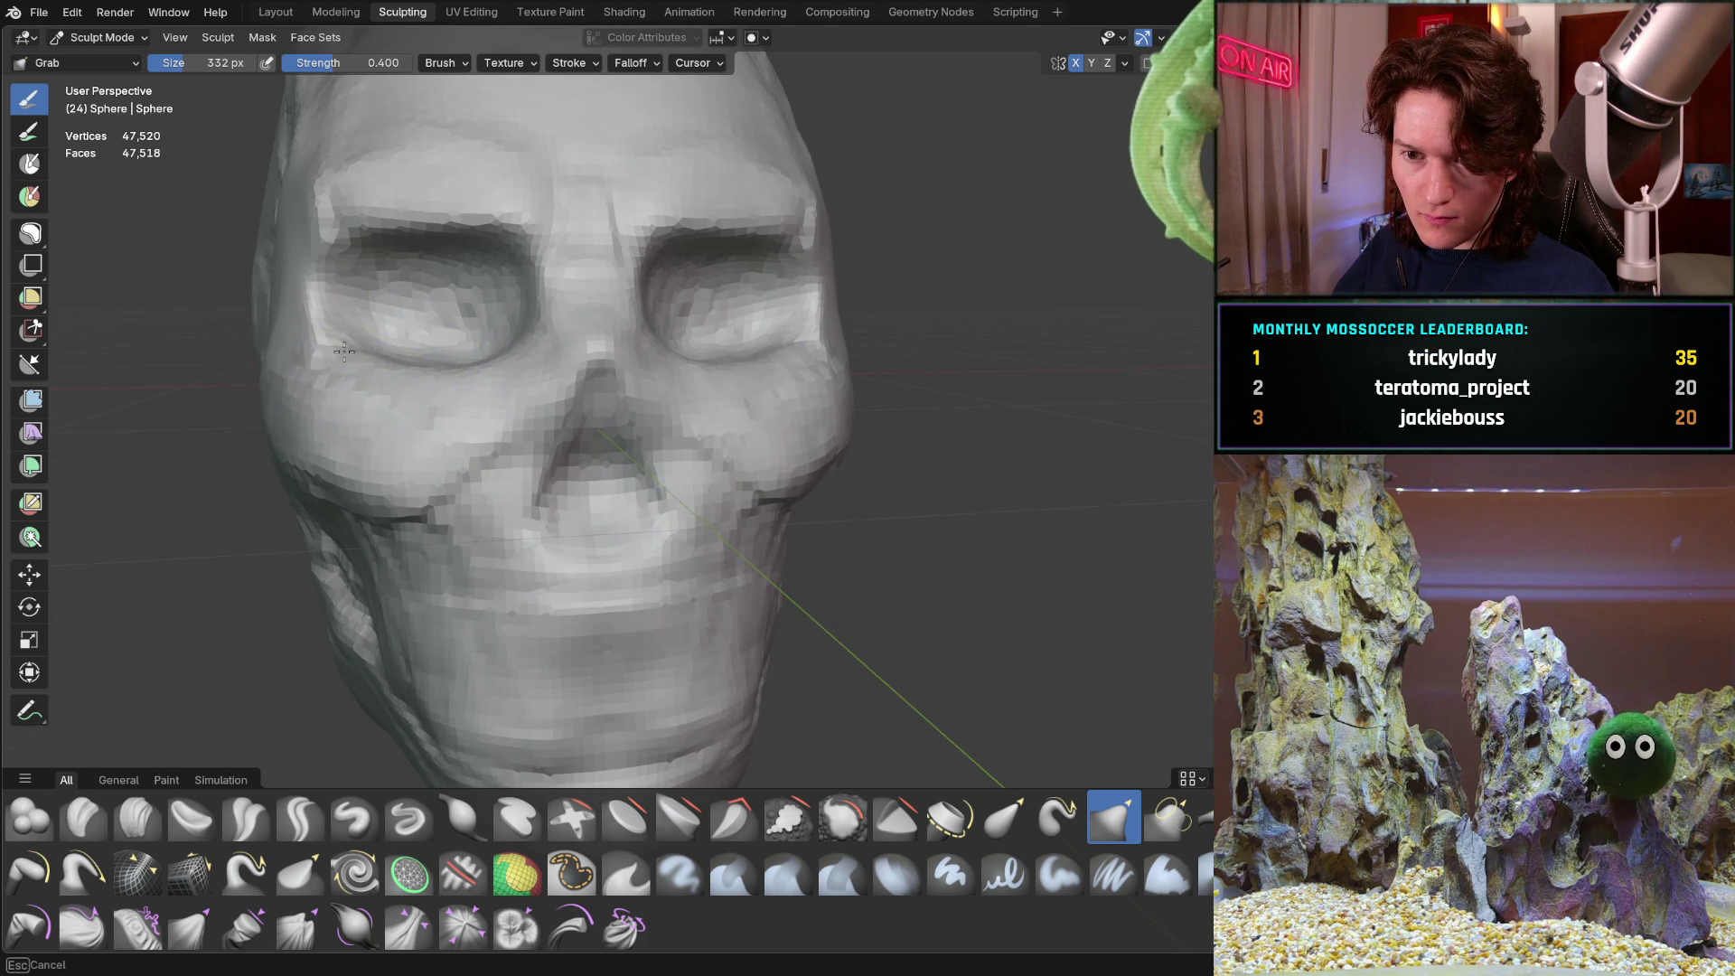
{"action": "scroll", "coordinate": [531, 375], "scroll_direction": "down", "scroll_amount": 5}
{"action": "mouse_move", "coordinate": [530, 375]}
{"action": "middle_mouse_down"}
{"action": "mouse_move", "coordinate": [387, 465]}
{"action": "mouse_move", "coordinate": [406, 457]}
{"action": "middle_mouse_up"}
{"action": "scroll", "coordinate": [407, 458], "scroll_direction": "up", "scroll_amount": 4}
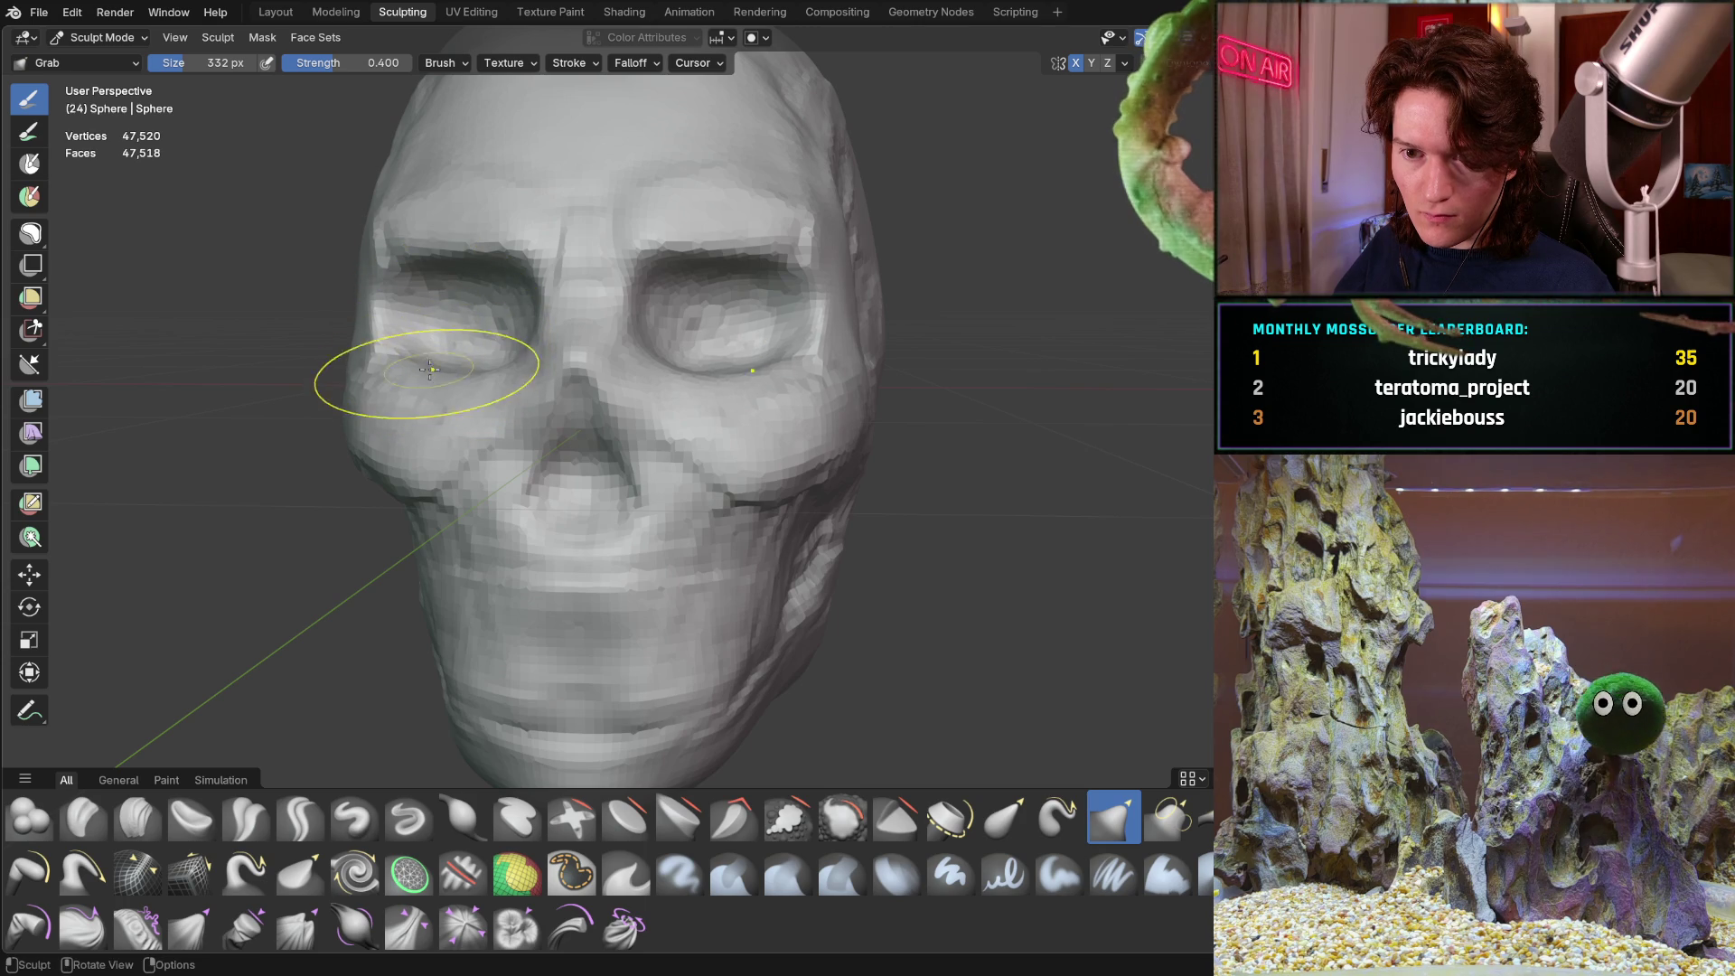
{"action": "middle_click_drag", "start_coordinate": [436, 371], "coordinate": [503, 399]}
{"action": "scroll", "coordinate": [503, 400], "scroll_direction": "down", "scroll_amount": 5}
{"action": "mouse_move", "coordinate": [425, 452]}
{"action": "middle_mouse_down"}
{"action": "mouse_move", "coordinate": [522, 457]}
{"action": "mouse_move", "coordinate": [524, 512]}
{"action": "mouse_move", "coordinate": [601, 465]}
{"action": "middle_mouse_up"}
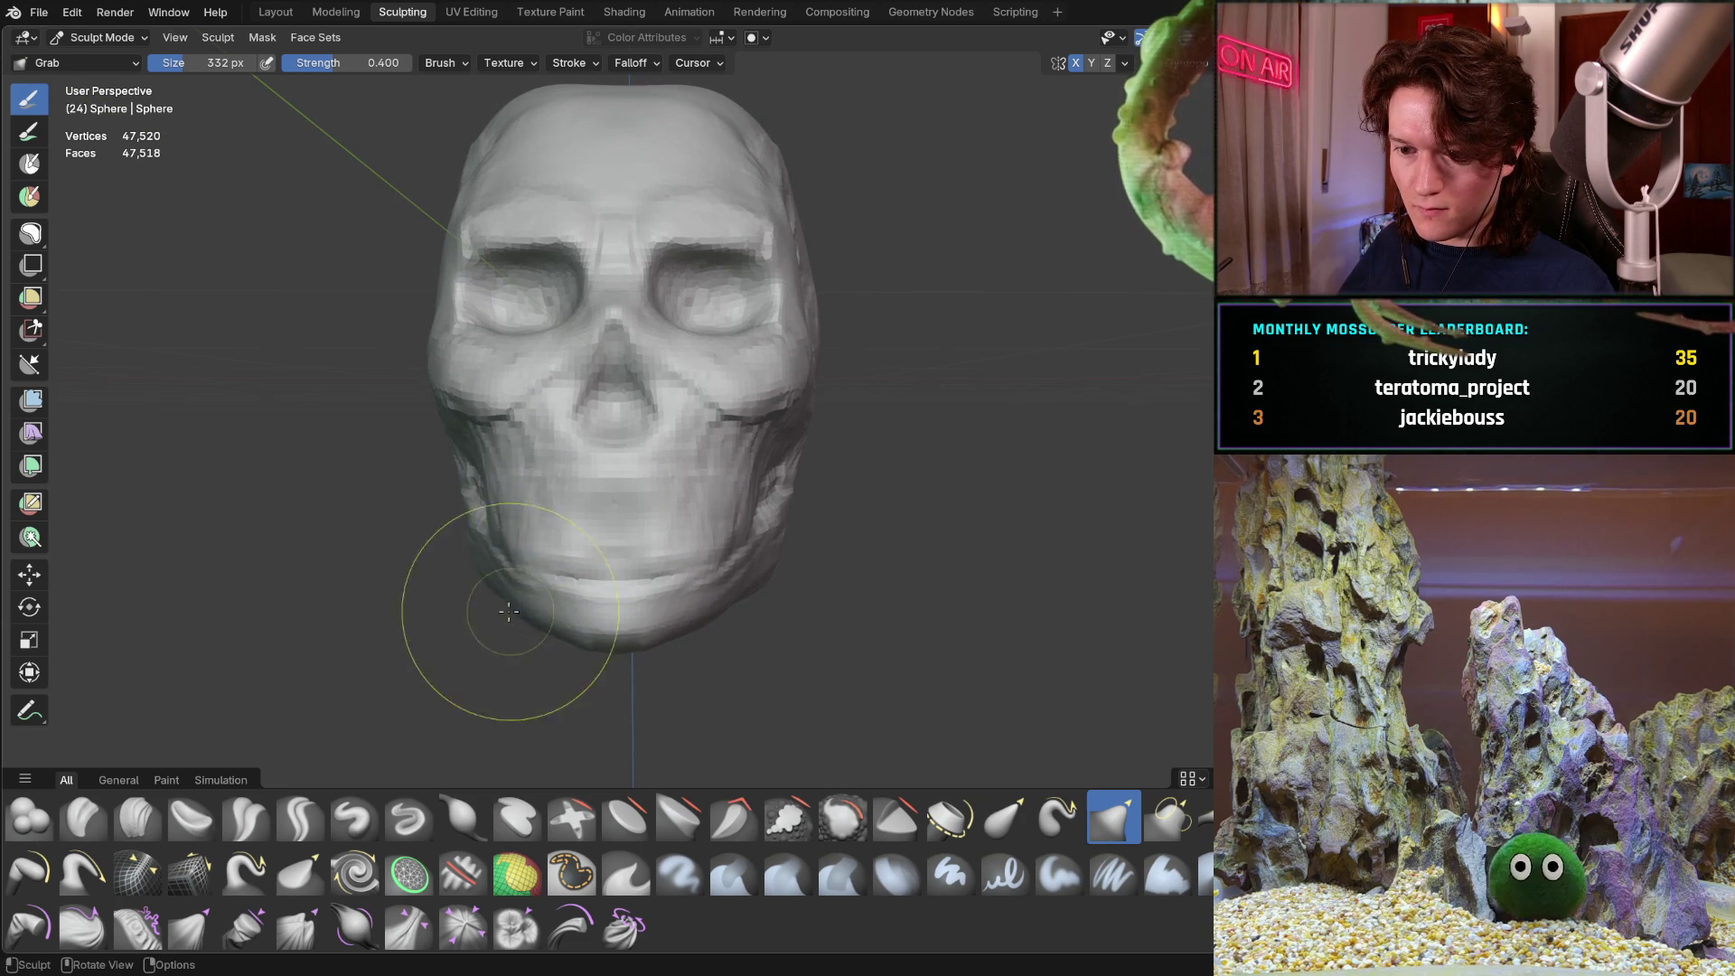
{"action": "middle_click_drag", "start_coordinate": [516, 614], "coordinate": [588, 612]}
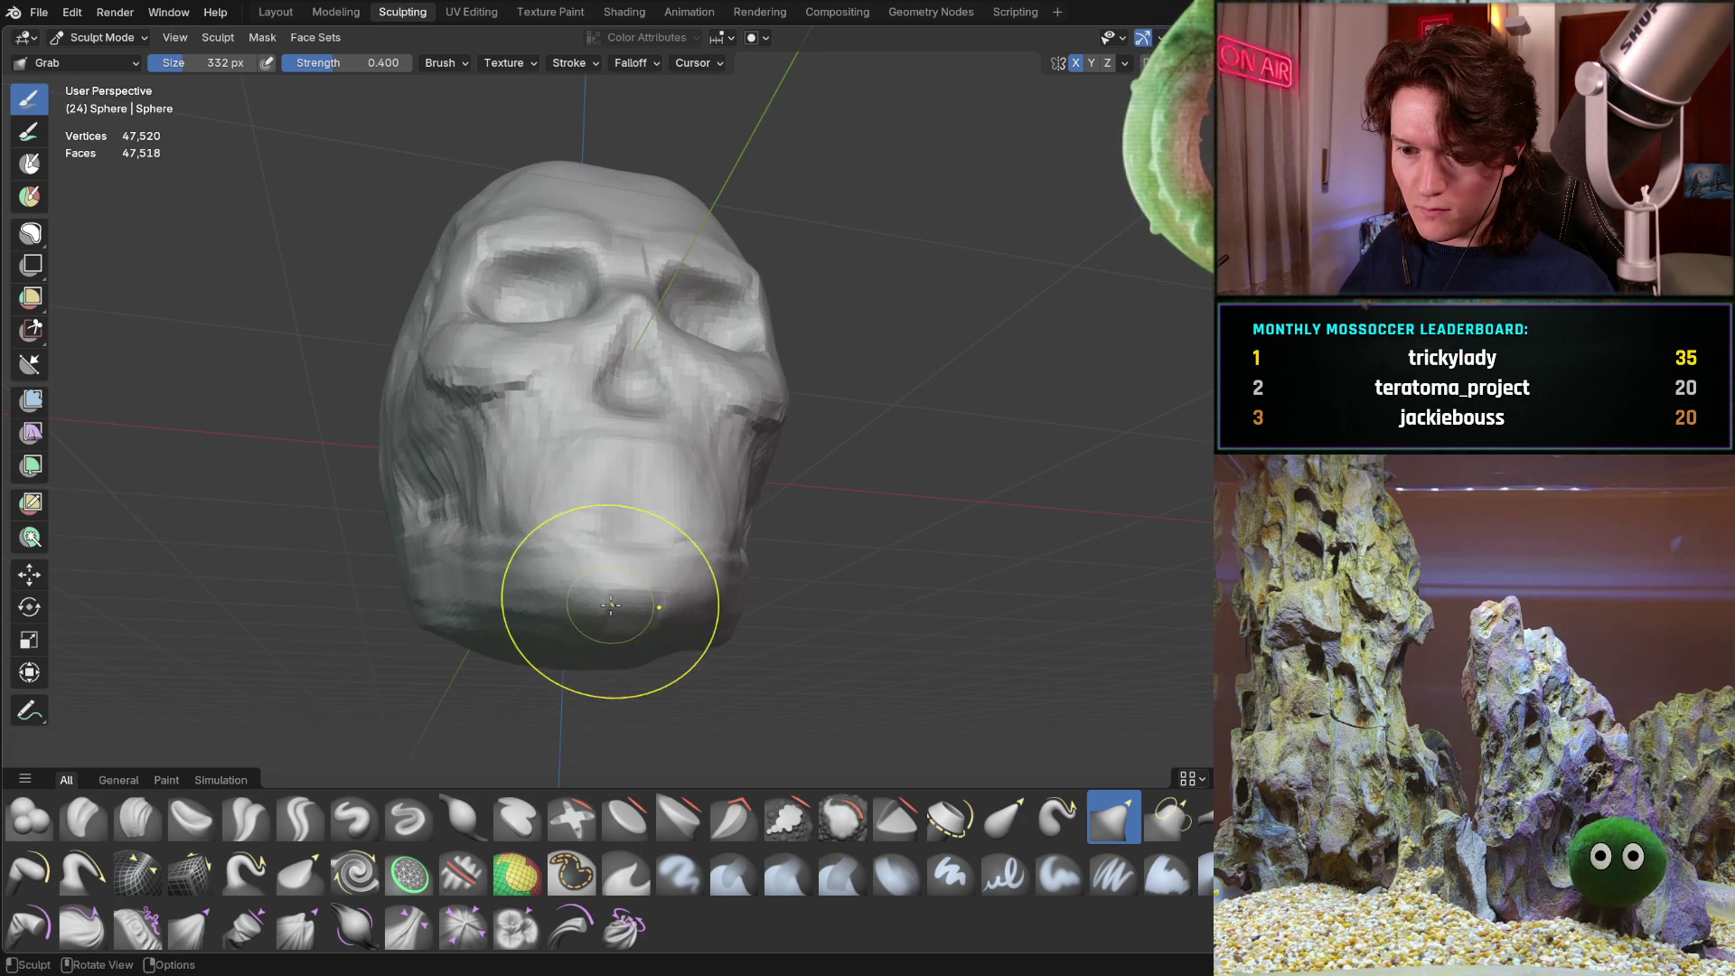
{"action": "middle_click_drag", "start_coordinate": [651, 531], "coordinate": [611, 568]}
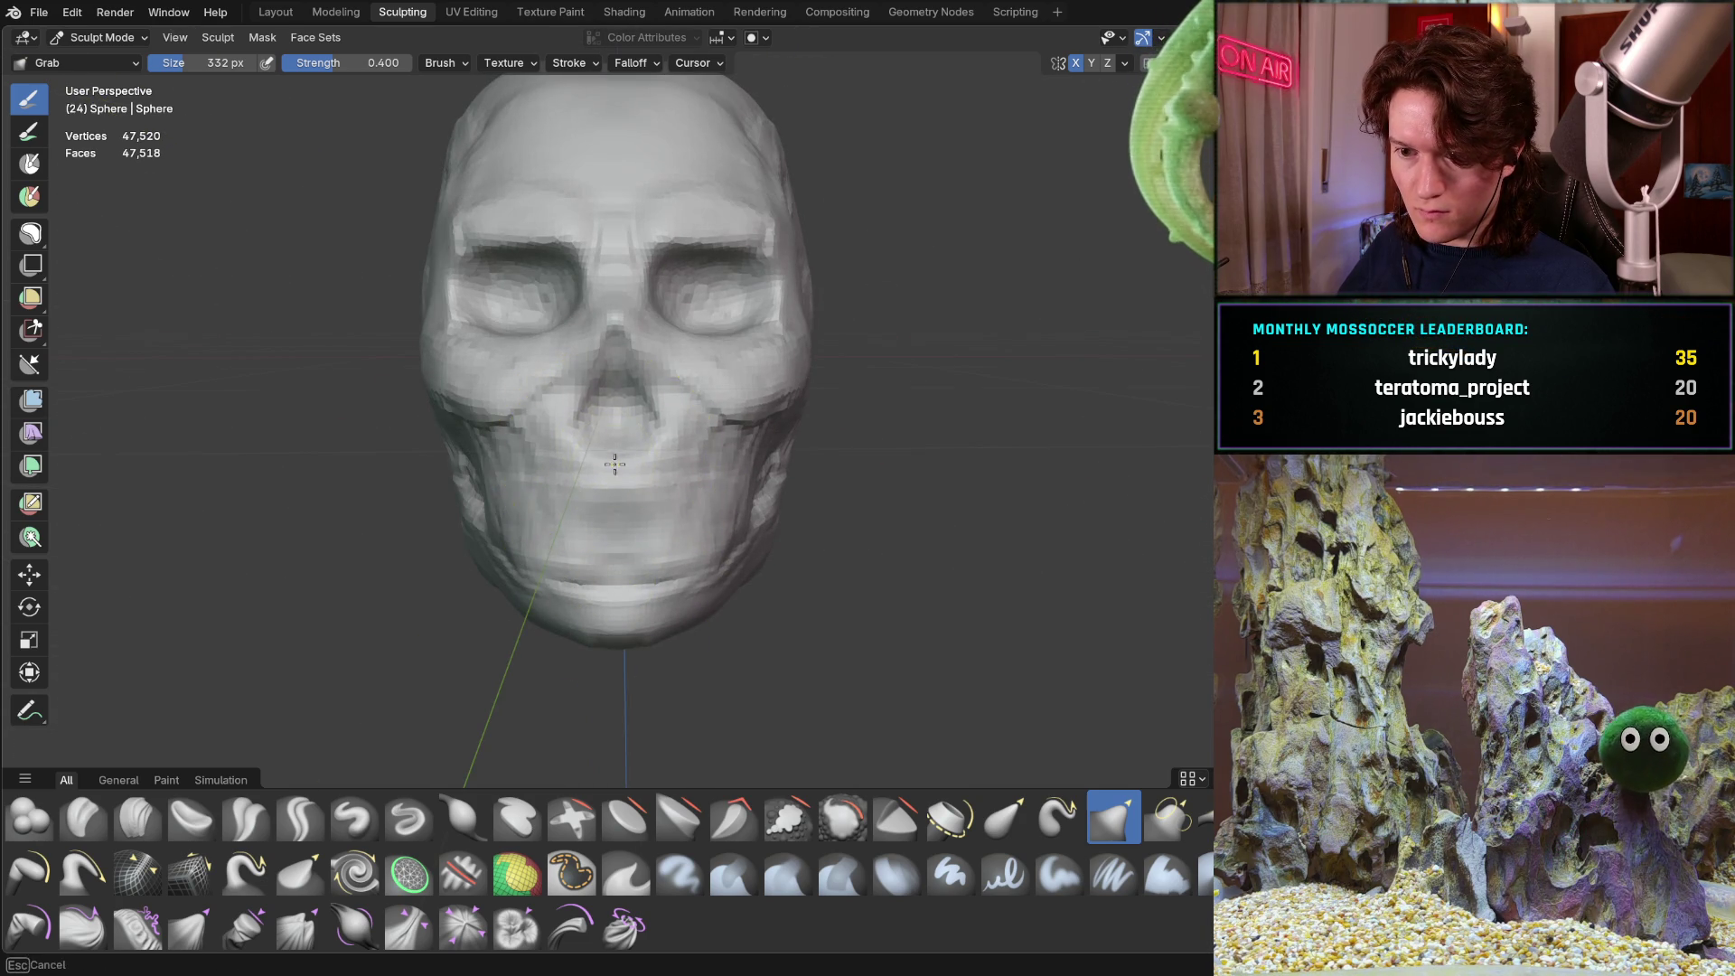
{"action": "mouse_move", "coordinate": [550, 466]}
{"action": "middle_mouse_down"}
{"action": "mouse_move", "coordinate": [527, 523]}
{"action": "mouse_move", "coordinate": [526, 498]}
{"action": "mouse_move", "coordinate": [457, 465]}
{"action": "middle_mouse_up"}
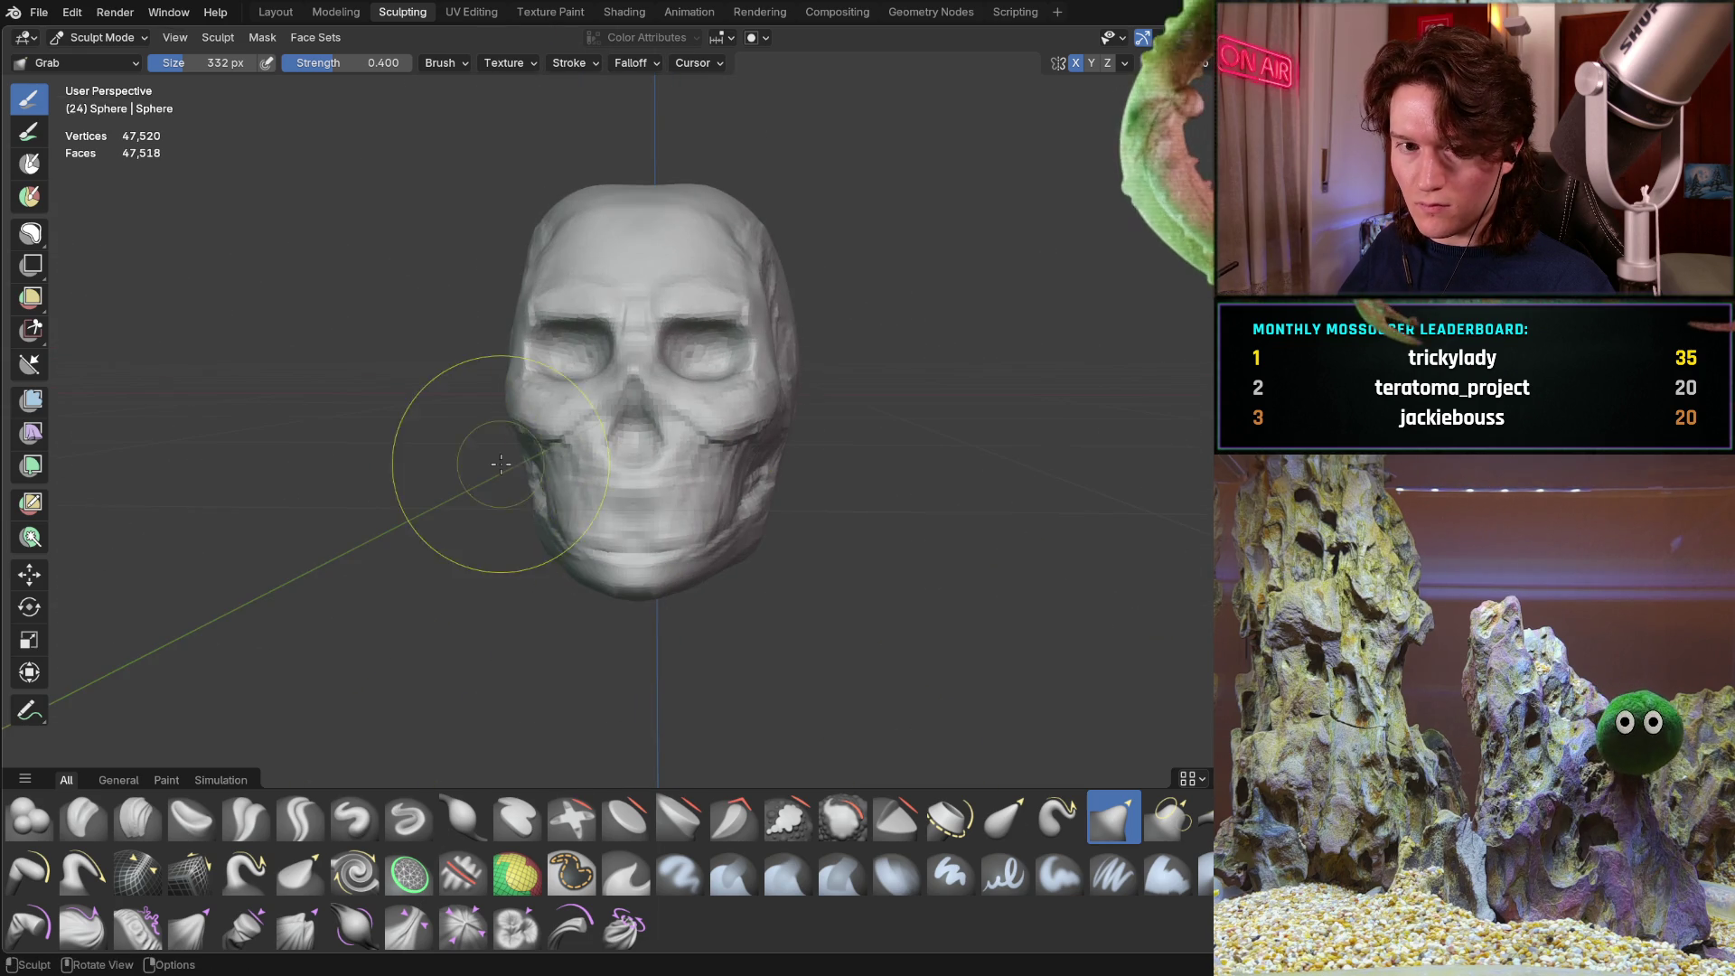
{"action": "scroll", "coordinate": [563, 471], "scroll_direction": "up", "scroll_amount": 2}
Inspect the skull from the top, side profile and below
{"action": "mouse_move", "coordinate": [563, 471]}
{"action": "middle_mouse_down"}
{"action": "mouse_move", "coordinate": [542, 348]}
{"action": "mouse_move", "coordinate": [614, 323]}
{"action": "middle_mouse_up"}
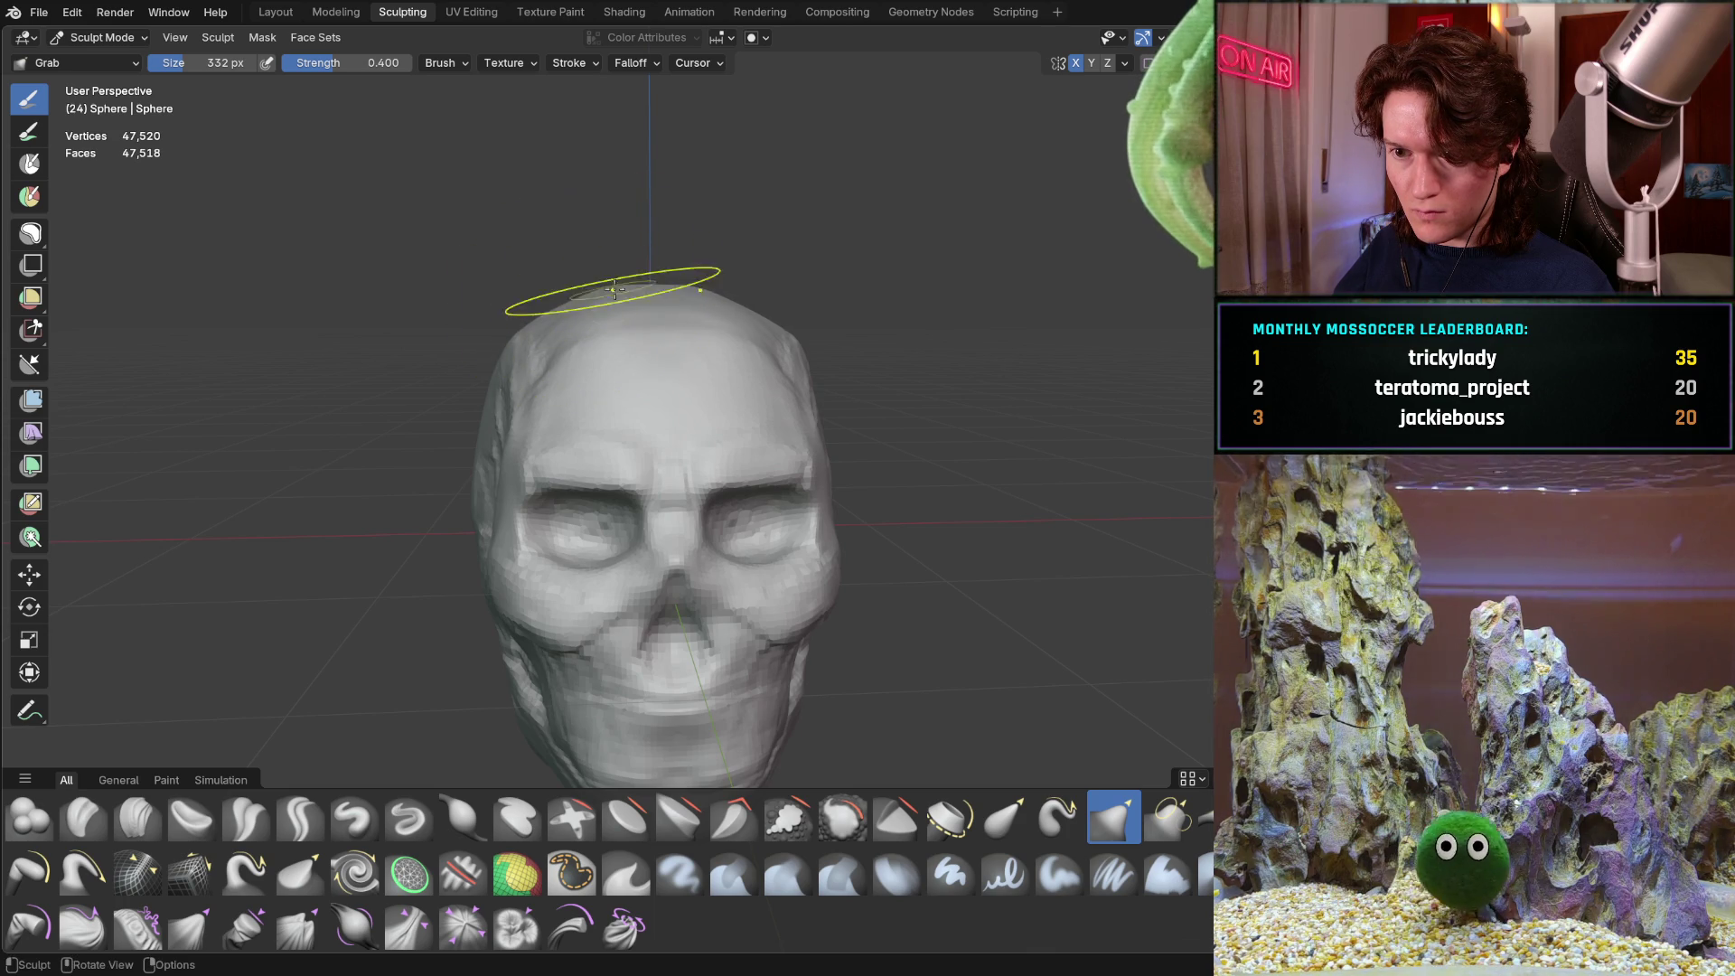
{"action": "mouse_move", "coordinate": [681, 287]}
{"action": "middle_mouse_down"}
{"action": "mouse_move", "coordinate": [790, 306]}
{"action": "mouse_move", "coordinate": [764, 289]}
{"action": "middle_mouse_up"}
{"action": "mouse_move", "coordinate": [729, 326]}
{"action": "middle_mouse_down"}
{"action": "mouse_move", "coordinate": [503, 271]}
{"action": "mouse_move", "coordinate": [583, 393]}
{"action": "mouse_move", "coordinate": [543, 416]}
{"action": "mouse_move", "coordinate": [689, 491]}
{"action": "mouse_move", "coordinate": [615, 424]}
{"action": "middle_mouse_up"}
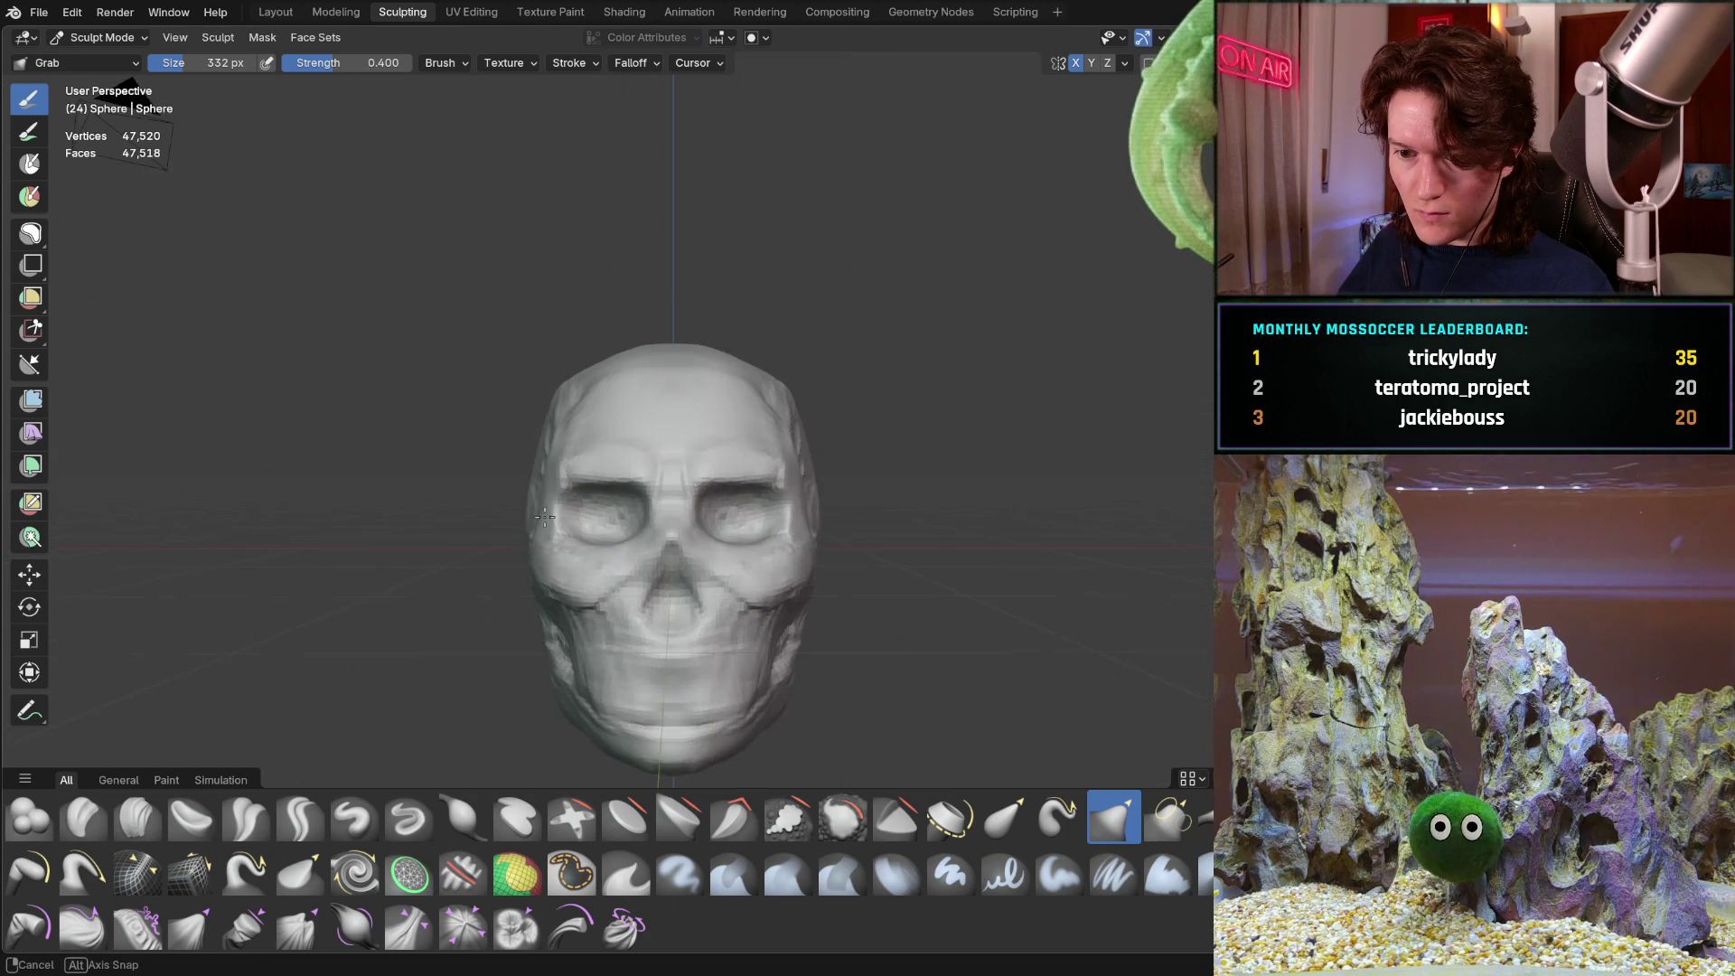
{"action": "scroll", "coordinate": [553, 393], "scroll_direction": "up", "scroll_amount": 4}
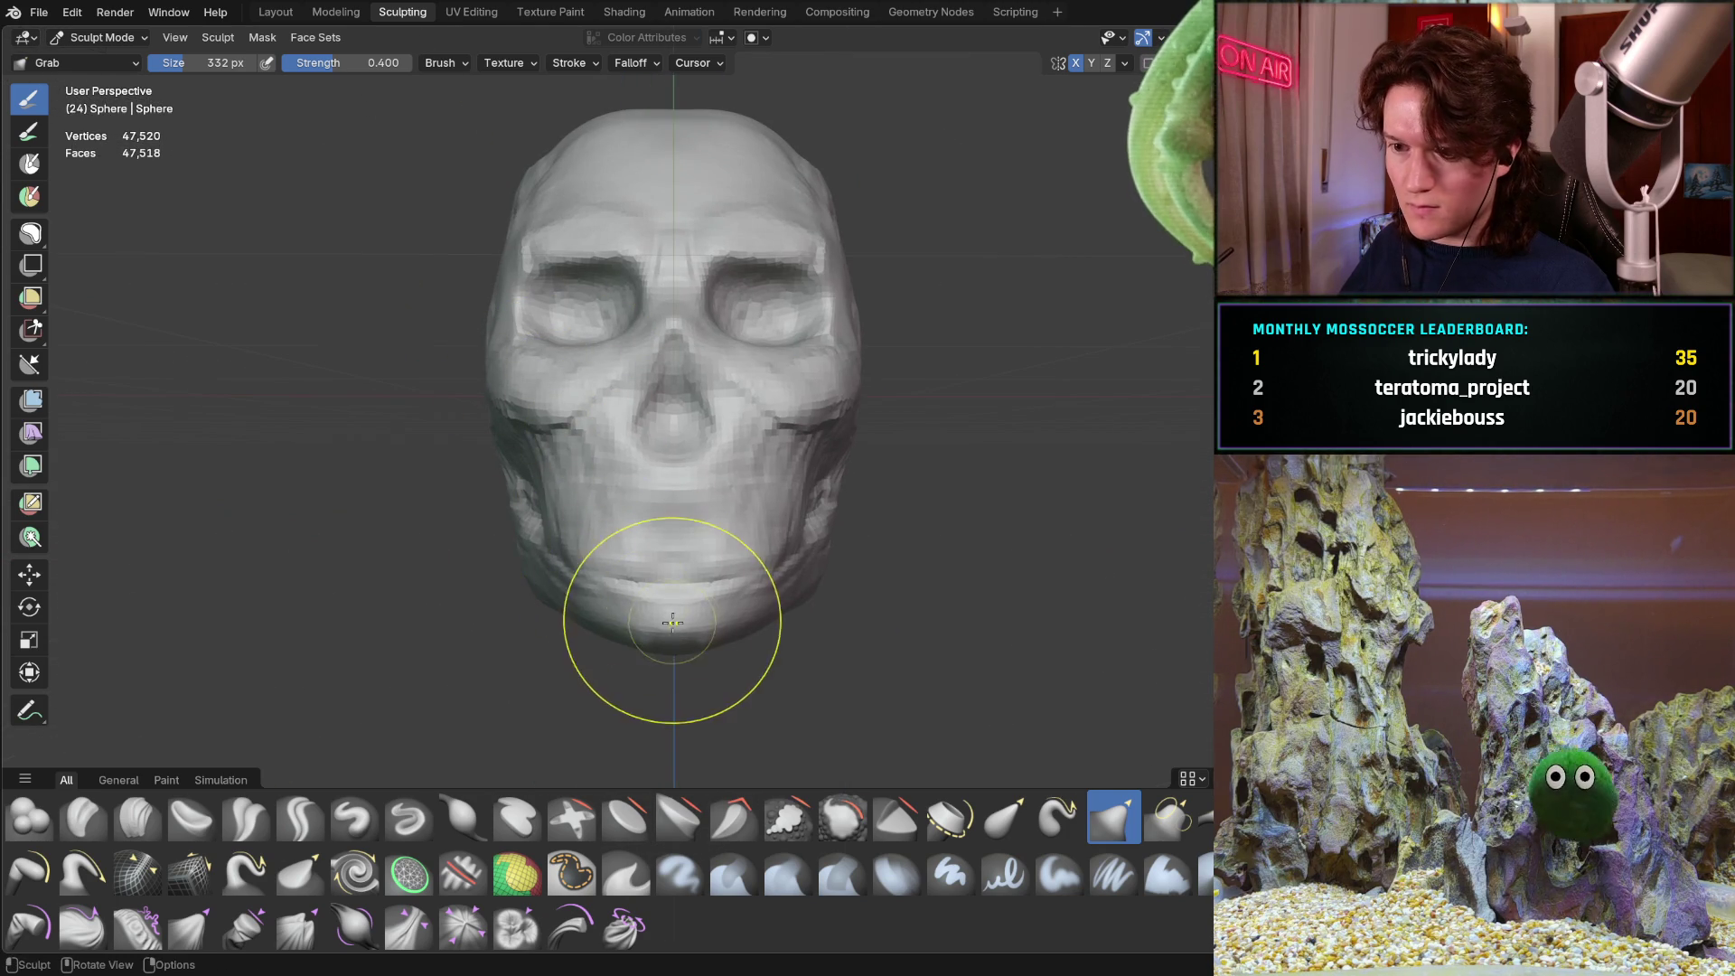
{"action": "middle_click_drag", "start_coordinate": [639, 300], "coordinate": [633, 371]}
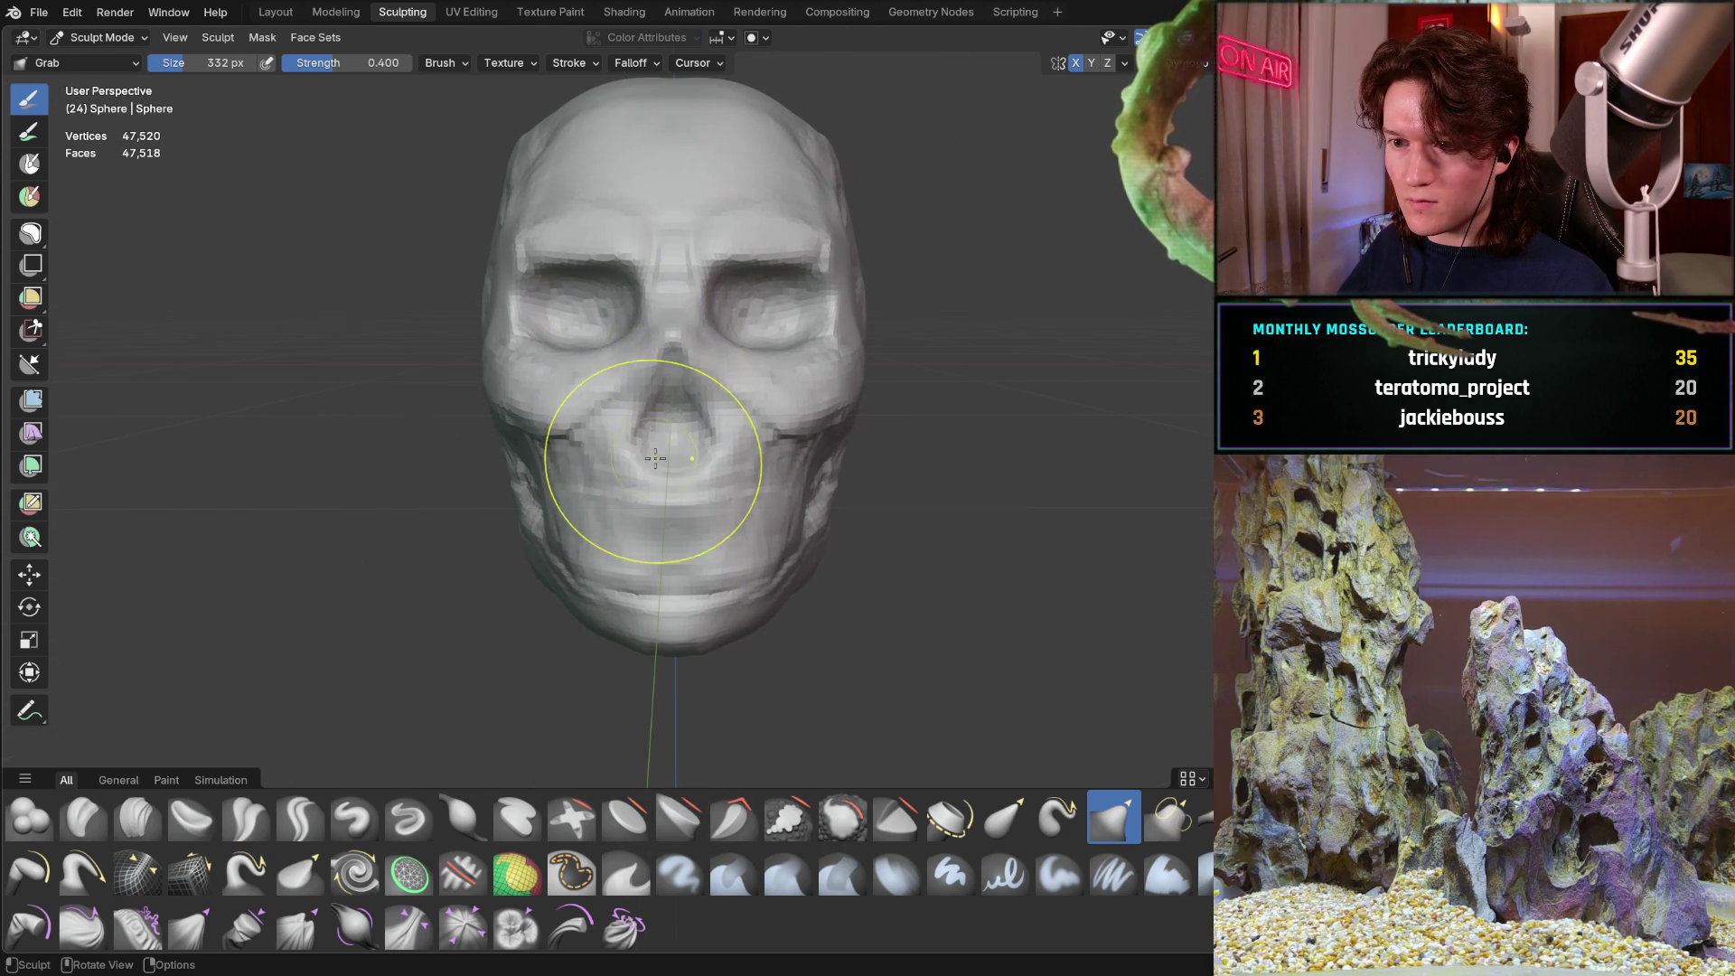
{"action": "mouse_move", "coordinate": [666, 307]}
{"action": "middle_mouse_down", "text": "ctrl"}
{"action": "mouse_move", "coordinate": [668, 287]}
{"action": "mouse_move", "coordinate": [698, 349]}
{"action": "mouse_move", "coordinate": [809, 382]}
{"action": "mouse_move", "coordinate": [754, 370]}
{"action": "mouse_move", "coordinate": [491, 418]}
{"action": "middle_mouse_up", "text": "ctrl"}
{"action": "mouse_move", "coordinate": [620, 465]}
{"action": "middle_mouse_down"}
{"action": "mouse_move", "coordinate": [573, 437]}
{"action": "mouse_move", "coordinate": [549, 488]}
{"action": "middle_mouse_up"}
{"action": "middle_click_drag", "start_coordinate": [524, 620], "coordinate": [523, 588]}
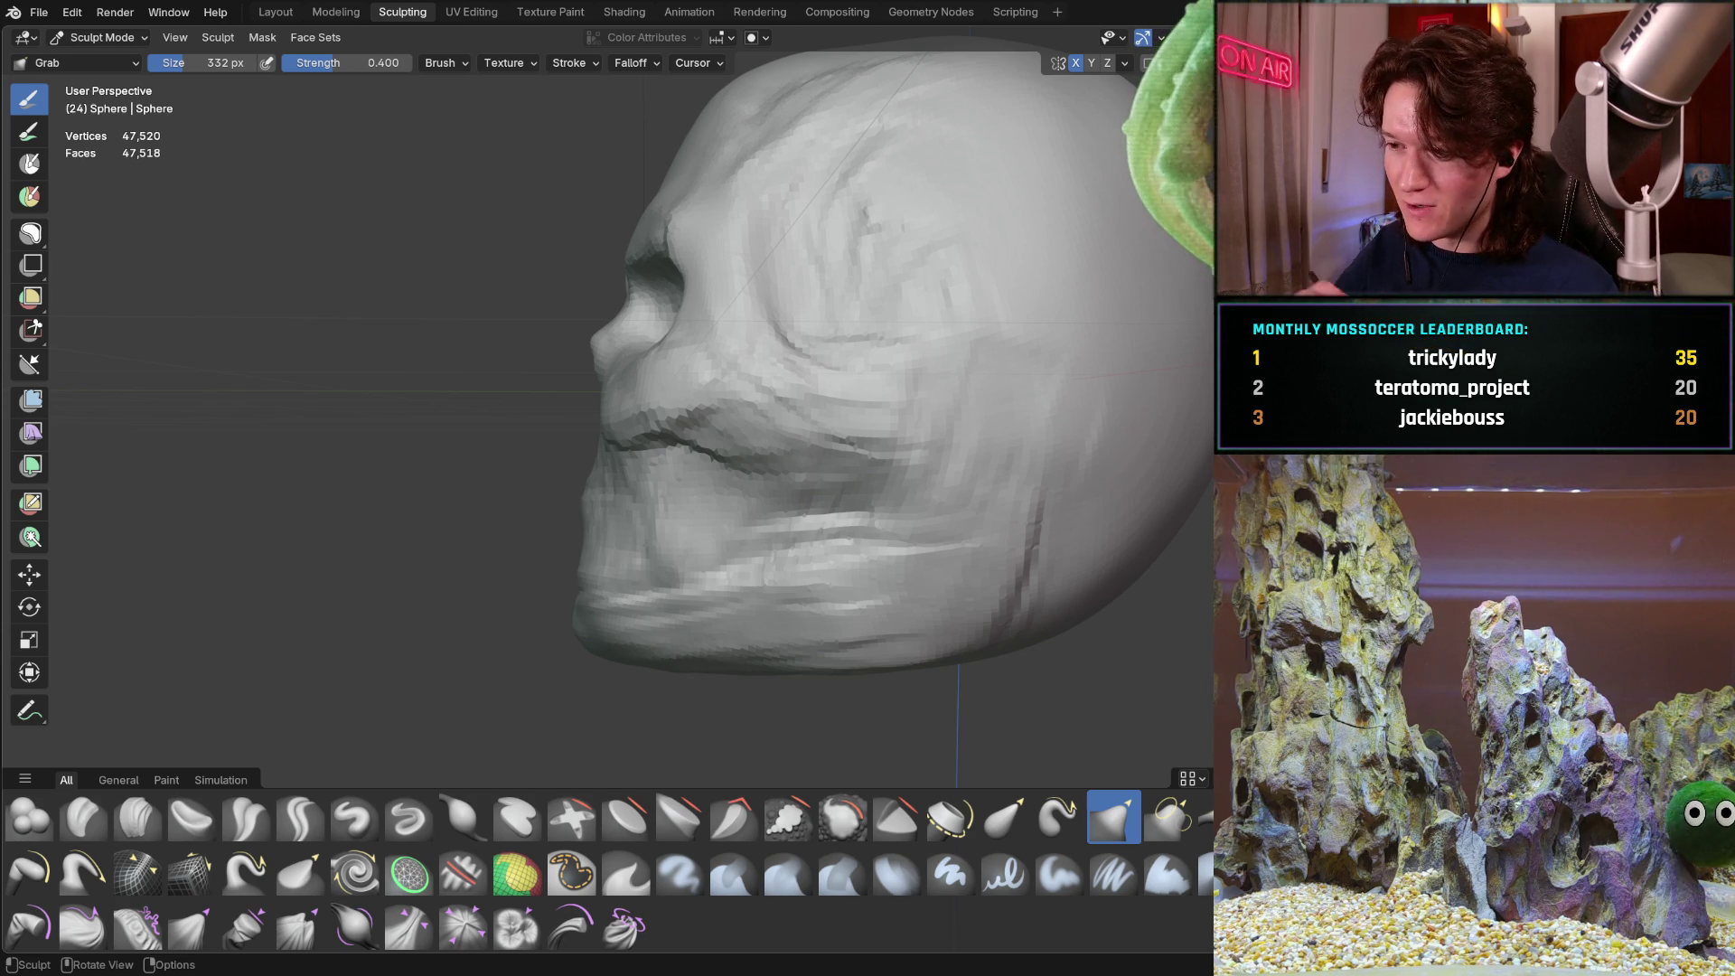
Orbit to a side view and pull the chin forward with the Grab brush
{"action": "mouse_move", "coordinate": [661, 357]}
{"action": "middle_mouse_down"}
{"action": "mouse_move", "coordinate": [705, 362]}
{"action": "mouse_move", "coordinate": [639, 348]}
{"action": "mouse_move", "coordinate": [669, 361]}
{"action": "mouse_move", "coordinate": [617, 374]}
{"action": "mouse_move", "coordinate": [691, 338]}
{"action": "middle_mouse_up"}
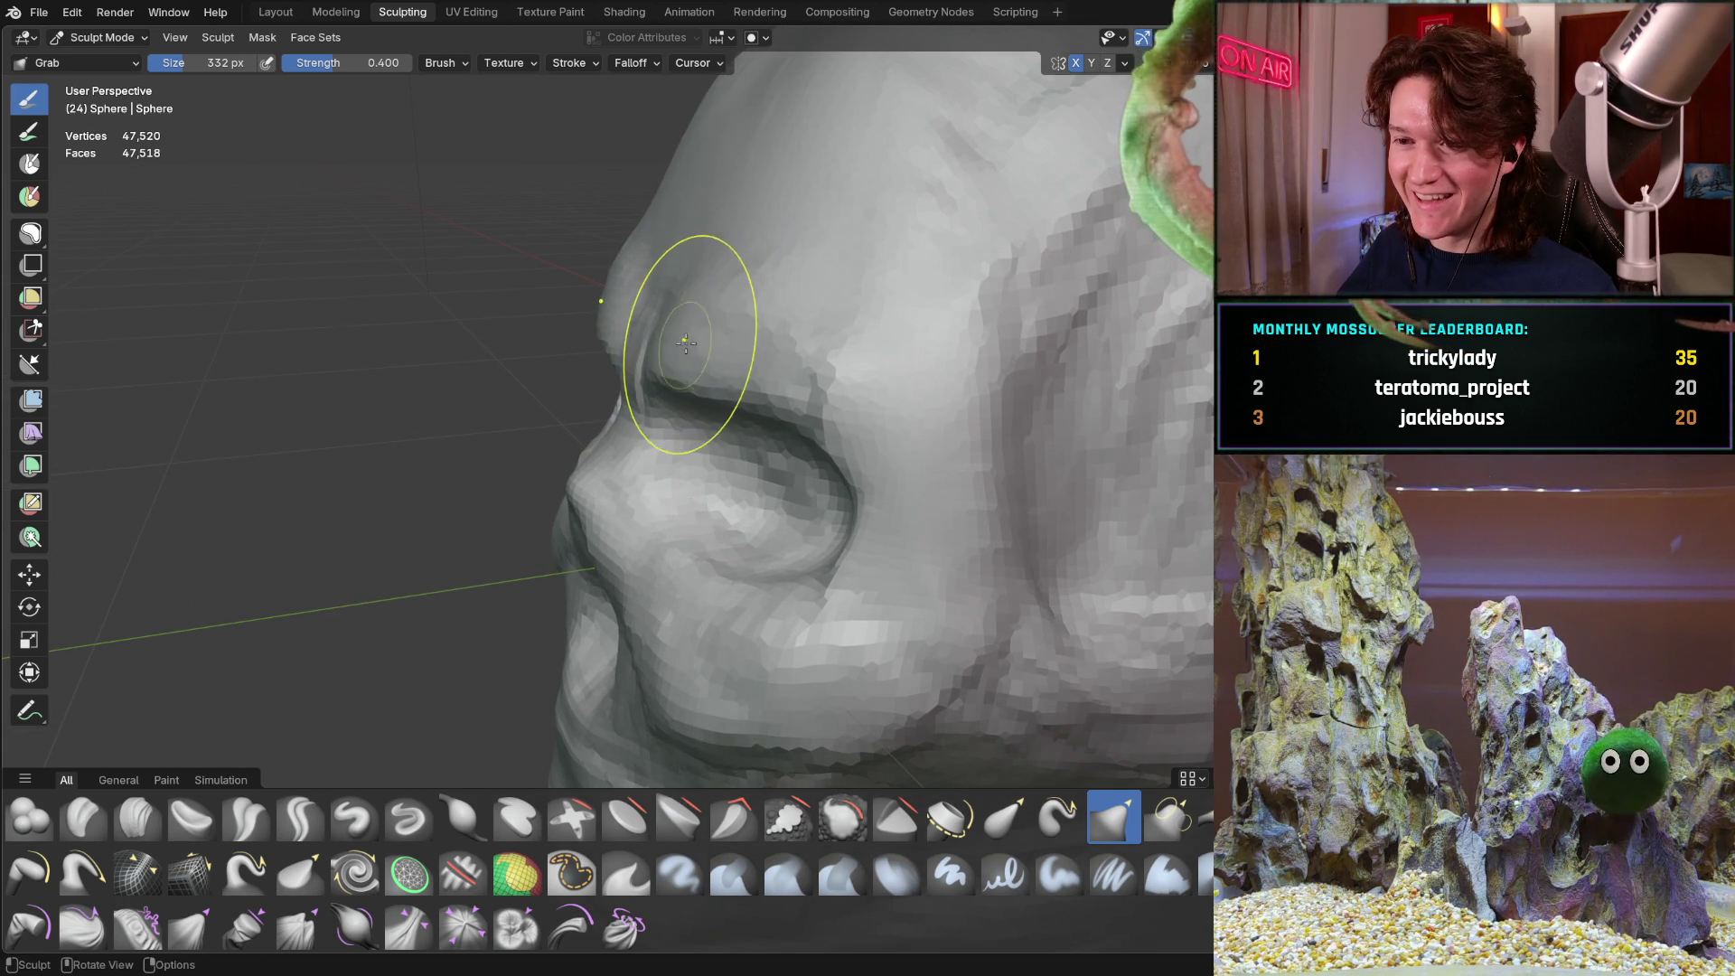
{"action": "mouse_move", "coordinate": [806, 362]}
{"action": "middle_mouse_down"}
{"action": "mouse_move", "coordinate": [833, 302]}
{"action": "mouse_move", "coordinate": [702, 326]}
{"action": "mouse_move", "coordinate": [833, 290]}
{"action": "mouse_move", "coordinate": [670, 334]}
{"action": "middle_mouse_up"}
{"action": "left_click_drag", "start_coordinate": [723, 321], "coordinate": [714, 334]}
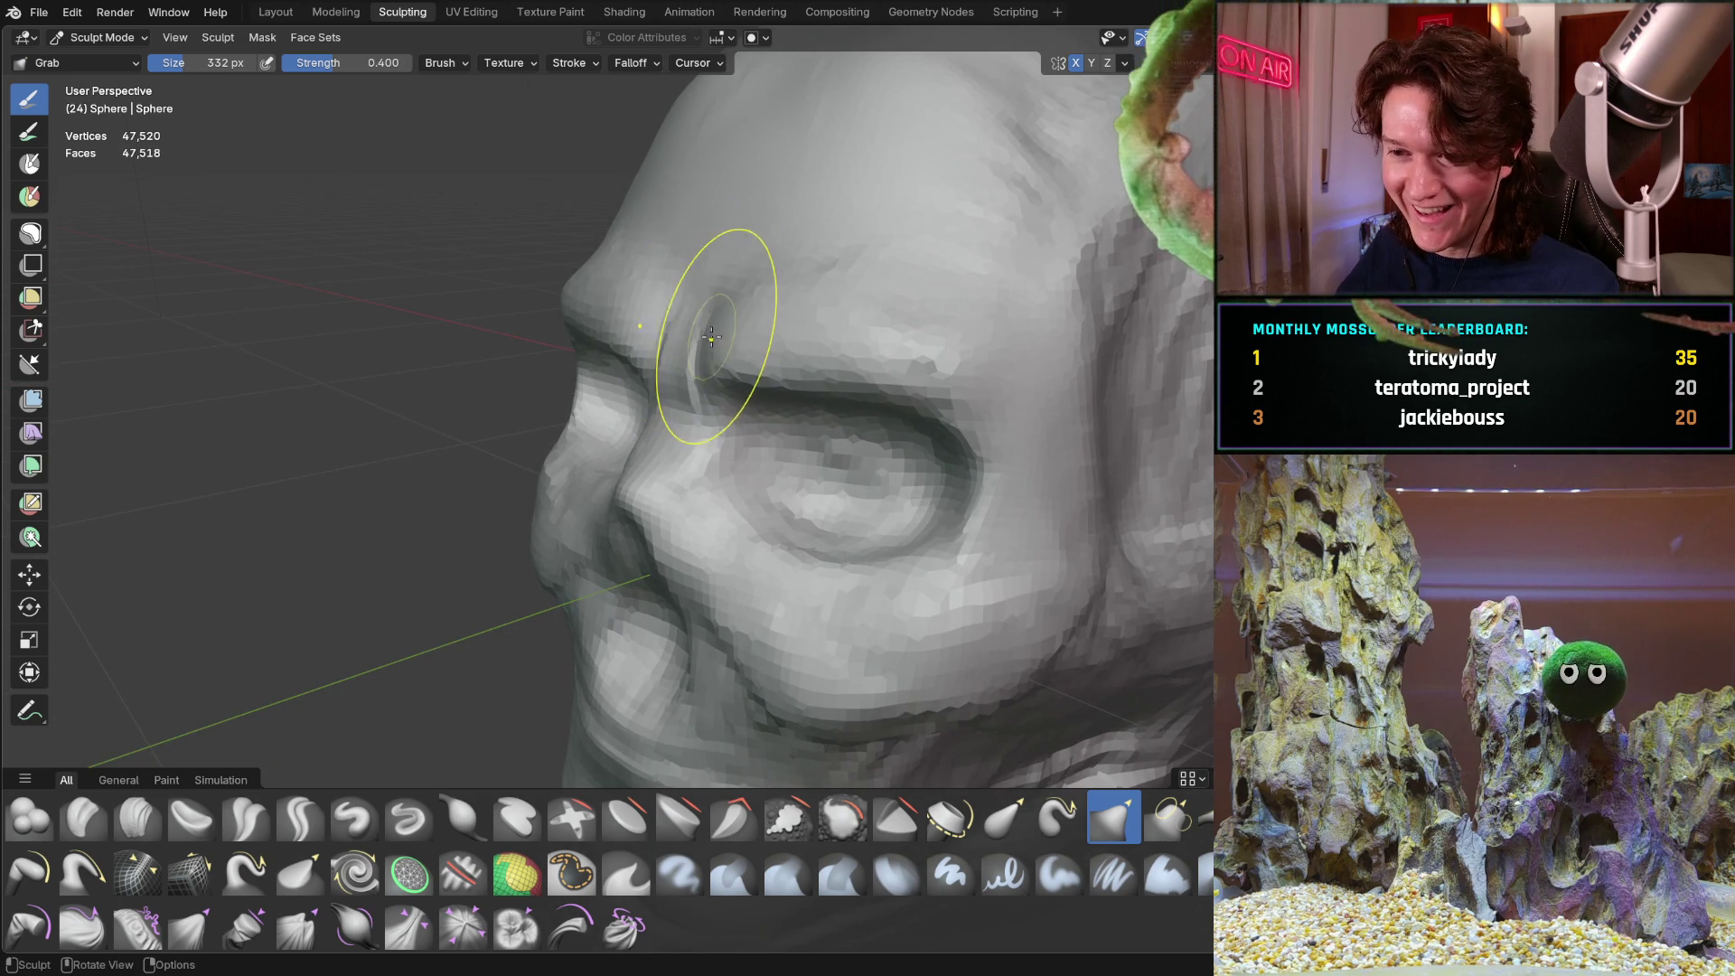
{"action": "mouse_move", "coordinate": [721, 326]}
{"action": "middle_mouse_down"}
{"action": "mouse_move", "coordinate": [796, 307]}
{"action": "mouse_move", "coordinate": [705, 312]}
{"action": "mouse_move", "coordinate": [678, 291]}
{"action": "mouse_move", "coordinate": [511, 314]}
{"action": "mouse_move", "coordinate": [547, 512]}
{"action": "middle_mouse_up"}
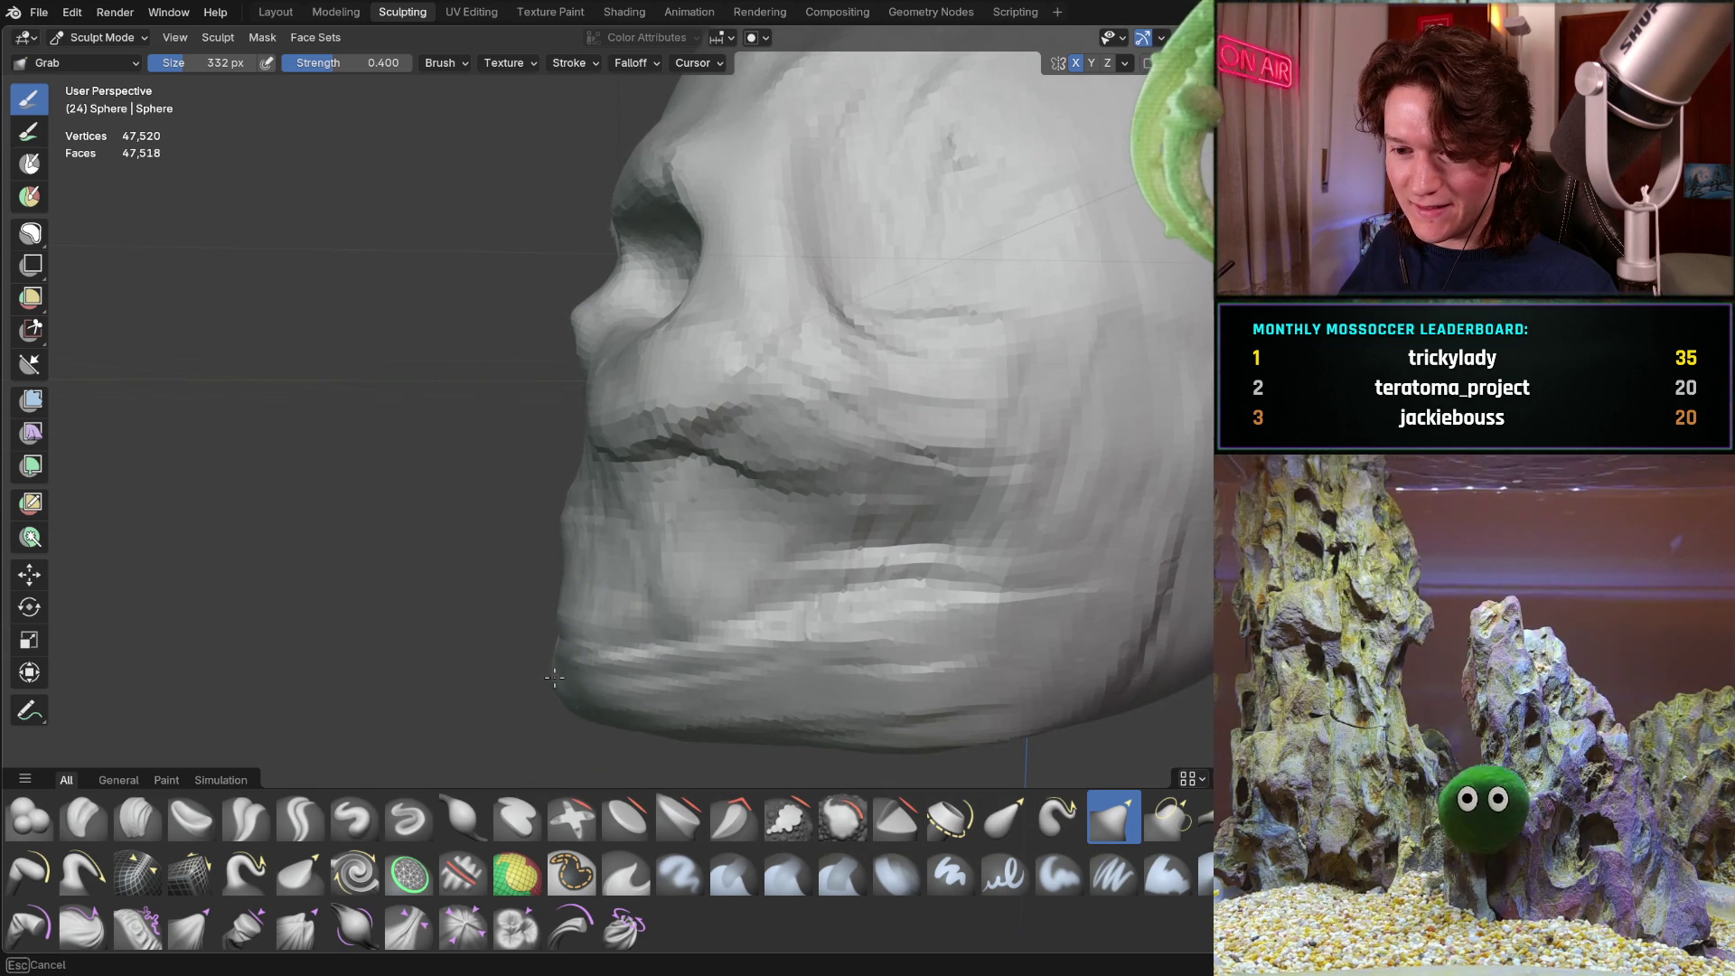
{"action": "left_click_drag", "start_coordinate": [570, 686], "coordinate": [542, 600]}
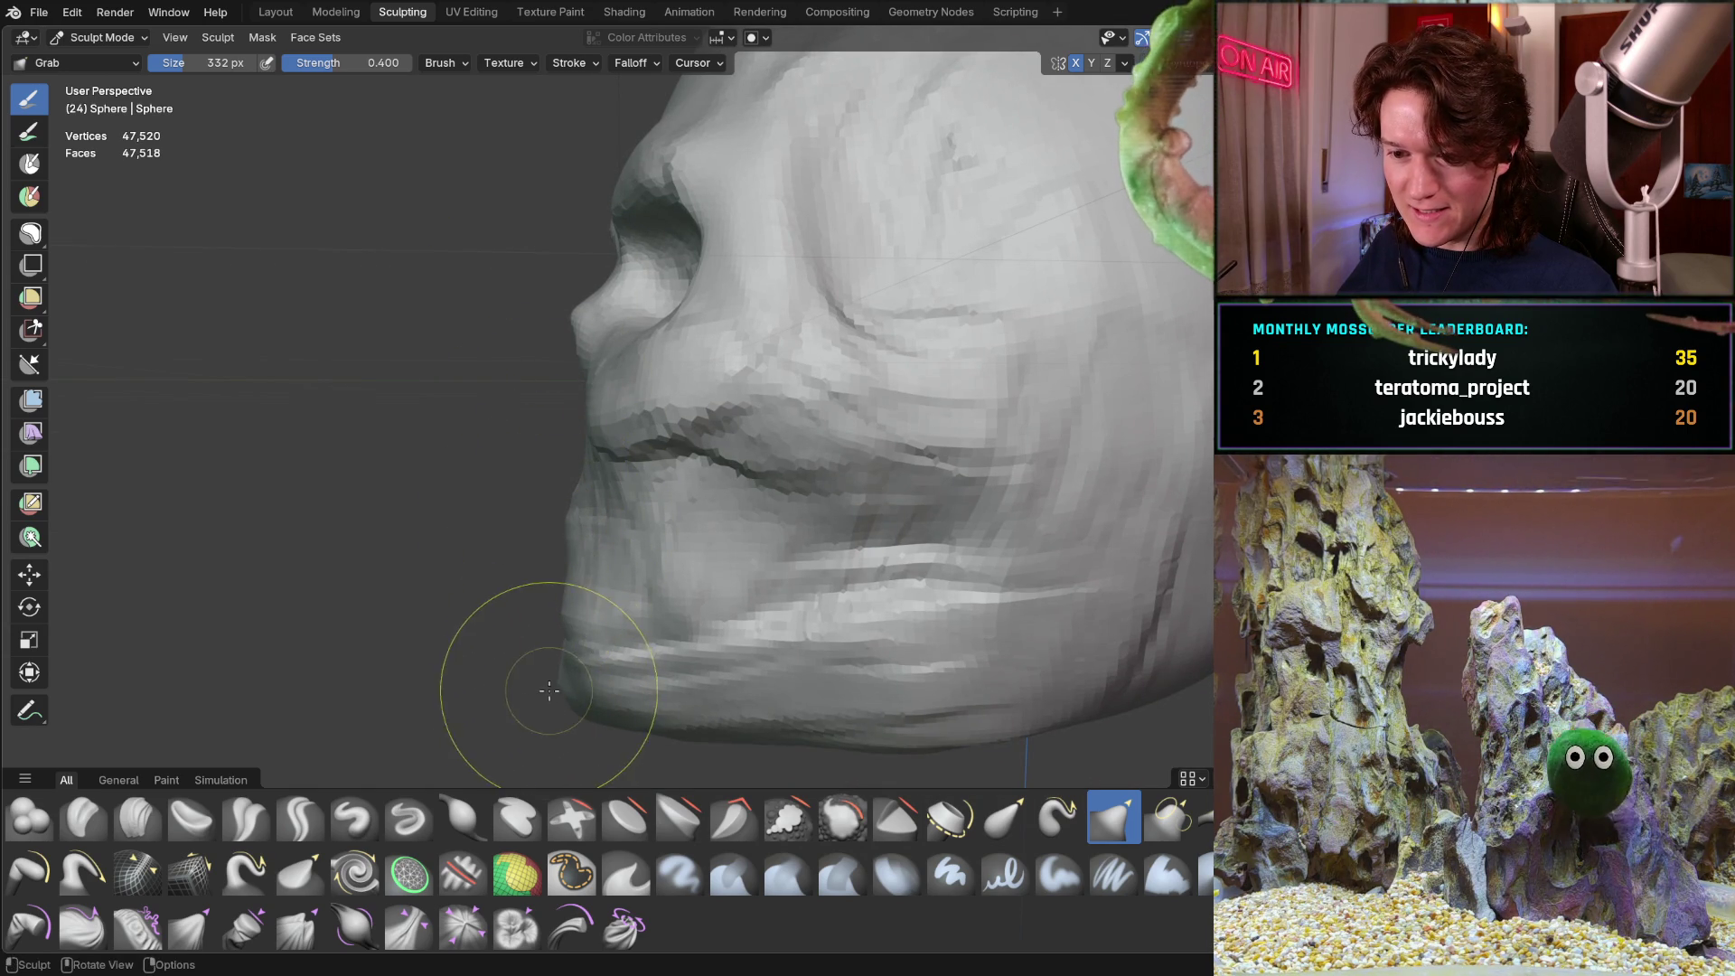
Zoom out on the whole skull and reshape the mouth crease above the jaw
{"action": "mouse_move", "coordinate": [575, 620]}
{"action": "middle_mouse_down"}
{"action": "mouse_move", "coordinate": [518, 593]}
{"action": "mouse_move", "coordinate": [755, 542]}
{"action": "mouse_move", "coordinate": [687, 452]}
{"action": "mouse_move", "coordinate": [642, 344]}
{"action": "mouse_move", "coordinate": [796, 376]}
{"action": "mouse_move", "coordinate": [704, 375]}
{"action": "mouse_move", "coordinate": [736, 330]}
{"action": "mouse_move", "coordinate": [797, 350]}
{"action": "middle_mouse_up"}
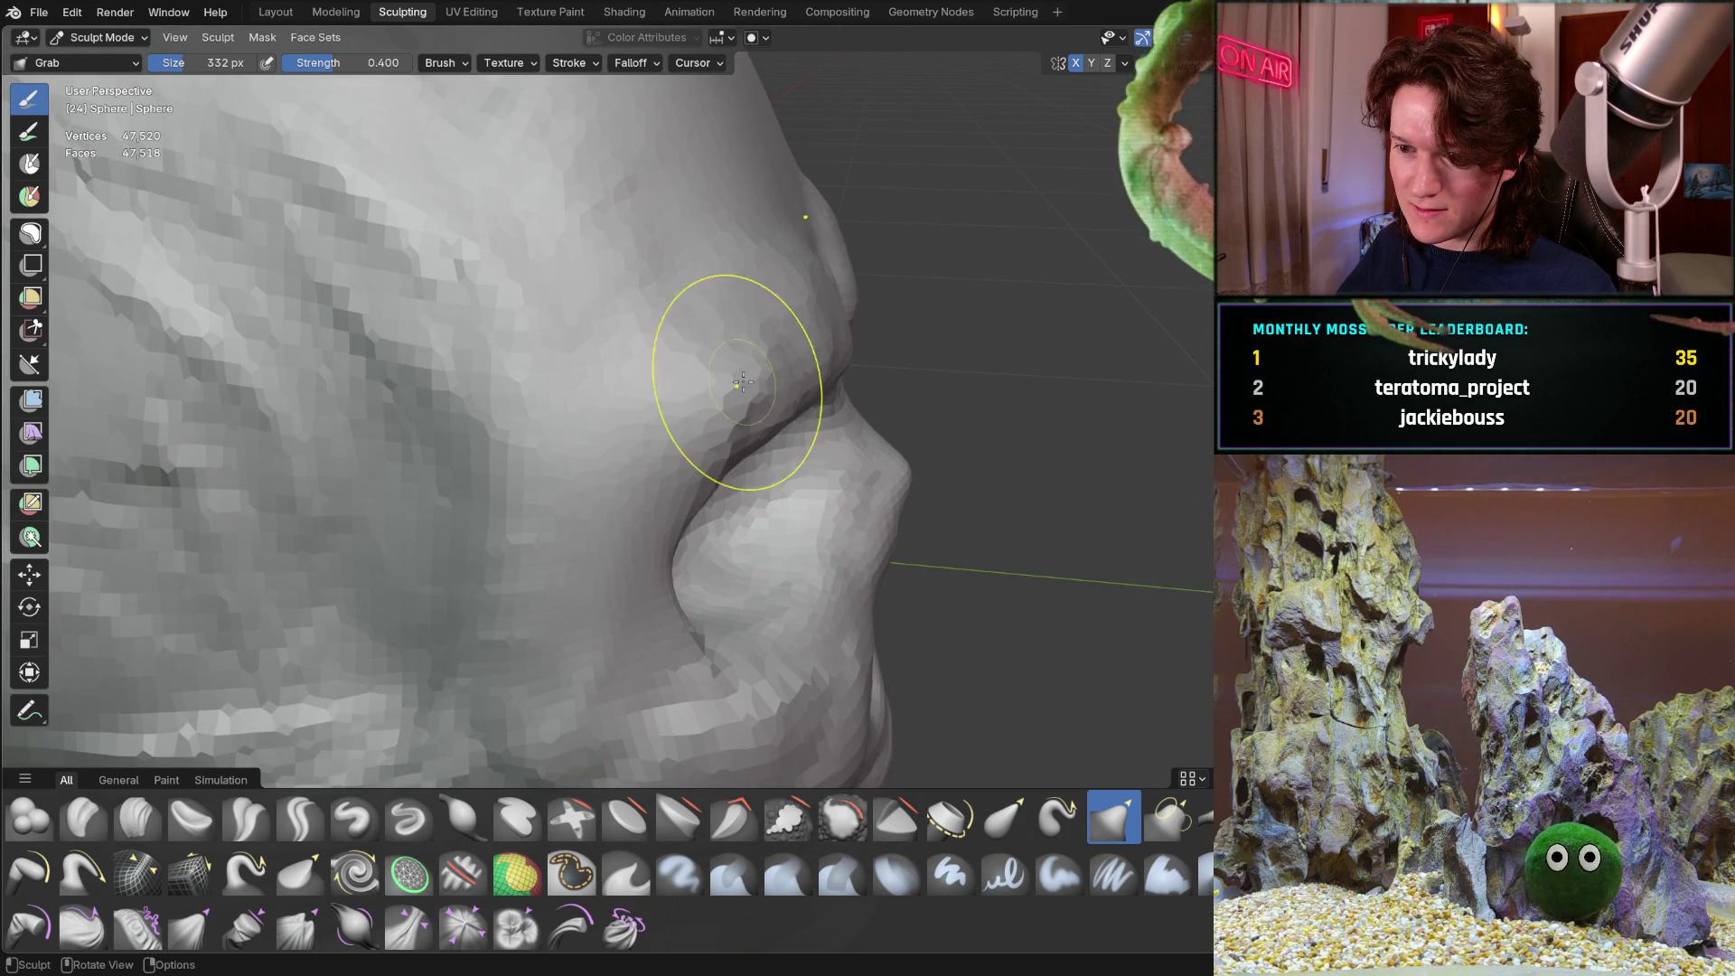
{"action": "mouse_move", "coordinate": [679, 411]}
{"action": "middle_mouse_down"}
{"action": "mouse_move", "coordinate": [677, 349]}
{"action": "mouse_move", "coordinate": [595, 338]}
{"action": "middle_mouse_up"}
{"action": "scroll", "coordinate": [734, 387], "scroll_direction": "down", "scroll_amount": 5}
{"action": "mouse_move", "coordinate": [734, 387]}
{"action": "middle_mouse_down"}
{"action": "mouse_move", "coordinate": [691, 128]}
{"action": "mouse_move", "coordinate": [562, 213]}
{"action": "mouse_move", "coordinate": [679, 289]}
{"action": "mouse_move", "coordinate": [621, 437]}
{"action": "mouse_move", "coordinate": [581, 360]}
{"action": "mouse_move", "coordinate": [620, 563]}
{"action": "mouse_move", "coordinate": [213, 194]}
{"action": "mouse_move", "coordinate": [403, 580]}
{"action": "middle_mouse_up"}
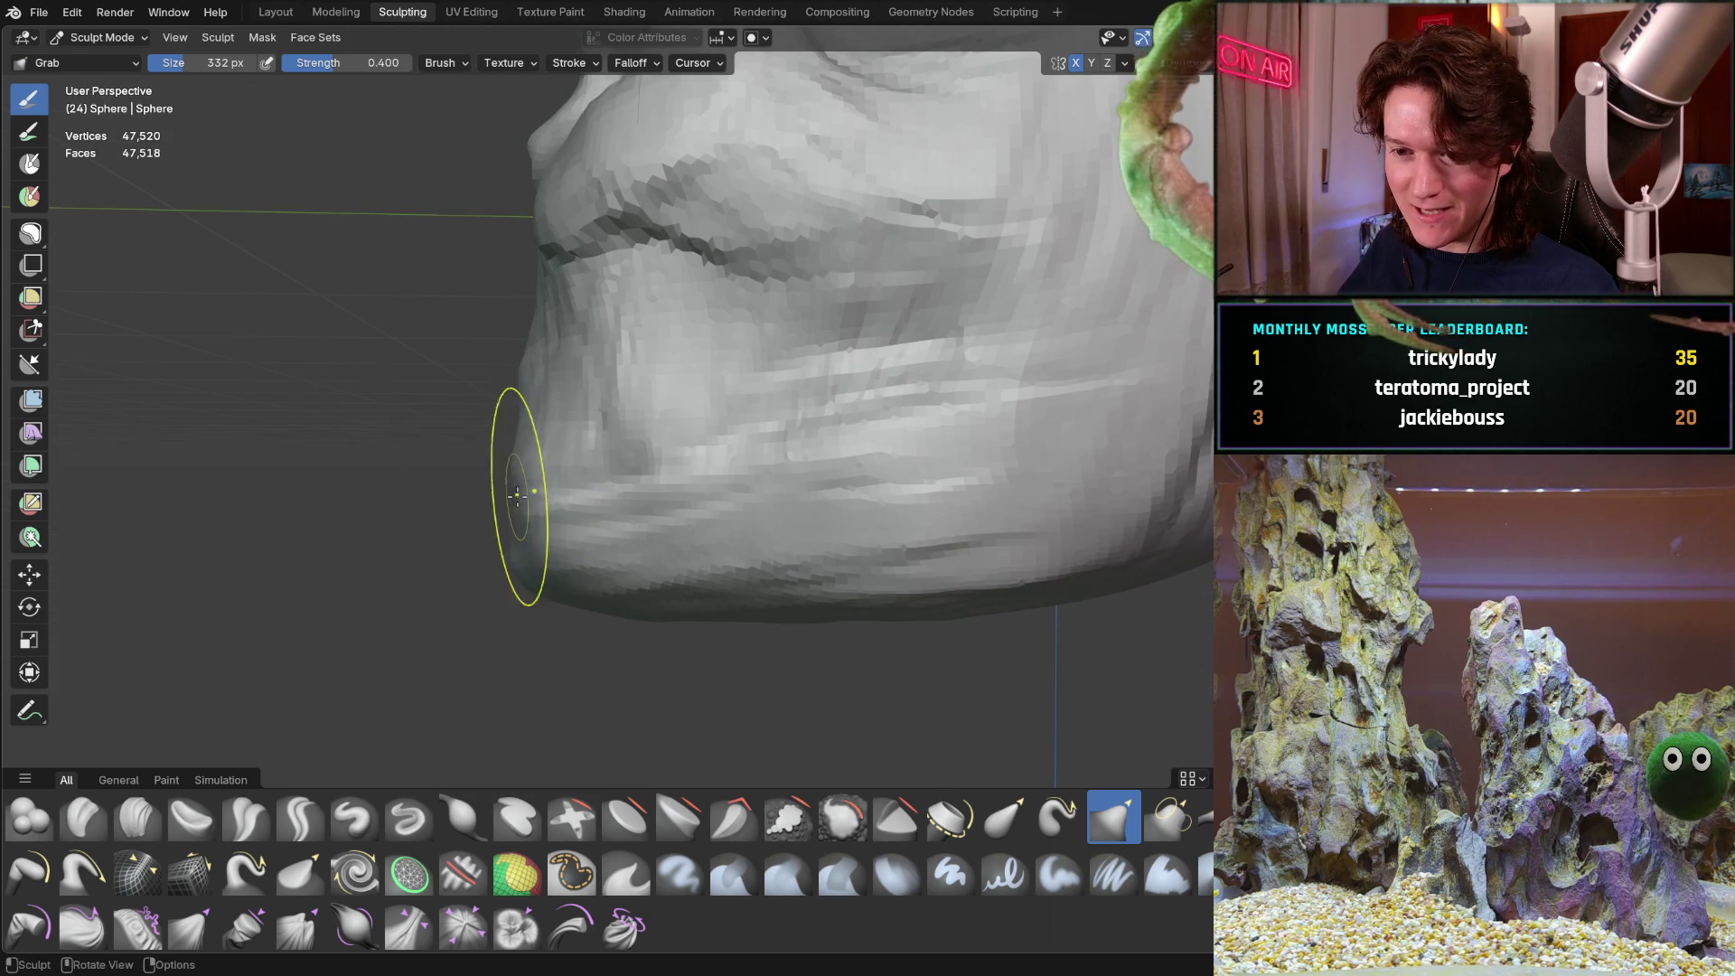
{"action": "middle_click_drag", "start_coordinate": [503, 341], "coordinate": [509, 391]}
{"action": "middle_click_drag", "start_coordinate": [581, 531], "coordinate": [479, 549]}
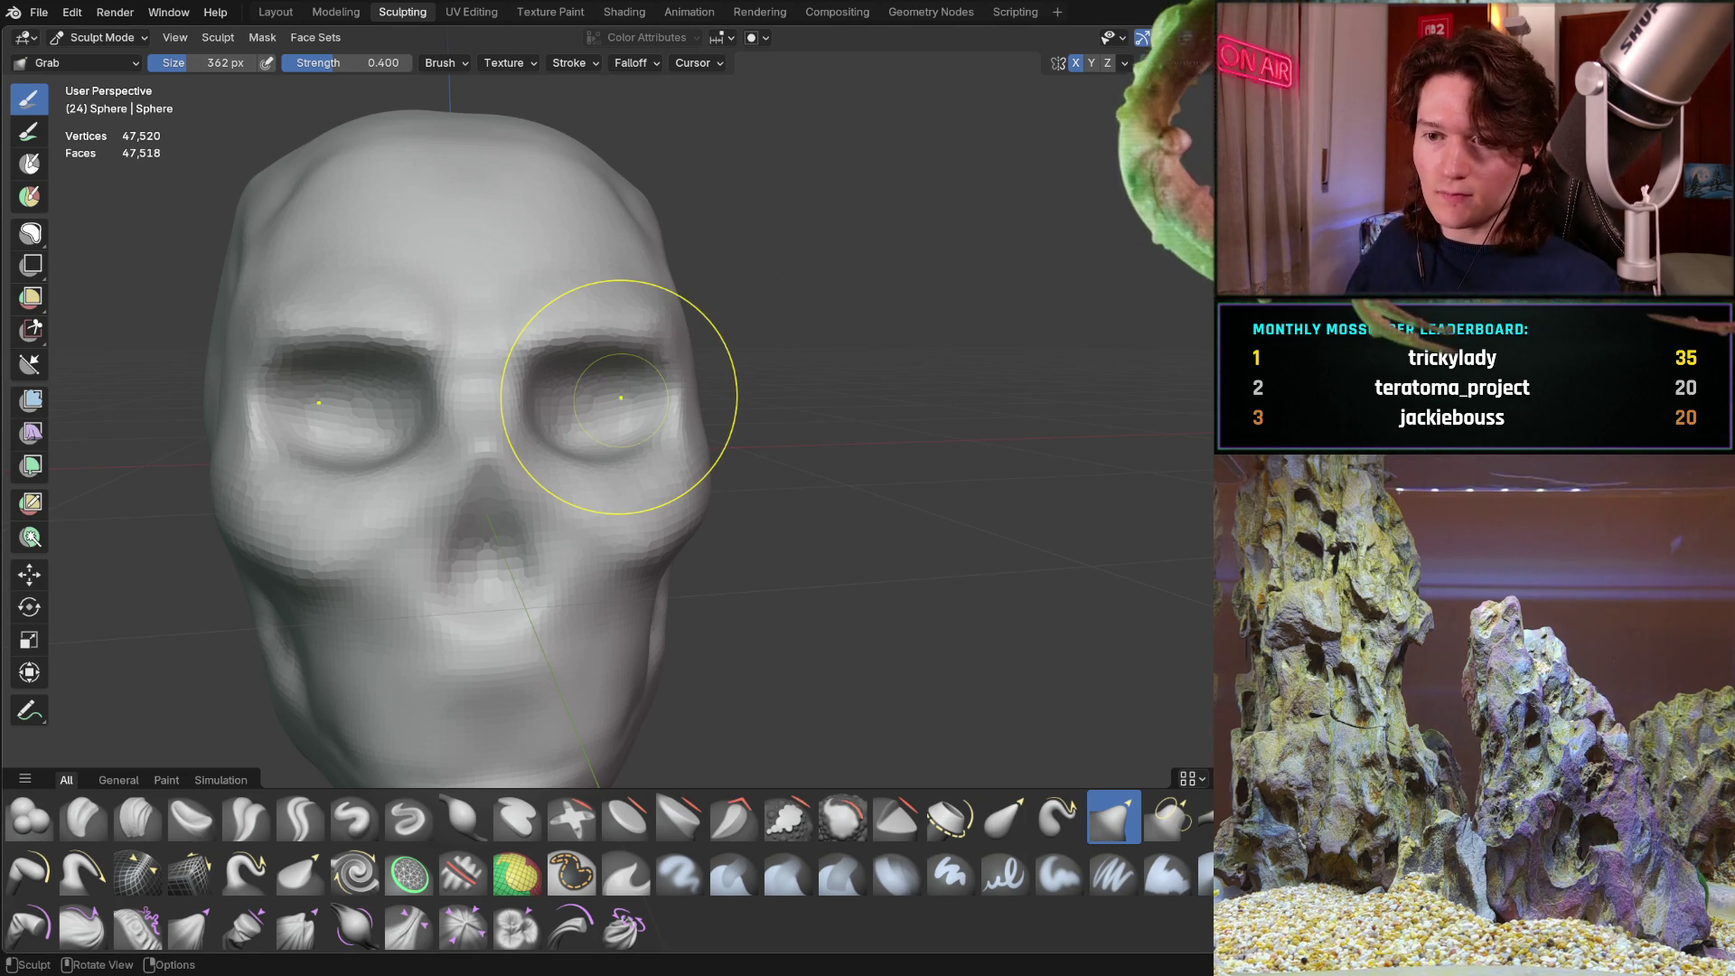
Reshape the skull's left side with a Grab stroke
{"action": "mouse_move", "coordinate": [504, 496]}
{"action": "middle_mouse_down"}
{"action": "mouse_move", "coordinate": [481, 541]}
{"action": "mouse_move", "coordinate": [395, 464]}
{"action": "mouse_move", "coordinate": [432, 471]}
{"action": "mouse_move", "coordinate": [411, 465]}
{"action": "middle_mouse_up"}
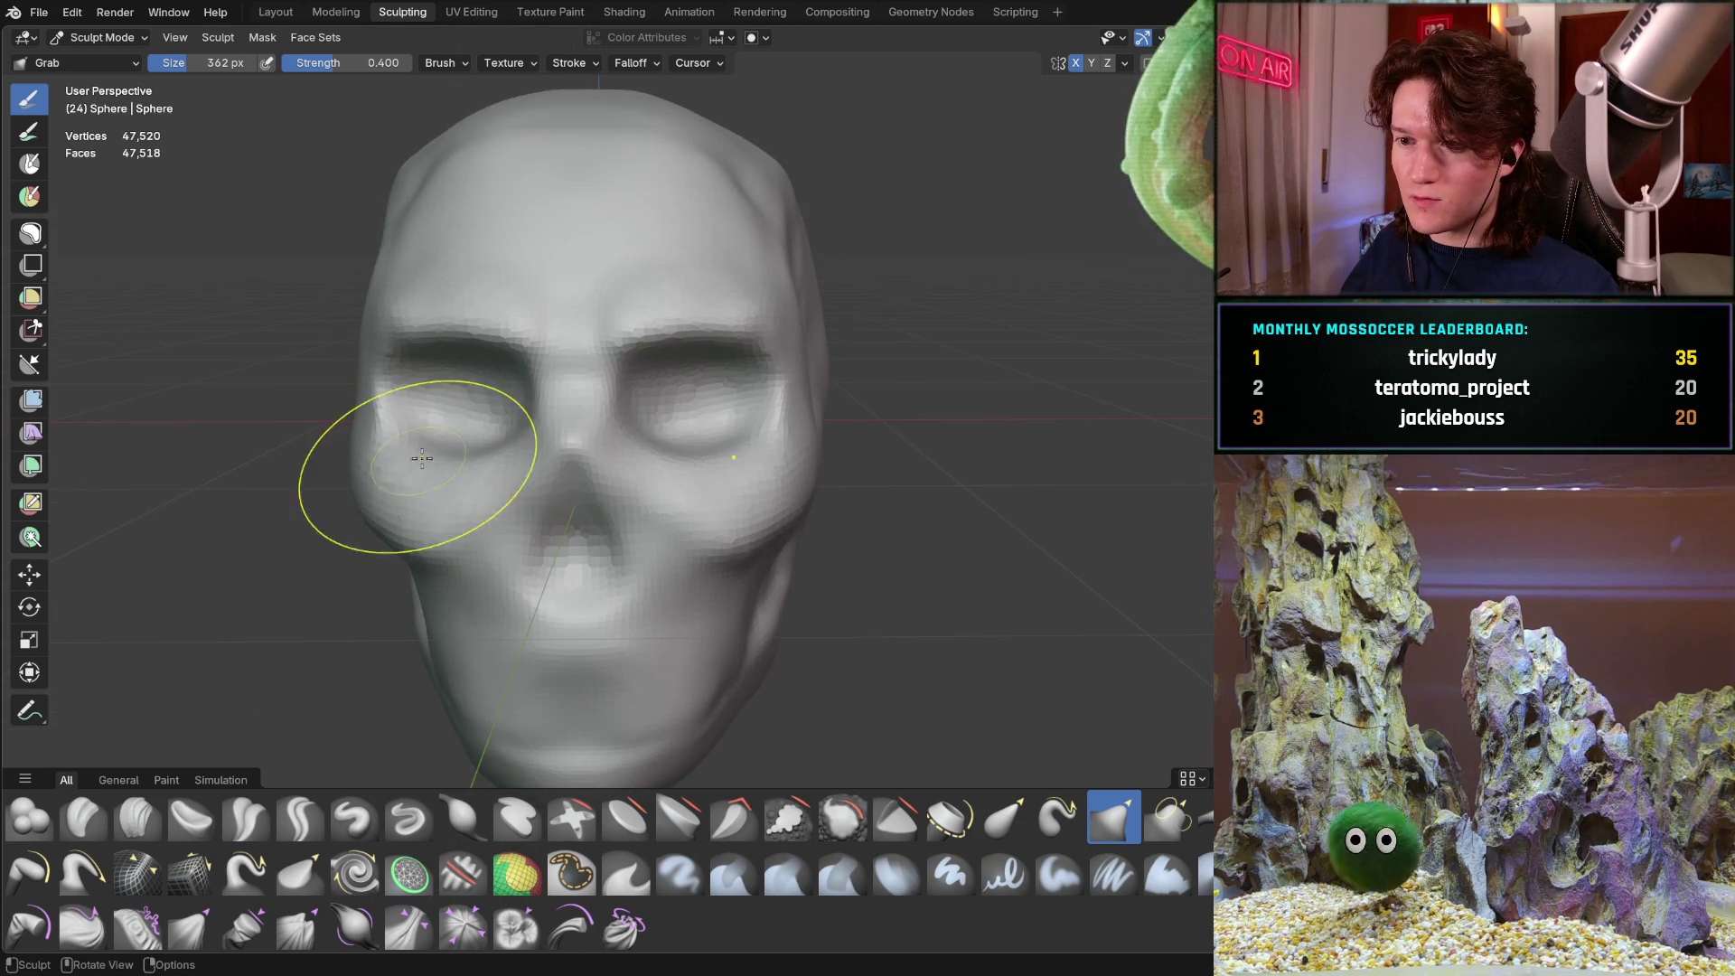
{"action": "scroll", "coordinate": [524, 380], "scroll_direction": "up", "scroll_amount": 2}
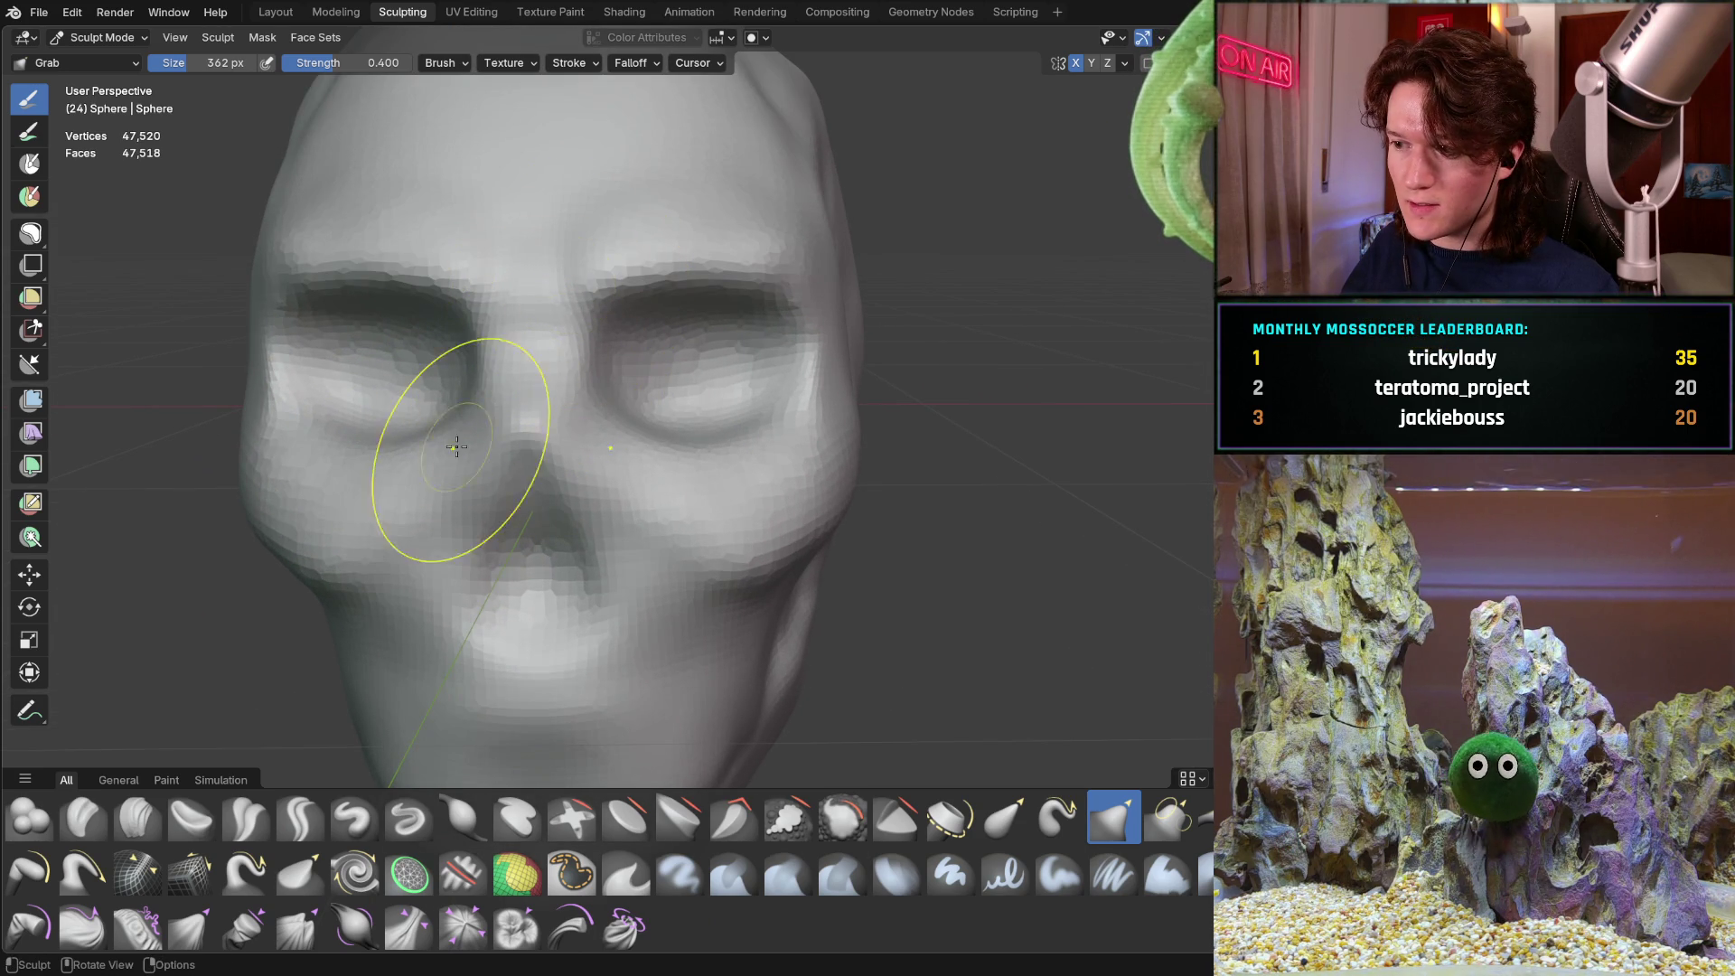
{"action": "mouse_move", "coordinate": [780, 262]}
{"action": "middle_mouse_down"}
{"action": "mouse_move", "coordinate": [868, 276]}
{"action": "mouse_move", "coordinate": [787, 290]}
{"action": "mouse_move", "coordinate": [845, 290]}
{"action": "mouse_move", "coordinate": [814, 336]}
{"action": "mouse_move", "coordinate": [796, 330]}
{"action": "middle_mouse_up"}
{"action": "left_click_drag", "start_coordinate": [253, 452], "coordinate": [258, 509]}
{"action": "mouse_move", "coordinate": [261, 532]}
{"action": "middle_mouse_down"}
{"action": "mouse_move", "coordinate": [252, 496]}
{"action": "mouse_move", "coordinate": [443, 454]}
{"action": "middle_mouse_up"}
Orbit to a three-quarter angle and reshape the lip crease
{"action": "mouse_move", "coordinate": [515, 504]}
{"action": "middle_mouse_down"}
{"action": "mouse_move", "coordinate": [395, 415]}
{"action": "mouse_move", "coordinate": [372, 414]}
{"action": "mouse_move", "coordinate": [361, 450]}
{"action": "mouse_move", "coordinate": [384, 399]}
{"action": "mouse_move", "coordinate": [387, 426]}
{"action": "mouse_move", "coordinate": [425, 422]}
{"action": "mouse_move", "coordinate": [445, 372]}
{"action": "mouse_move", "coordinate": [457, 387]}
{"action": "middle_mouse_up"}
{"action": "mouse_move", "coordinate": [564, 348]}
{"action": "middle_mouse_down", "text": "ctrl"}
{"action": "mouse_move", "coordinate": [461, 341]}
{"action": "mouse_move", "coordinate": [584, 348]}
{"action": "mouse_move", "coordinate": [600, 329]}
{"action": "mouse_move", "coordinate": [573, 349]}
{"action": "middle_mouse_up", "text": "ctrl"}
{"action": "middle_click_drag", "start_coordinate": [513, 294], "coordinate": [396, 349]}
{"action": "mouse_move", "coordinate": [351, 351]}
{"action": "left_mouse_down"}
{"action": "mouse_move", "coordinate": [380, 362]}
{"action": "mouse_move", "coordinate": [407, 329]}
{"action": "mouse_move", "coordinate": [440, 424]}
{"action": "left_mouse_up"}
{"action": "mouse_move", "coordinate": [440, 424]}
{"action": "middle_mouse_down"}
{"action": "mouse_move", "coordinate": [678, 317]}
{"action": "mouse_move", "coordinate": [703, 317]}
{"action": "mouse_move", "coordinate": [666, 333]}
{"action": "mouse_move", "coordinate": [746, 341]}
{"action": "middle_mouse_up"}
Return to a front view and make Clay Strips the active brush
{"action": "middle_click_drag", "start_coordinate": [841, 368], "coordinate": [843, 366]}
{"action": "middle_click_drag", "start_coordinate": [870, 428], "coordinate": [567, 421]}
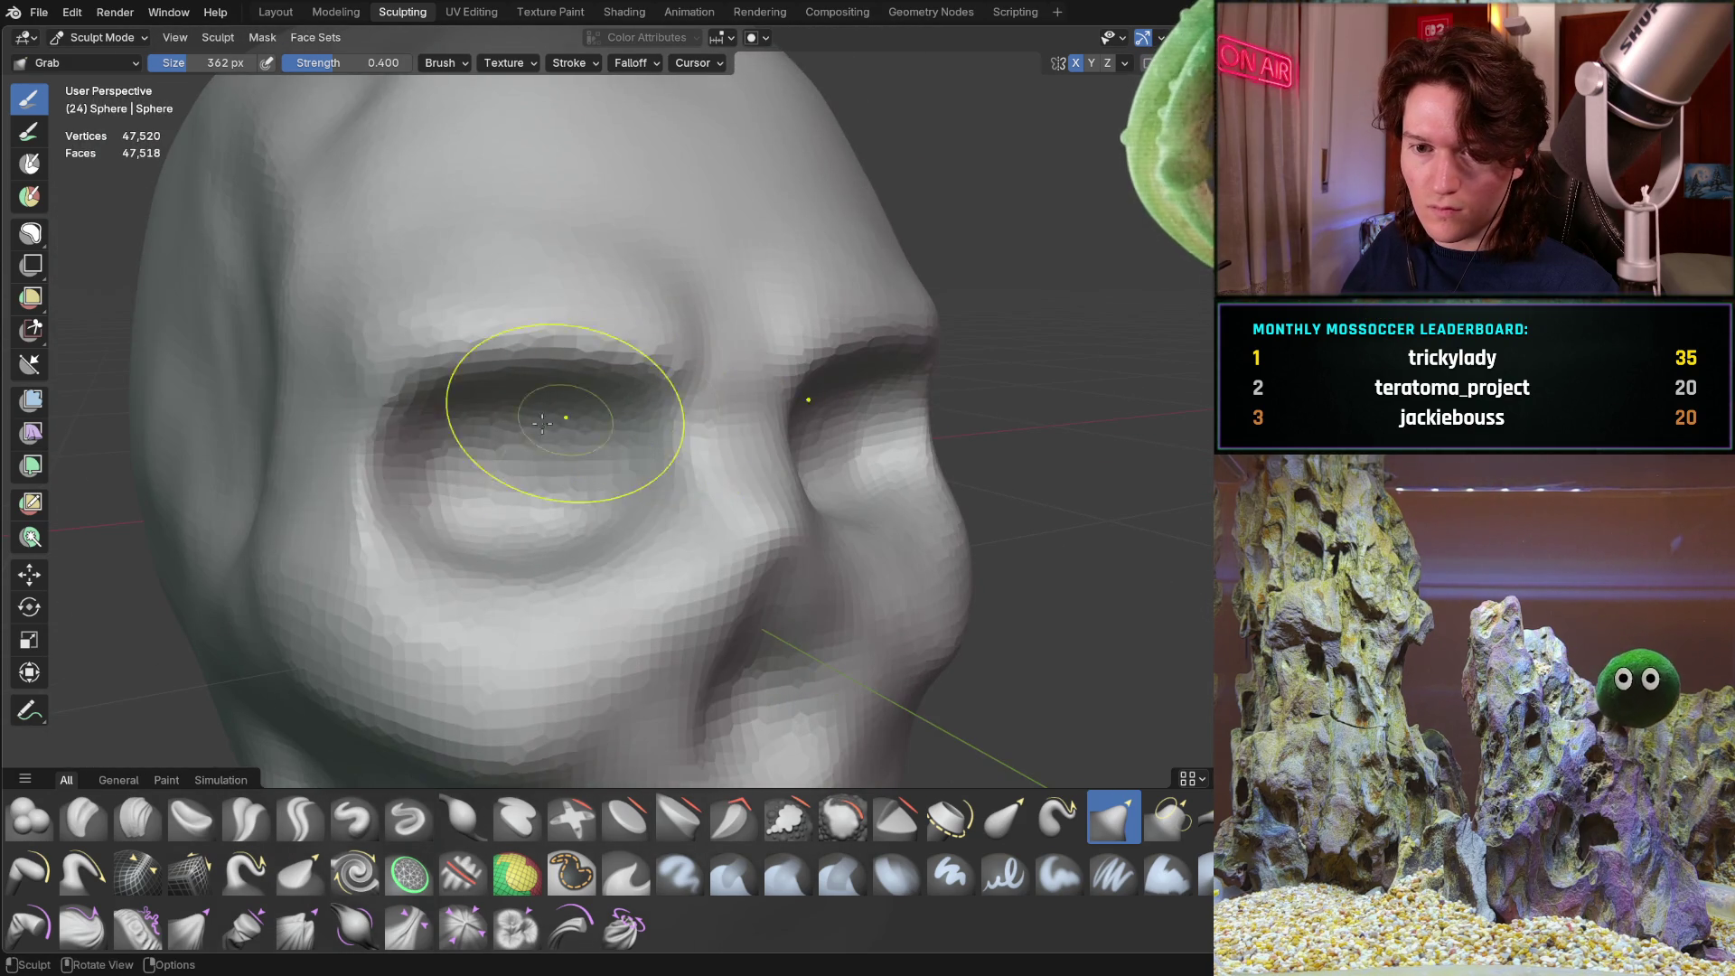
{"action": "mouse_move", "coordinate": [361, 368]}
{"action": "middle_mouse_down"}
{"action": "mouse_move", "coordinate": [400, 353]}
{"action": "mouse_move", "coordinate": [213, 407]}
{"action": "middle_mouse_up"}
{"action": "mouse_move", "coordinate": [440, 395]}
{"action": "middle_mouse_down"}
{"action": "mouse_move", "coordinate": [447, 383]}
{"action": "mouse_move", "coordinate": [378, 403]}
{"action": "mouse_move", "coordinate": [425, 506]}
{"action": "middle_mouse_up"}
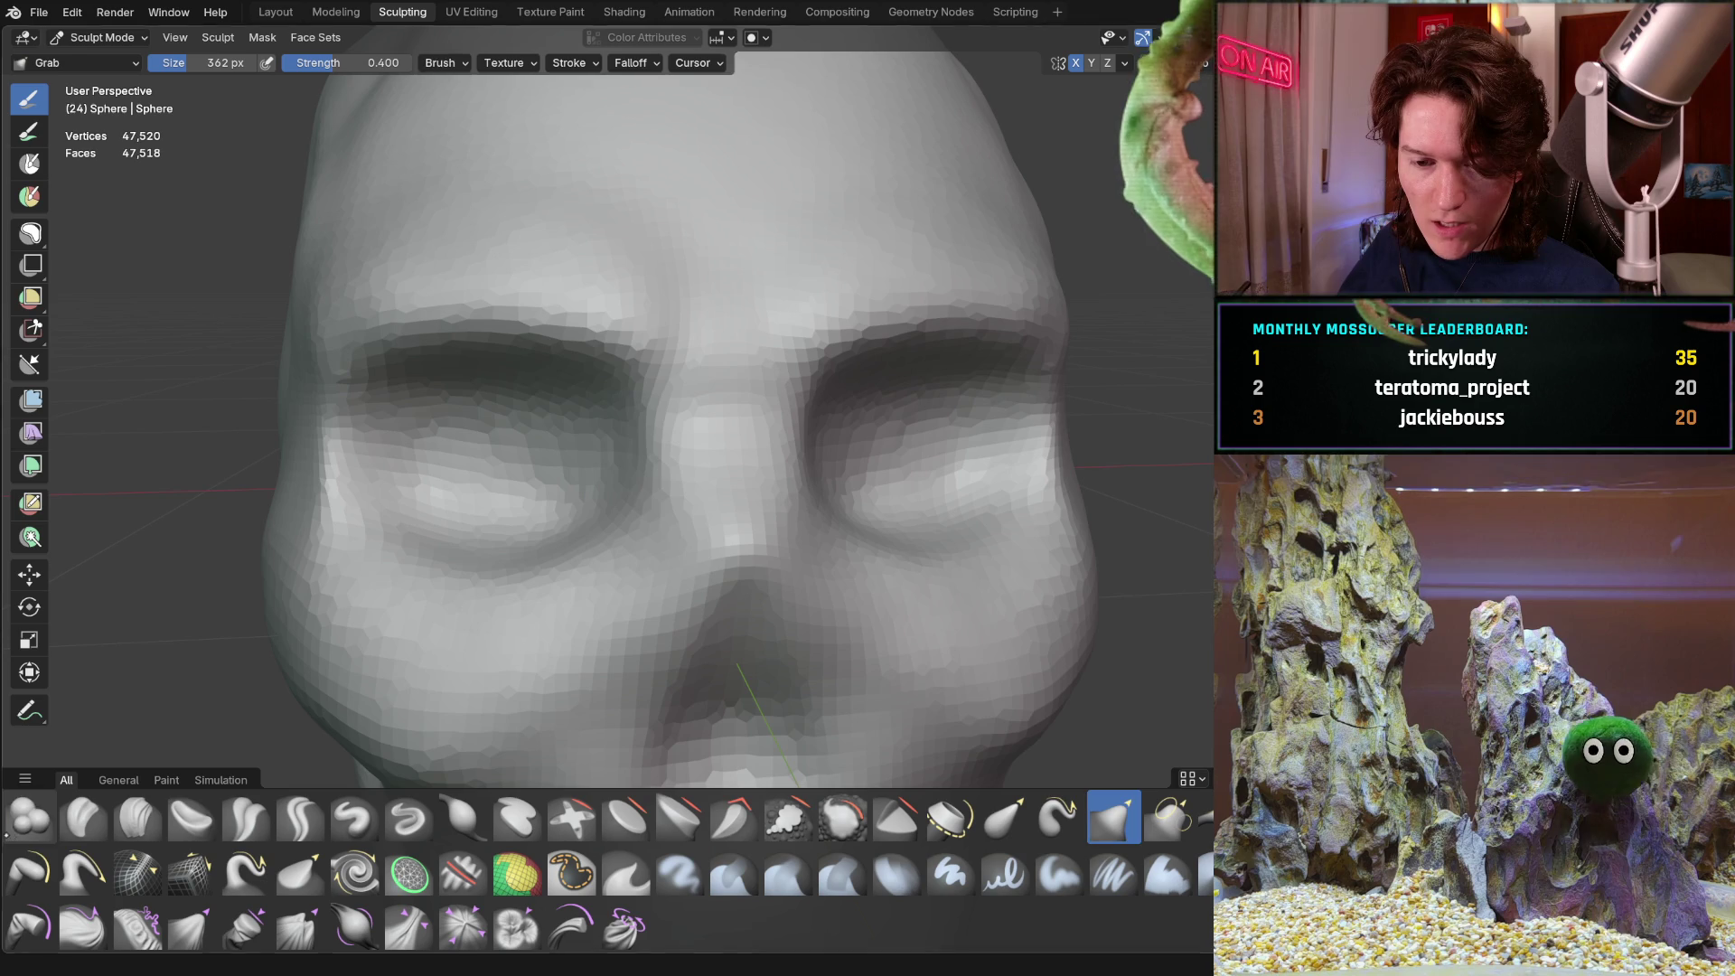
{"action": "left_click", "coordinate": [29, 818]}
{"action": "left_click", "coordinate": [140, 816]}
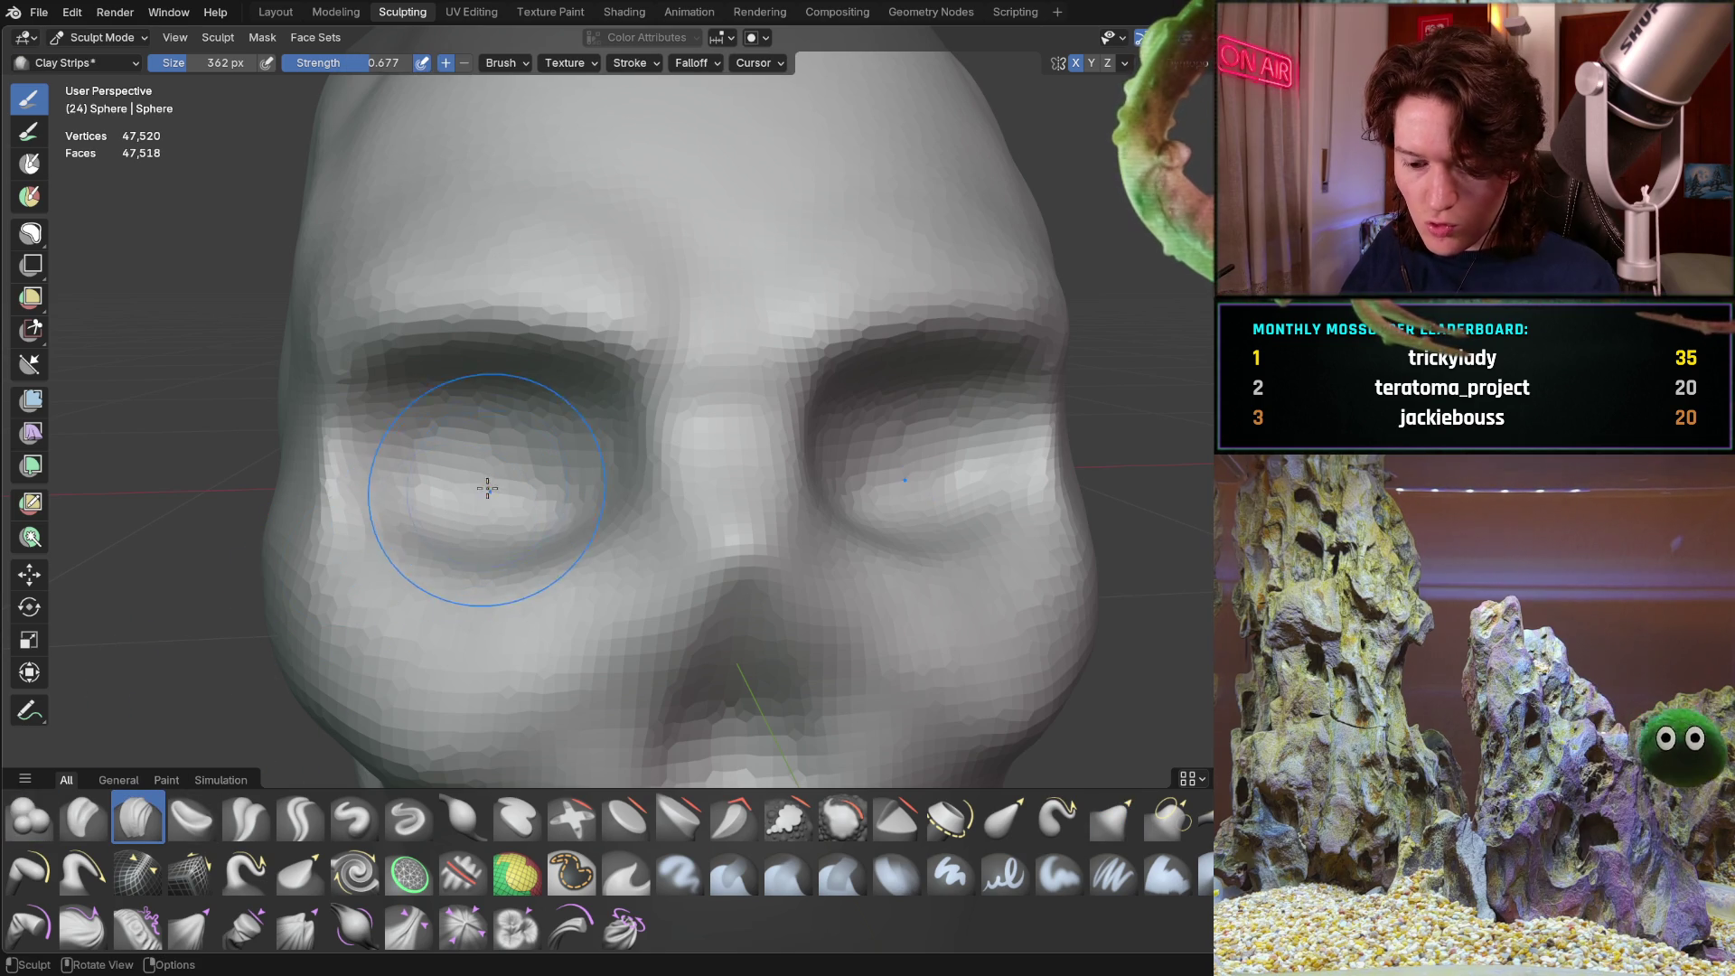
Shrink the Clay Strips brush to 198 px and build clay around the left eye socket
{"action": "key", "text": "f"}
{"action": "left_click", "coordinate": [438, 466]}
{"action": "mouse_move", "coordinate": [461, 467]}
{"action": "left_mouse_down"}
{"action": "mouse_move", "coordinate": [492, 440]}
{"action": "mouse_move", "coordinate": [504, 479]}
{"action": "mouse_move", "coordinate": [427, 458]}
{"action": "mouse_move", "coordinate": [515, 473]}
{"action": "left_mouse_up"}
{"action": "middle_click_drag", "start_coordinate": [476, 449], "coordinate": [445, 471]}
{"action": "left_click_drag", "start_coordinate": [438, 479], "coordinate": [498, 448]}
Turn the head toward its right side, zoom in, and add more clay strips around the left eye
{"action": "left_click_drag", "start_coordinate": [376, 454], "coordinate": [379, 451]}
{"action": "mouse_move", "coordinate": [380, 452]}
{"action": "middle_mouse_down"}
{"action": "mouse_move", "coordinate": [470, 443]}
{"action": "mouse_move", "coordinate": [352, 452]}
{"action": "mouse_move", "coordinate": [425, 486]}
{"action": "middle_mouse_up"}
{"action": "scroll", "coordinate": [425, 485], "scroll_direction": "up", "scroll_amount": 2}
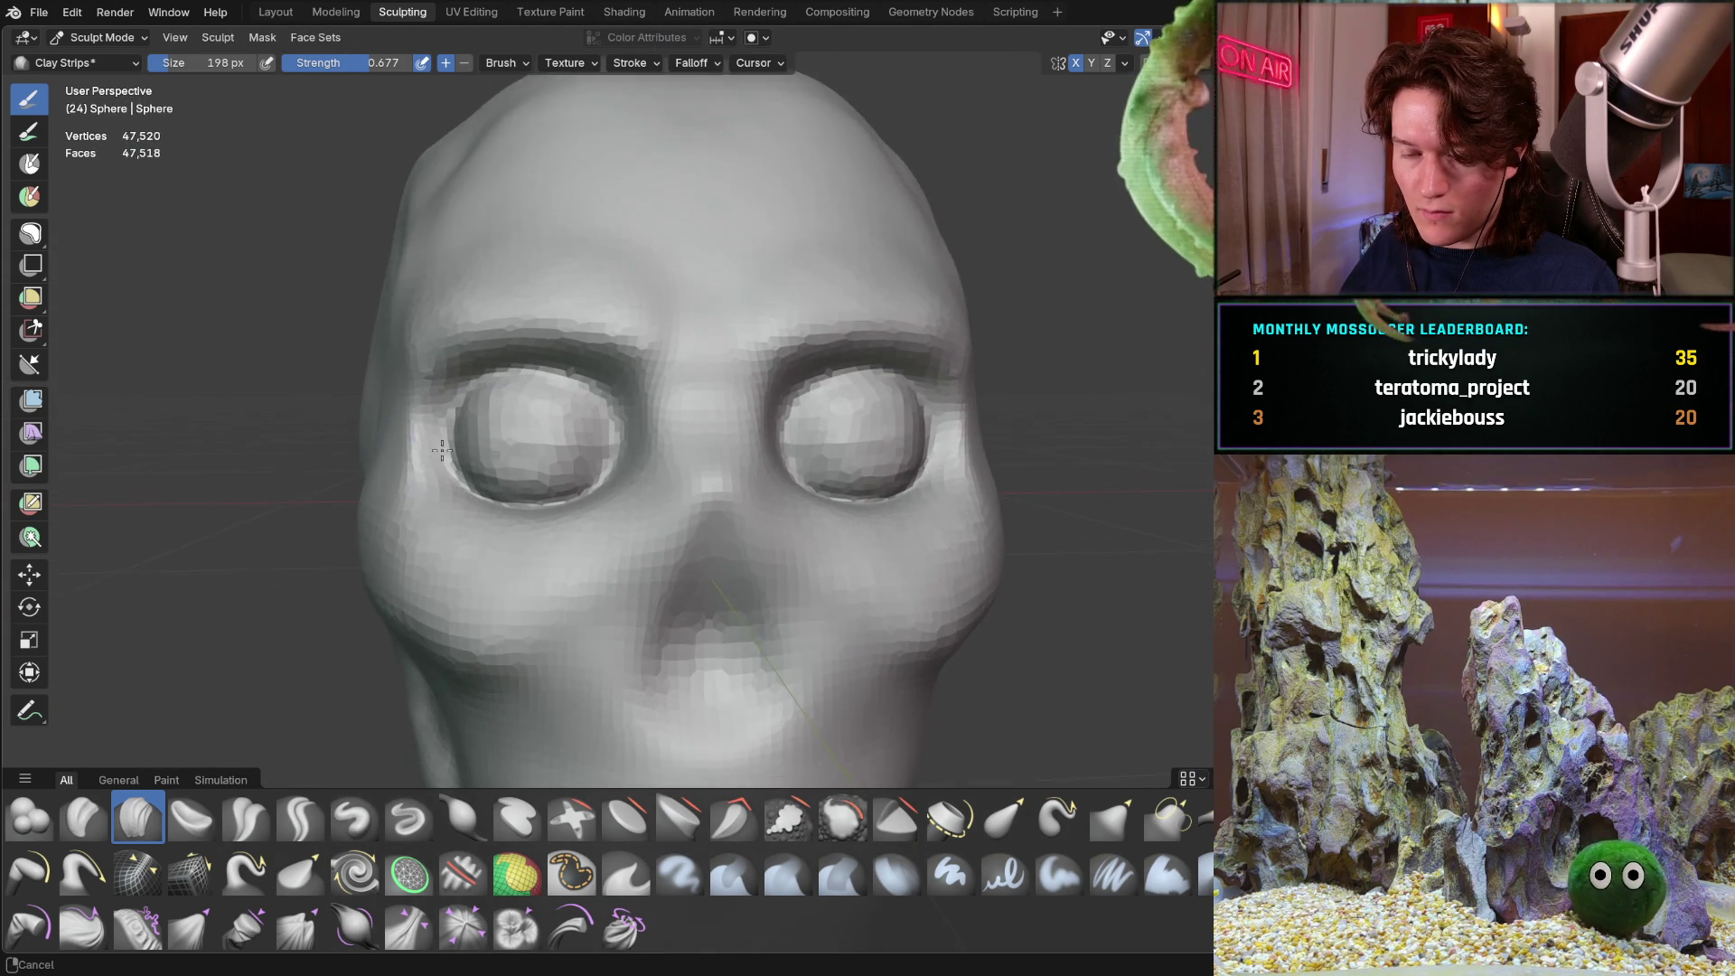
{"action": "scroll", "coordinate": [424, 413], "scroll_direction": "up", "scroll_amount": 3}
{"action": "mouse_move", "coordinate": [425, 413]}
{"action": "left_mouse_down"}
{"action": "mouse_move", "coordinate": [479, 395]}
{"action": "mouse_move", "coordinate": [390, 426]}
{"action": "mouse_move", "coordinate": [461, 398]}
{"action": "mouse_move", "coordinate": [395, 398]}
{"action": "left_mouse_up"}
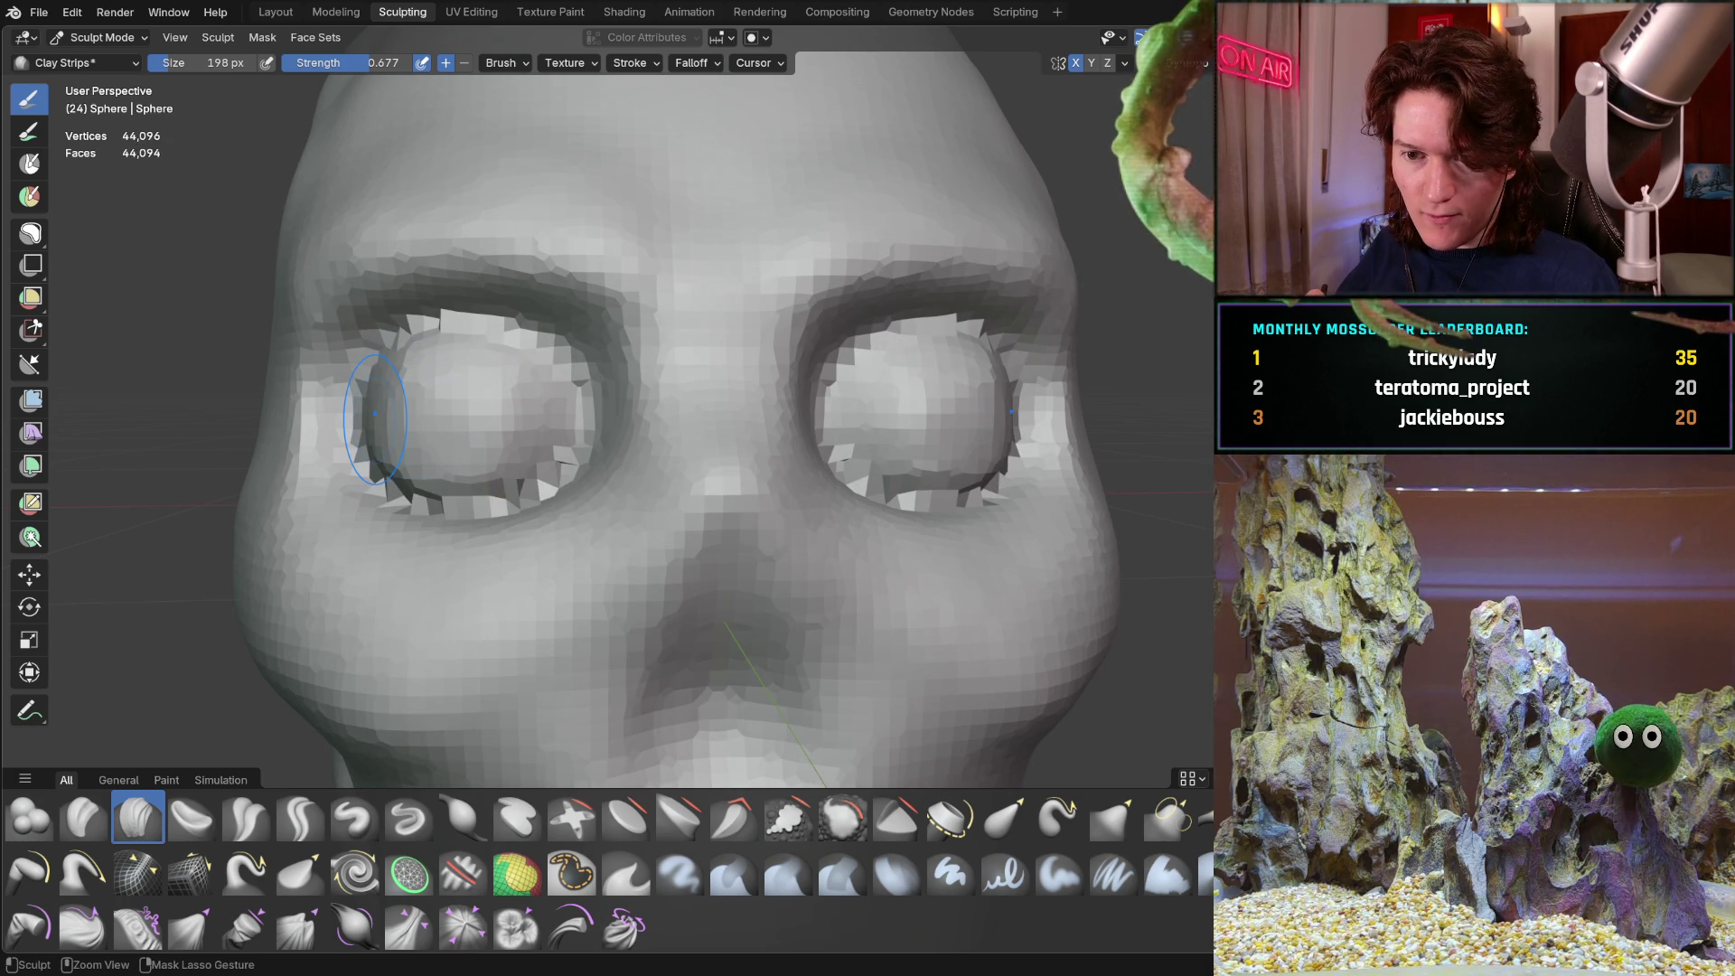
Undo the last clay stroke and orbit around the head to a frontal view of both eyes
{"action": "key", "text": "ctrl+z"}
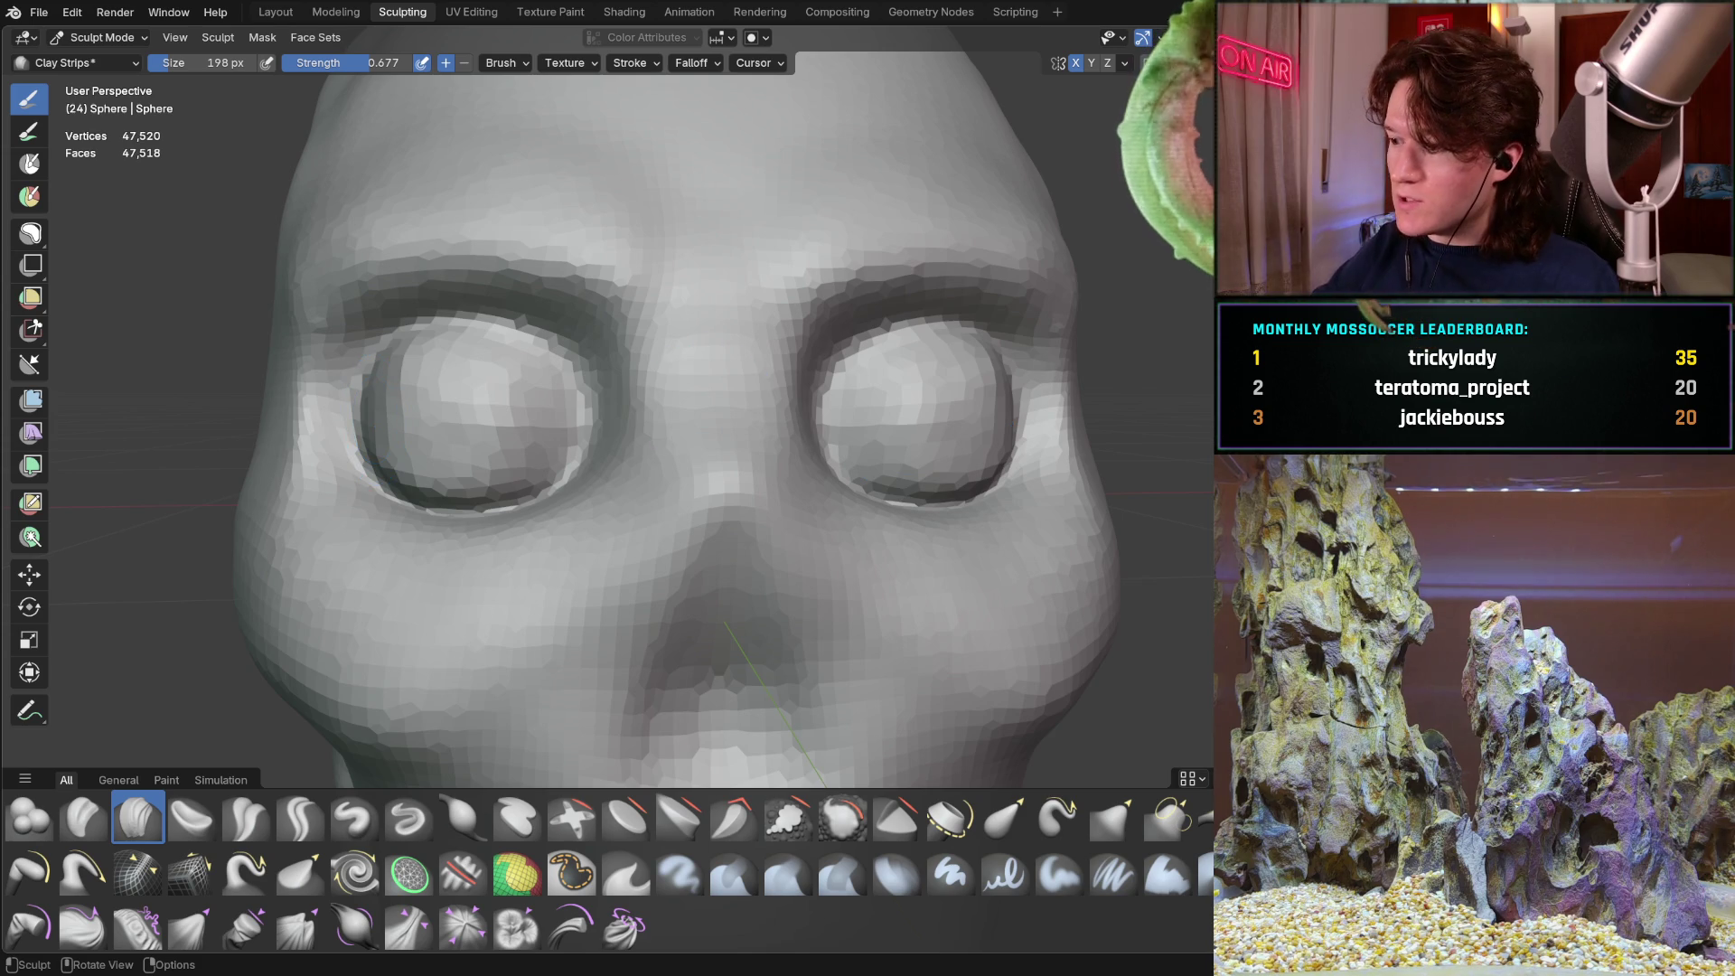
{"action": "key", "text": "f"}
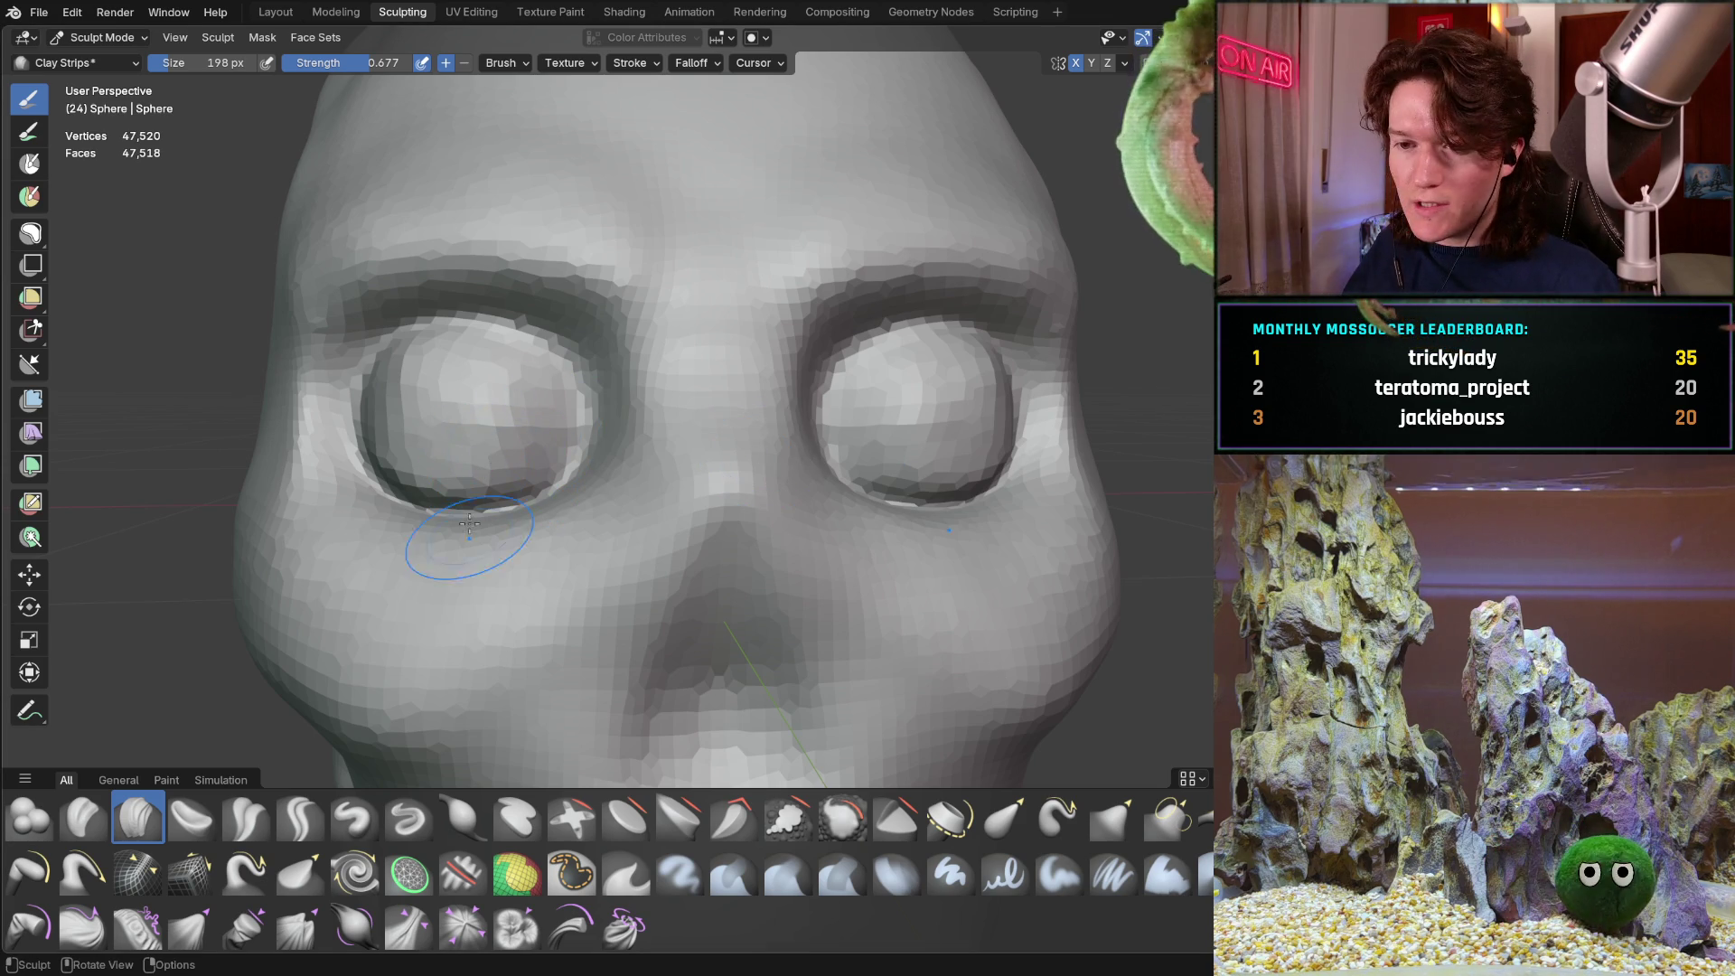
{"action": "mouse_move", "coordinate": [454, 434]}
{"action": "middle_mouse_down"}
{"action": "mouse_move", "coordinate": [435, 438]}
{"action": "mouse_move", "coordinate": [461, 452]}
{"action": "mouse_move", "coordinate": [542, 429]}
{"action": "middle_mouse_up"}
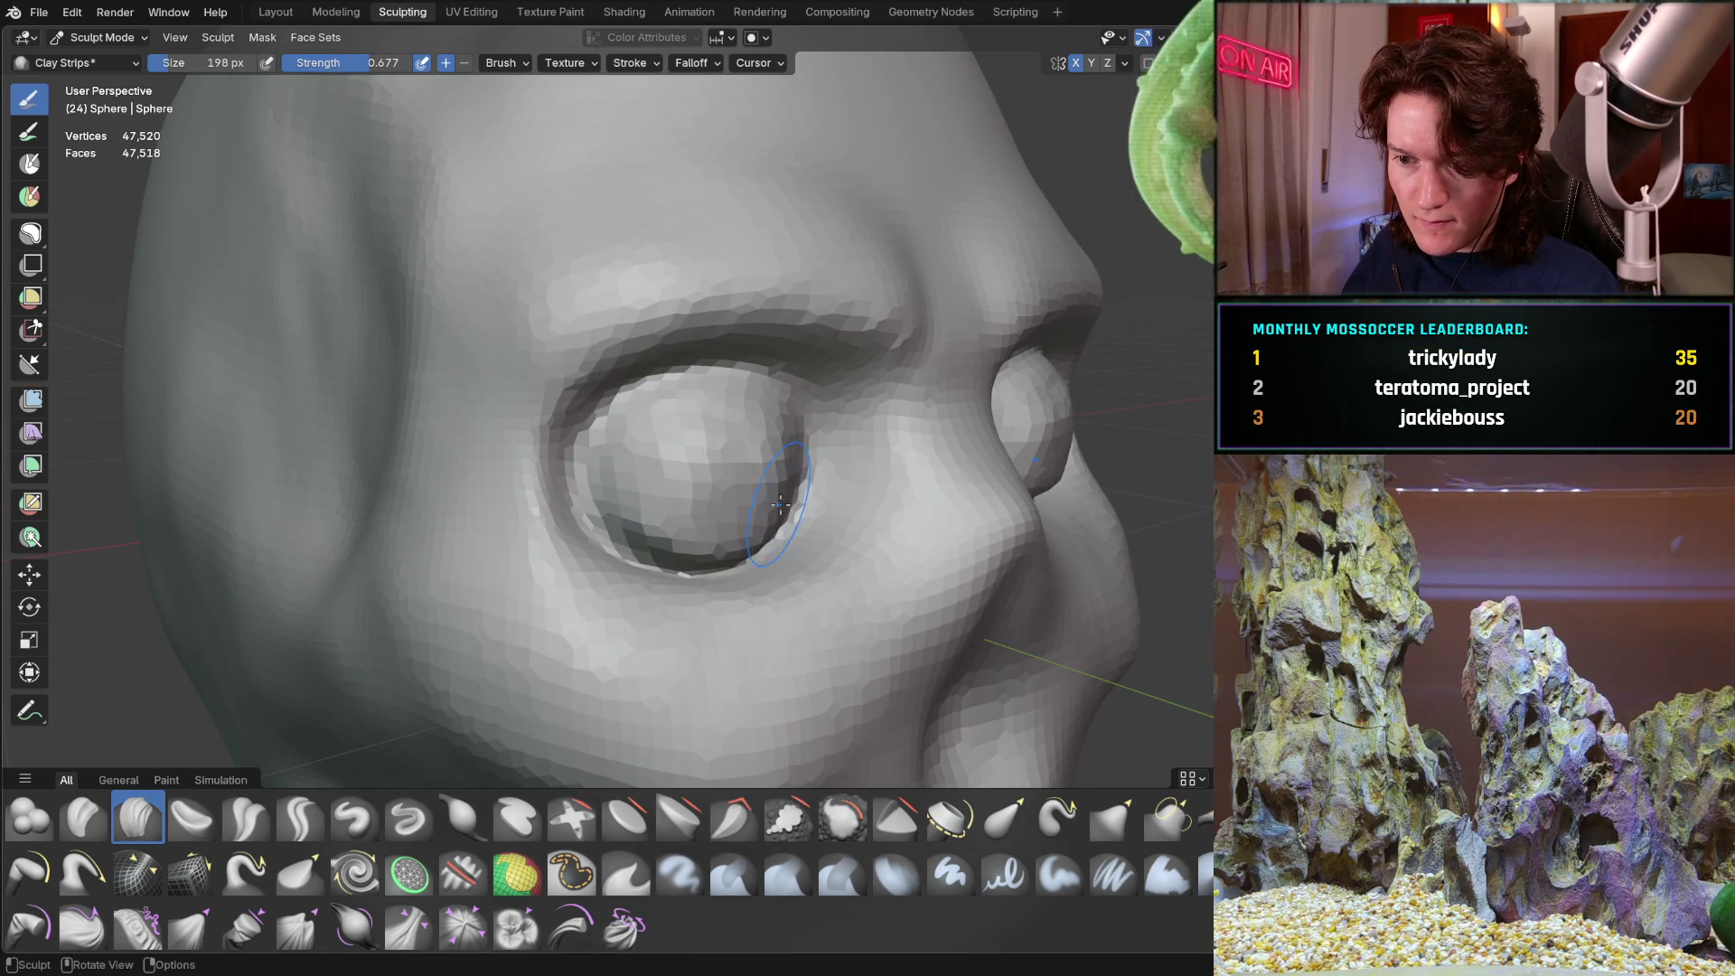
{"action": "mouse_move", "coordinate": [730, 523]}
{"action": "middle_mouse_down"}
{"action": "mouse_move", "coordinate": [697, 446]}
{"action": "mouse_move", "coordinate": [872, 495]}
{"action": "mouse_move", "coordinate": [651, 433]}
{"action": "mouse_move", "coordinate": [672, 392]}
{"action": "middle_mouse_up"}
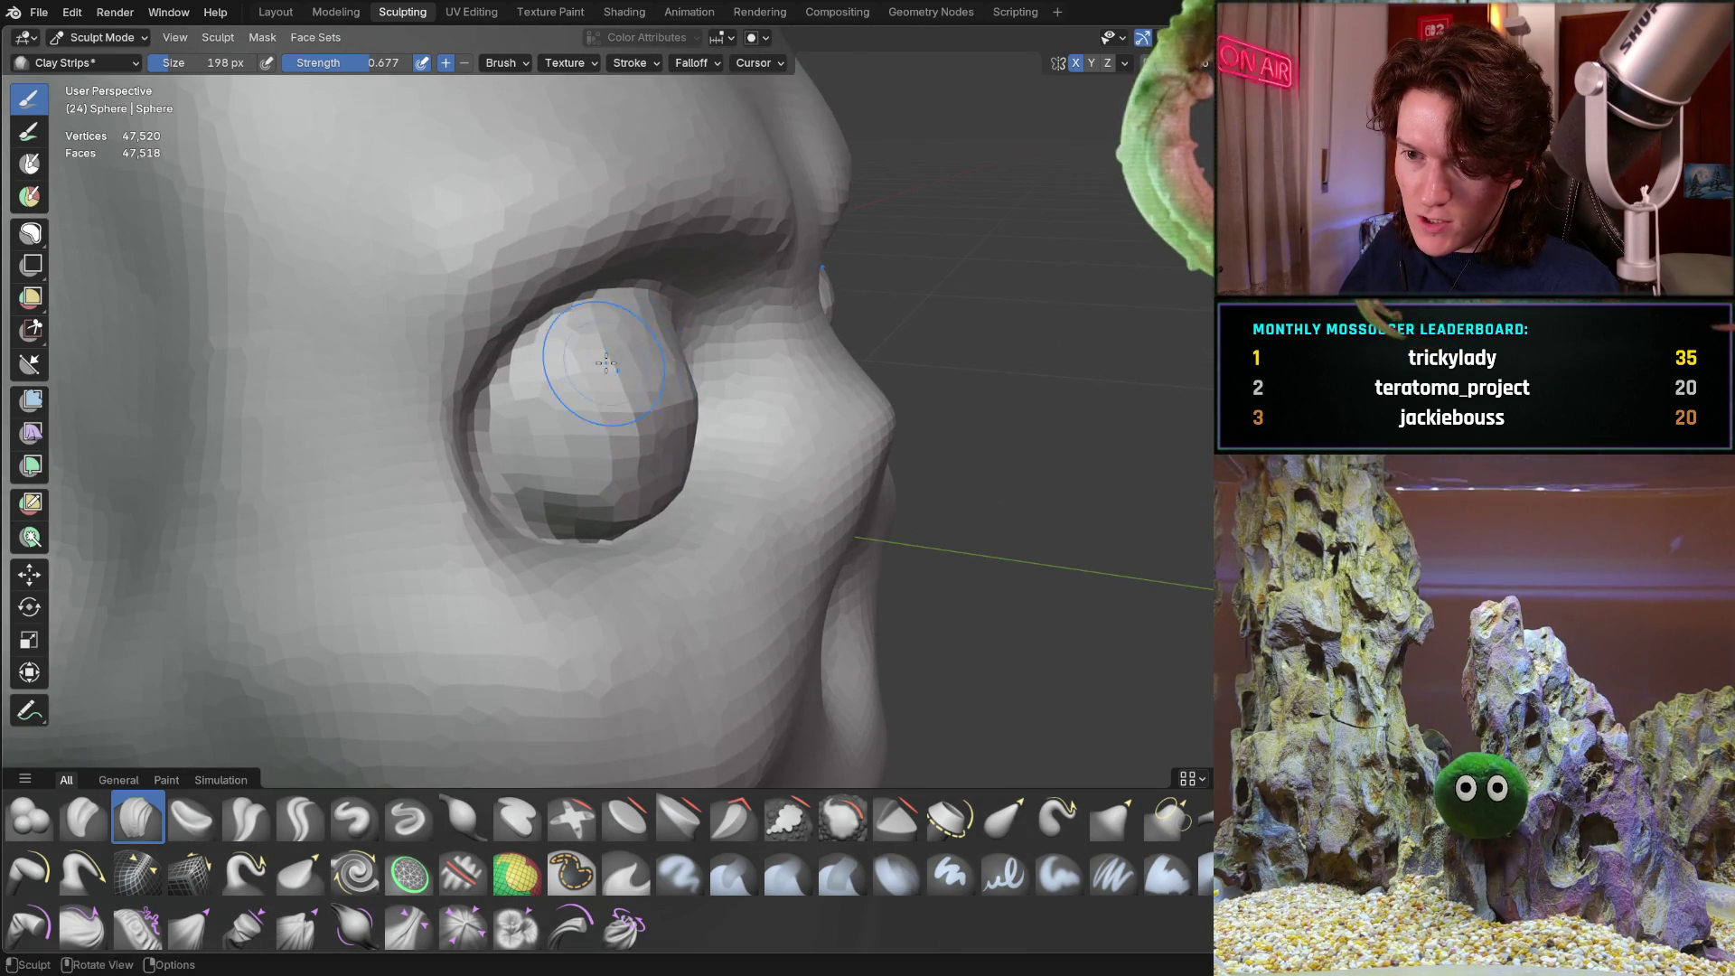
{"action": "middle_click_drag", "start_coordinate": [645, 477], "coordinate": [542, 450]}
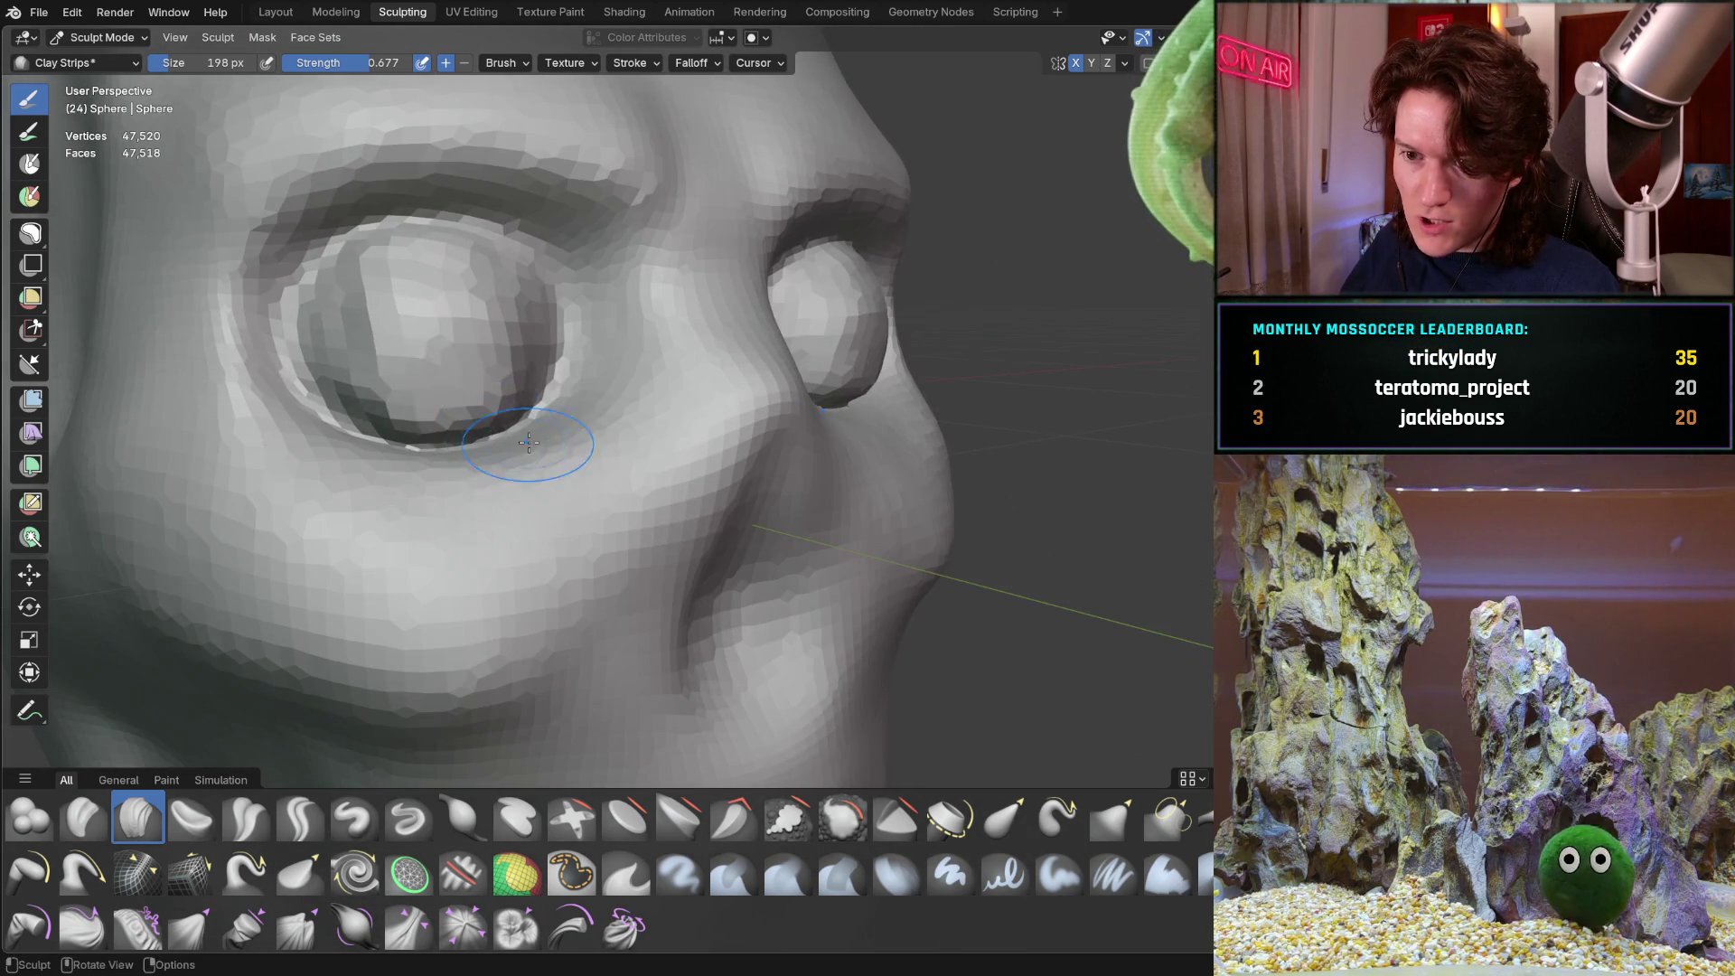
{"action": "mouse_move", "coordinate": [445, 399]}
{"action": "middle_mouse_down"}
{"action": "mouse_move", "coordinate": [385, 414]}
{"action": "mouse_move", "coordinate": [473, 338]}
{"action": "middle_mouse_up"}
Build a clay lid across the eyeball, then orbit and zoom to face both eyes
{"action": "left_click_drag", "start_coordinate": [403, 379], "coordinate": [520, 315]}
{"action": "mouse_move", "coordinate": [520, 315]}
{"action": "middle_mouse_down"}
{"action": "mouse_move", "coordinate": [403, 312]}
{"action": "mouse_move", "coordinate": [306, 357]}
{"action": "middle_mouse_up"}
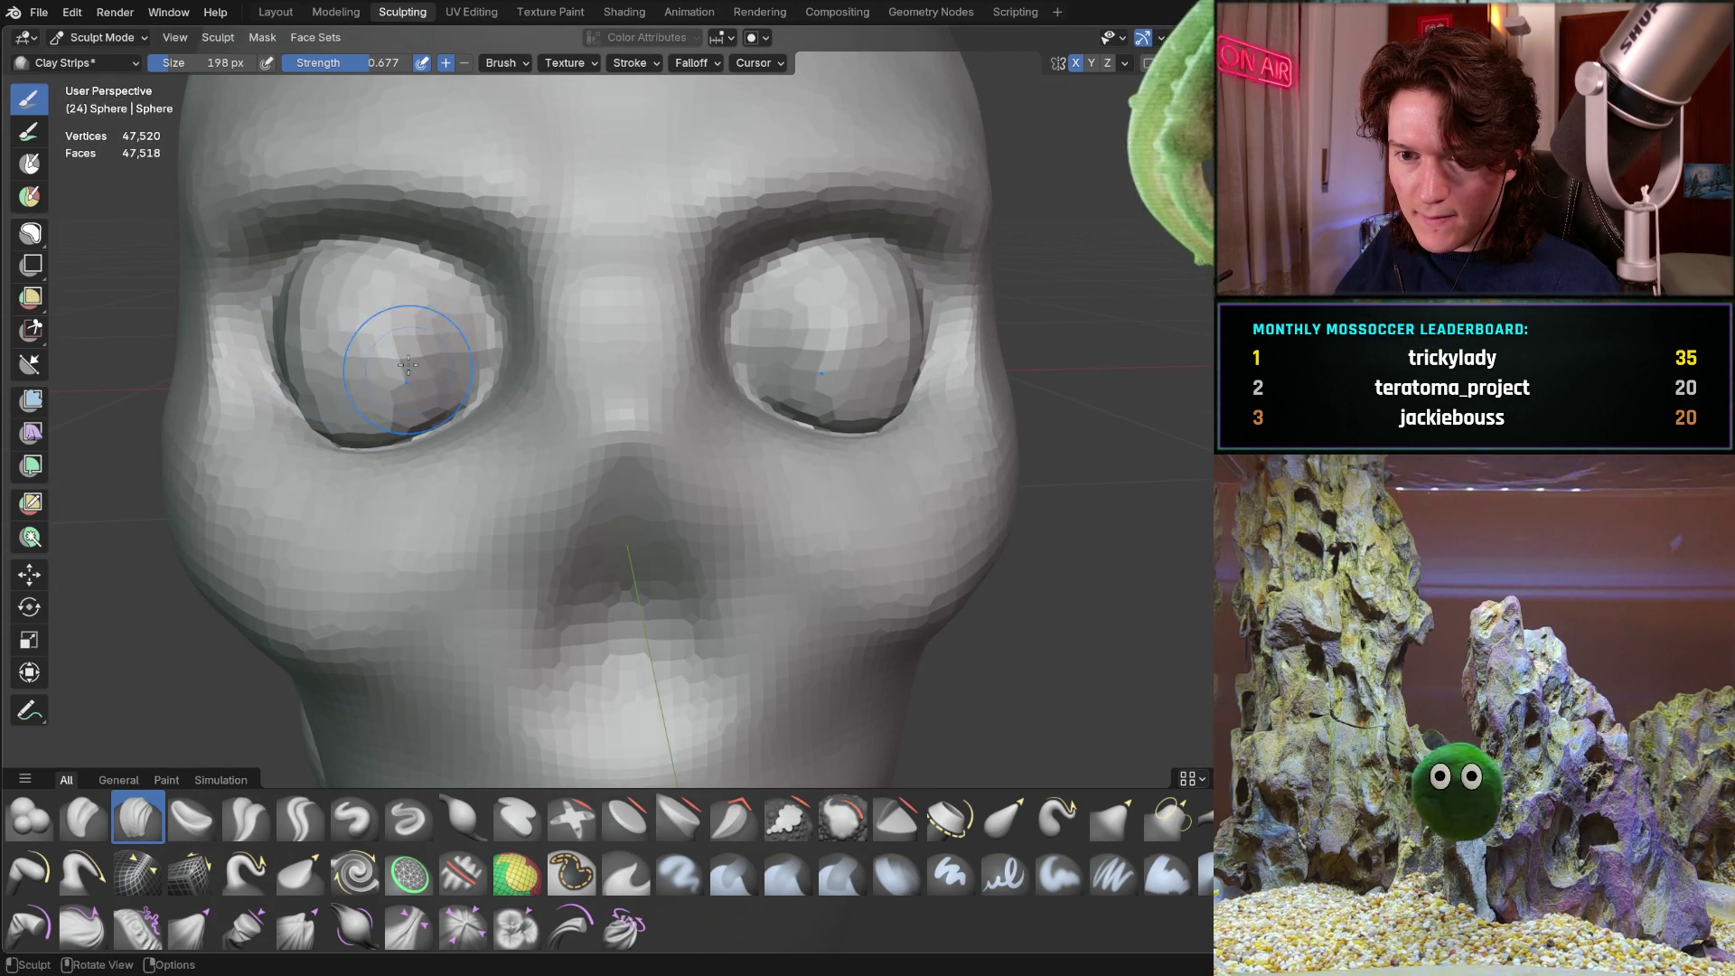
{"action": "mouse_move", "coordinate": [393, 372]}
{"action": "middle_mouse_down"}
{"action": "mouse_move", "coordinate": [415, 328]}
{"action": "mouse_move", "coordinate": [399, 356]}
{"action": "middle_mouse_up"}
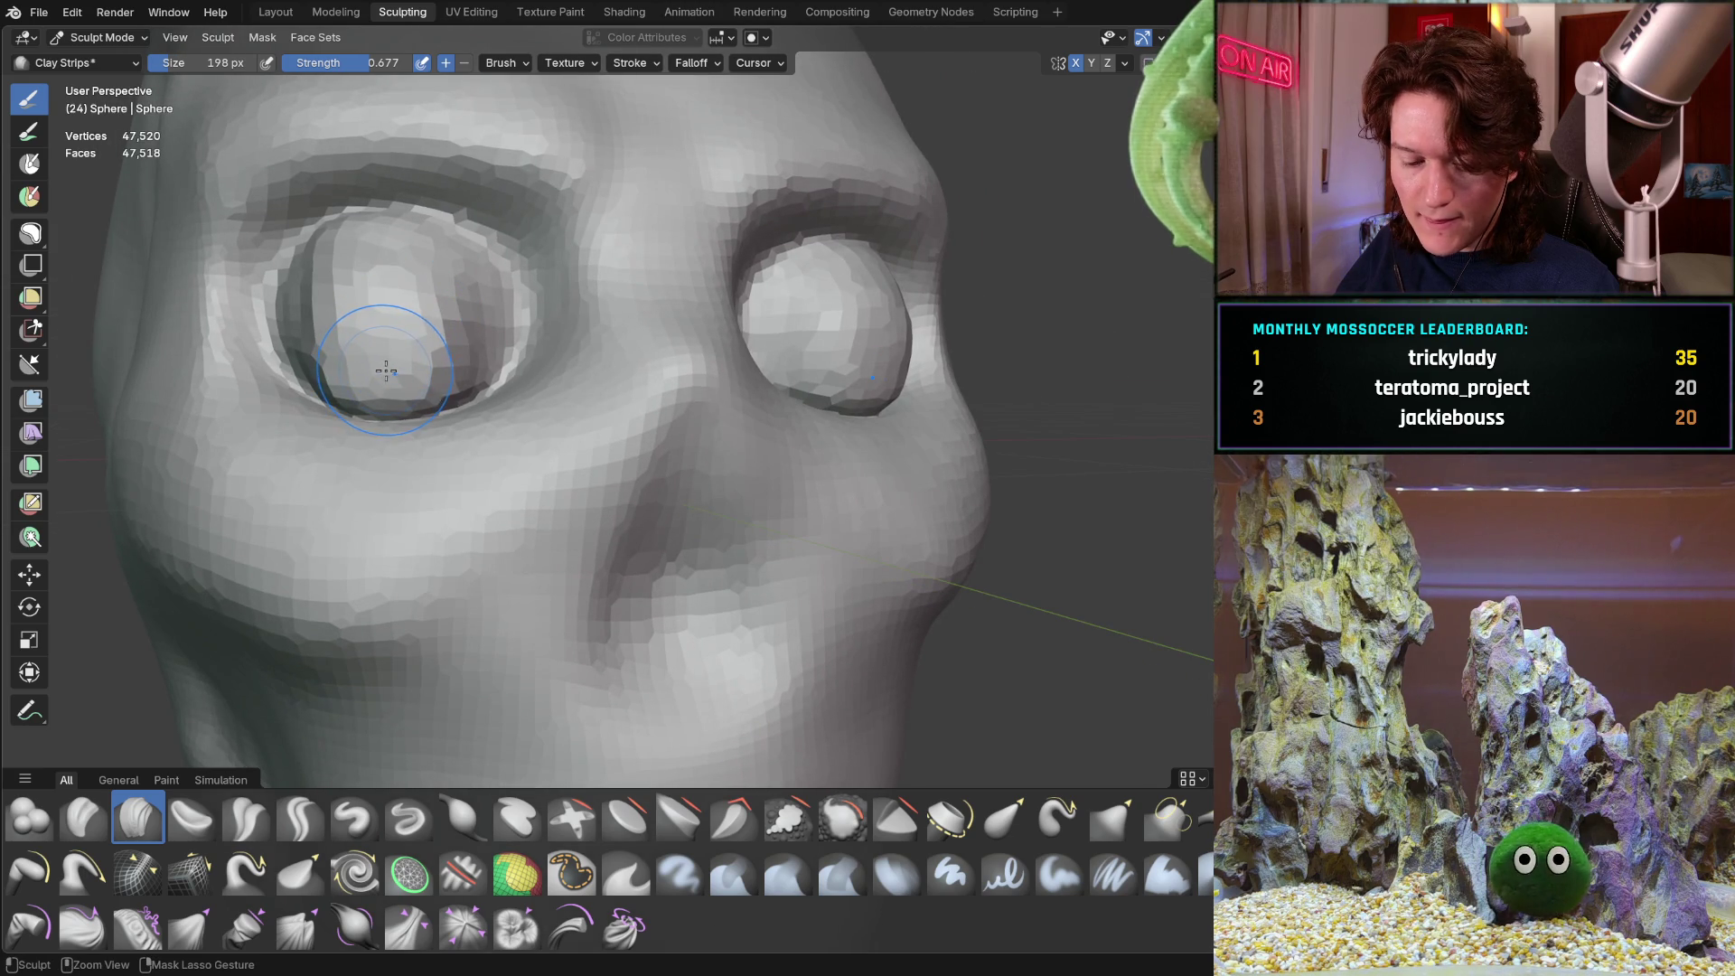
{"action": "mouse_move", "coordinate": [406, 291]}
{"action": "middle_mouse_down"}
{"action": "mouse_move", "coordinate": [368, 329]}
{"action": "mouse_move", "coordinate": [378, 345]}
{"action": "mouse_move", "coordinate": [367, 326]}
{"action": "mouse_move", "coordinate": [356, 374]}
{"action": "mouse_move", "coordinate": [380, 346]}
{"action": "mouse_move", "coordinate": [430, 336]}
{"action": "mouse_move", "coordinate": [362, 357]}
{"action": "mouse_move", "coordinate": [221, 349]}
{"action": "mouse_move", "coordinate": [321, 366]}
{"action": "middle_mouse_up"}
{"action": "mouse_move", "coordinate": [500, 371]}
{"action": "middle_mouse_down"}
{"action": "mouse_move", "coordinate": [579, 371]}
{"action": "mouse_move", "coordinate": [629, 303]}
{"action": "mouse_move", "coordinate": [627, 342]}
{"action": "mouse_move", "coordinate": [668, 264]}
{"action": "mouse_move", "coordinate": [714, 307]}
{"action": "middle_mouse_up"}
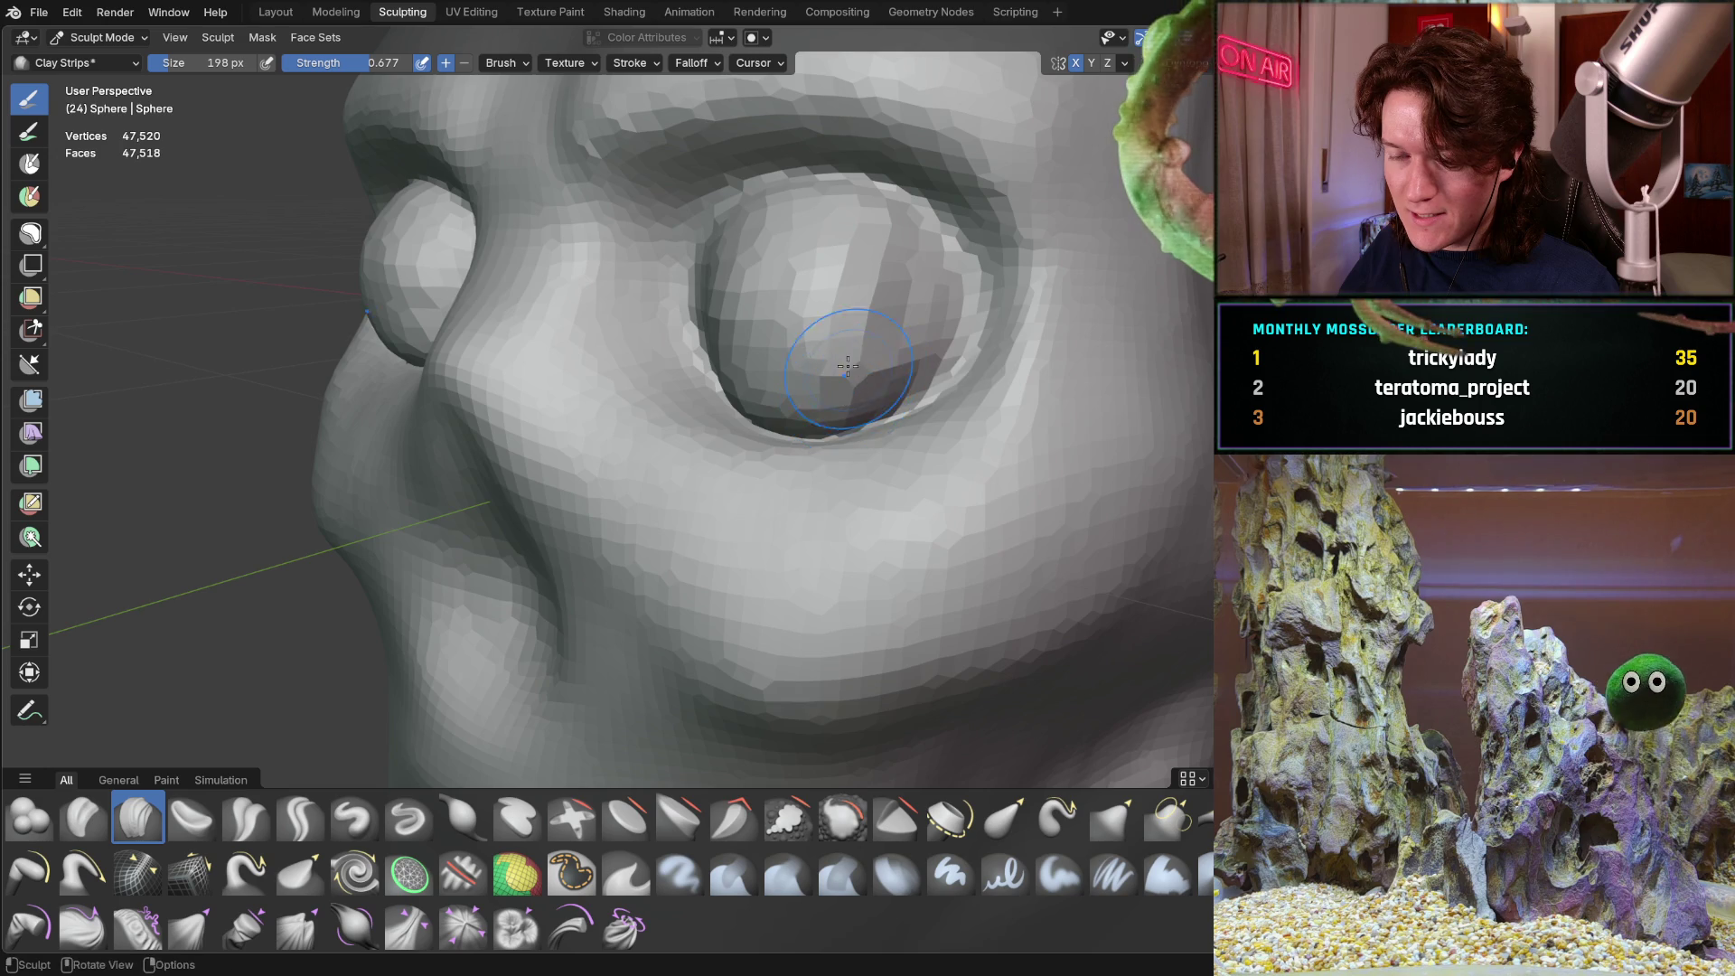
{"action": "middle_click_drag", "start_coordinate": [850, 371], "coordinate": [854, 389]}
{"action": "scroll", "coordinate": [855, 389], "scroll_direction": "up", "scroll_amount": 3}
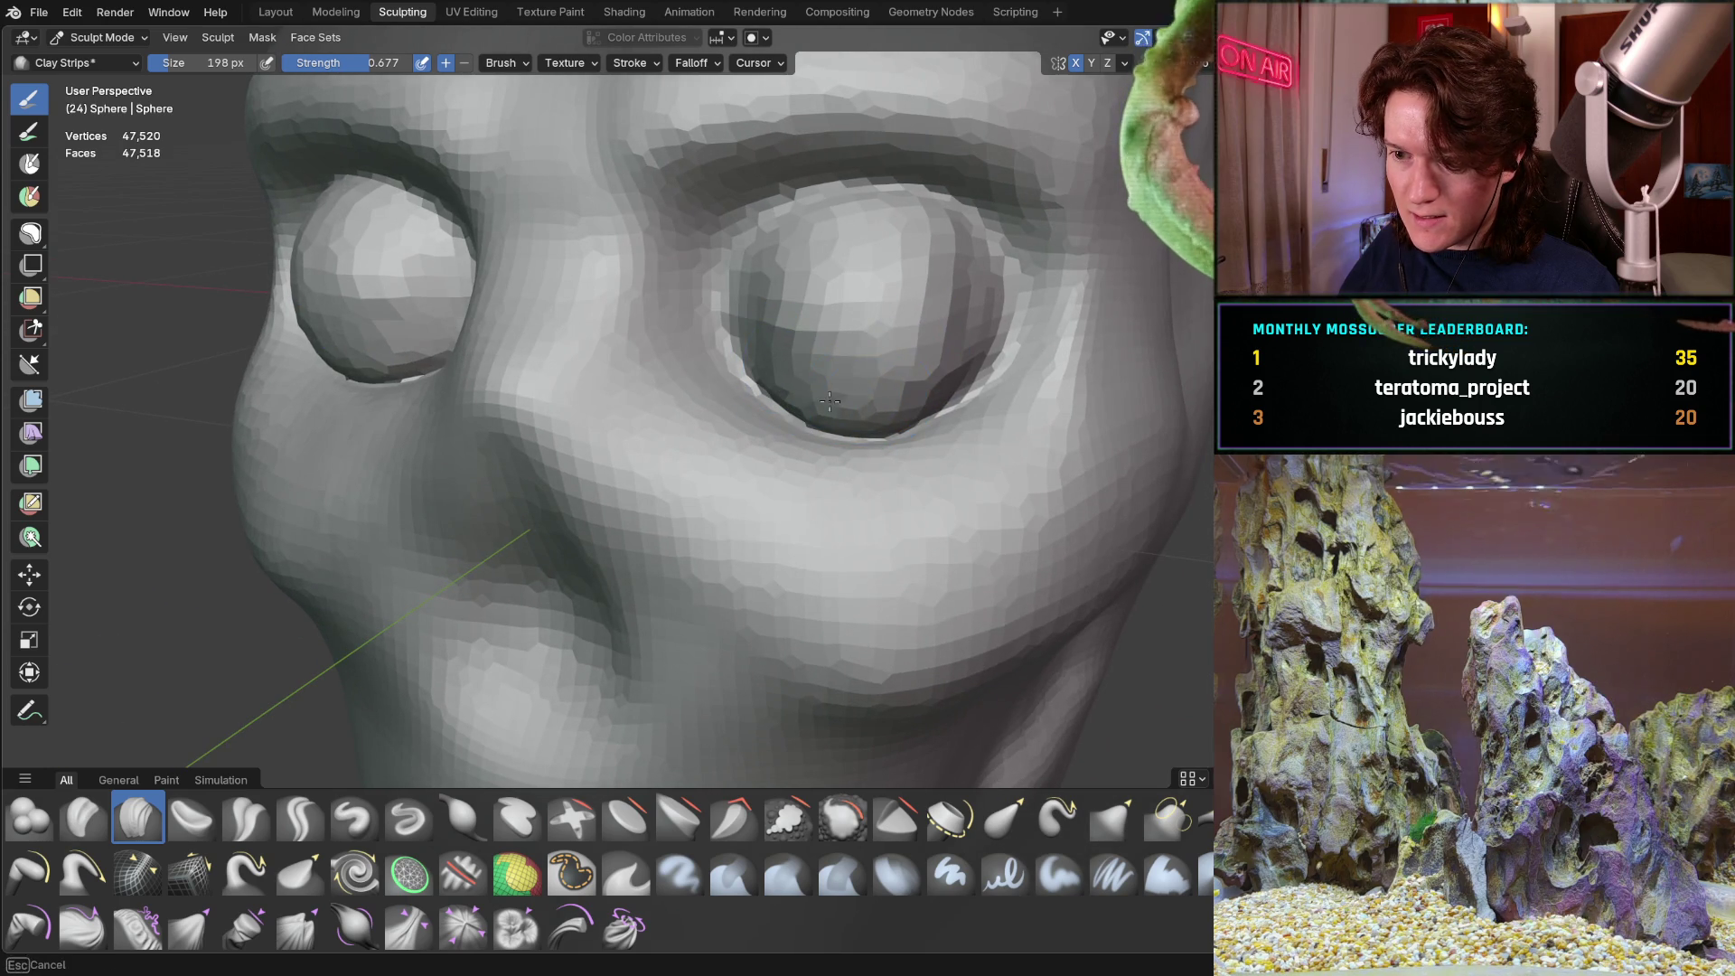
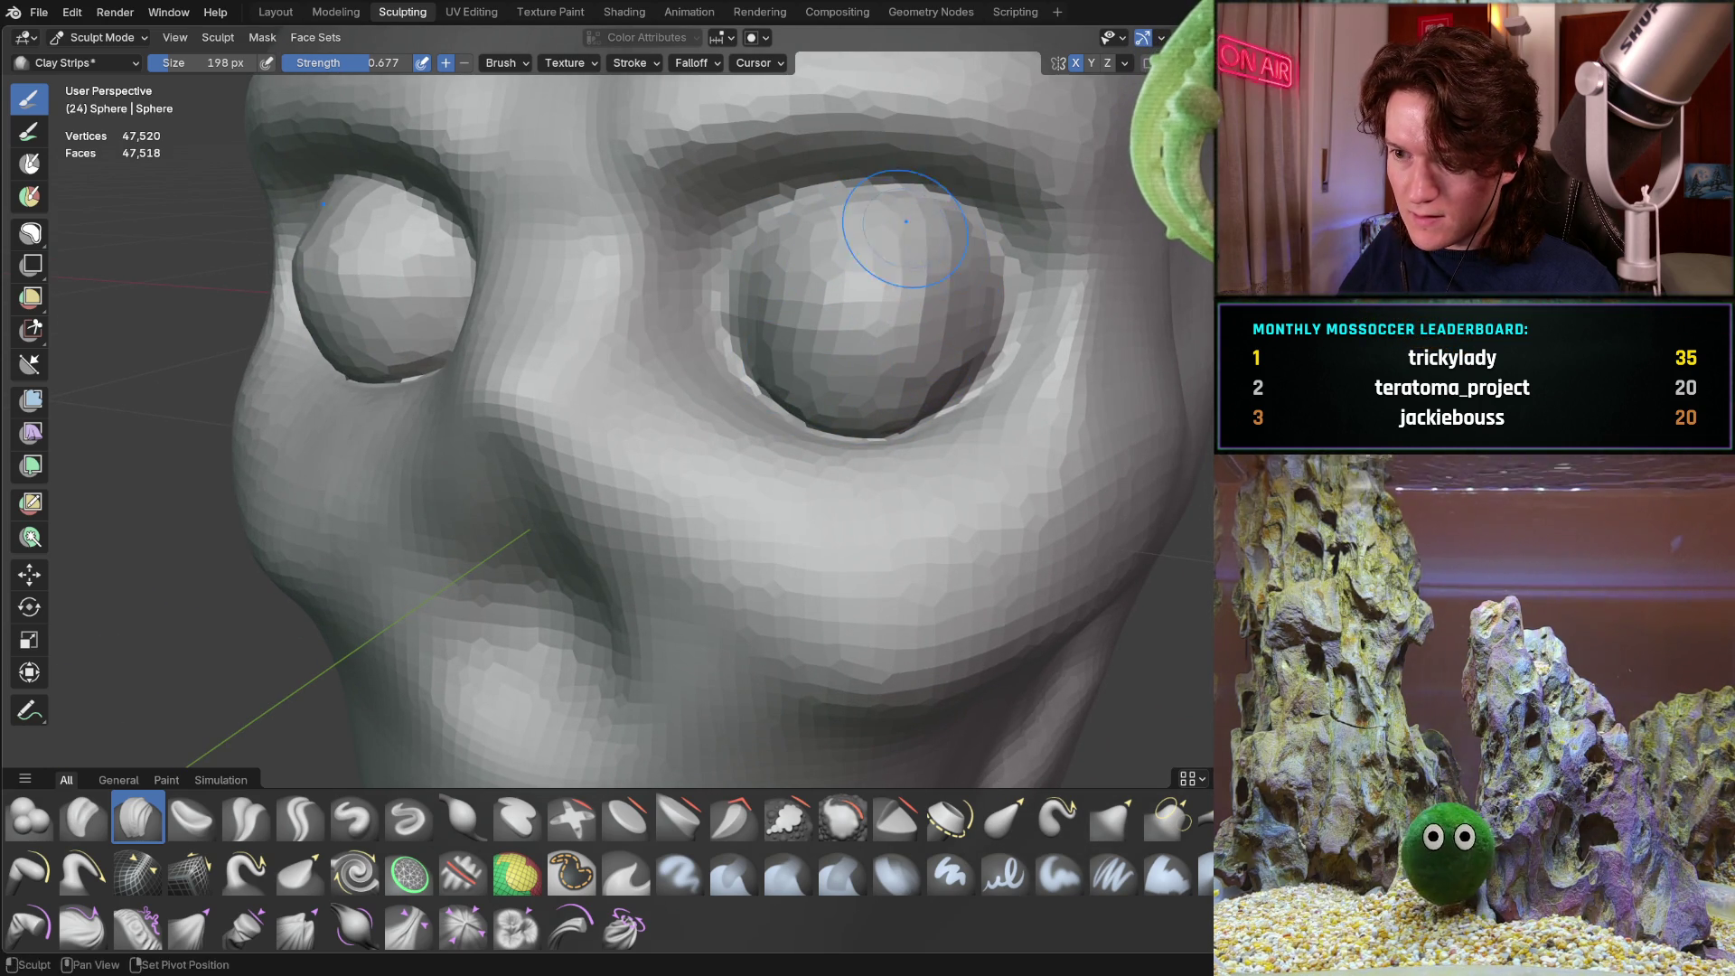
Shrink the Clay Strips brush to 124 px and build up the upper eyelid above the eye
{"action": "mouse_move", "coordinate": [854, 278]}
{"action": "middle_mouse_down"}
{"action": "mouse_move", "coordinate": [580, 274]}
{"action": "mouse_move", "coordinate": [723, 333]}
{"action": "middle_mouse_up"}
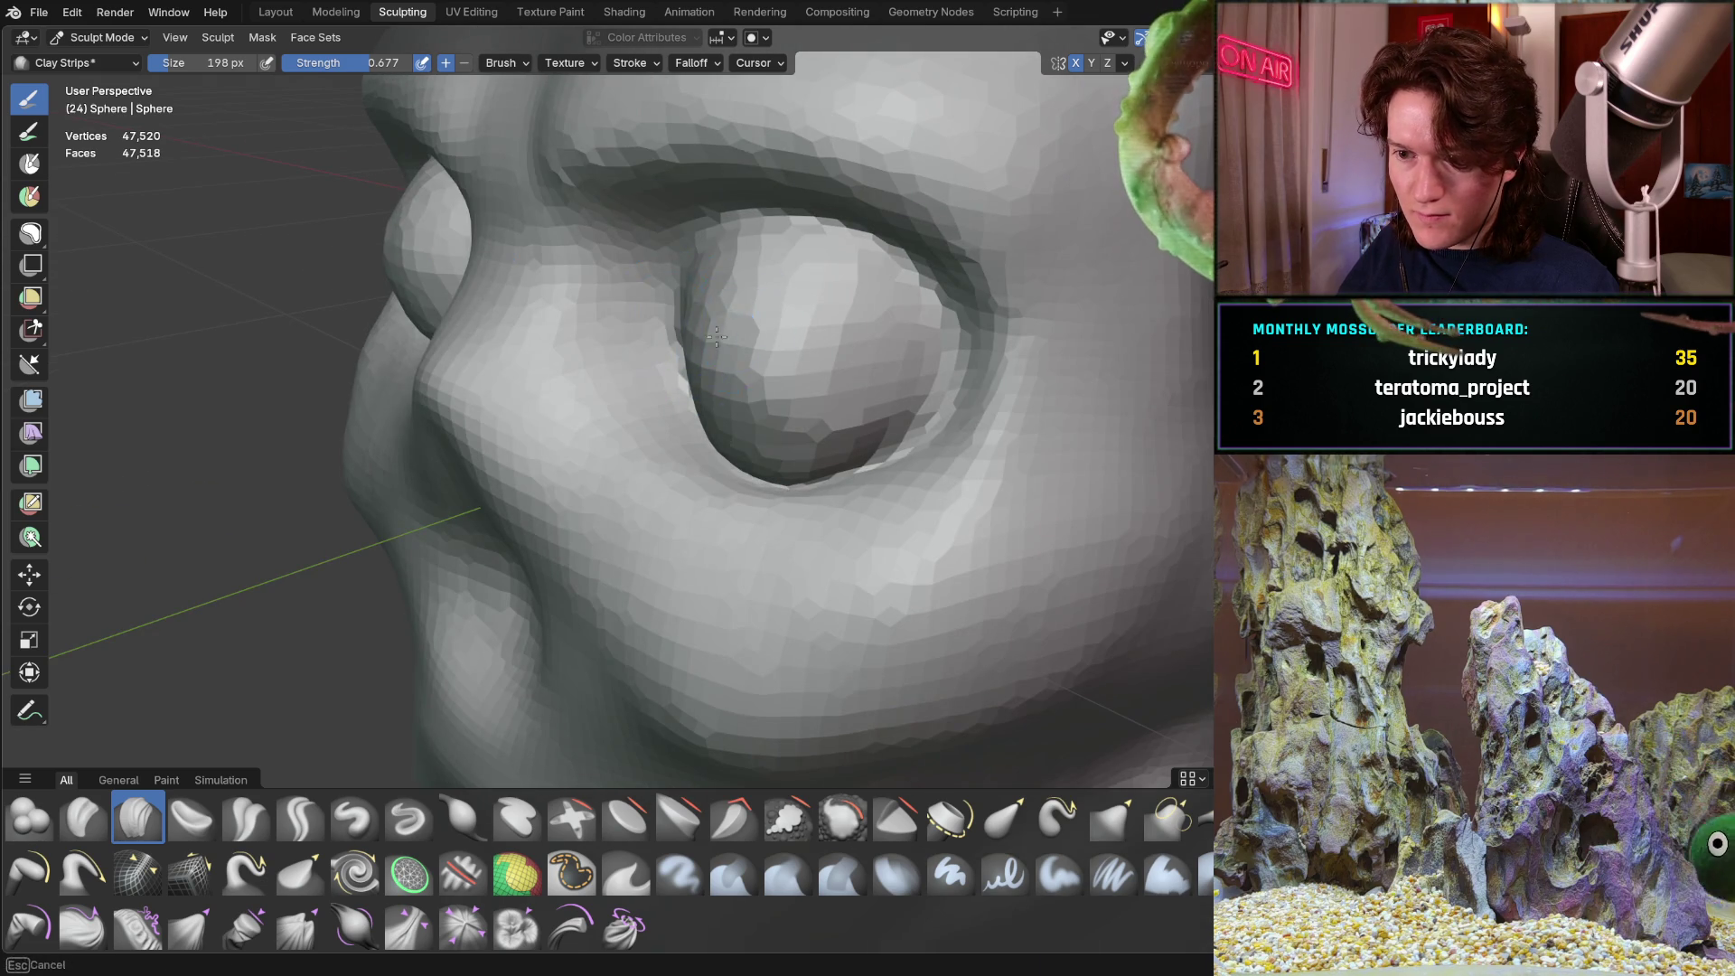
{"action": "mouse_move", "coordinate": [712, 395]}
{"action": "middle_mouse_down"}
{"action": "mouse_move", "coordinate": [728, 305]}
{"action": "mouse_move", "coordinate": [705, 344]}
{"action": "mouse_move", "coordinate": [630, 374]}
{"action": "mouse_move", "coordinate": [706, 329]}
{"action": "mouse_move", "coordinate": [734, 286]}
{"action": "middle_mouse_up"}
{"action": "scroll", "coordinate": [705, 343], "scroll_direction": "down", "scroll_amount": 5}
{"action": "scroll", "coordinate": [645, 378], "scroll_direction": "up", "scroll_amount": 5}
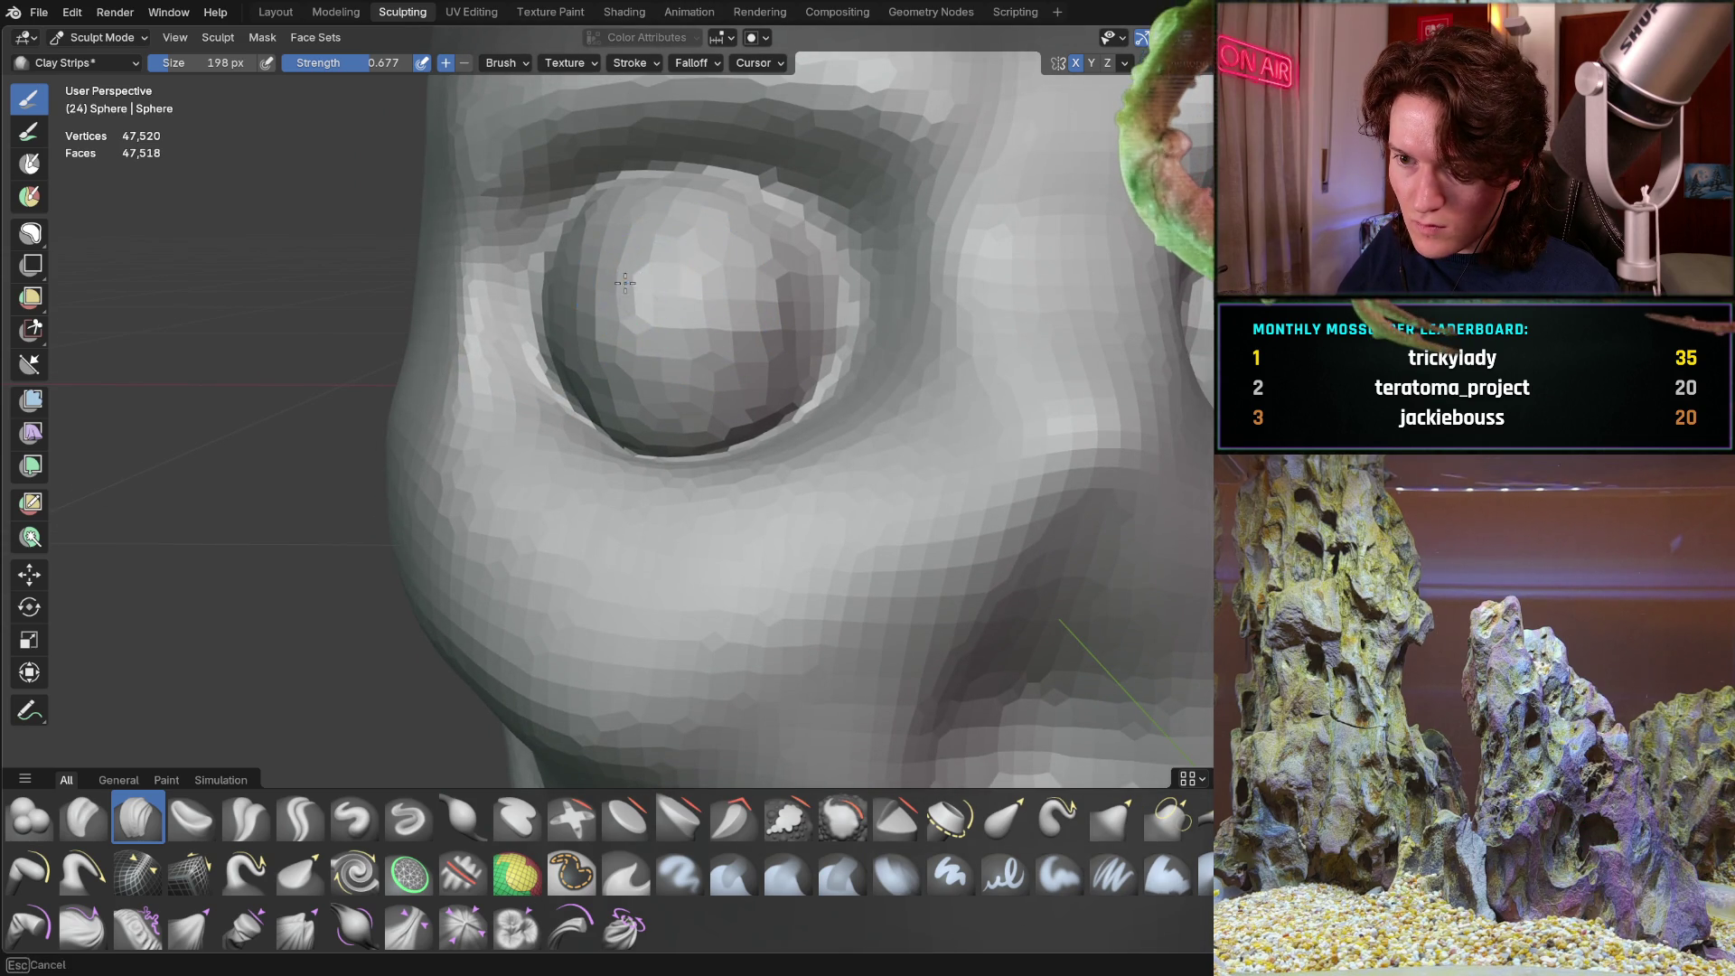
{"action": "scroll", "coordinate": [633, 308], "scroll_direction": "down", "scroll_amount": 2}
{"action": "mouse_move", "coordinate": [666, 302]}
{"action": "middle_mouse_down"}
{"action": "mouse_move", "coordinate": [796, 330]}
{"action": "mouse_move", "coordinate": [775, 308]}
{"action": "middle_mouse_up"}
{"action": "mouse_move", "coordinate": [694, 263]}
{"action": "middle_mouse_down"}
{"action": "mouse_move", "coordinate": [738, 213]}
{"action": "mouse_move", "coordinate": [663, 258]}
{"action": "mouse_move", "coordinate": [644, 344]}
{"action": "mouse_move", "coordinate": [676, 311]}
{"action": "middle_mouse_up"}
{"action": "scroll", "coordinate": [667, 275], "scroll_direction": "down", "scroll_amount": 3}
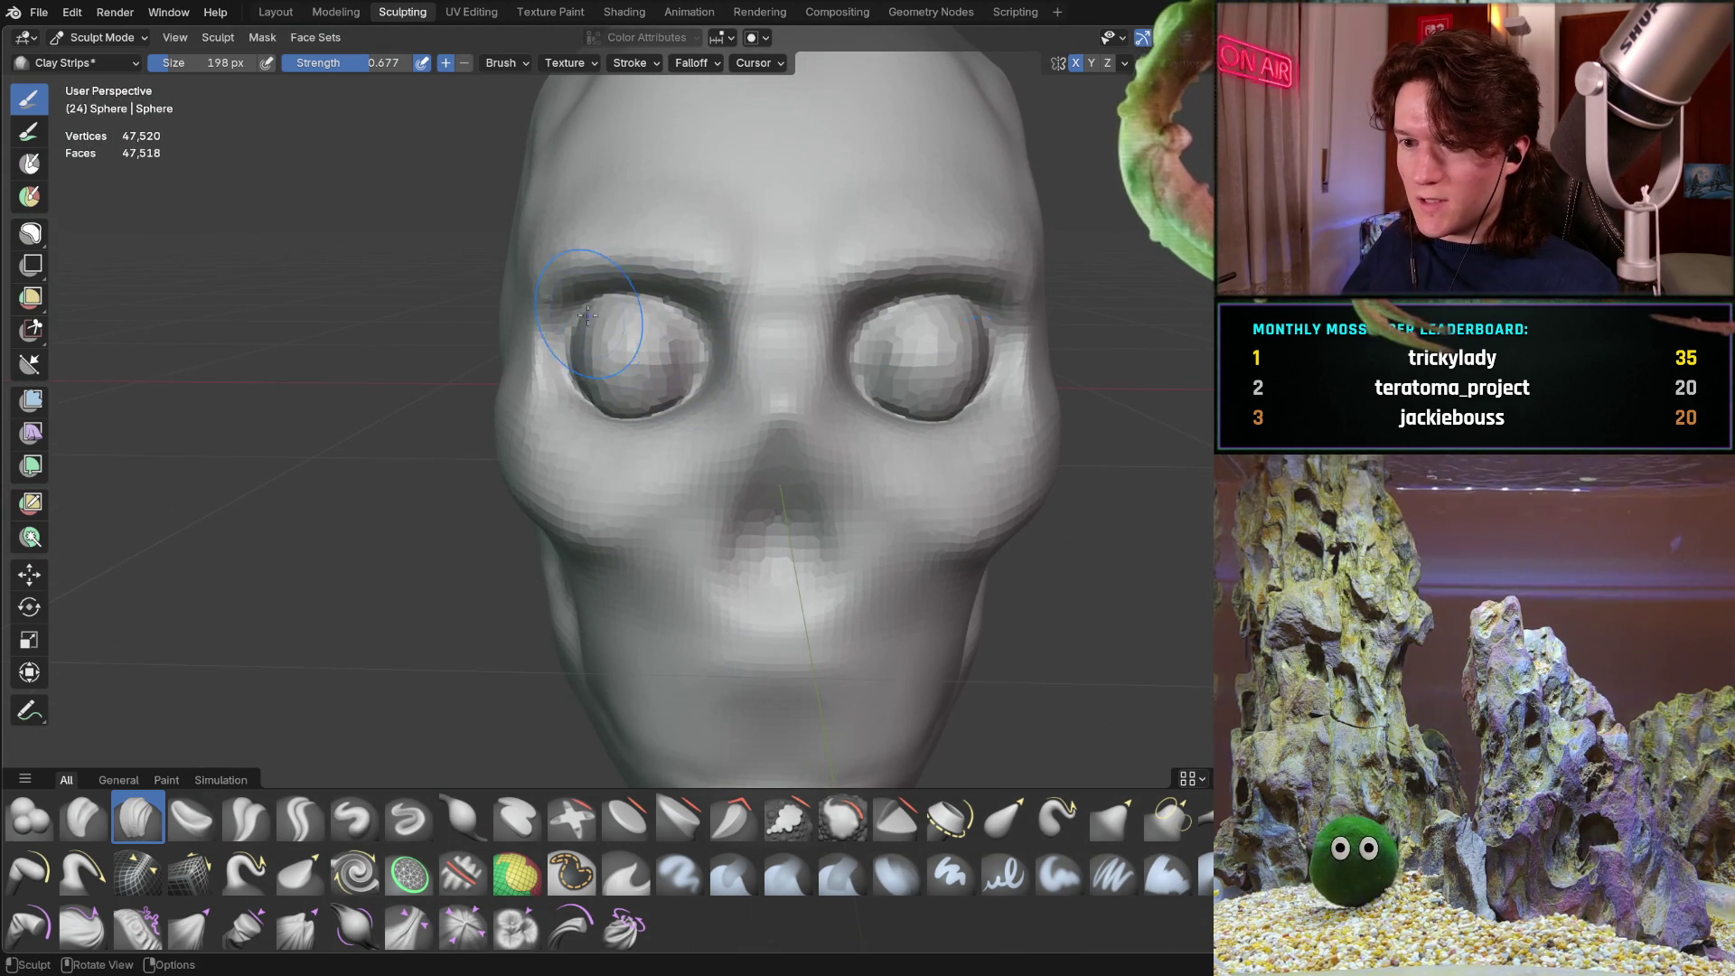
{"action": "mouse_move", "coordinate": [674, 410]}
{"action": "middle_mouse_down"}
{"action": "mouse_move", "coordinate": [716, 352]}
{"action": "mouse_move", "coordinate": [786, 377]}
{"action": "mouse_move", "coordinate": [616, 371]}
{"action": "mouse_move", "coordinate": [506, 407]}
{"action": "middle_mouse_up"}
{"action": "scroll", "coordinate": [616, 370], "scroll_direction": "up", "scroll_amount": 5}
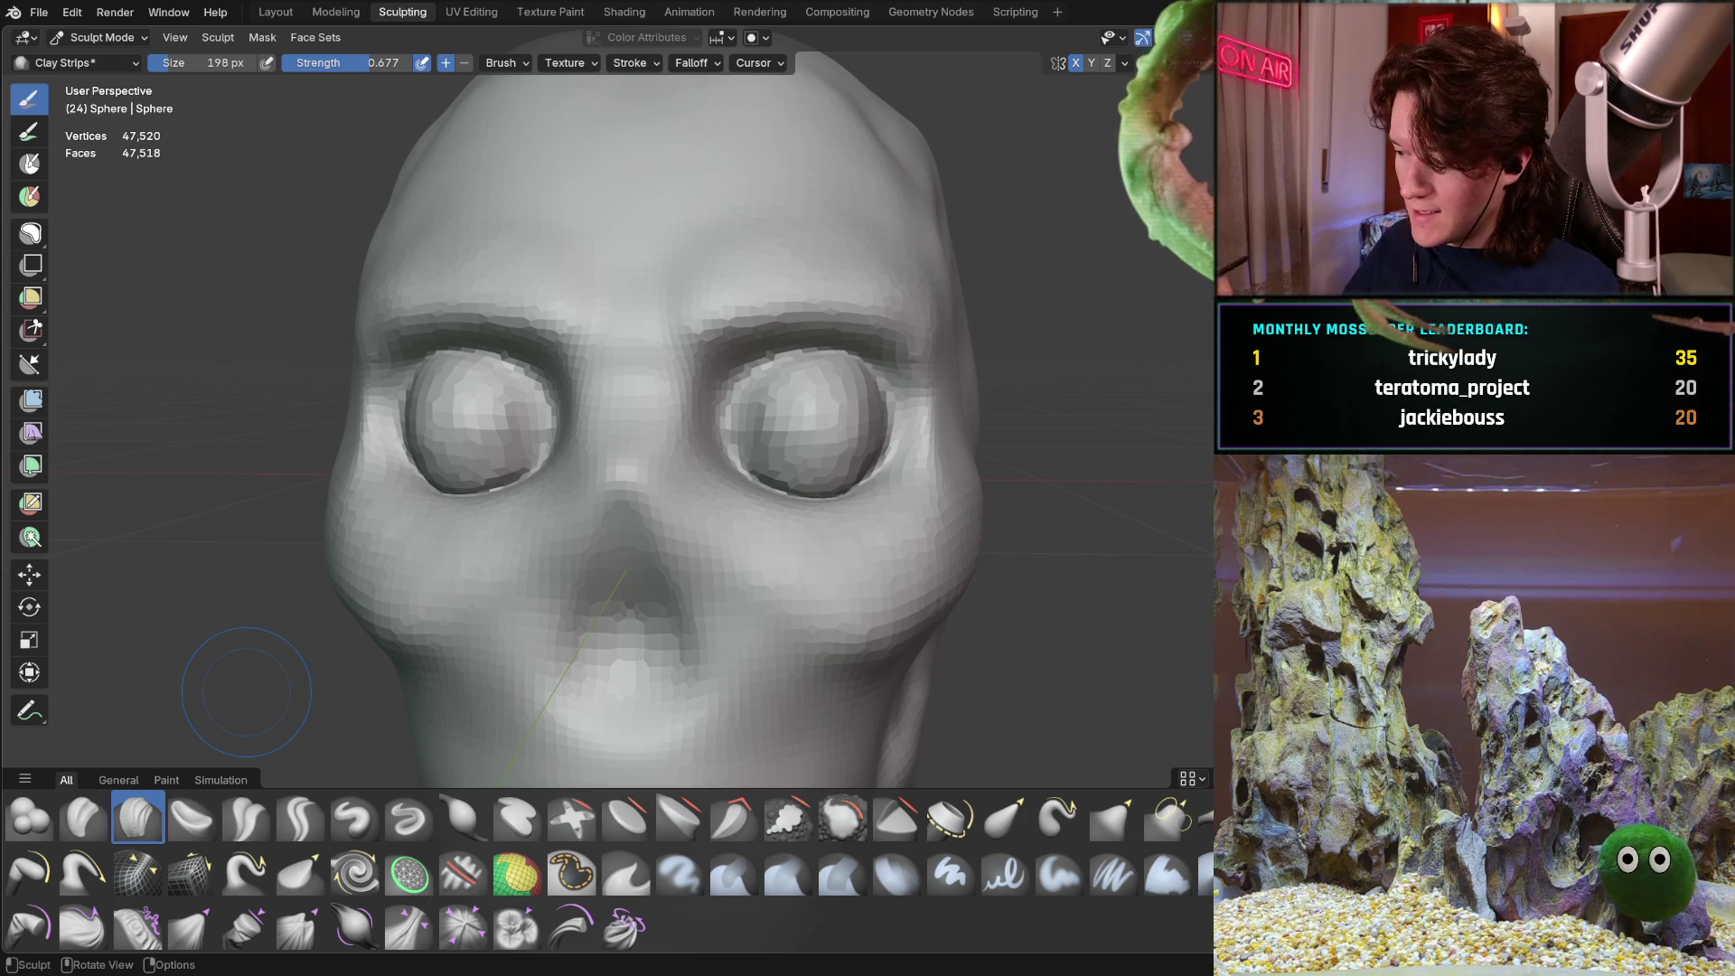
{"action": "scroll", "coordinate": [452, 389], "scroll_direction": "up", "scroll_amount": 2}
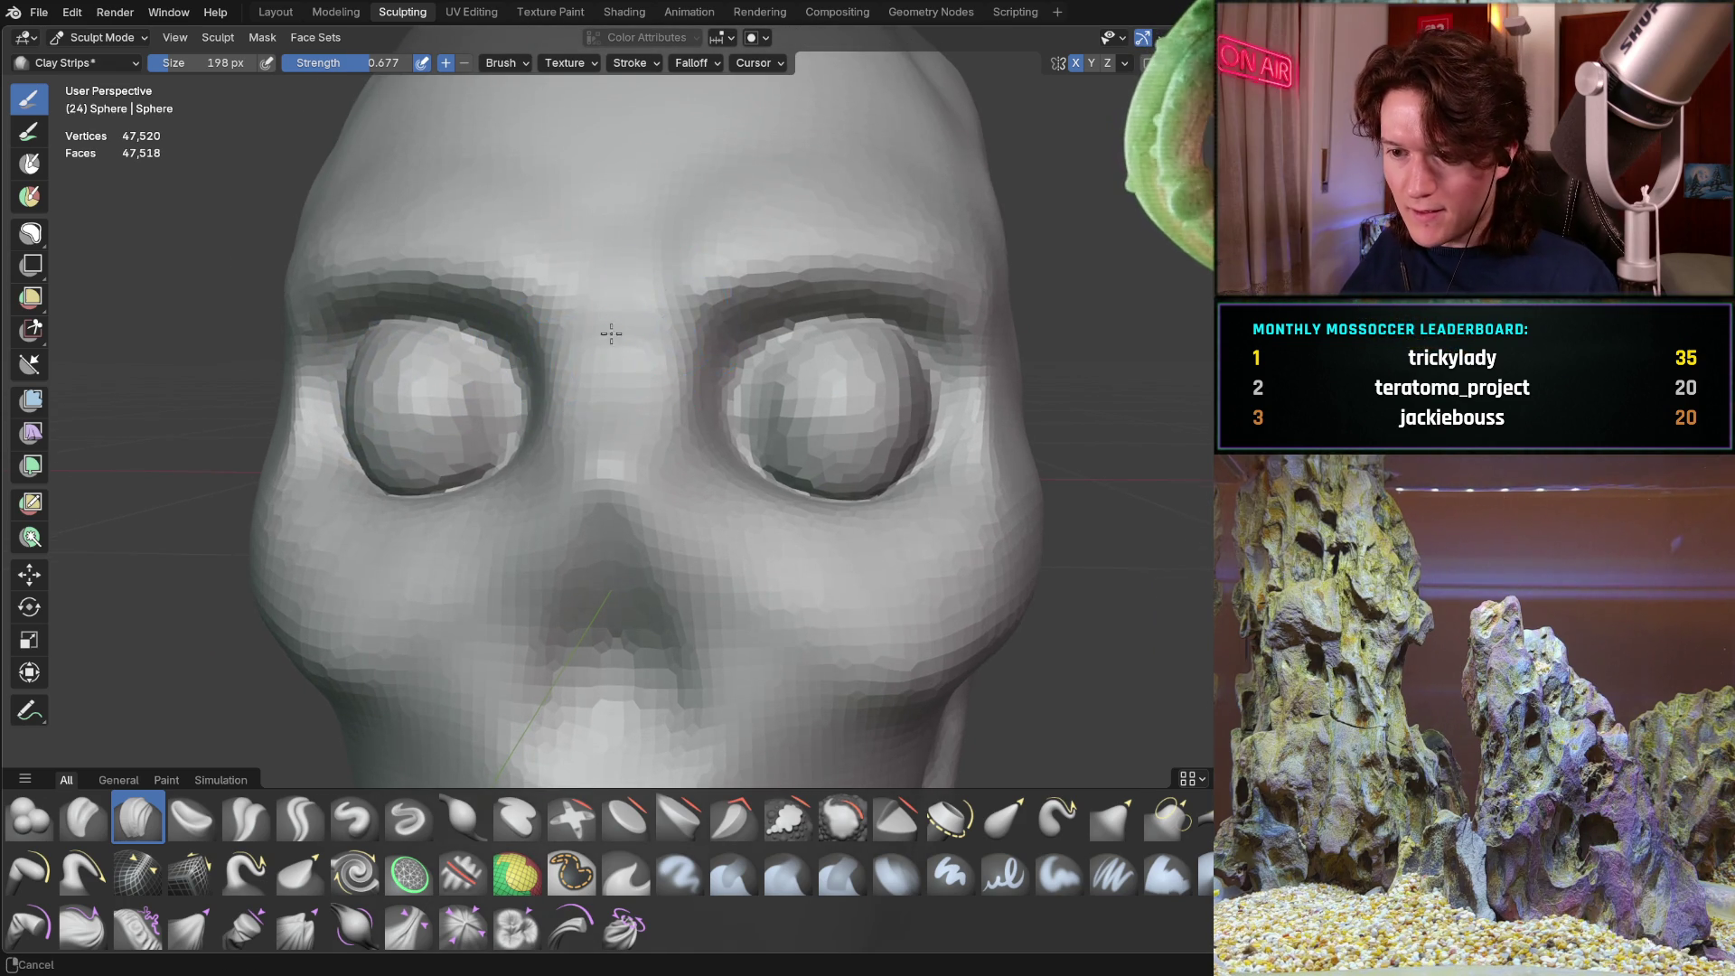
{"action": "middle_click_drag", "start_coordinate": [623, 331], "coordinate": [562, 407]}
{"action": "scroll", "coordinate": [616, 396], "scroll_direction": "up", "scroll_amount": 2}
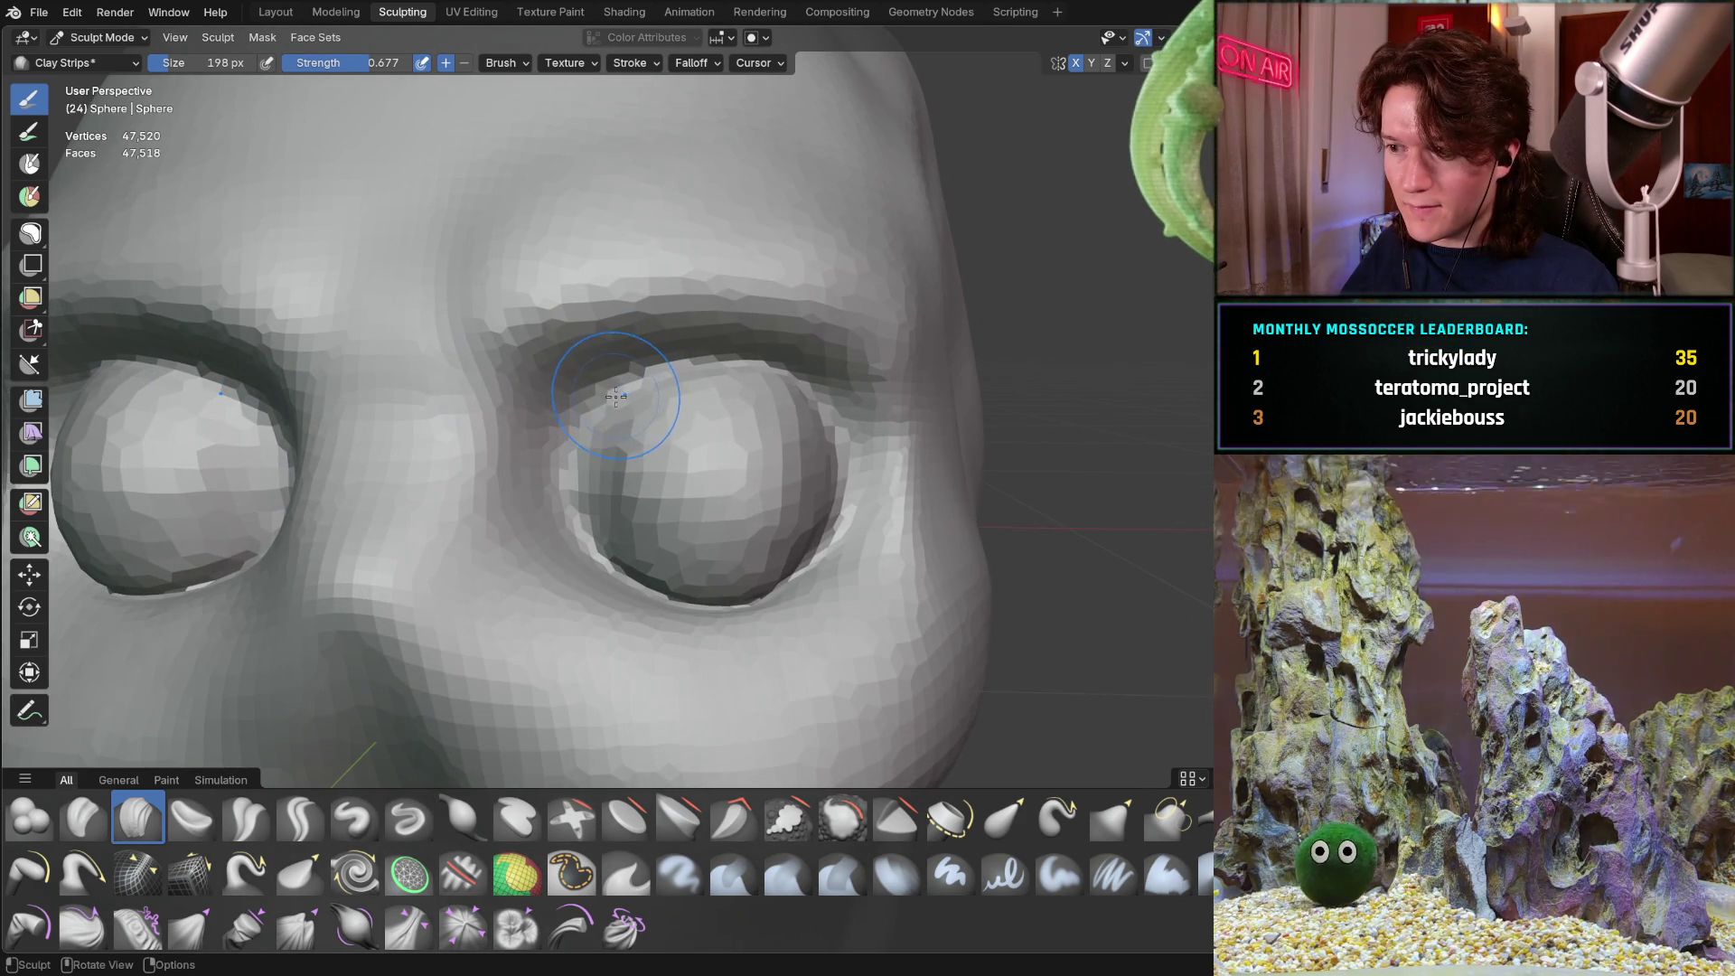
{"action": "key", "text": "f"}
{"action": "left_click", "coordinate": [540, 438]}
{"action": "left_click_drag", "start_coordinate": [648, 382], "coordinate": [747, 374]}
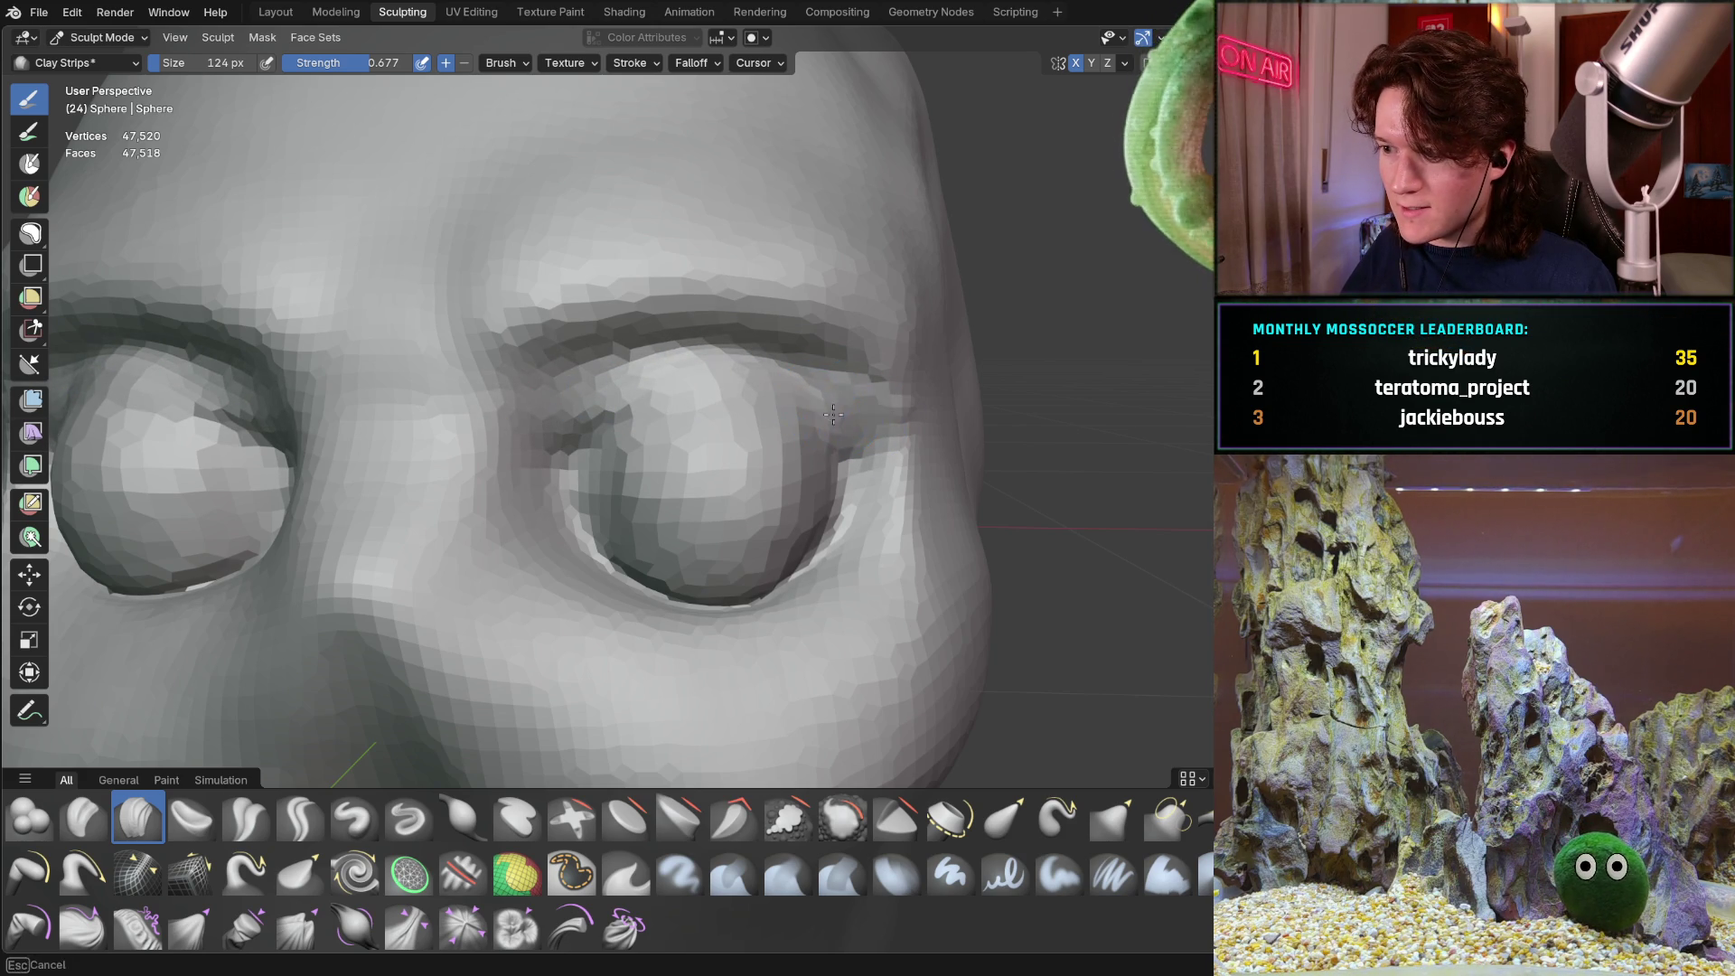
Reshape the lower eyelids on both eyes with X symmetry
{"action": "middle_click_drag", "start_coordinate": [827, 422], "coordinate": [782, 434]}
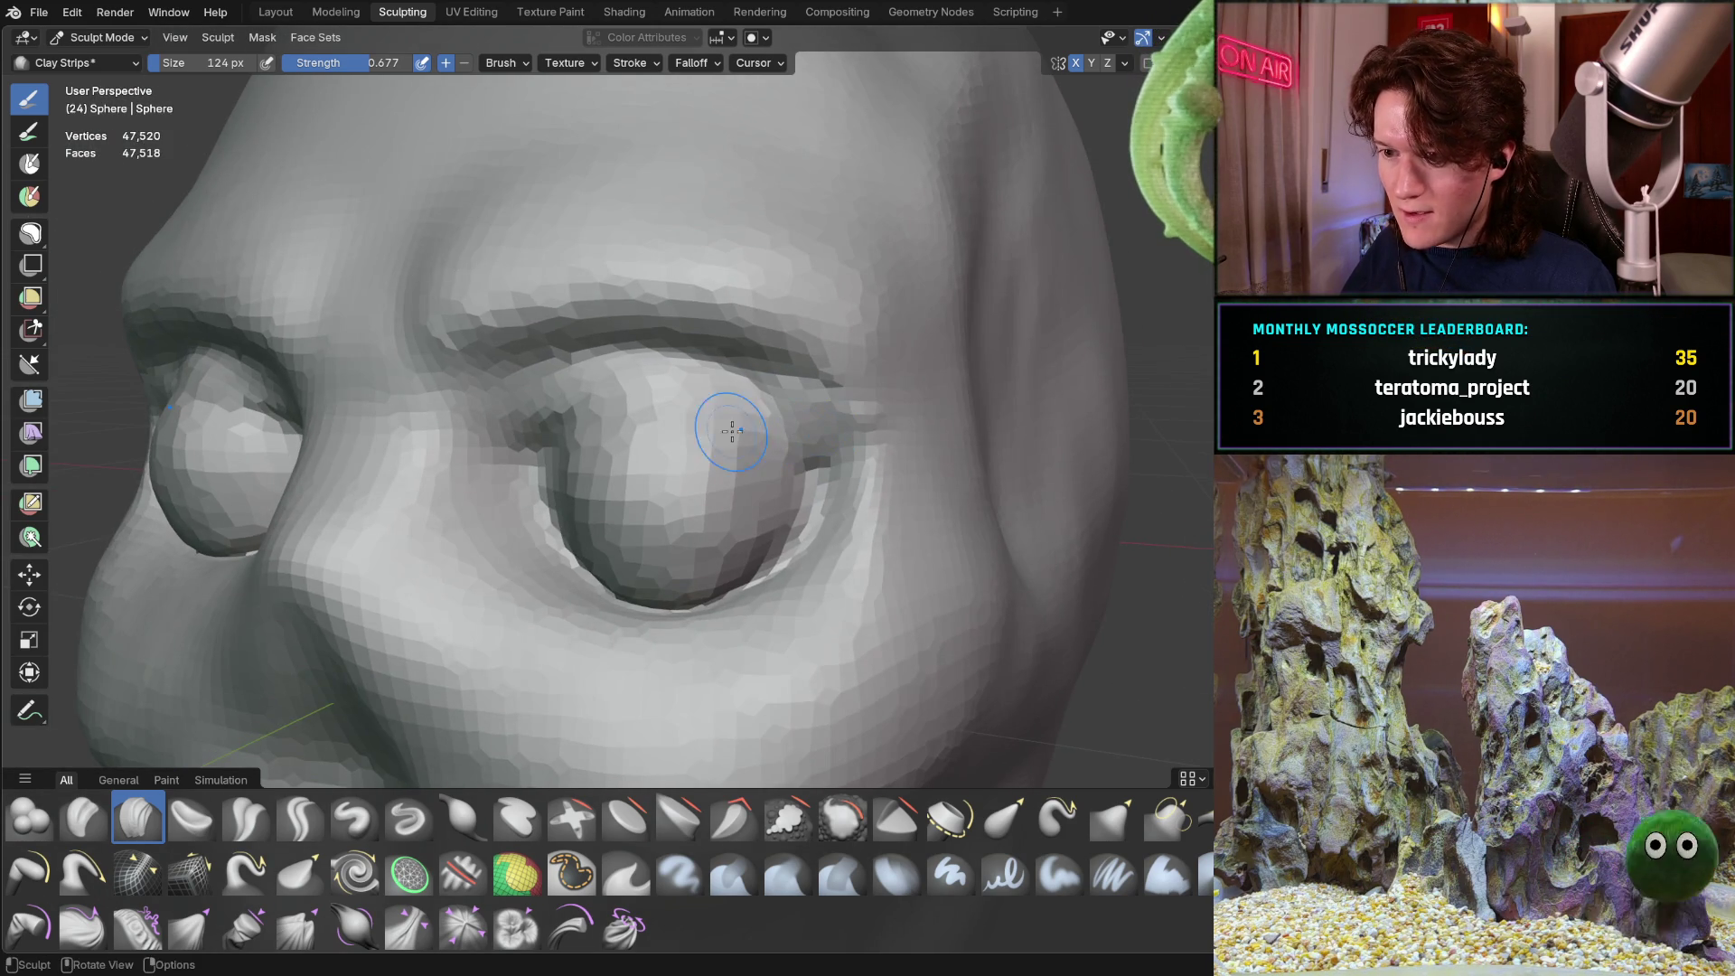
{"action": "middle_click_drag", "start_coordinate": [593, 410], "coordinate": [599, 409]}
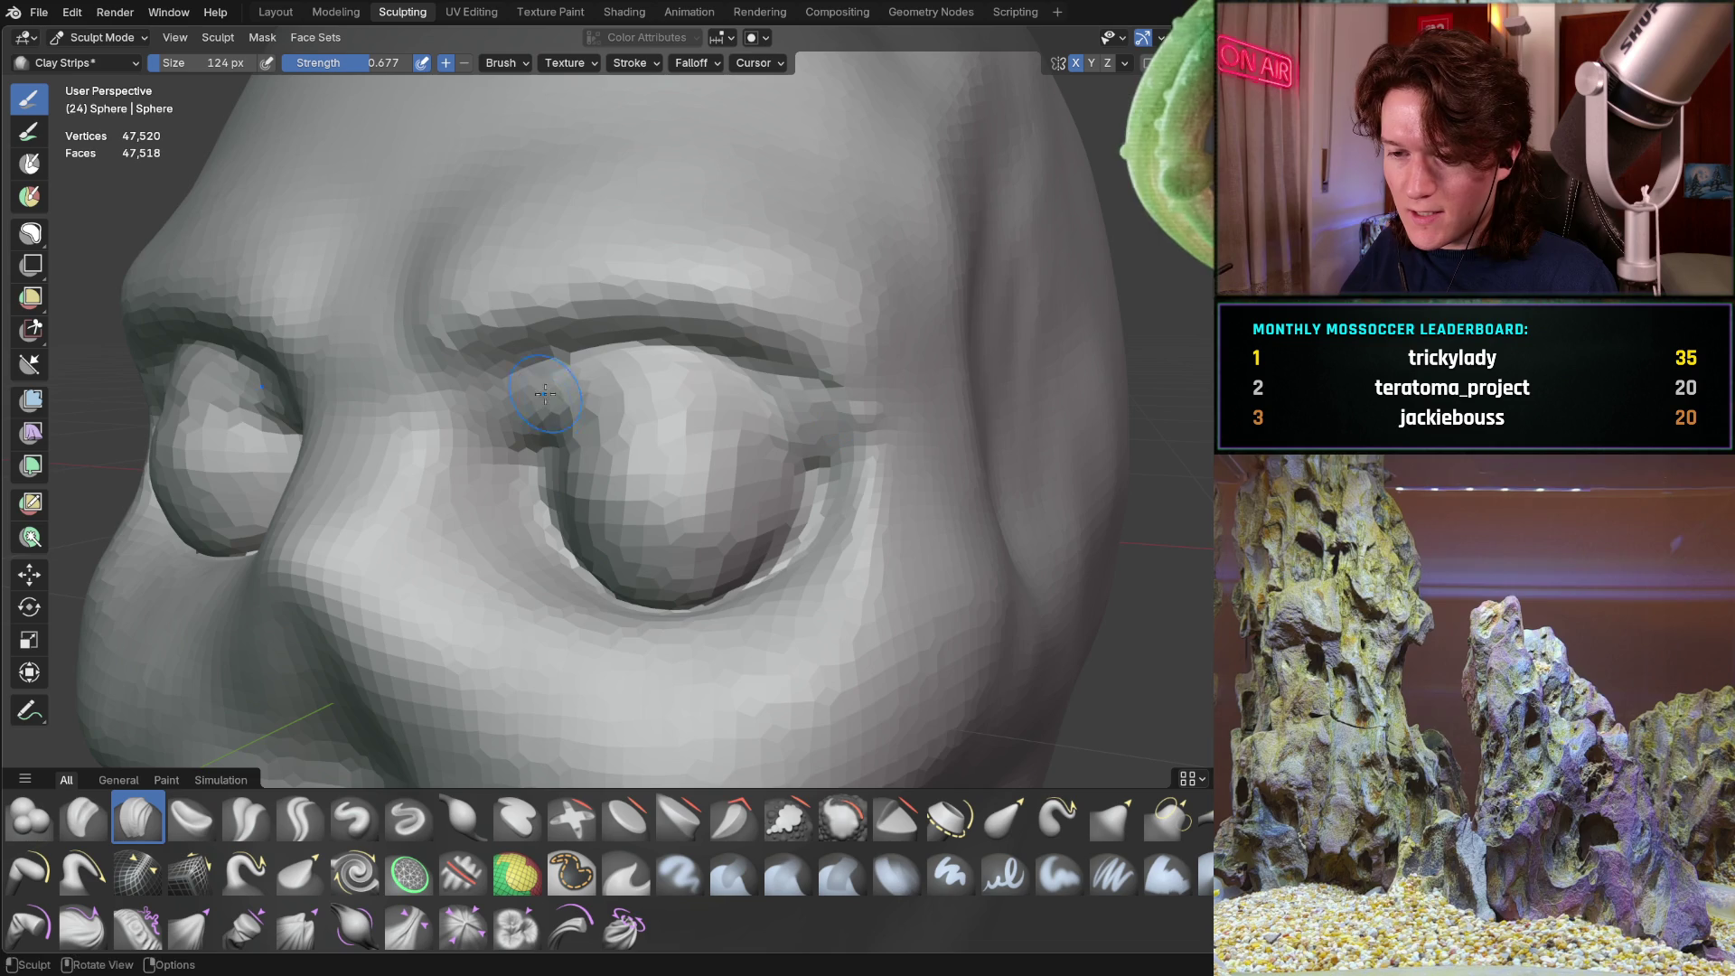
{"action": "middle_click_drag", "start_coordinate": [497, 531], "coordinate": [524, 540]}
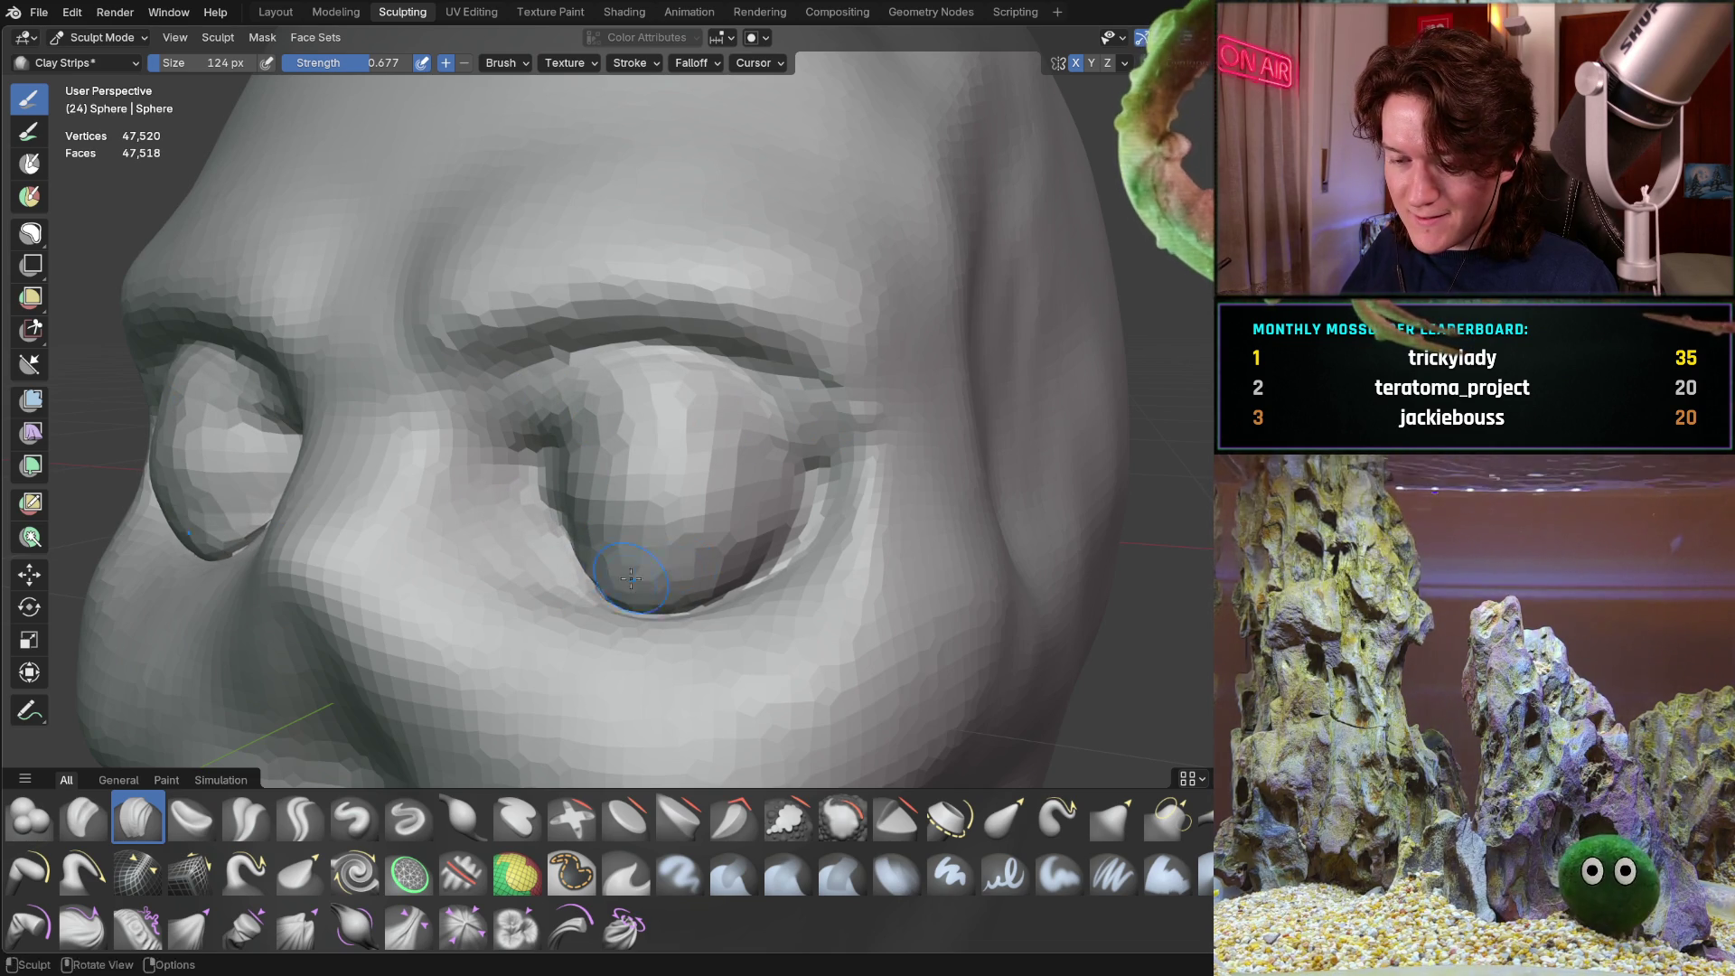
{"action": "middle_click_drag", "start_coordinate": [749, 560], "coordinate": [733, 520]}
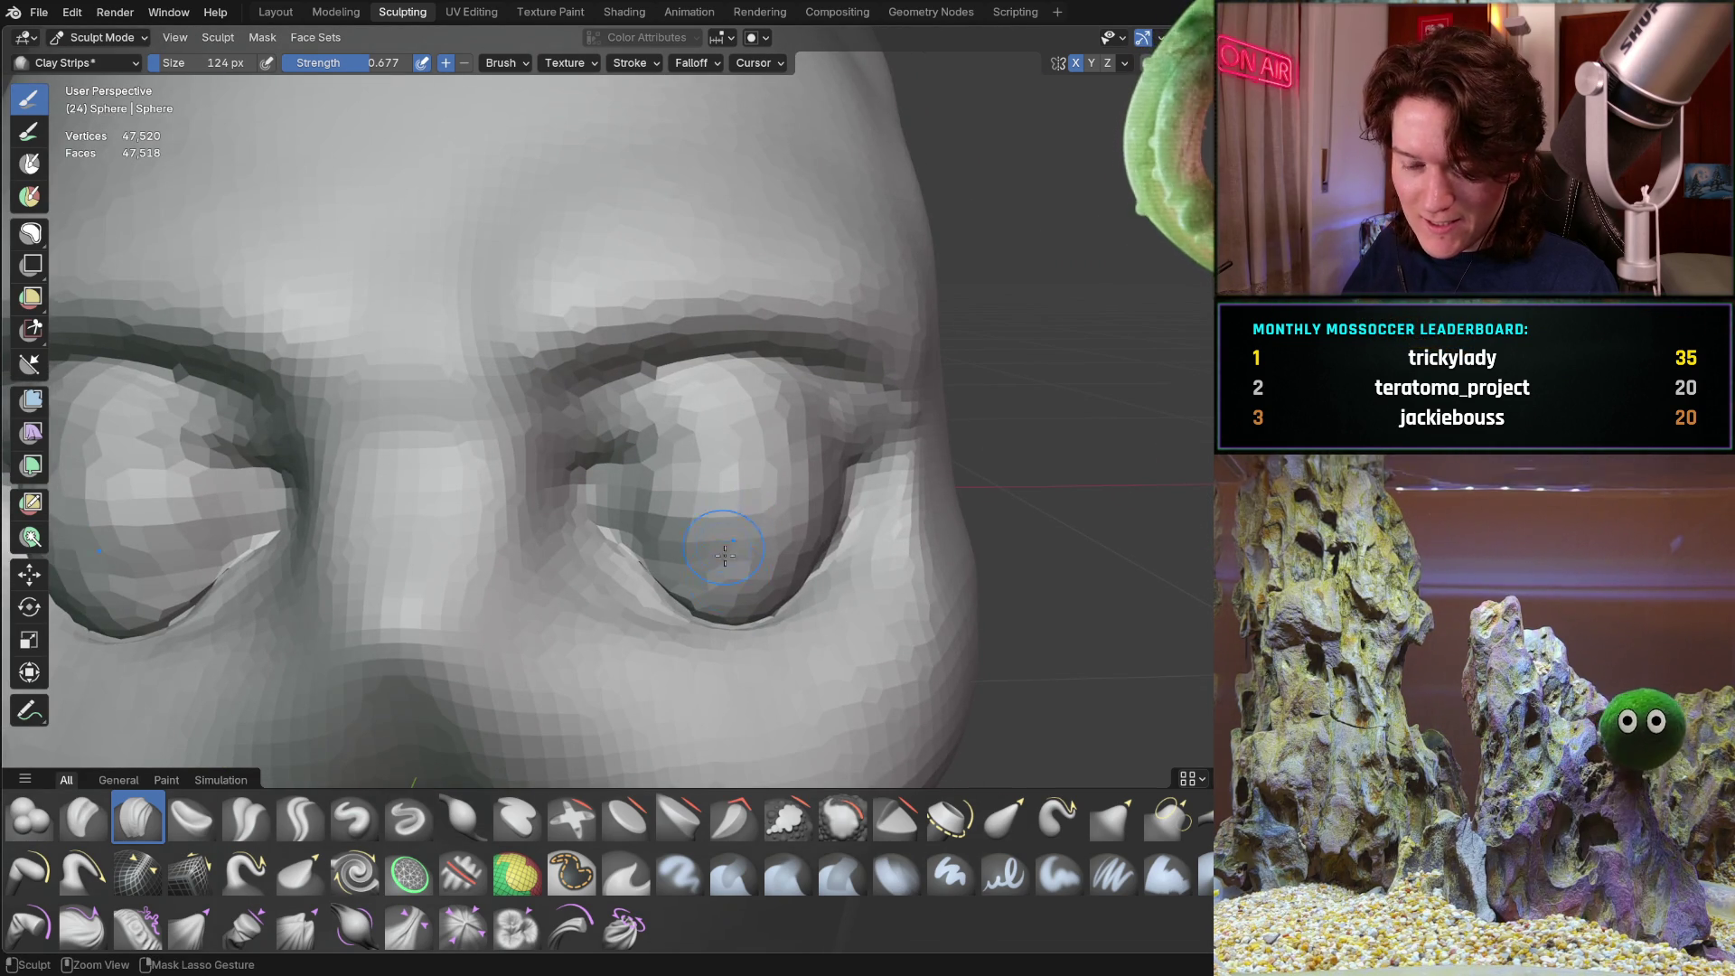
{"action": "mouse_move", "coordinate": [733, 621]}
{"action": "left_mouse_down"}
{"action": "mouse_move", "coordinate": [651, 578]}
{"action": "mouse_move", "coordinate": [713, 604]}
{"action": "left_mouse_up"}
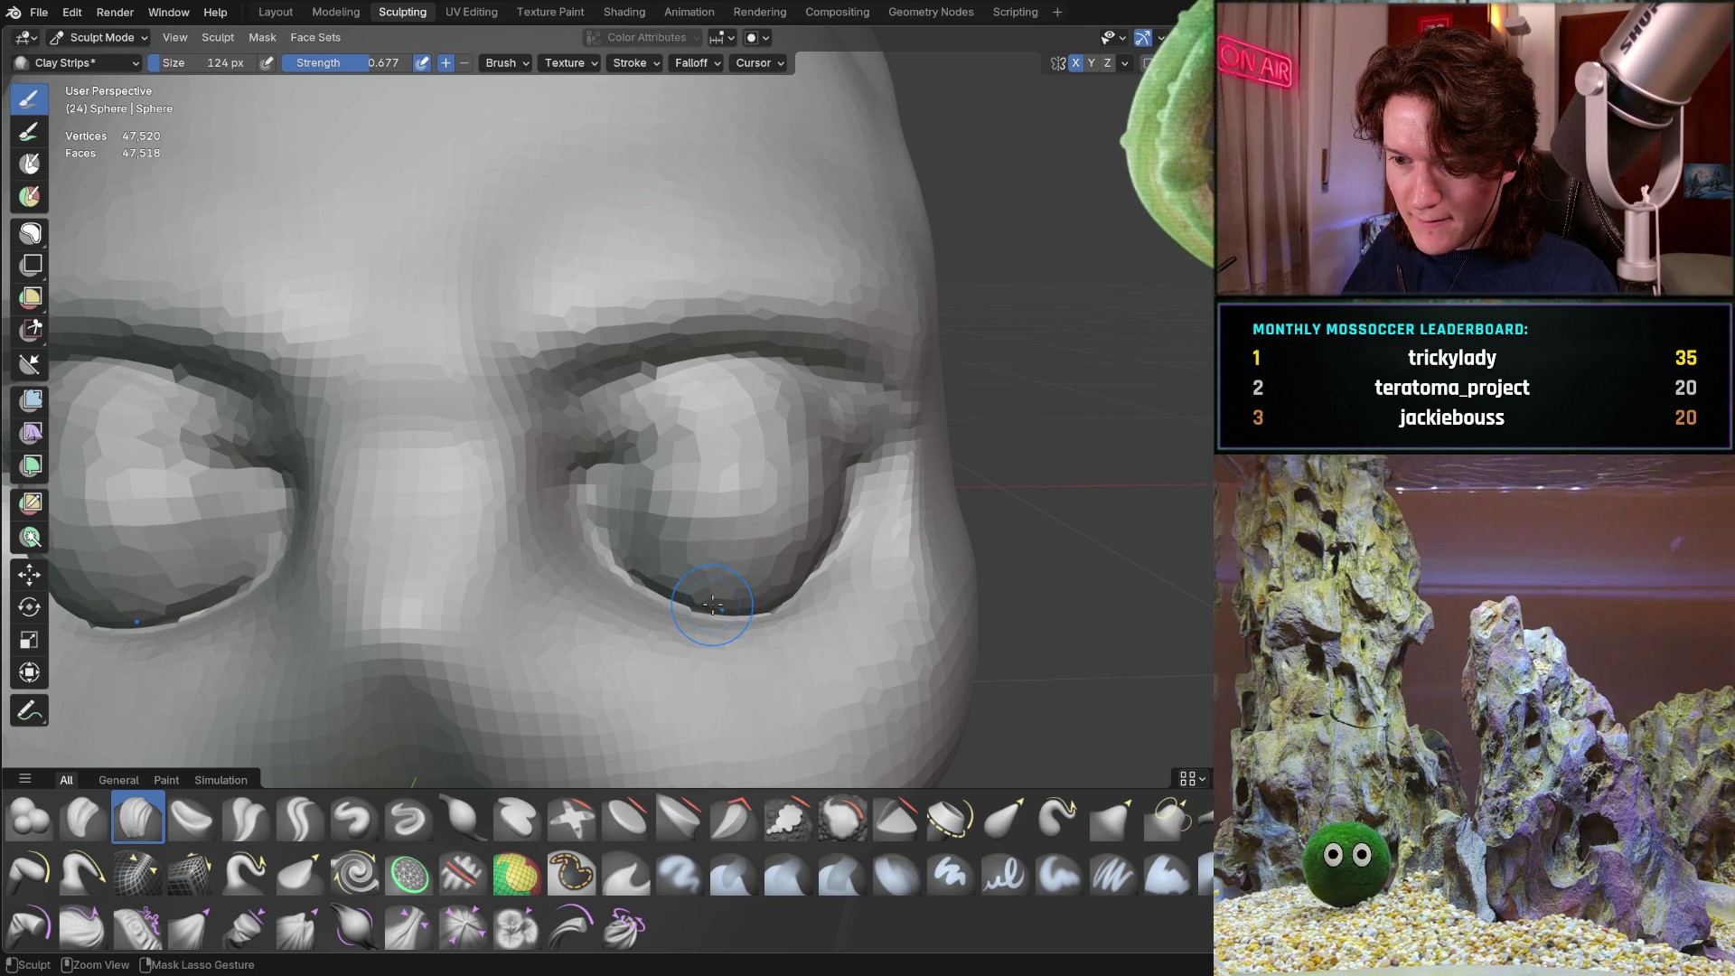
{"action": "mouse_move", "coordinate": [708, 543]}
{"action": "middle_mouse_down"}
{"action": "mouse_move", "coordinate": [690, 438]}
{"action": "mouse_move", "coordinate": [592, 479]}
{"action": "mouse_move", "coordinate": [624, 405]}
{"action": "middle_mouse_up"}
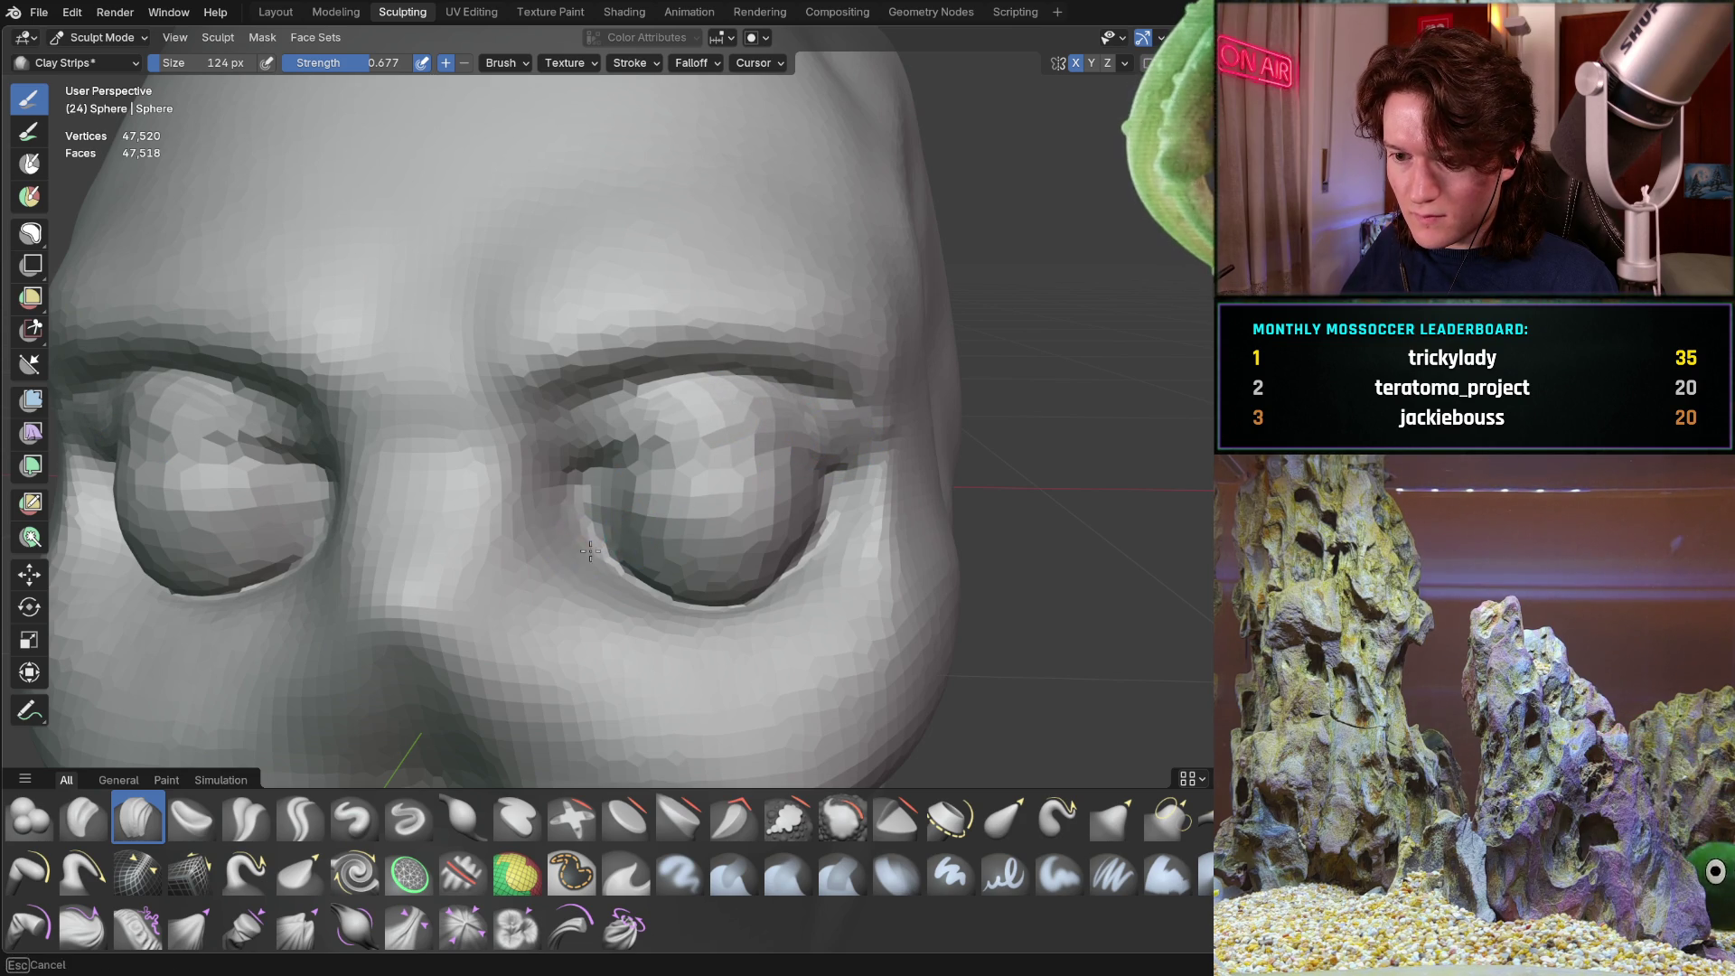
Refine the lower eyelid edge out to the outer eye corner
{"action": "mouse_move", "coordinate": [605, 559]}
{"action": "middle_mouse_down"}
{"action": "mouse_move", "coordinate": [488, 562]}
{"action": "mouse_move", "coordinate": [503, 549]}
{"action": "middle_mouse_up"}
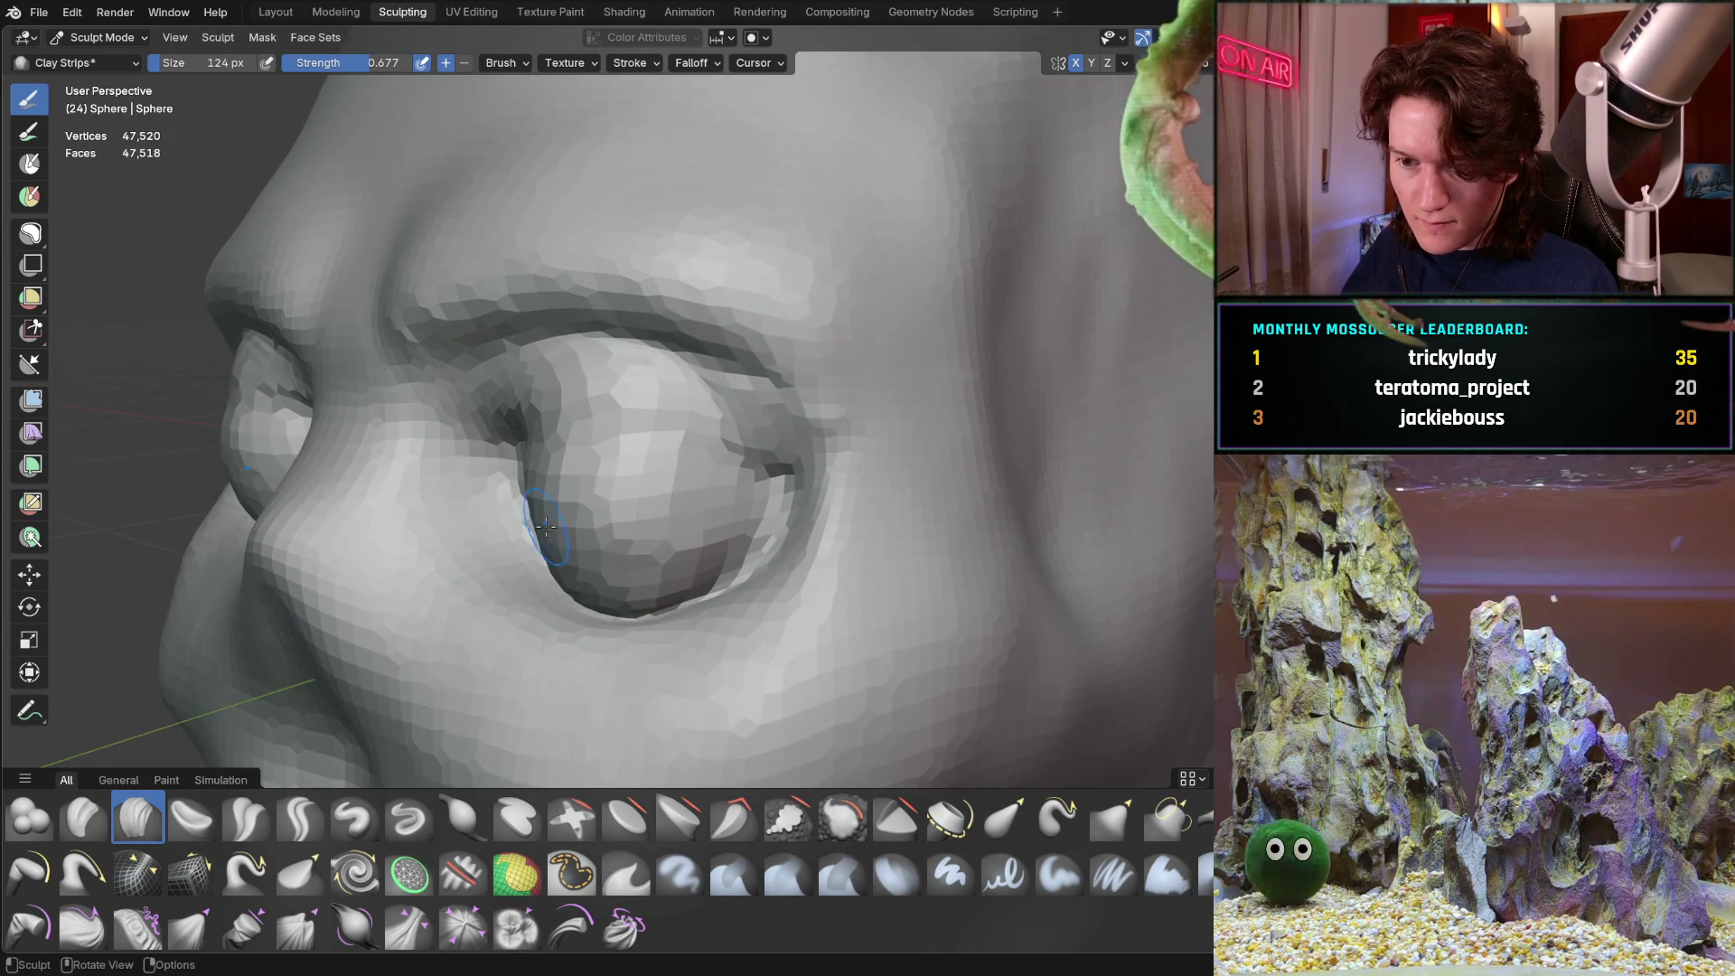
{"action": "left_click_drag", "start_coordinate": [503, 550], "coordinate": [565, 607]}
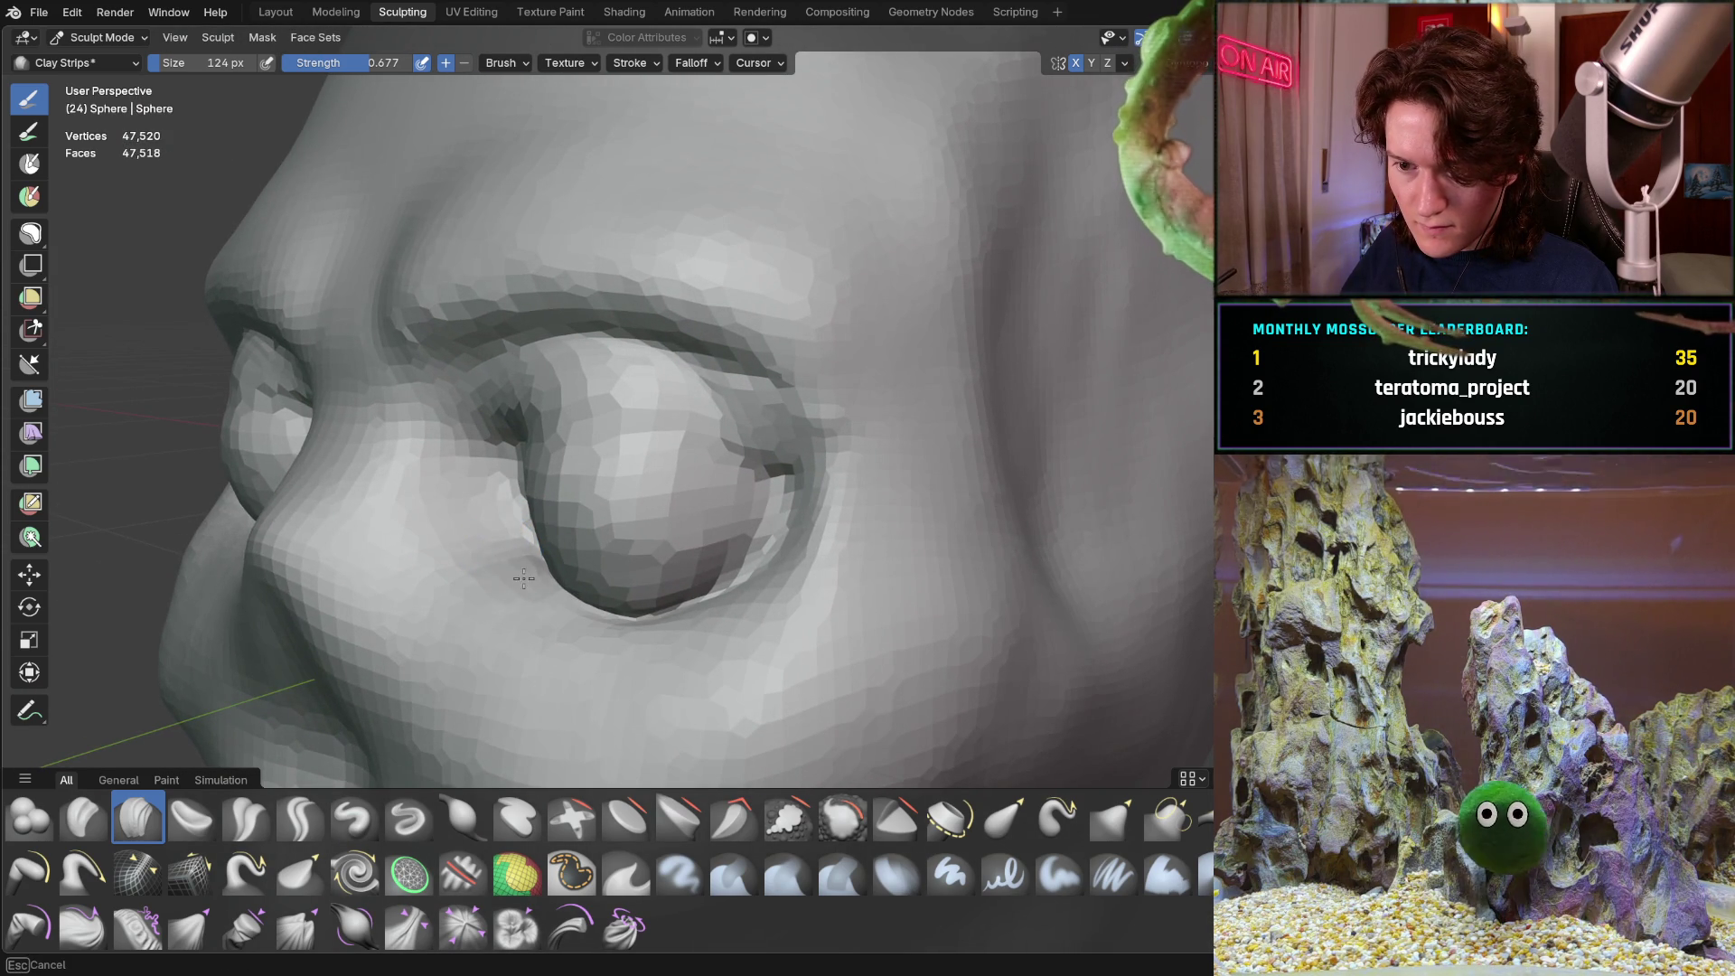
{"action": "mouse_move", "coordinate": [670, 579]}
{"action": "middle_mouse_down"}
{"action": "mouse_move", "coordinate": [693, 518]}
{"action": "mouse_move", "coordinate": [721, 552]}
{"action": "middle_mouse_up"}
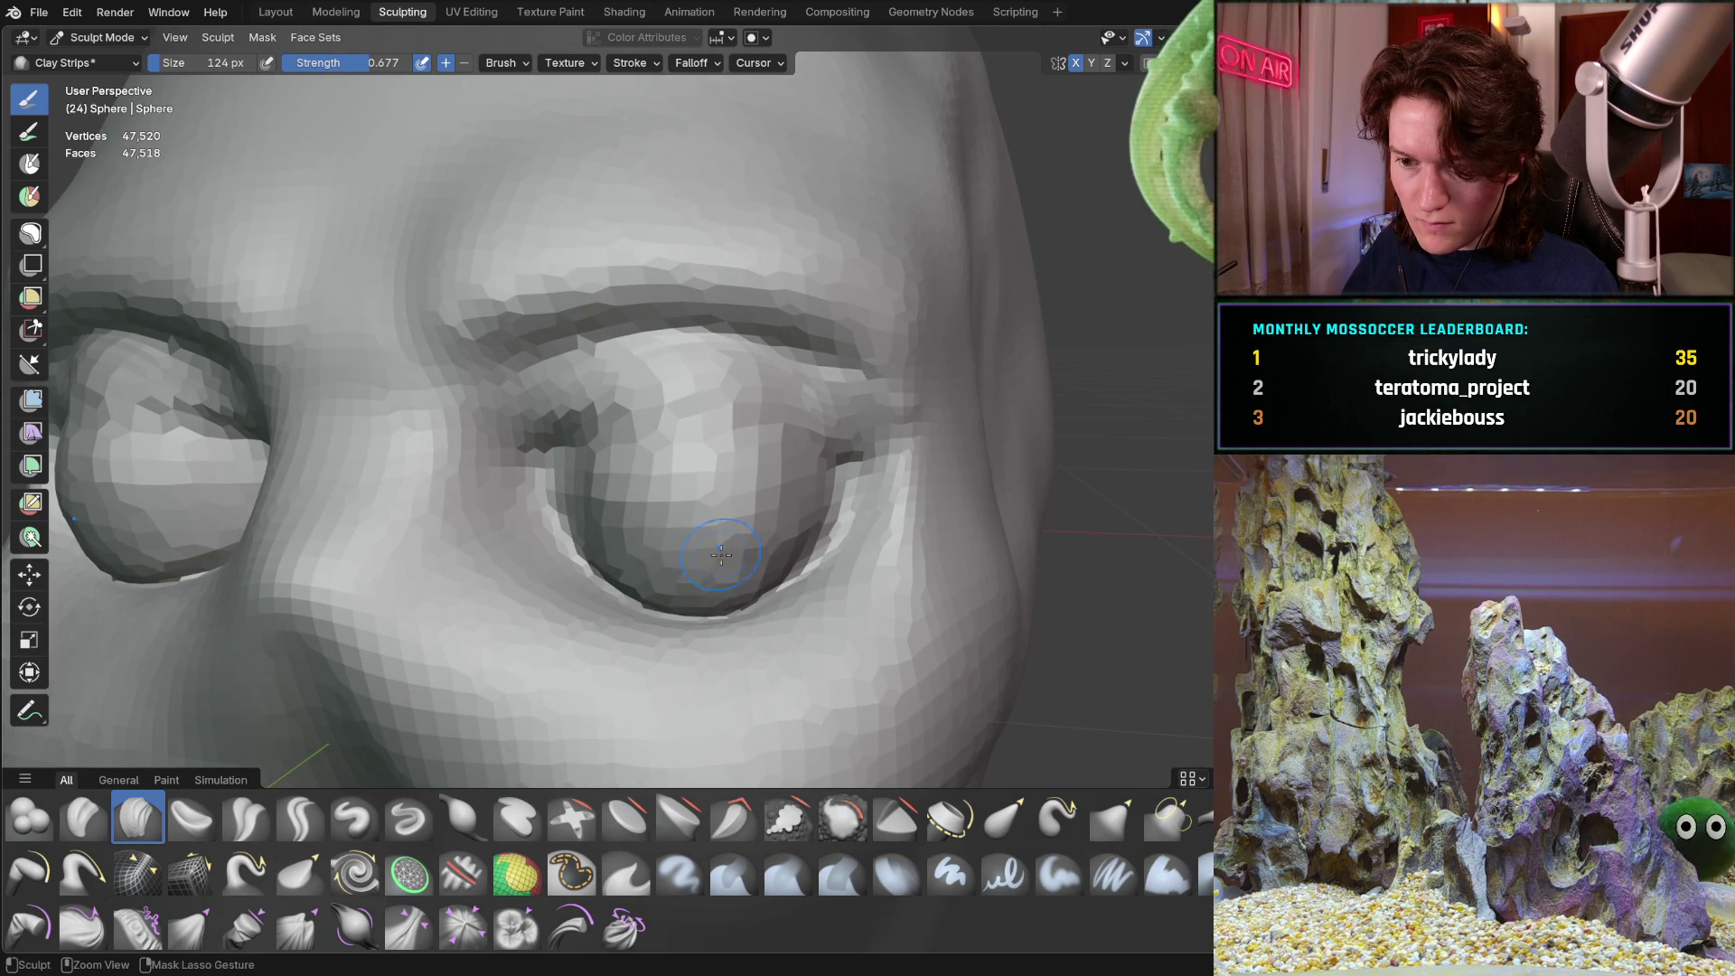
{"action": "mouse_move", "coordinate": [647, 591]}
{"action": "left_mouse_down"}
{"action": "mouse_move", "coordinate": [750, 600]}
{"action": "mouse_move", "coordinate": [826, 573]}
{"action": "mouse_move", "coordinate": [710, 628]}
{"action": "mouse_move", "coordinate": [591, 572]}
{"action": "mouse_move", "coordinate": [529, 506]}
{"action": "mouse_move", "coordinate": [678, 586]}
{"action": "mouse_move", "coordinate": [787, 547]}
{"action": "left_mouse_up"}
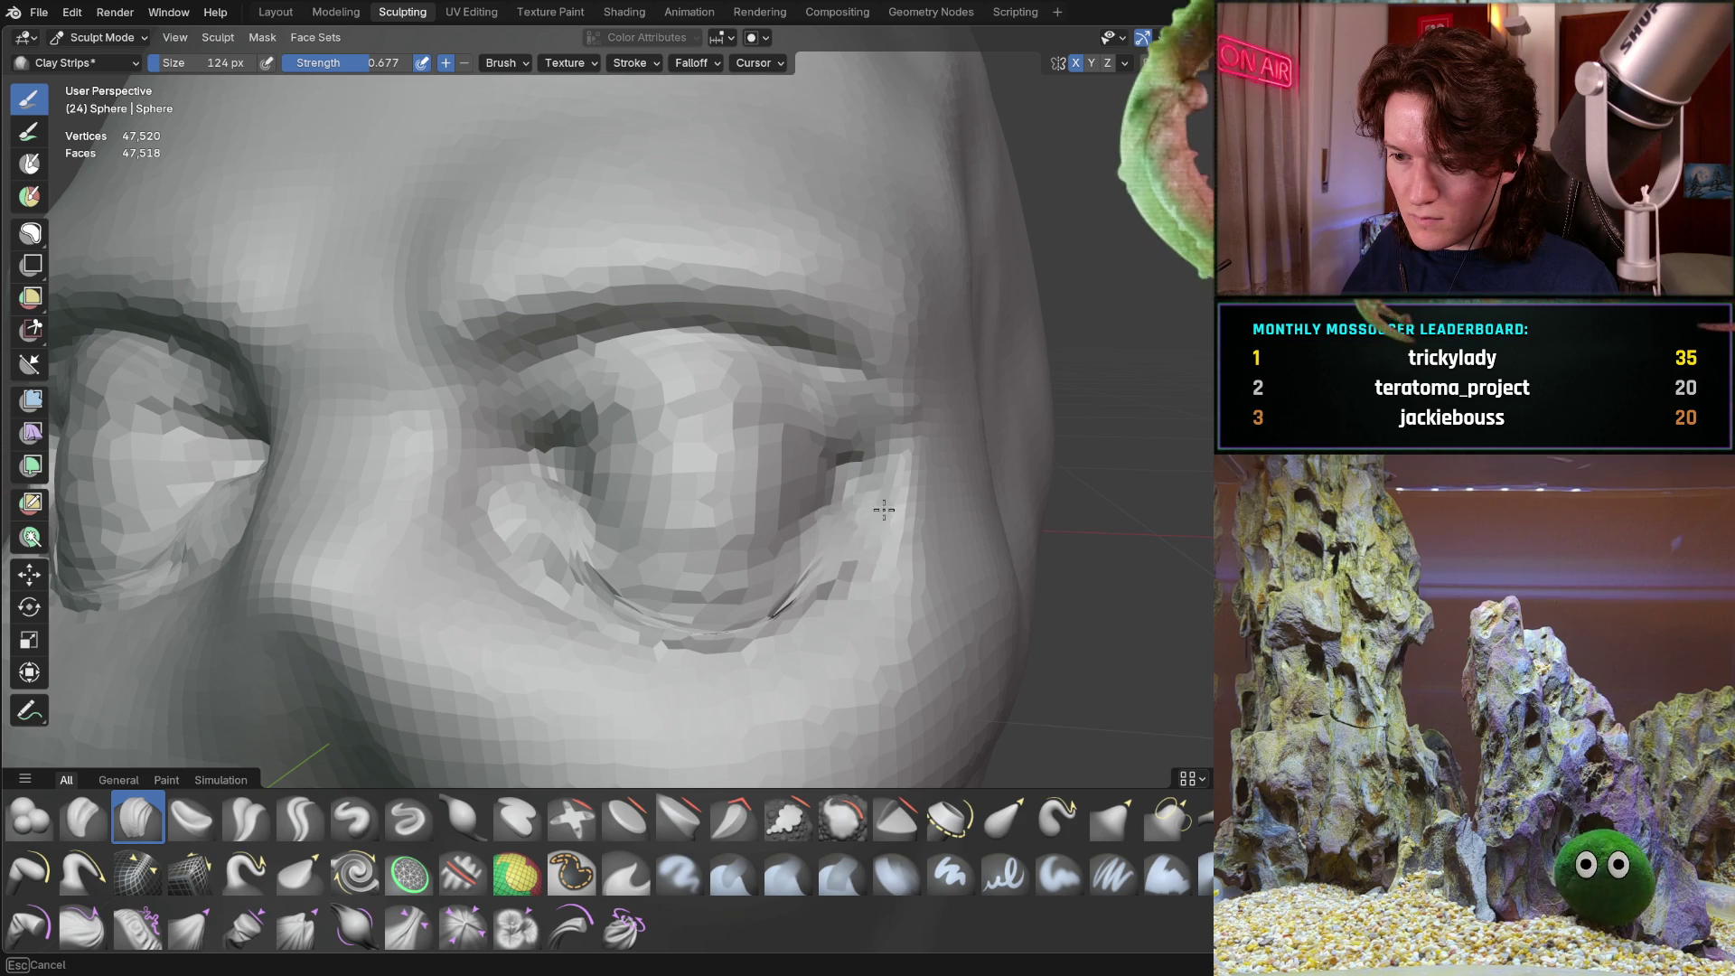
{"action": "left_click_drag", "start_coordinate": [837, 541], "coordinate": [828, 534]}
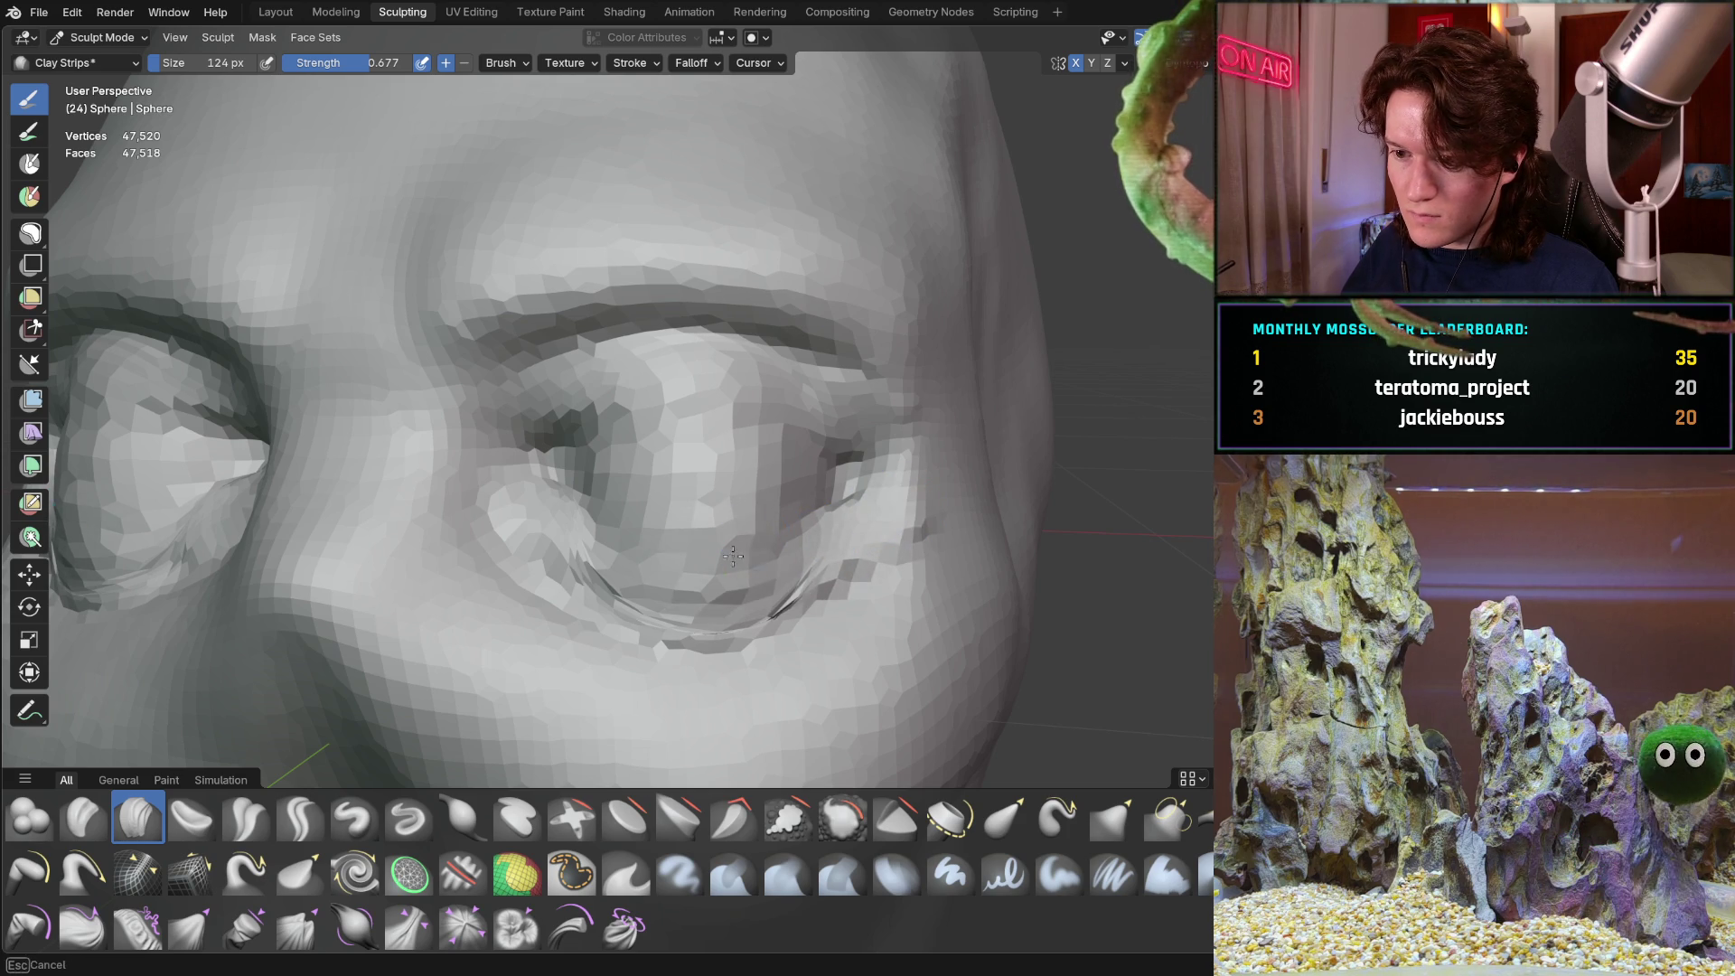
Deepen the crease under the lower lid, then voxel-remesh the head to 174,688 vertices
{"action": "mouse_move", "coordinate": [757, 555]}
{"action": "middle_mouse_down"}
{"action": "mouse_move", "coordinate": [663, 537]}
{"action": "mouse_move", "coordinate": [620, 491]}
{"action": "middle_mouse_up"}
{"action": "left_click_drag", "start_coordinate": [705, 601], "coordinate": [818, 565]}
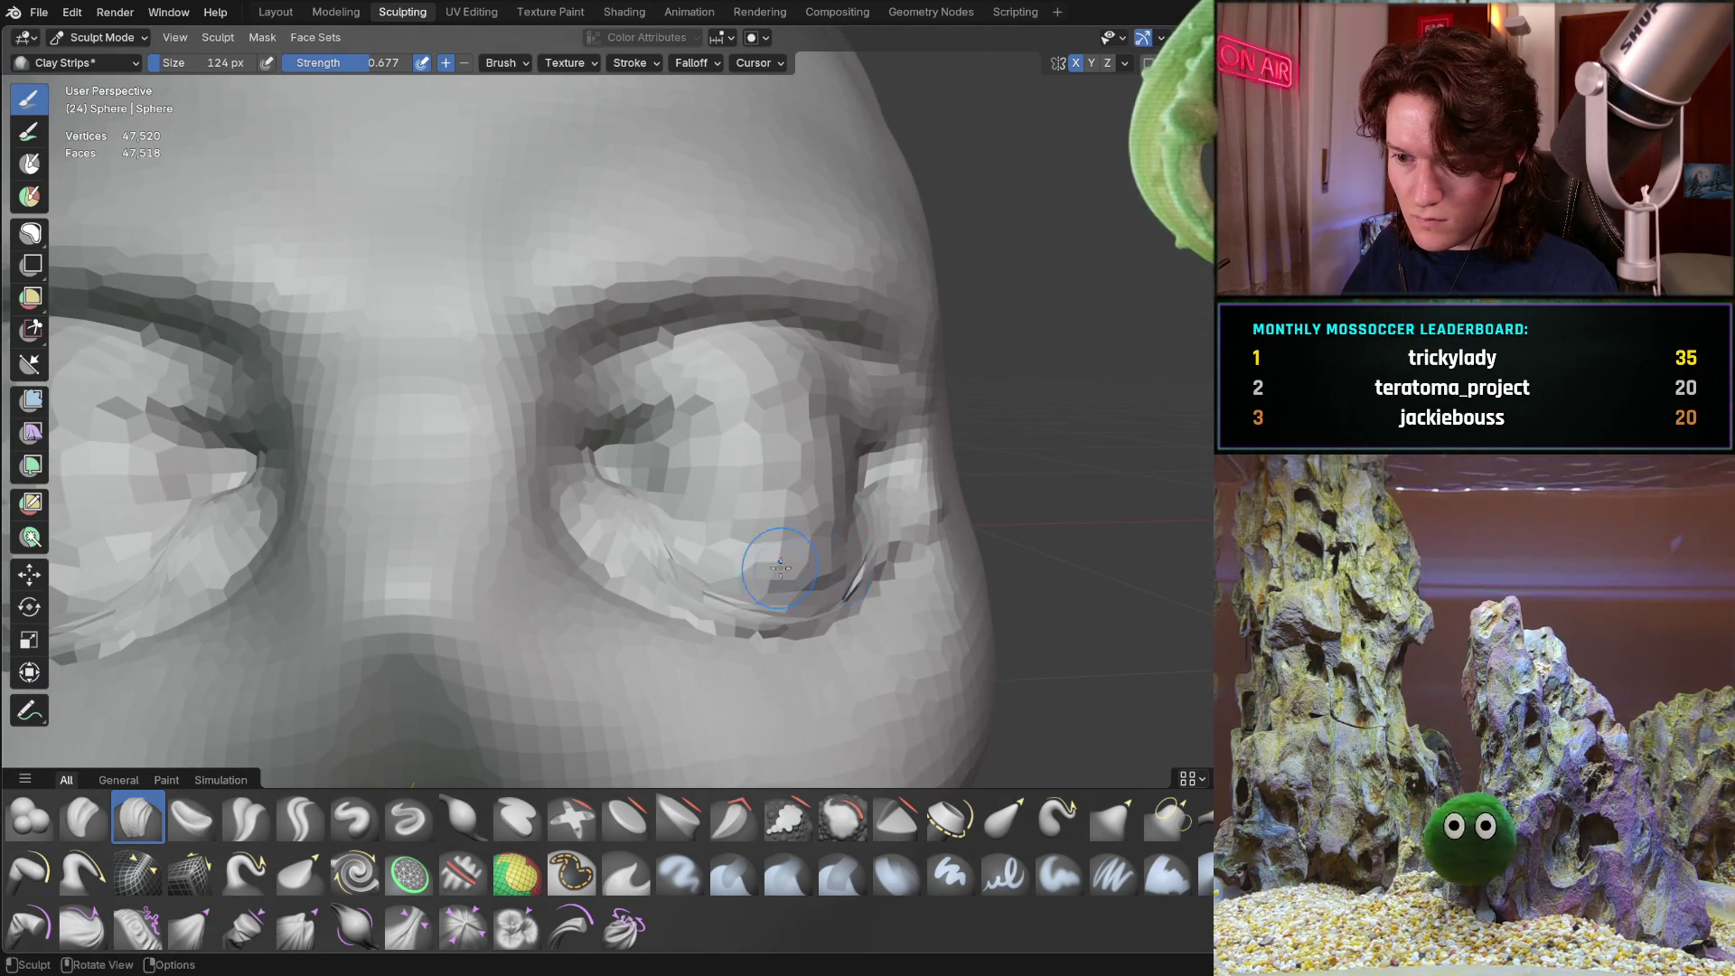
{"action": "middle_click_drag", "start_coordinate": [818, 565], "coordinate": [640, 515]}
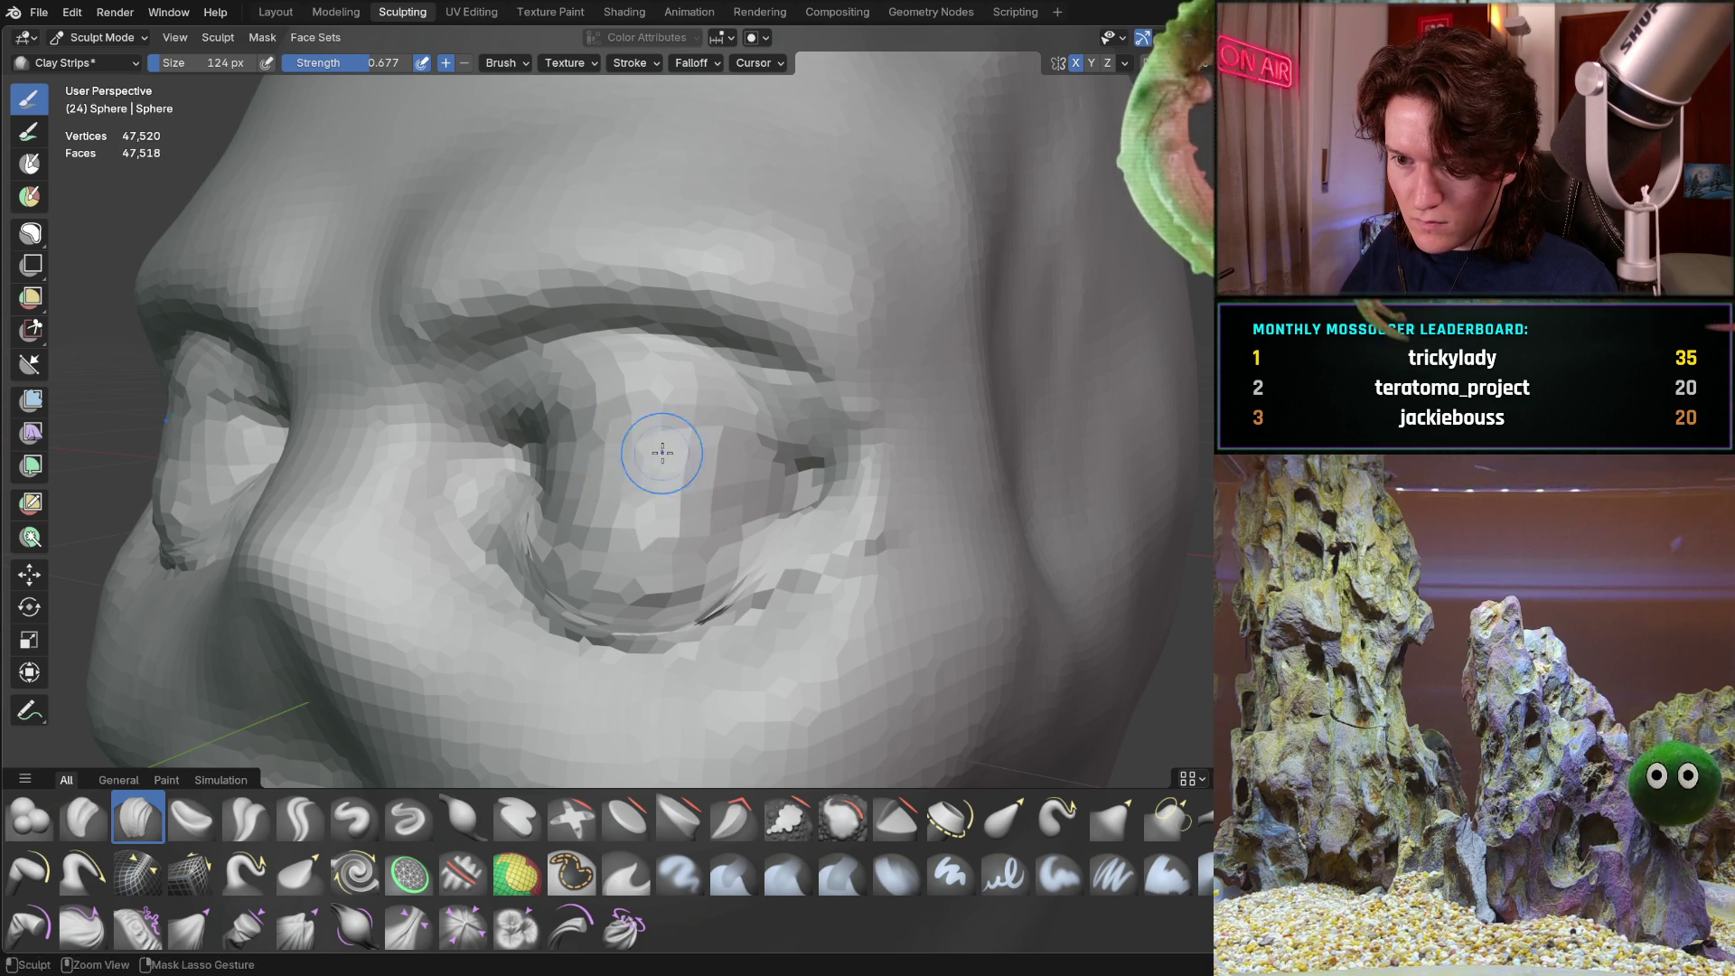
{"action": "mouse_move", "coordinate": [686, 491]}
{"action": "middle_mouse_down", "text": "ctrl"}
{"action": "mouse_move", "coordinate": [736, 464]}
{"action": "mouse_move", "coordinate": [523, 543]}
{"action": "mouse_move", "coordinate": [452, 542]}
{"action": "mouse_move", "coordinate": [419, 507]}
{"action": "mouse_move", "coordinate": [485, 512]}
{"action": "mouse_move", "coordinate": [525, 471]}
{"action": "middle_mouse_up", "text": "ctrl"}
{"action": "key", "text": "ctrl+r"}
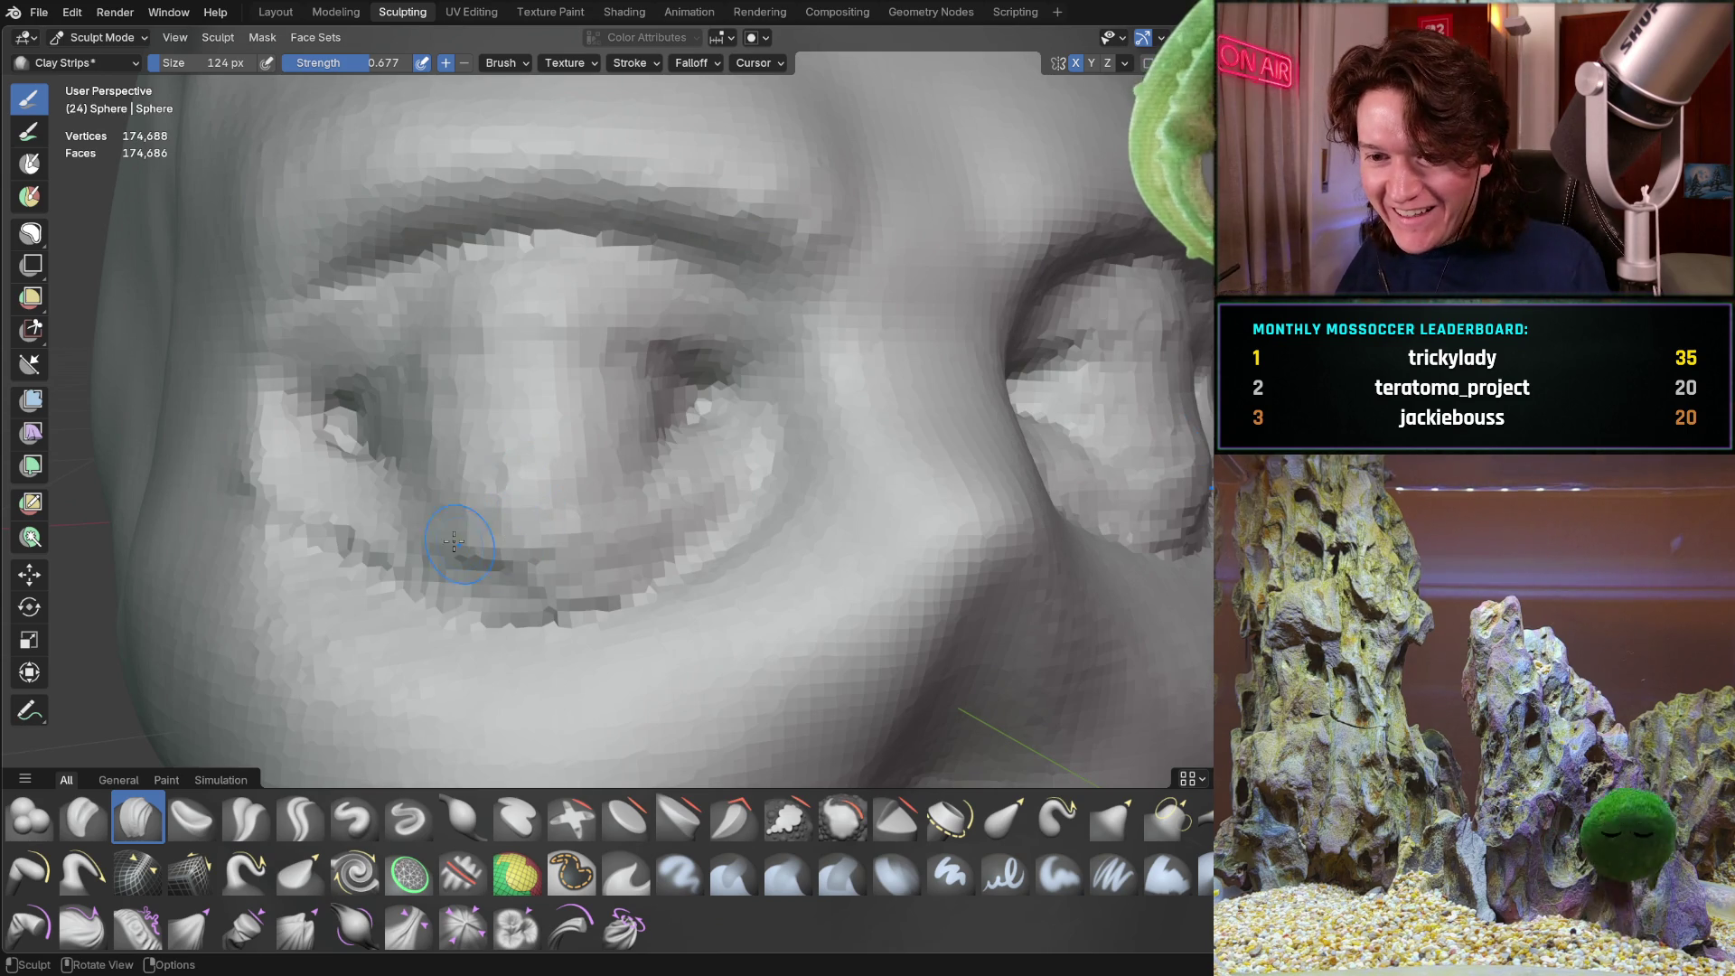
Enlarge the brush to 224 px and soften the under-eye area
{"action": "middle_click_drag", "start_coordinate": [533, 428], "coordinate": [505, 463]}
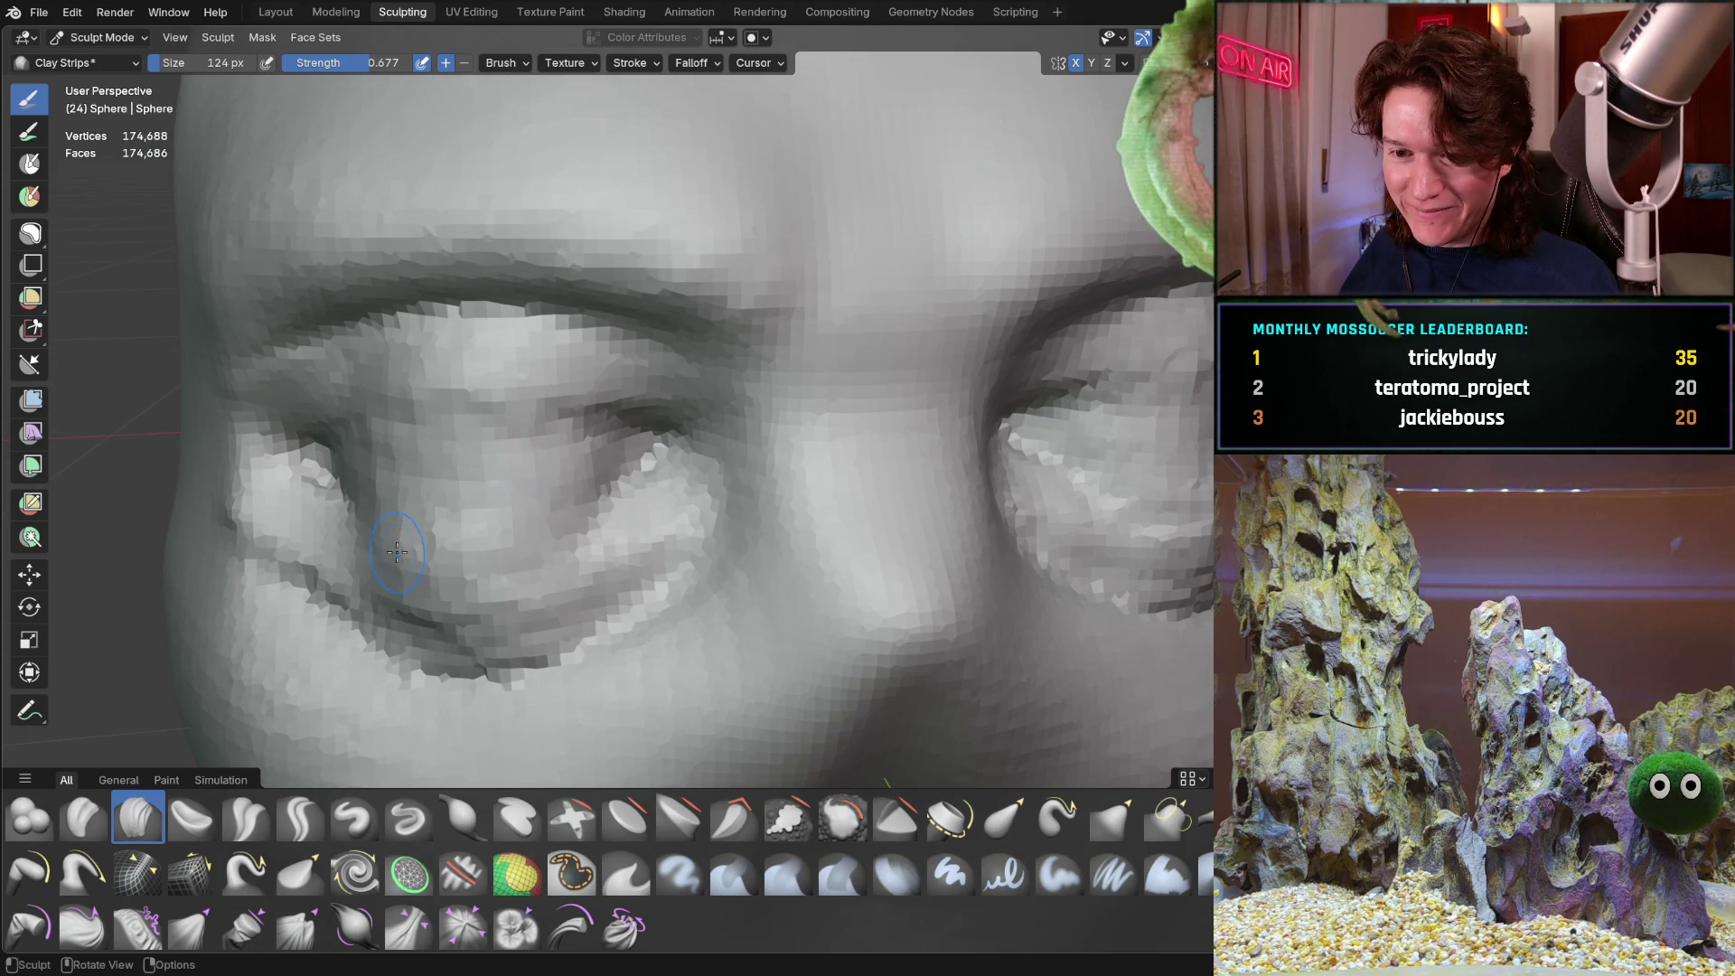
{"action": "key", "text": "f"}
{"action": "left_click", "coordinate": [443, 525]}
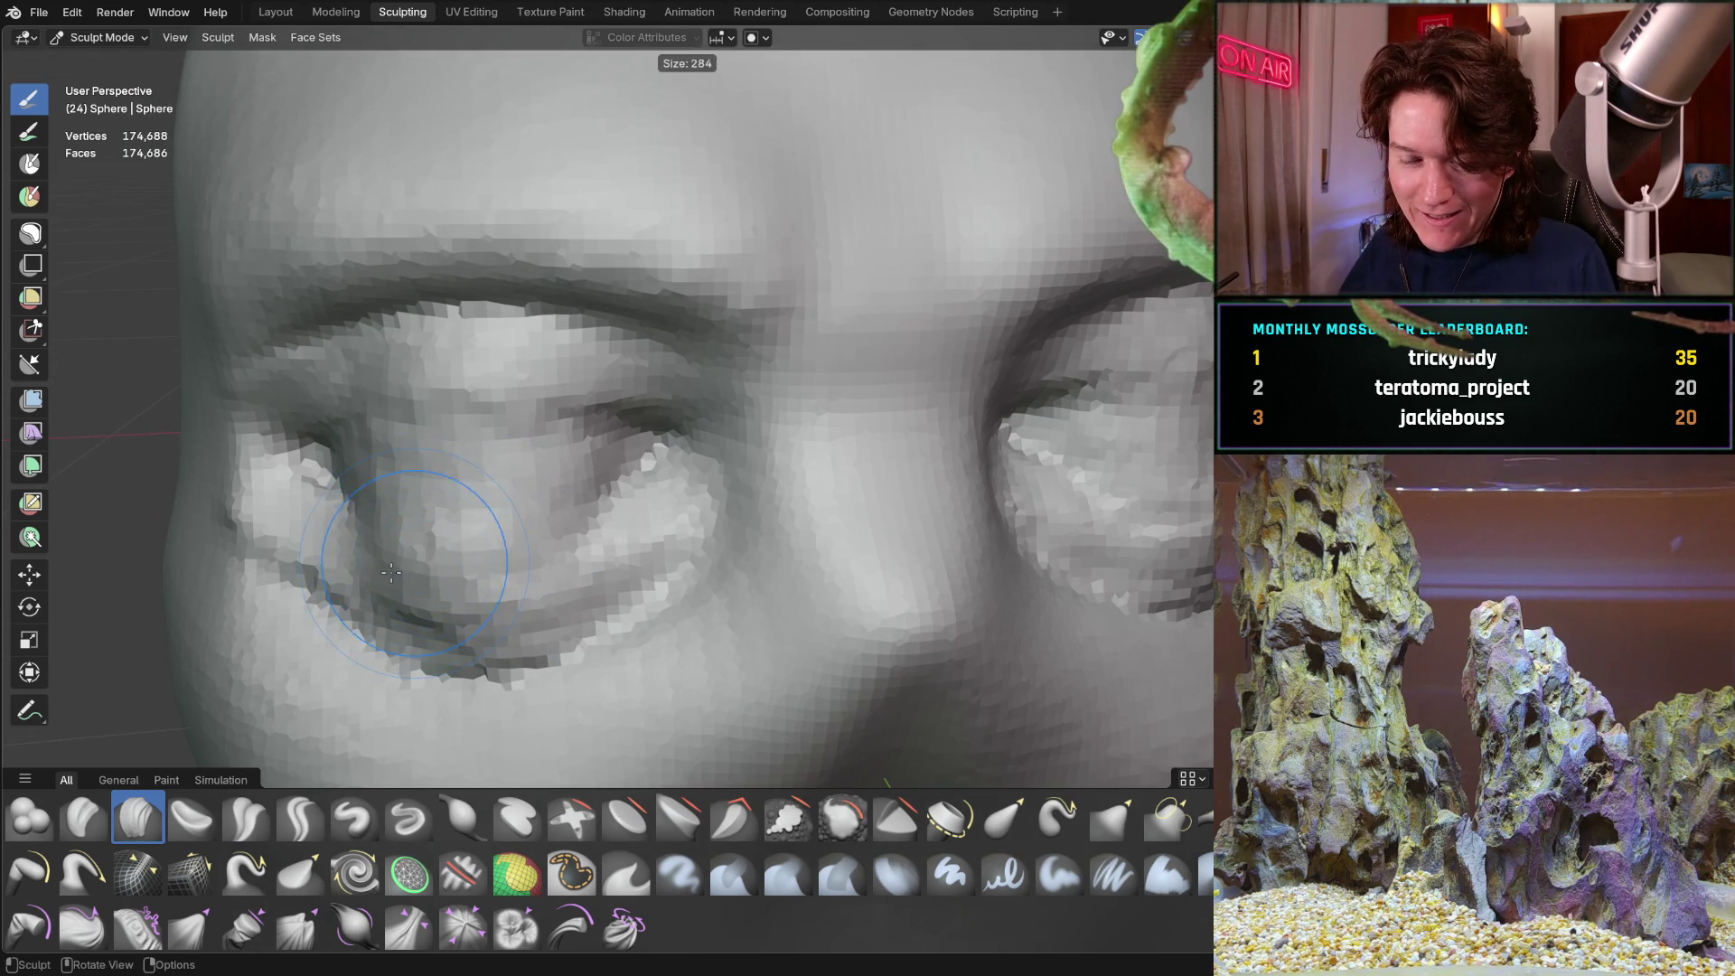
{"action": "mouse_move", "coordinate": [438, 533]}
{"action": "middle_mouse_down"}
{"action": "mouse_move", "coordinate": [419, 542]}
{"action": "mouse_move", "coordinate": [425, 530]}
{"action": "middle_mouse_up"}
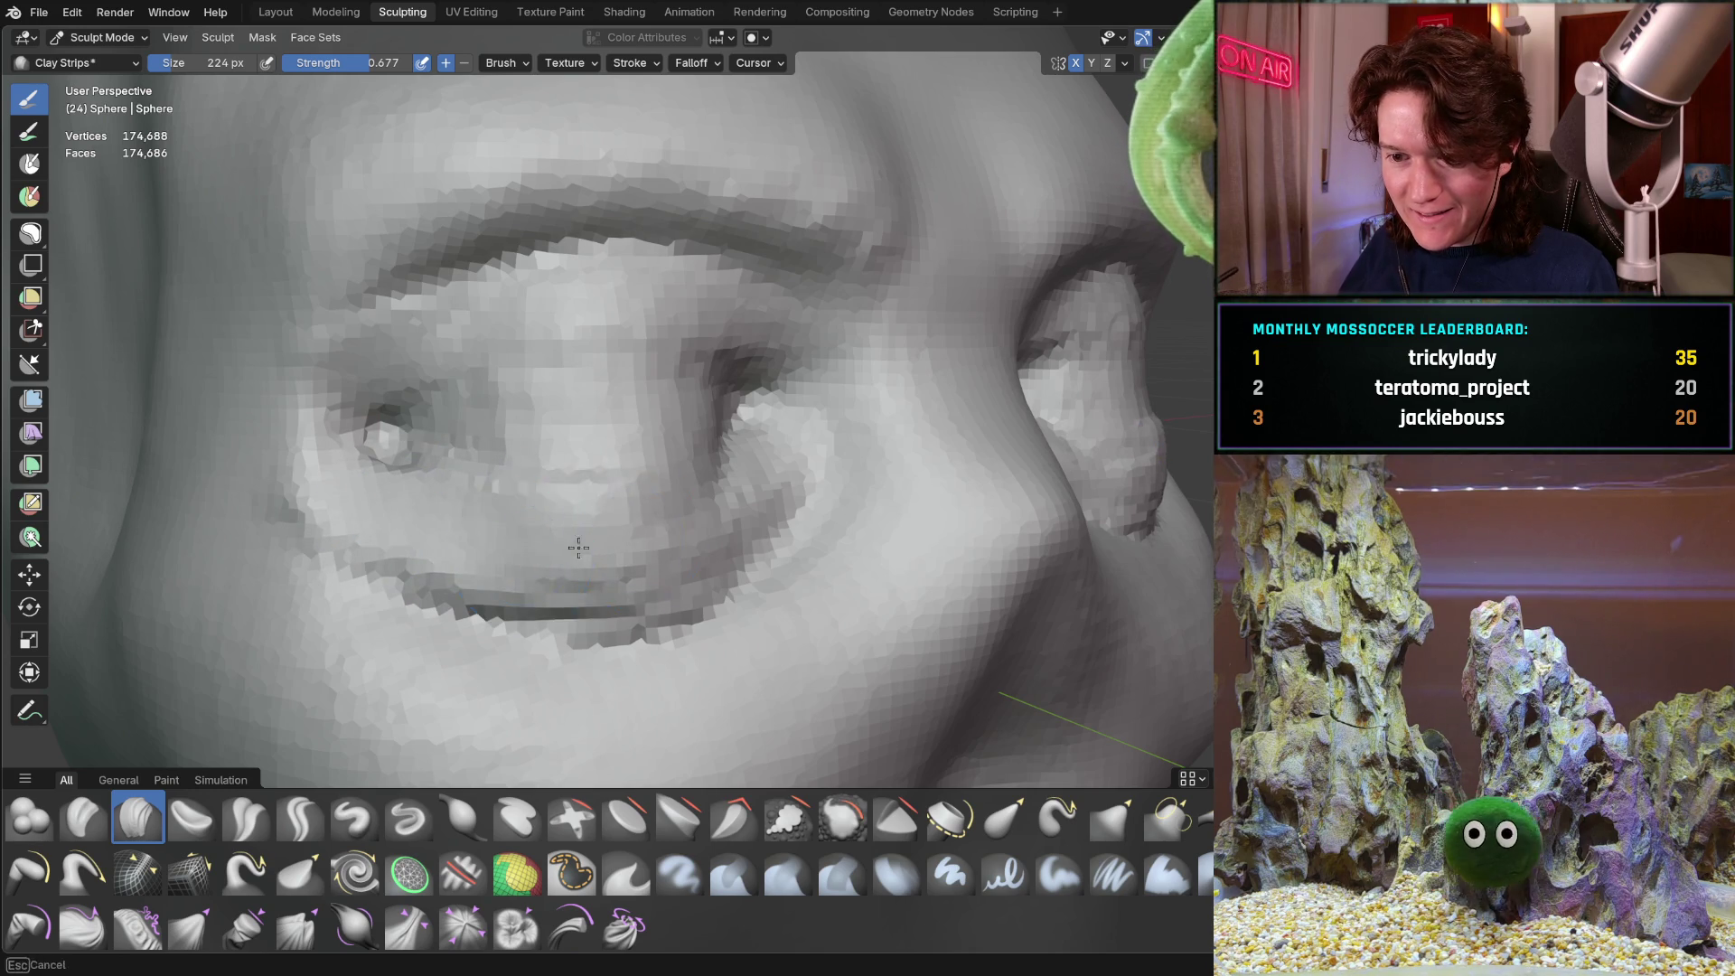
{"action": "middle_click_drag", "start_coordinate": [759, 522], "coordinate": [632, 476]}
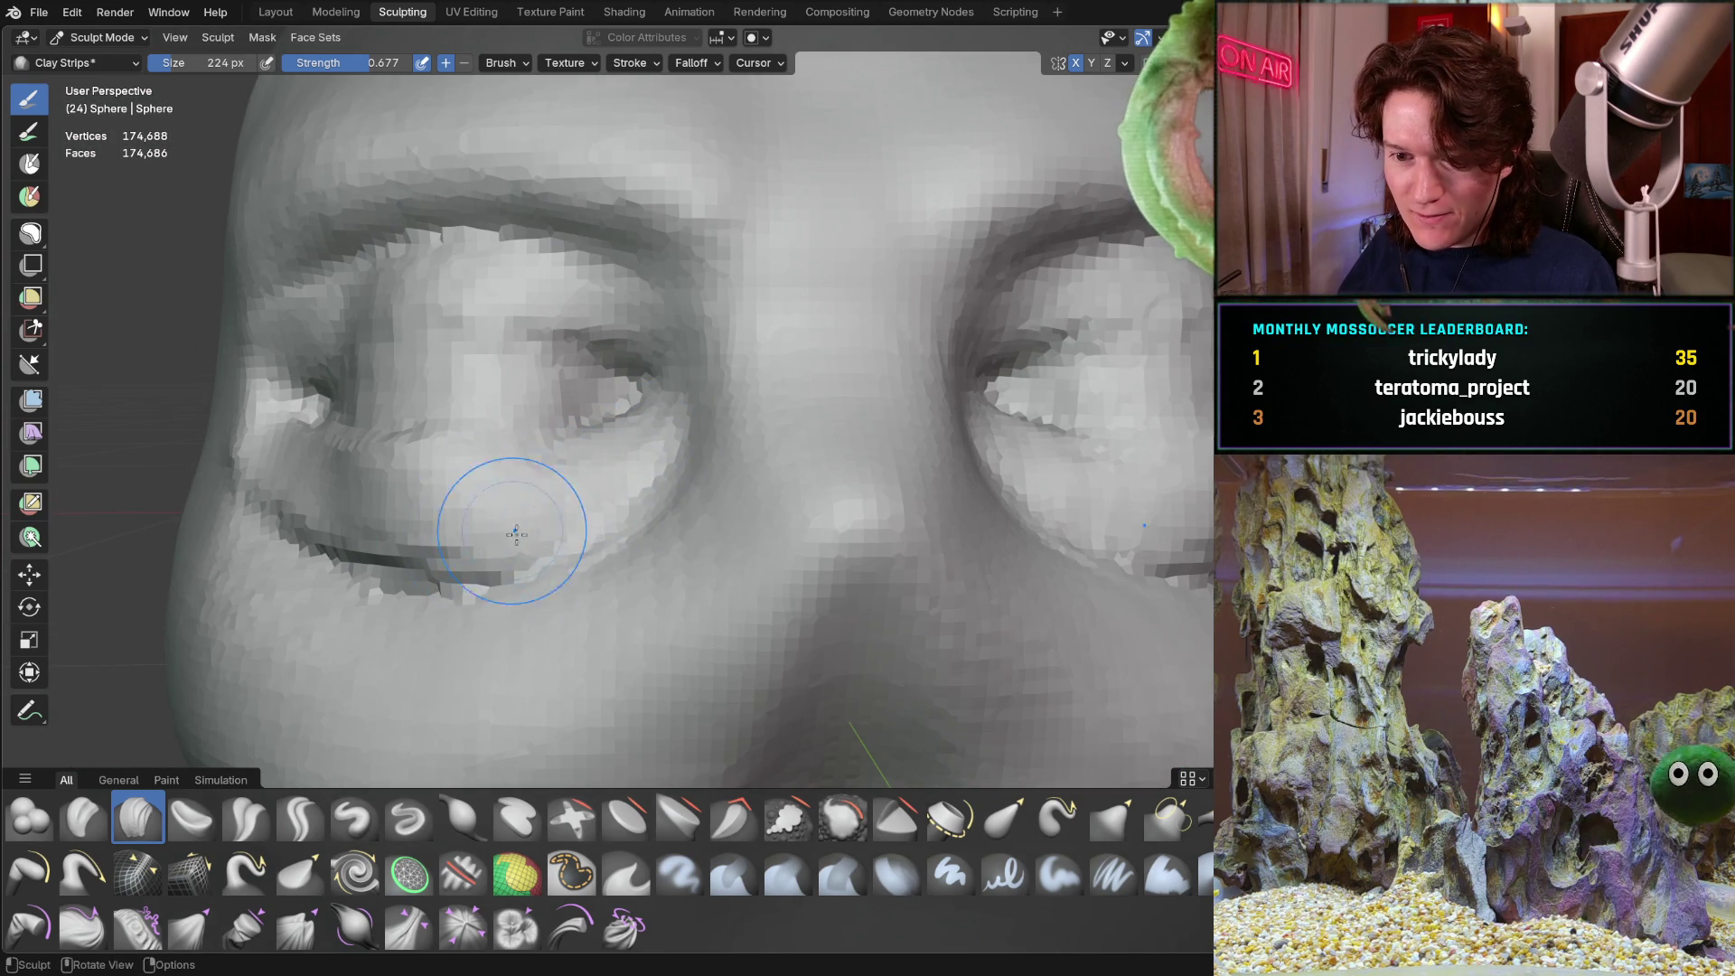
{"action": "middle_click_drag", "start_coordinate": [320, 560], "coordinate": [473, 554]}
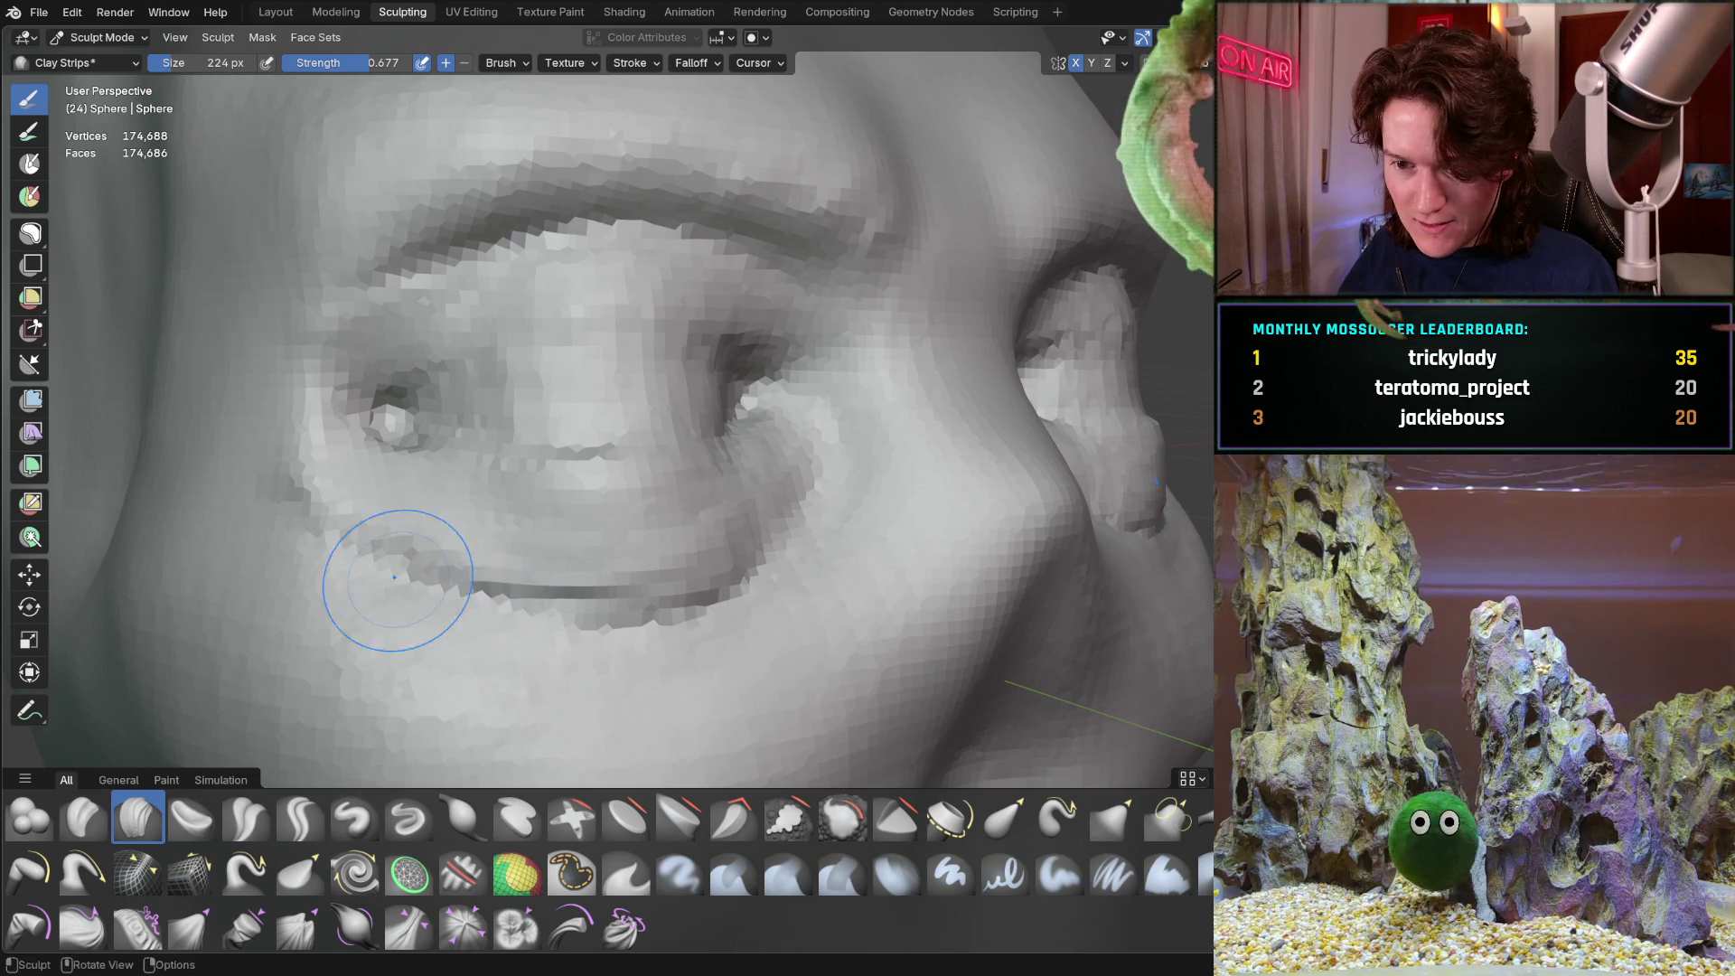
{"action": "mouse_move", "coordinate": [622, 559]}
{"action": "middle_mouse_down"}
{"action": "mouse_move", "coordinate": [488, 524]}
{"action": "mouse_move", "coordinate": [461, 542]}
{"action": "mouse_move", "coordinate": [466, 583]}
{"action": "middle_mouse_up"}
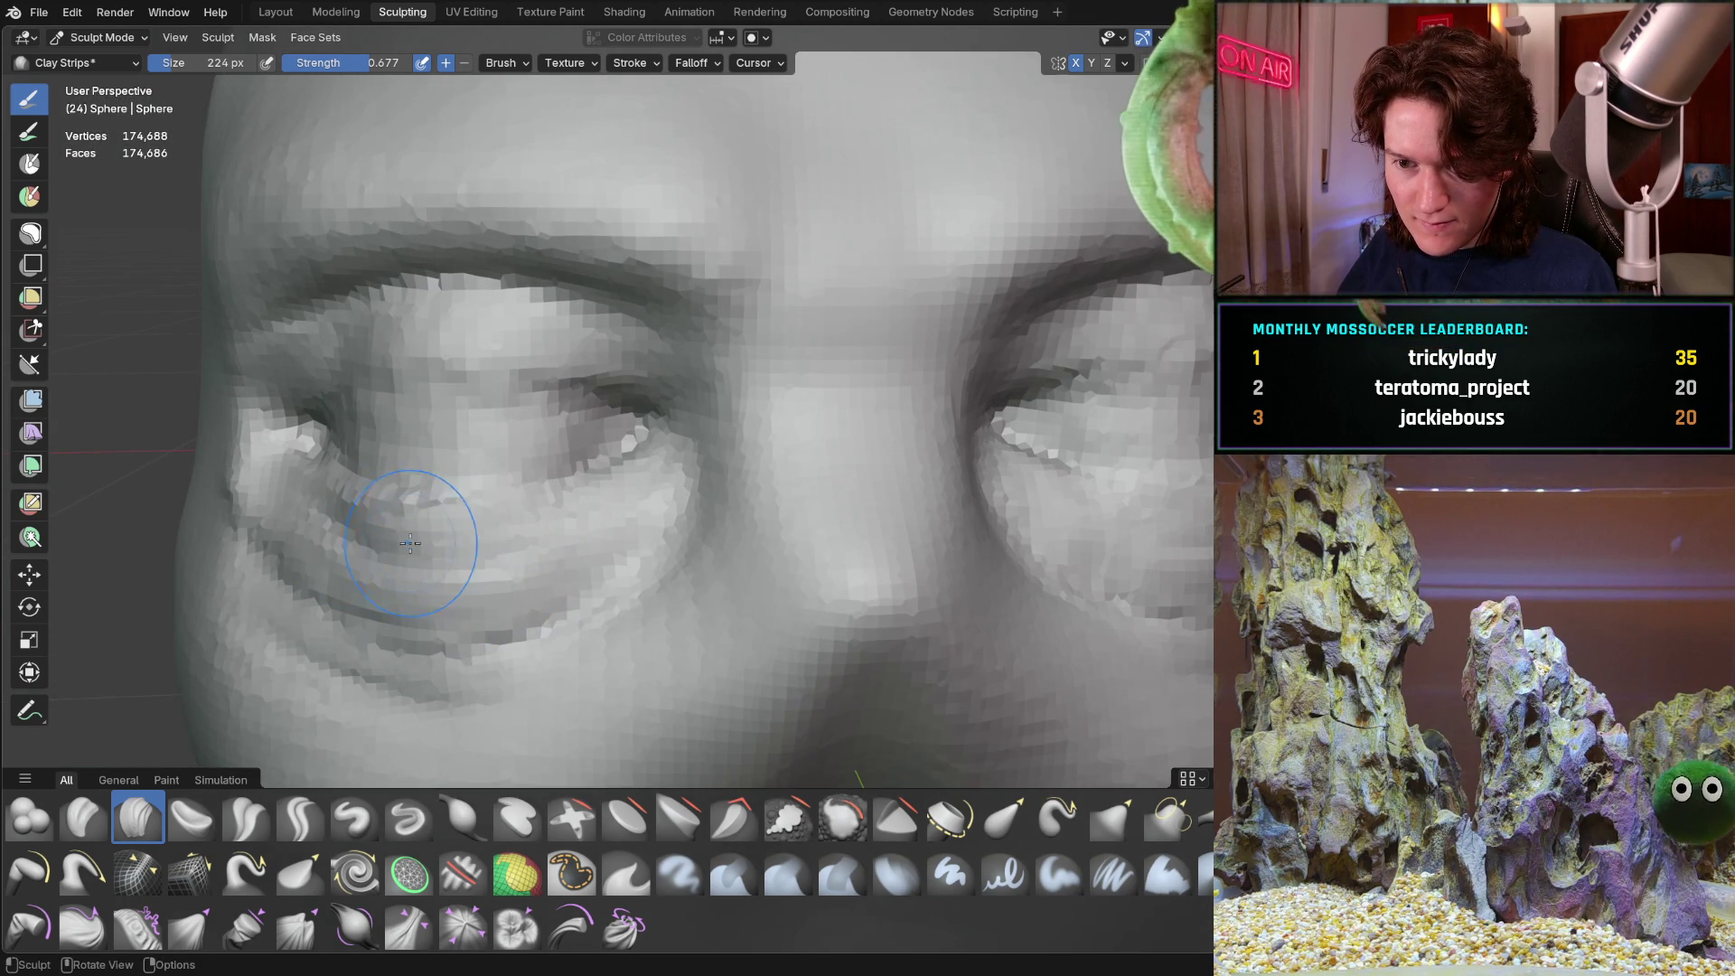
{"action": "mouse_move", "coordinate": [302, 577]}
{"action": "left_mouse_down"}
{"action": "mouse_move", "coordinate": [582, 581]}
{"action": "mouse_move", "coordinate": [492, 666]}
{"action": "mouse_move", "coordinate": [251, 513]}
{"action": "left_mouse_up"}
Build up the flesh under the eye into a lower-lid line
{"action": "mouse_move", "coordinate": [451, 579]}
{"action": "middle_mouse_down"}
{"action": "mouse_move", "coordinate": [620, 512]}
{"action": "mouse_move", "coordinate": [513, 476]}
{"action": "mouse_move", "coordinate": [543, 457]}
{"action": "mouse_move", "coordinate": [473, 480]}
{"action": "mouse_move", "coordinate": [581, 452]}
{"action": "mouse_move", "coordinate": [387, 600]}
{"action": "mouse_move", "coordinate": [479, 528]}
{"action": "mouse_move", "coordinate": [434, 531]}
{"action": "mouse_move", "coordinate": [477, 496]}
{"action": "mouse_move", "coordinate": [465, 560]}
{"action": "mouse_move", "coordinate": [568, 440]}
{"action": "mouse_move", "coordinate": [544, 457]}
{"action": "middle_mouse_up"}
{"action": "scroll", "coordinate": [579, 473], "scroll_direction": "up", "scroll_amount": 2}
{"action": "scroll", "coordinate": [498, 461], "scroll_direction": "up", "scroll_amount": 1}
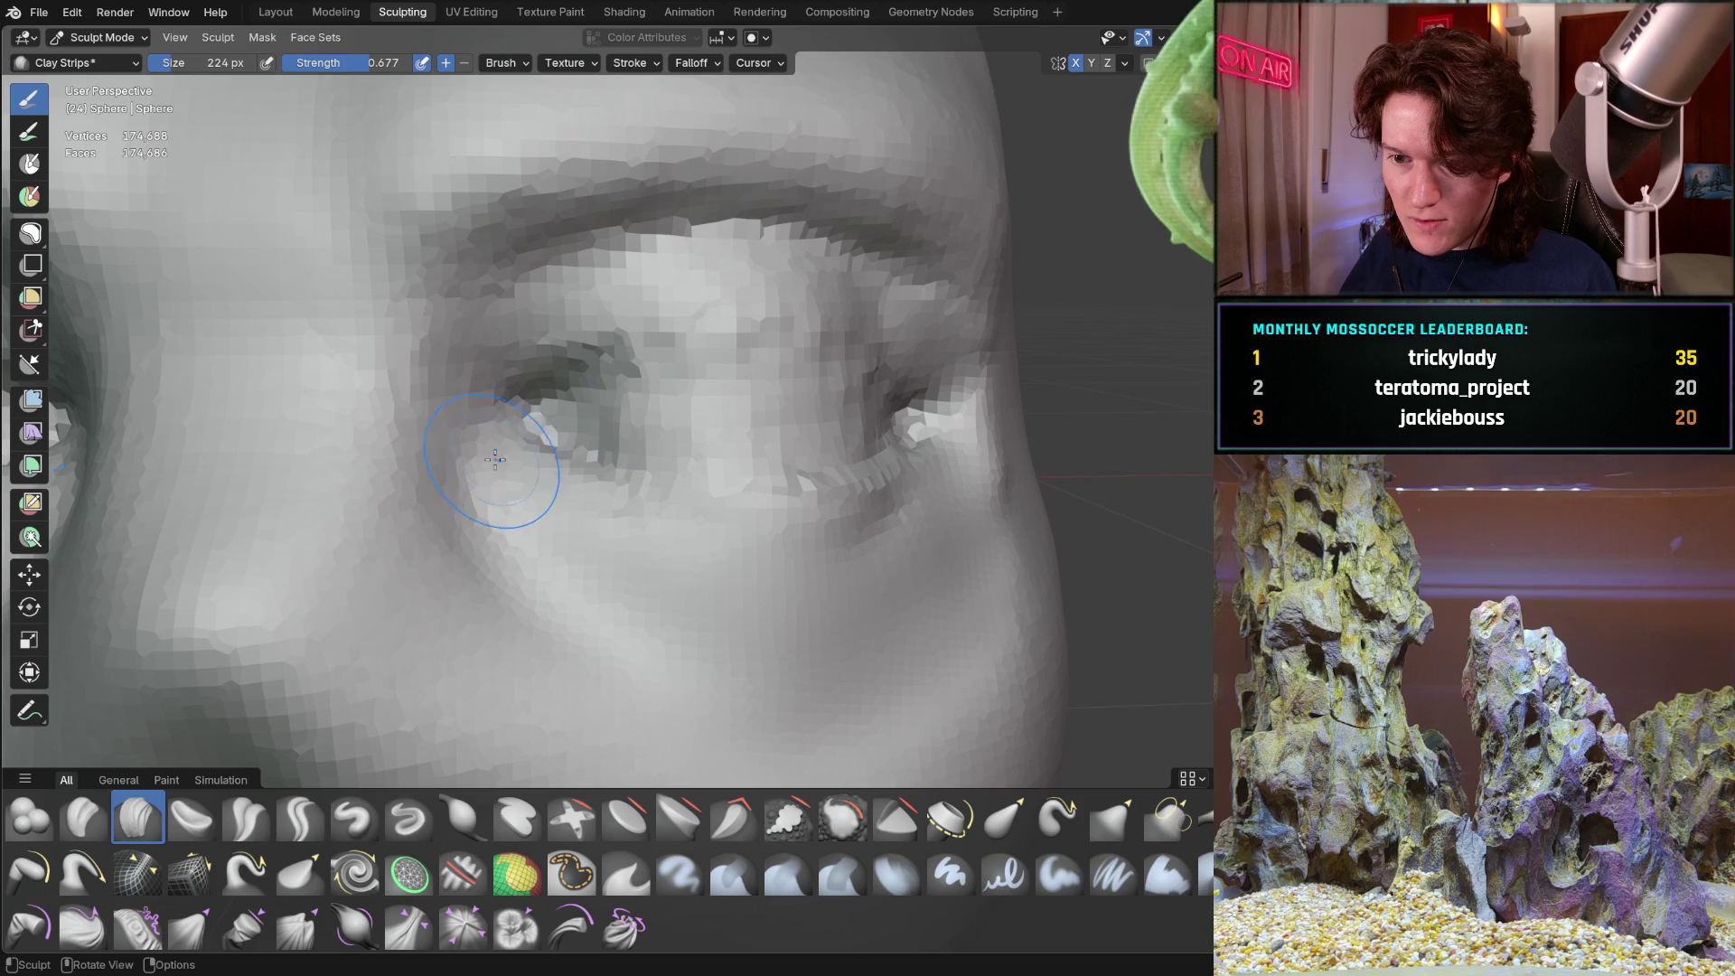
{"action": "mouse_move", "coordinate": [525, 454]}
{"action": "left_mouse_down"}
{"action": "mouse_move", "coordinate": [724, 528]}
{"action": "mouse_move", "coordinate": [724, 546]}
{"action": "mouse_move", "coordinate": [795, 503]}
{"action": "mouse_move", "coordinate": [939, 473]}
{"action": "mouse_move", "coordinate": [883, 450]}
{"action": "left_mouse_up"}
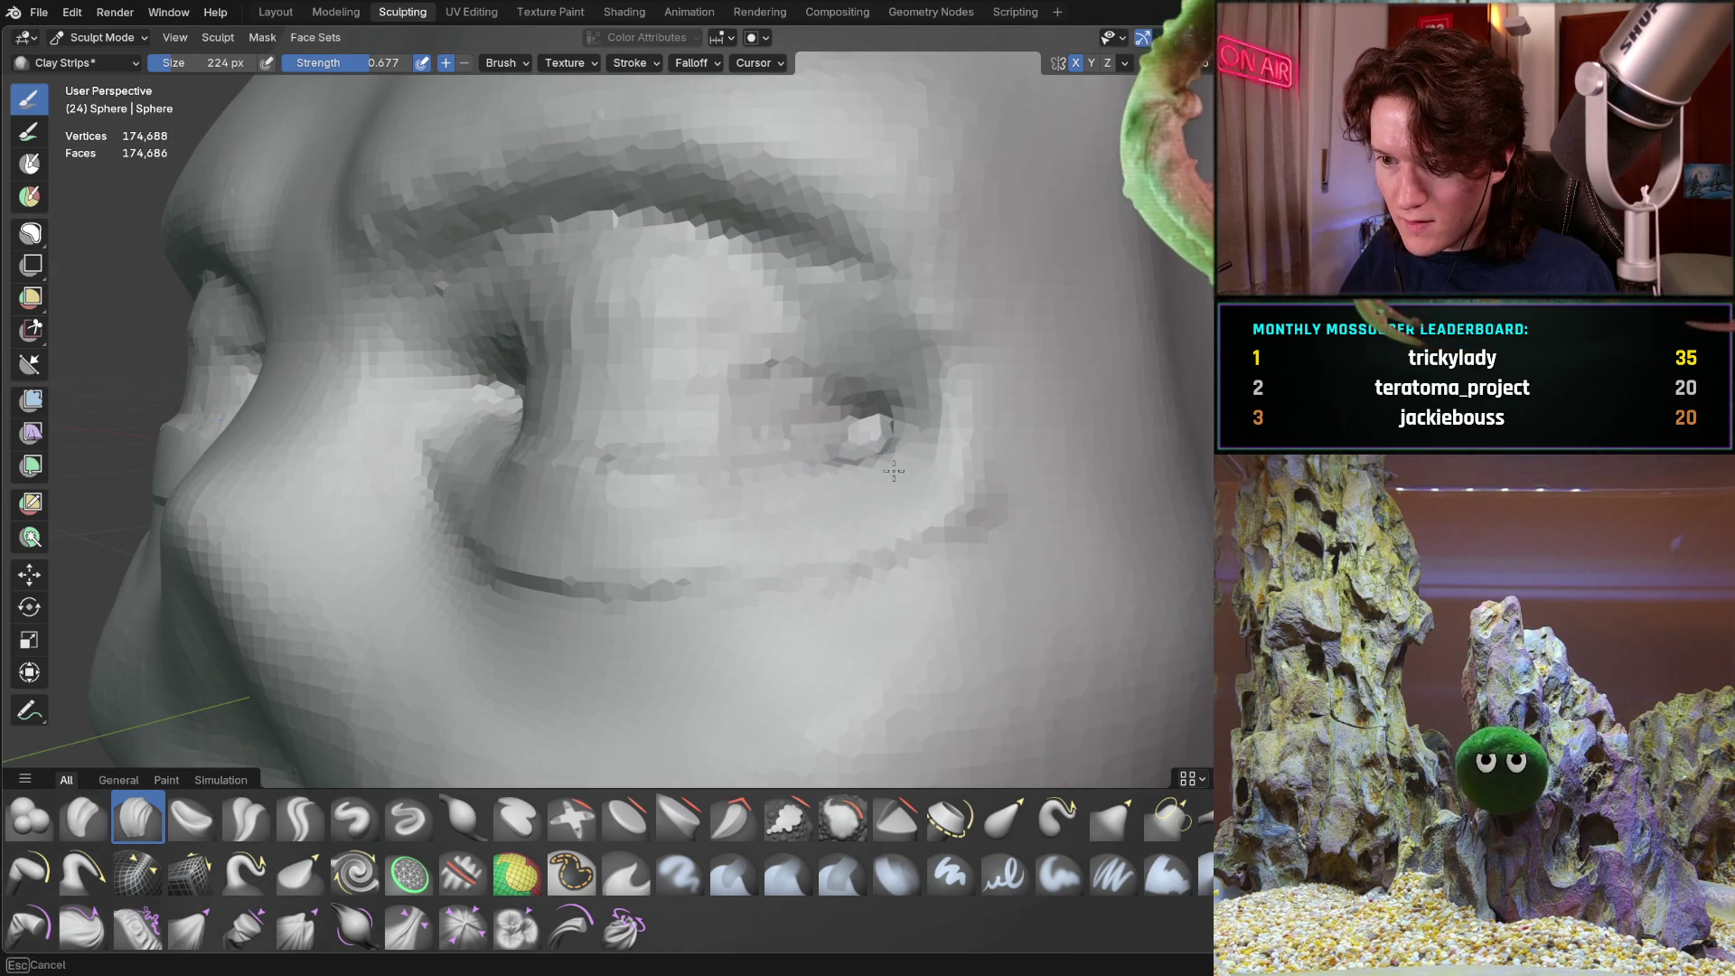
{"action": "middle_click_drag", "start_coordinate": [835, 424], "coordinate": [530, 340]}
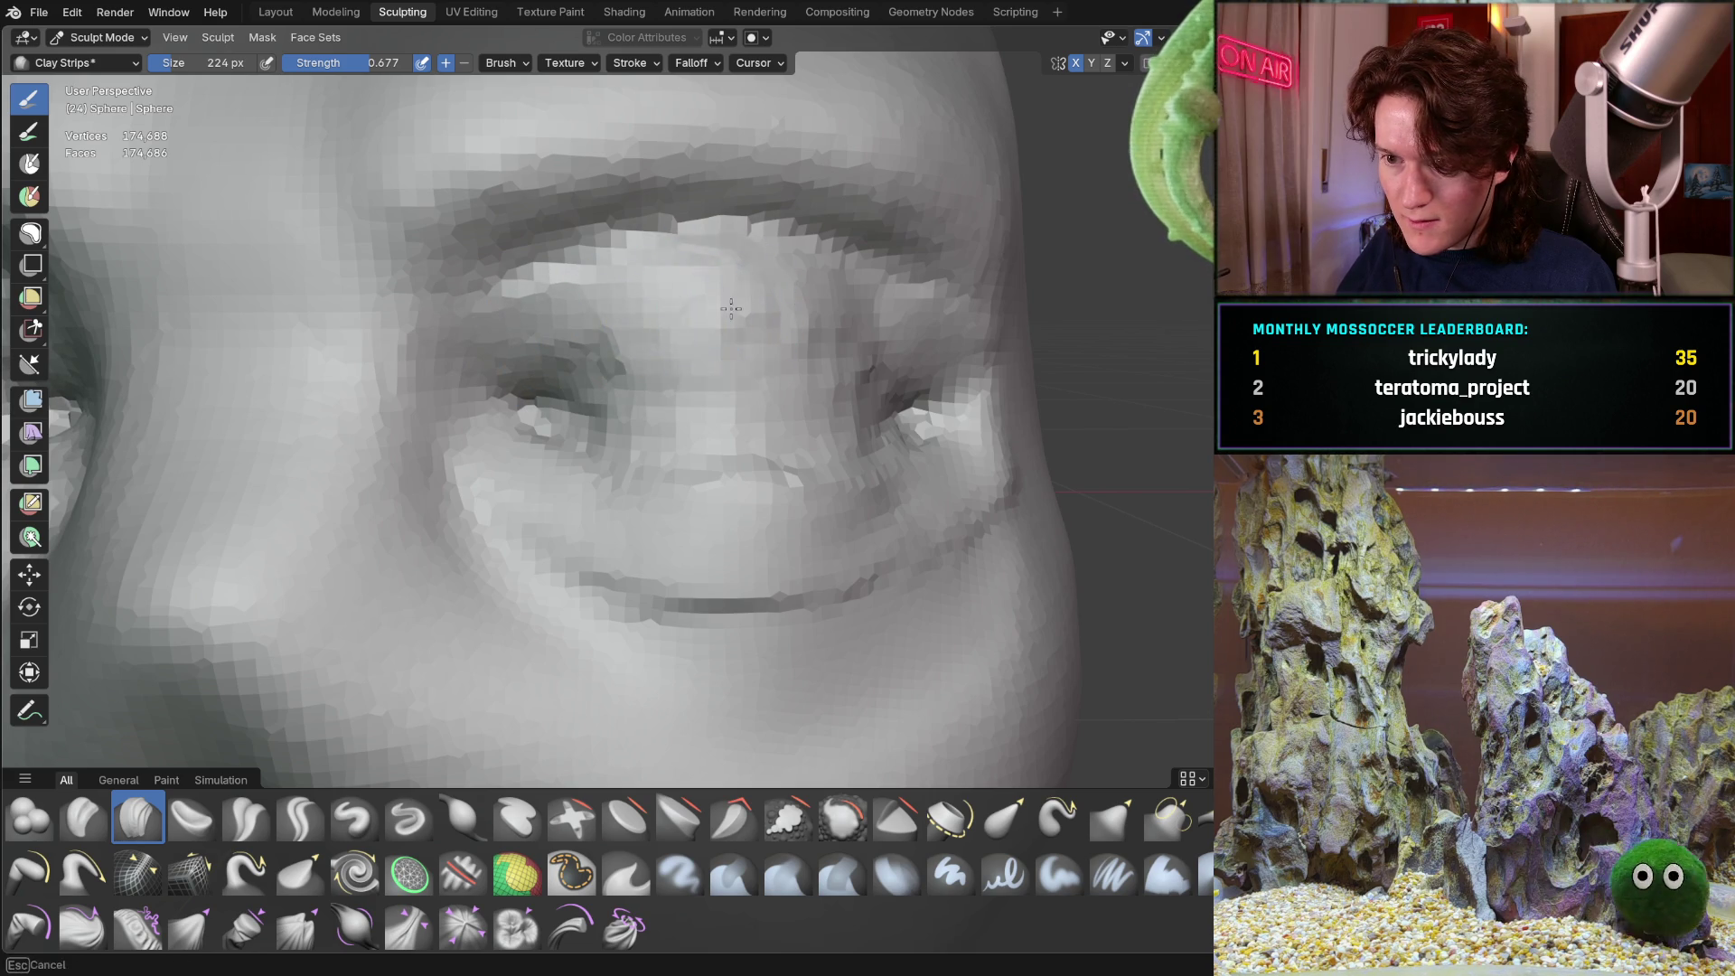
Orbit and zoom around the head to review the eyes from the front
{"action": "middle_click_drag", "start_coordinate": [709, 309], "coordinate": [723, 306]}
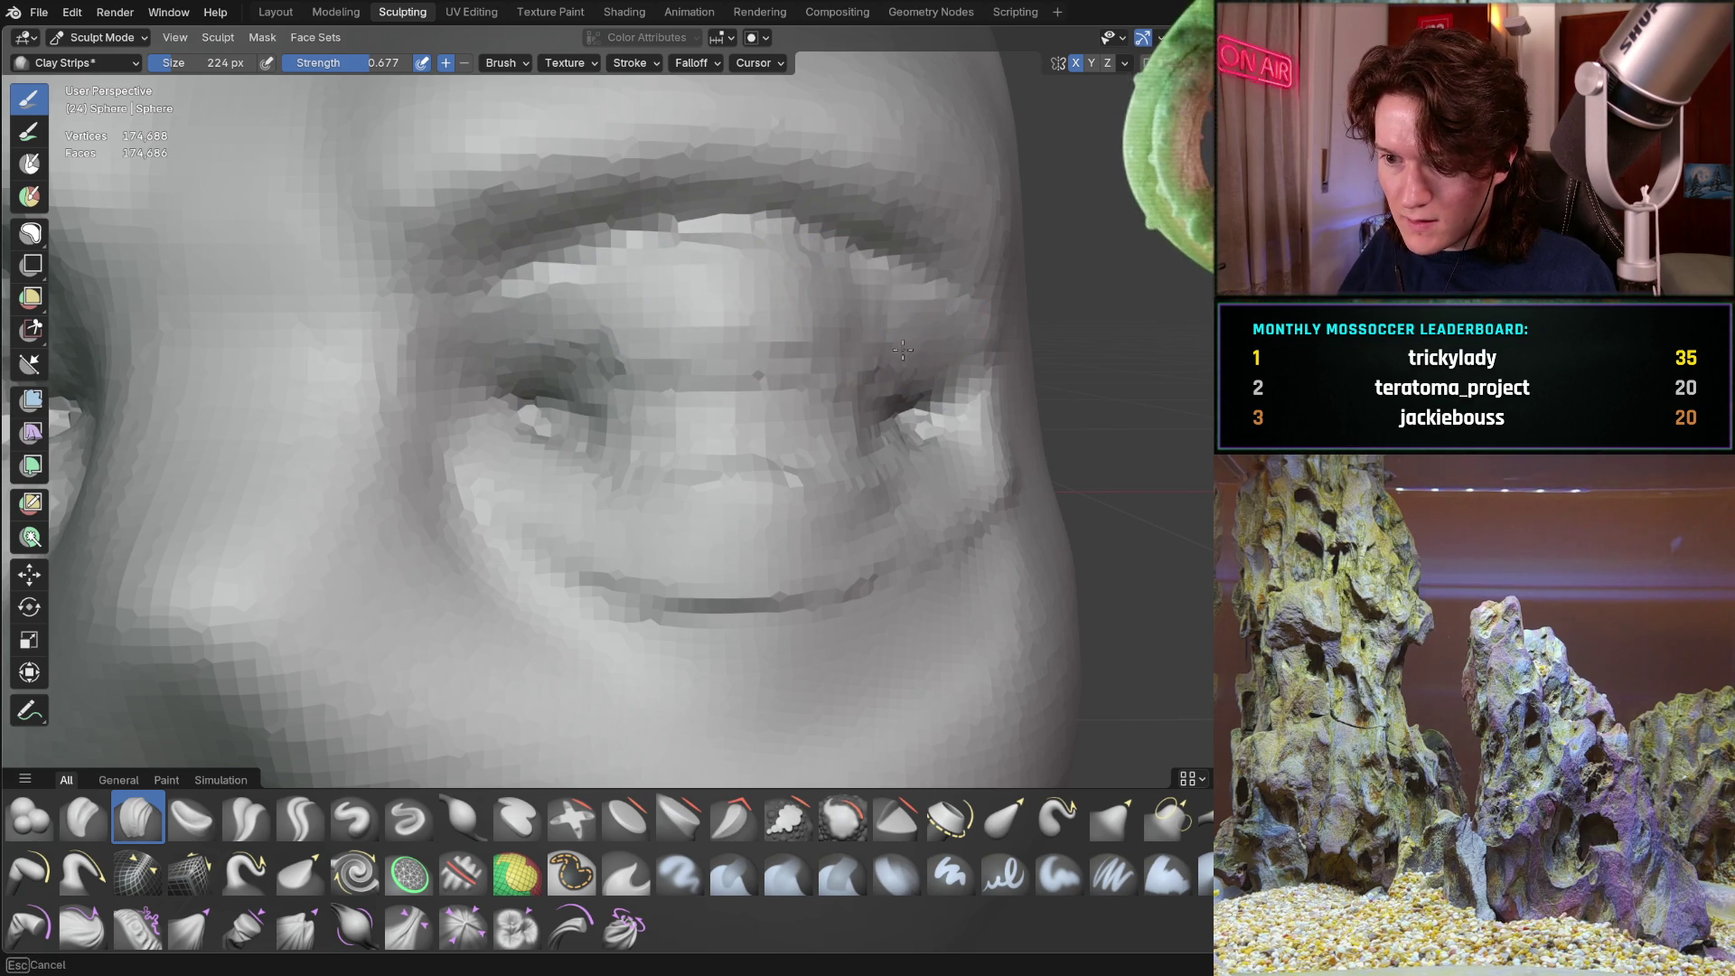
{"action": "middle_click_drag", "start_coordinate": [931, 351], "coordinate": [1000, 496]}
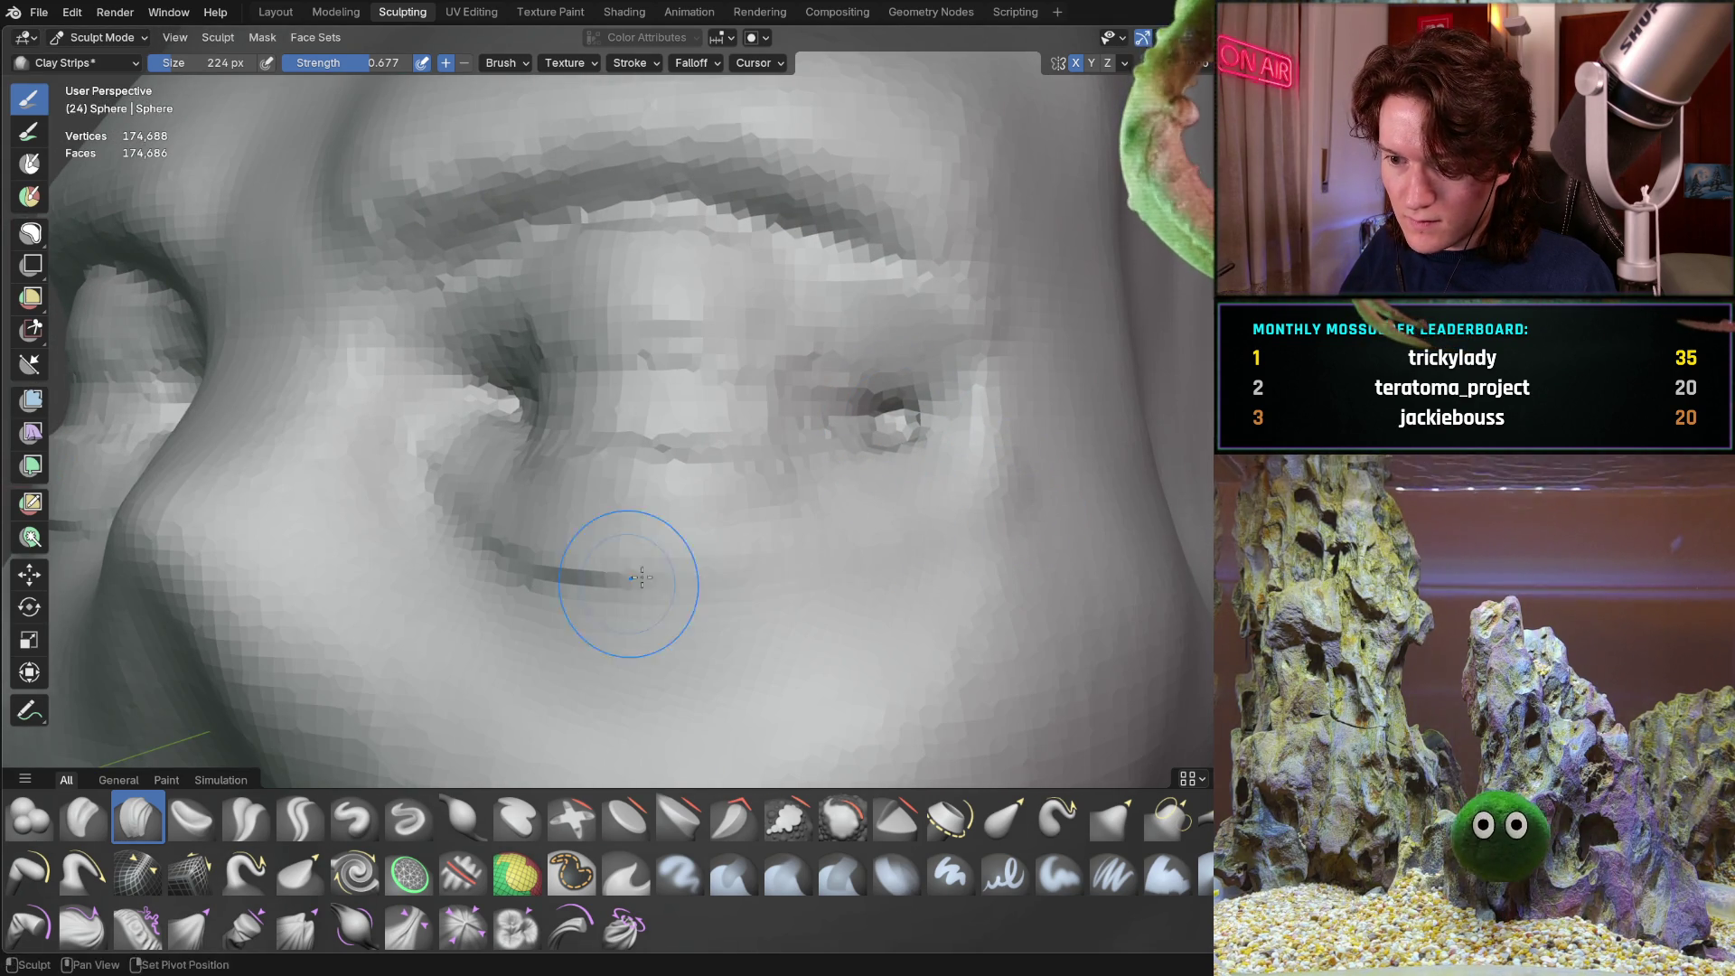
{"action": "mouse_move", "coordinate": [894, 517]}
{"action": "middle_mouse_down"}
{"action": "mouse_move", "coordinate": [859, 511]}
{"action": "mouse_move", "coordinate": [814, 543]}
{"action": "middle_mouse_up"}
{"action": "scroll", "coordinate": [503, 573], "scroll_direction": "down", "scroll_amount": 5}
{"action": "middle_click_drag", "start_coordinate": [375, 607], "coordinate": [524, 470]}
{"action": "scroll", "coordinate": [465, 542], "scroll_direction": "down", "scroll_amount": 3}
{"action": "scroll", "coordinate": [557, 438], "scroll_direction": "up", "scroll_amount": 4}
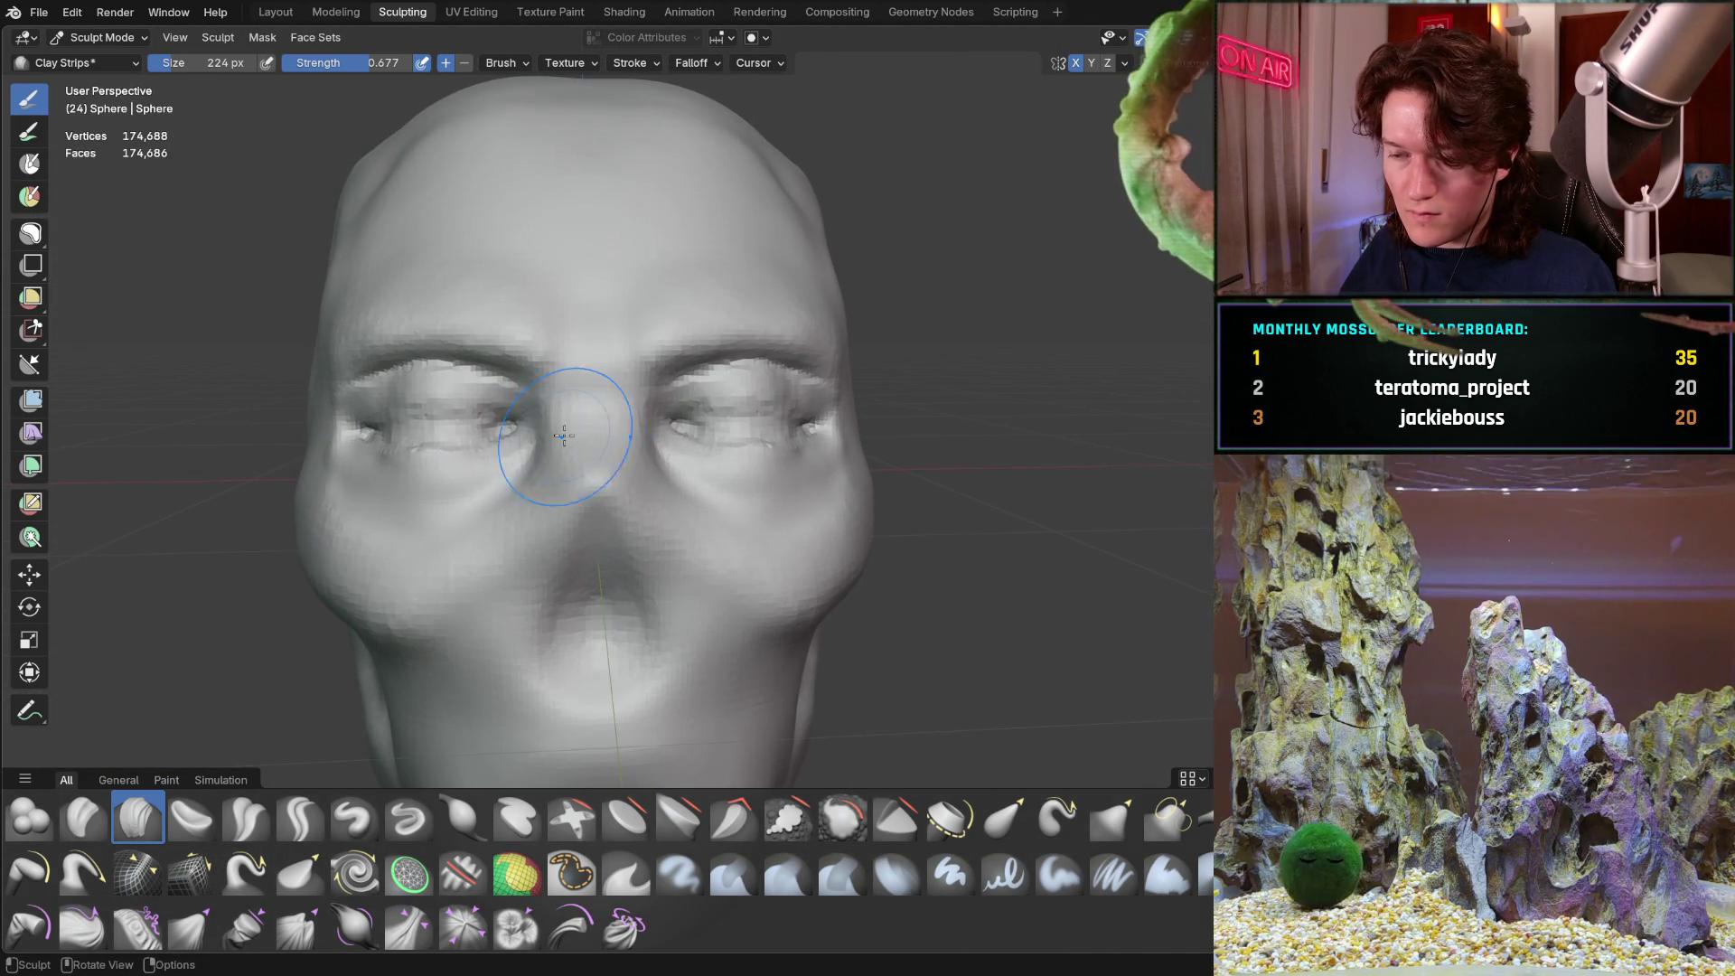
{"action": "scroll", "coordinate": [633, 411], "scroll_direction": "up", "scroll_amount": 8}
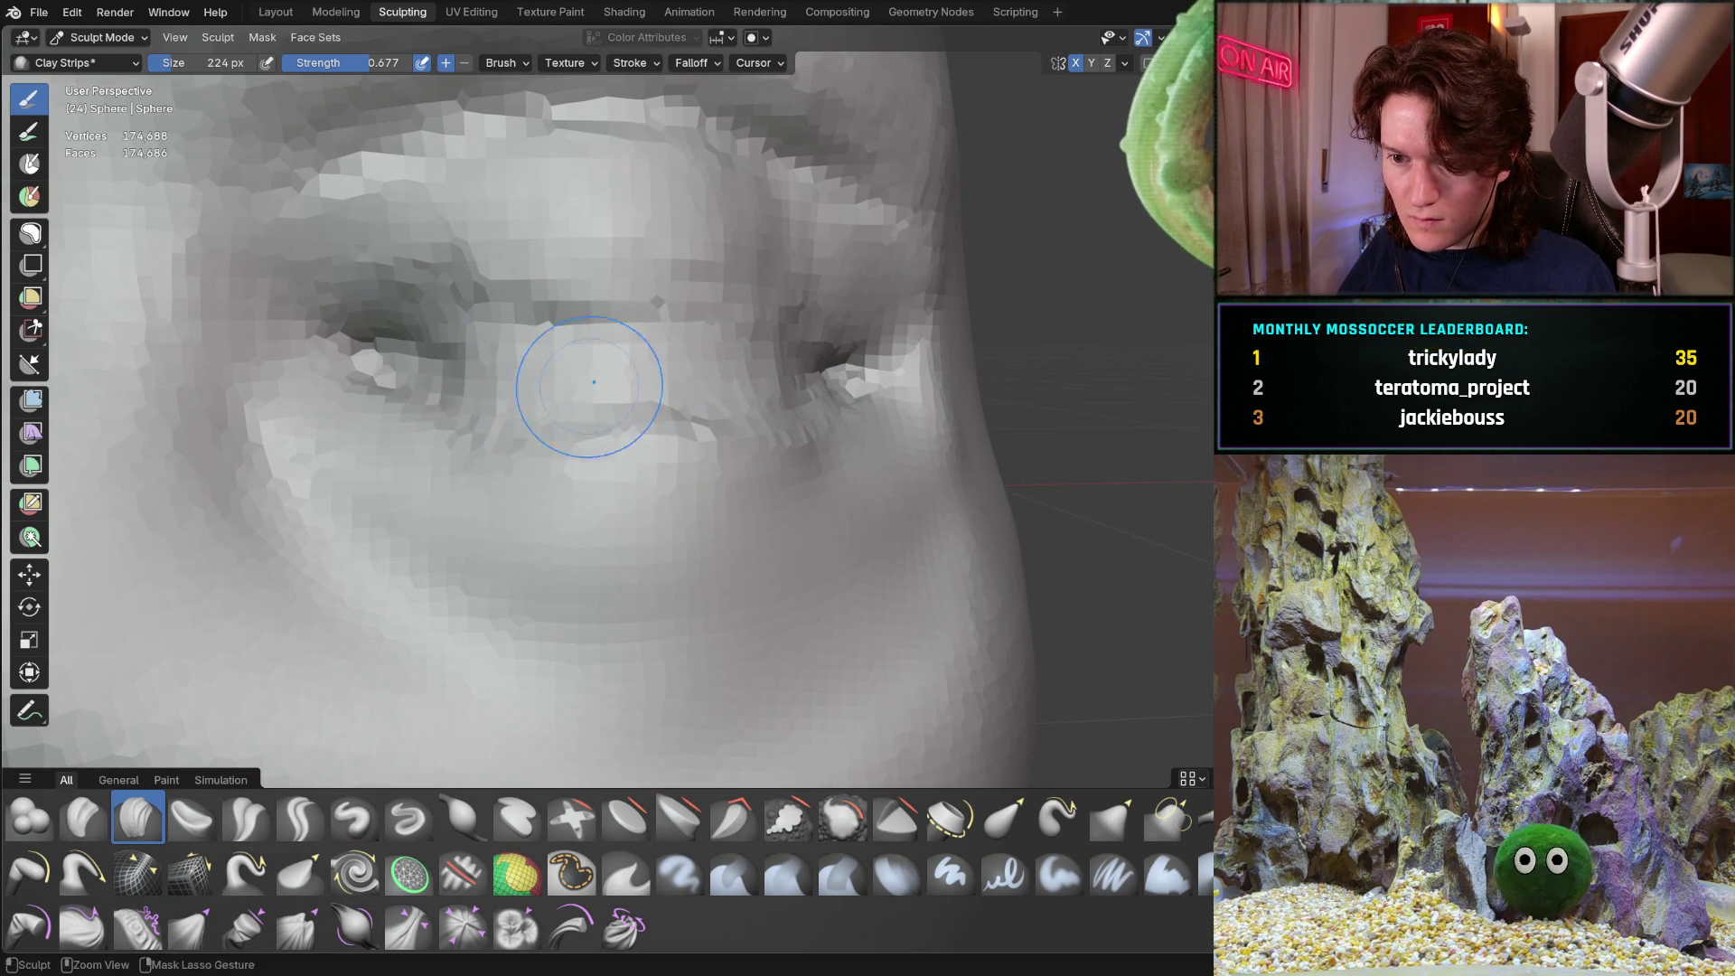
{"action": "mouse_move", "coordinate": [783, 351]}
{"action": "middle_mouse_down"}
{"action": "mouse_move", "coordinate": [662, 379]}
{"action": "mouse_move", "coordinate": [620, 341]}
{"action": "mouse_move", "coordinate": [631, 407]}
{"action": "mouse_move", "coordinate": [660, 377]}
{"action": "mouse_move", "coordinate": [632, 341]}
{"action": "middle_mouse_up"}
{"action": "middle_click_drag", "start_coordinate": [489, 350], "coordinate": [603, 349]}
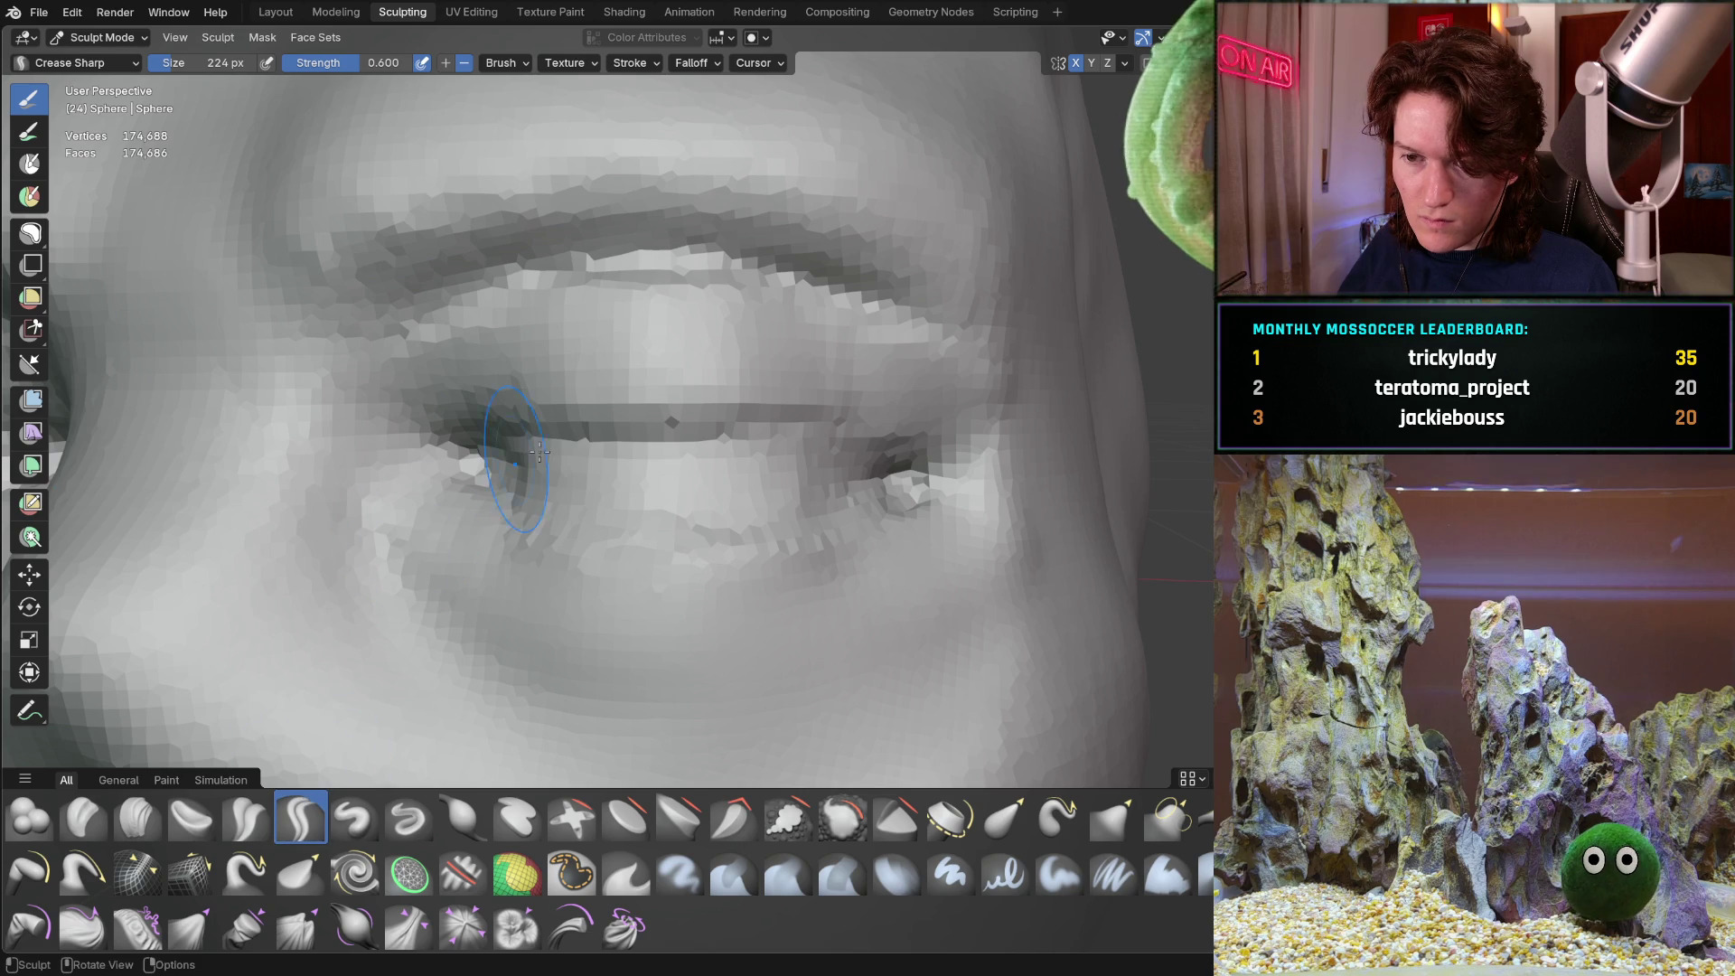
Resize Crease Sharp to 122 px and carve a sharp upper-lid crease to the outer corner
{"action": "key", "text": "f"}
{"action": "left_click", "coordinate": [499, 414]}
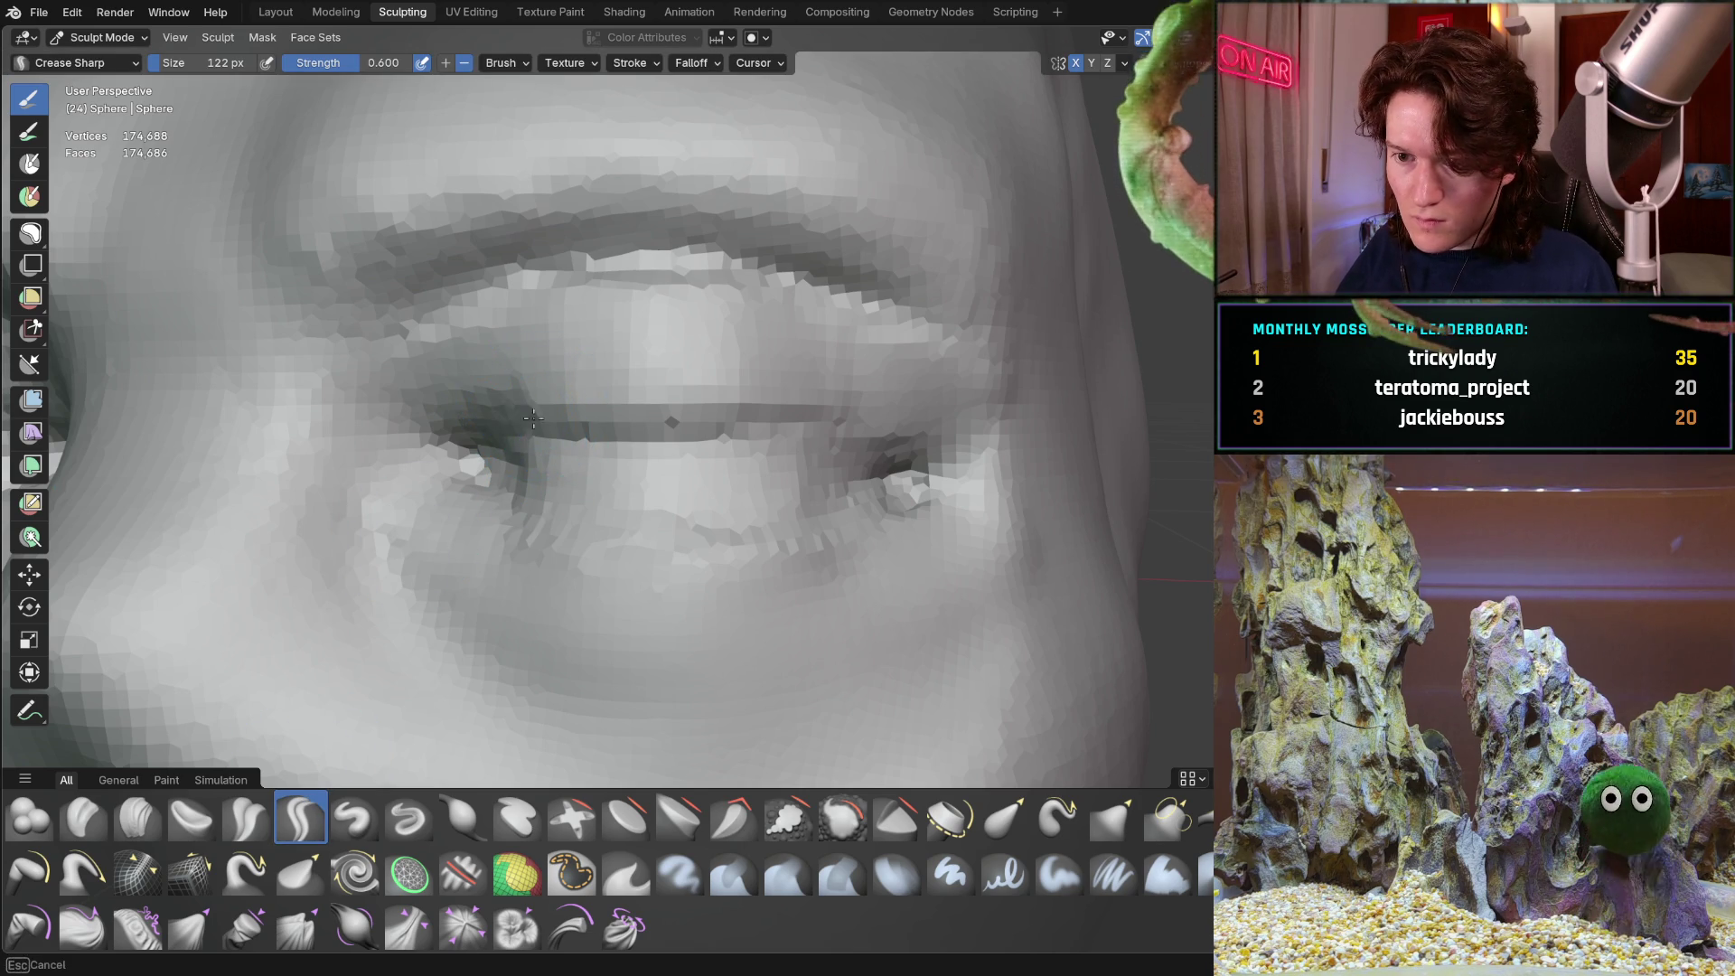
{"action": "left_click_drag", "start_coordinate": [579, 380], "coordinate": [846, 398]}
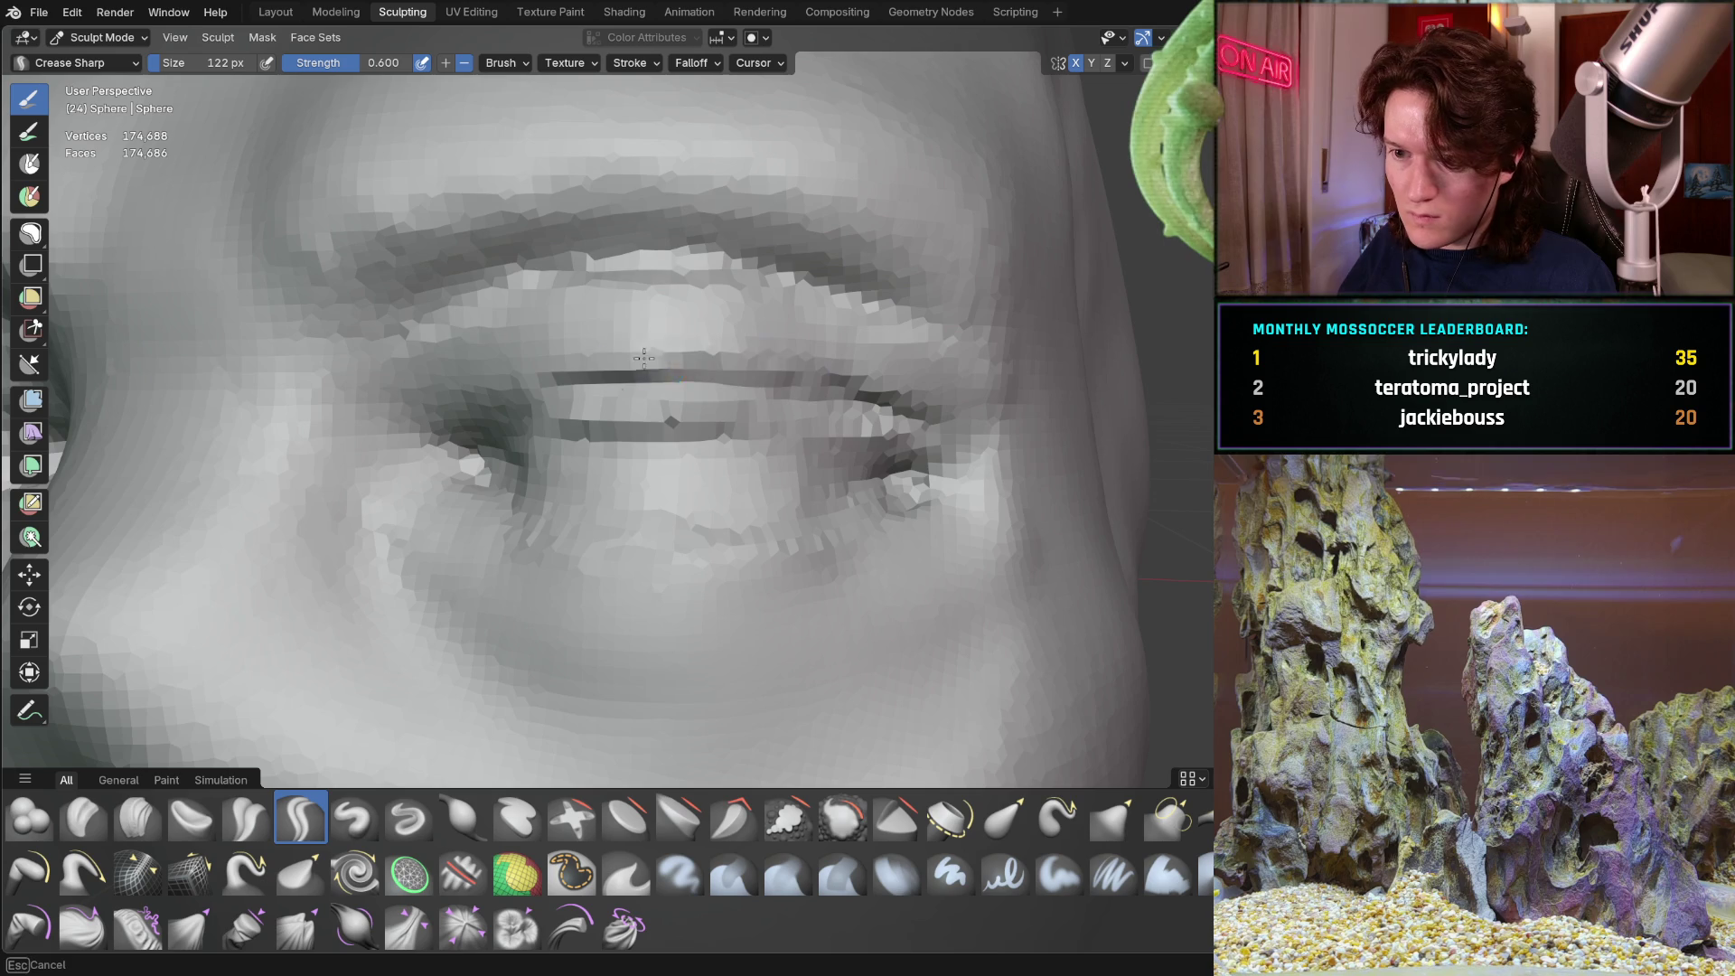
{"action": "mouse_move", "coordinate": [589, 360]}
{"action": "left_mouse_down"}
{"action": "mouse_move", "coordinate": [515, 402]}
{"action": "mouse_move", "coordinate": [525, 452]}
{"action": "mouse_move", "coordinate": [549, 532]}
{"action": "mouse_move", "coordinate": [643, 550]}
{"action": "left_mouse_up"}
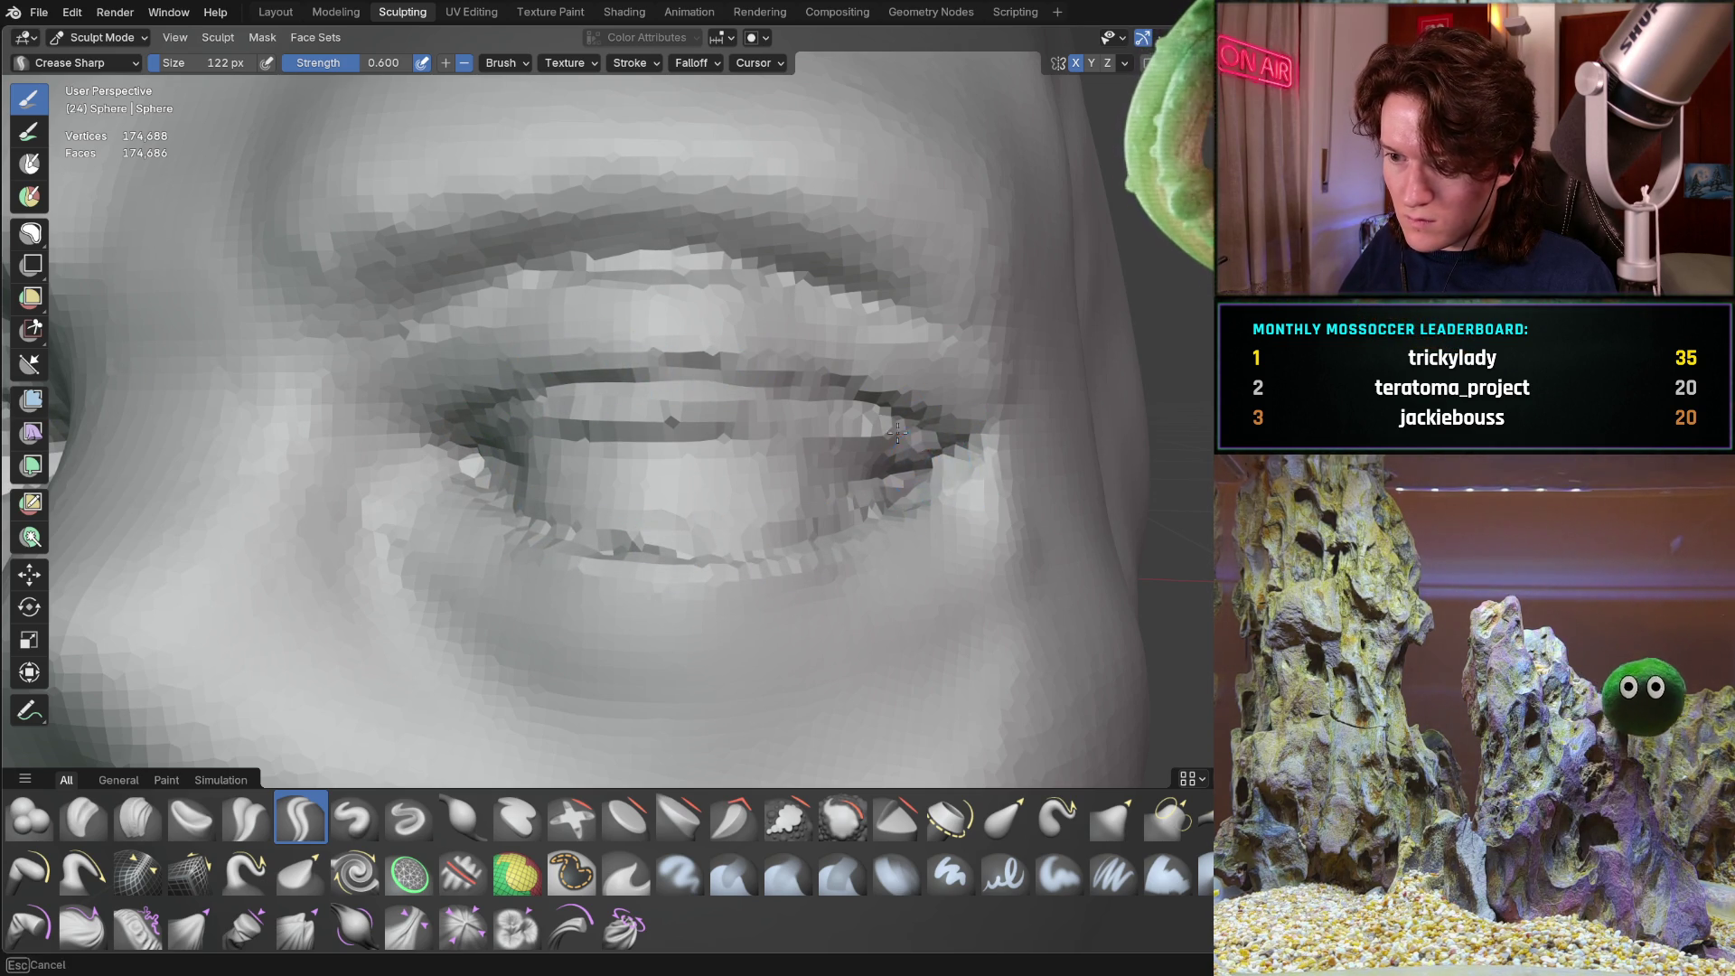
{"action": "left_click_drag", "start_coordinate": [688, 365], "coordinate": [895, 379]}
{"action": "middle_click_drag", "start_coordinate": [895, 380], "coordinate": [780, 371]}
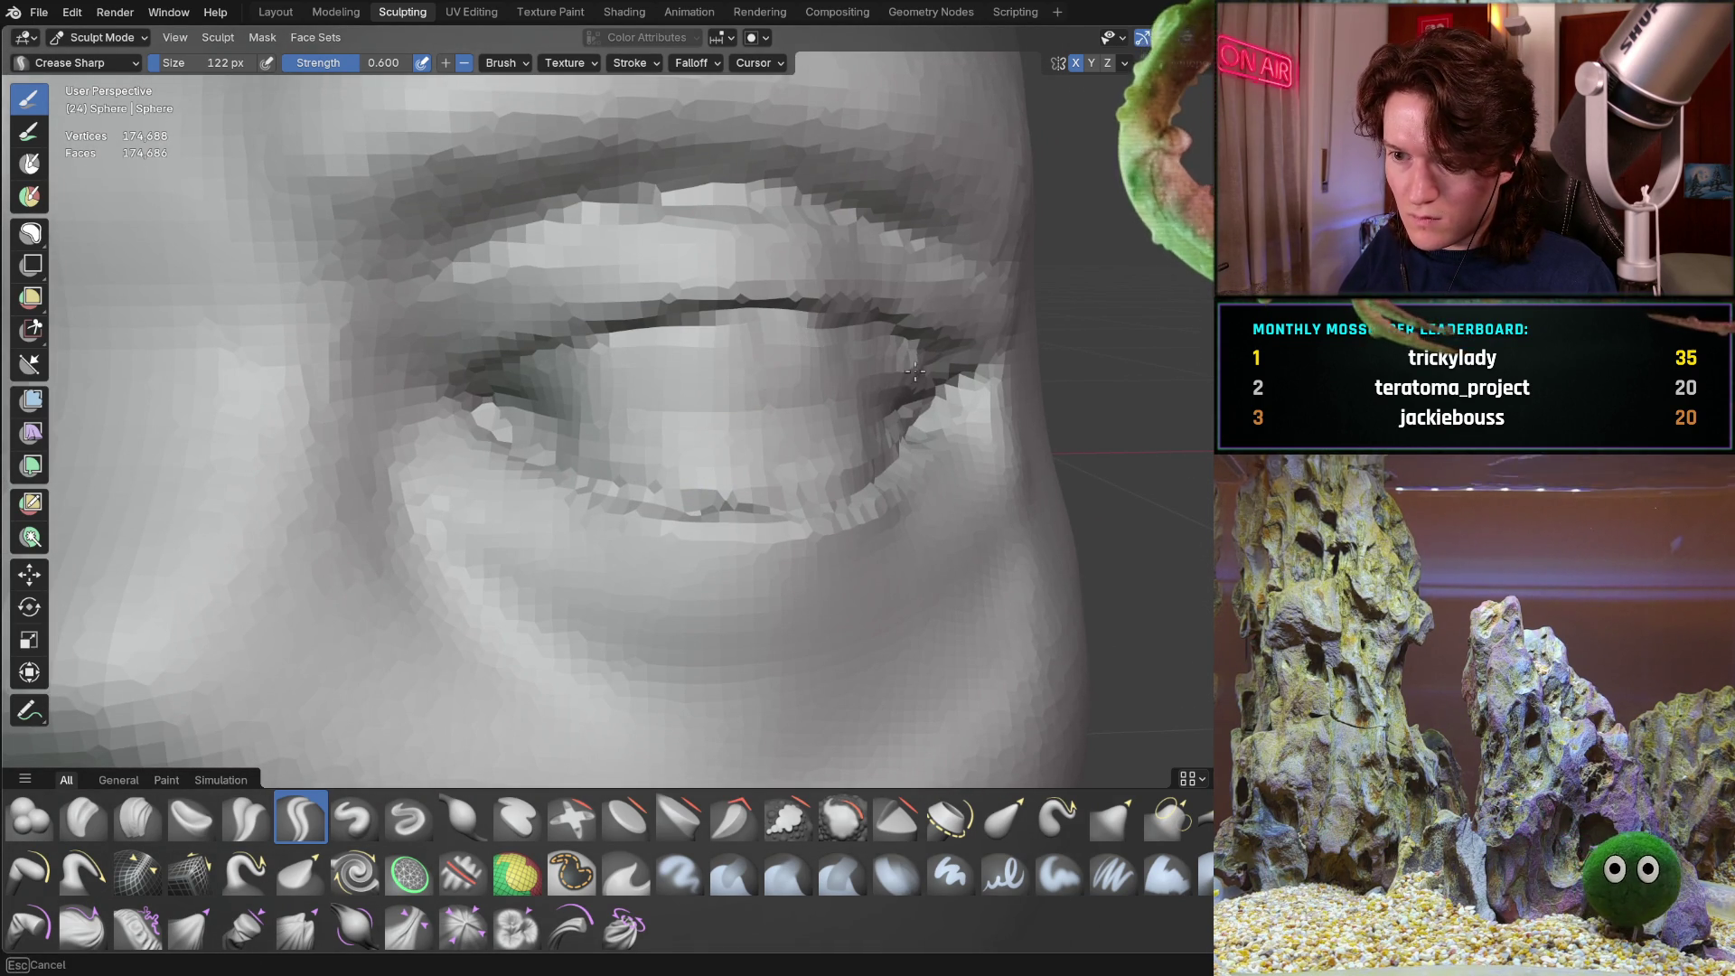
{"action": "mouse_move", "coordinate": [778, 393]}
{"action": "middle_mouse_down"}
{"action": "mouse_move", "coordinate": [678, 379]}
{"action": "mouse_move", "coordinate": [585, 476]}
{"action": "middle_mouse_up"}
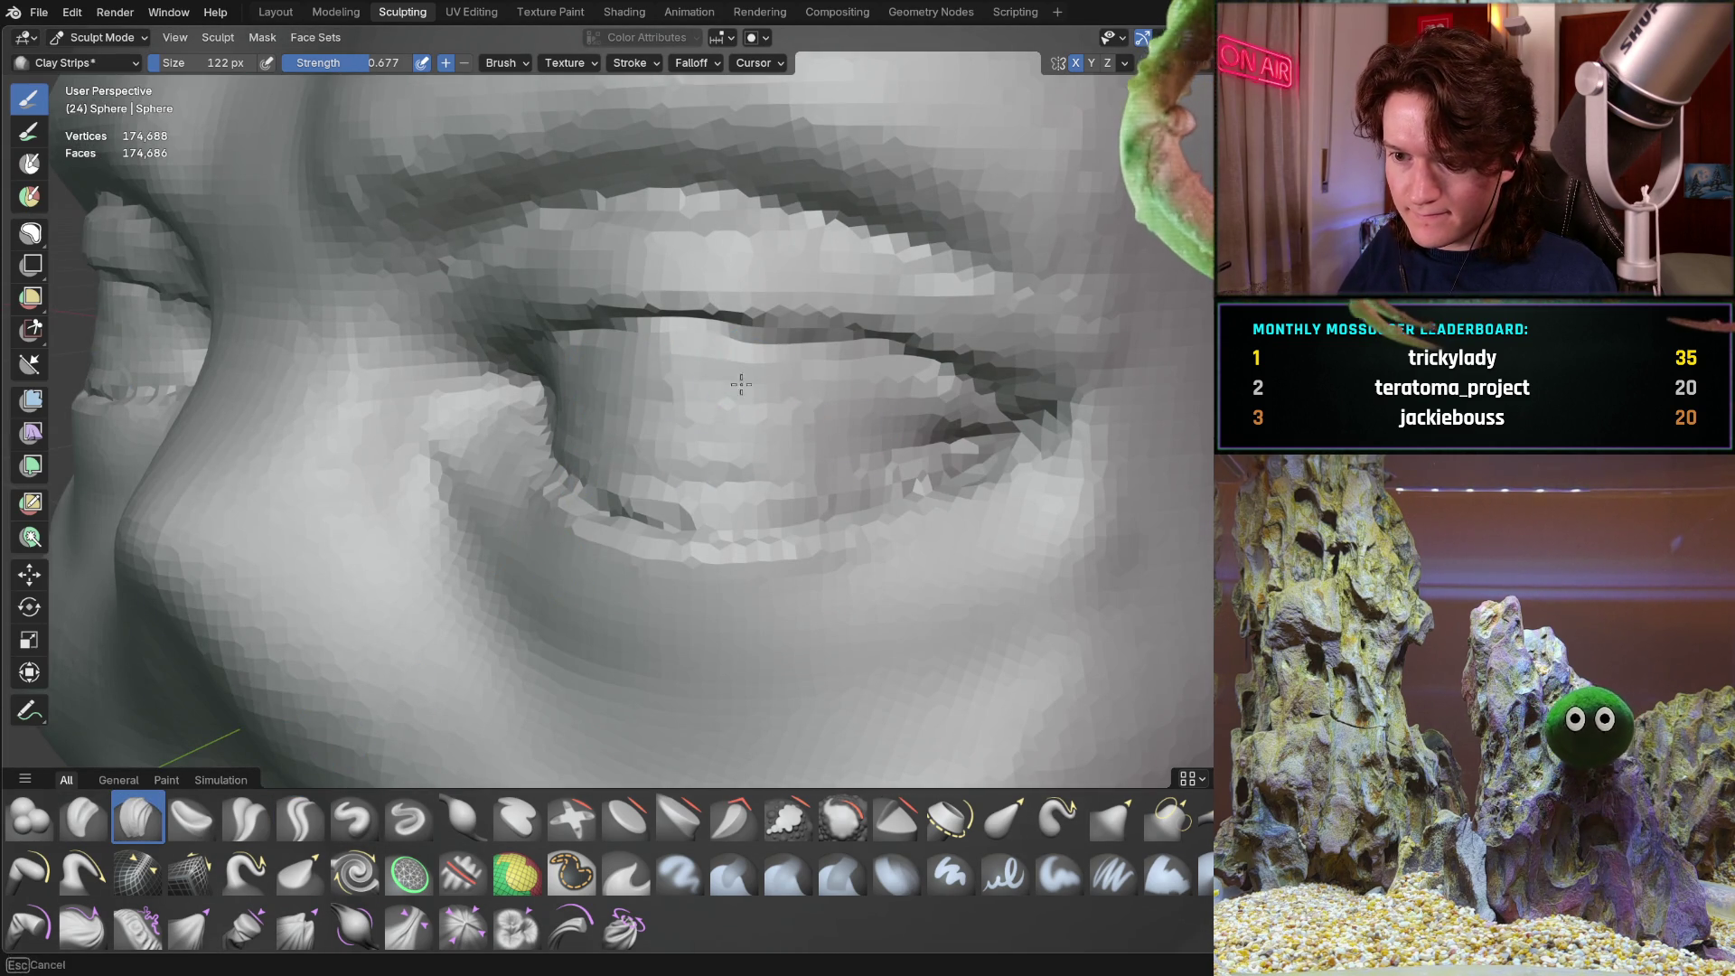
Add Clay Strips at the eye's inner corner, checking it from front and side
{"action": "middle_click_drag", "start_coordinate": [810, 414], "coordinate": [669, 358]}
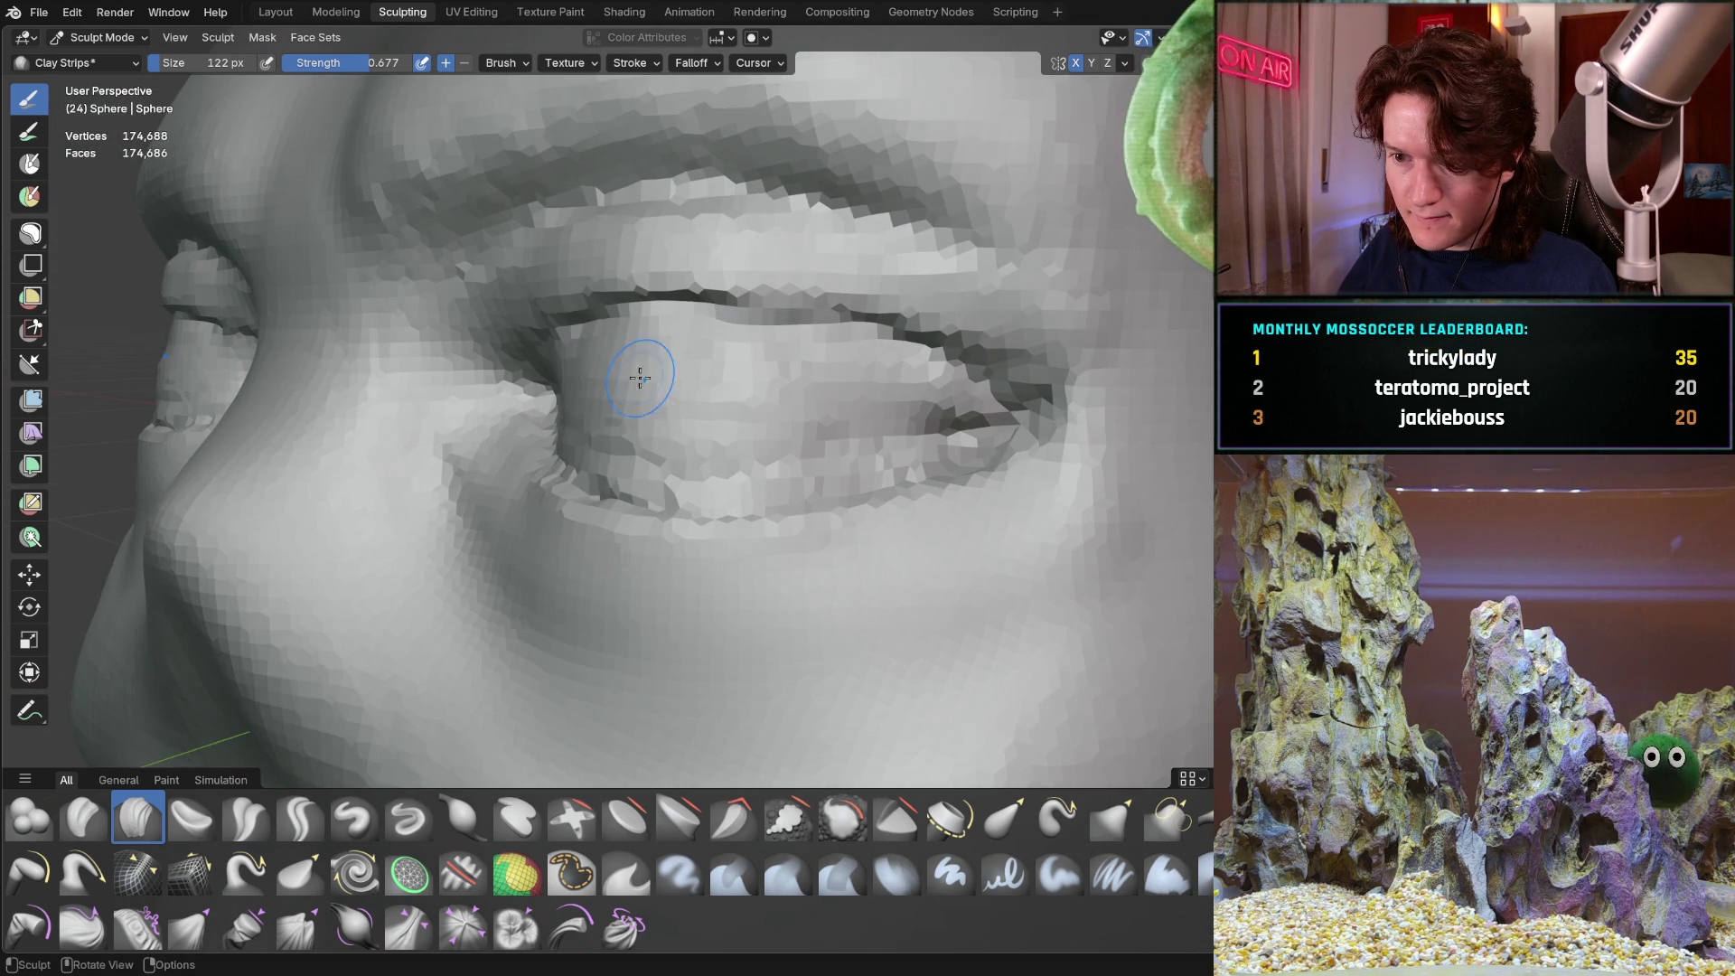
{"action": "middle_click_drag", "start_coordinate": [836, 408], "coordinate": [690, 415]}
{"action": "left_click_drag", "start_coordinate": [550, 399], "coordinate": [514, 398]}
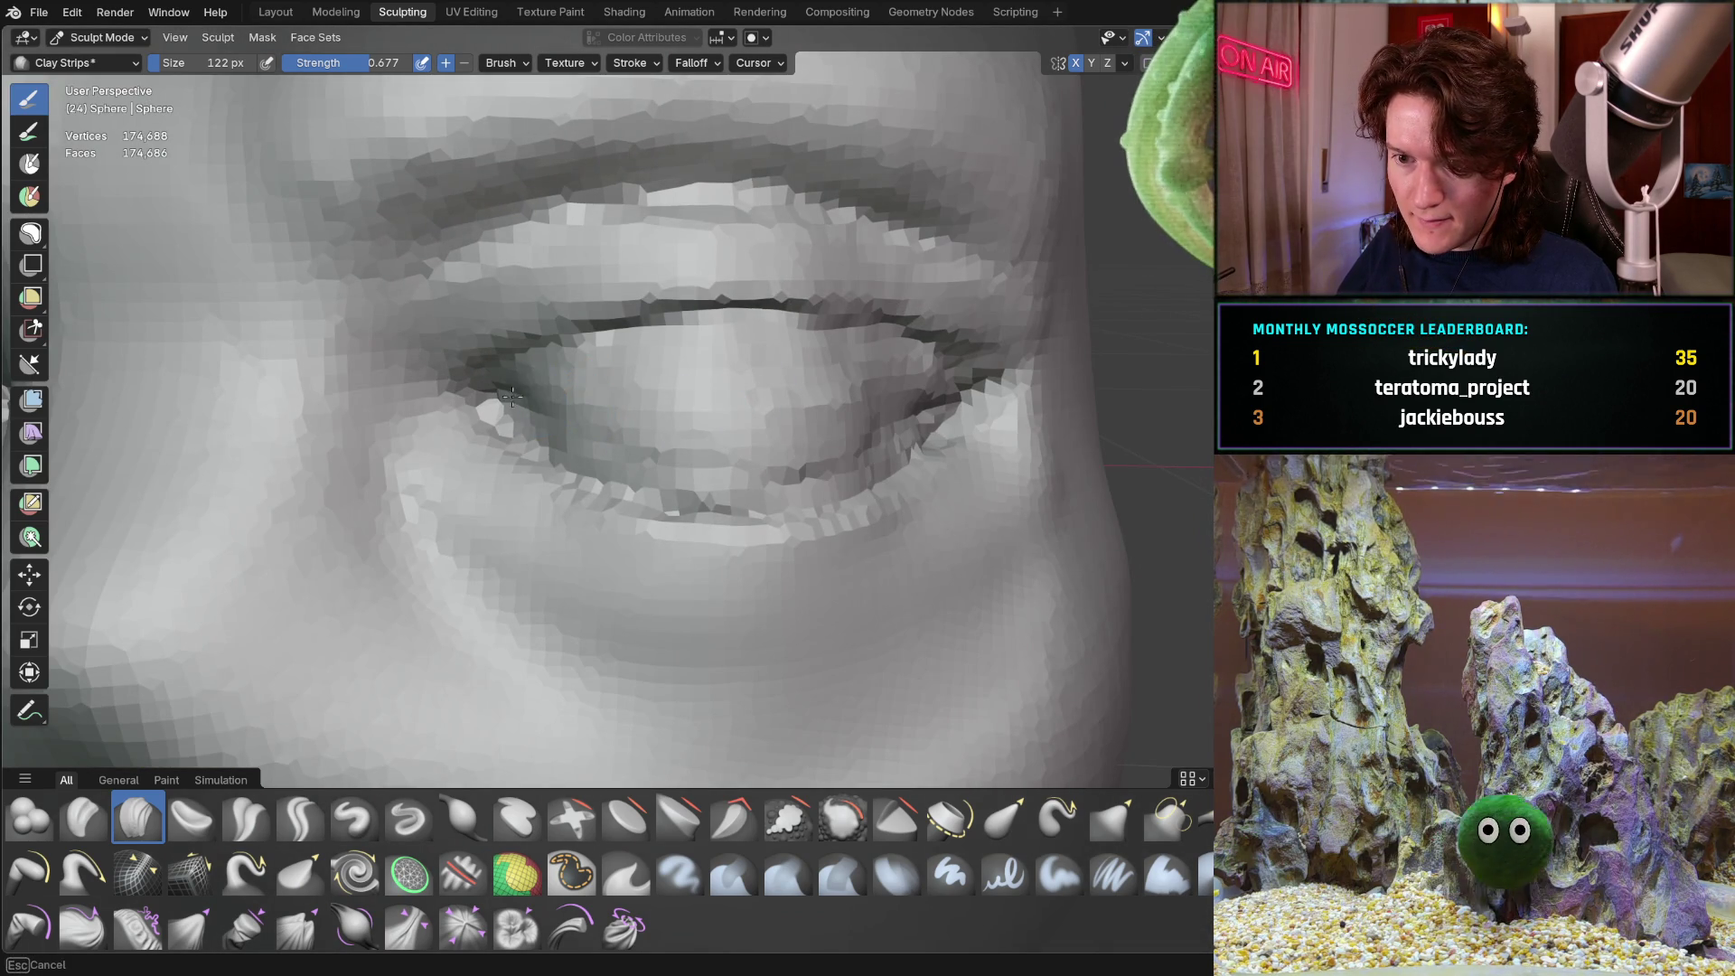
{"action": "mouse_move", "coordinate": [801, 422]}
{"action": "middle_mouse_down"}
{"action": "mouse_move", "coordinate": [701, 379]}
{"action": "mouse_move", "coordinate": [771, 358]}
{"action": "middle_mouse_up"}
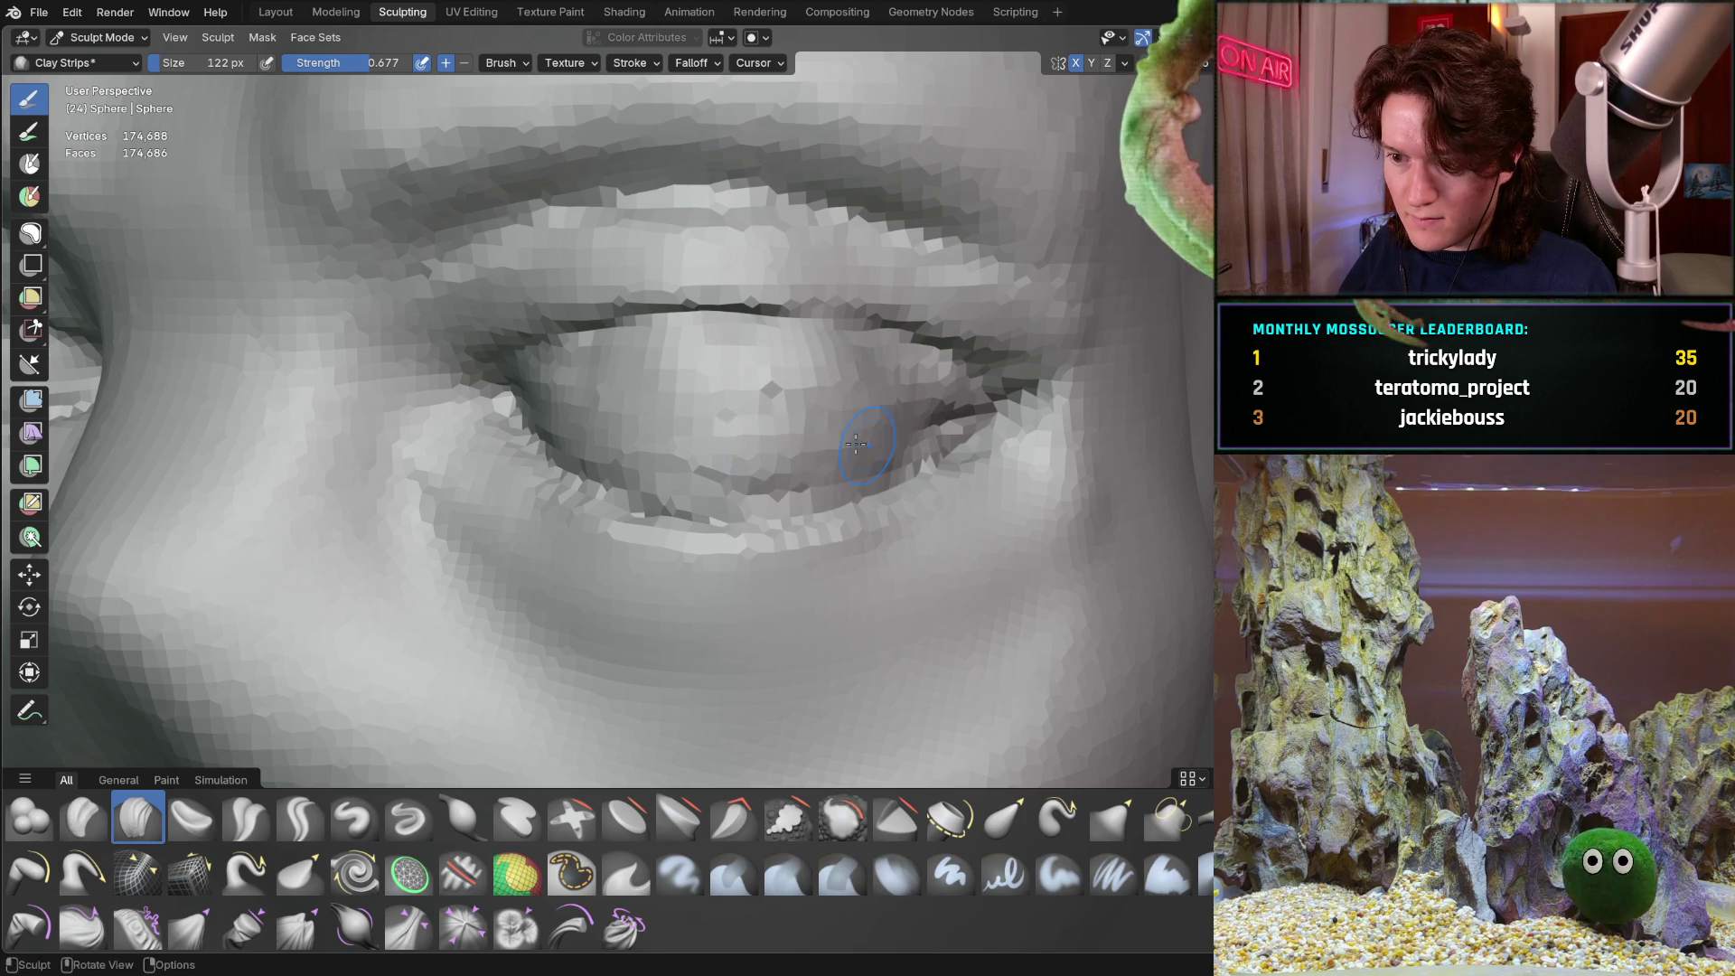
{"action": "mouse_move", "coordinate": [776, 410]}
{"action": "middle_mouse_down"}
{"action": "mouse_move", "coordinate": [624, 398]}
{"action": "mouse_move", "coordinate": [659, 379]}
{"action": "mouse_move", "coordinate": [480, 507]}
{"action": "mouse_move", "coordinate": [730, 447]}
{"action": "middle_mouse_up"}
Review the whole head, then thicken the upper eyelid above its crease
{"action": "scroll", "coordinate": [731, 447], "scroll_direction": "down", "scroll_amount": 5}
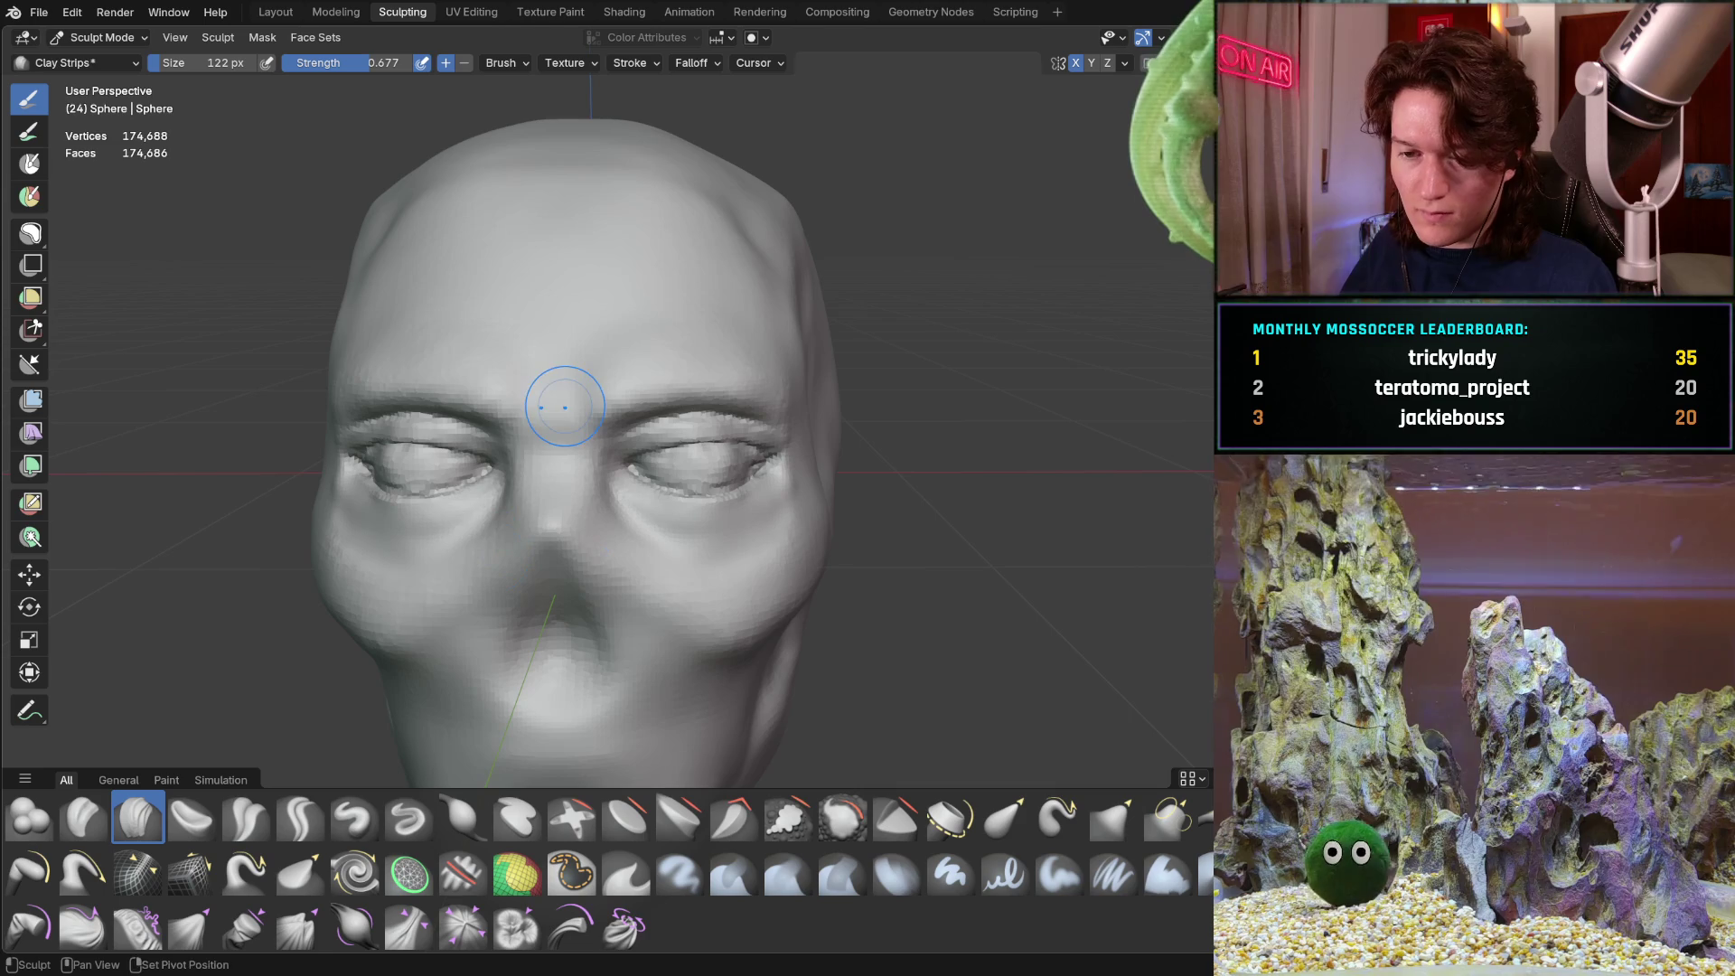
{"action": "middle_click_drag", "start_coordinate": [465, 516], "coordinate": [626, 423]}
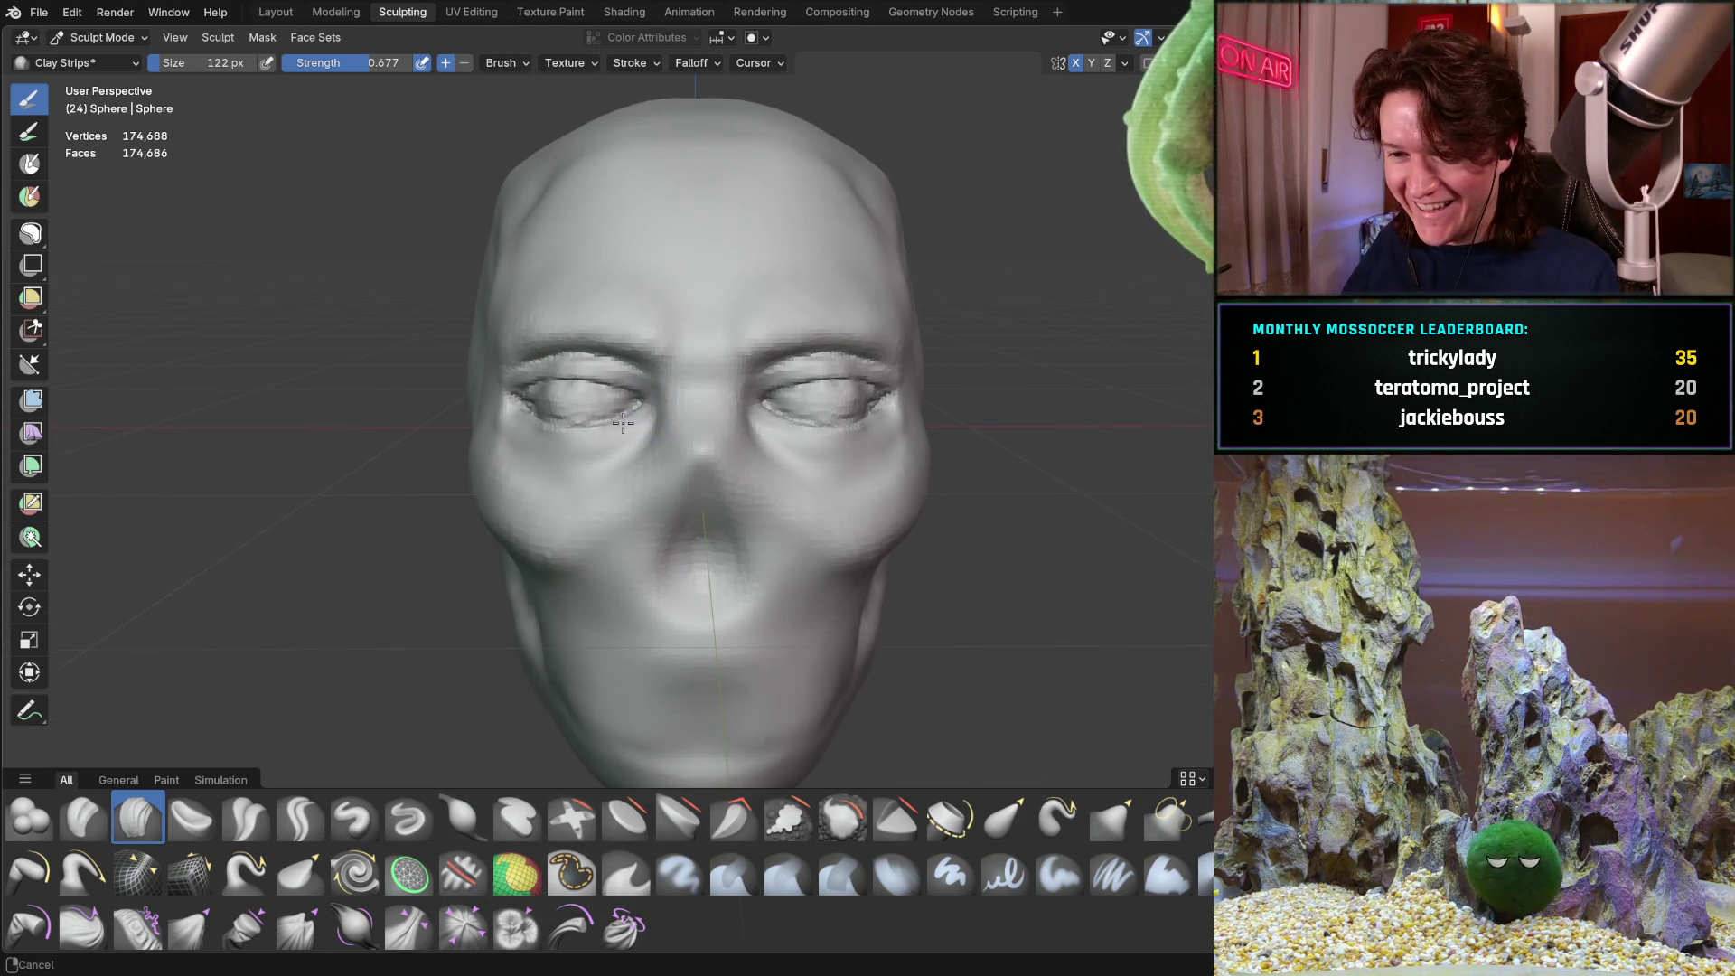
{"action": "mouse_move", "coordinate": [728, 441]}
{"action": "middle_mouse_down", "text": "shift"}
{"action": "mouse_move", "coordinate": [719, 398]}
{"action": "mouse_move", "coordinate": [652, 384]}
{"action": "middle_mouse_up", "text": "shift"}
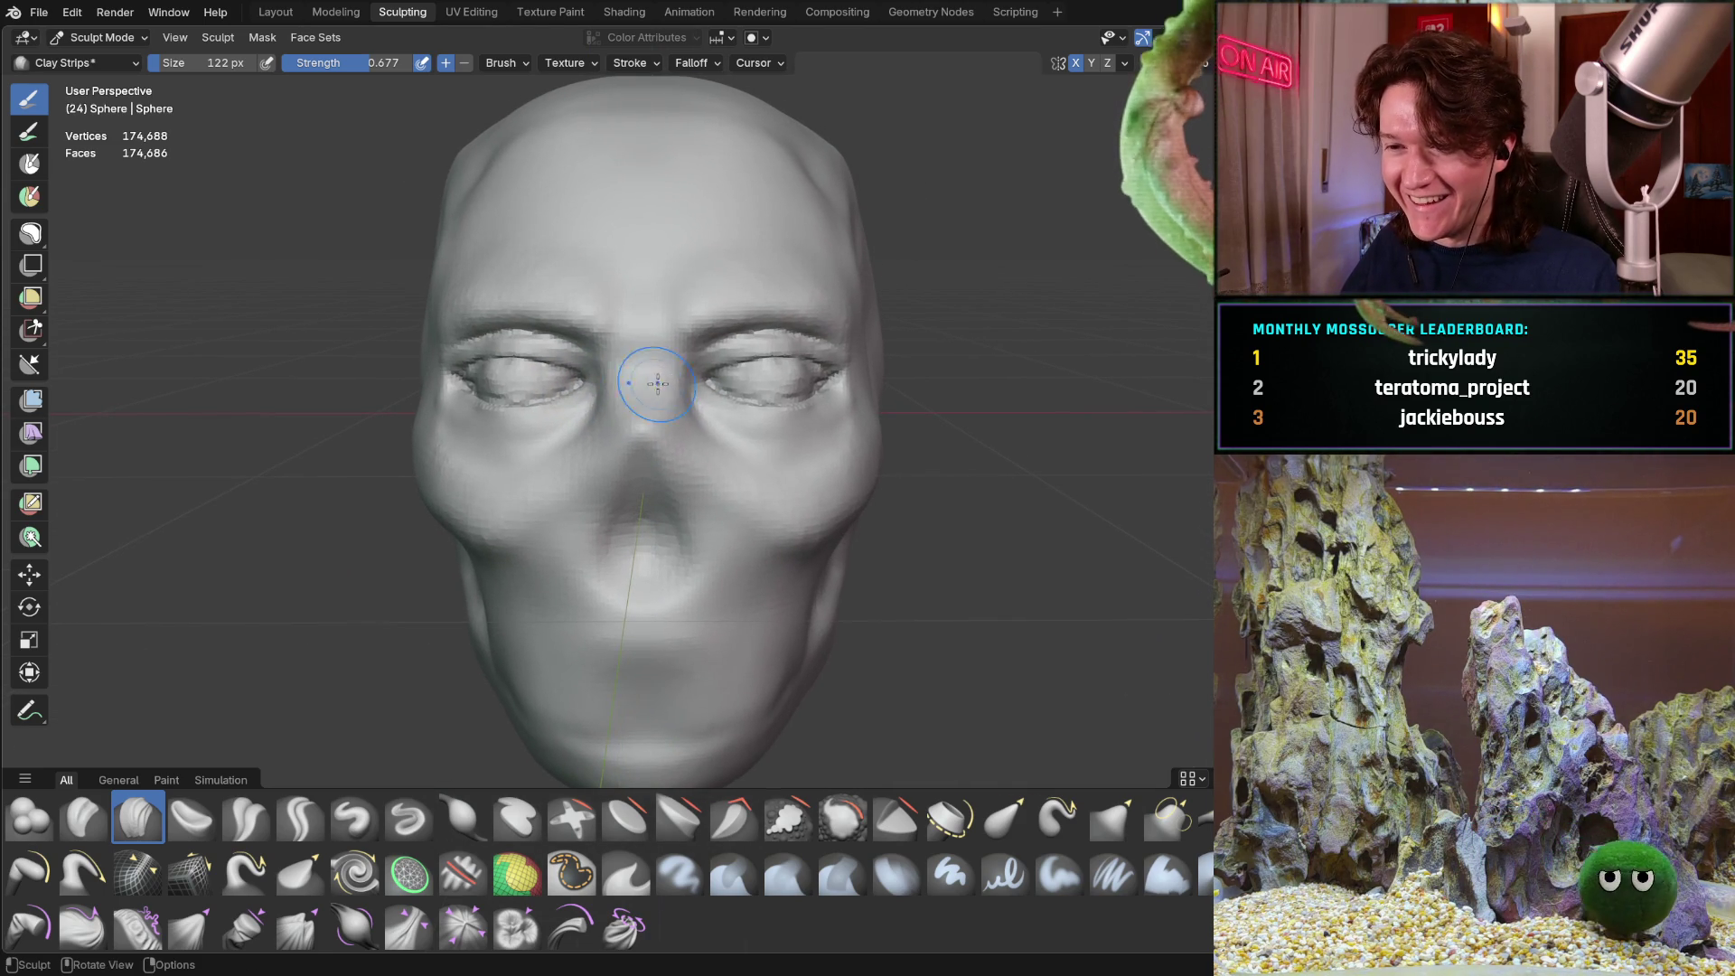
{"action": "mouse_move", "coordinate": [777, 416]}
{"action": "middle_mouse_down"}
{"action": "mouse_move", "coordinate": [750, 397]}
{"action": "mouse_move", "coordinate": [818, 353]}
{"action": "middle_mouse_up"}
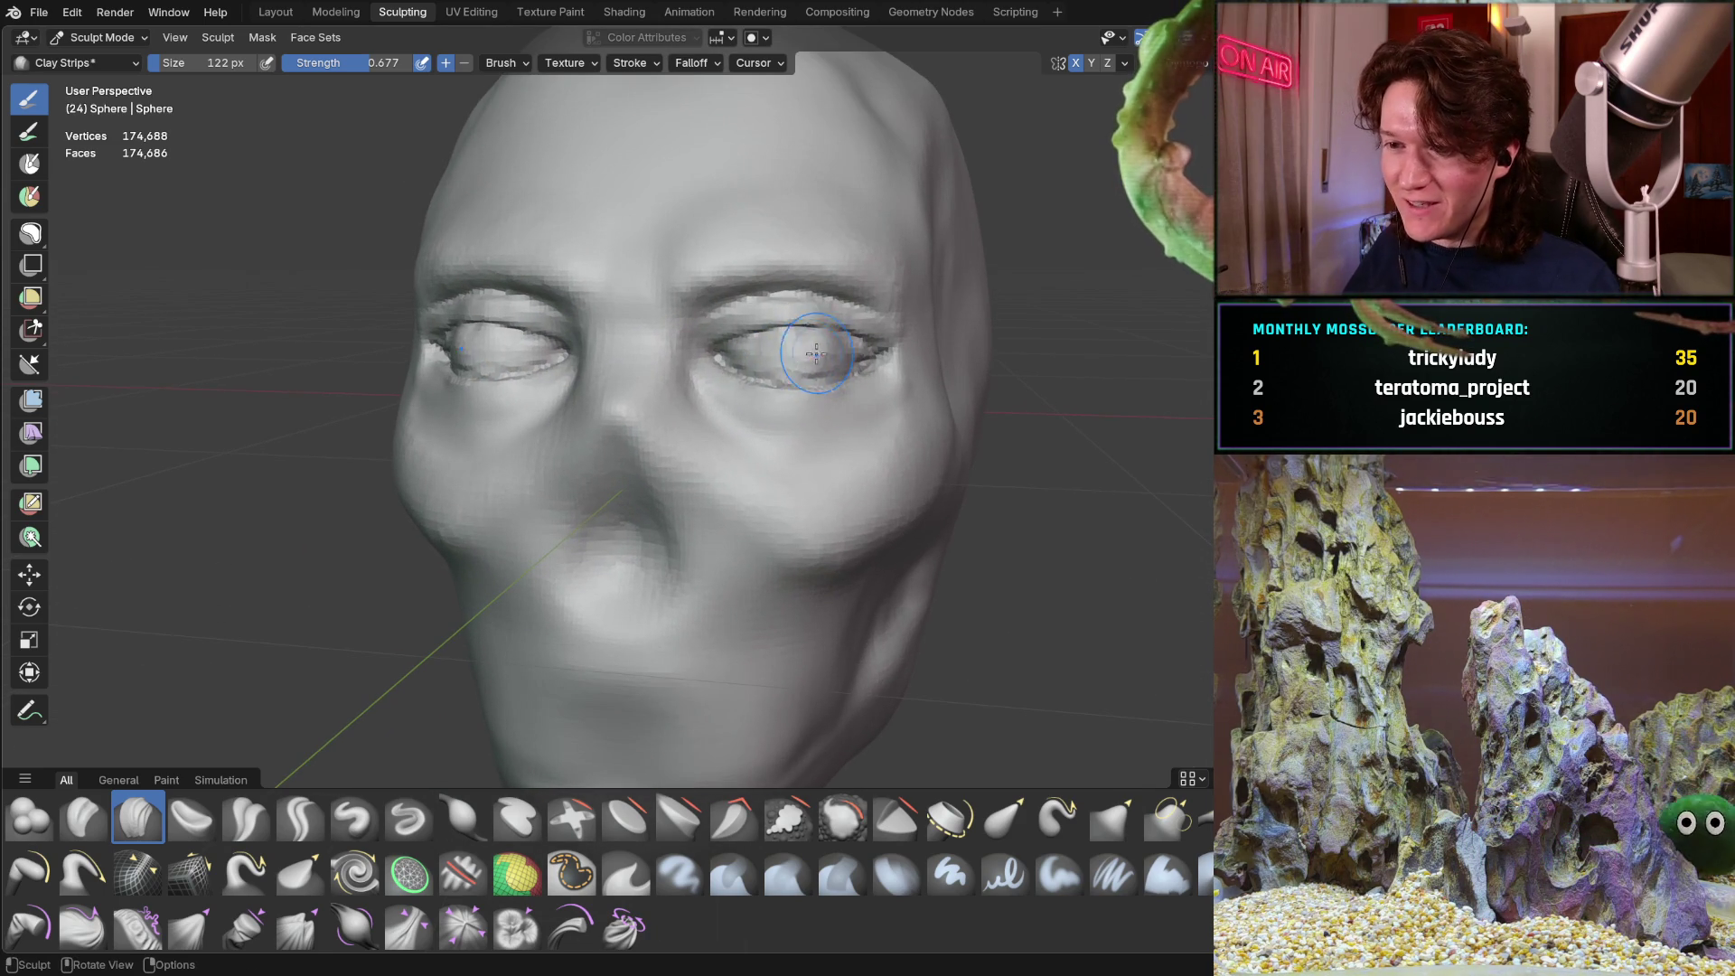
{"action": "mouse_move", "coordinate": [674, 392]}
{"action": "middle_mouse_down"}
{"action": "mouse_move", "coordinate": [709, 407]}
{"action": "mouse_move", "coordinate": [769, 378]}
{"action": "mouse_move", "coordinate": [651, 404]}
{"action": "mouse_move", "coordinate": [714, 359]}
{"action": "middle_mouse_up"}
{"action": "scroll", "coordinate": [659, 413], "scroll_direction": "down", "scroll_amount": 6}
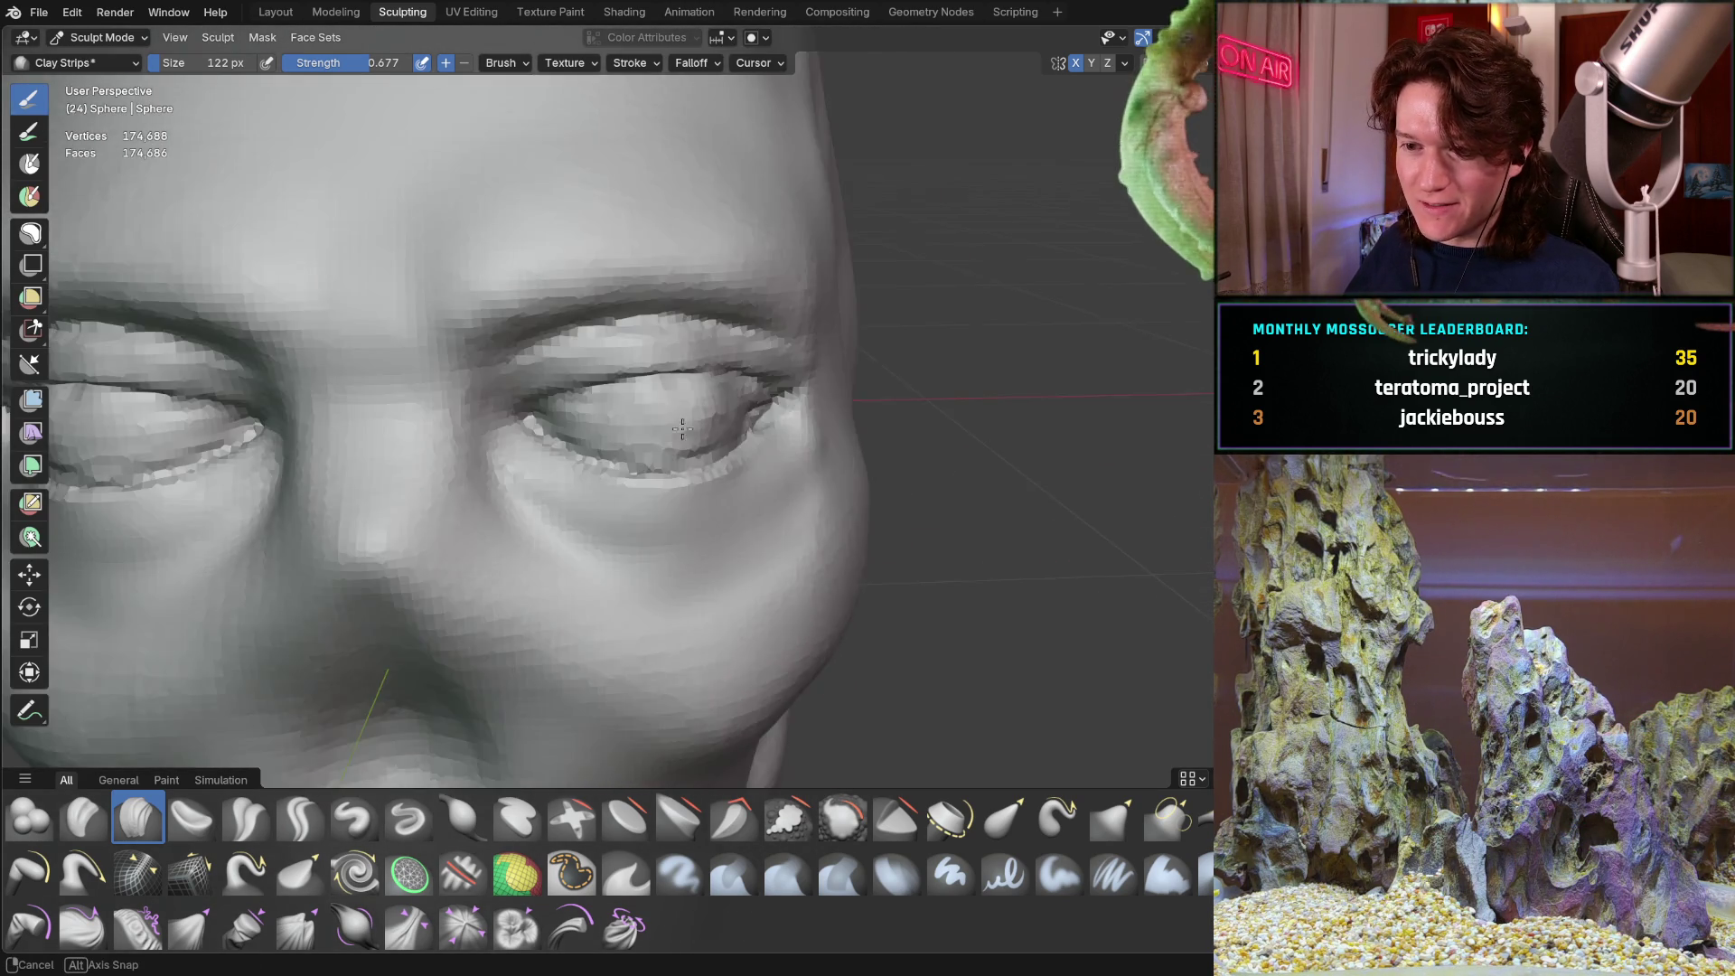
{"action": "mouse_move", "coordinate": [505, 586]}
{"action": "middle_mouse_down"}
{"action": "mouse_move", "coordinate": [662, 466]}
{"action": "mouse_move", "coordinate": [705, 382]}
{"action": "middle_mouse_up"}
{"action": "scroll", "coordinate": [707, 378], "scroll_direction": "up", "scroll_amount": 3}
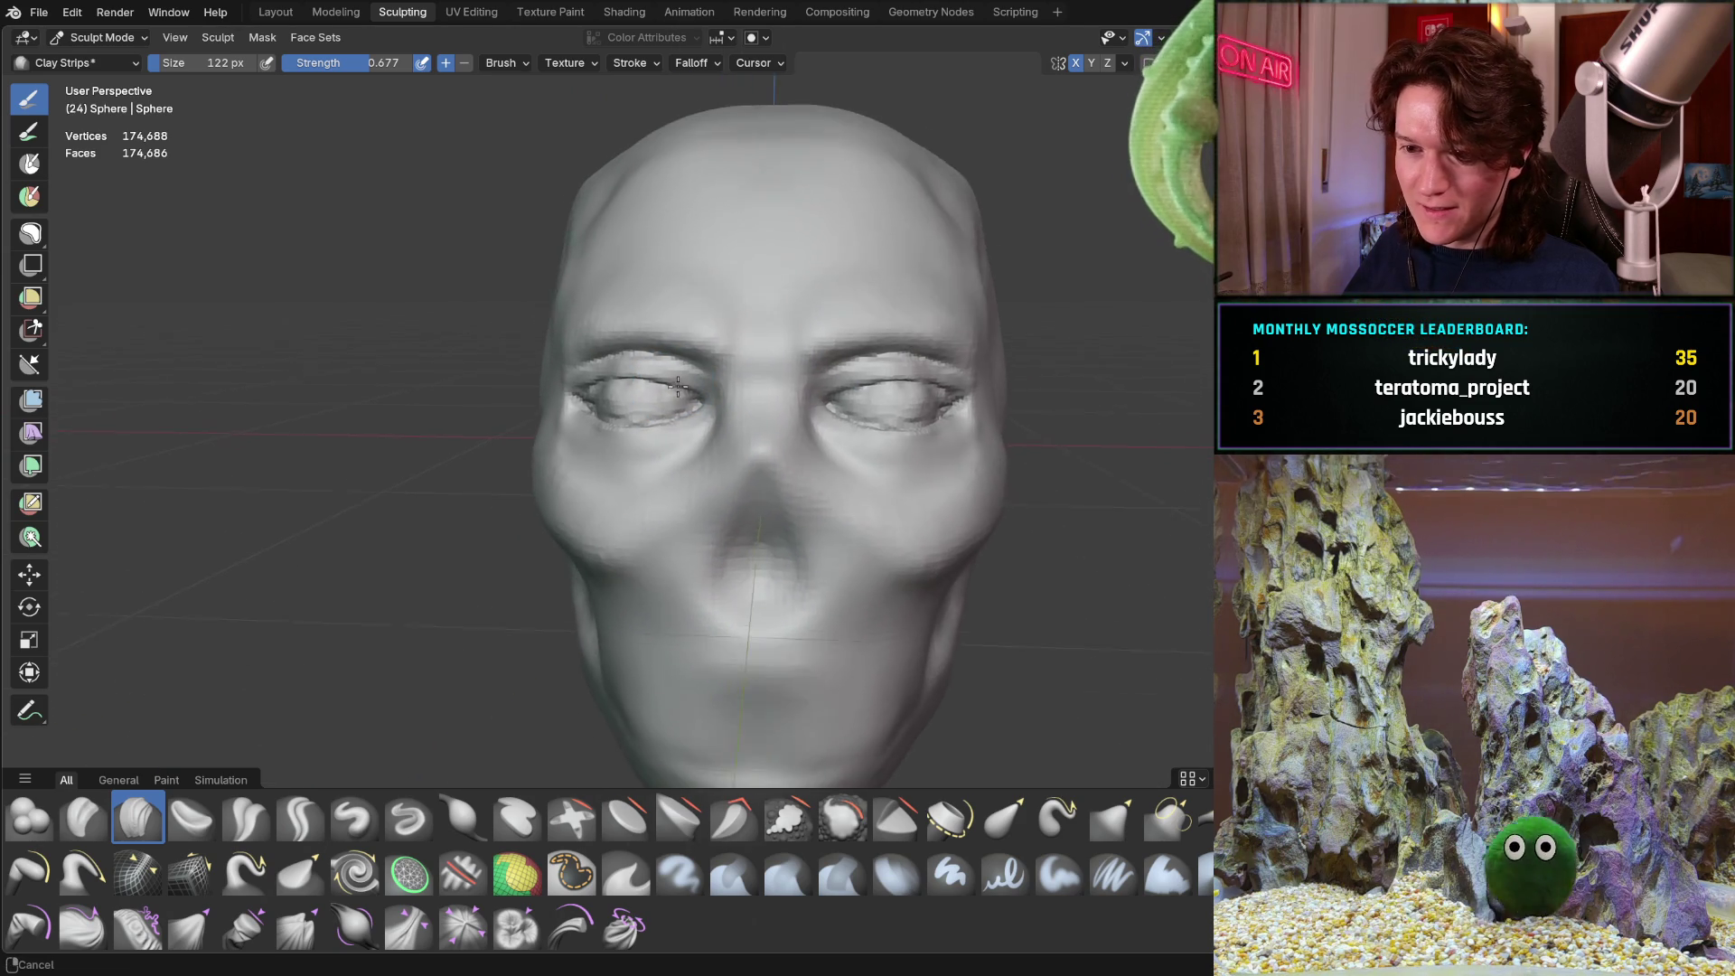
{"action": "scroll", "coordinate": [708, 378], "scroll_direction": "up", "scroll_amount": 3}
{"action": "mouse_move", "coordinate": [736, 341]}
{"action": "middle_mouse_down"}
{"action": "mouse_move", "coordinate": [634, 423]}
{"action": "mouse_move", "coordinate": [624, 457]}
{"action": "mouse_move", "coordinate": [645, 455]}
{"action": "mouse_move", "coordinate": [649, 390]}
{"action": "middle_mouse_up"}
{"action": "scroll", "coordinate": [578, 446], "scroll_direction": "up", "scroll_amount": 3}
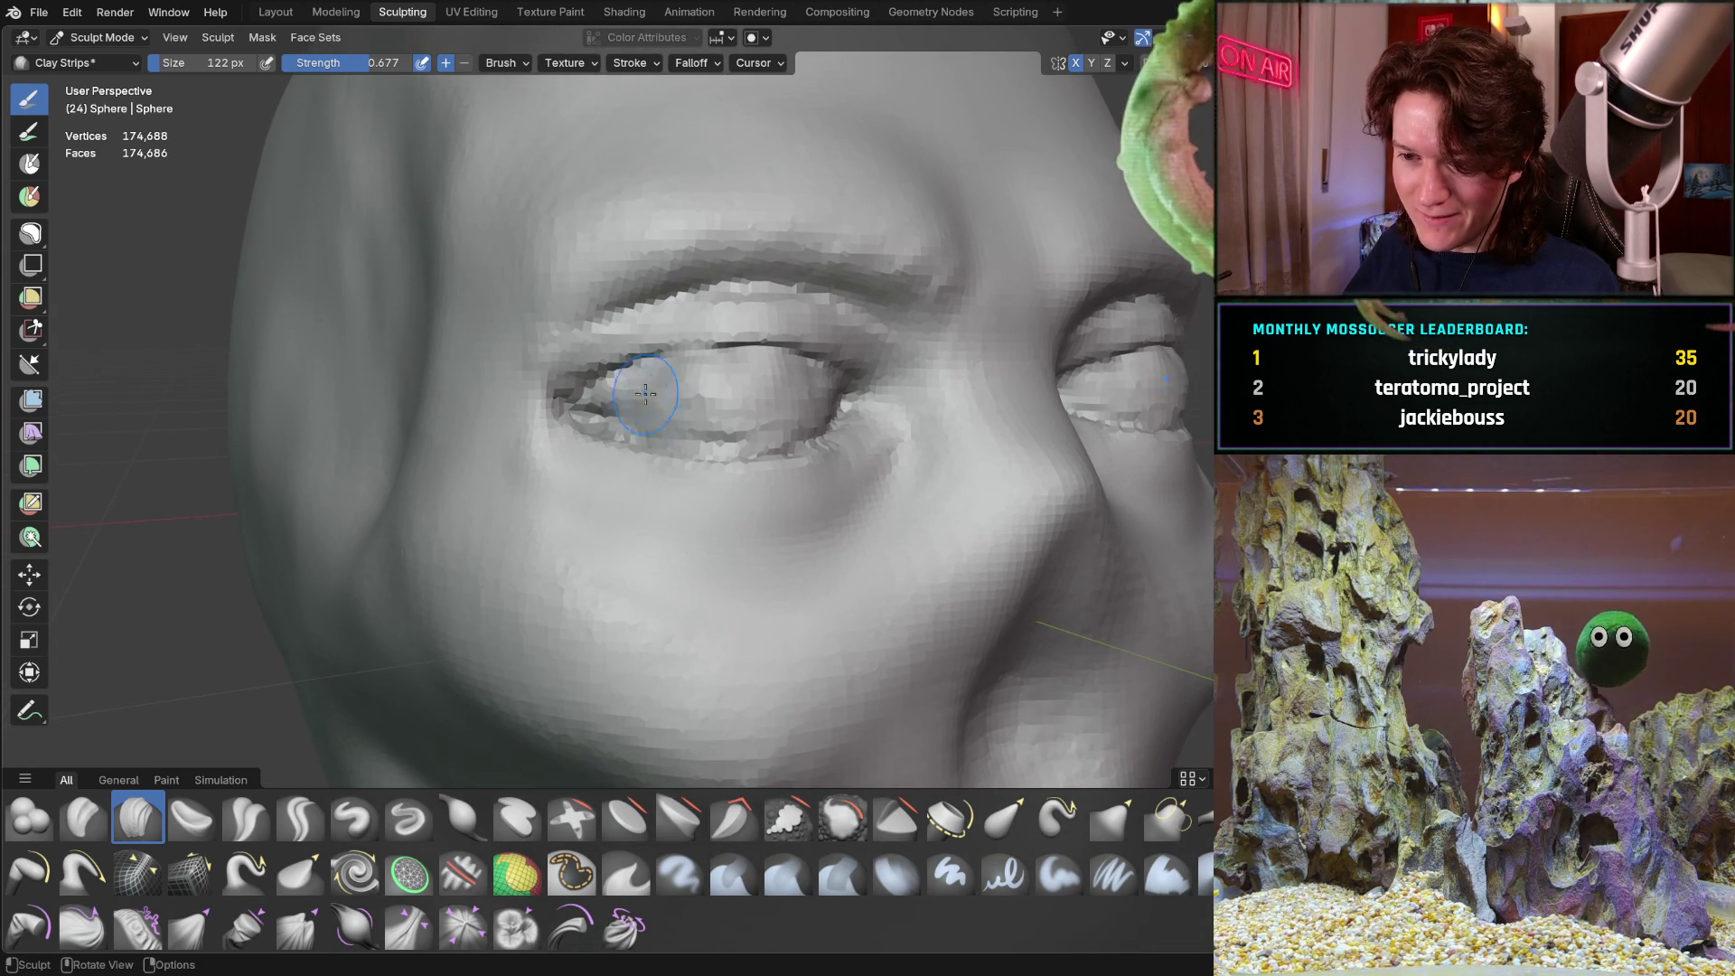
{"action": "scroll", "coordinate": [653, 409], "scroll_direction": "up", "scroll_amount": 4}
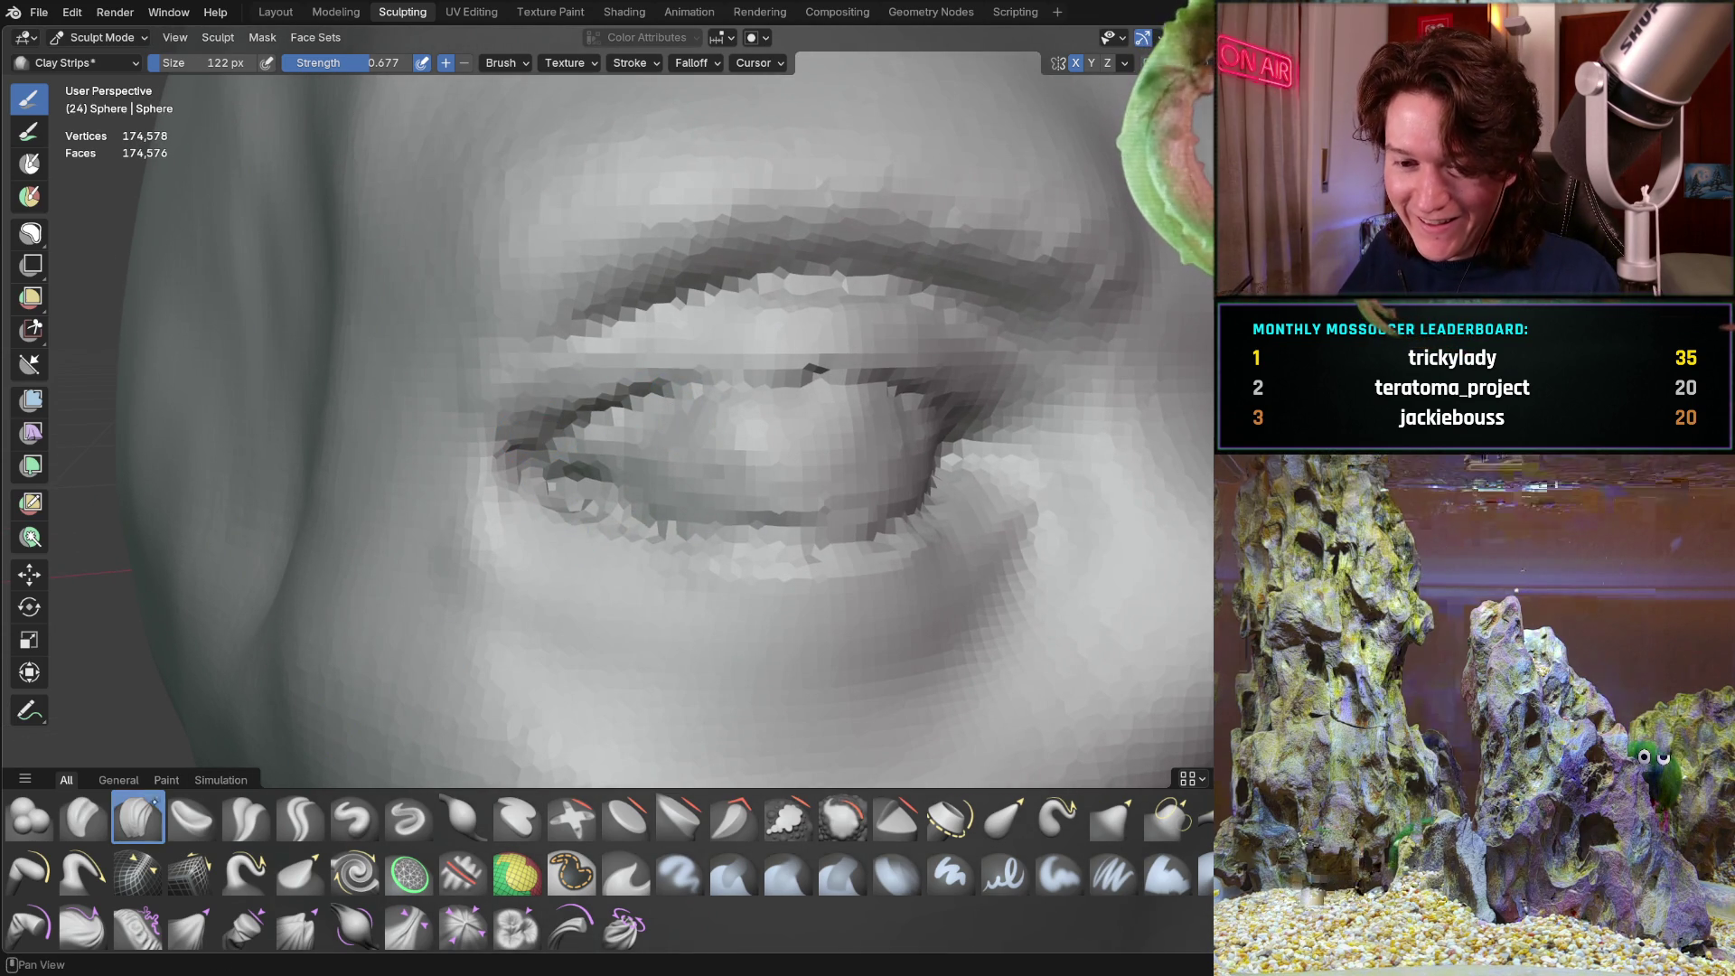
{"action": "mouse_move", "coordinate": [608, 400]}
{"action": "left_mouse_down"}
{"action": "mouse_move", "coordinate": [730, 370]}
{"action": "mouse_move", "coordinate": [729, 349]}
{"action": "left_mouse_up"}
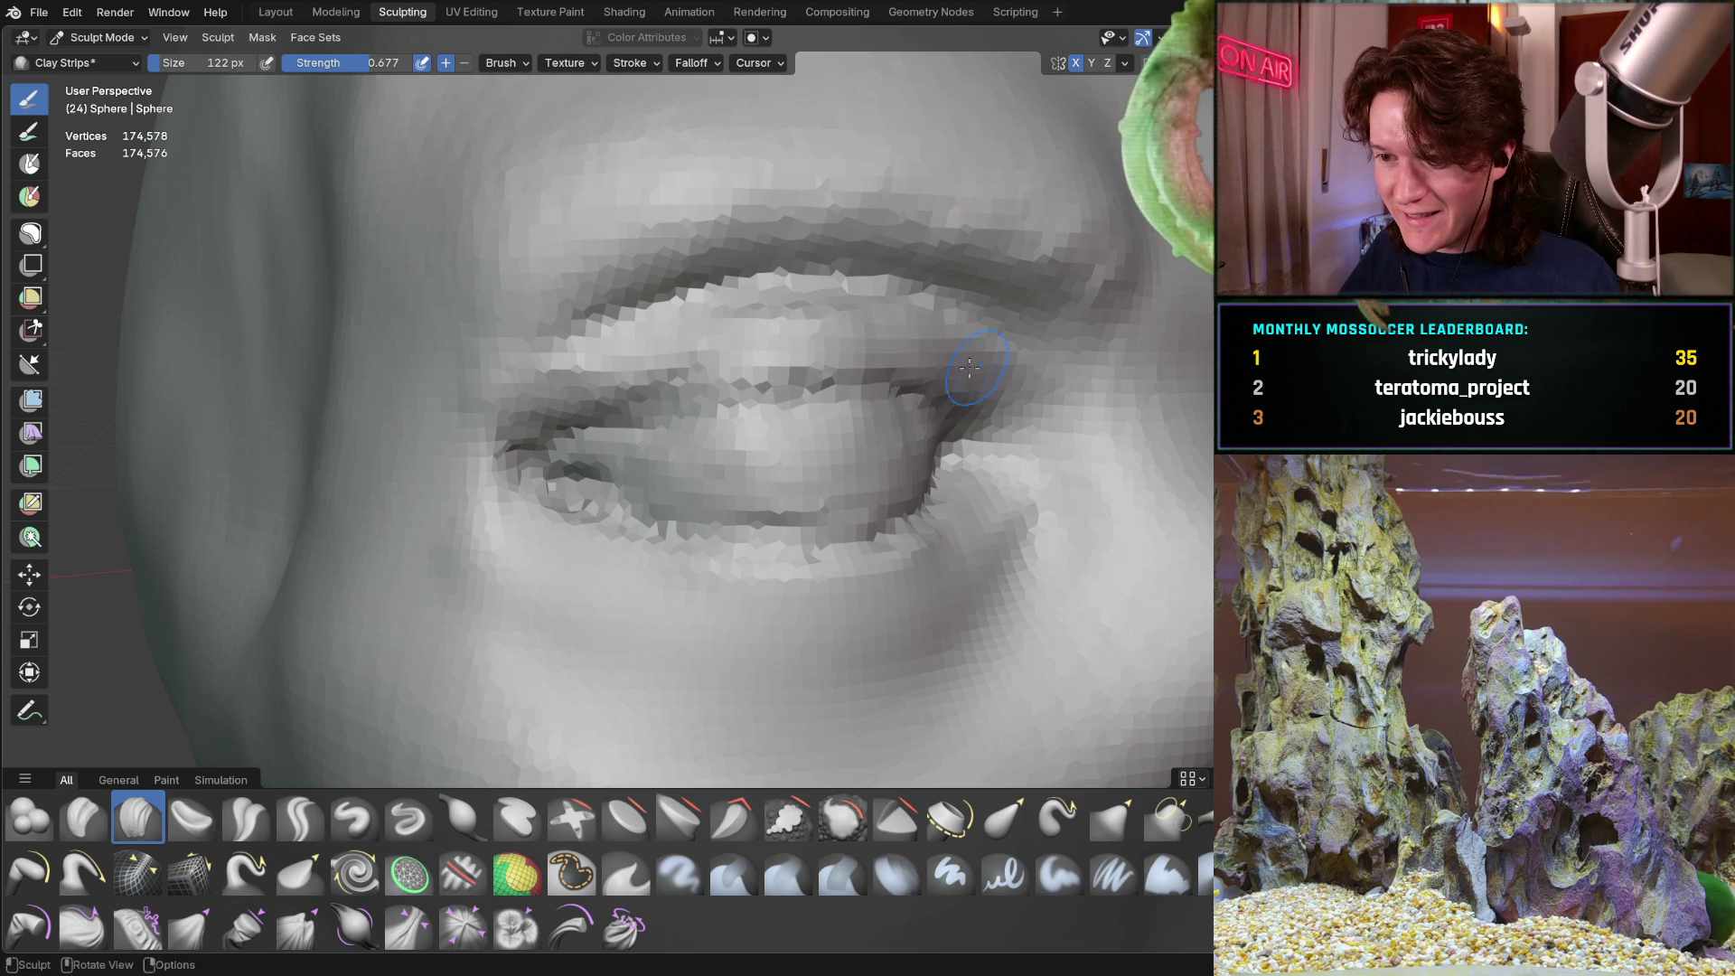
Build up the lower lid, inner corner and the under-eye bag beneath it
{"action": "mouse_move", "coordinate": [632, 504]}
{"action": "left_mouse_down"}
{"action": "mouse_move", "coordinate": [608, 515]}
{"action": "mouse_move", "coordinate": [632, 488]}
{"action": "mouse_move", "coordinate": [534, 442]}
{"action": "mouse_move", "coordinate": [547, 470]}
{"action": "mouse_move", "coordinate": [714, 562]}
{"action": "left_mouse_up"}
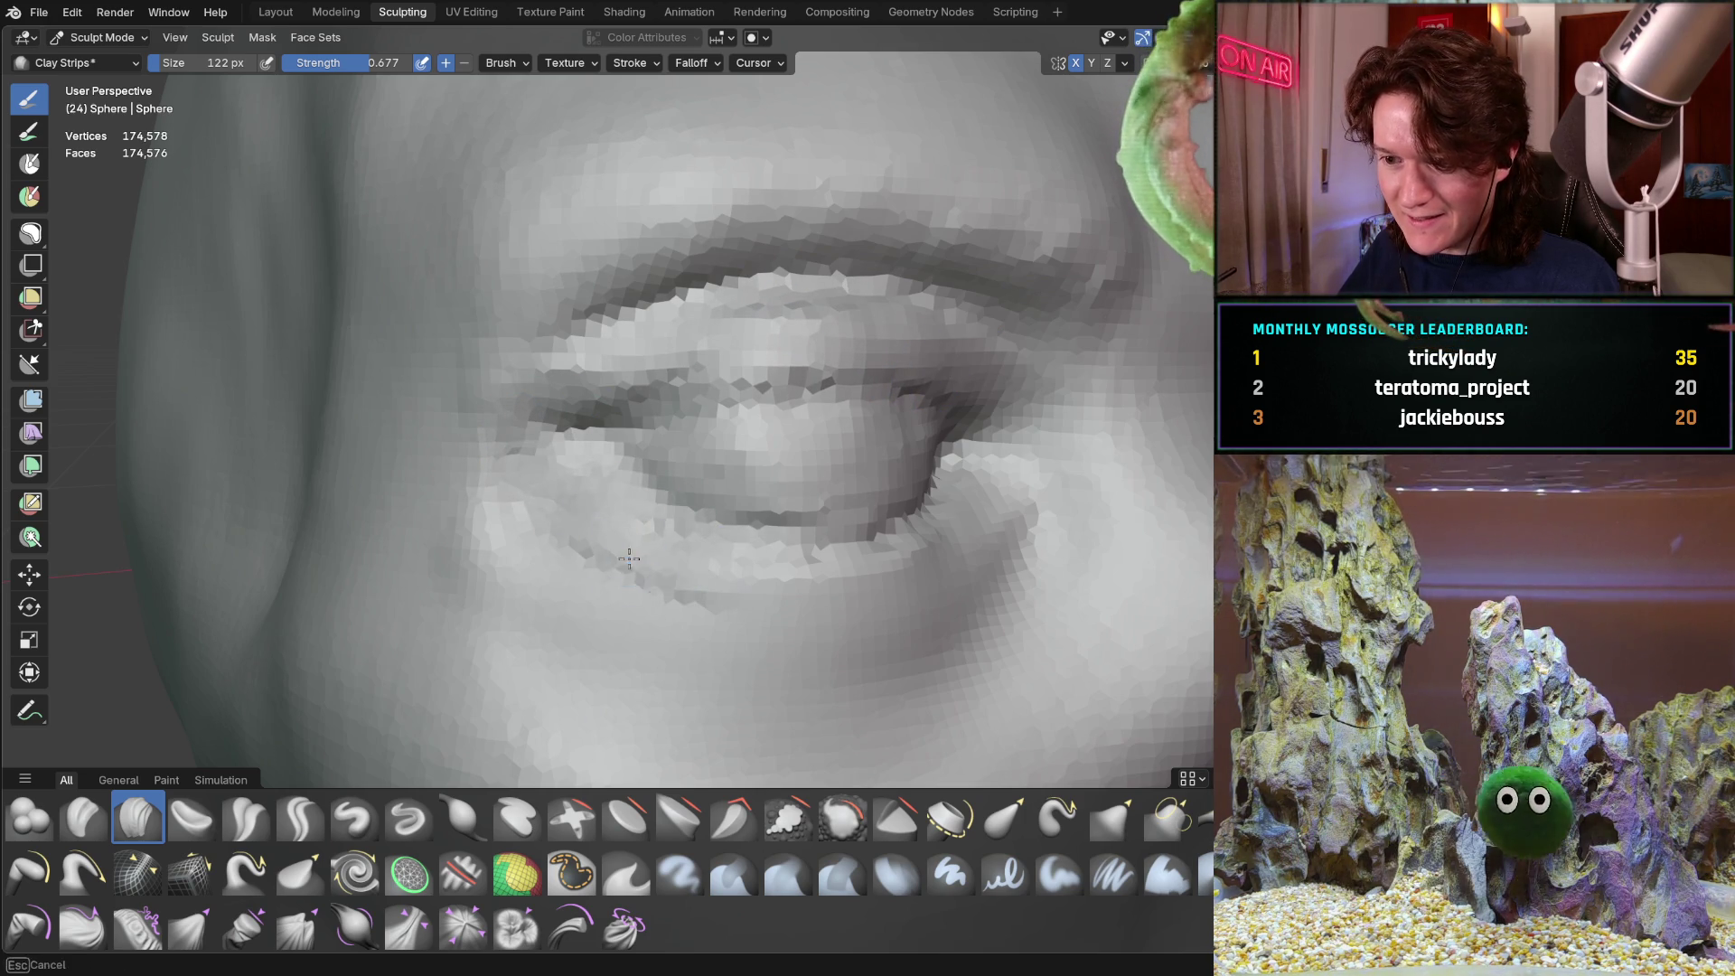
{"action": "mouse_move", "coordinate": [554, 515]}
{"action": "left_mouse_down"}
{"action": "mouse_move", "coordinate": [657, 555]}
{"action": "mouse_move", "coordinate": [853, 581]}
{"action": "left_mouse_up"}
{"action": "mouse_move", "coordinate": [852, 581]}
{"action": "middle_mouse_down"}
{"action": "mouse_move", "coordinate": [764, 445]}
{"action": "mouse_move", "coordinate": [567, 454]}
{"action": "mouse_move", "coordinate": [806, 334]}
{"action": "middle_mouse_up"}
{"action": "scroll", "coordinate": [568, 454], "scroll_direction": "down", "scroll_amount": 3}
{"action": "scroll", "coordinate": [806, 333], "scroll_direction": "up", "scroll_amount": 6}
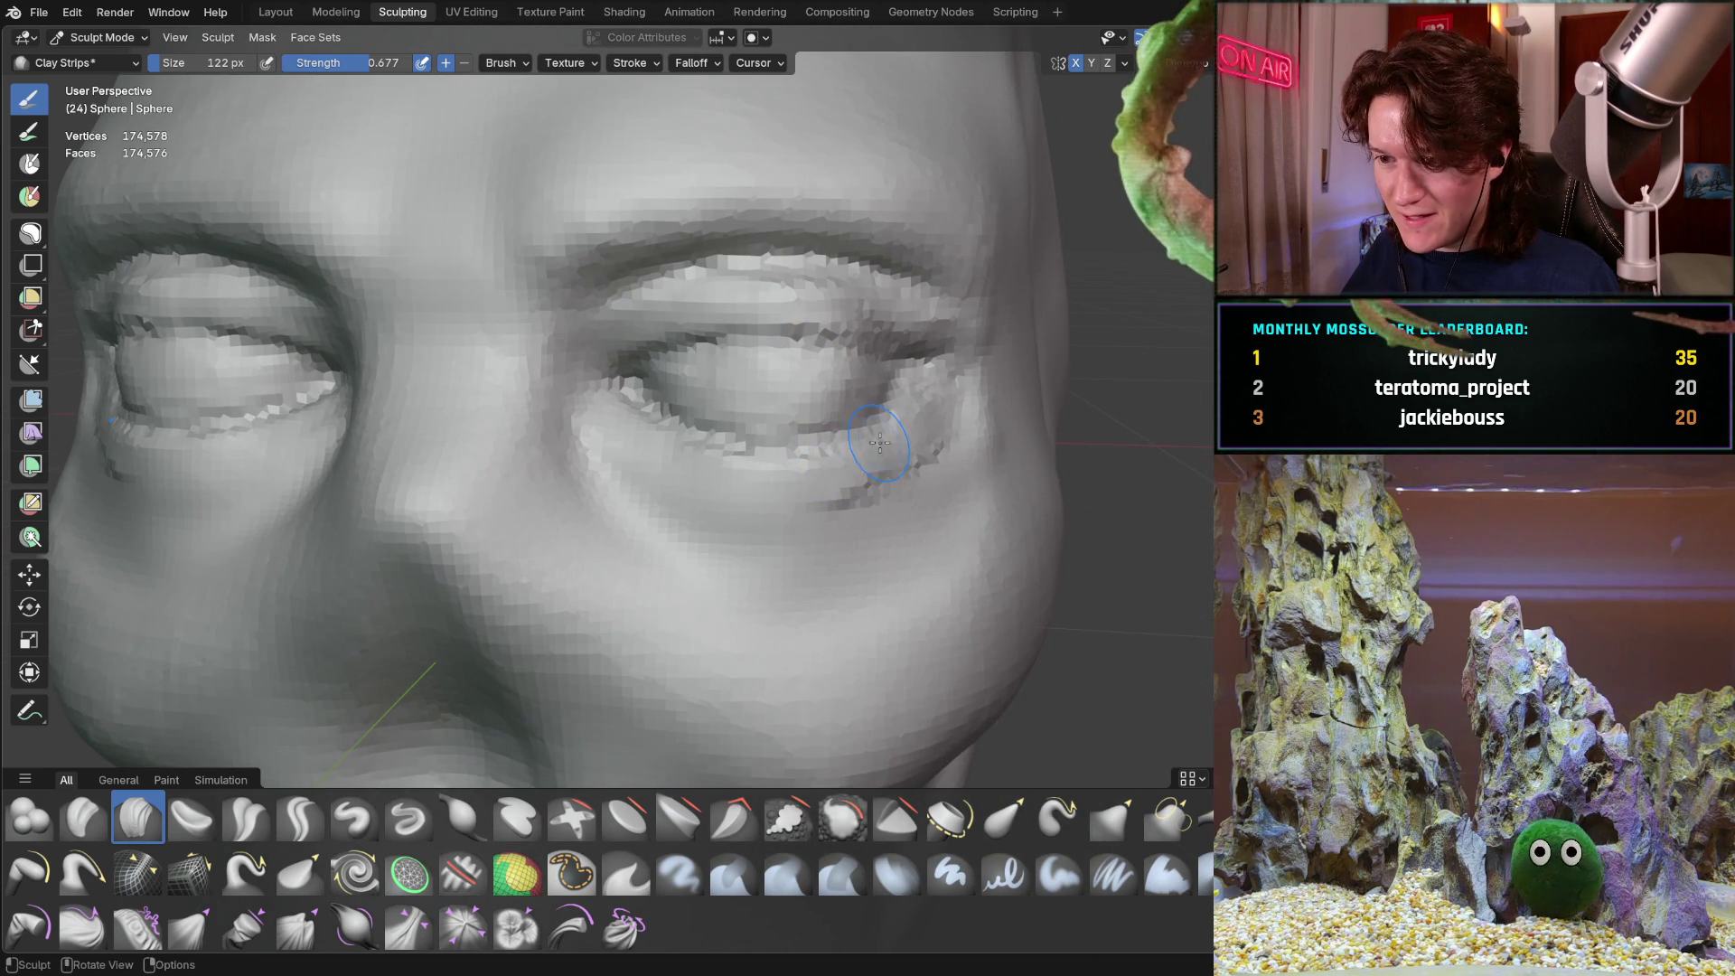
{"action": "mouse_move", "coordinate": [896, 414]}
{"action": "middle_mouse_down"}
{"action": "mouse_move", "coordinate": [764, 407]}
{"action": "mouse_move", "coordinate": [883, 329]}
{"action": "middle_mouse_up"}
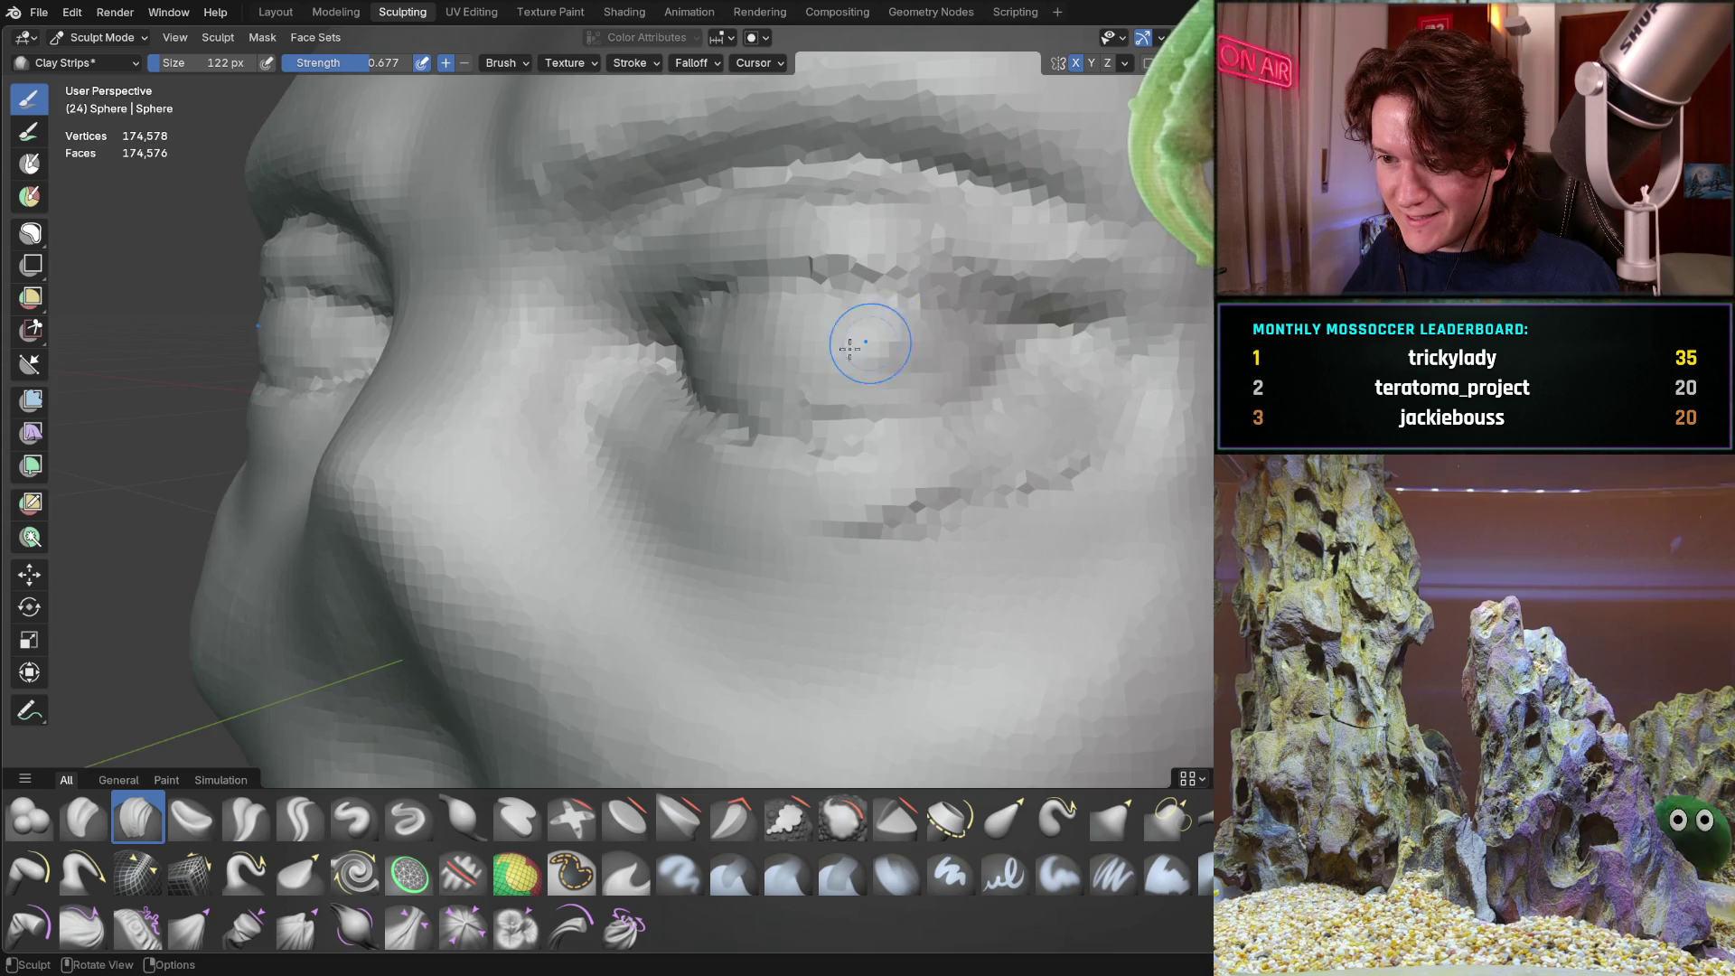
{"action": "scroll", "coordinate": [883, 329], "scroll_direction": "up", "scroll_amount": 5}
Add a Clay Strips stroke across the brow between the eyes to heavier the brow ridge
{"action": "mouse_move", "coordinate": [762, 468]}
{"action": "middle_mouse_down"}
{"action": "mouse_move", "coordinate": [464, 437]}
{"action": "mouse_move", "coordinate": [714, 494]}
{"action": "mouse_move", "coordinate": [615, 506]}
{"action": "mouse_move", "coordinate": [860, 500]}
{"action": "middle_mouse_up"}
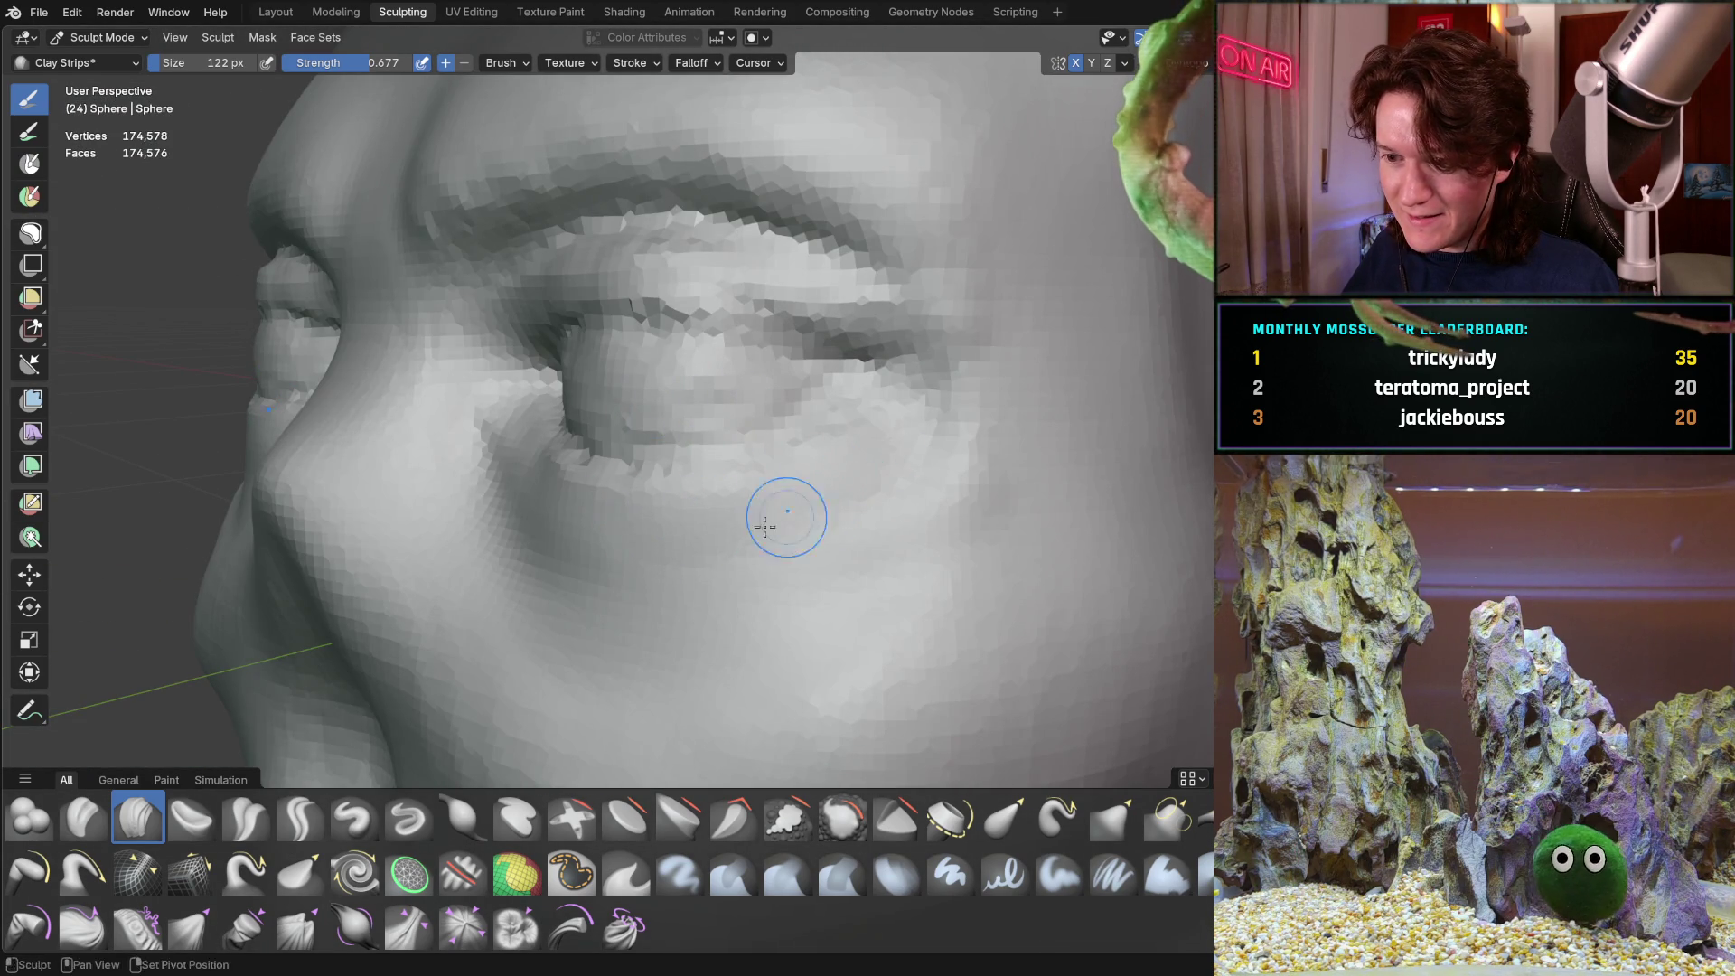
{"action": "mouse_move", "coordinate": [703, 538]}
{"action": "middle_mouse_down"}
{"action": "mouse_move", "coordinate": [775, 485]}
{"action": "mouse_move", "coordinate": [734, 556]}
{"action": "middle_mouse_up"}
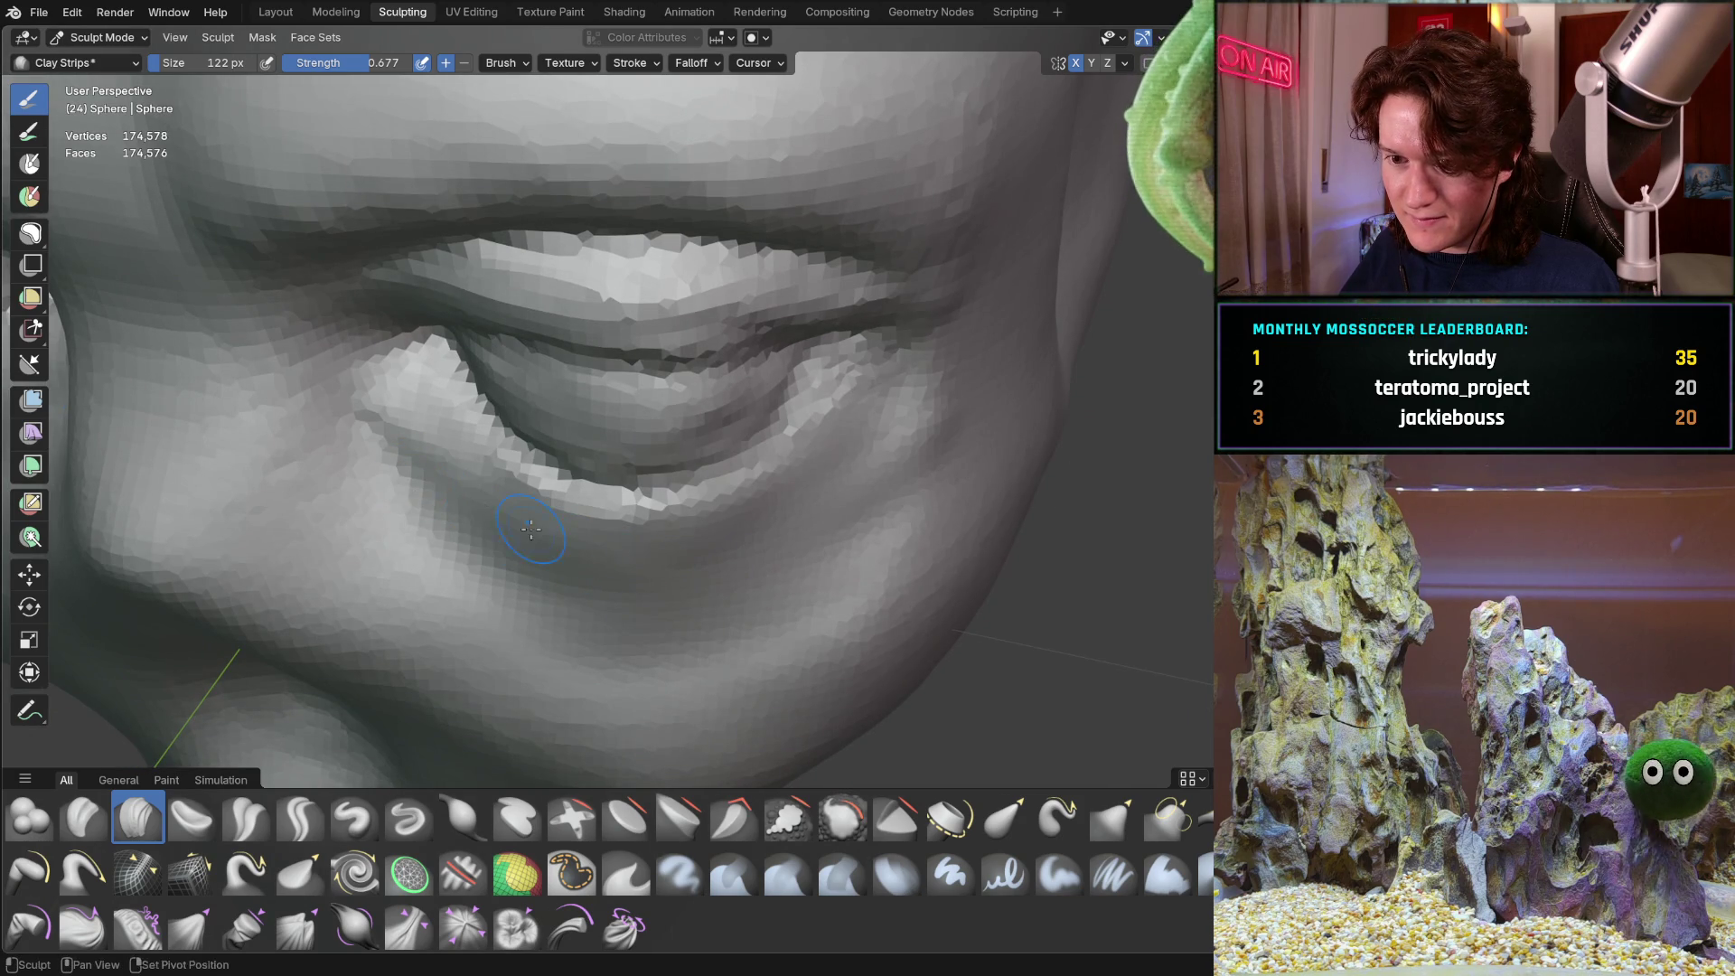
{"action": "mouse_move", "coordinate": [408, 502]}
{"action": "middle_mouse_down"}
{"action": "mouse_move", "coordinate": [389, 506]}
{"action": "mouse_move", "coordinate": [452, 470]}
{"action": "mouse_move", "coordinate": [678, 456]}
{"action": "mouse_move", "coordinate": [639, 458]}
{"action": "mouse_move", "coordinate": [554, 381]}
{"action": "mouse_move", "coordinate": [369, 374]}
{"action": "middle_mouse_up"}
{"action": "scroll", "coordinate": [452, 470], "scroll_direction": "down", "scroll_amount": 5}
{"action": "scroll", "coordinate": [639, 457], "scroll_direction": "up", "scroll_amount": 2}
{"action": "scroll", "coordinate": [369, 373], "scroll_direction": "up", "scroll_amount": 2}
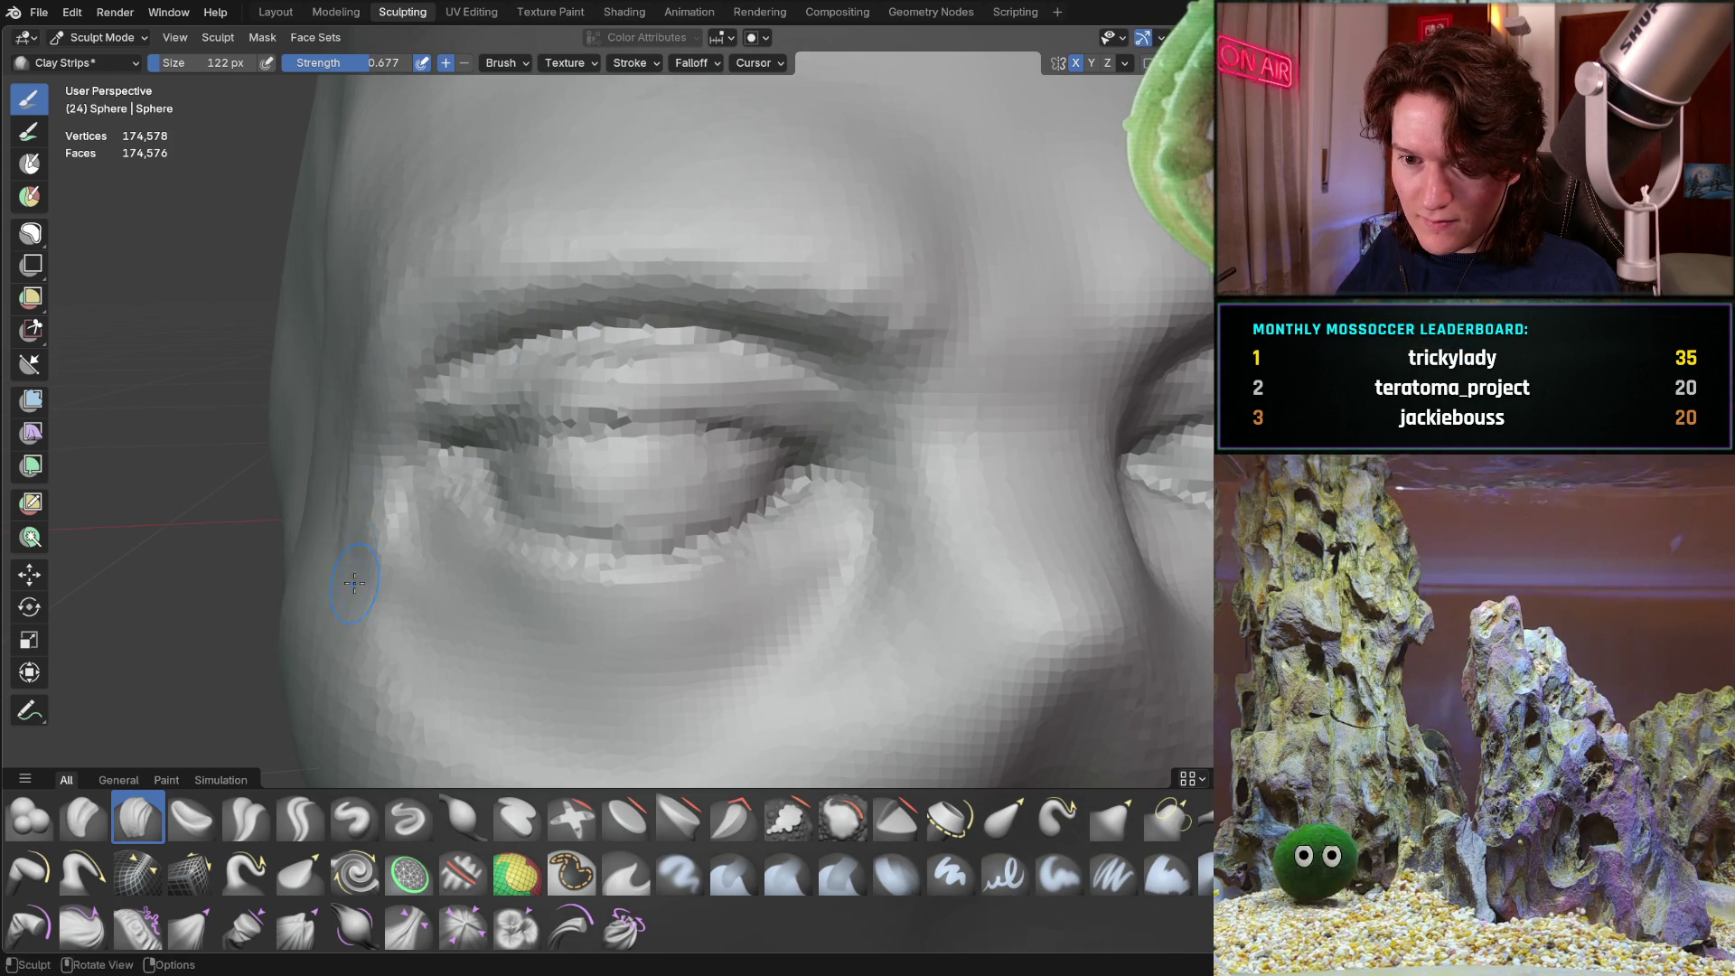
{"action": "mouse_move", "coordinate": [381, 395]}
{"action": "middle_mouse_down"}
{"action": "mouse_move", "coordinate": [372, 517]}
{"action": "mouse_move", "coordinate": [357, 364]}
{"action": "middle_mouse_up"}
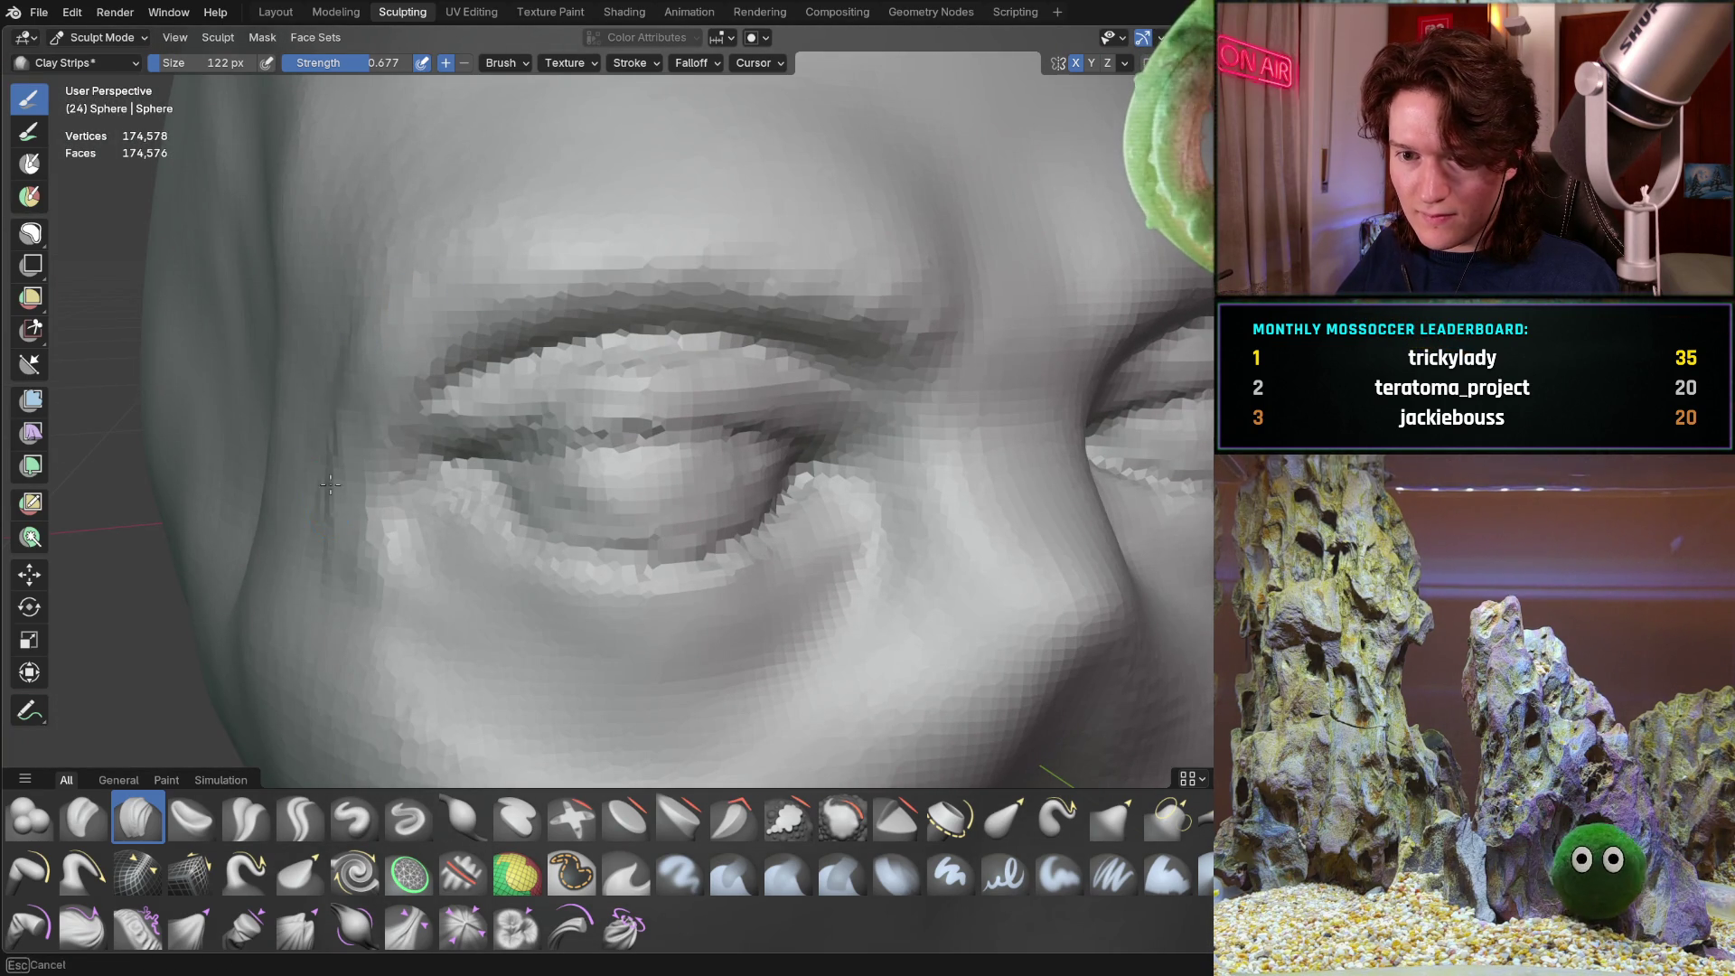
{"action": "mouse_move", "coordinate": [343, 651]}
{"action": "middle_mouse_down", "text": "ctrl"}
{"action": "mouse_move", "coordinate": [606, 389]}
{"action": "mouse_move", "coordinate": [579, 362]}
{"action": "mouse_move", "coordinate": [697, 278]}
{"action": "mouse_move", "coordinate": [514, 338]}
{"action": "mouse_move", "coordinate": [515, 286]}
{"action": "mouse_move", "coordinate": [469, 367]}
{"action": "middle_mouse_up", "text": "ctrl"}
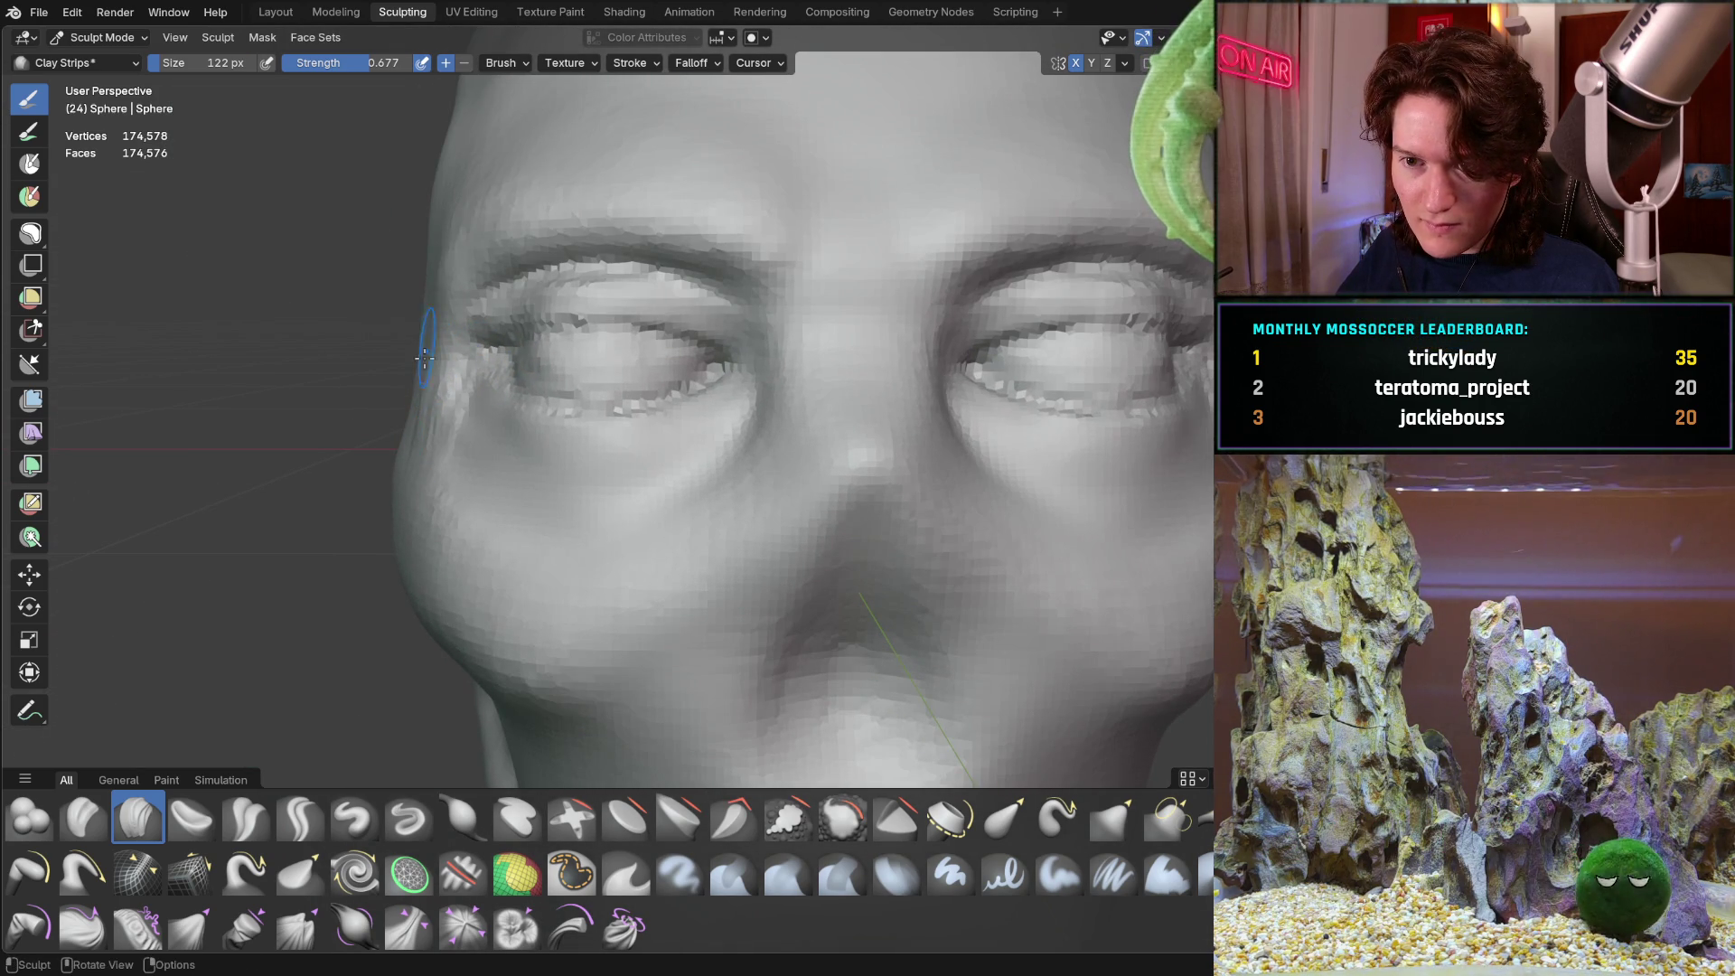
{"action": "middle_click_drag", "start_coordinate": [394, 417], "coordinate": [431, 325]}
{"action": "middle_click_drag", "start_coordinate": [363, 530], "coordinate": [450, 288]}
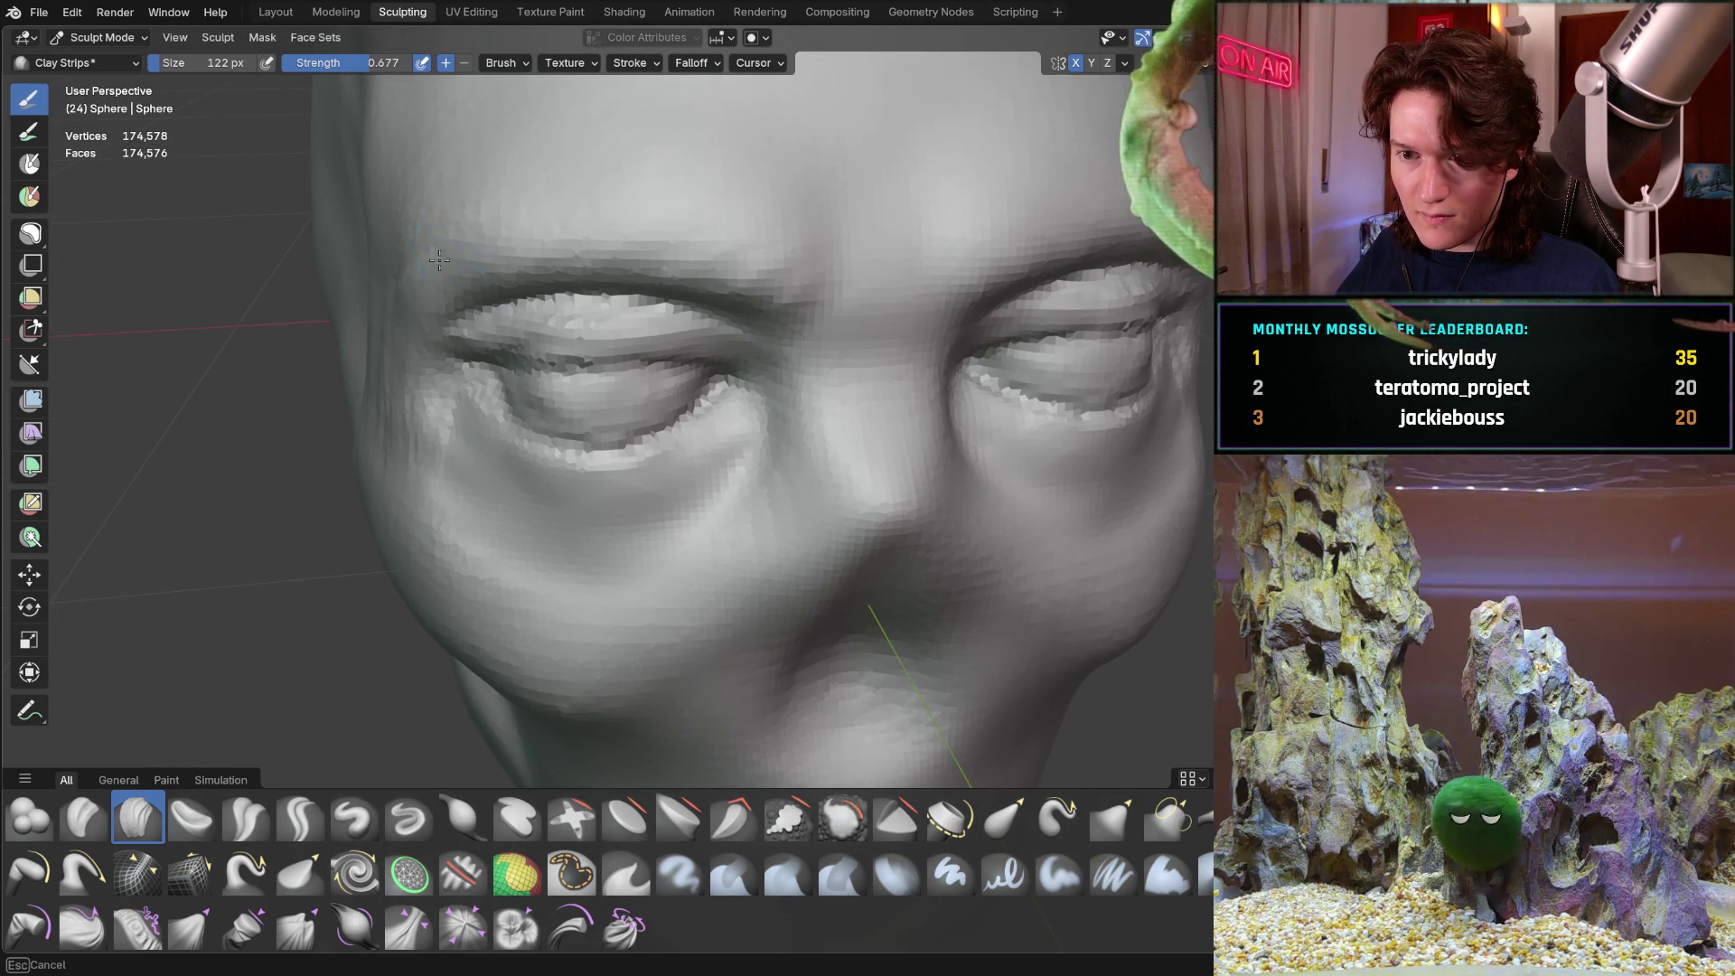
{"action": "mouse_move", "coordinate": [583, 220]}
{"action": "middle_mouse_down"}
{"action": "mouse_move", "coordinate": [563, 202]}
{"action": "mouse_move", "coordinate": [588, 171]}
{"action": "mouse_move", "coordinate": [545, 255]}
{"action": "middle_mouse_up"}
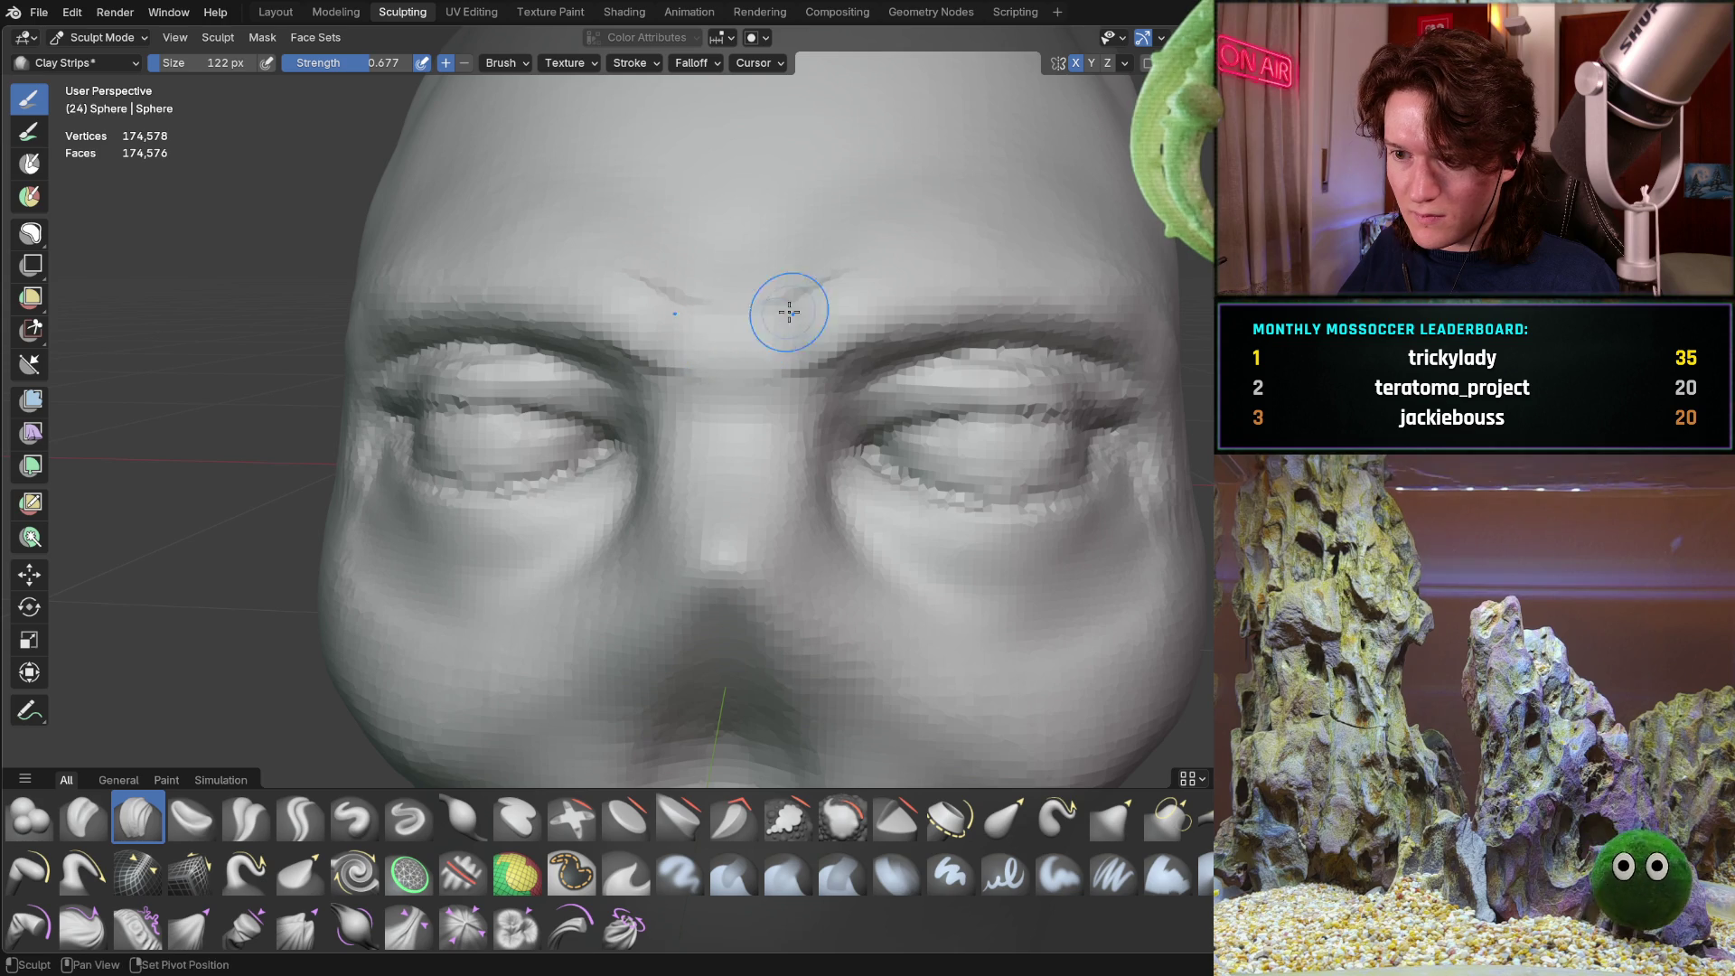
{"action": "left_click_drag", "start_coordinate": [817, 263], "coordinate": [727, 358]}
{"action": "mouse_move", "coordinate": [733, 355]}
{"action": "middle_mouse_down"}
{"action": "mouse_move", "coordinate": [793, 272]}
{"action": "mouse_move", "coordinate": [677, 272]}
{"action": "mouse_move", "coordinate": [771, 376]}
{"action": "mouse_move", "coordinate": [685, 236]}
{"action": "mouse_move", "coordinate": [774, 302]}
{"action": "mouse_move", "coordinate": [554, 453]}
{"action": "middle_mouse_up"}
{"action": "scroll", "coordinate": [551, 425], "scroll_direction": "up", "scroll_amount": 6}
{"action": "middle_click_drag", "start_coordinate": [548, 387], "coordinate": [548, 424]}
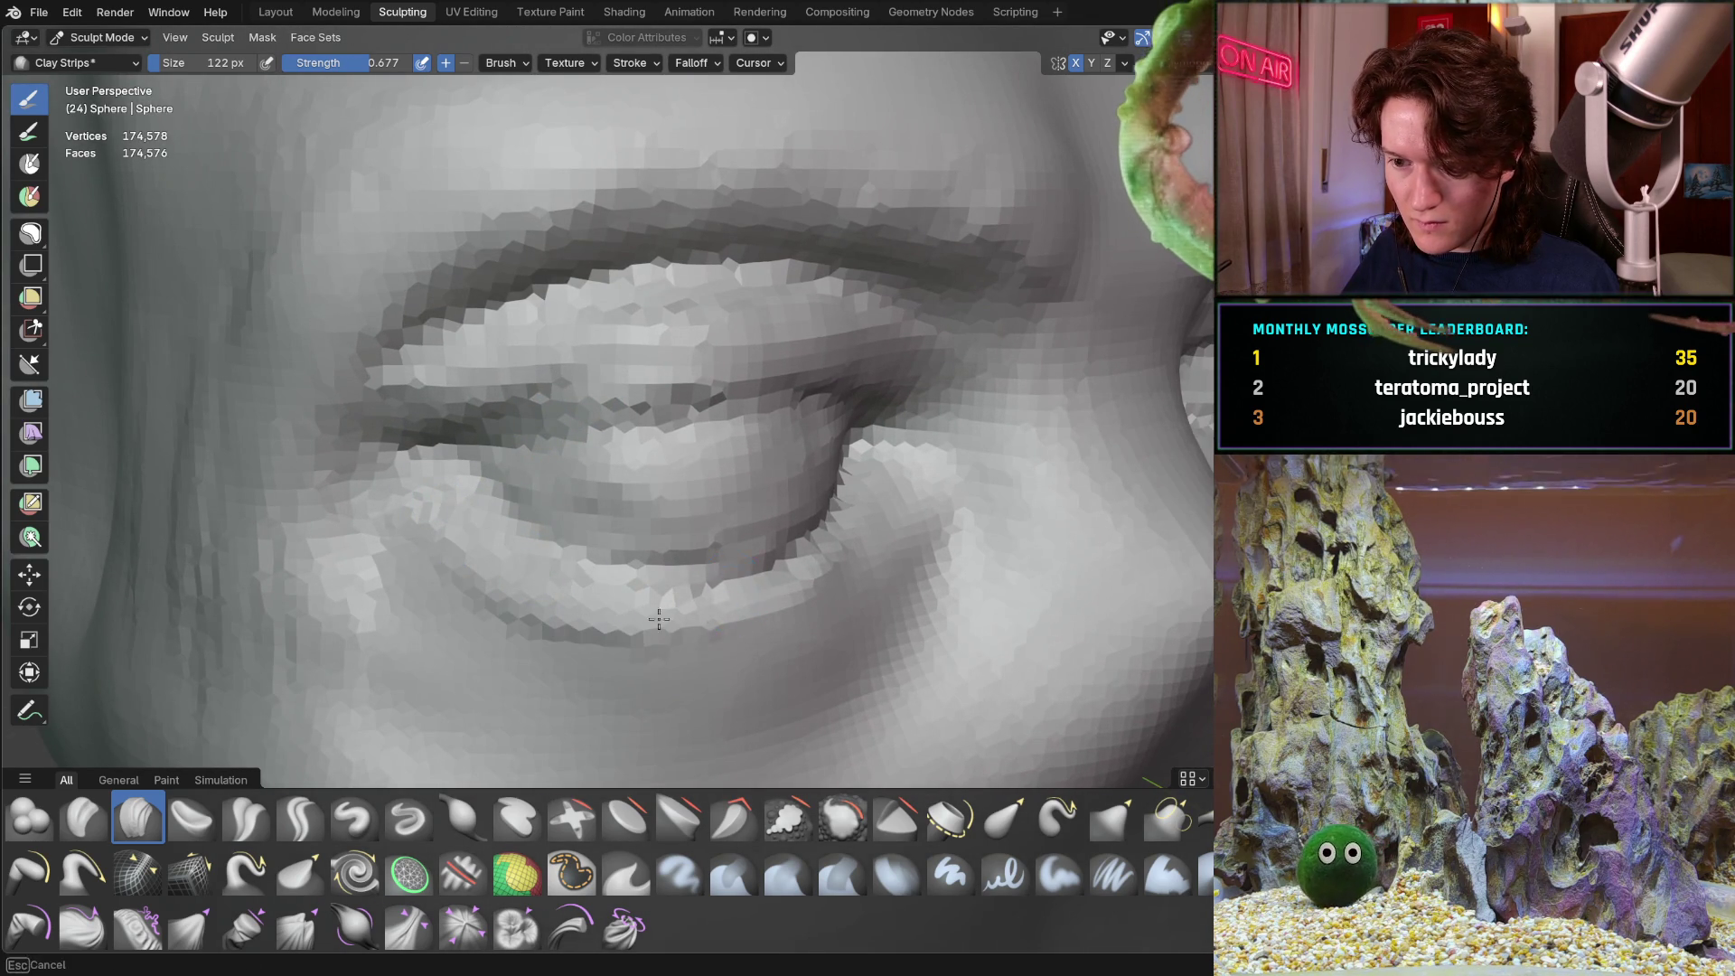
{"action": "middle_click_drag", "start_coordinate": [842, 532], "coordinate": [757, 415]}
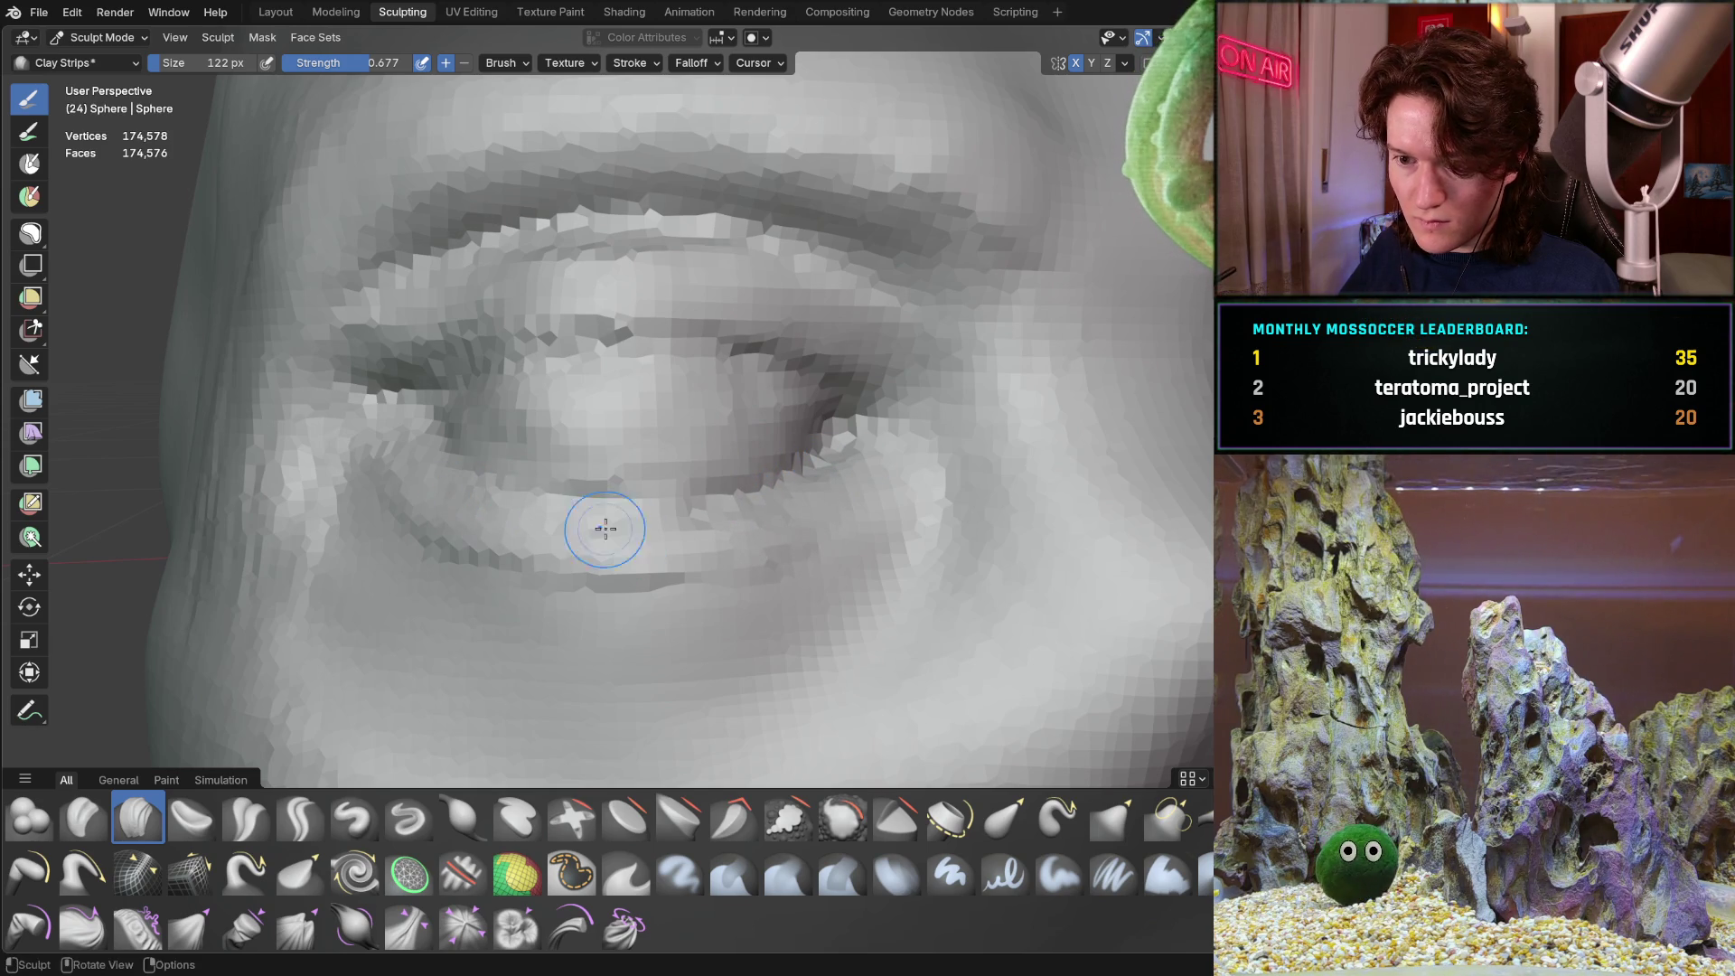
{"action": "scroll", "coordinate": [840, 471], "scroll_direction": "down", "scroll_amount": 3}
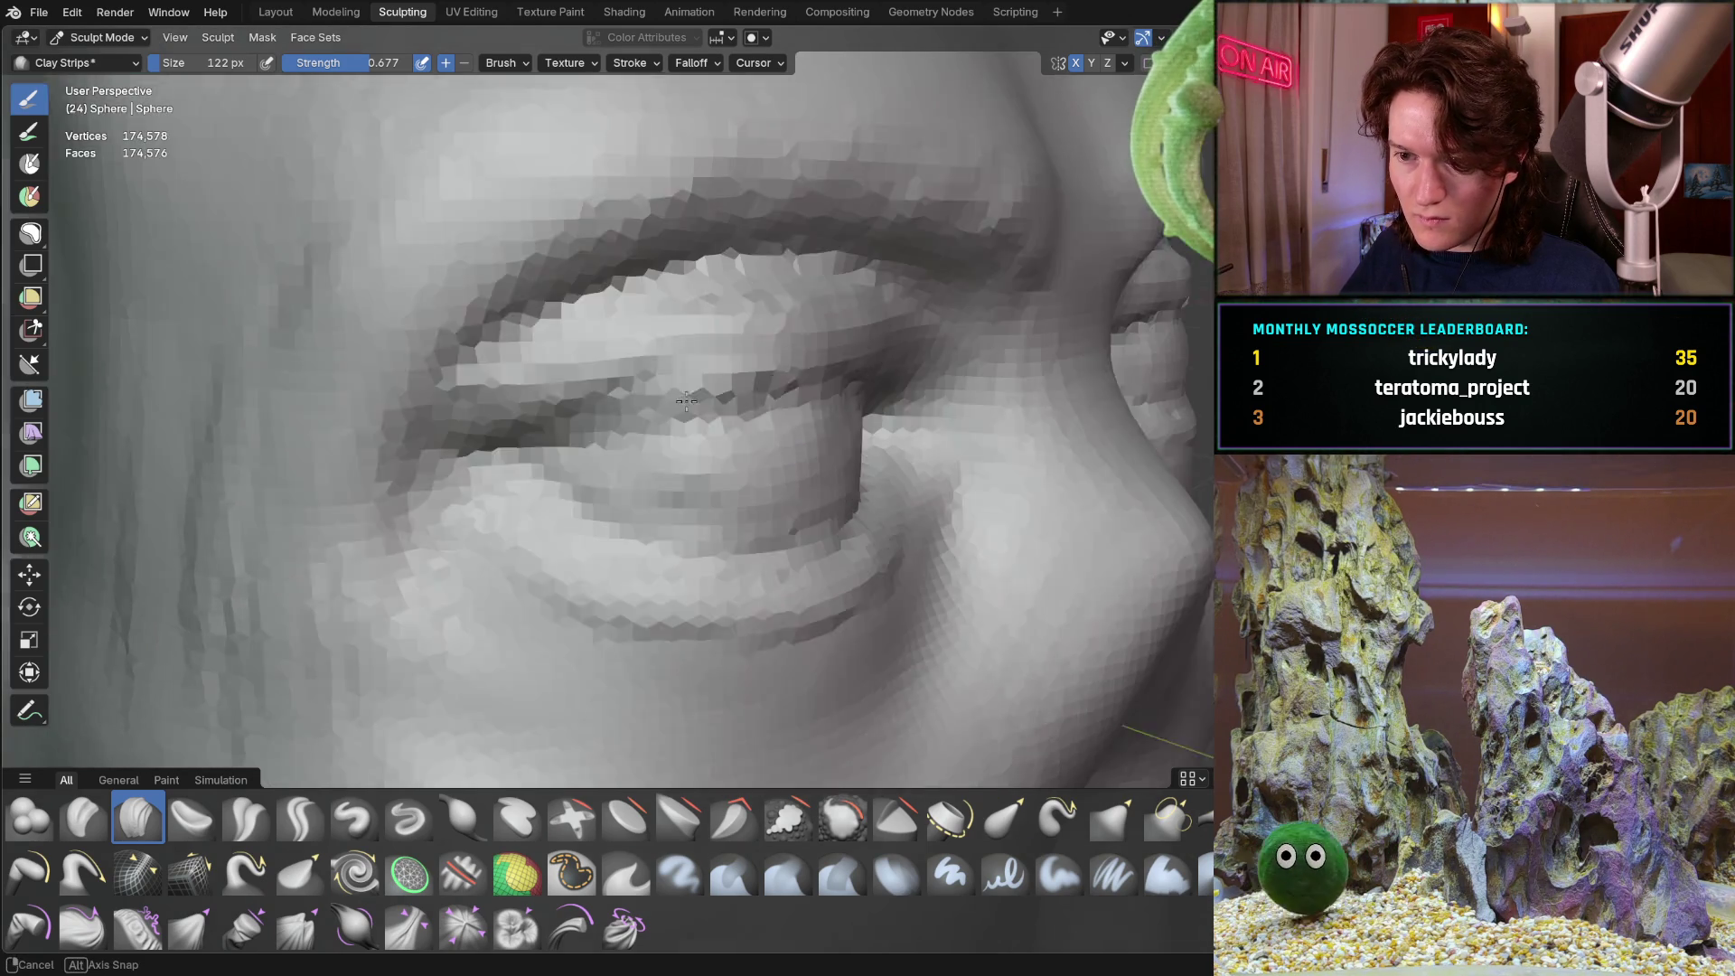
{"action": "middle_click_drag", "start_coordinate": [840, 471], "coordinate": [768, 327]}
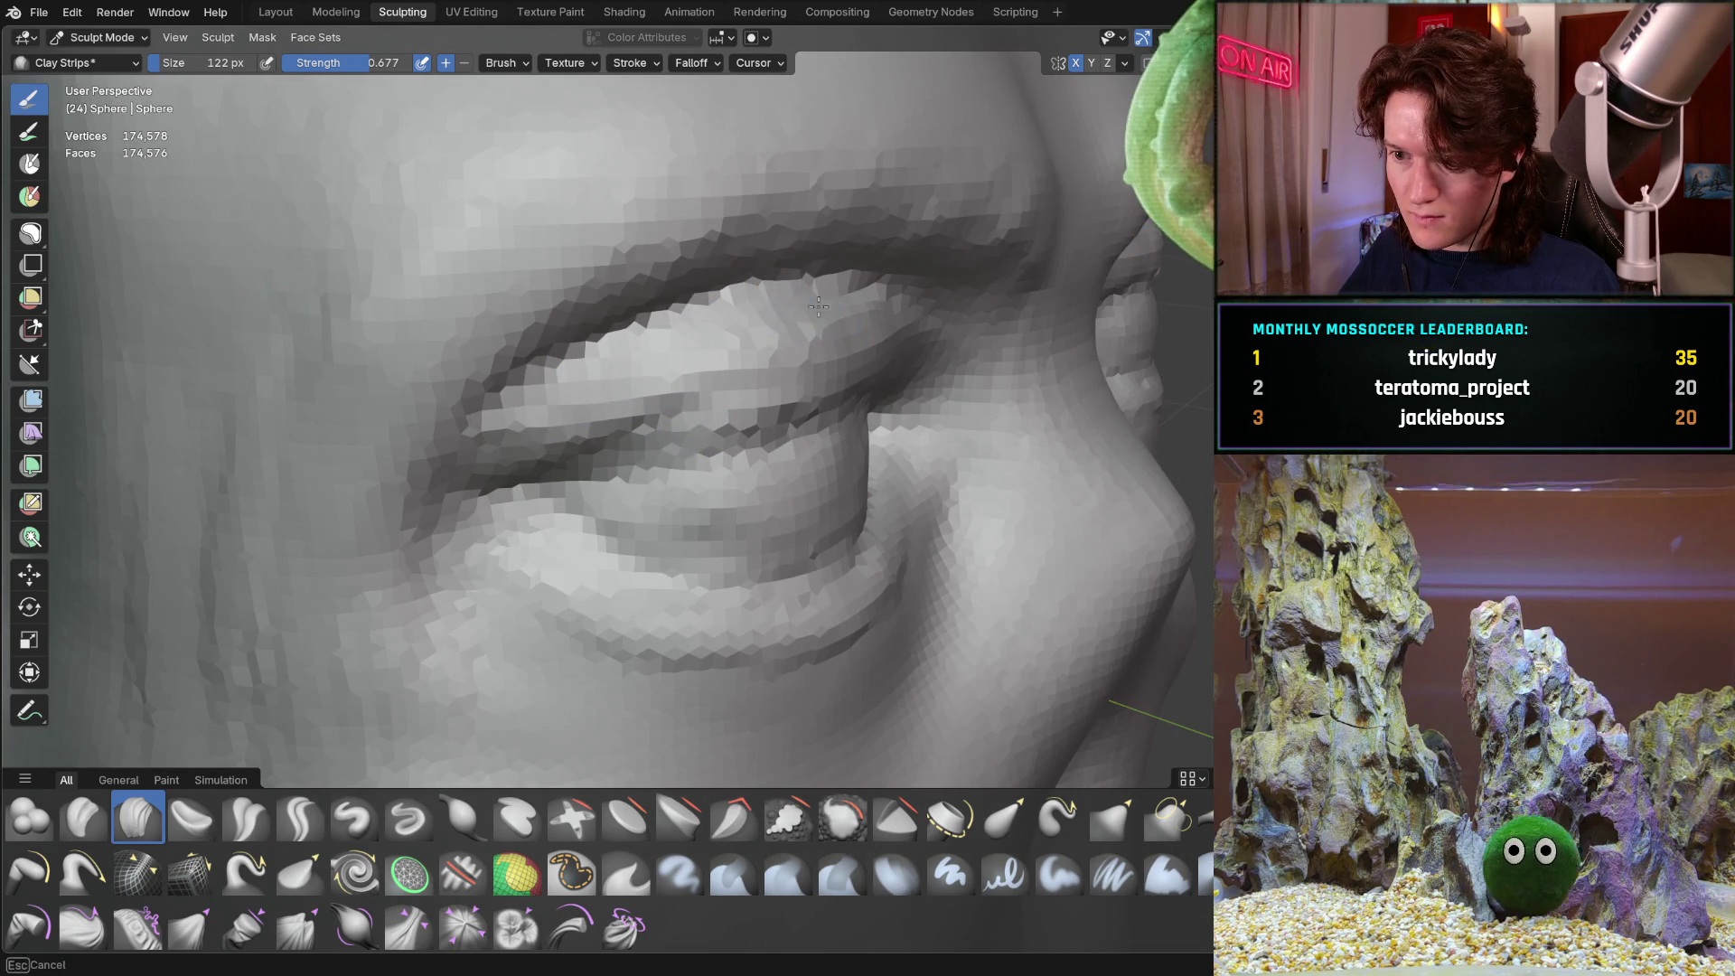
{"action": "scroll", "coordinate": [633, 380], "scroll_direction": "up", "scroll_amount": 2}
{"action": "mouse_move", "coordinate": [632, 380]}
{"action": "middle_mouse_down"}
{"action": "mouse_move", "coordinate": [736, 329]}
{"action": "mouse_move", "coordinate": [869, 437]}
{"action": "mouse_move", "coordinate": [845, 438]}
{"action": "middle_mouse_up"}
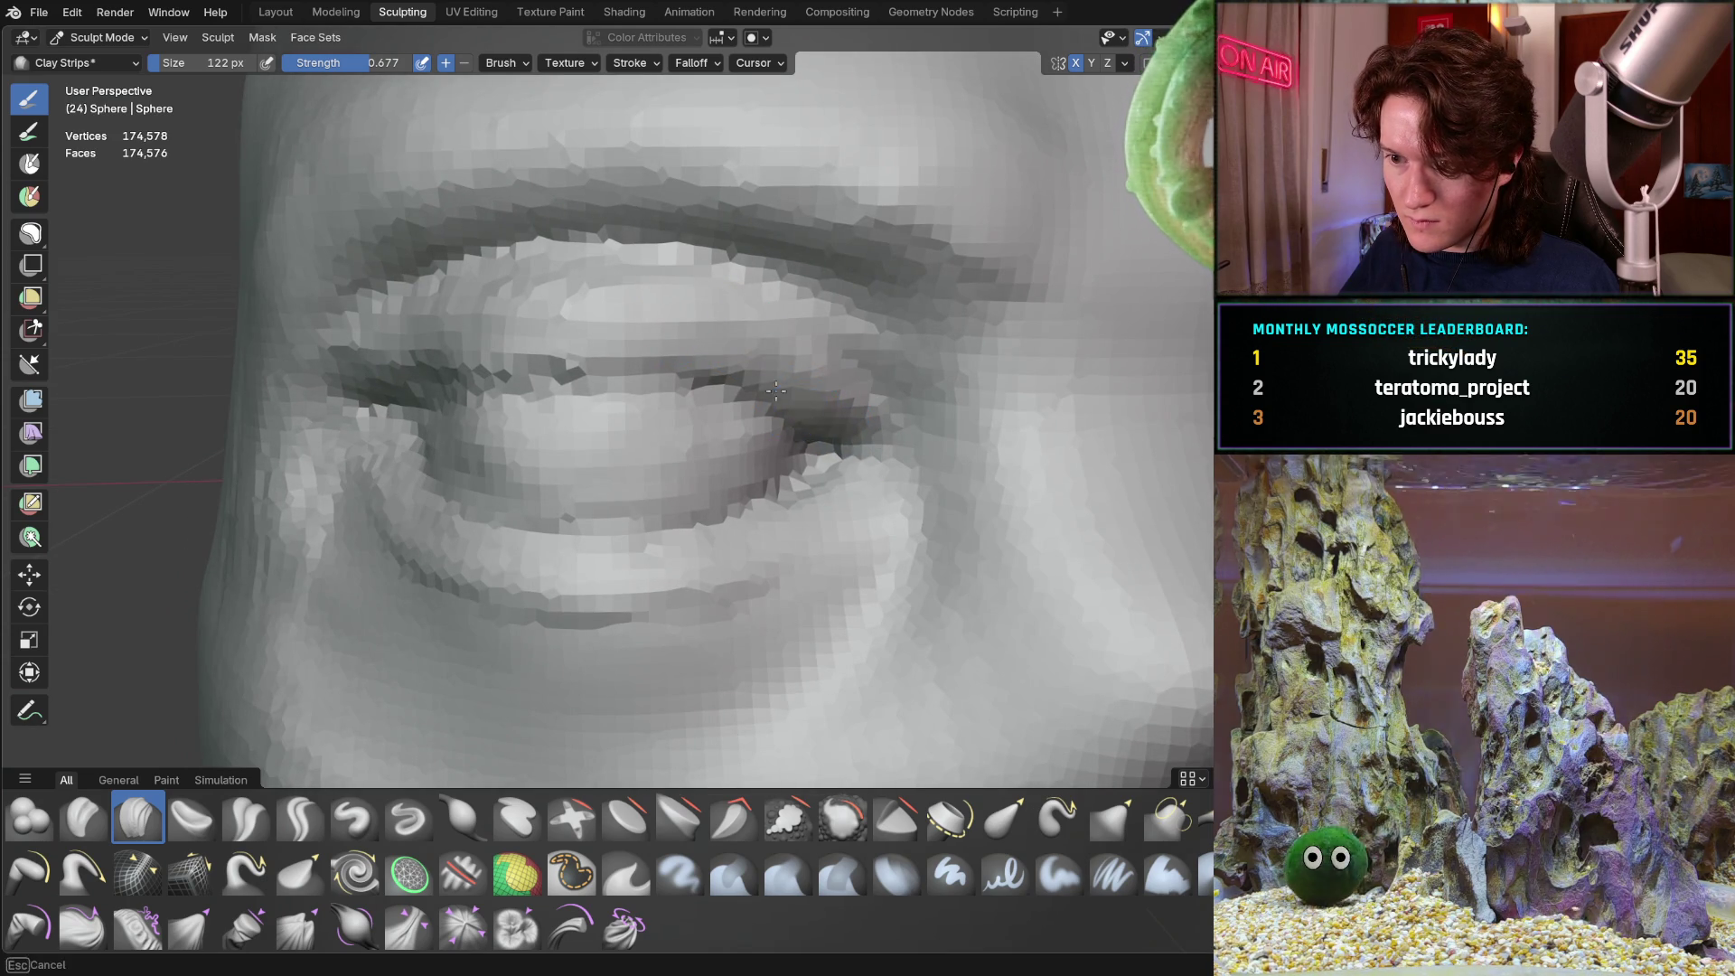
{"action": "mouse_move", "coordinate": [813, 497]}
{"action": "middle_mouse_down"}
{"action": "mouse_move", "coordinate": [822, 406]}
{"action": "mouse_move", "coordinate": [846, 406]}
{"action": "mouse_move", "coordinate": [827, 366]}
{"action": "middle_mouse_up"}
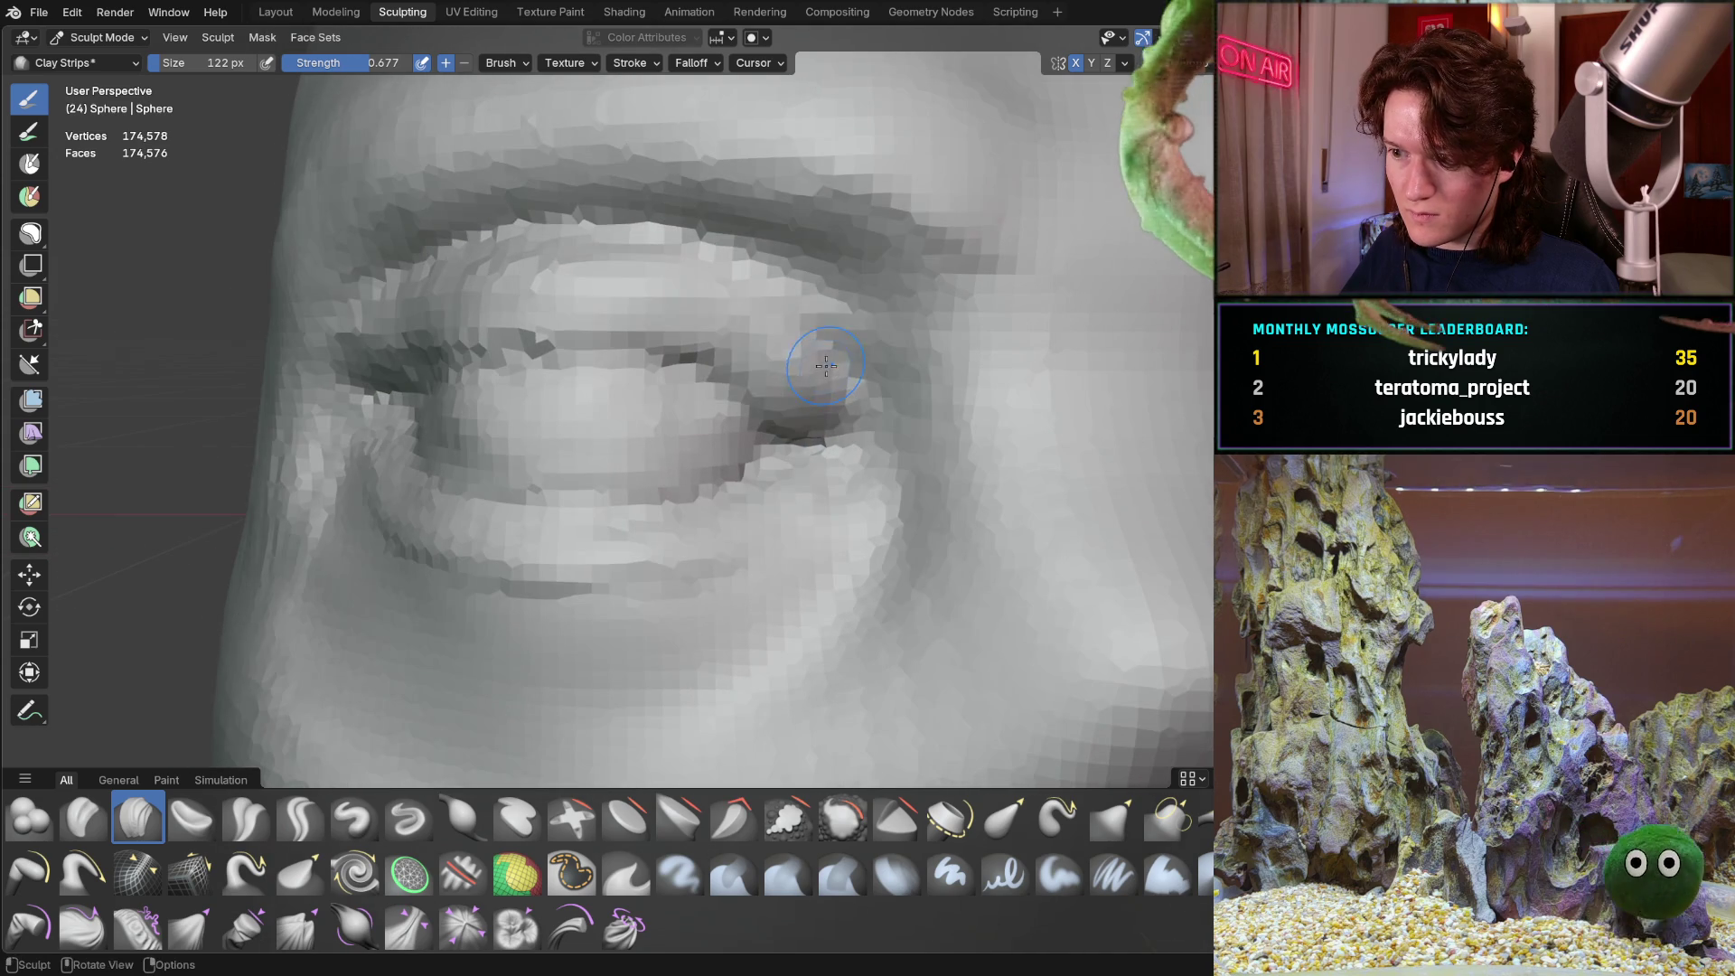
{"action": "mouse_move", "coordinate": [802, 426]}
{"action": "middle_mouse_down"}
{"action": "mouse_move", "coordinate": [833, 464]}
{"action": "mouse_move", "coordinate": [786, 478]}
{"action": "mouse_move", "coordinate": [797, 459]}
{"action": "middle_mouse_up"}
{"action": "scroll", "coordinate": [661, 489], "scroll_direction": "down", "scroll_amount": 6}
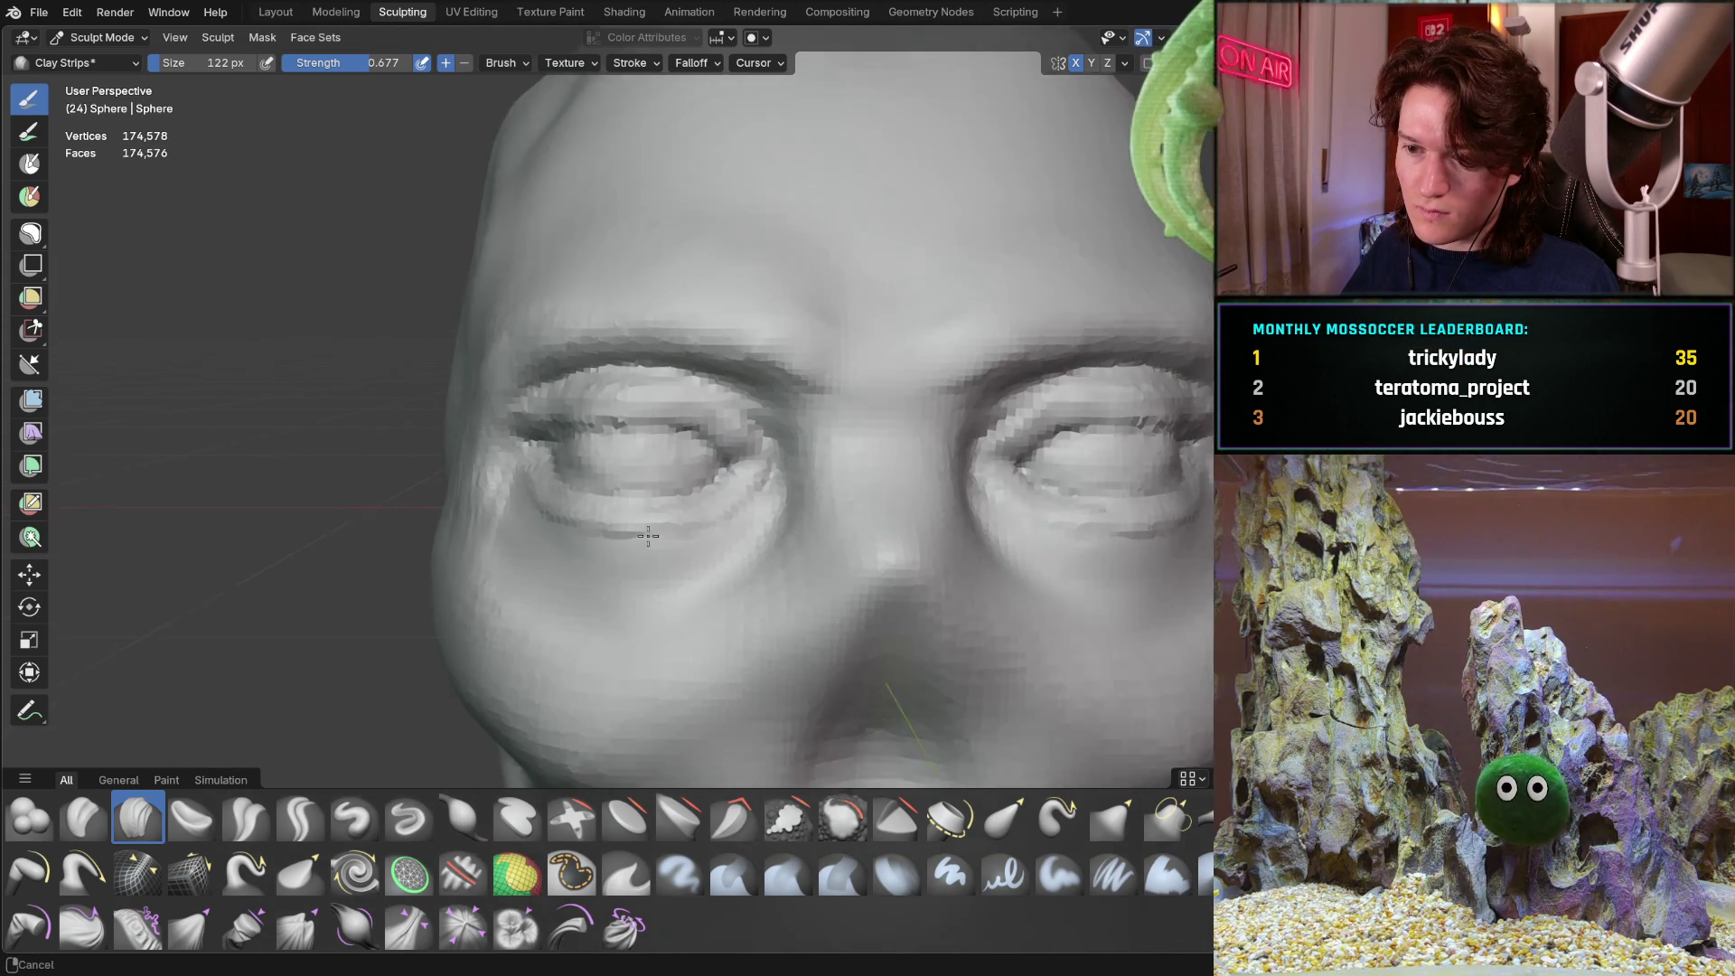
{"action": "middle_click_drag", "start_coordinate": [669, 479], "coordinate": [660, 471]}
{"action": "scroll", "coordinate": [661, 471], "scroll_direction": "up", "scroll_amount": 8}
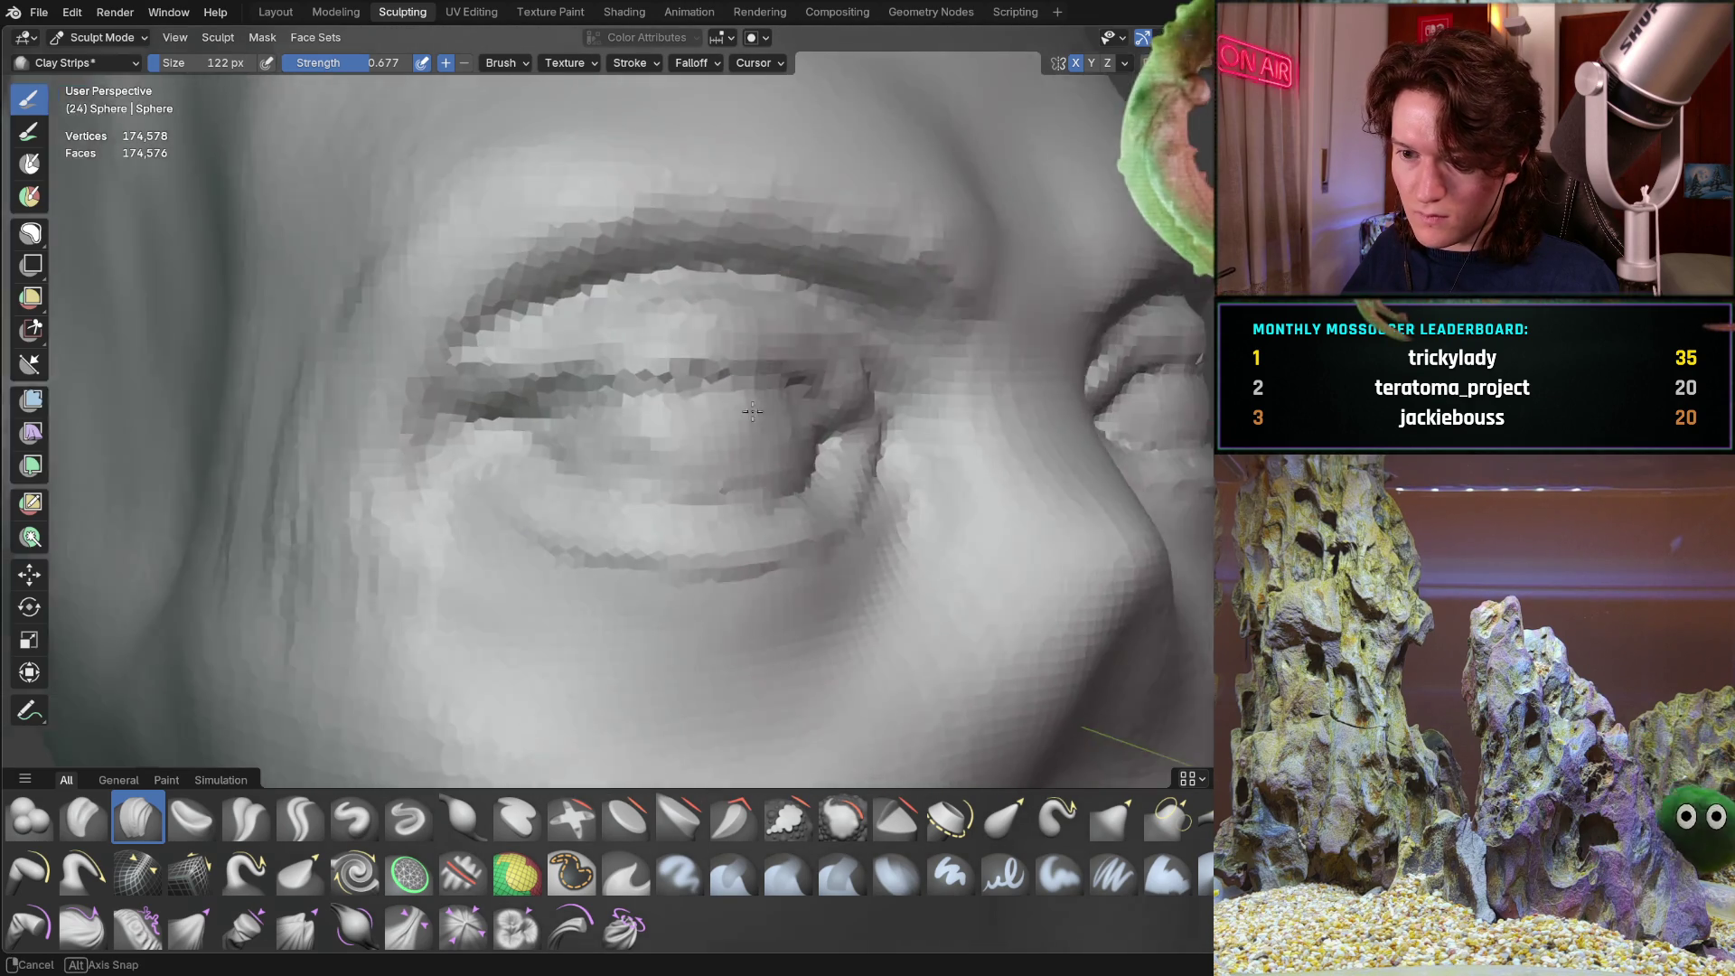
{"action": "middle_click_drag", "start_coordinate": [752, 411], "coordinate": [581, 418]}
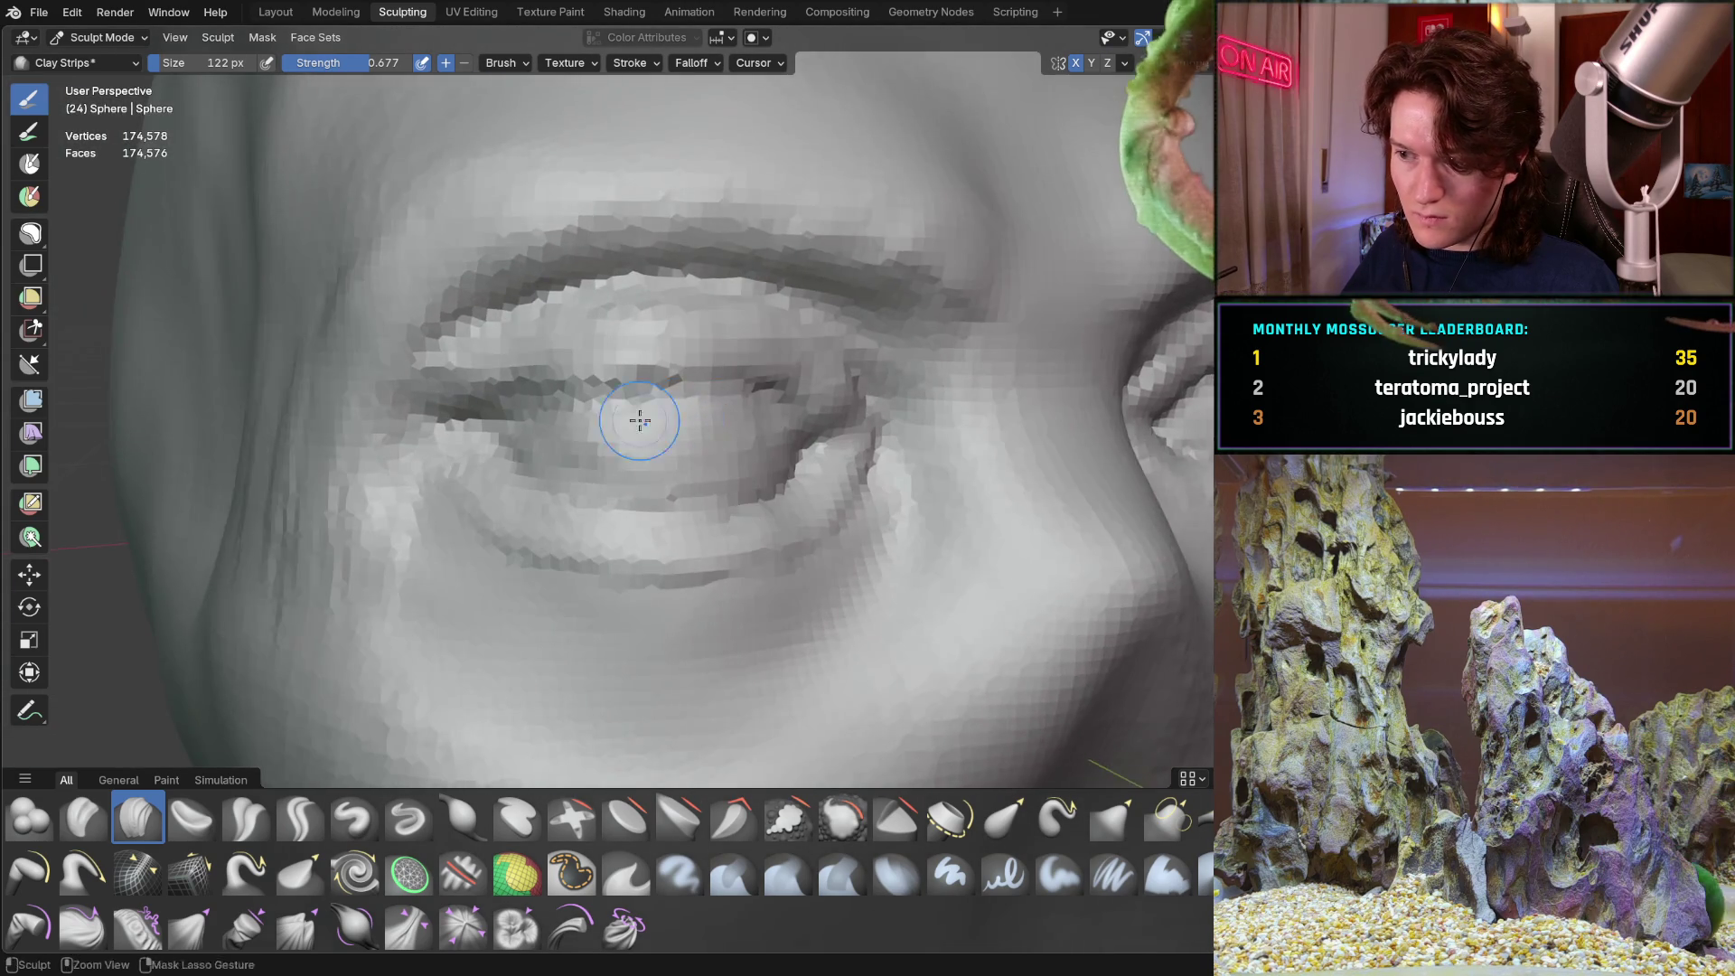
{"action": "scroll", "coordinate": [591, 406], "scroll_direction": "up", "scroll_amount": 2}
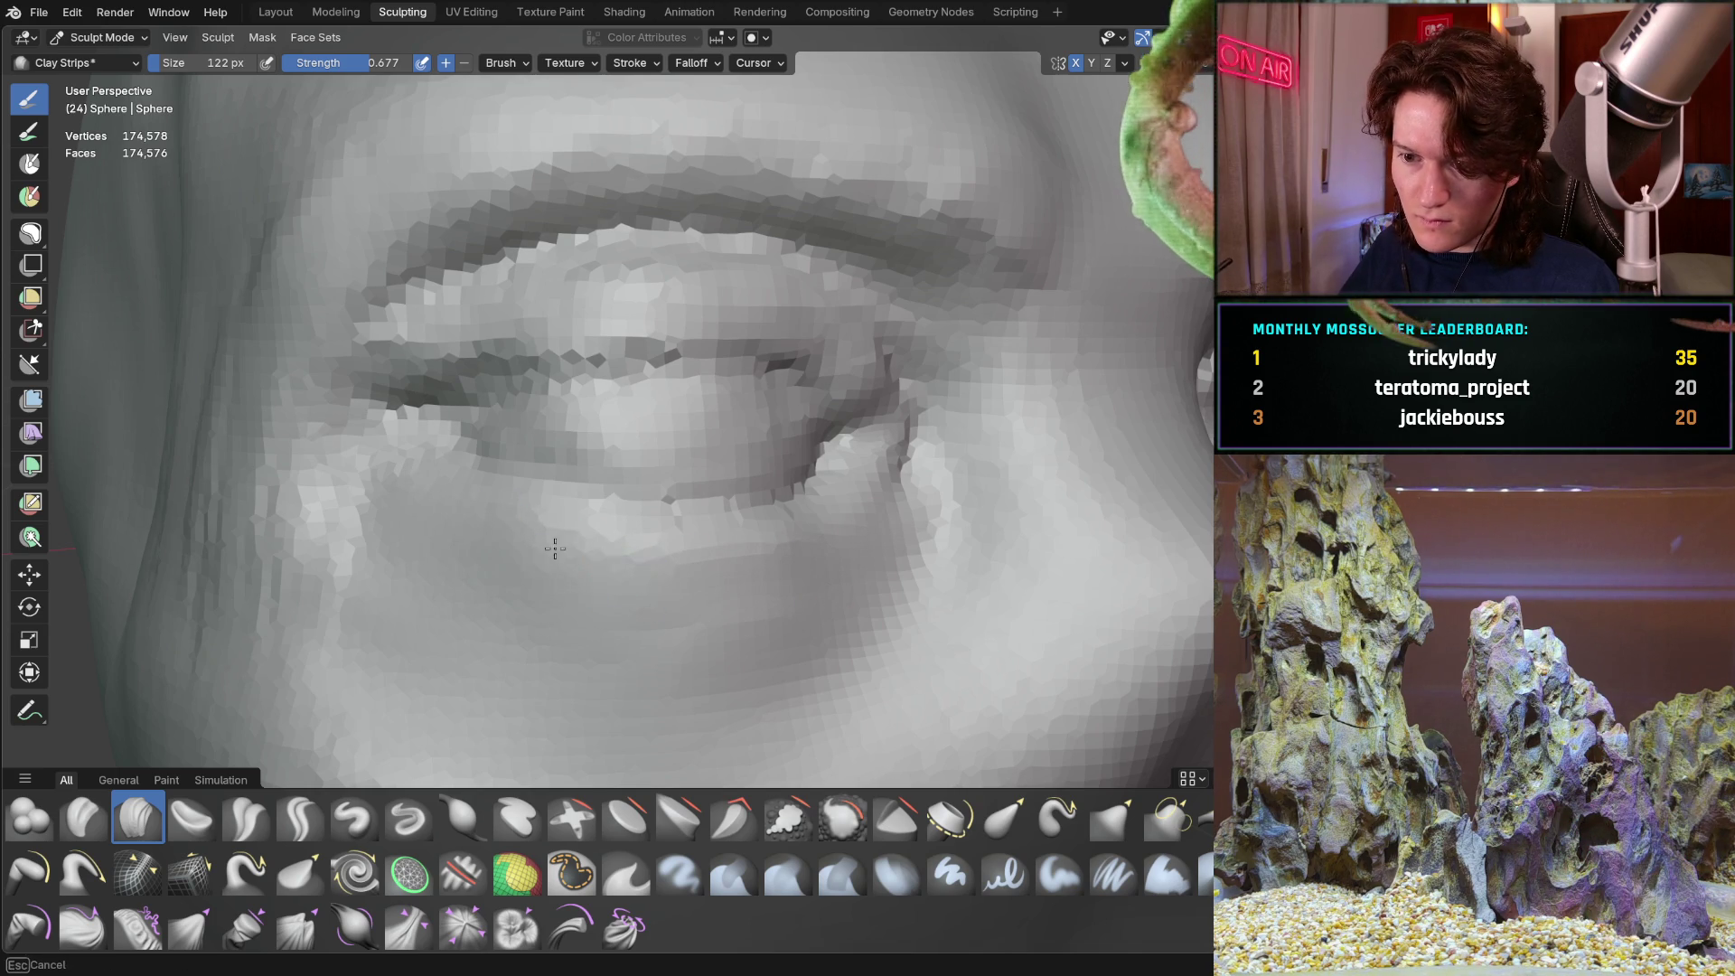
{"action": "scroll", "coordinate": [670, 418], "scroll_direction": "down", "scroll_amount": 5}
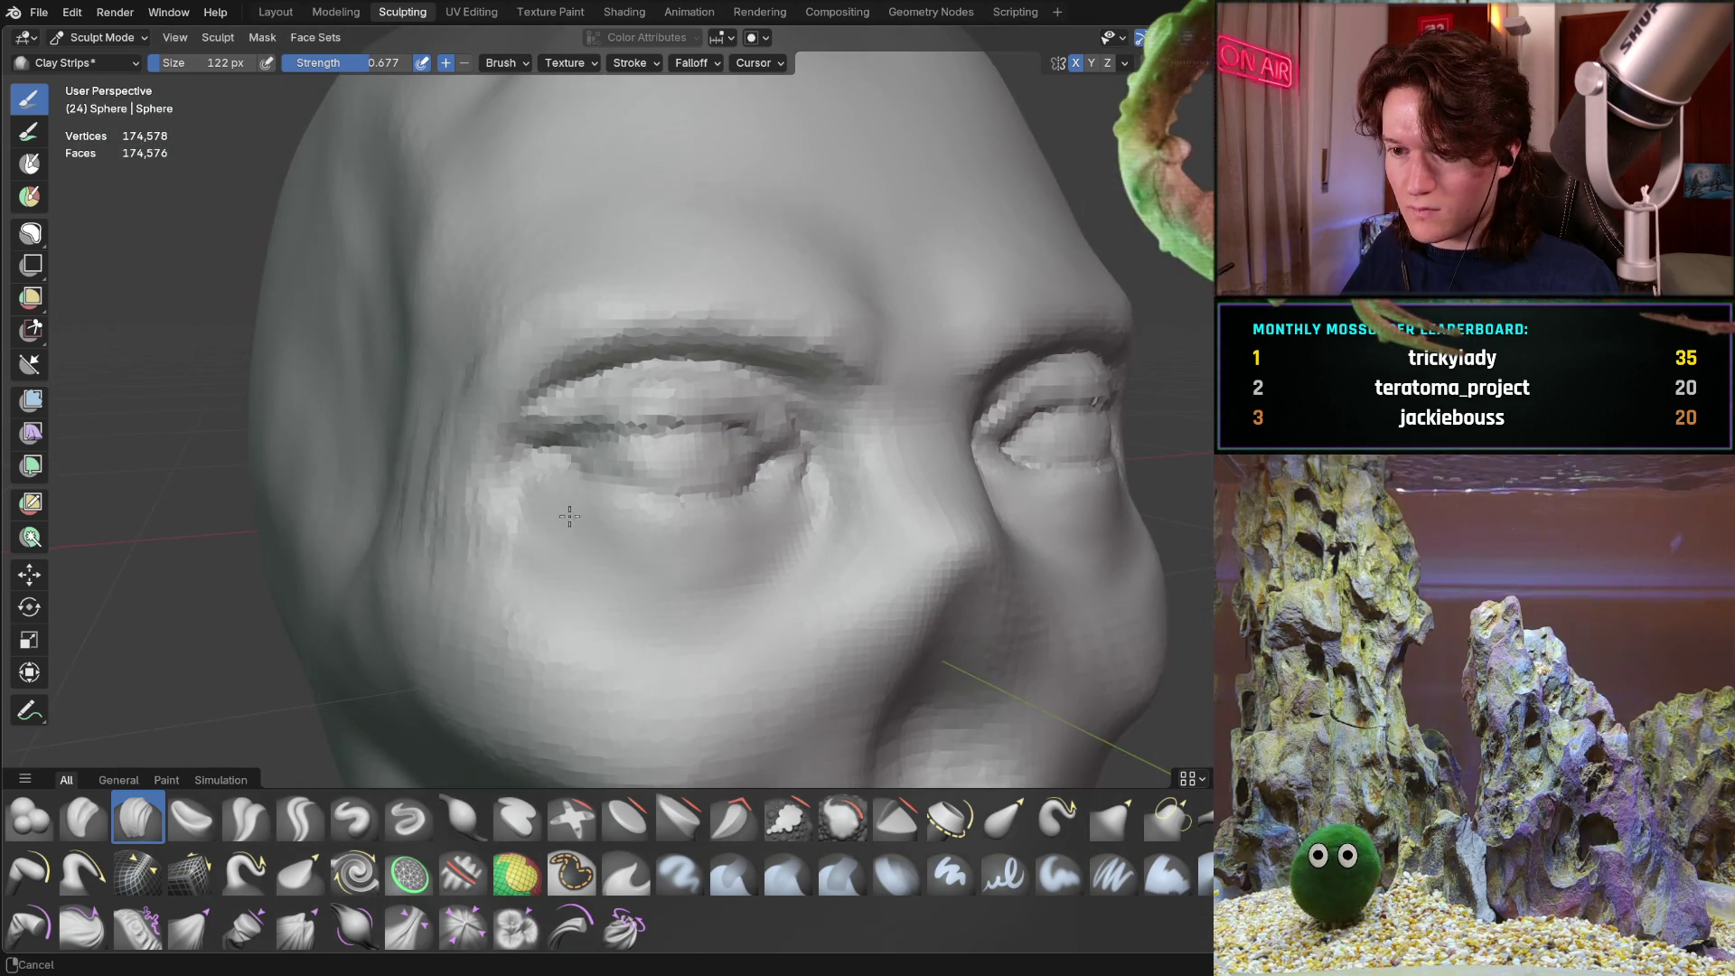
{"action": "mouse_move", "coordinate": [670, 419]}
{"action": "middle_mouse_down"}
{"action": "mouse_move", "coordinate": [709, 387]}
{"action": "mouse_move", "coordinate": [645, 365]}
{"action": "middle_mouse_up"}
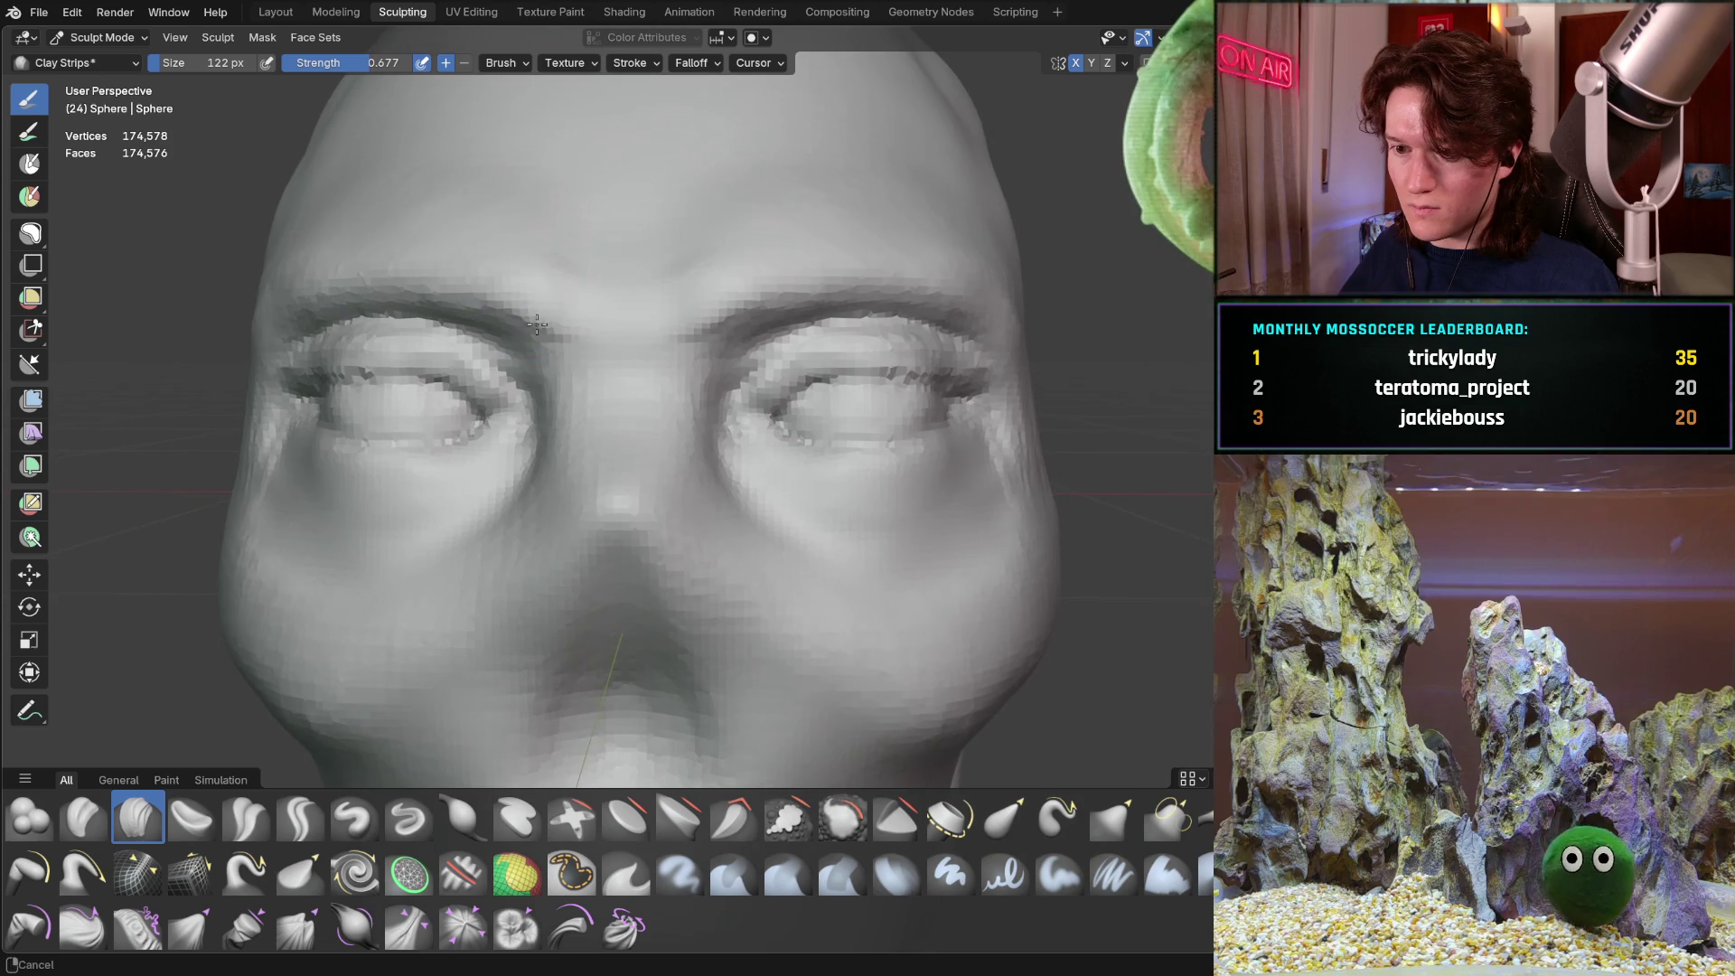
{"action": "scroll", "coordinate": [644, 365], "scroll_direction": "down", "scroll_amount": 2}
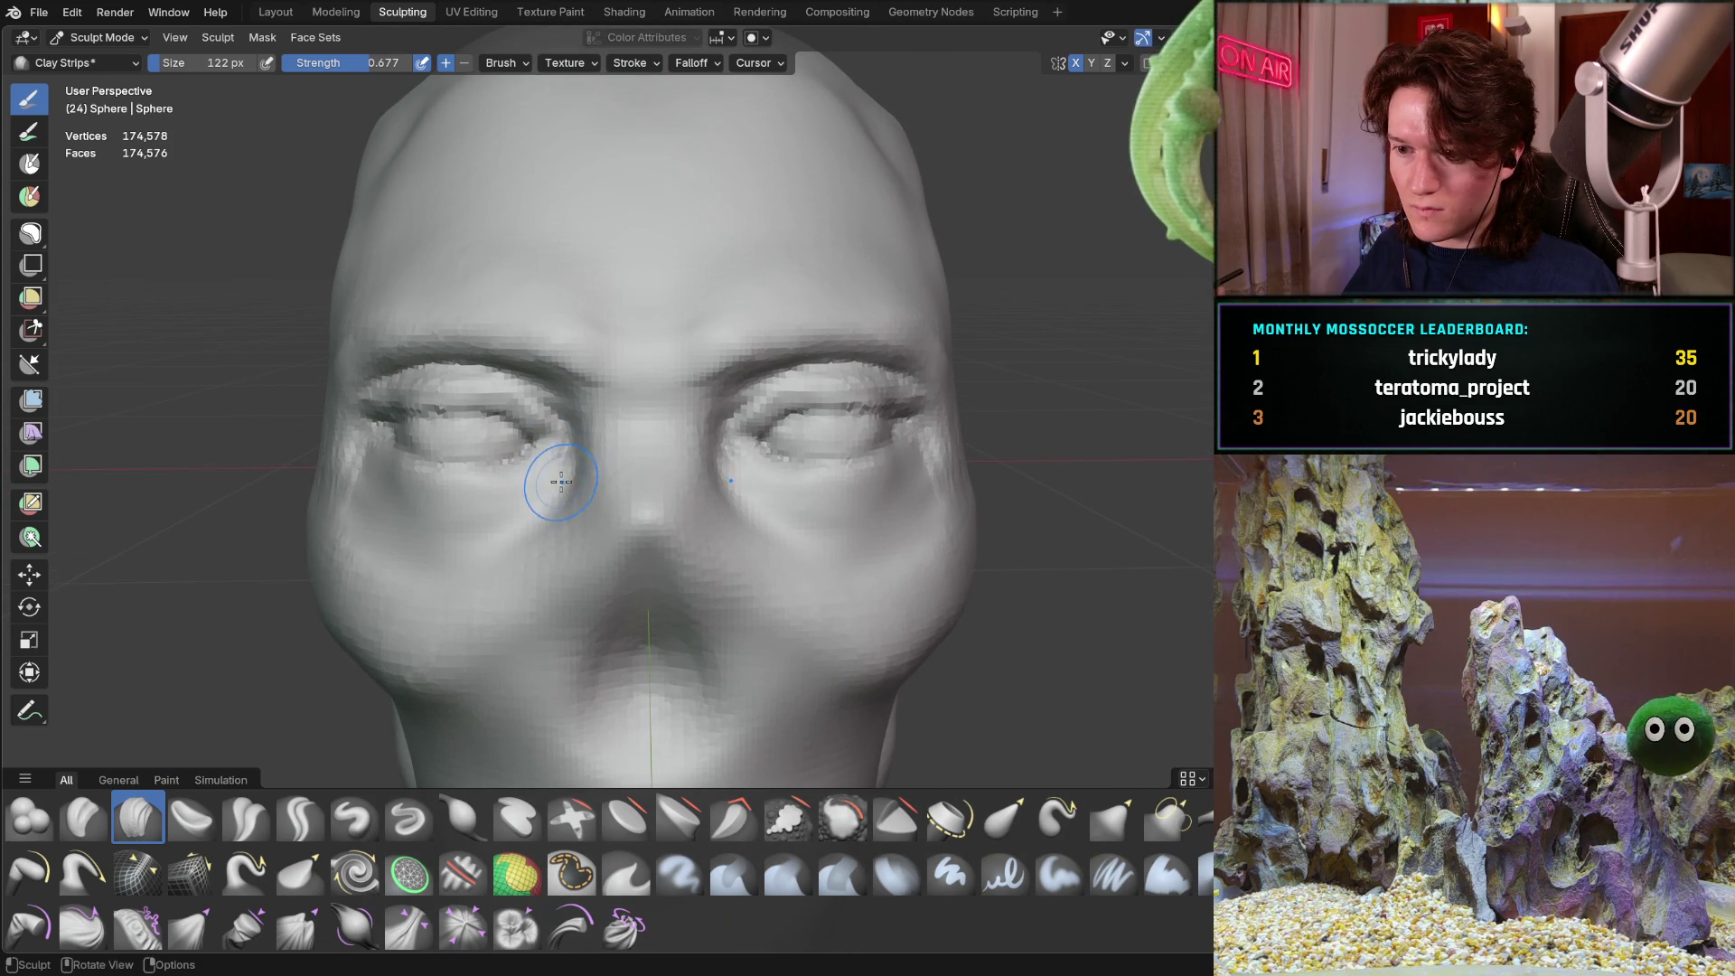
{"action": "middle_click_drag", "start_coordinate": [525, 478], "coordinate": [499, 425]}
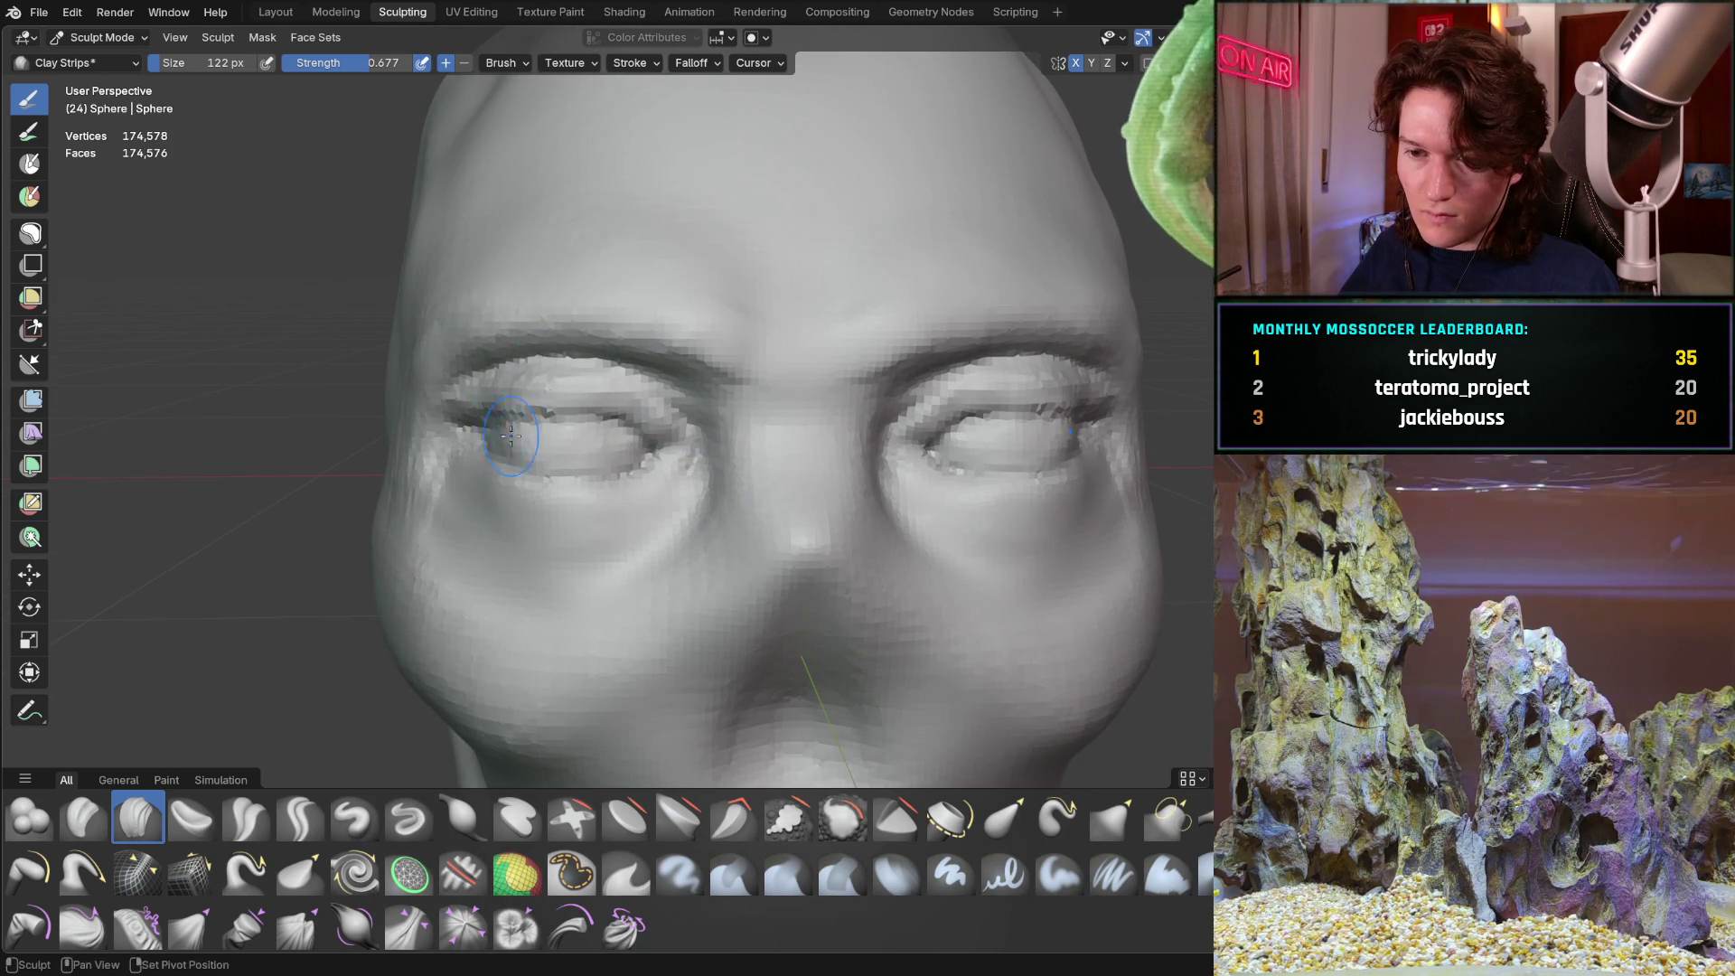
{"action": "scroll", "coordinate": [496, 436], "scroll_direction": "up", "scroll_amount": 1}
{"action": "scroll", "coordinate": [579, 362], "scroll_direction": "up", "scroll_amount": 3}
{"action": "mouse_move", "coordinate": [589, 344]}
{"action": "middle_mouse_down"}
{"action": "mouse_move", "coordinate": [483, 380]}
{"action": "mouse_move", "coordinate": [530, 402]}
{"action": "mouse_move", "coordinate": [700, 408]}
{"action": "mouse_move", "coordinate": [609, 383]}
{"action": "middle_mouse_up"}
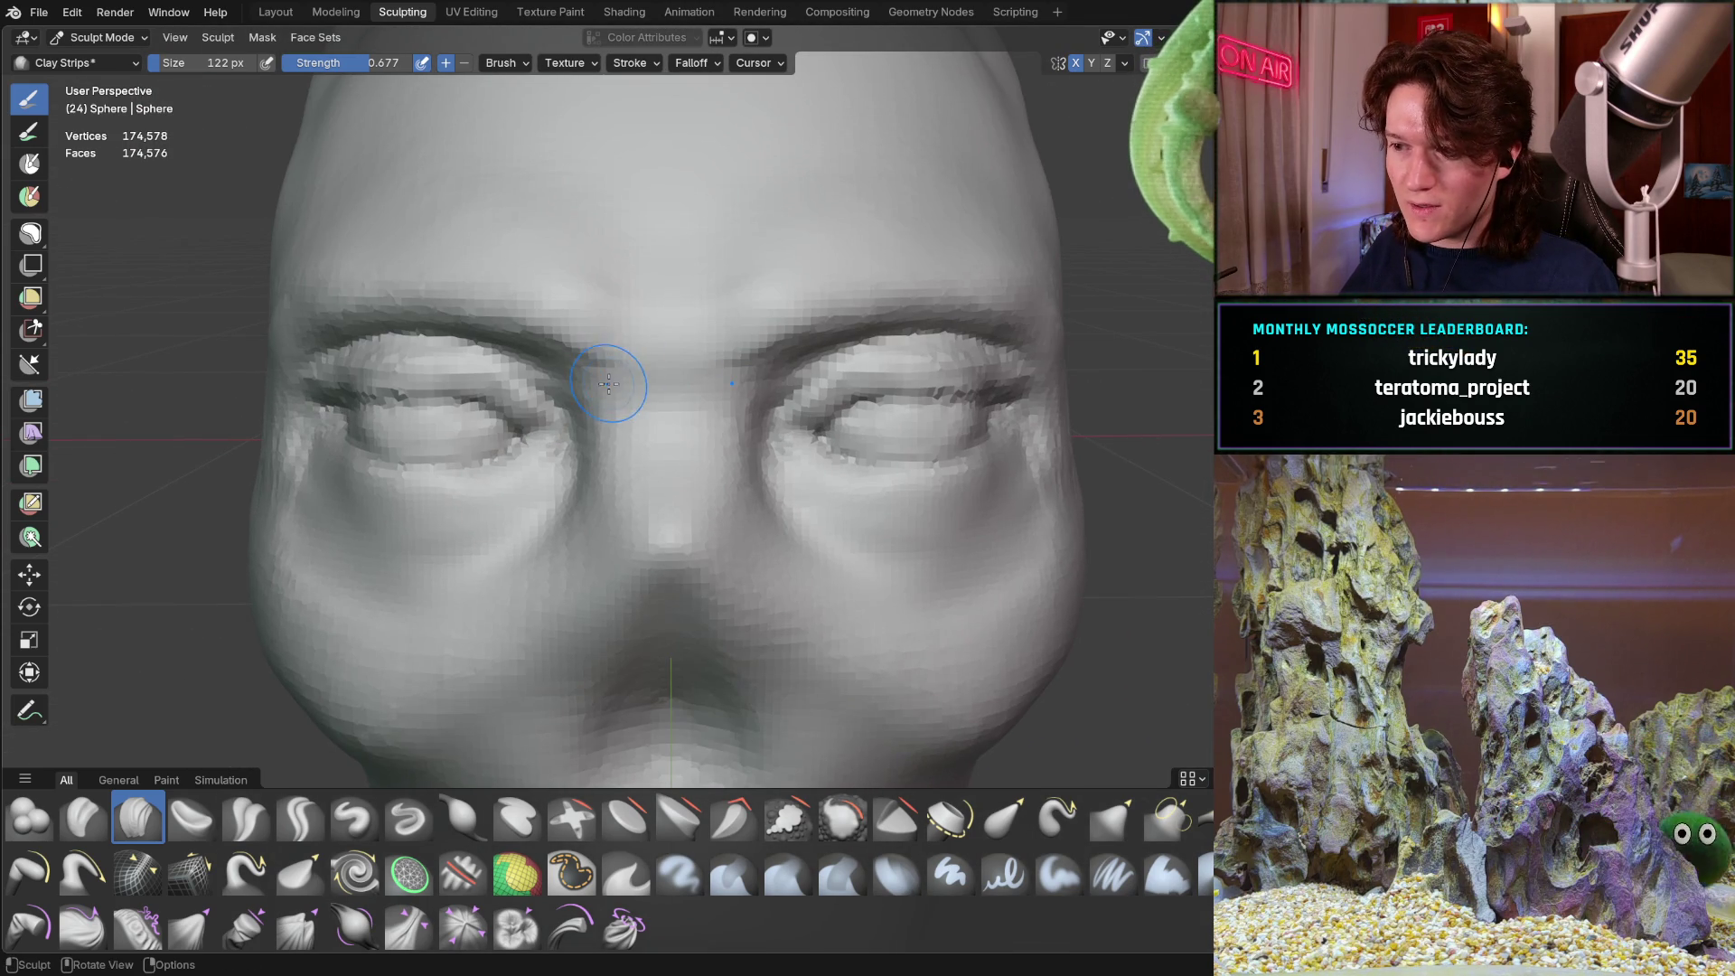
{"action": "scroll", "coordinate": [651, 356], "scroll_direction": "up", "scroll_amount": 2}
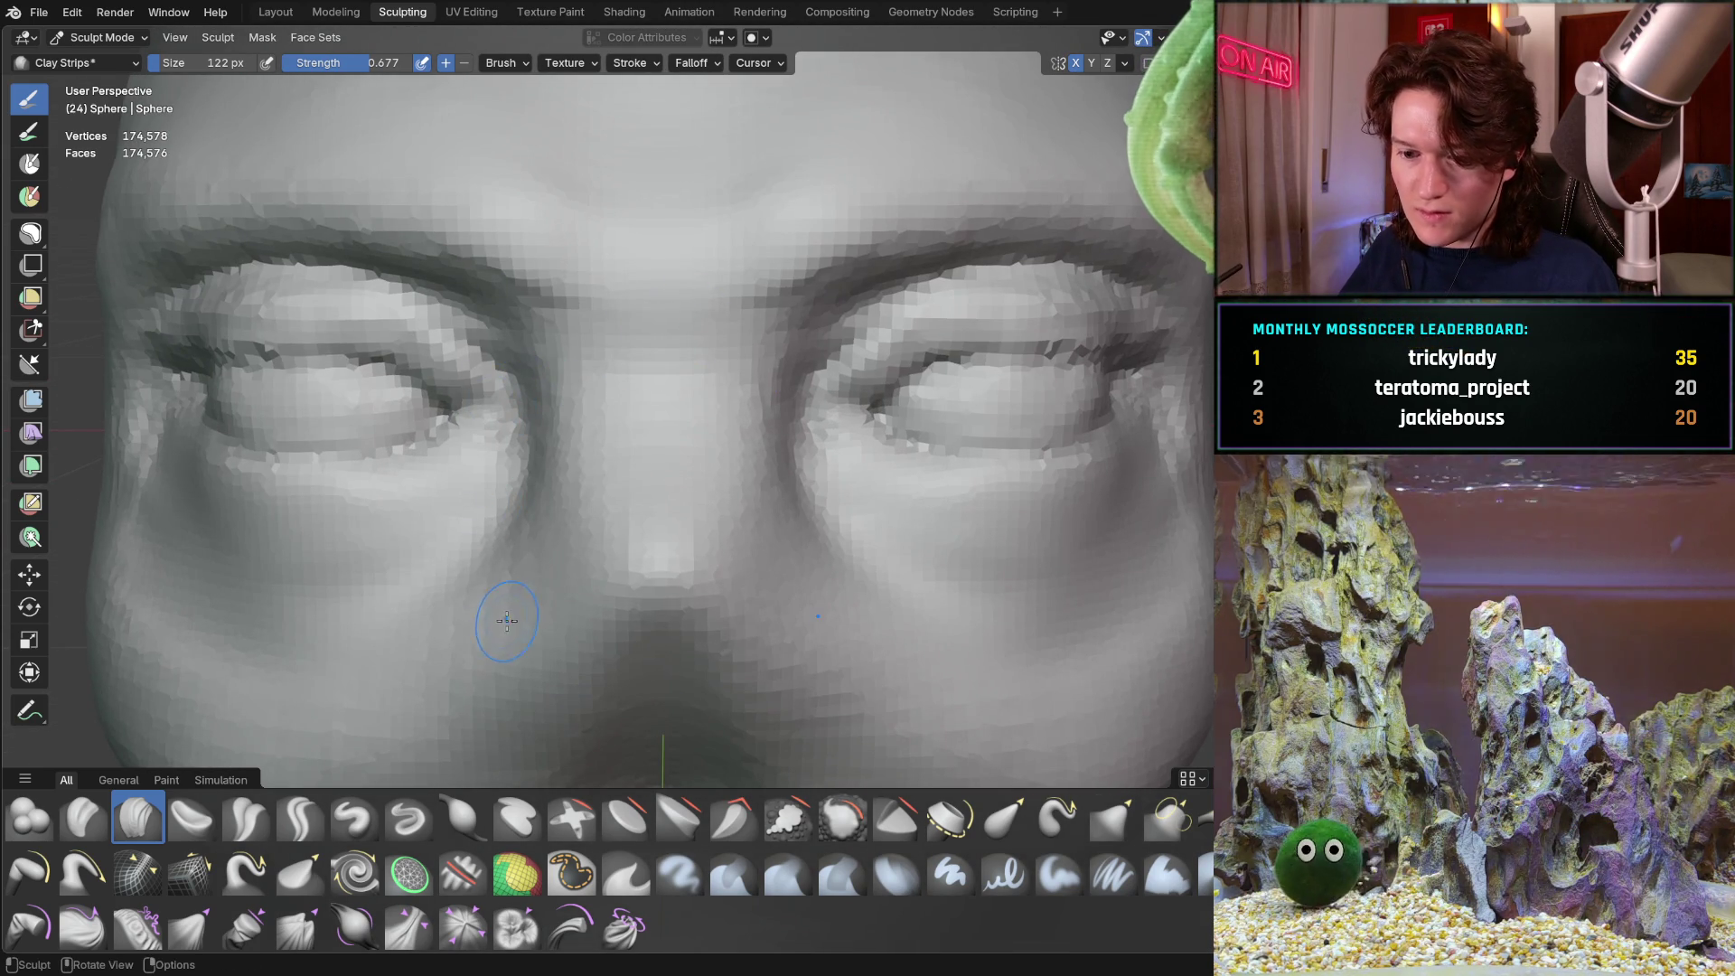
Switch to the Grab brush and enlarge it to 346 px
{"action": "key", "text": "g"}
{"action": "key", "text": "f"}
{"action": "left_click", "coordinate": [600, 477]}
{"action": "mouse_move", "coordinate": [464, 395]}
{"action": "left_mouse_down"}
{"action": "mouse_move", "coordinate": [445, 414]}
{"action": "mouse_move", "coordinate": [462, 418]}
{"action": "left_mouse_up"}
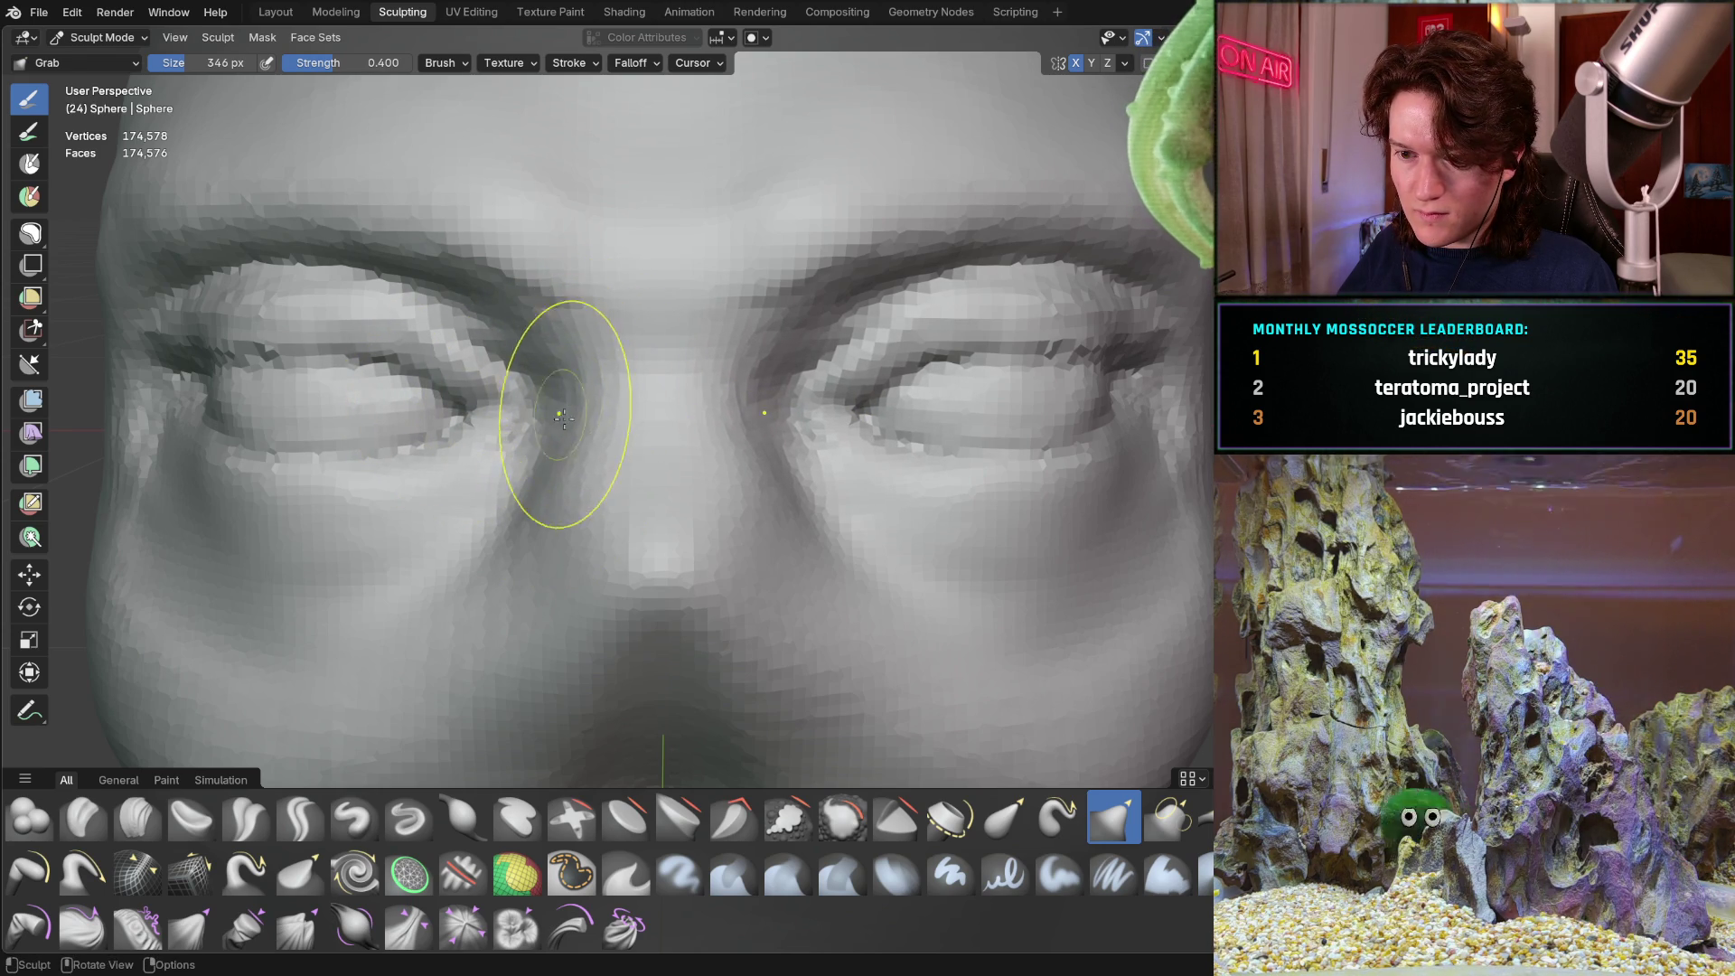
Pull the left eye's eyelid region upward, then return to Clay Strips
{"action": "scroll", "coordinate": [570, 452], "scroll_direction": "down", "scroll_amount": 2}
{"action": "left_click_drag", "start_coordinate": [592, 423], "coordinate": [592, 423]}
{"action": "mouse_move", "coordinate": [592, 423]}
{"action": "middle_mouse_down"}
{"action": "mouse_move", "coordinate": [396, 461]}
{"action": "mouse_move", "coordinate": [573, 492]}
{"action": "middle_mouse_up"}
{"action": "mouse_move", "coordinate": [644, 442]}
{"action": "middle_mouse_down"}
{"action": "mouse_move", "coordinate": [459, 502]}
{"action": "mouse_move", "coordinate": [482, 455]}
{"action": "mouse_move", "coordinate": [537, 435]}
{"action": "mouse_move", "coordinate": [524, 421]}
{"action": "mouse_move", "coordinate": [601, 446]}
{"action": "mouse_move", "coordinate": [605, 406]}
{"action": "middle_mouse_up"}
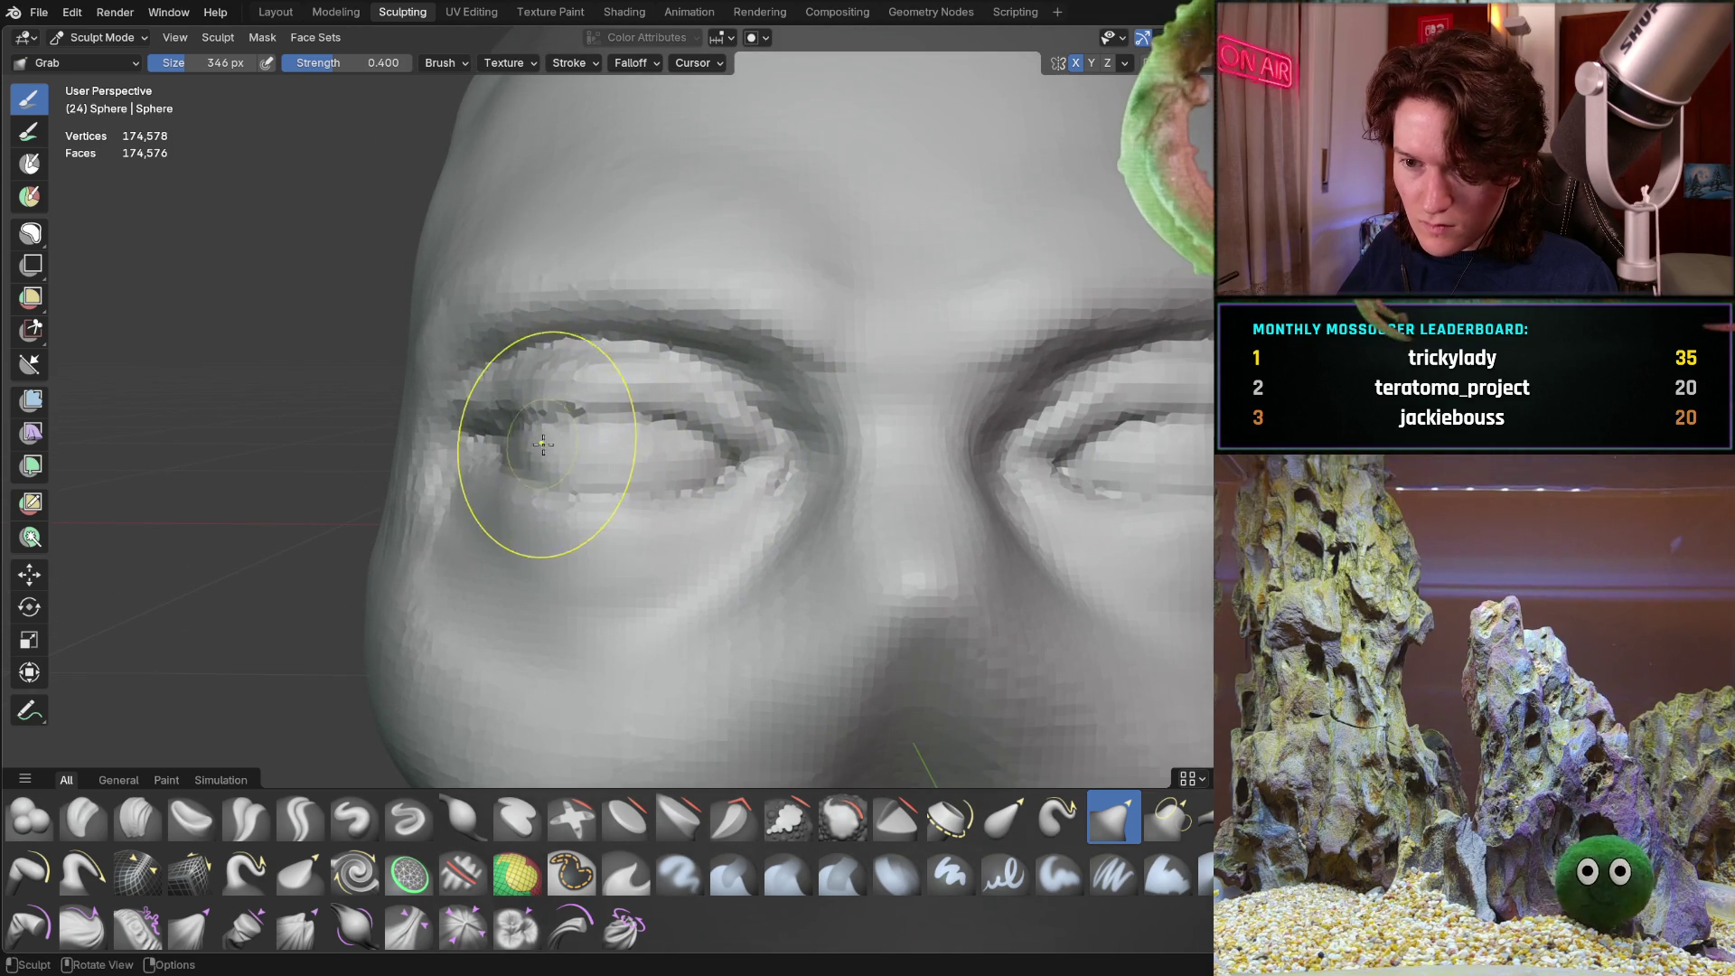
{"action": "mouse_move", "coordinate": [606, 477]}
{"action": "left_mouse_down"}
{"action": "mouse_move", "coordinate": [592, 389]}
{"action": "mouse_move", "coordinate": [584, 410]}
{"action": "left_mouse_up"}
{"action": "middle_click_drag", "start_coordinate": [628, 416], "coordinate": [668, 471]}
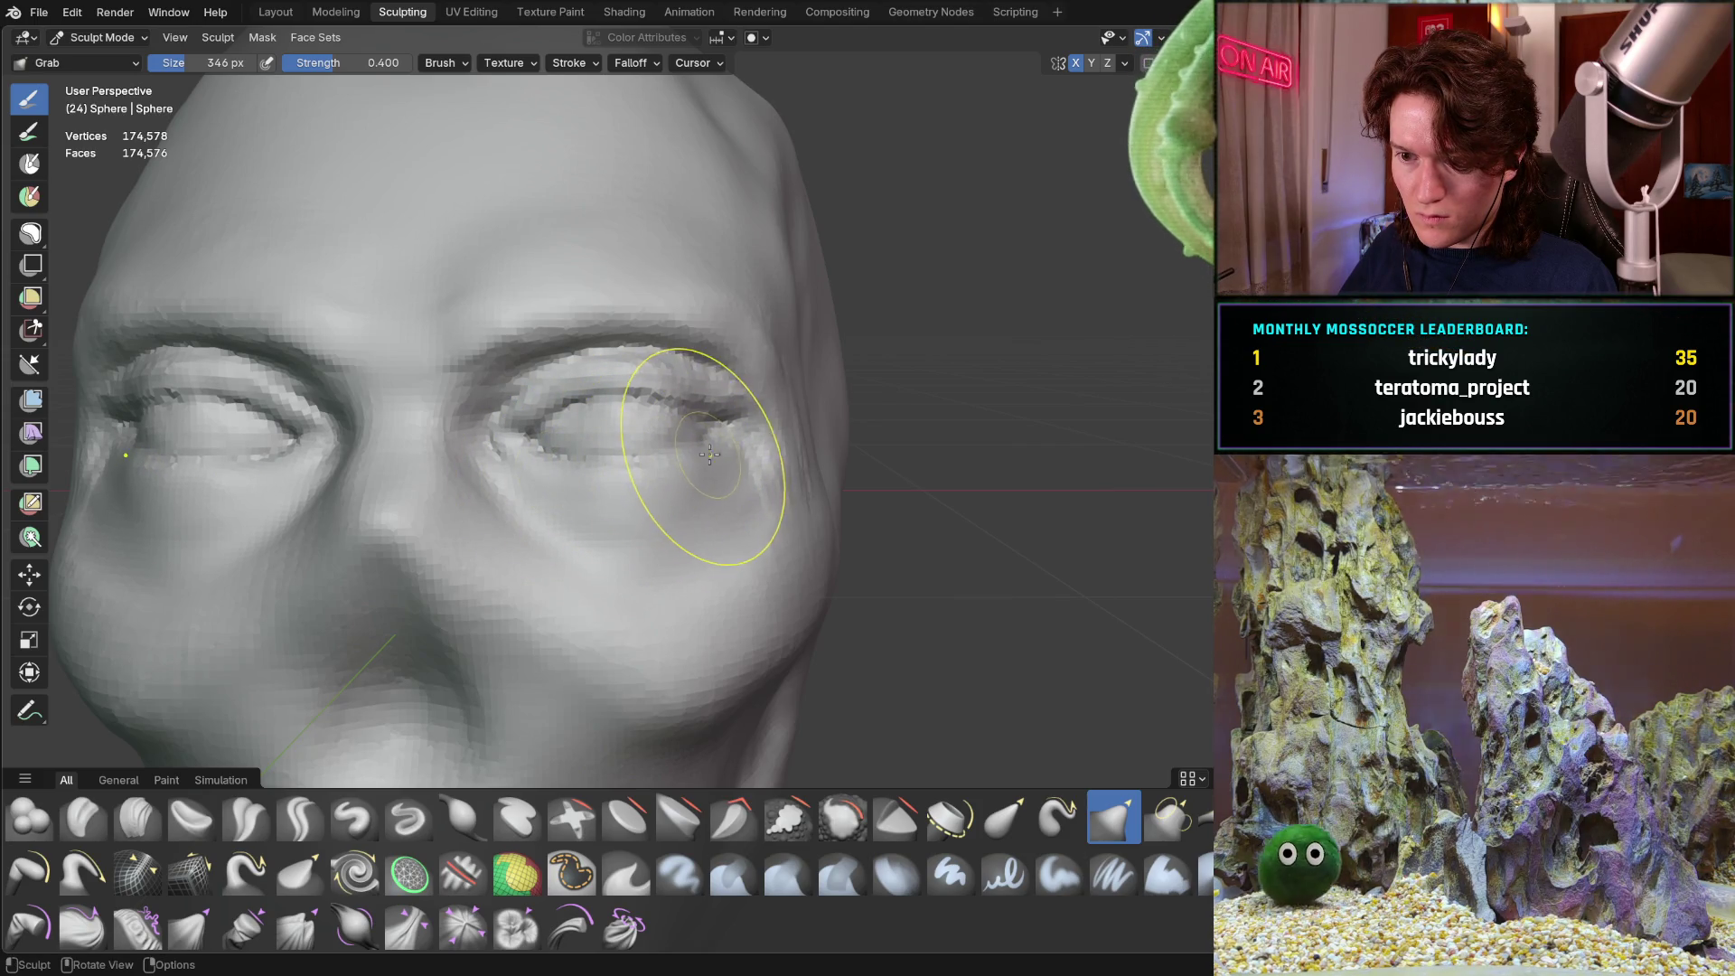
{"action": "mouse_move", "coordinate": [464, 421]}
{"action": "middle_mouse_down"}
{"action": "mouse_move", "coordinate": [658, 476]}
{"action": "mouse_move", "coordinate": [717, 388]}
{"action": "mouse_move", "coordinate": [639, 407]}
{"action": "mouse_move", "coordinate": [677, 398]}
{"action": "mouse_move", "coordinate": [678, 419]}
{"action": "middle_mouse_up"}
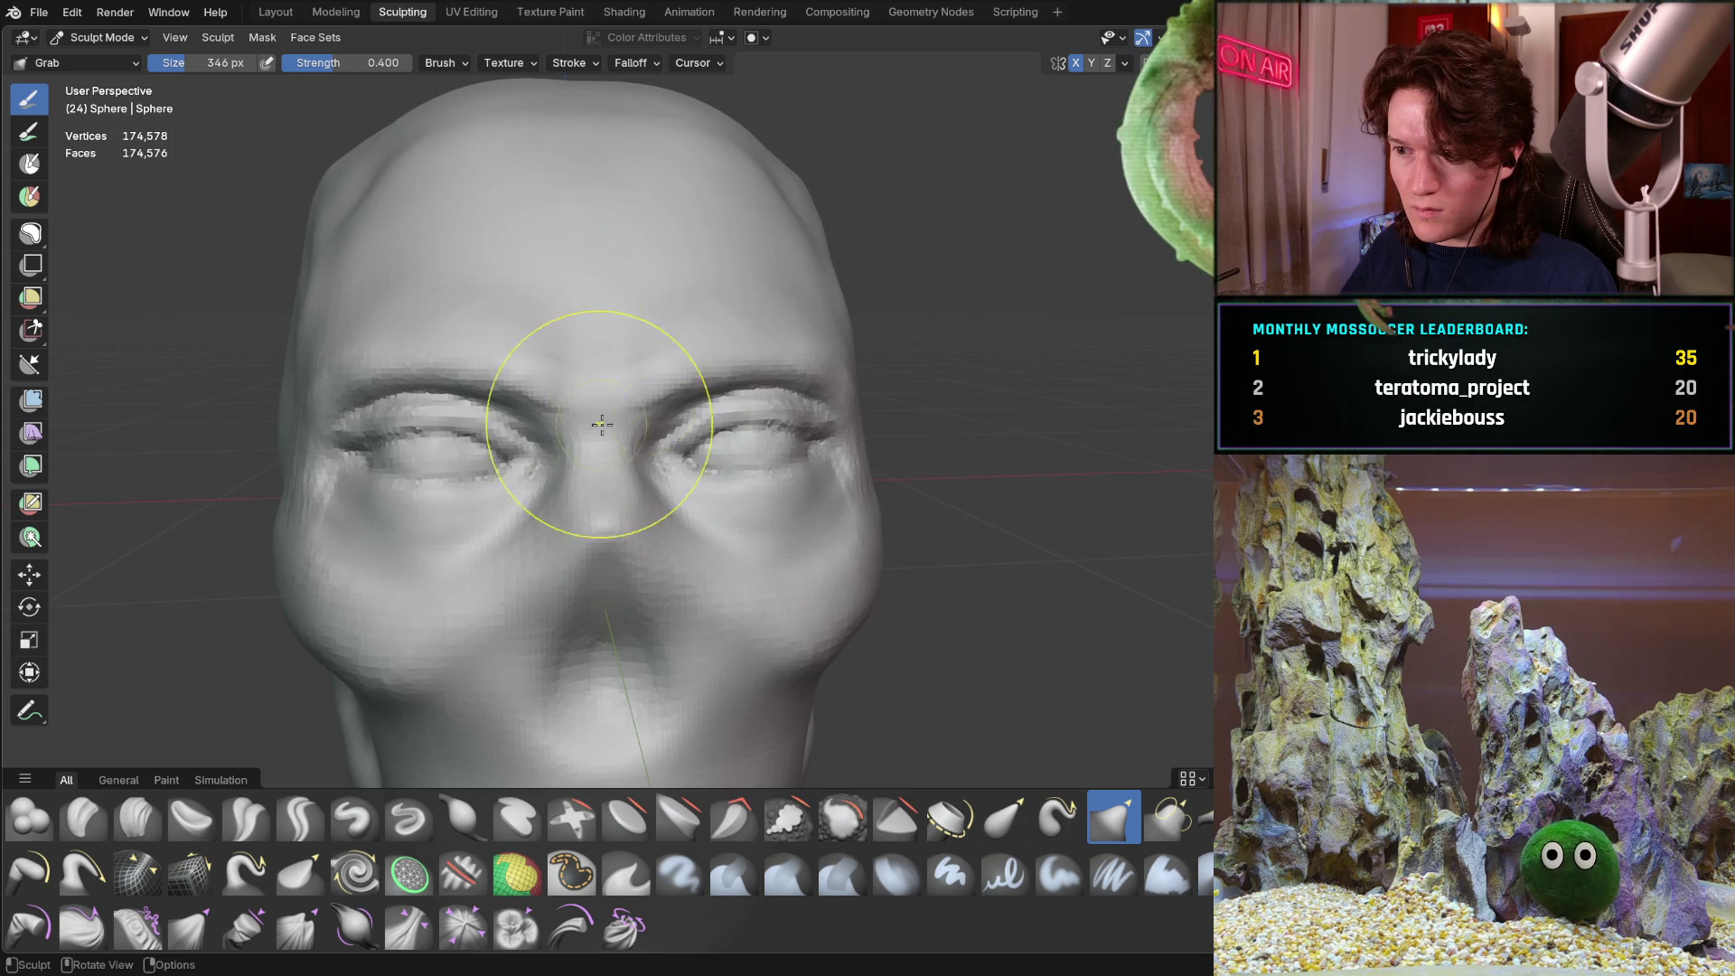
{"action": "scroll", "coordinate": [569, 361], "scroll_direction": "up", "scroll_amount": 5}
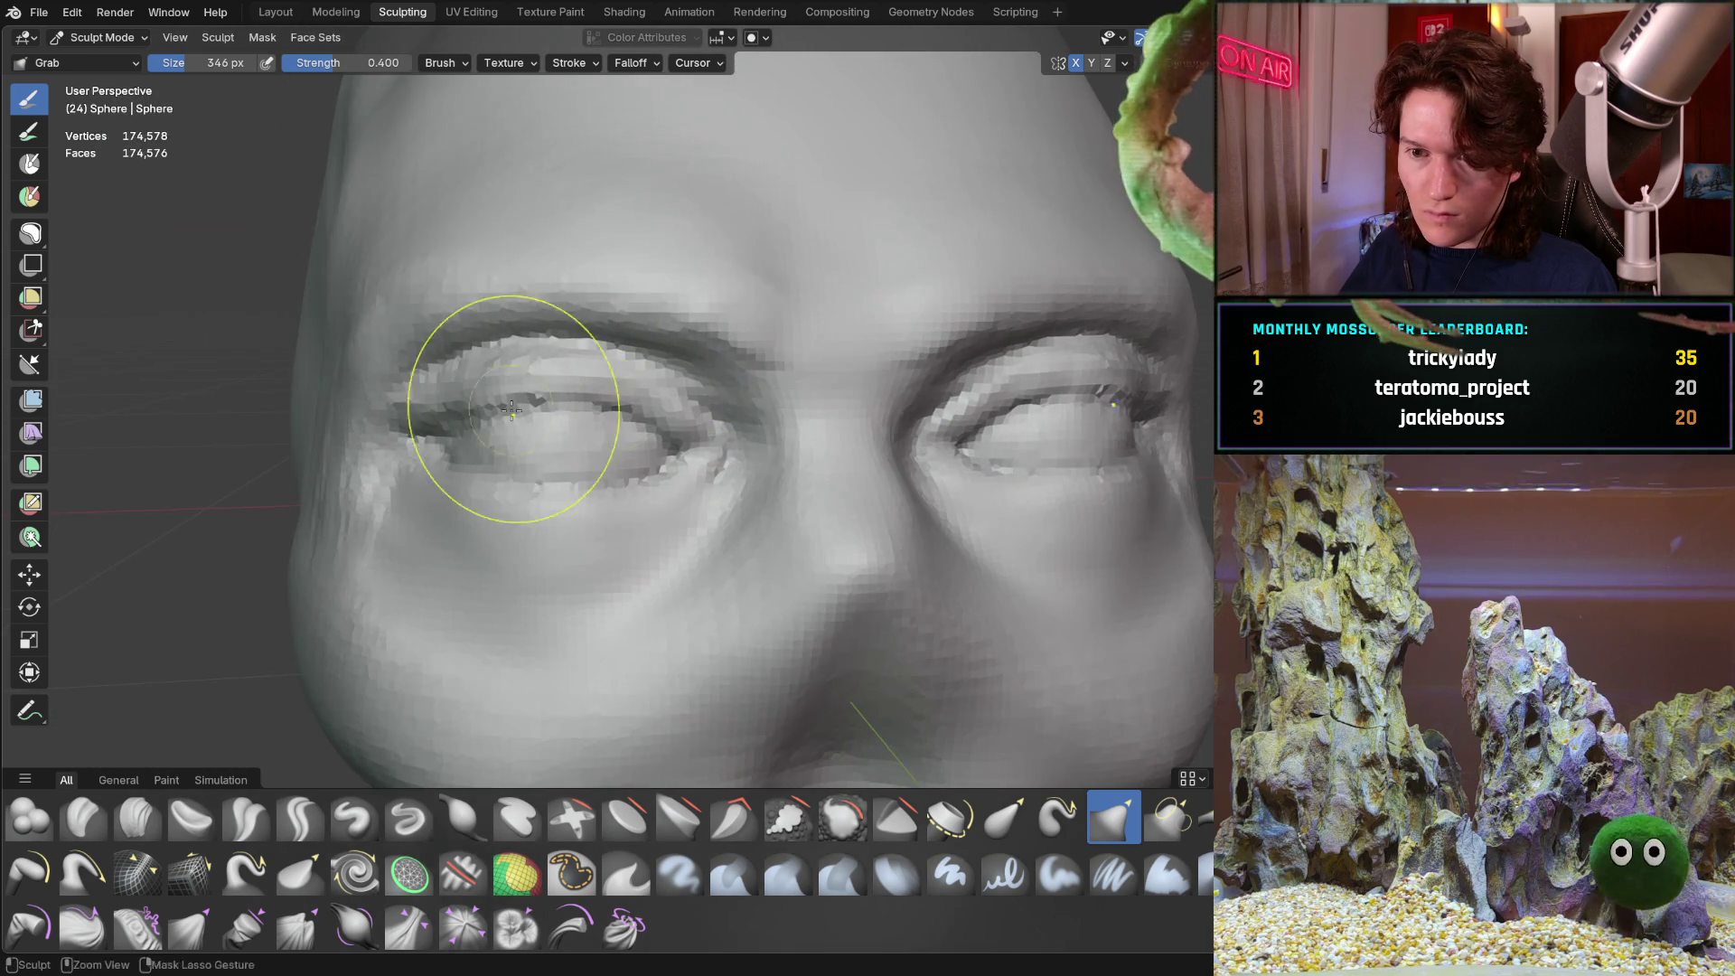
{"action": "mouse_move", "coordinate": [511, 409]}
{"action": "middle_mouse_down", "text": "ctrl"}
{"action": "mouse_move", "coordinate": [506, 353]}
{"action": "mouse_move", "coordinate": [573, 426]}
{"action": "middle_mouse_up", "text": "ctrl"}
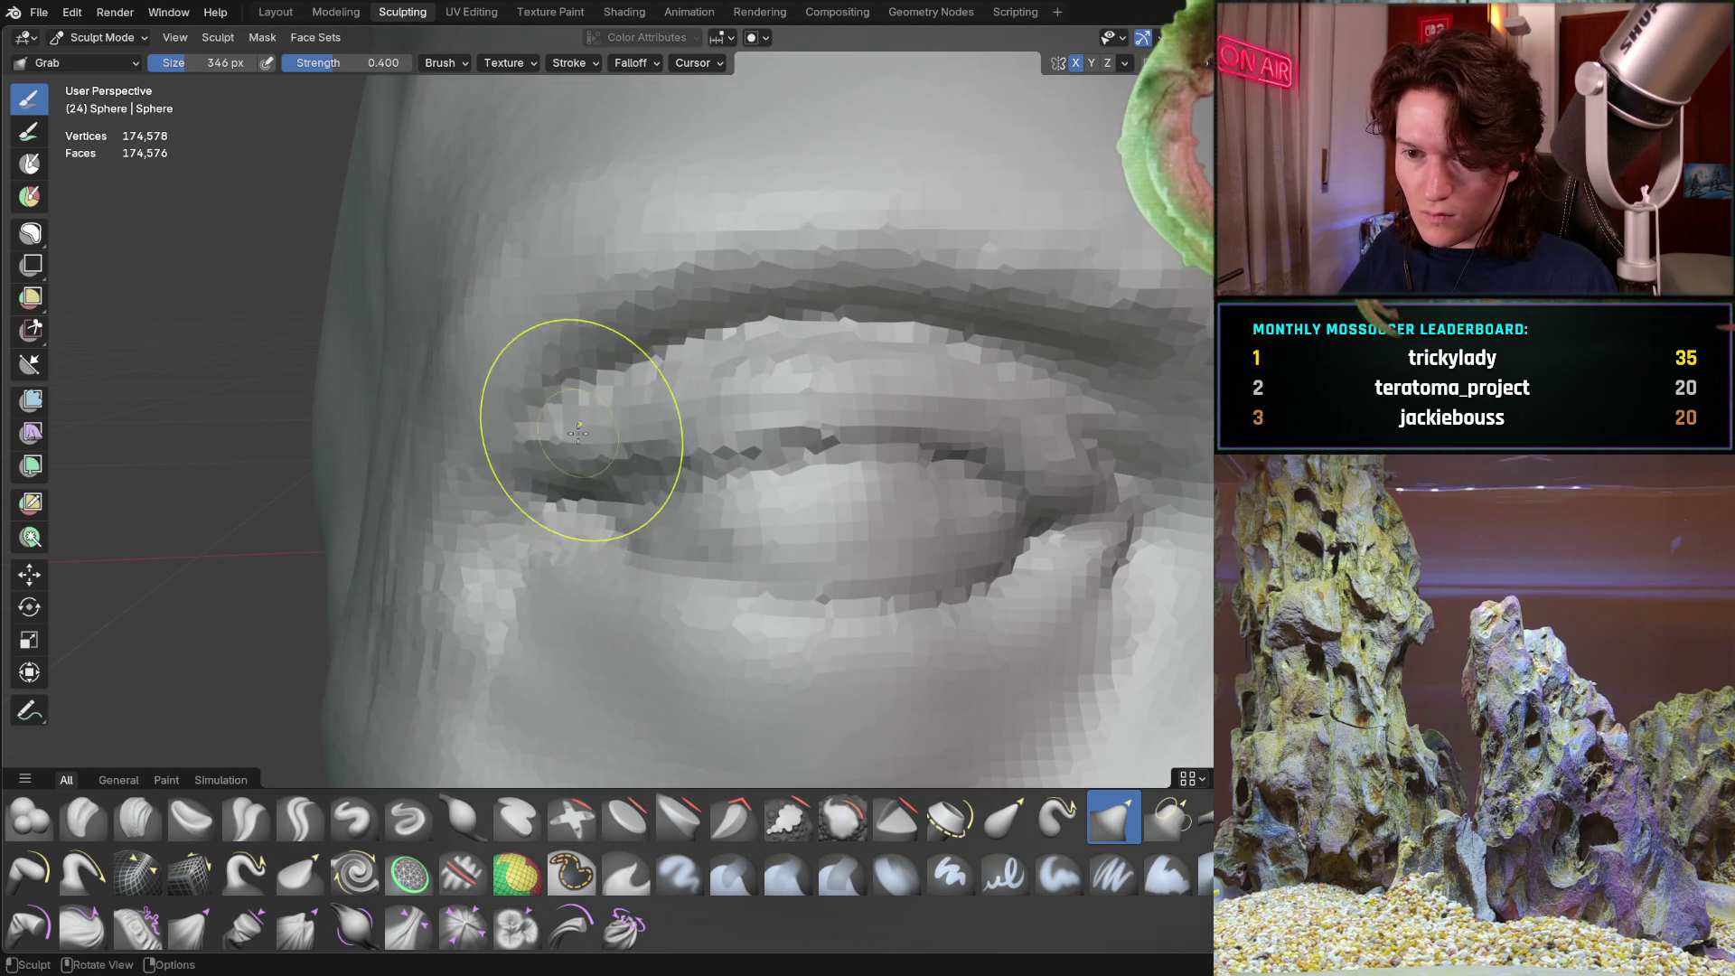
{"action": "key", "text": "c"}
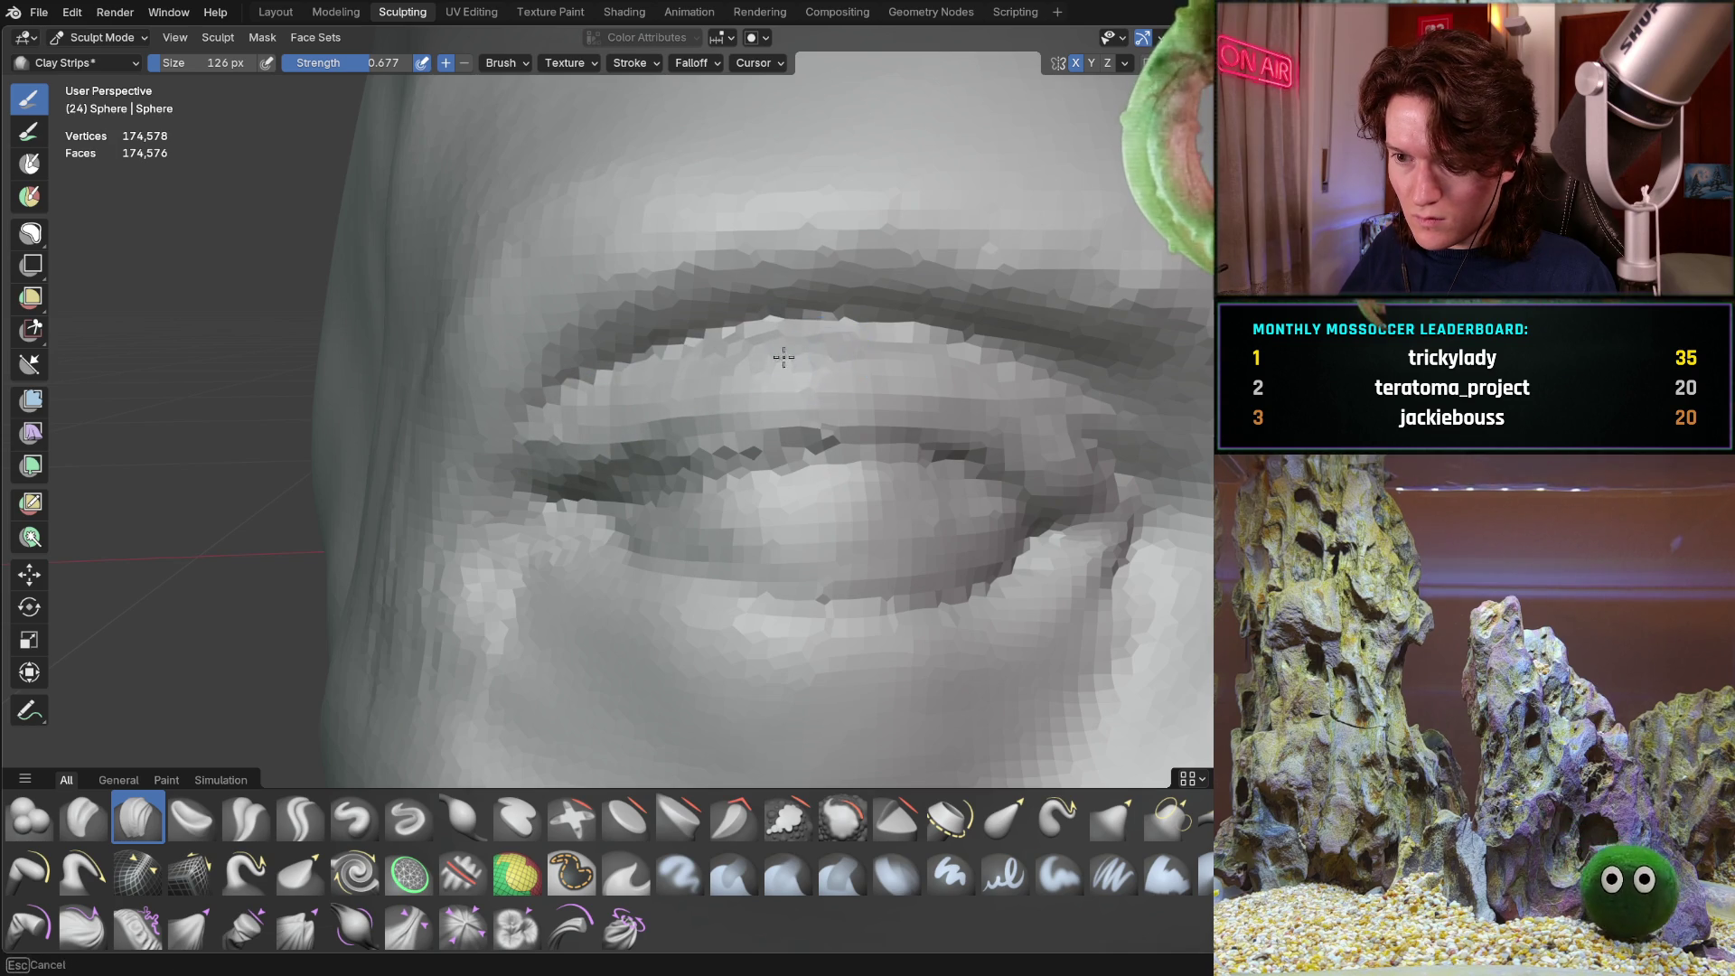
Fill out and smooth the upper eyelid with a long Clay Strips stroke
{"action": "scroll", "coordinate": [937, 327], "scroll_direction": "down", "scroll_amount": 2}
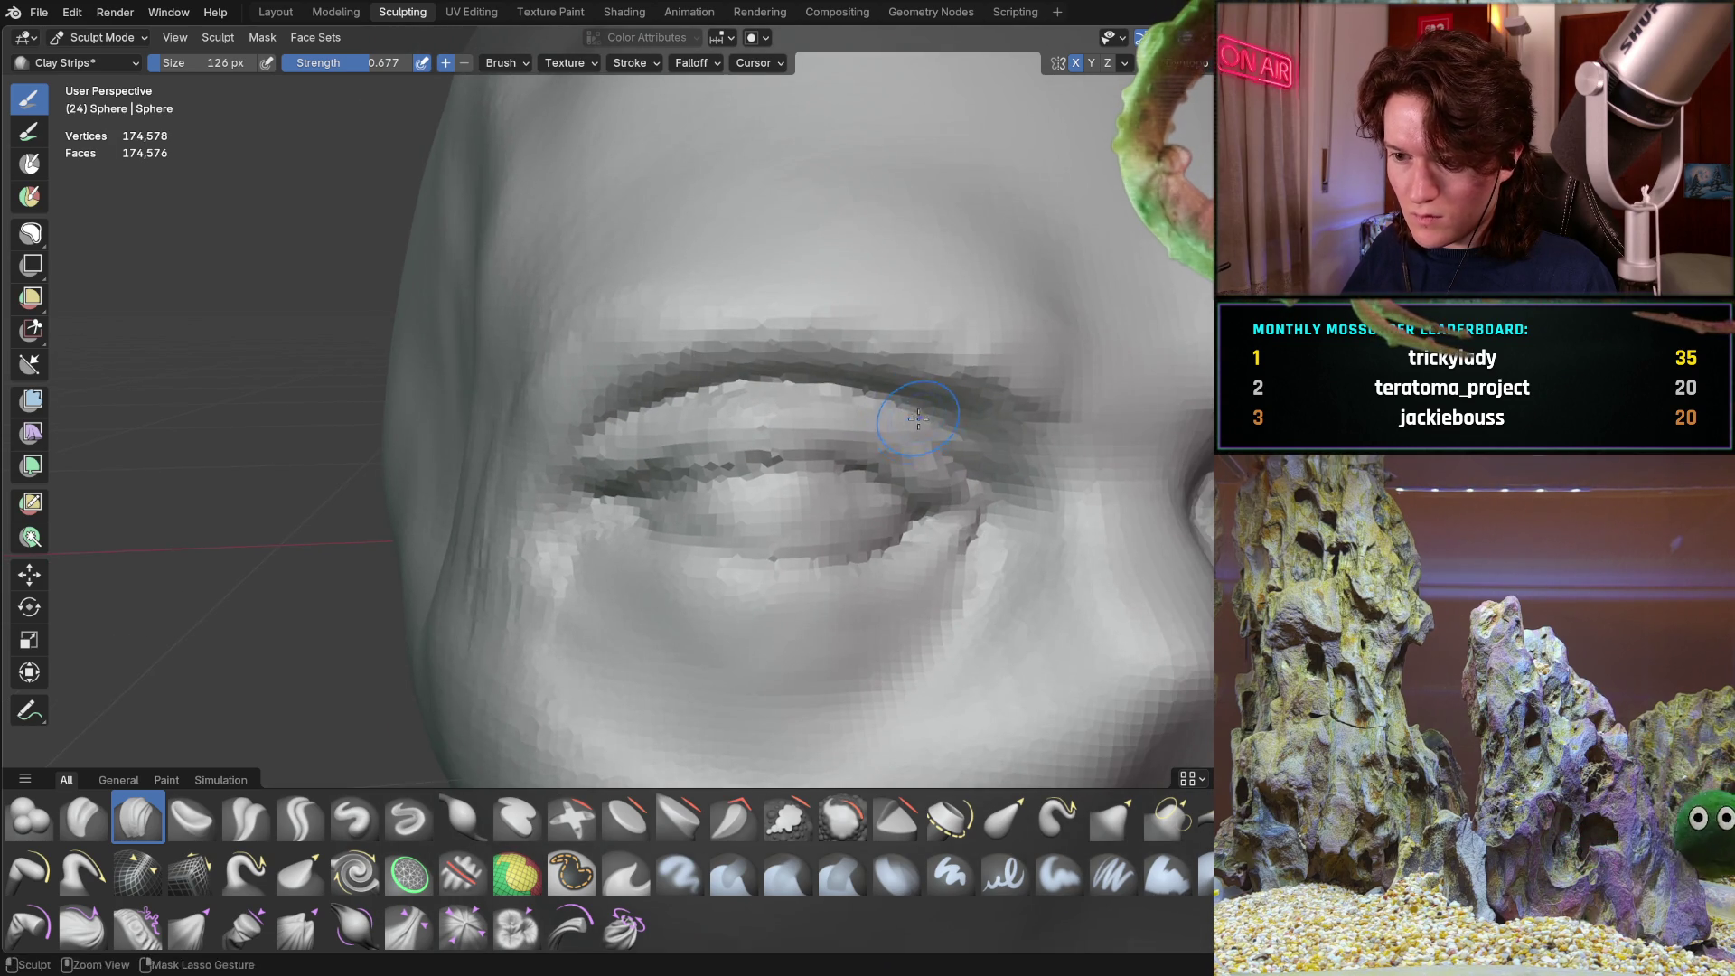
{"action": "scroll", "coordinate": [966, 360], "scroll_direction": "up", "scroll_amount": 2}
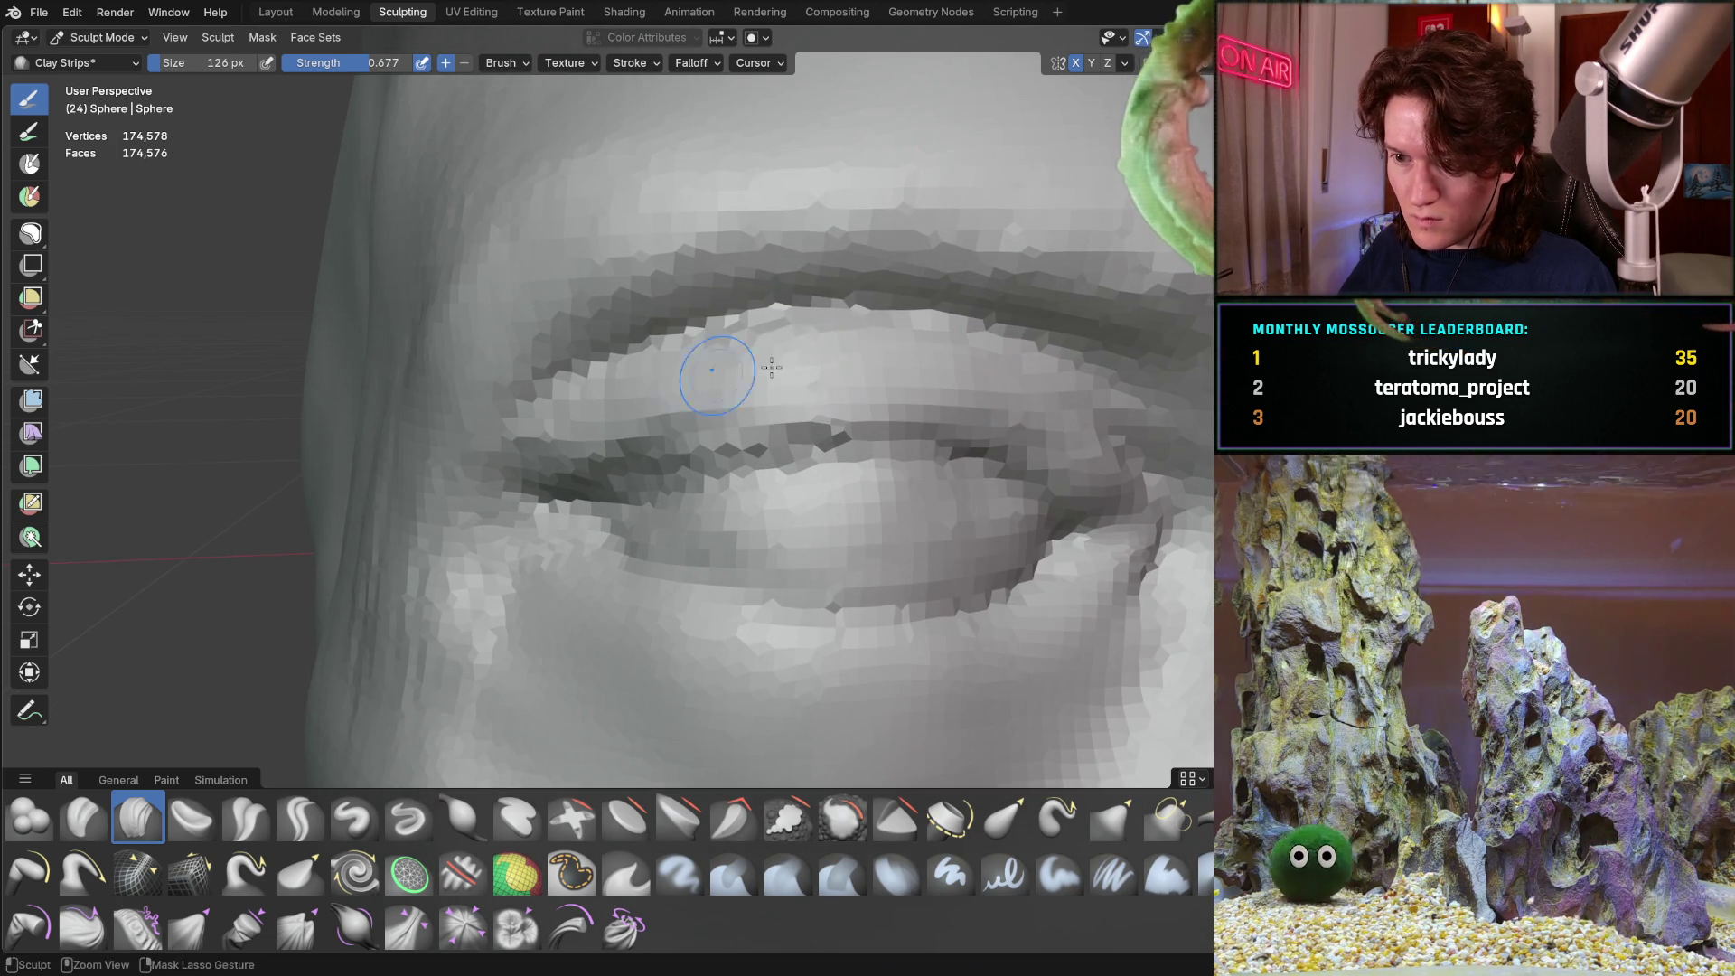
{"action": "mouse_move", "coordinate": [609, 379]}
{"action": "left_mouse_down"}
{"action": "mouse_move", "coordinate": [858, 380]}
{"action": "mouse_move", "coordinate": [1095, 423]}
{"action": "left_mouse_up"}
{"action": "scroll", "coordinate": [945, 360], "scroll_direction": "down", "scroll_amount": 2}
{"action": "middle_click_drag", "start_coordinate": [904, 370], "coordinate": [732, 414]}
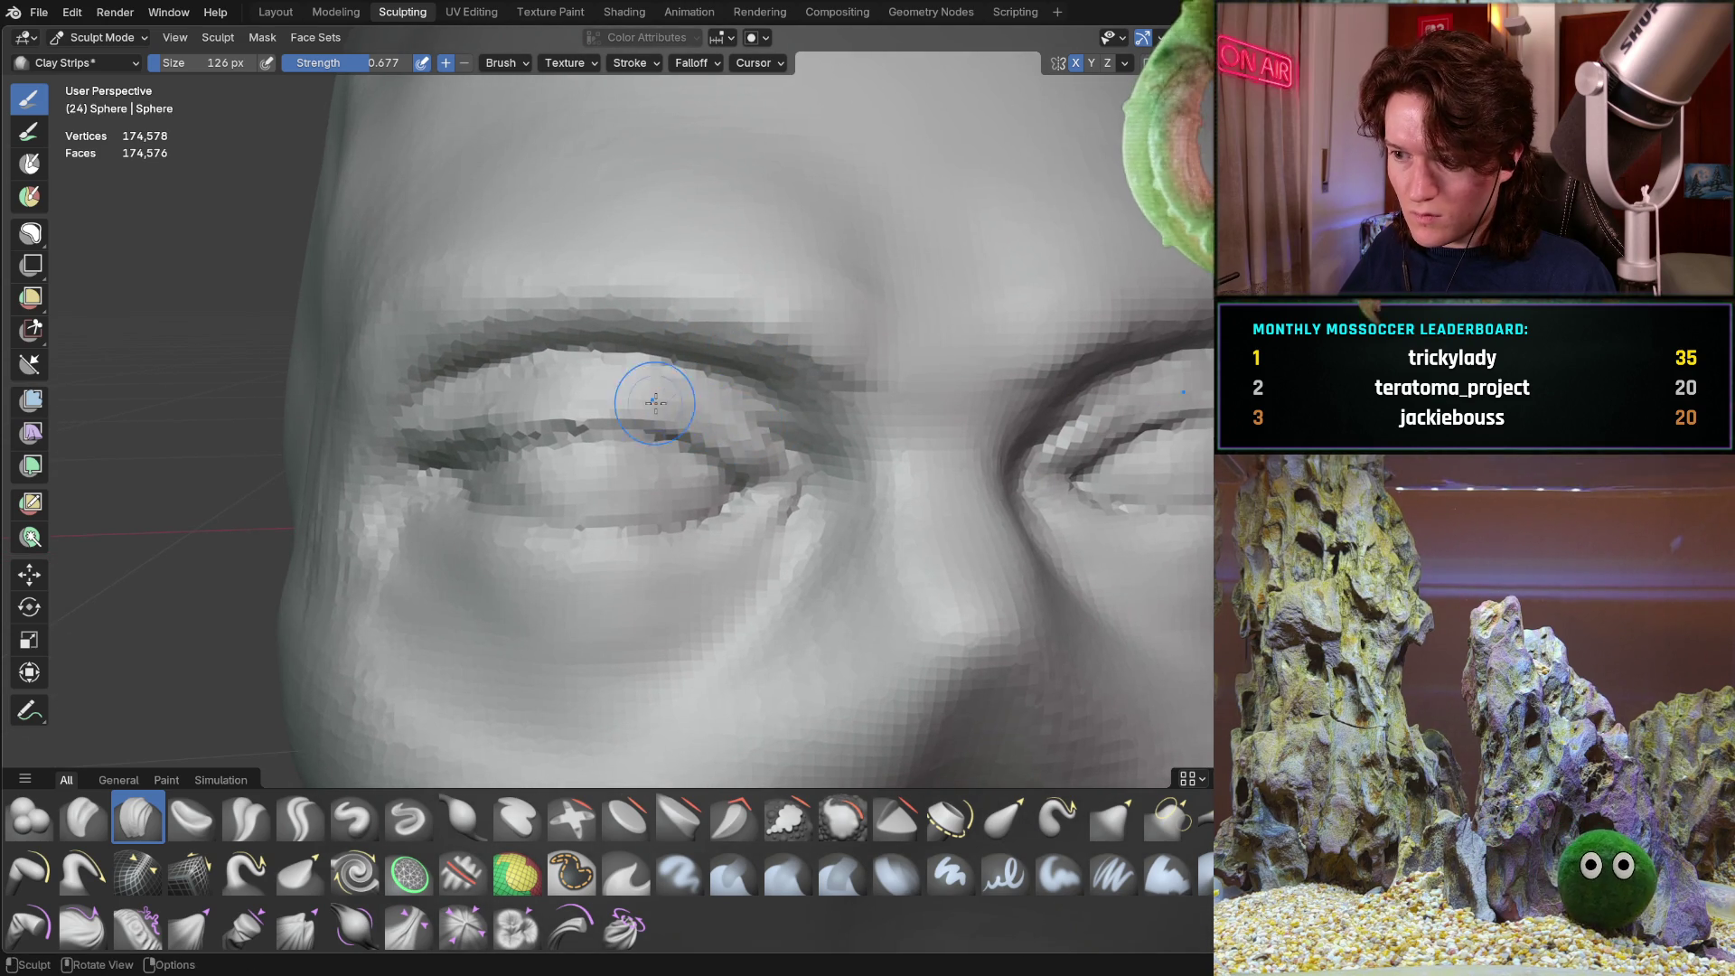
{"action": "scroll", "coordinate": [662, 403], "scroll_direction": "up", "scroll_amount": 3}
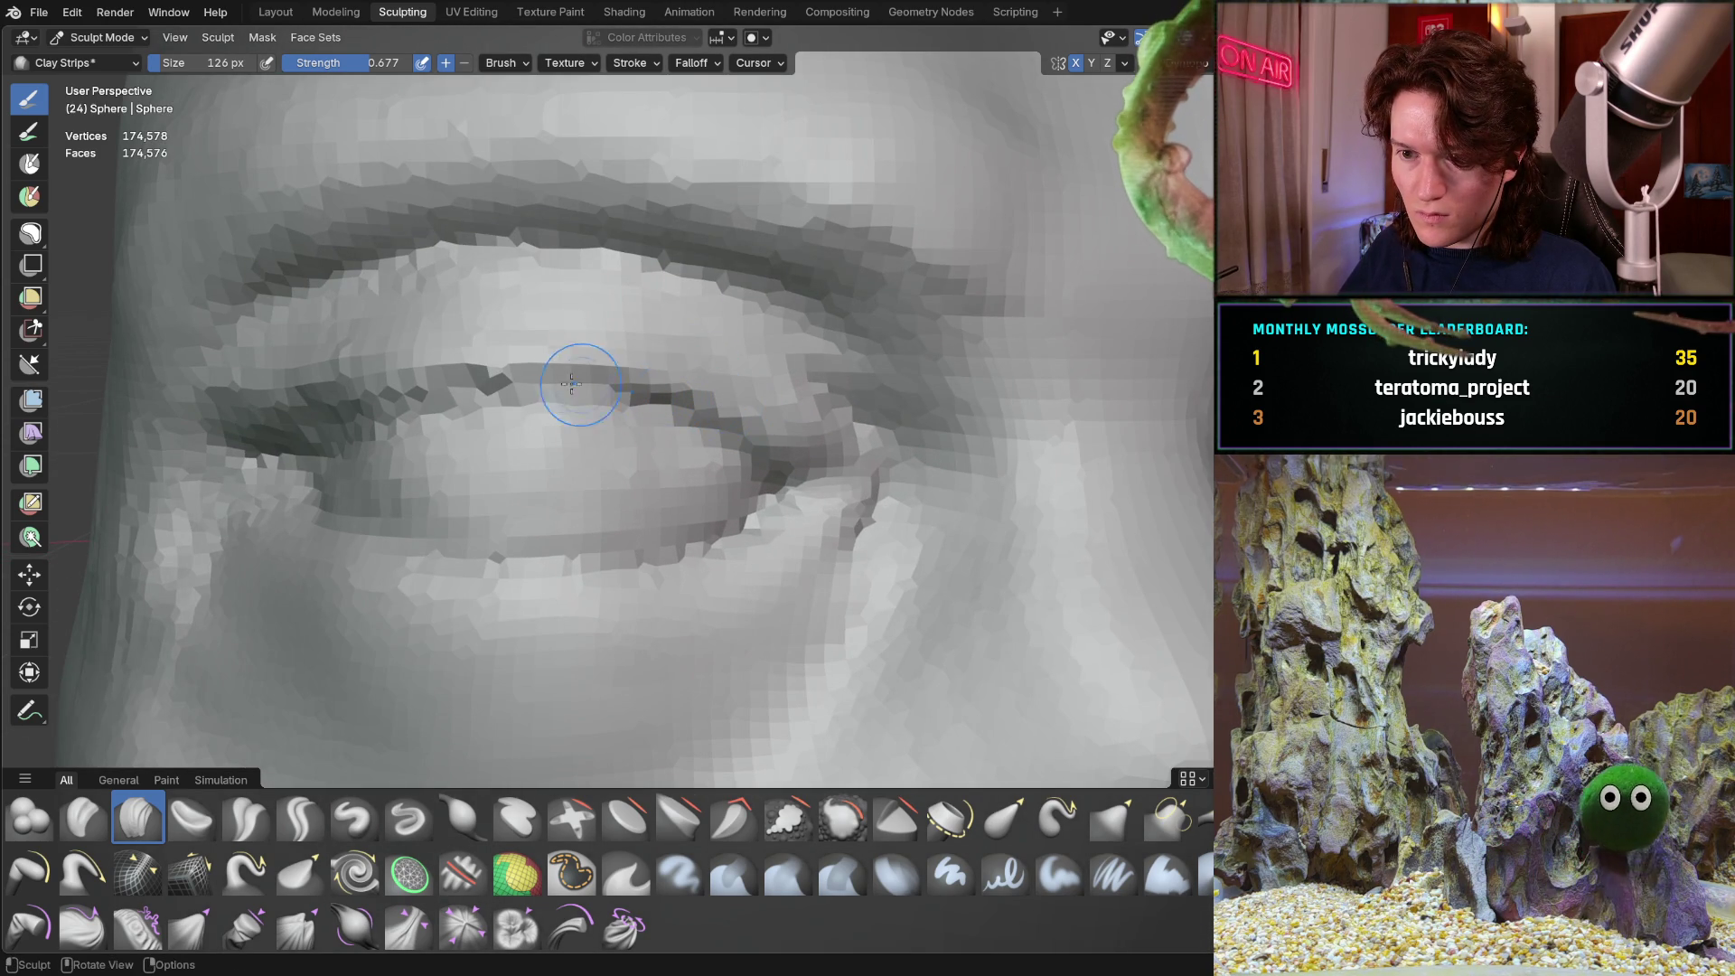
Pull the upper eyelid crease into shape with a 348 px Grab brush
{"action": "key", "text": "g"}
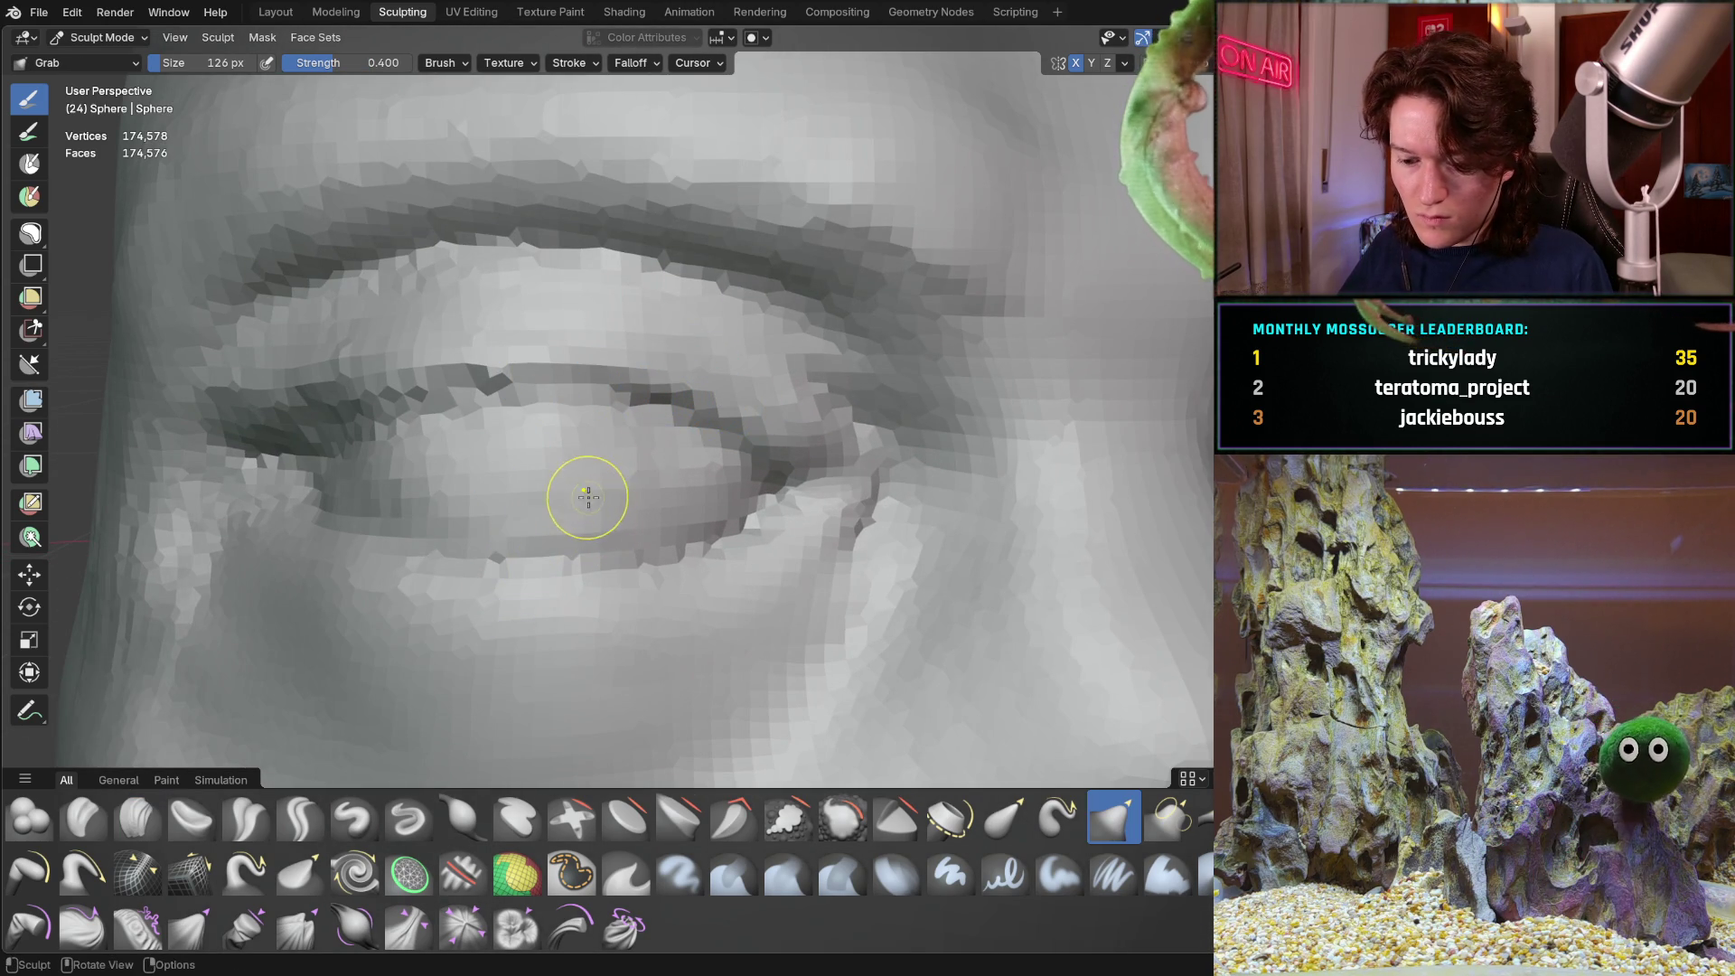
{"action": "key", "text": "f"}
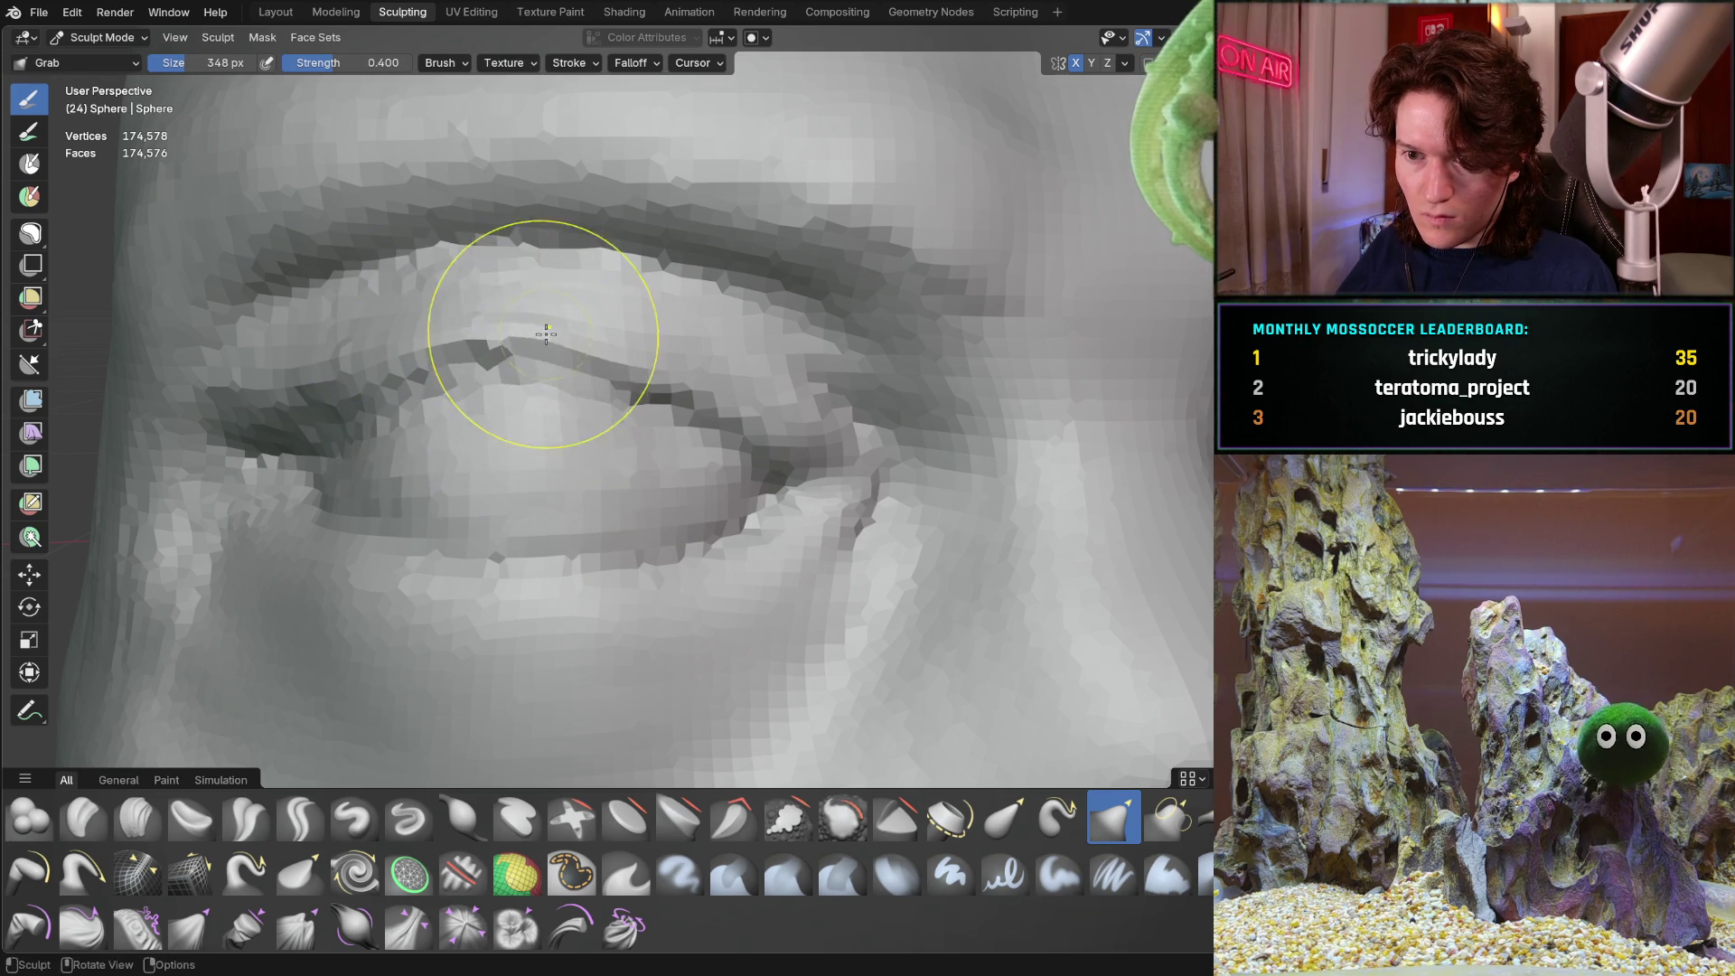
{"action": "left_click_drag", "start_coordinate": [694, 360], "coordinate": [745, 407]}
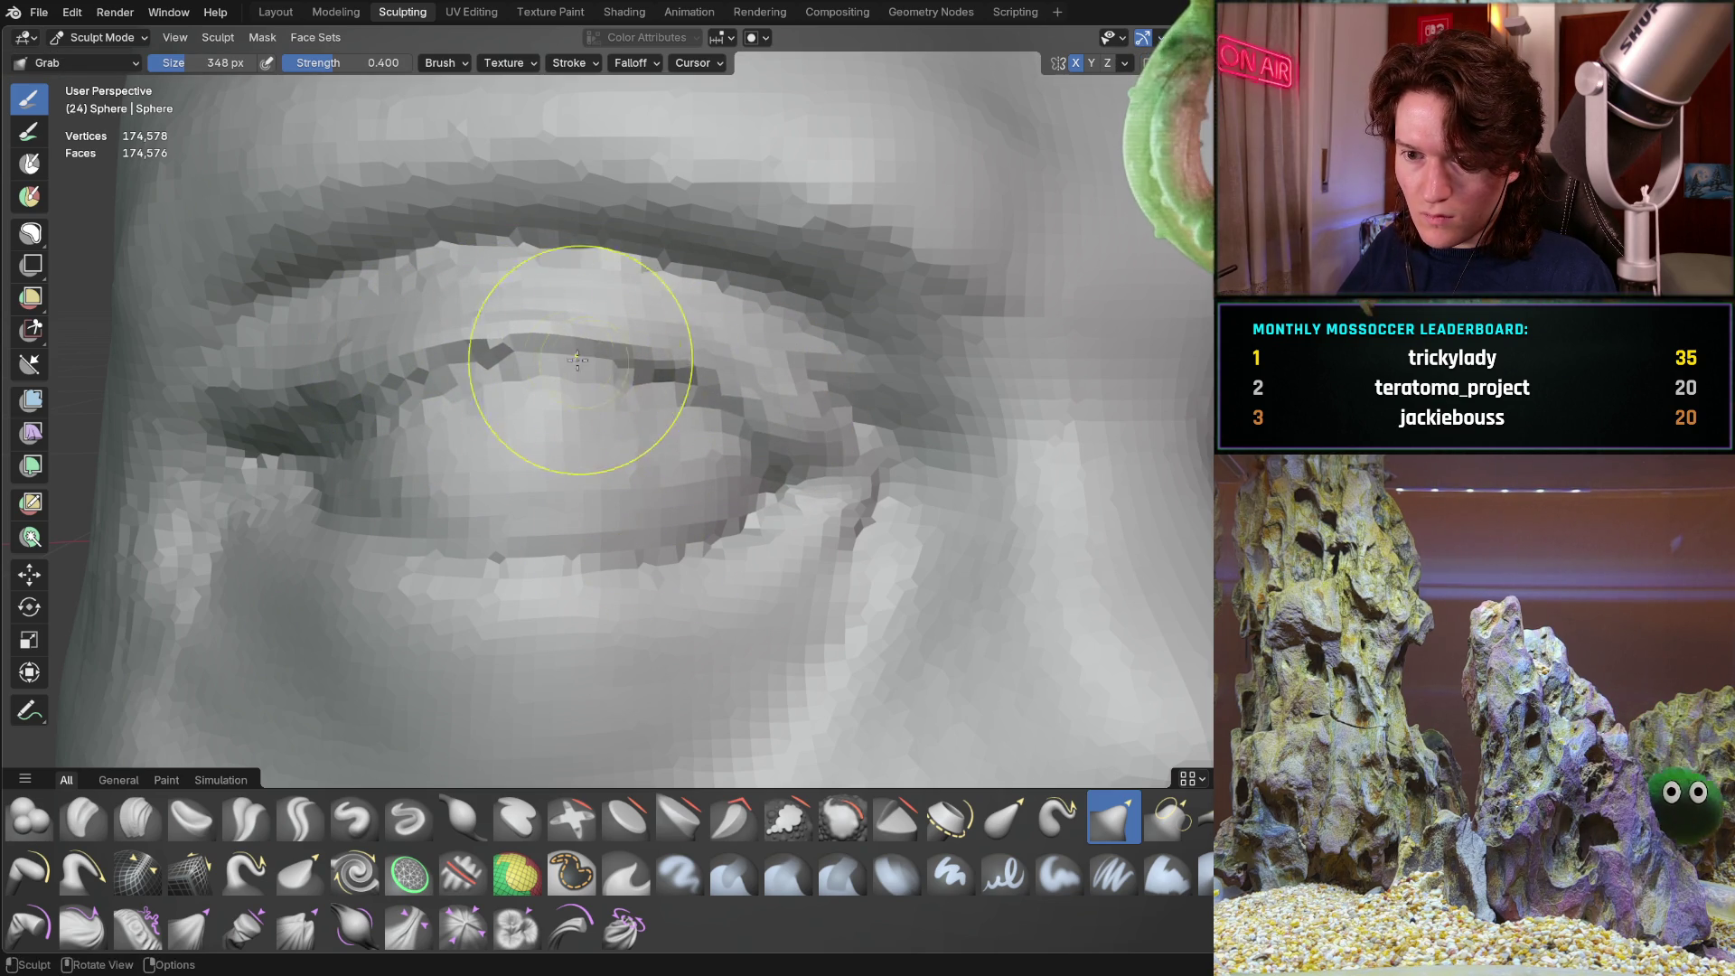
{"action": "mouse_move", "coordinate": [412, 353]}
{"action": "left_mouse_down"}
{"action": "mouse_move", "coordinate": [384, 375]}
{"action": "mouse_move", "coordinate": [443, 334]}
{"action": "left_mouse_up"}
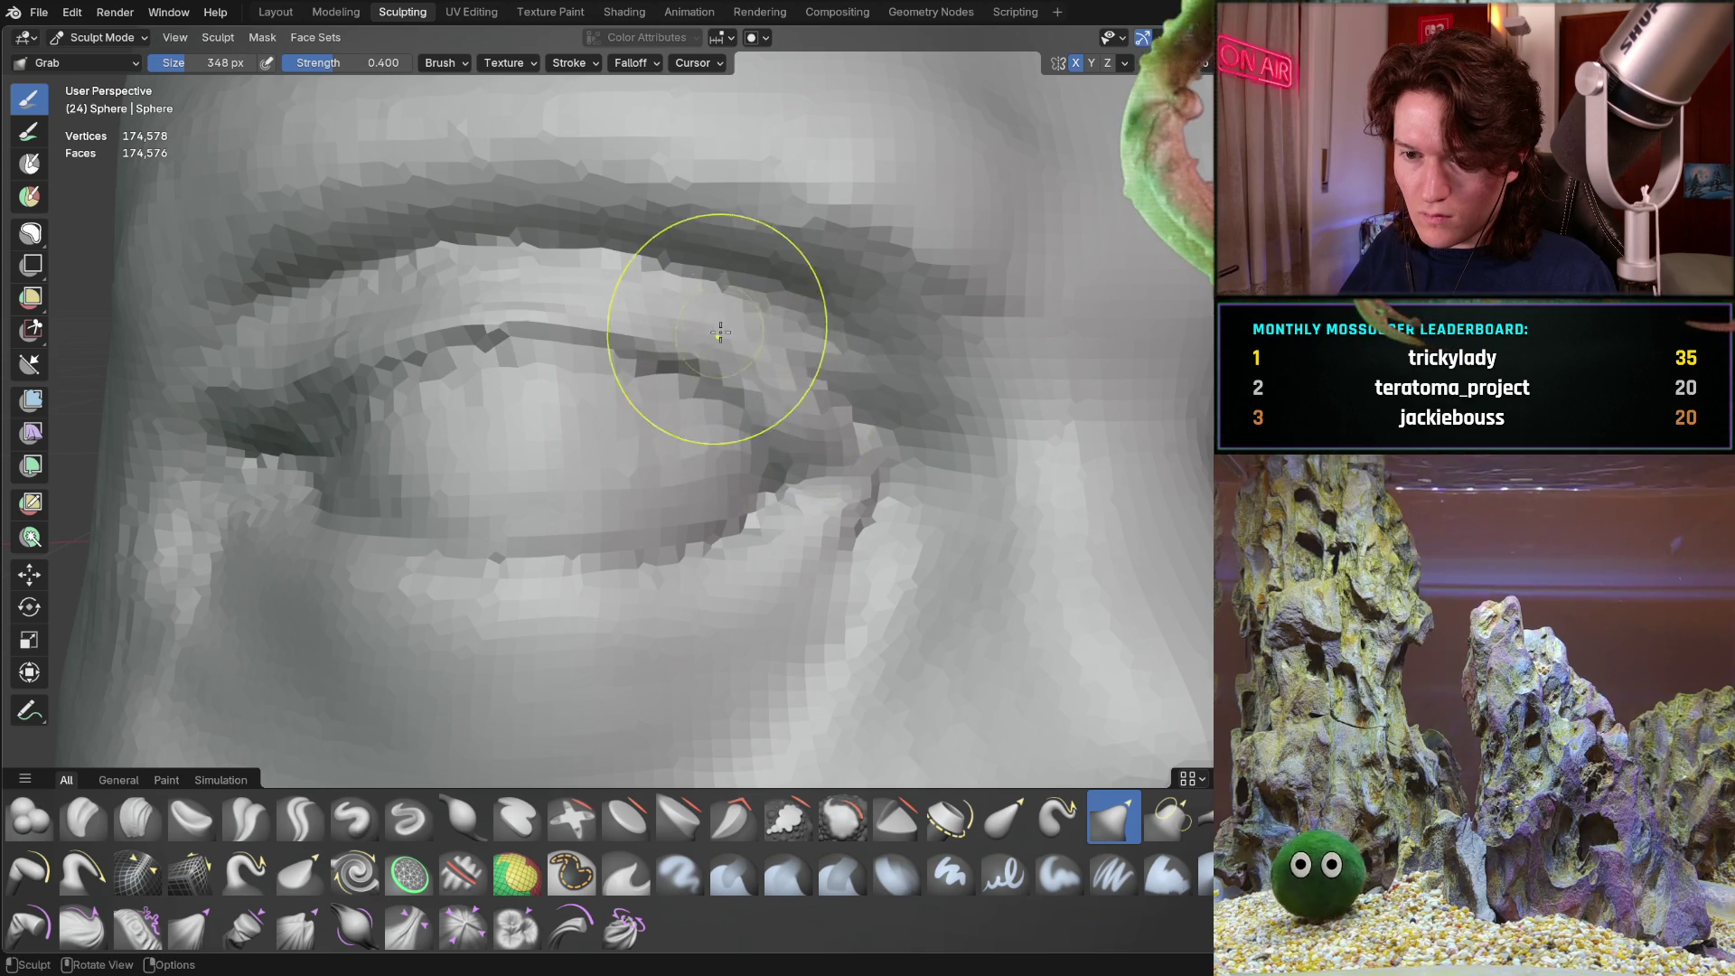
Inspect the reshaped eyelid from several angles, then select the Crease Sharp brush
{"action": "scroll", "coordinate": [677, 352], "scroll_direction": "down", "scroll_amount": 8}
{"action": "middle_click_drag", "start_coordinate": [631, 409], "coordinate": [554, 416]}
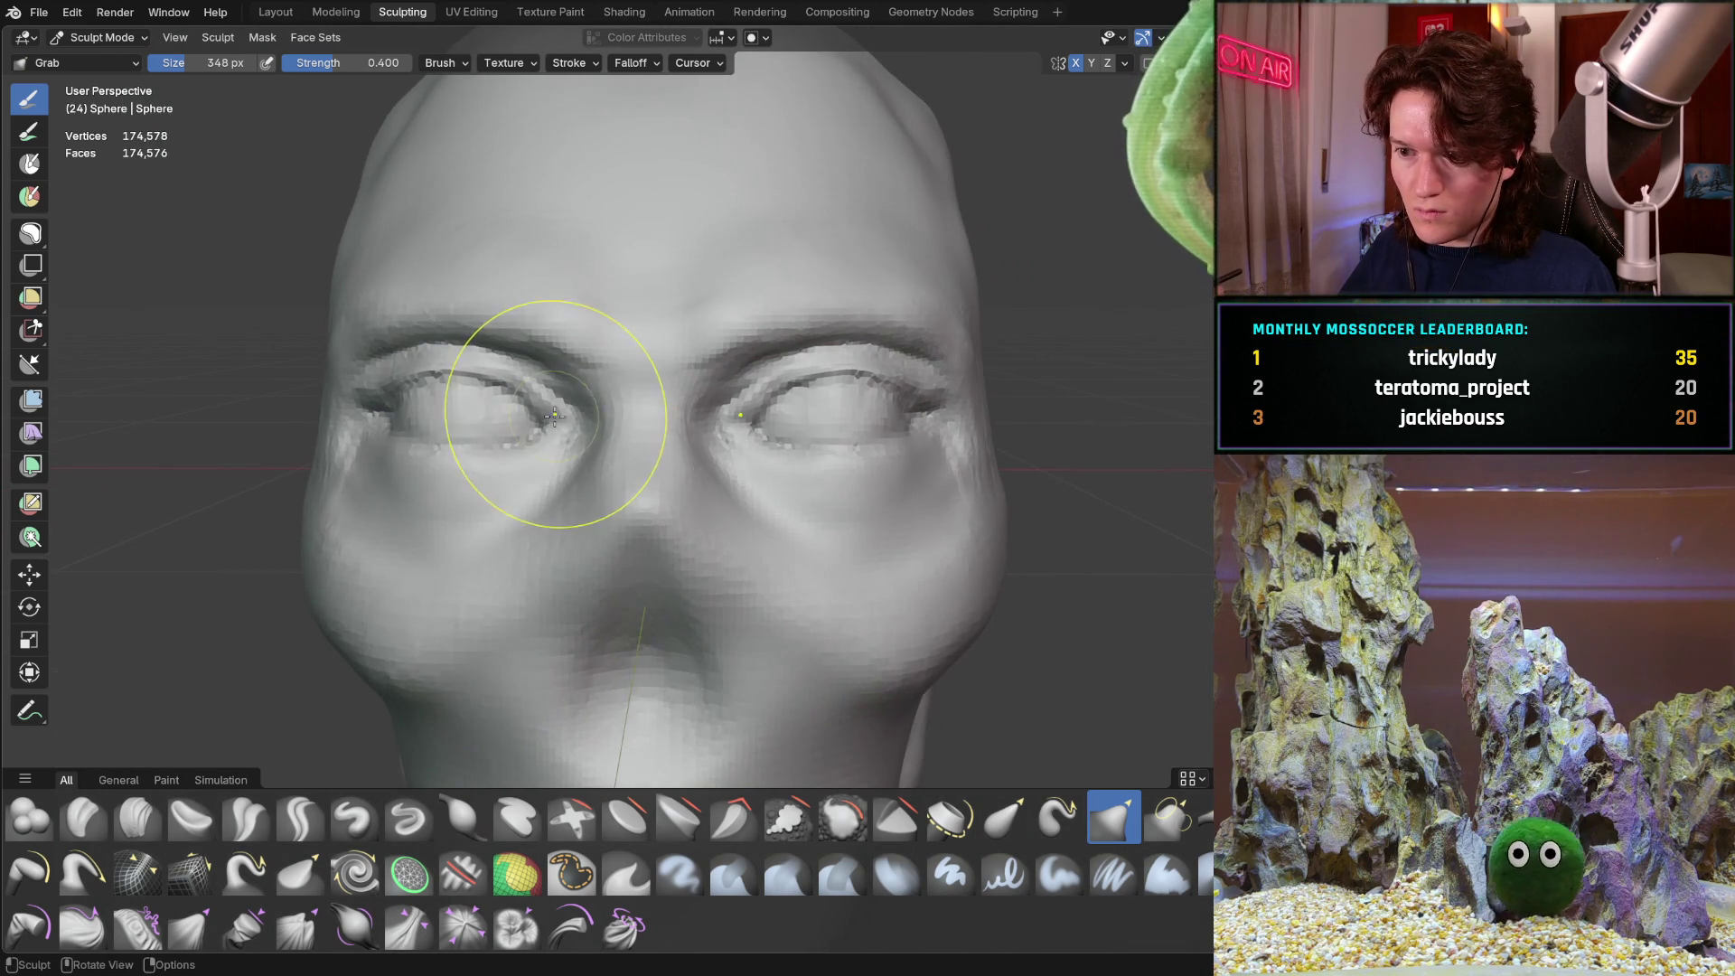
{"action": "scroll", "coordinate": [564, 397], "scroll_direction": "up", "scroll_amount": 6}
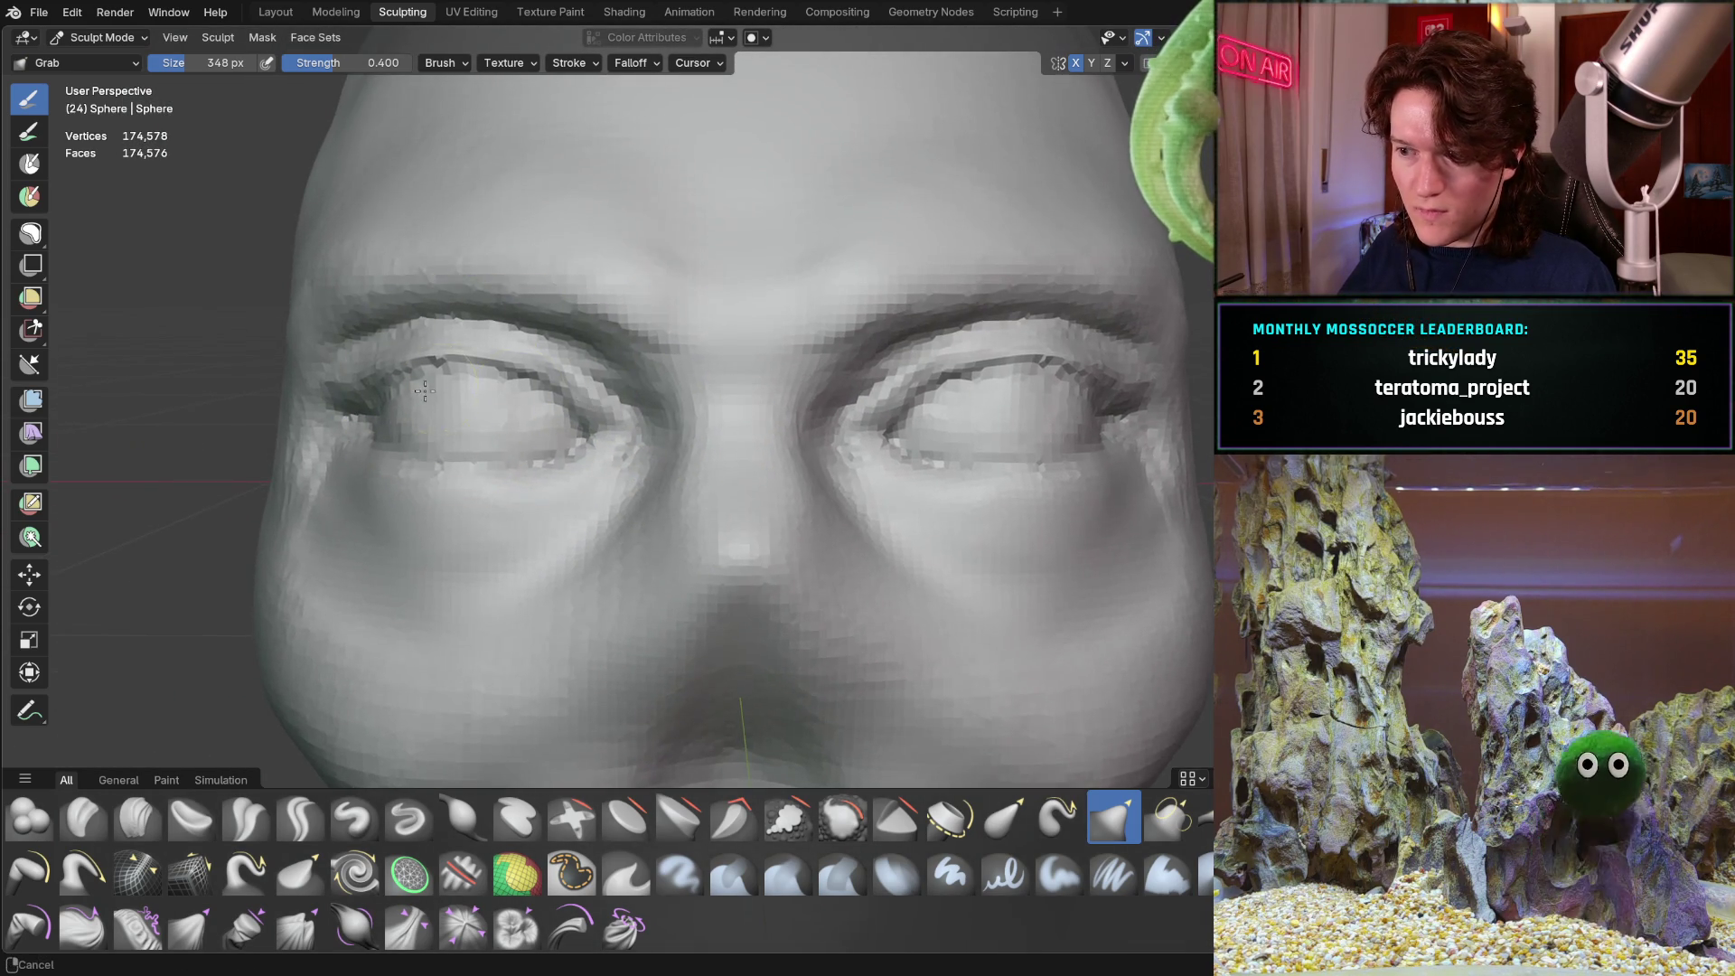
{"action": "scroll", "coordinate": [426, 366], "scroll_direction": "up", "scroll_amount": 4}
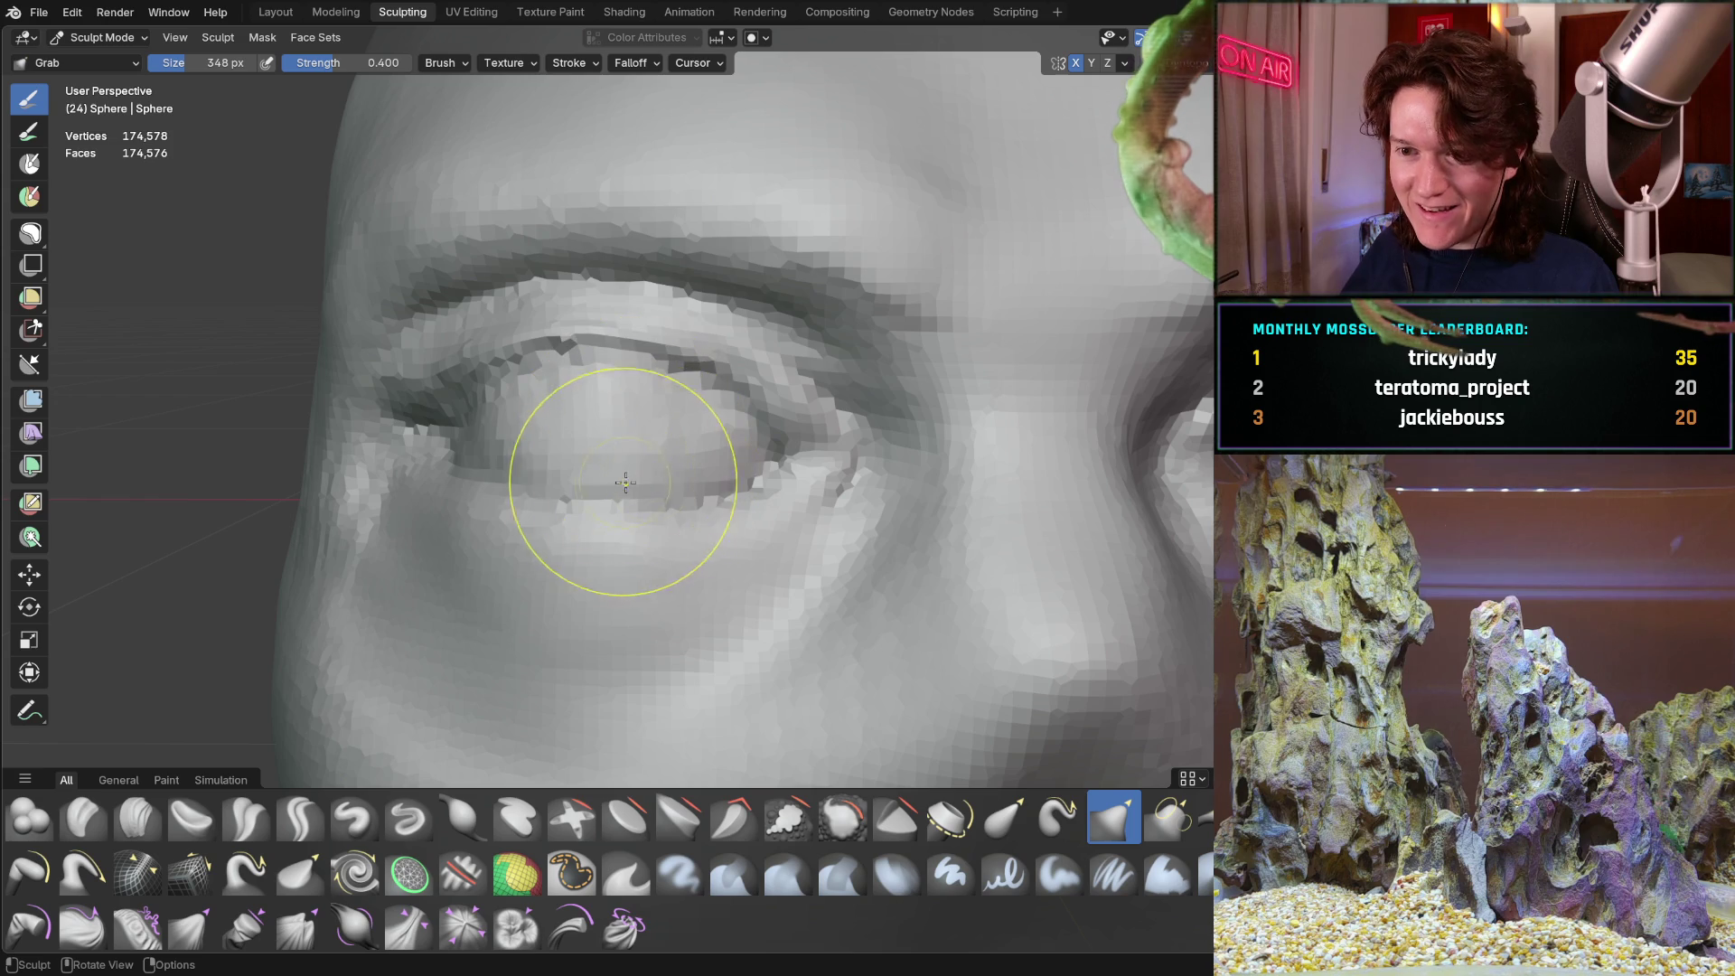
{"action": "mouse_move", "coordinate": [526, 542]}
{"action": "middle_mouse_down"}
{"action": "mouse_move", "coordinate": [470, 488]}
{"action": "mouse_move", "coordinate": [368, 445]}
{"action": "mouse_move", "coordinate": [678, 436]}
{"action": "mouse_move", "coordinate": [459, 497]}
{"action": "mouse_move", "coordinate": [548, 469]}
{"action": "middle_mouse_up"}
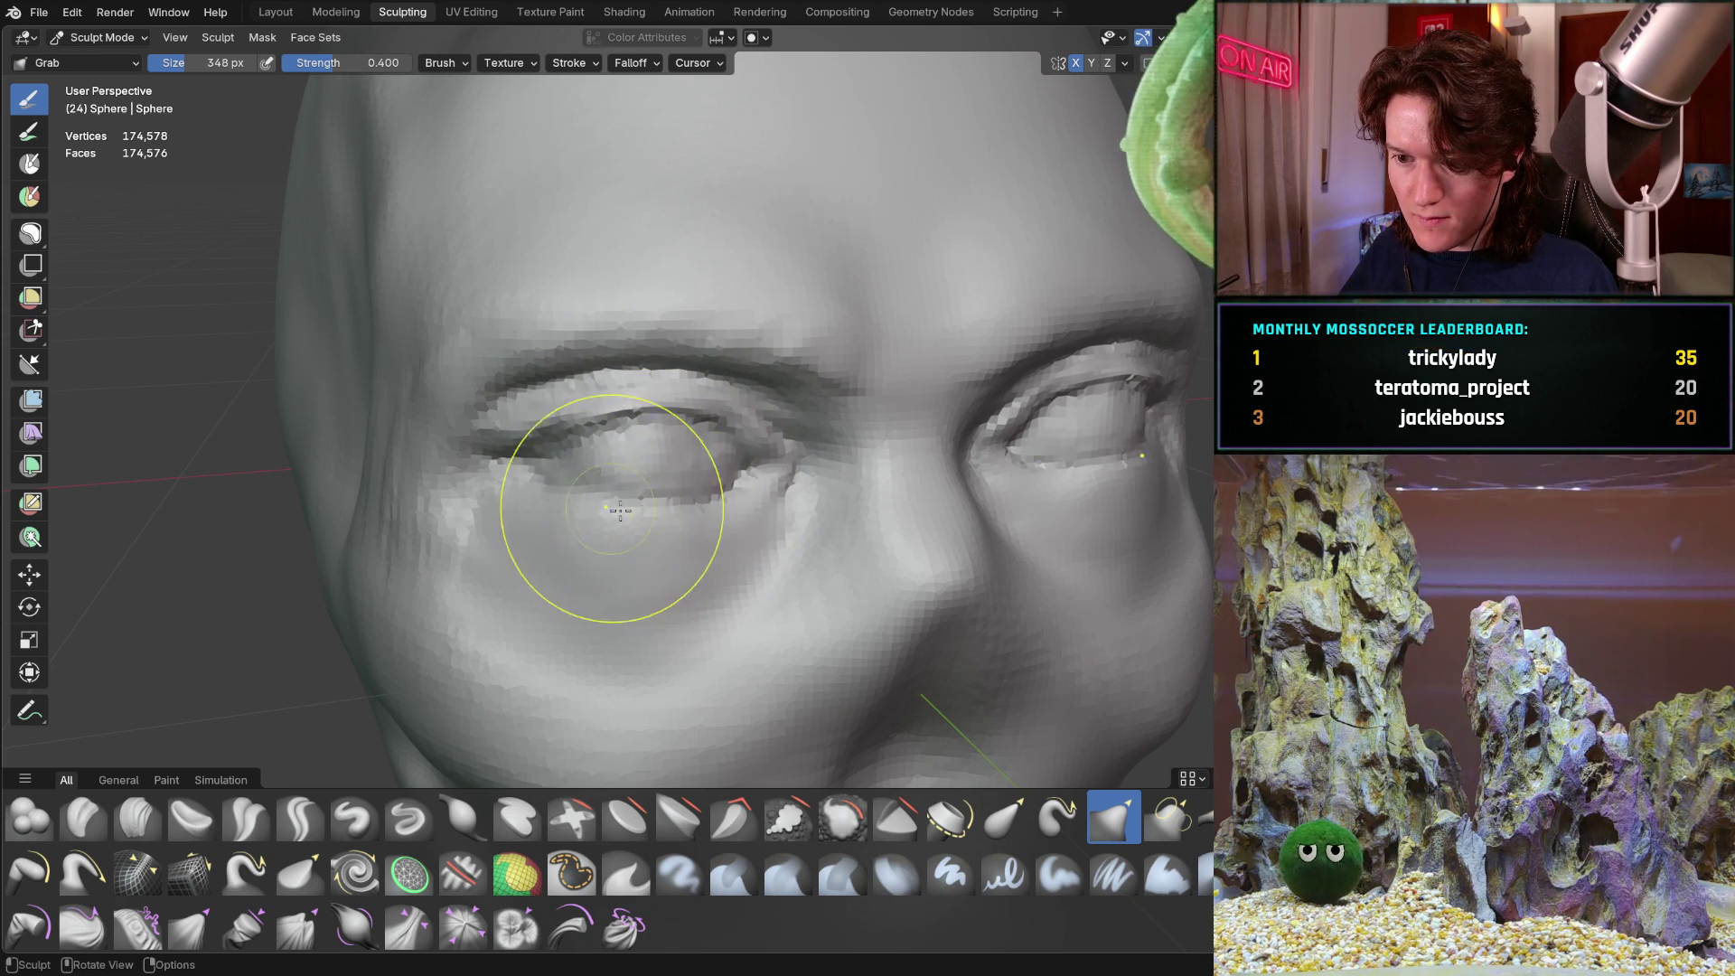
{"action": "mouse_move", "coordinate": [771, 472]}
{"action": "middle_mouse_down"}
{"action": "mouse_move", "coordinate": [620, 524]}
{"action": "mouse_move", "coordinate": [550, 515]}
{"action": "mouse_move", "coordinate": [537, 453]}
{"action": "mouse_move", "coordinate": [708, 449]}
{"action": "mouse_move", "coordinate": [795, 503]}
{"action": "mouse_move", "coordinate": [717, 503]}
{"action": "mouse_move", "coordinate": [631, 465]}
{"action": "middle_mouse_up"}
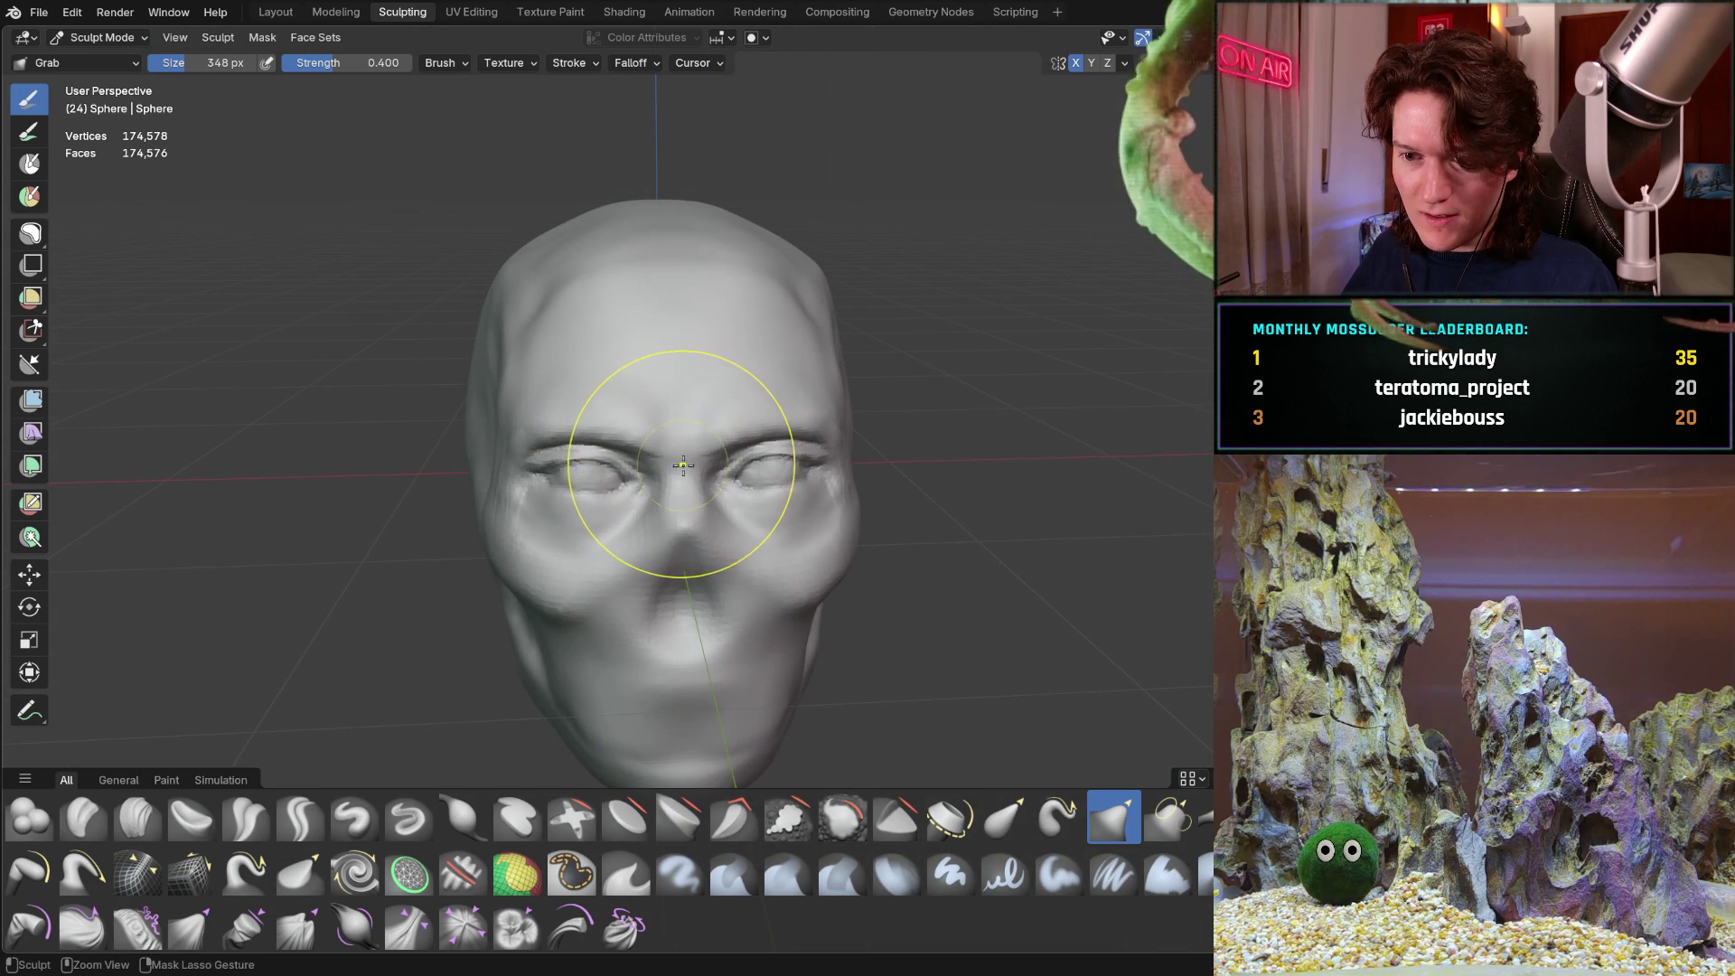
{"action": "middle_click_drag", "start_coordinate": [661, 459], "coordinate": [674, 371]}
{"action": "mouse_move", "coordinate": [455, 478]}
{"action": "middle_mouse_down"}
{"action": "mouse_move", "coordinate": [497, 542]}
{"action": "mouse_move", "coordinate": [581, 415]}
{"action": "middle_mouse_up"}
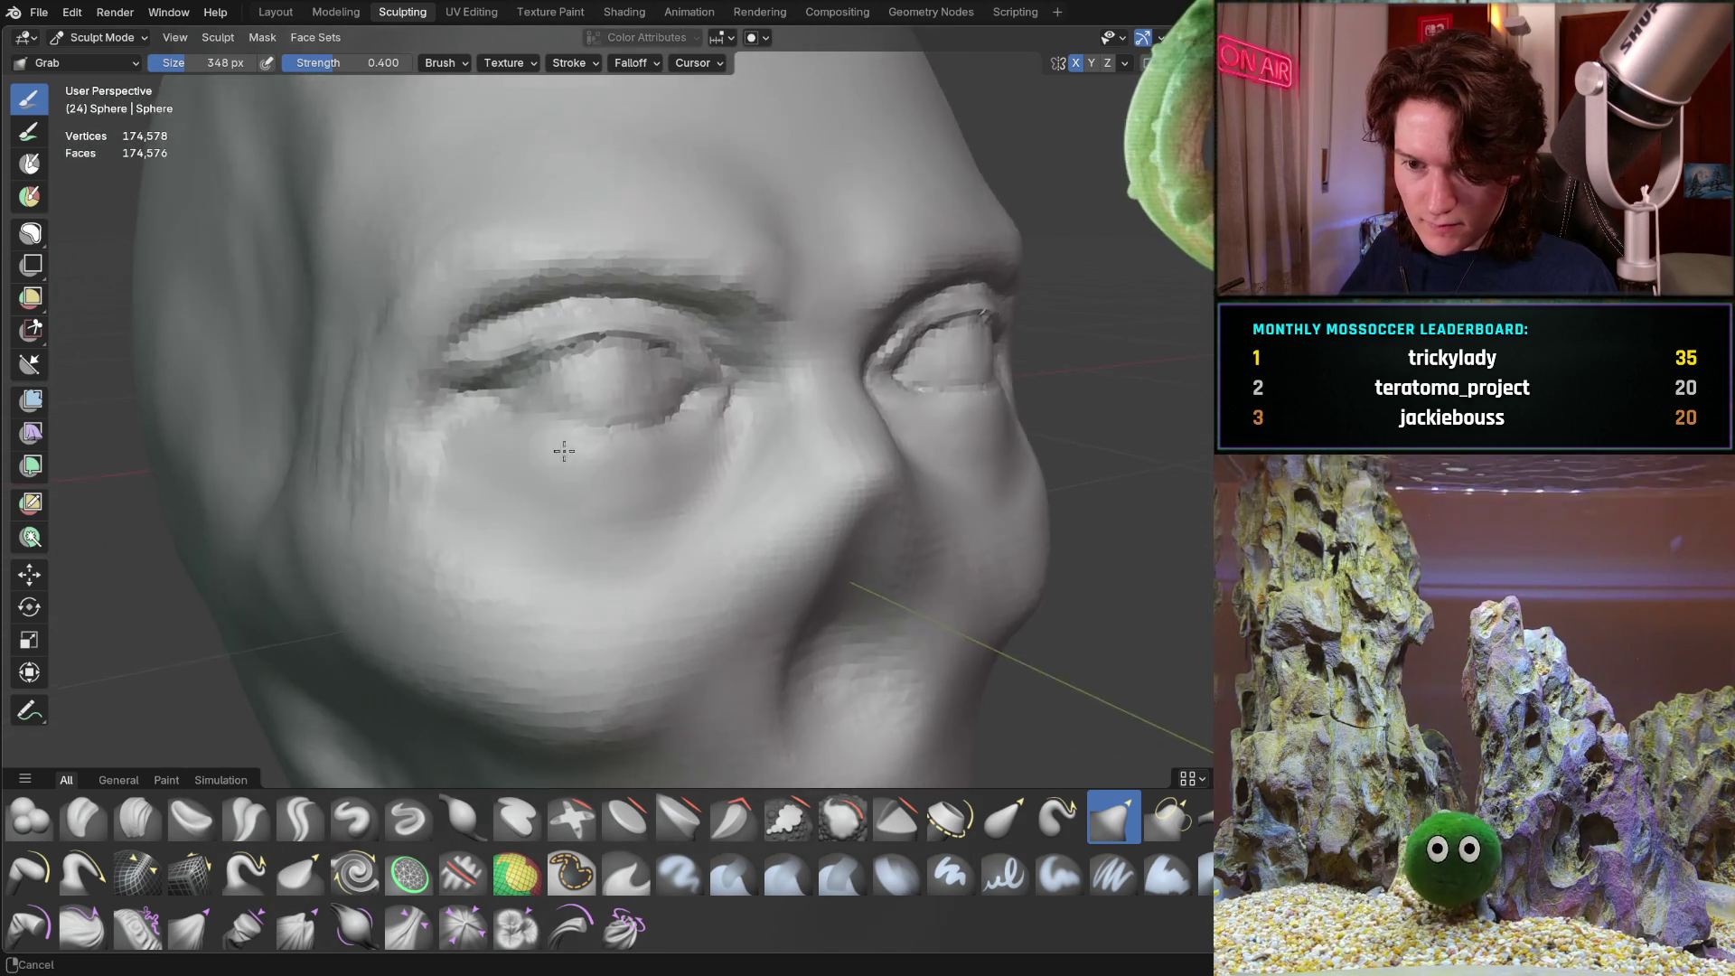
{"action": "scroll", "coordinate": [581, 415], "scroll_direction": "up", "scroll_amount": 5}
{"action": "key", "text": "shift+c"}
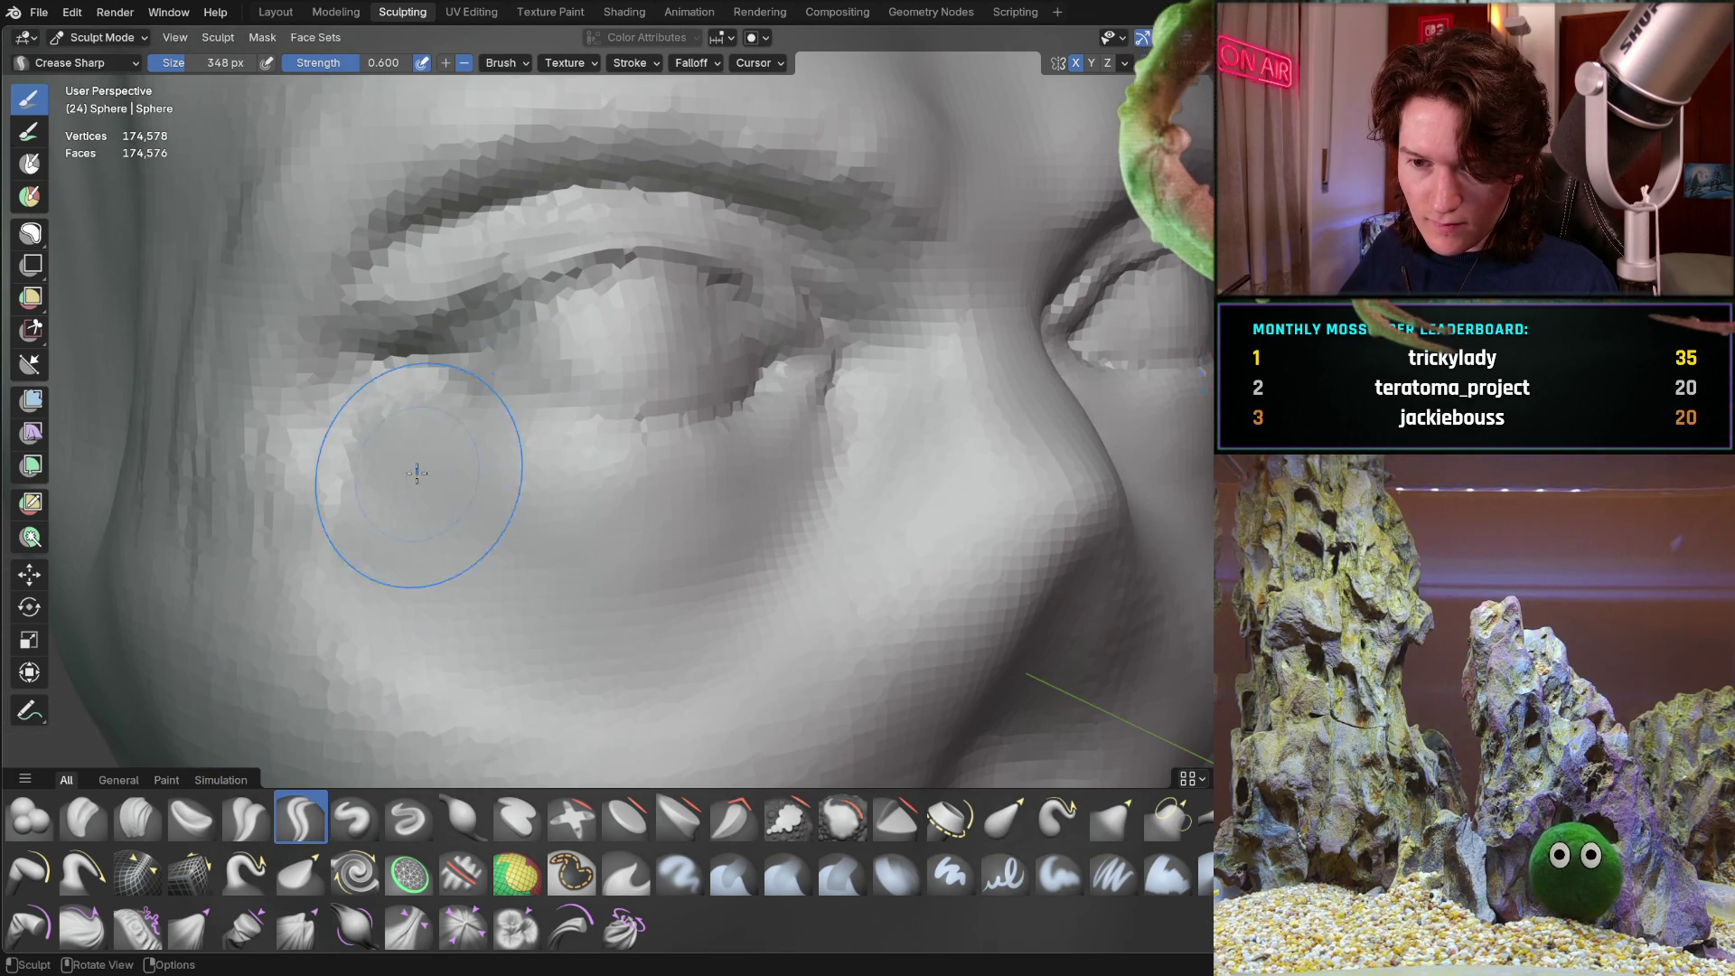
Shrink the Crease Sharp brush to 154 px and deepen the upper-eyelid and inner-corner creases
{"action": "key", "text": "f"}
{"action": "left_click", "coordinate": [519, 434]}
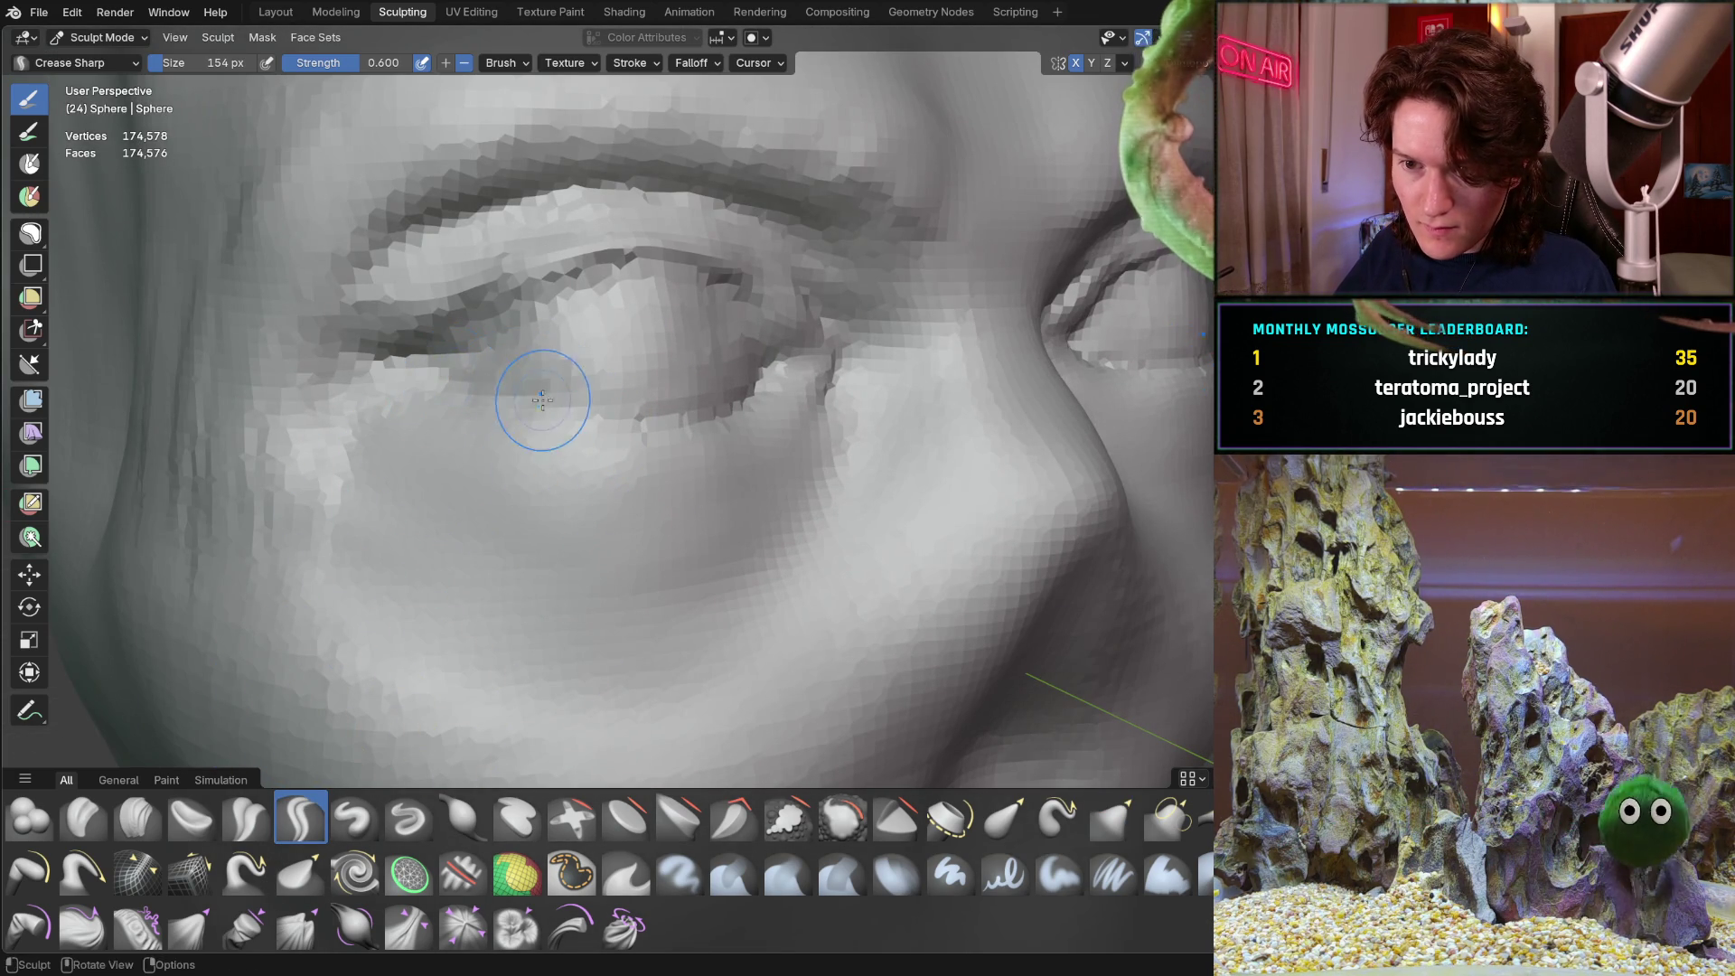
{"action": "left_click_drag", "start_coordinate": [680, 411], "coordinate": [741, 389]}
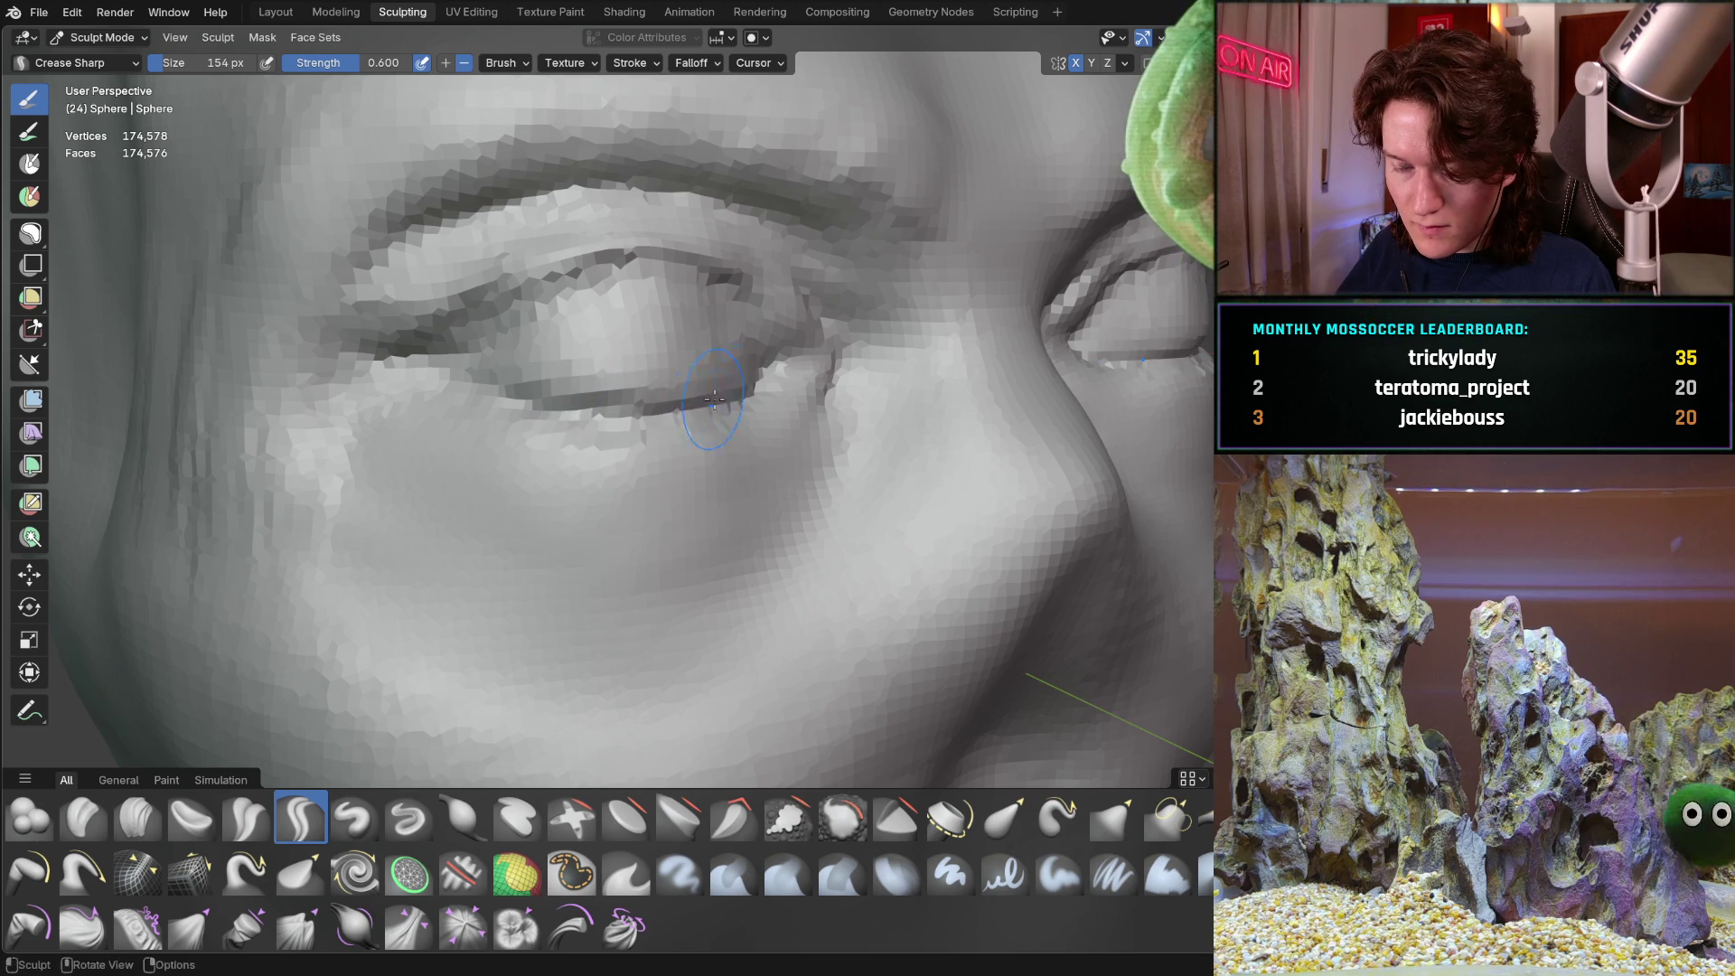
{"action": "left_click_drag", "start_coordinate": [545, 390], "coordinate": [426, 368]}
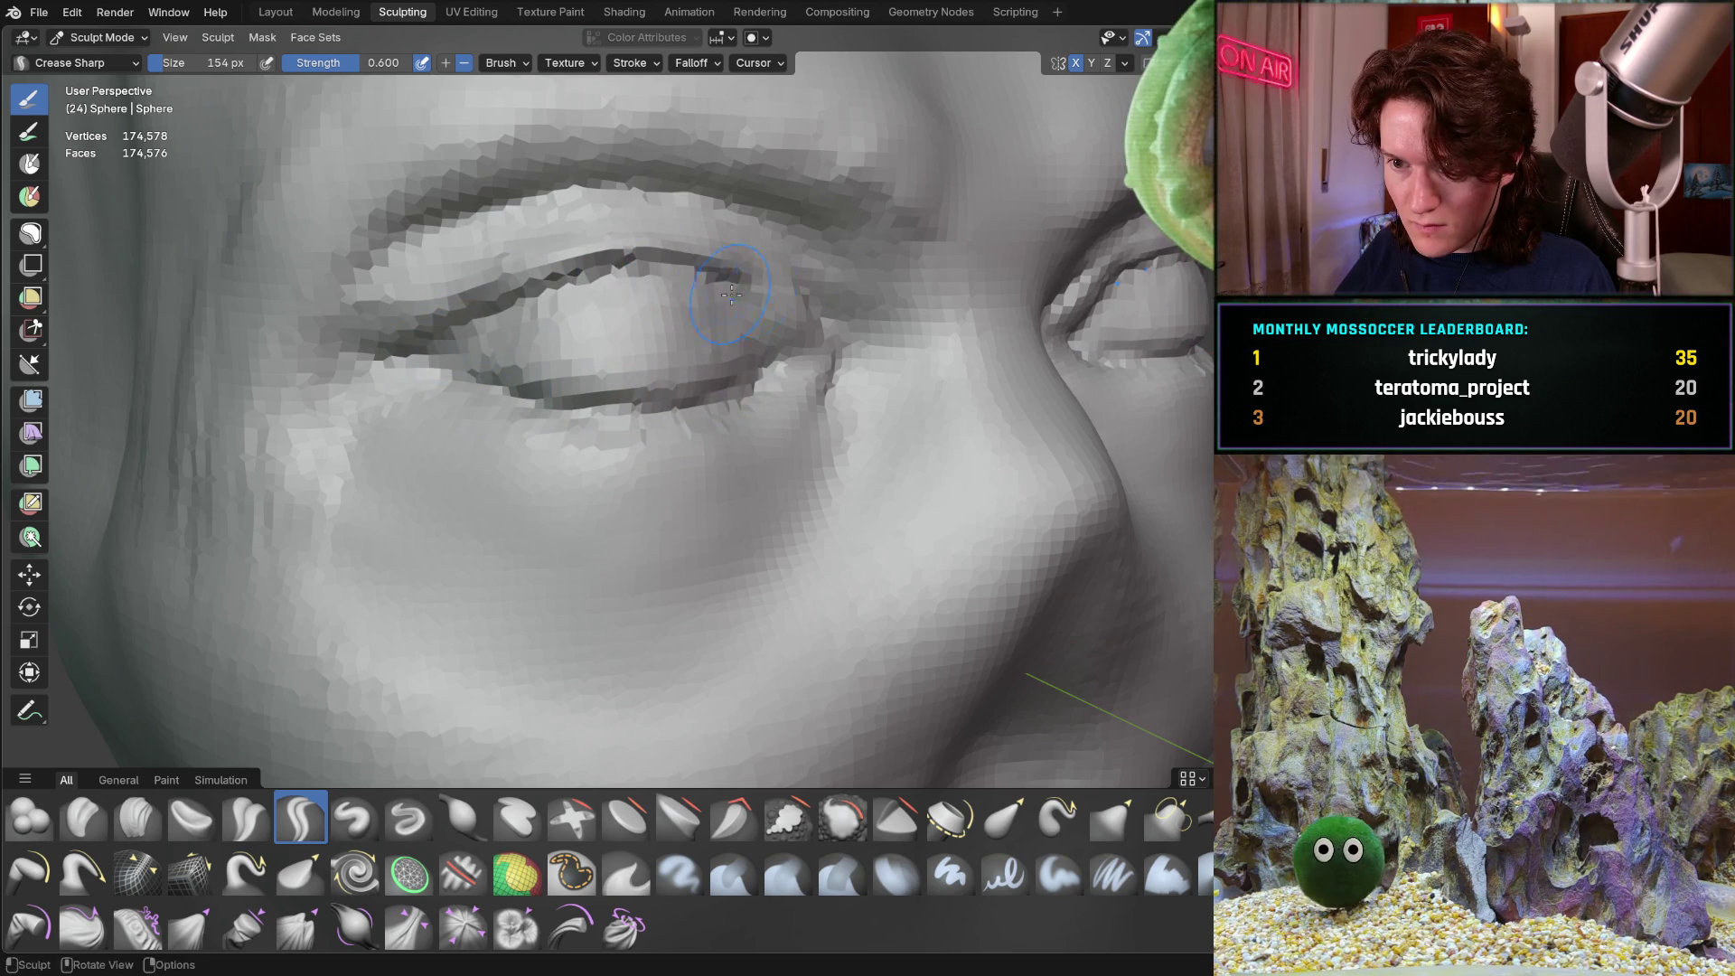
Orbit and zoom around the left eye to inspect the deepened eyelid creases
{"action": "scroll", "coordinate": [758, 293], "scroll_direction": "down", "scroll_amount": 6}
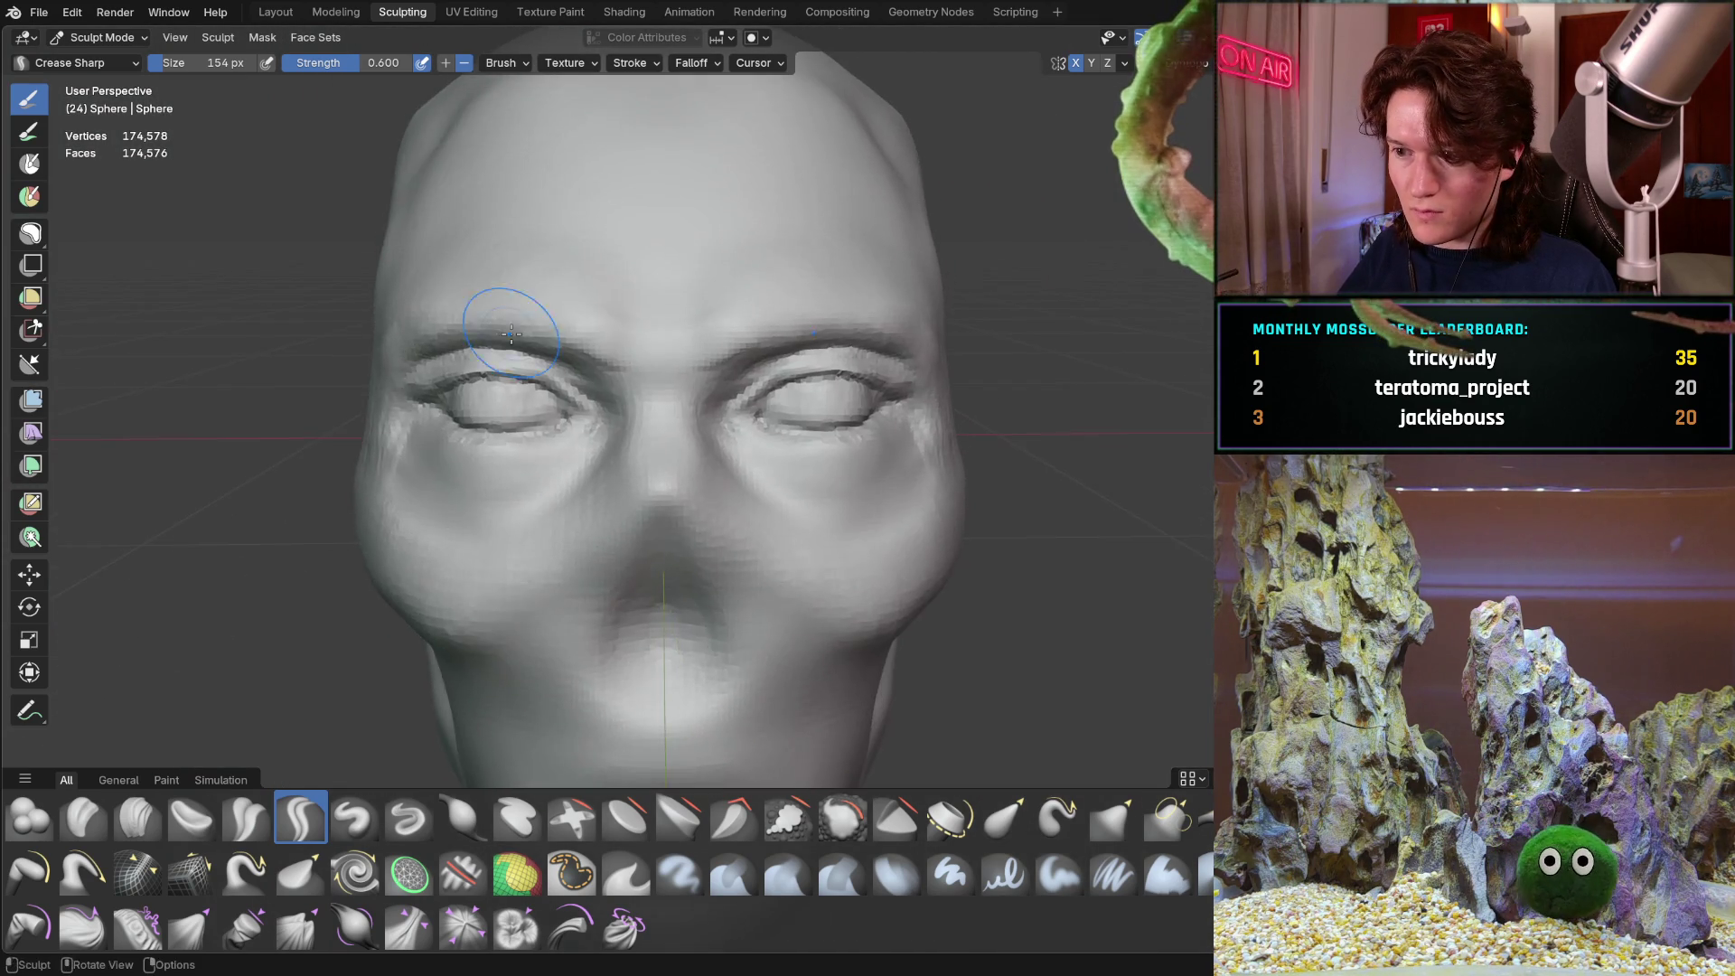
{"action": "mouse_move", "coordinate": [512, 335]}
{"action": "middle_mouse_down"}
{"action": "mouse_move", "coordinate": [497, 291]}
{"action": "mouse_move", "coordinate": [562, 349]}
{"action": "mouse_move", "coordinate": [582, 291]}
{"action": "mouse_move", "coordinate": [655, 281]}
{"action": "middle_mouse_up"}
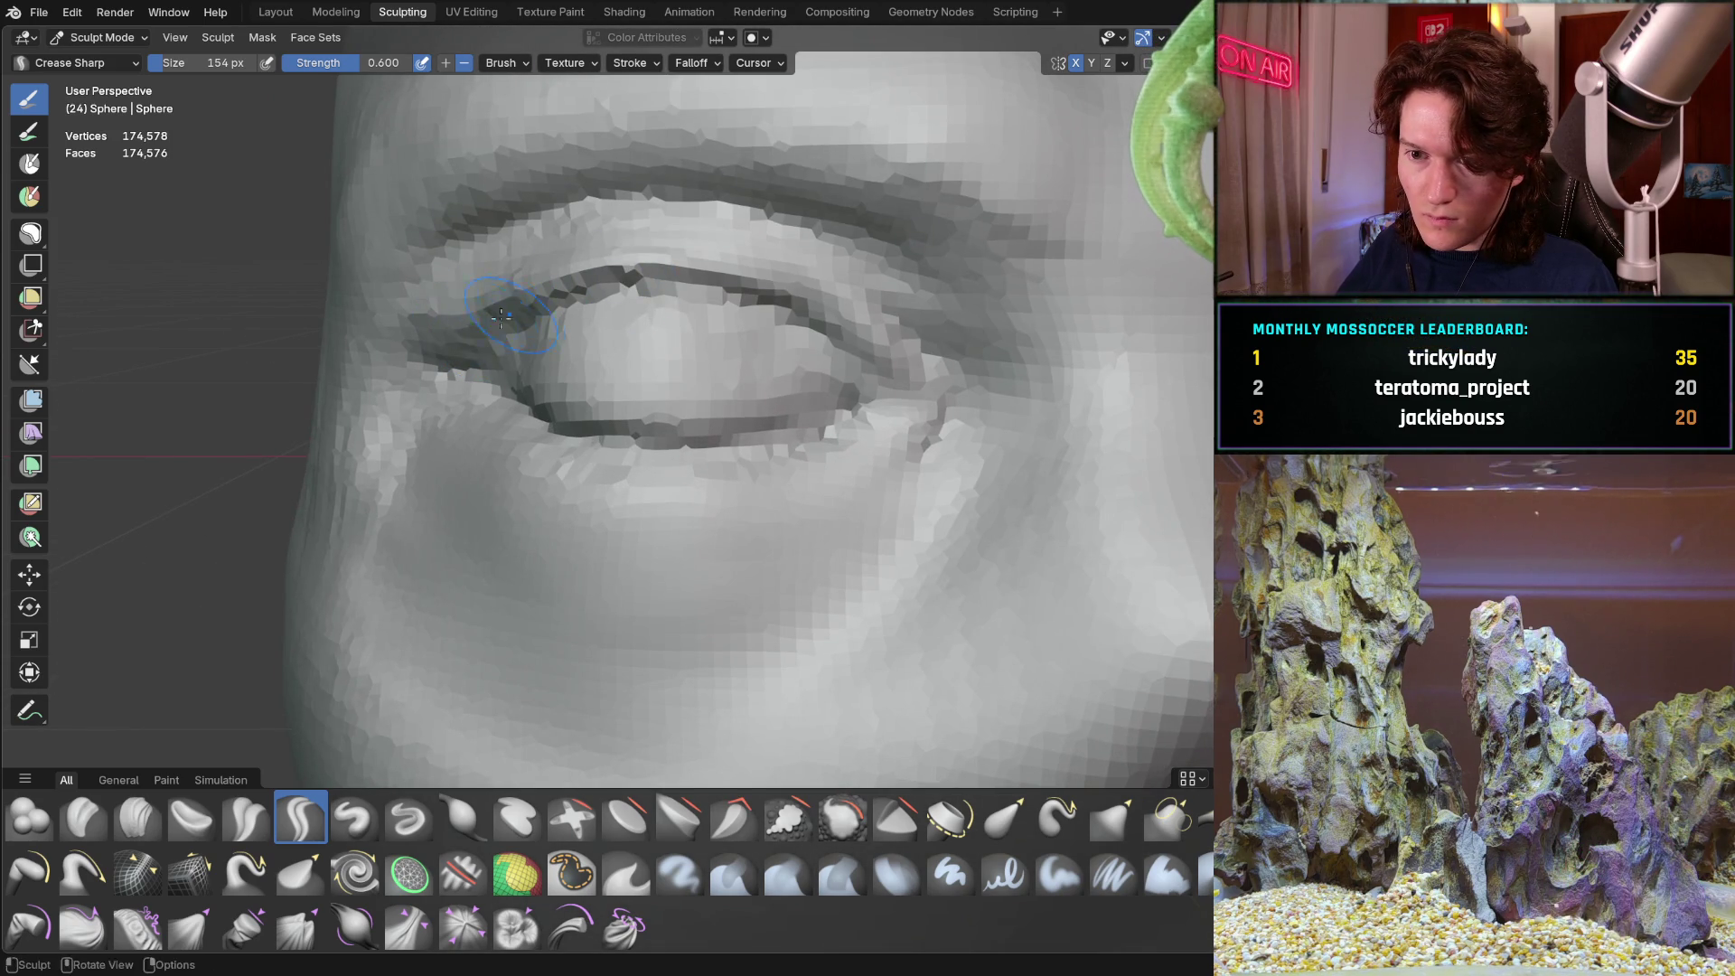
{"action": "mouse_move", "coordinate": [496, 378]}
{"action": "middle_mouse_down"}
{"action": "mouse_move", "coordinate": [678, 412]}
{"action": "mouse_move", "coordinate": [772, 404]}
{"action": "middle_mouse_up"}
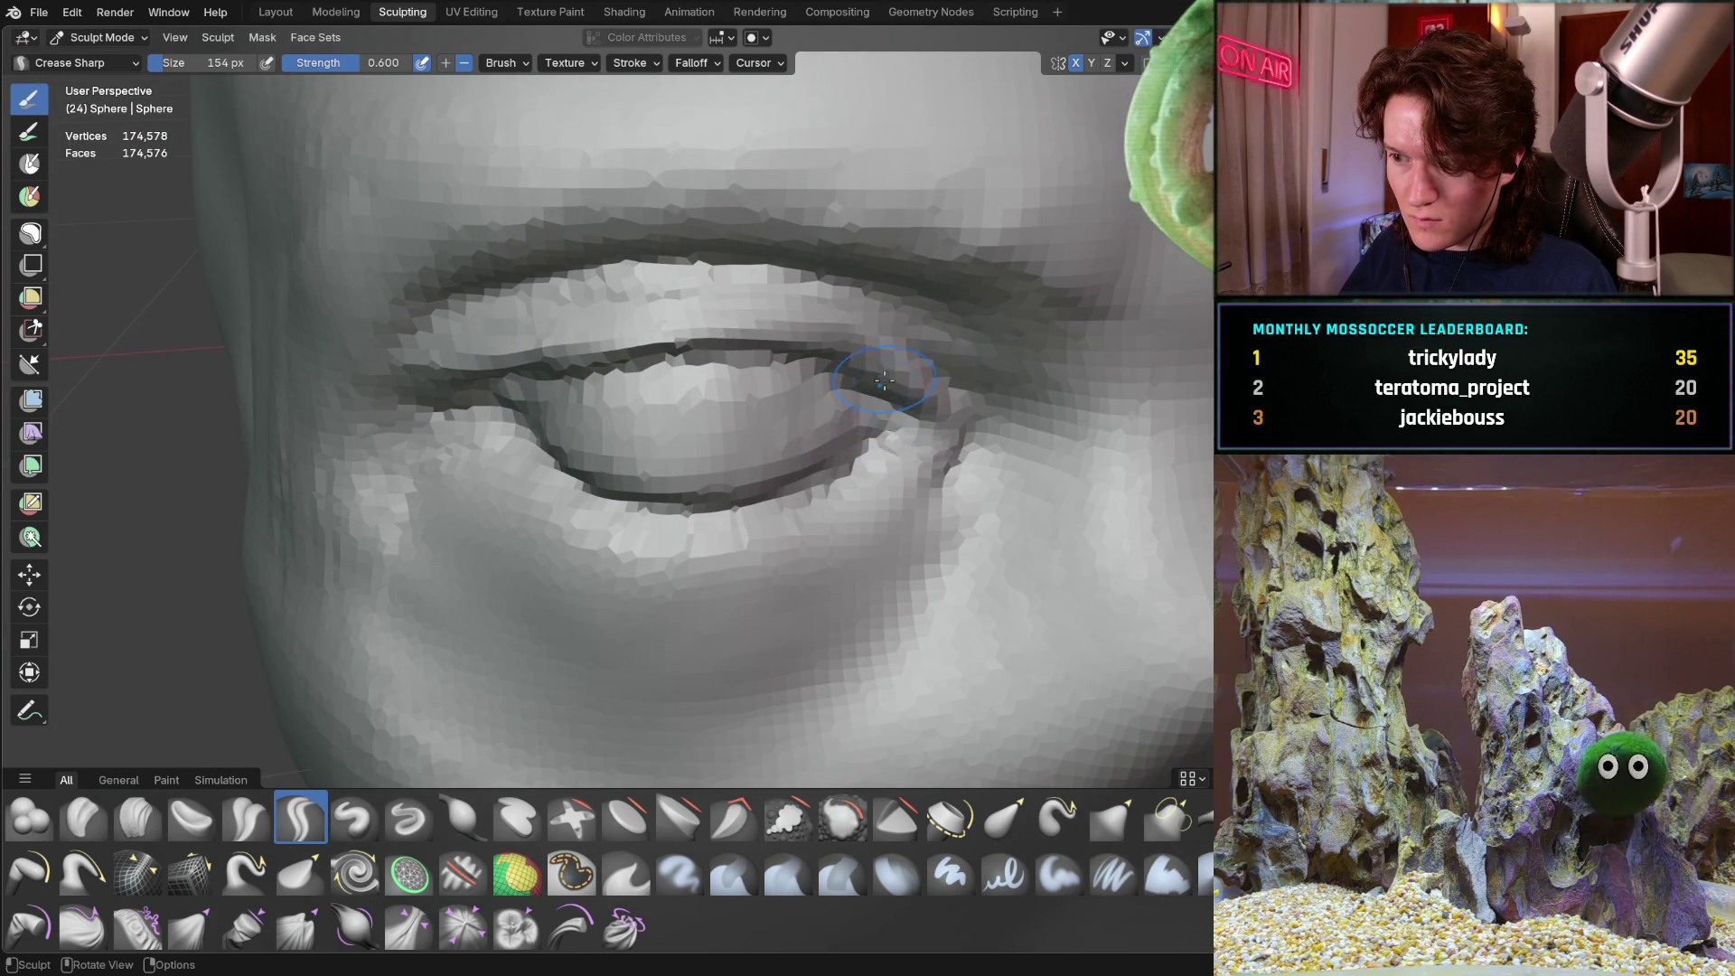
{"action": "middle_click_drag", "start_coordinate": [883, 384], "coordinate": [878, 353]}
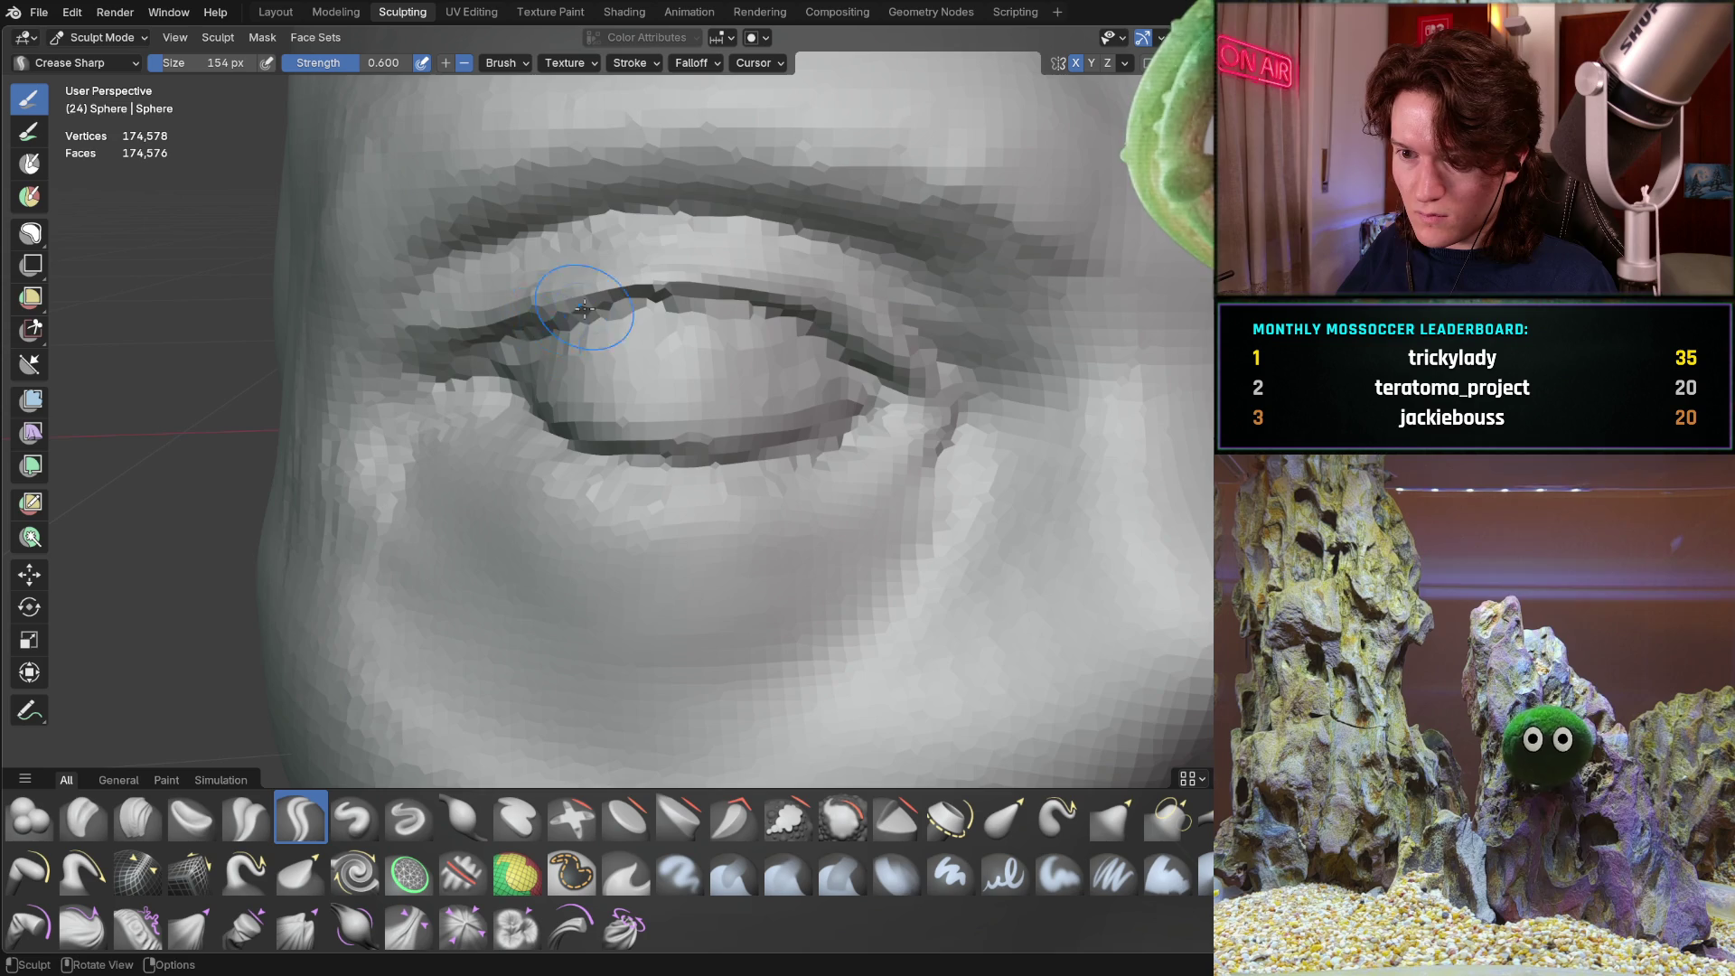
{"action": "scroll", "coordinate": [734, 298], "scroll_direction": "down", "scroll_amount": 6}
{"action": "middle_click_drag", "start_coordinate": [734, 298], "coordinate": [635, 287]}
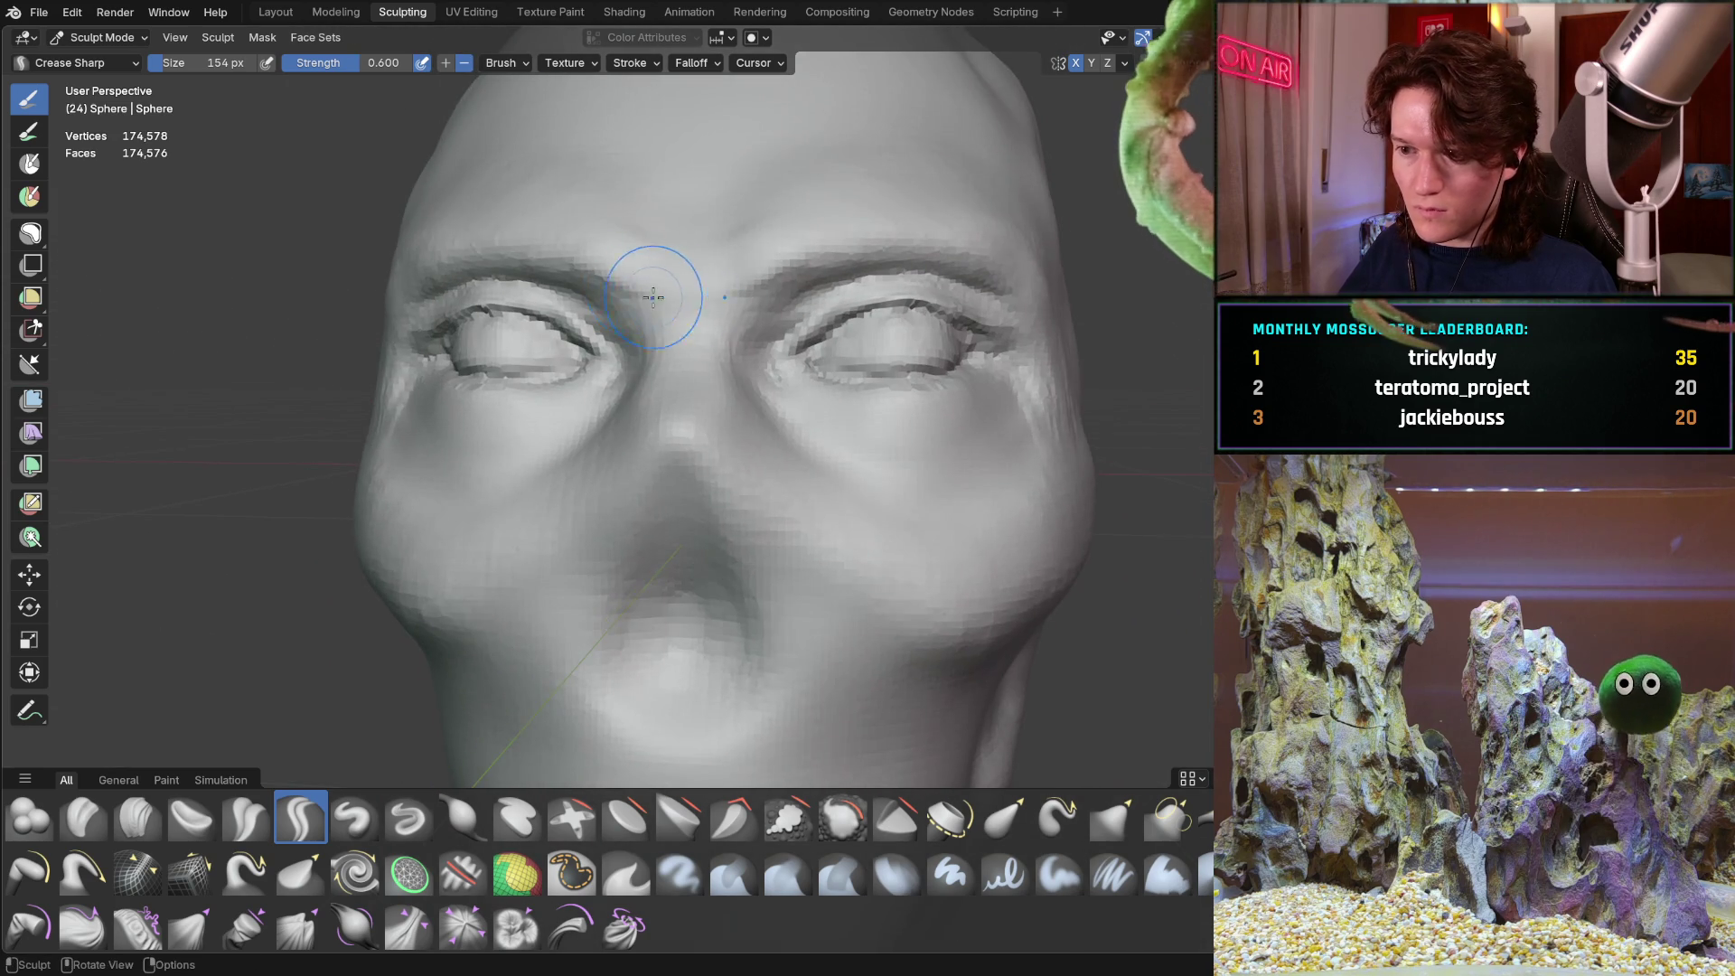
{"action": "middle_click_drag", "start_coordinate": [751, 300], "coordinate": [760, 312]}
{"action": "scroll", "coordinate": [690, 232], "scroll_direction": "up", "scroll_amount": 5}
{"action": "mouse_move", "coordinate": [690, 233]}
{"action": "middle_mouse_down"}
{"action": "mouse_move", "coordinate": [590, 311]}
{"action": "mouse_move", "coordinate": [850, 408]}
{"action": "middle_mouse_up"}
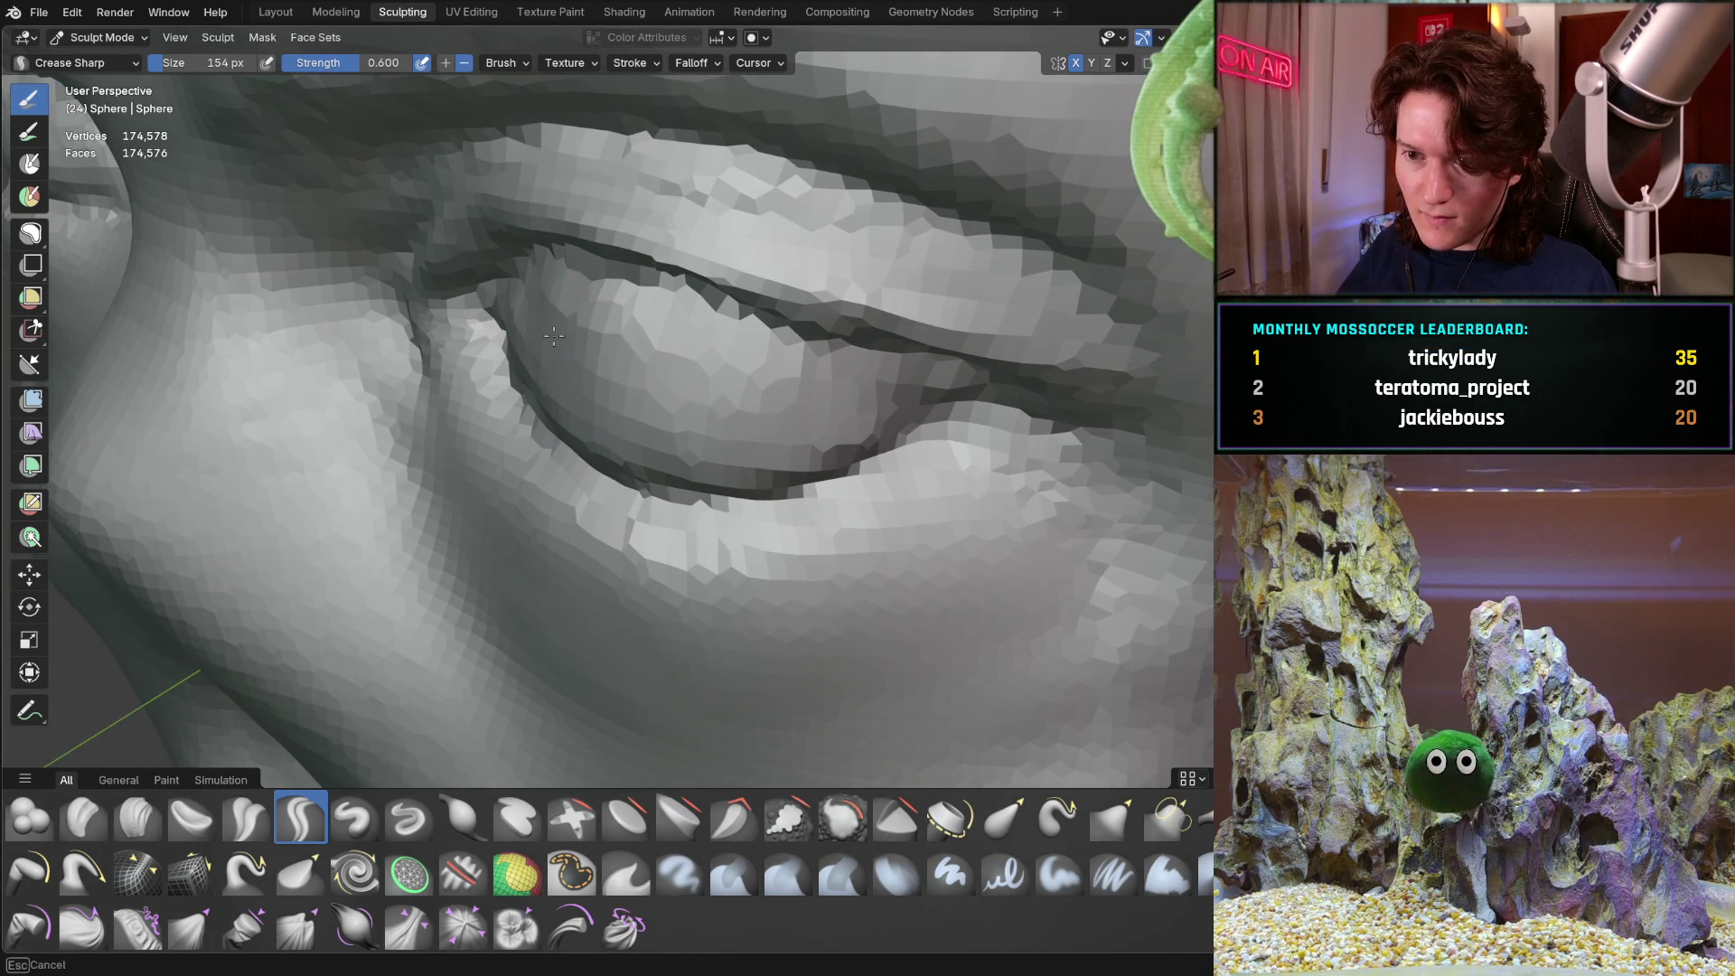
{"action": "middle_click_drag", "start_coordinate": [685, 352], "coordinate": [882, 304]}
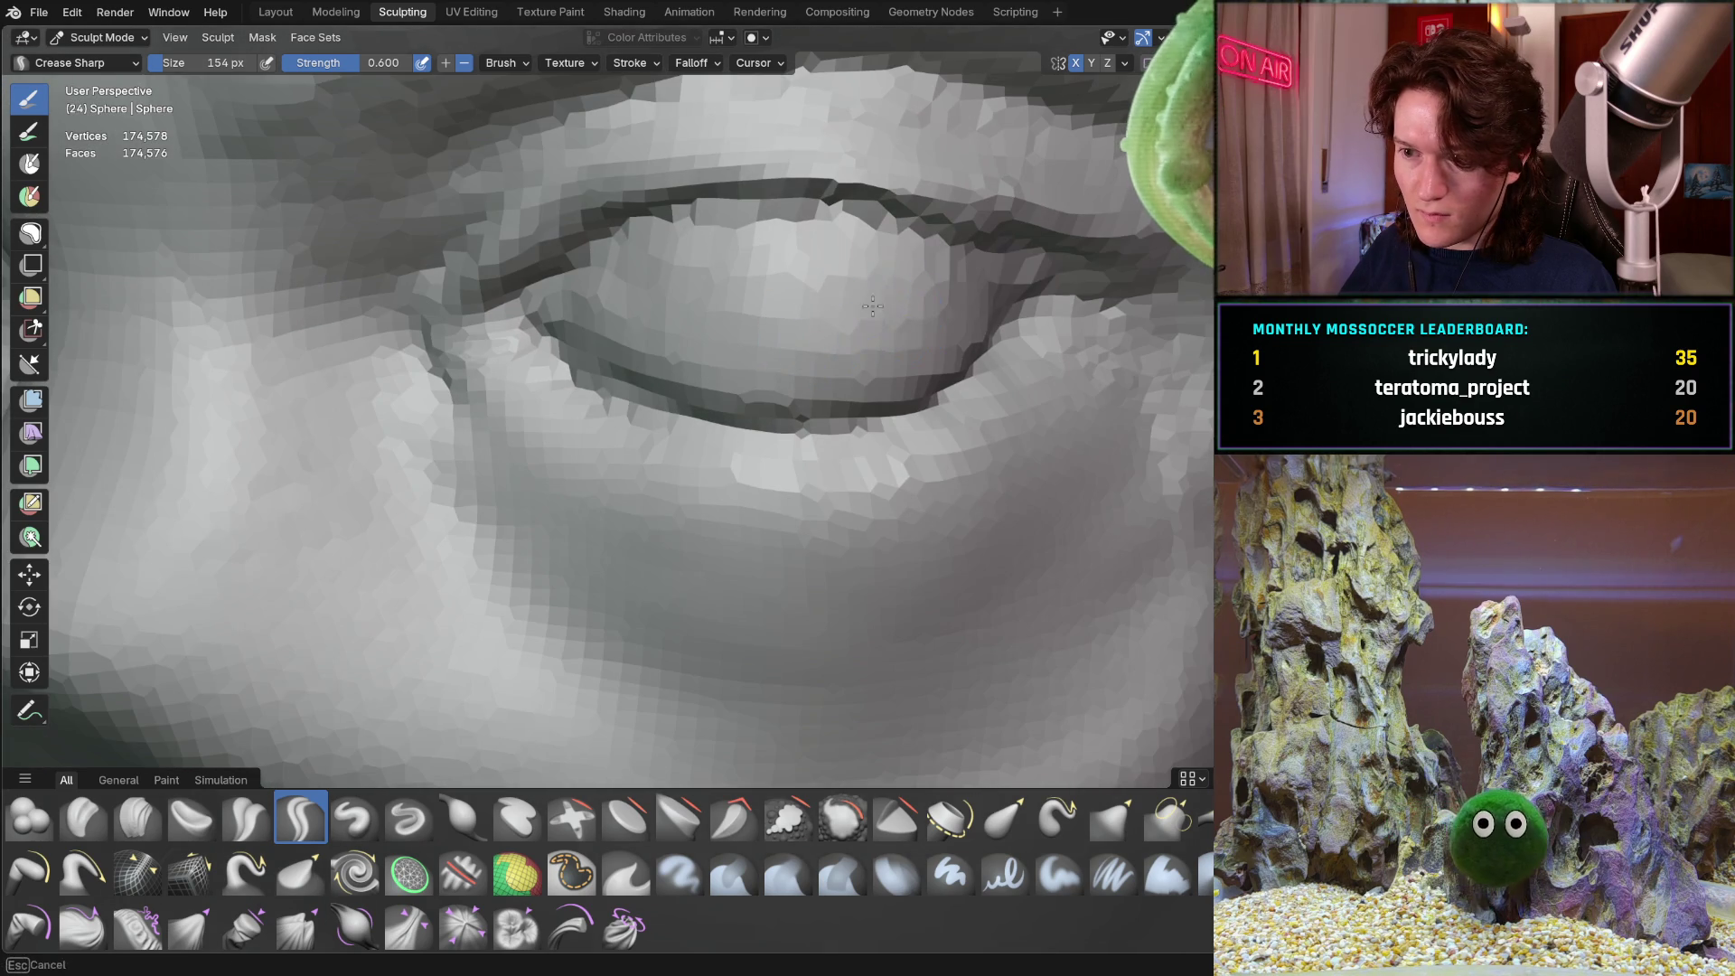
{"action": "mouse_move", "coordinate": [689, 376]}
{"action": "middle_mouse_down"}
{"action": "mouse_move", "coordinate": [744, 263]}
{"action": "mouse_move", "coordinate": [822, 263]}
{"action": "mouse_move", "coordinate": [779, 244]}
{"action": "middle_mouse_up"}
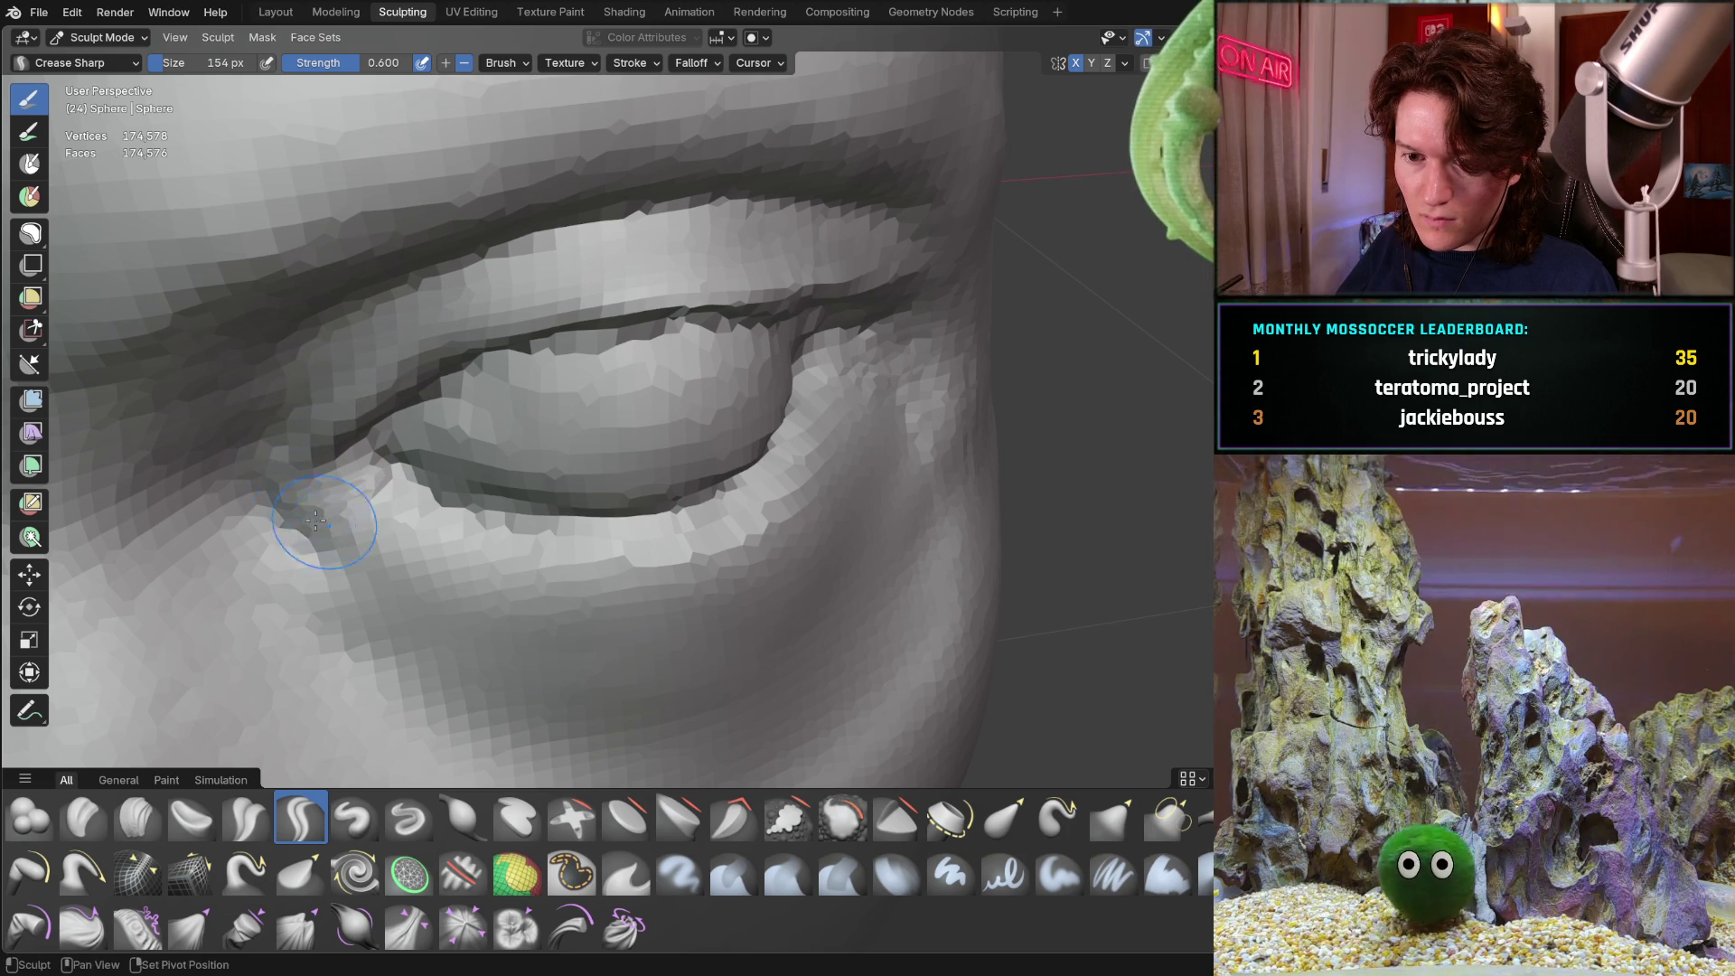
{"action": "middle_click_drag", "start_coordinate": [748, 686], "coordinate": [749, 686]}
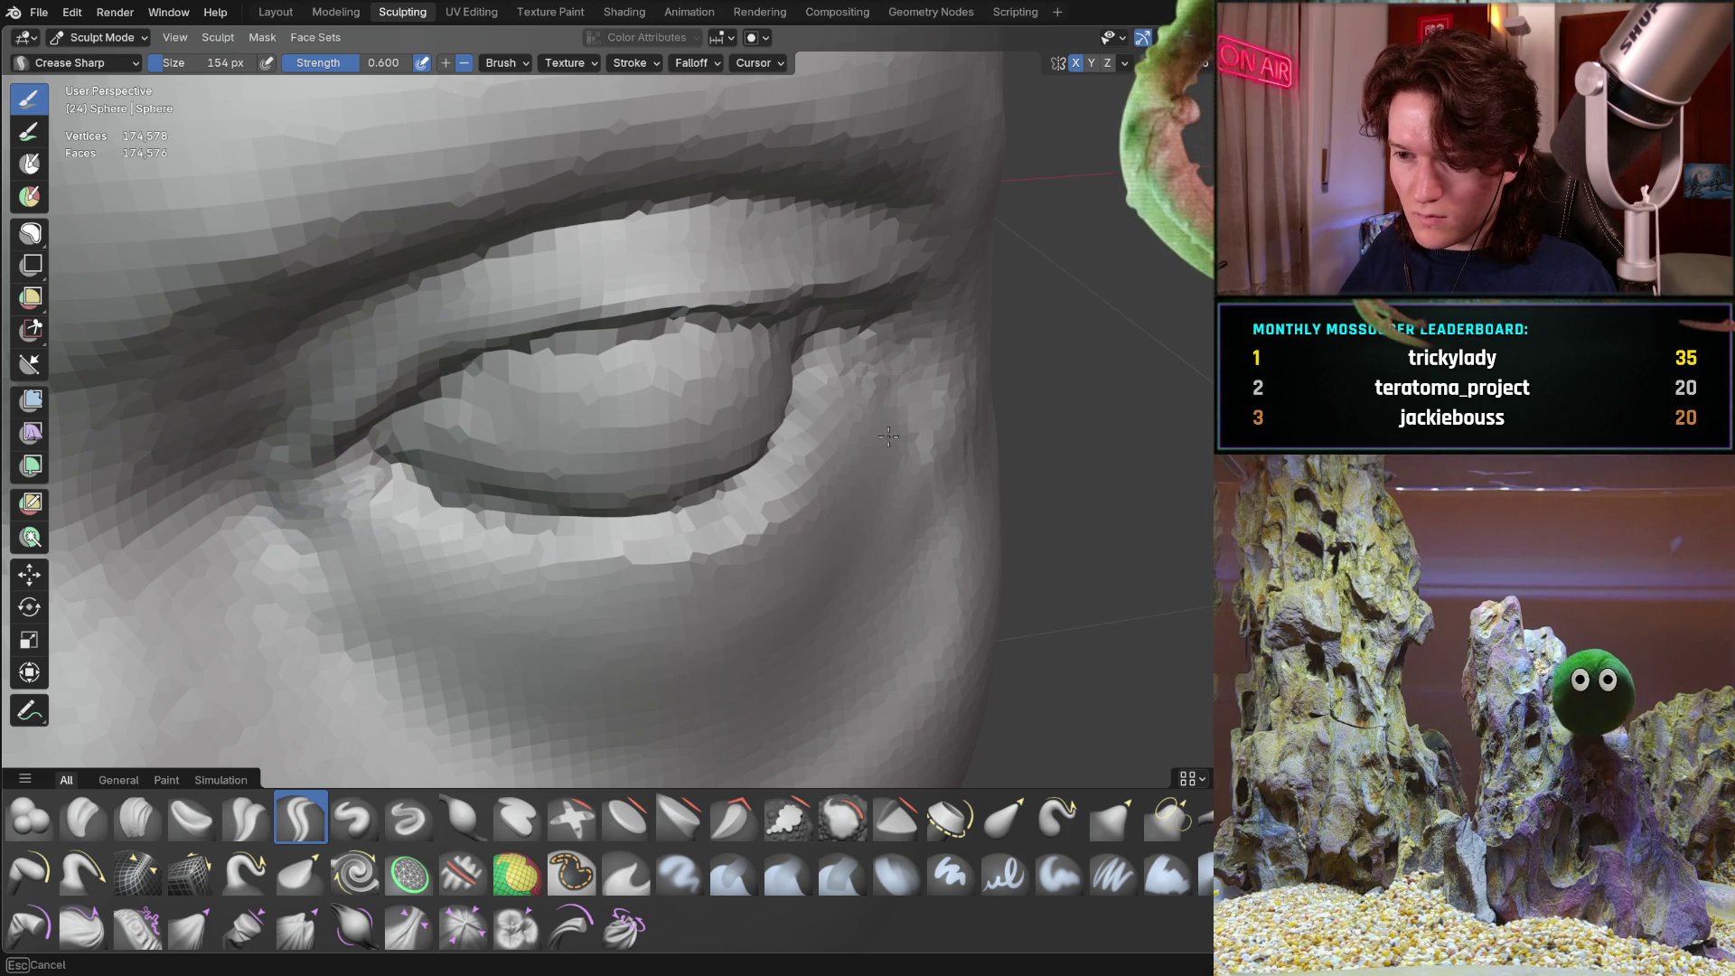
{"action": "mouse_move", "coordinate": [910, 489]}
{"action": "middle_mouse_down"}
{"action": "mouse_move", "coordinate": [792, 305]}
{"action": "mouse_move", "coordinate": [562, 388]}
{"action": "mouse_move", "coordinate": [651, 361]}
{"action": "mouse_move", "coordinate": [542, 364]}
{"action": "middle_mouse_up"}
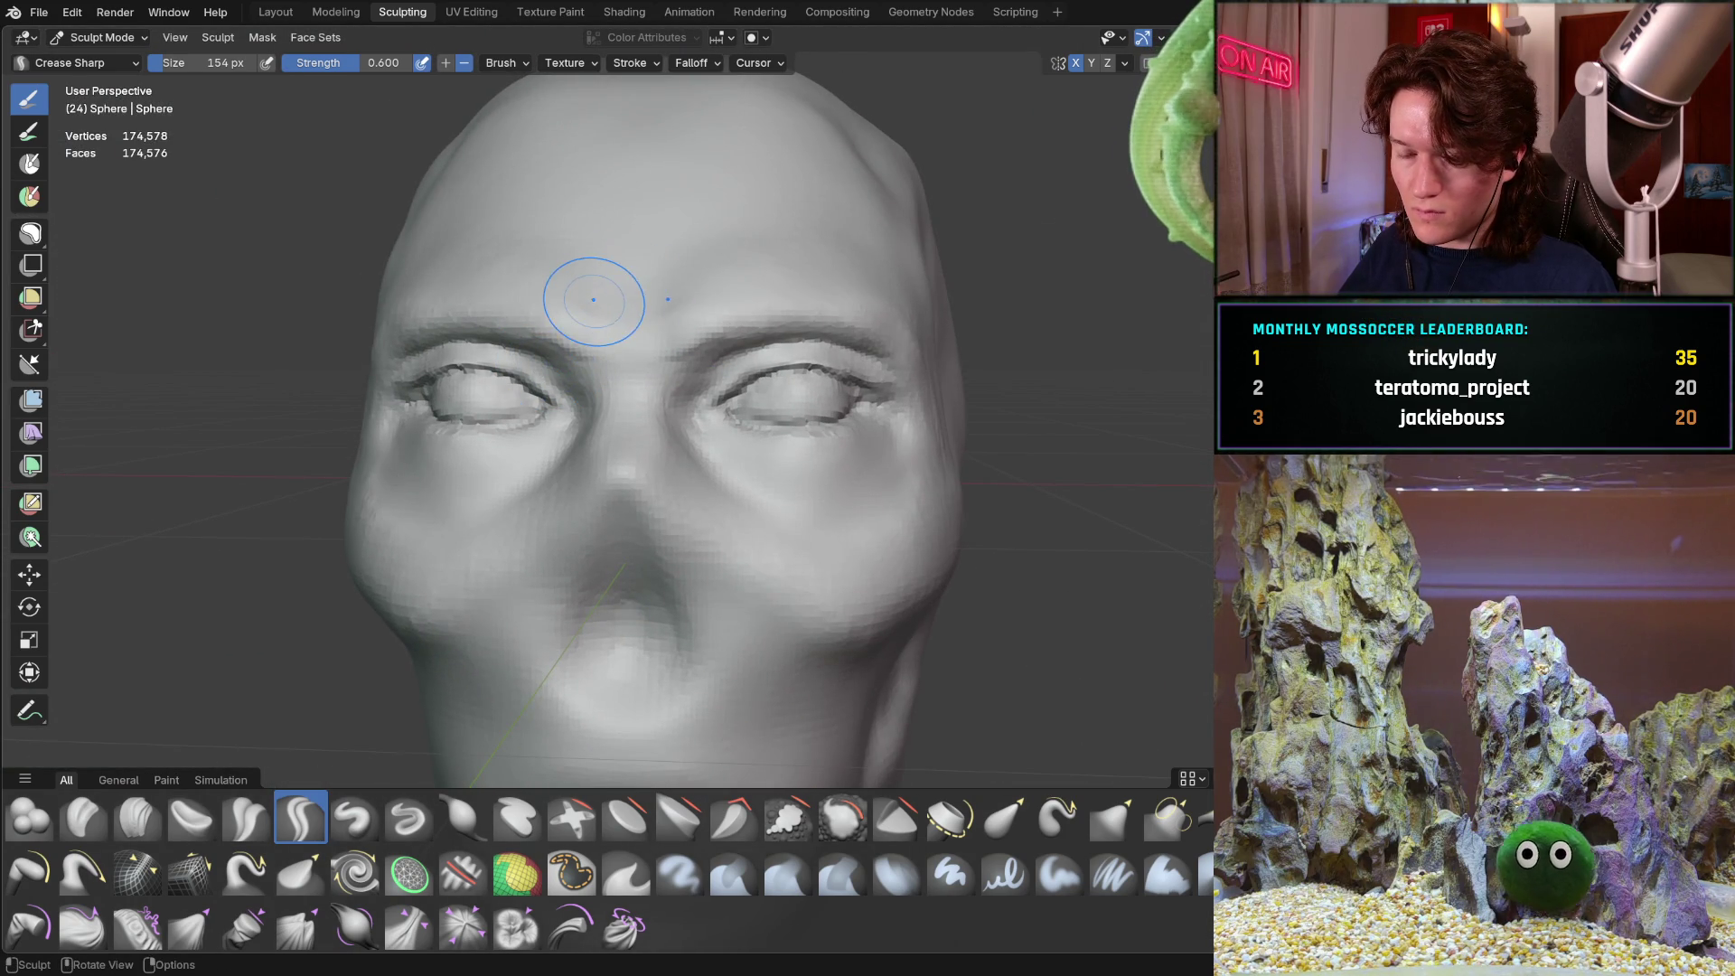
{"action": "scroll", "coordinate": [554, 310], "scroll_direction": "up", "scroll_amount": 10}
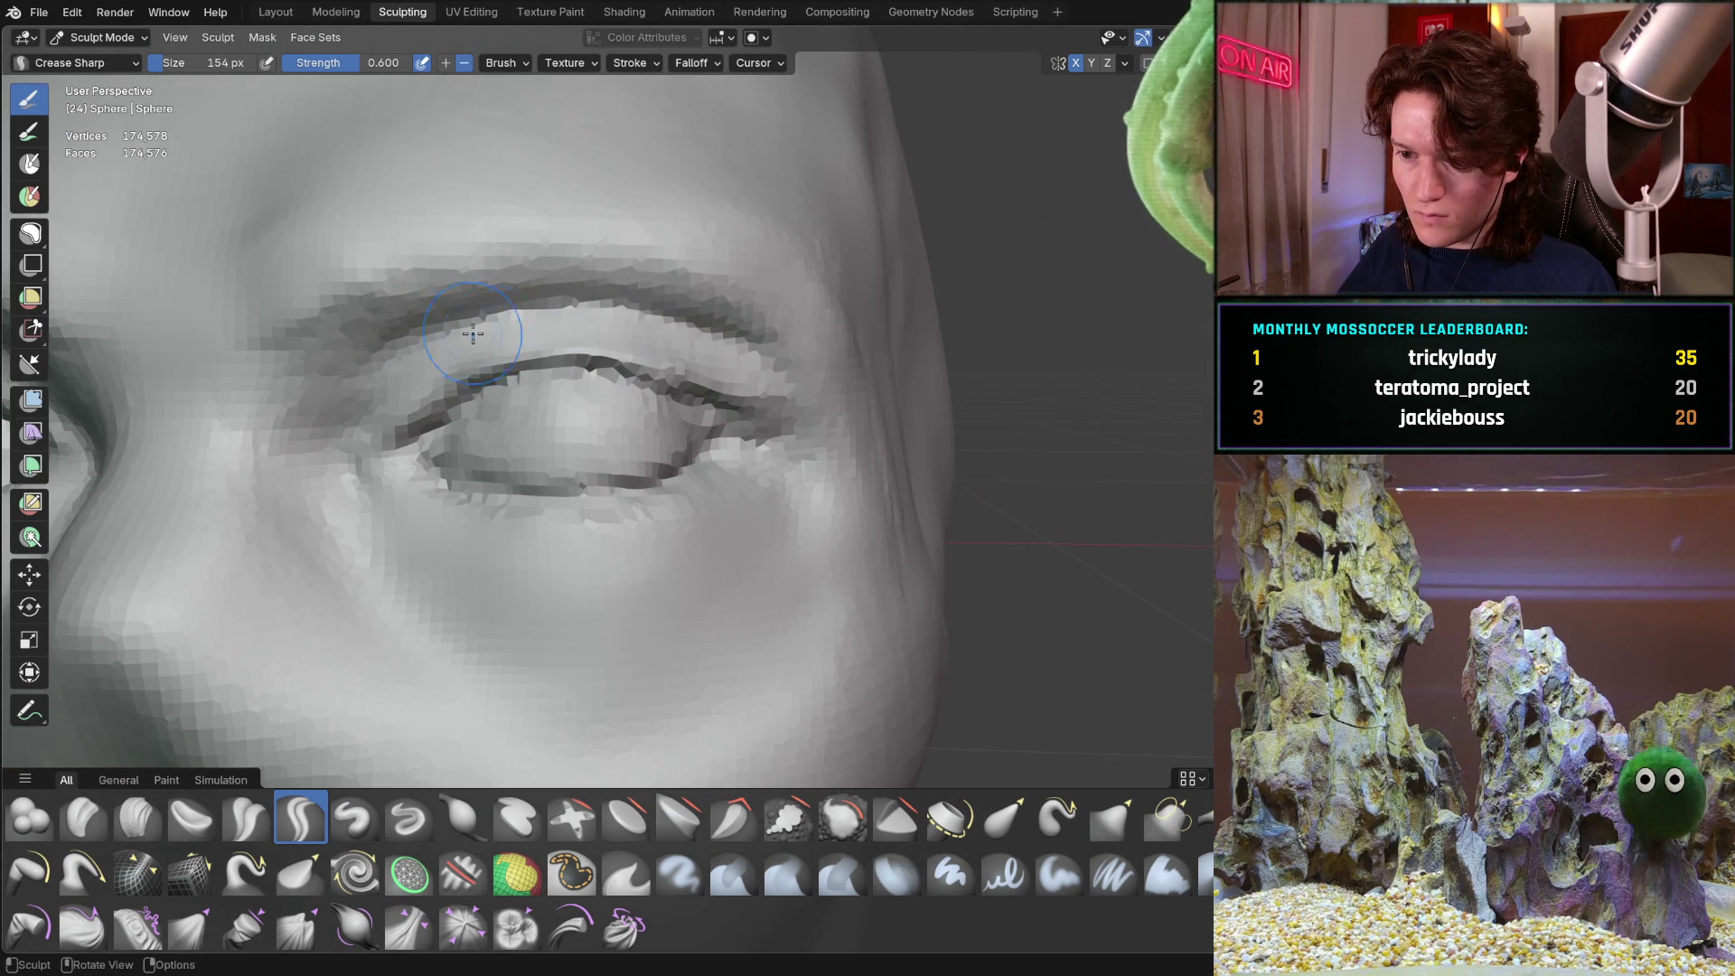
Switch to the Grab brush at 332 px and reshape the left upper-eyelid crease
{"action": "key", "text": "g"}
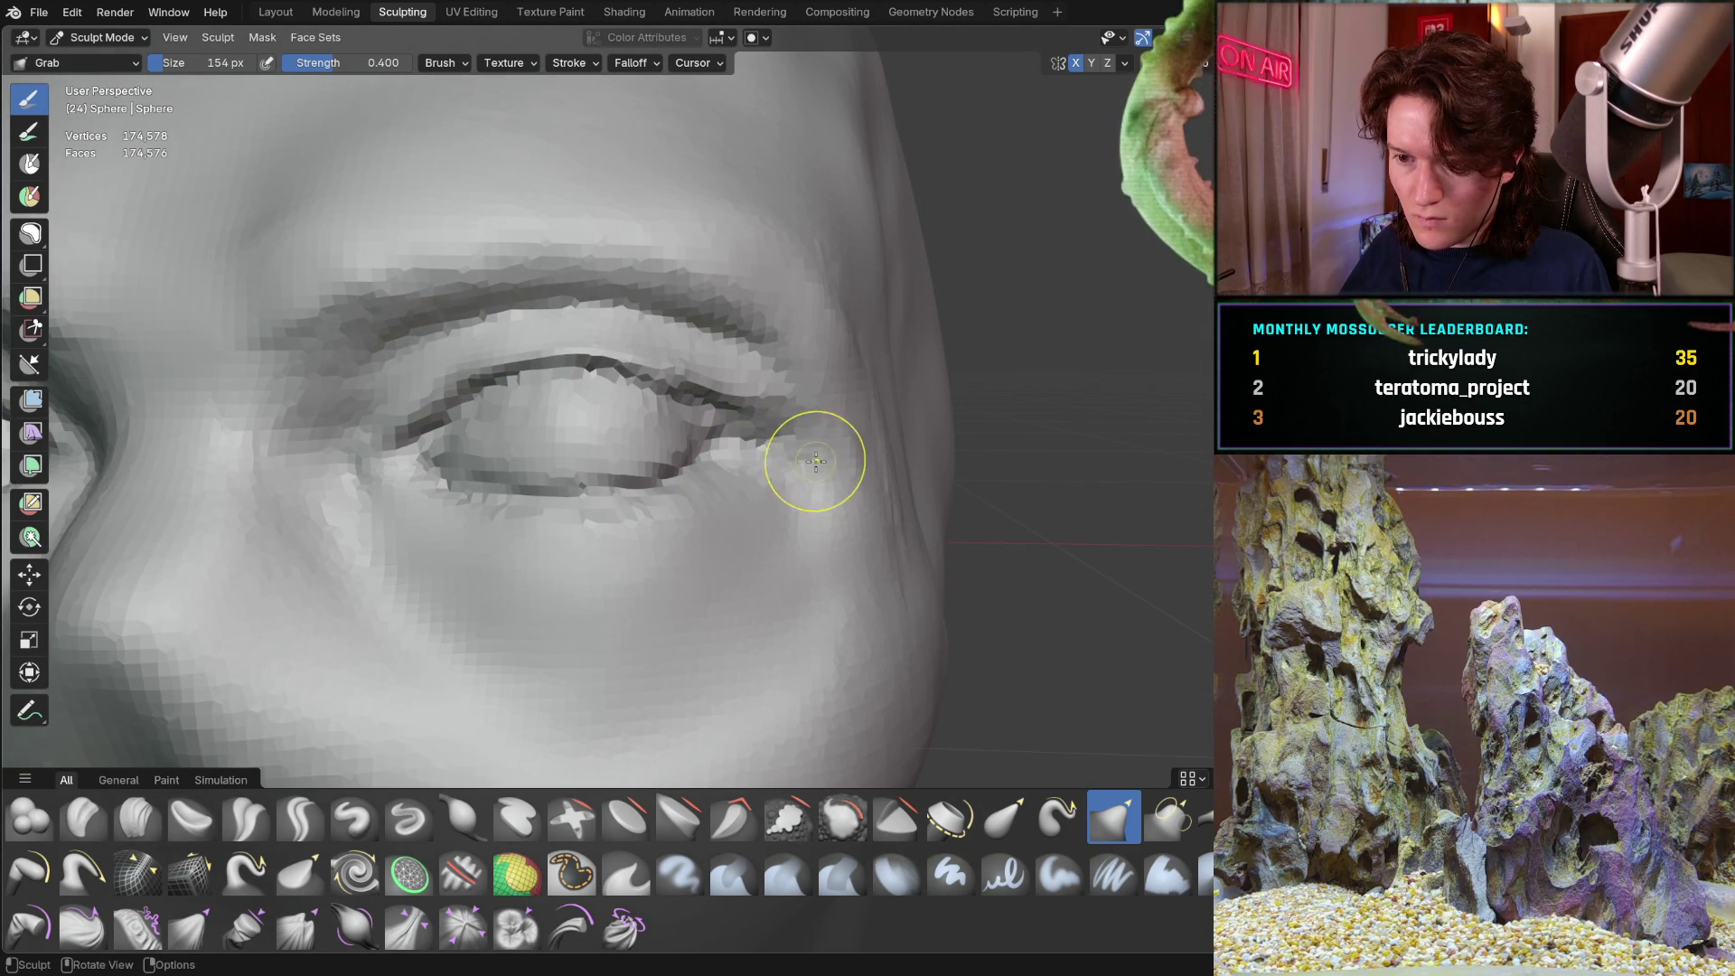
{"action": "key", "text": "f"}
{"action": "left_click", "coordinate": [818, 477]}
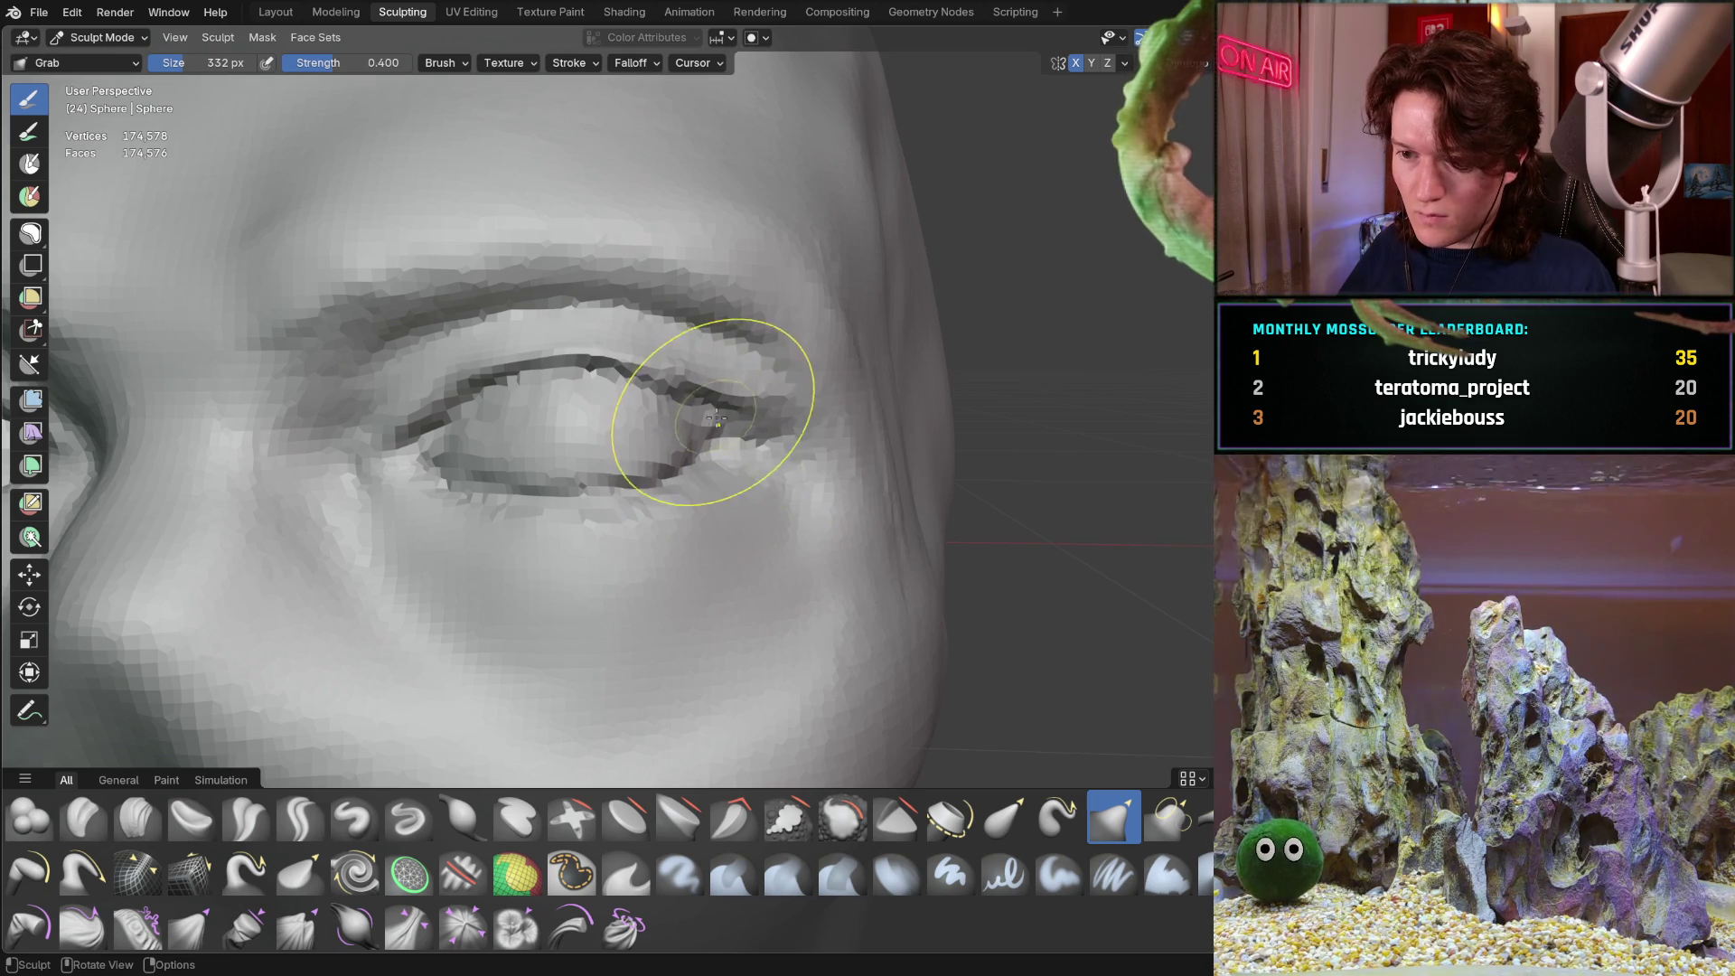
{"action": "left_click_drag", "start_coordinate": [768, 389], "coordinate": [627, 364]}
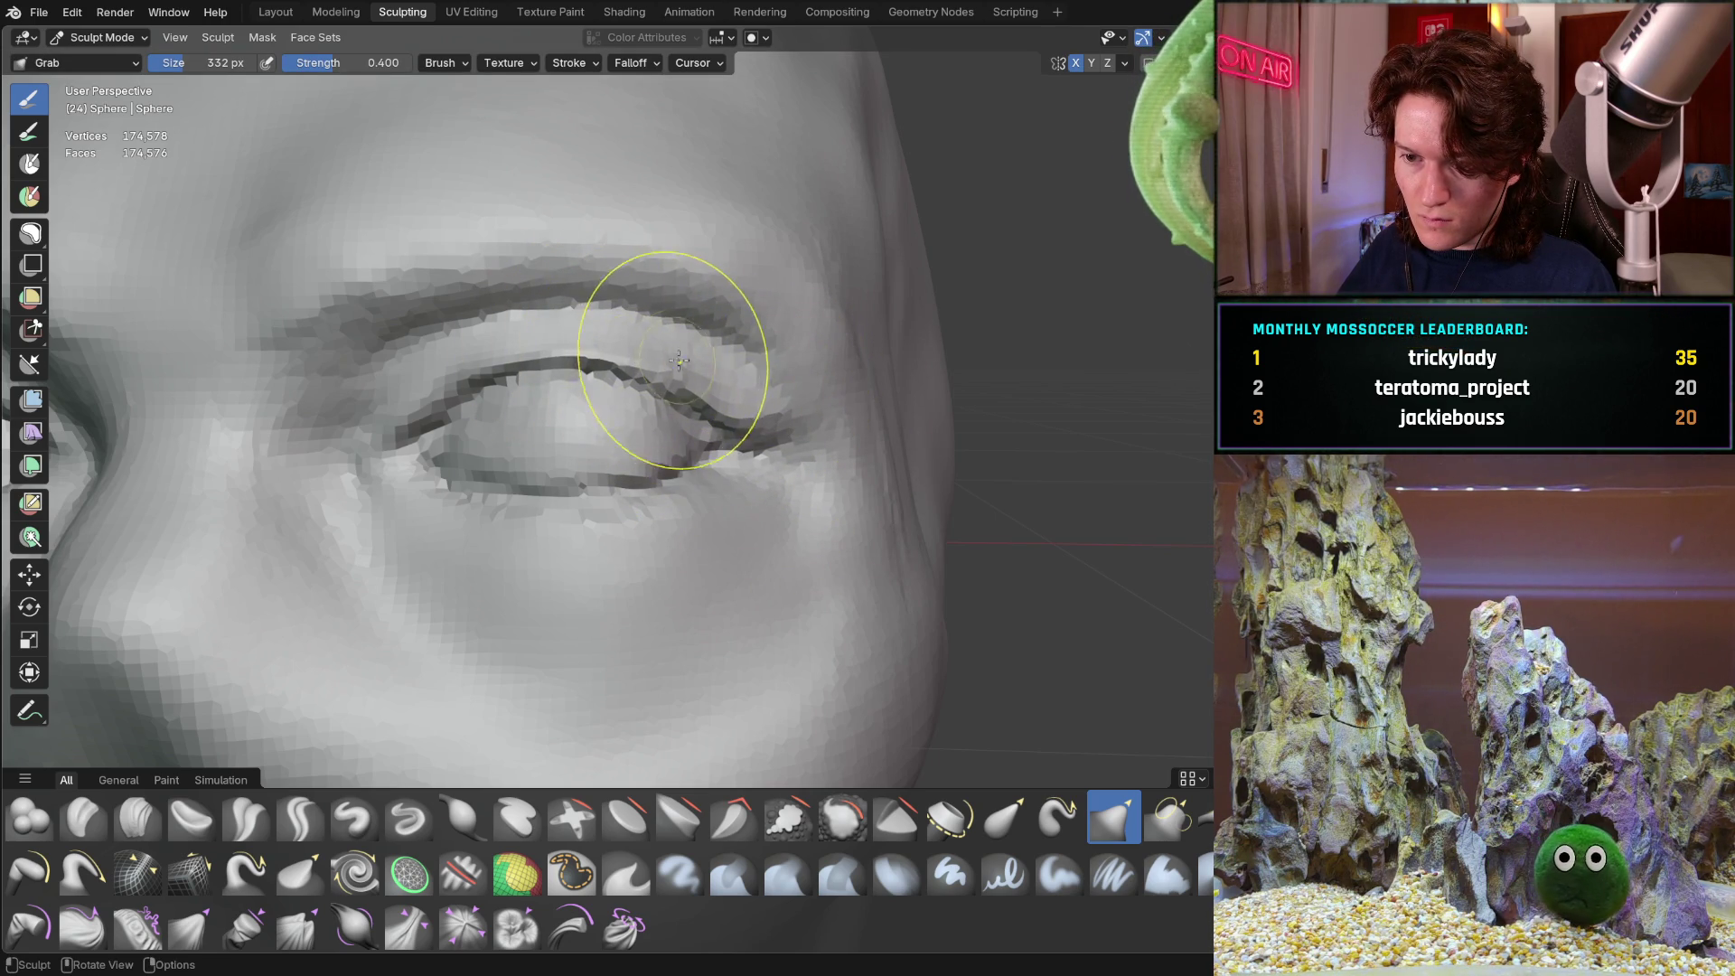
Orbit and zoom around the head to check the reshaped eyelid
{"action": "scroll", "coordinate": [690, 368], "scroll_direction": "down", "scroll_amount": 3}
{"action": "middle_click_drag", "start_coordinate": [755, 424], "coordinate": [542, 452]}
{"action": "scroll", "coordinate": [544, 455], "scroll_direction": "up", "scroll_amount": 3}
{"action": "scroll", "coordinate": [543, 455], "scroll_direction": "up", "scroll_amount": 2}
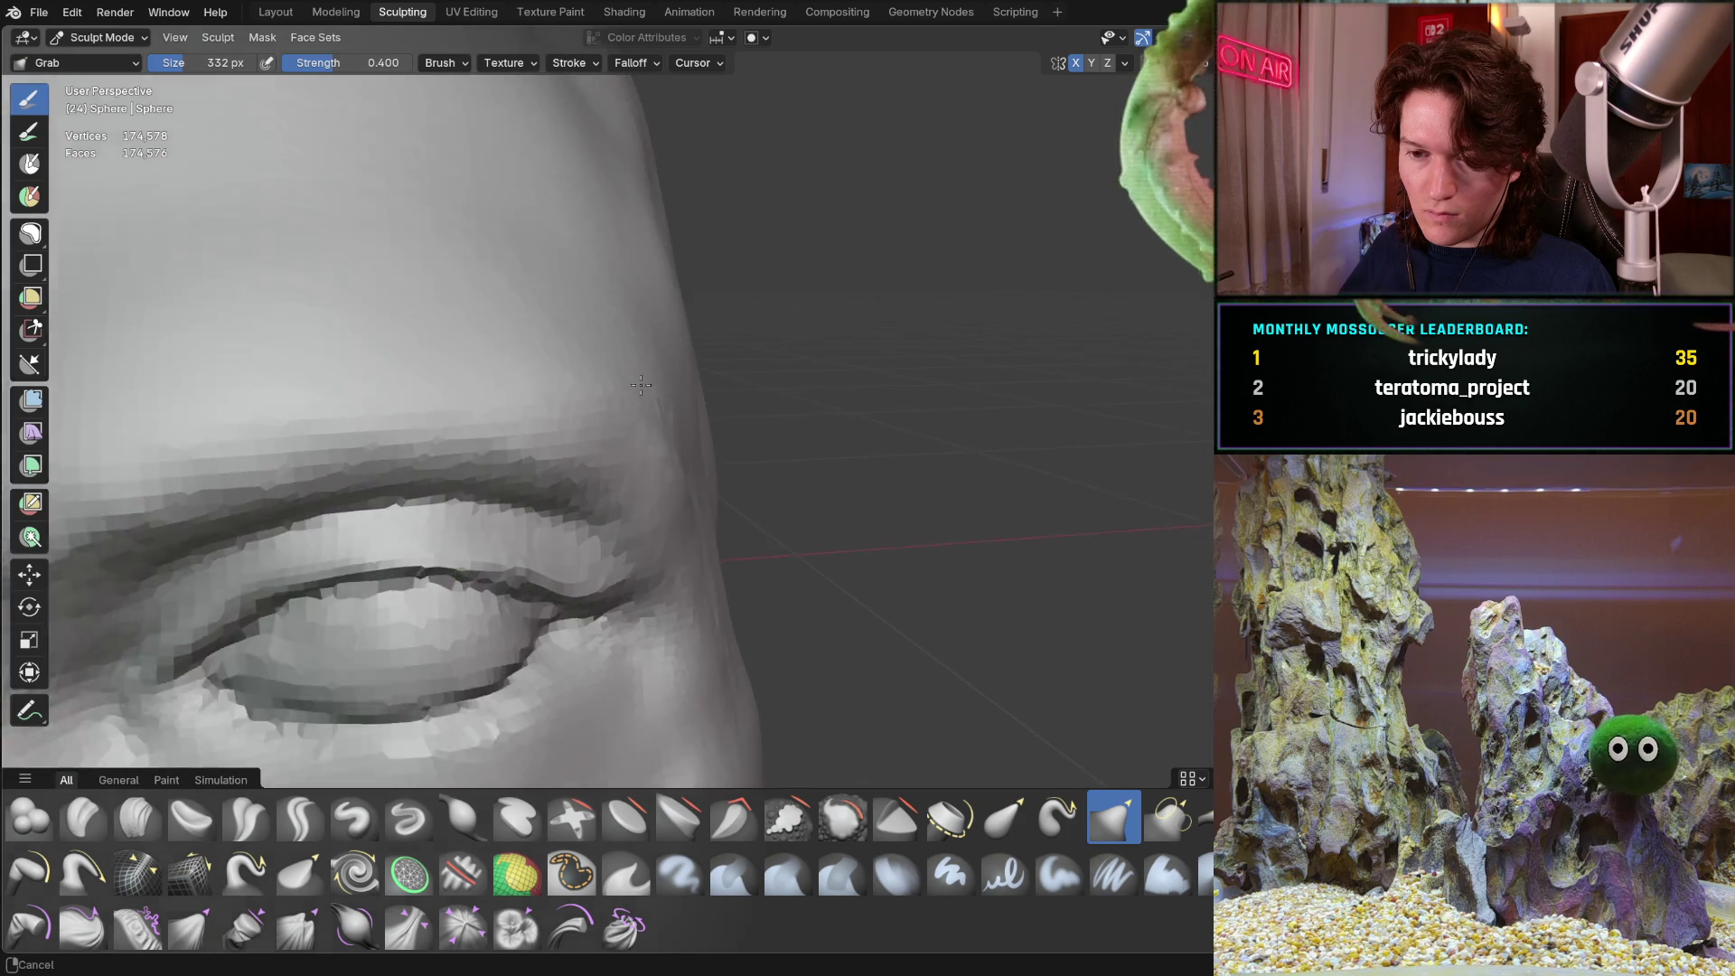
{"action": "scroll", "coordinate": [371, 504], "scroll_direction": "down", "scroll_amount": 4}
{"action": "mouse_move", "coordinate": [372, 503]}
{"action": "middle_mouse_down"}
{"action": "mouse_move", "coordinate": [608, 388]}
{"action": "mouse_move", "coordinate": [596, 402]}
{"action": "middle_mouse_up"}
{"action": "middle_click_drag", "start_coordinate": [868, 425], "coordinate": [881, 413]}
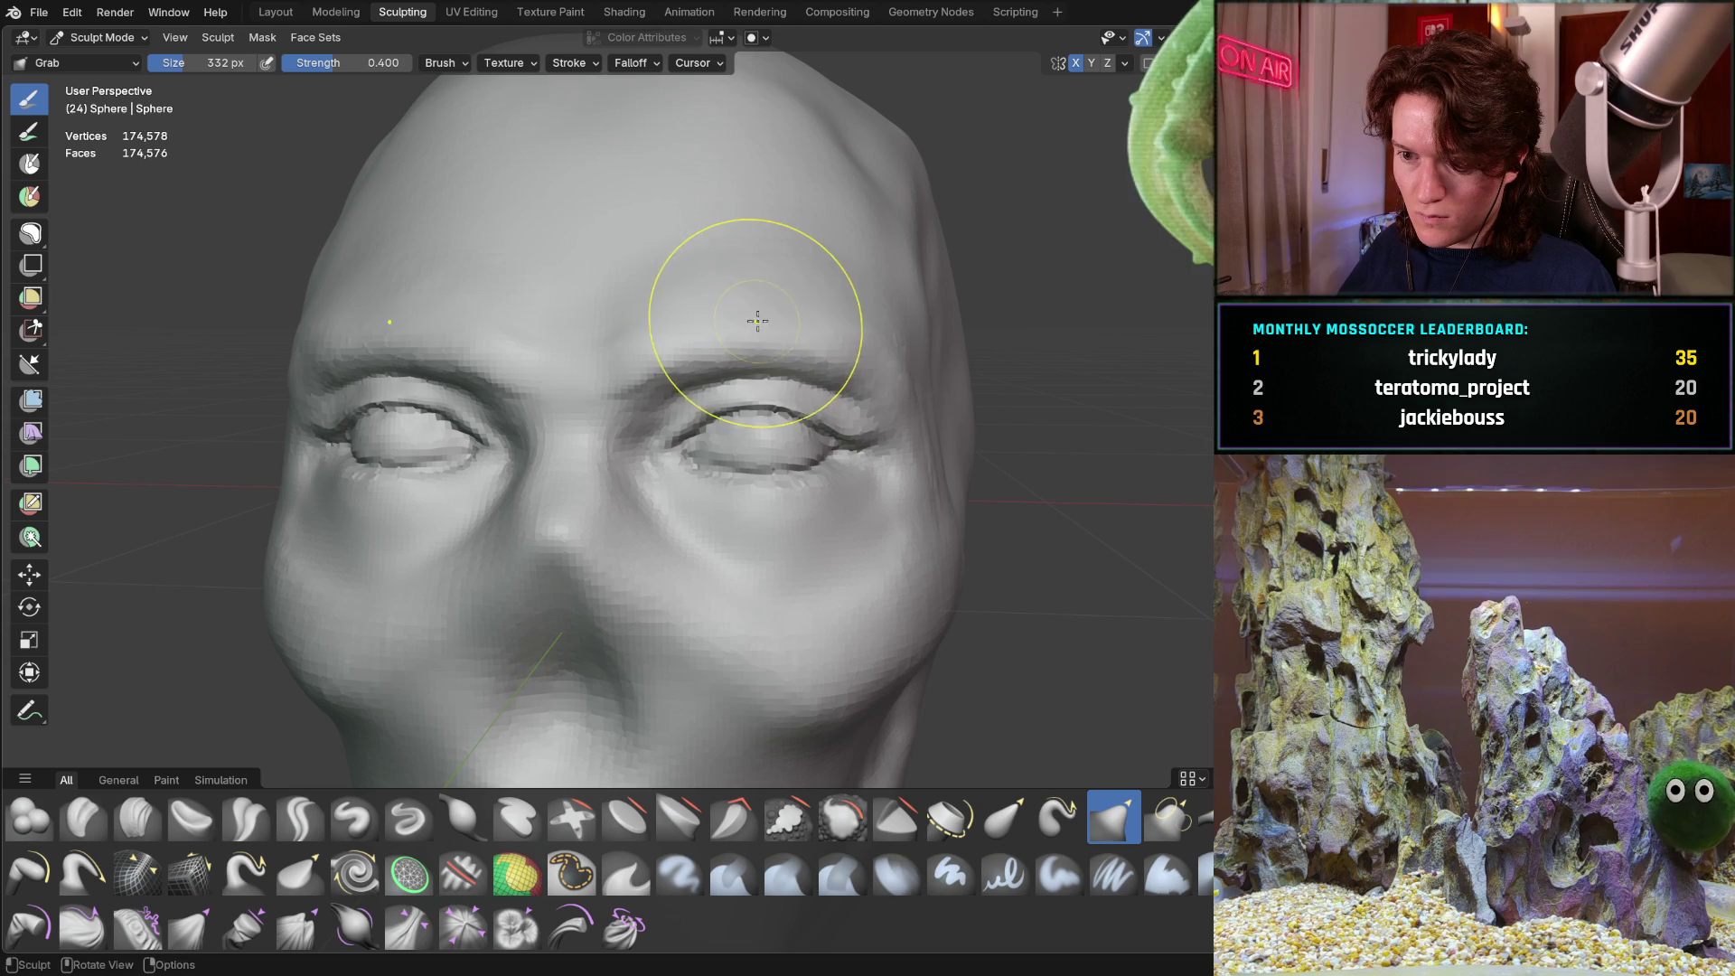
{"action": "middle_click_drag", "start_coordinate": [631, 330], "coordinate": [697, 290]}
{"action": "scroll", "coordinate": [639, 349], "scroll_direction": "down", "scroll_amount": 3}
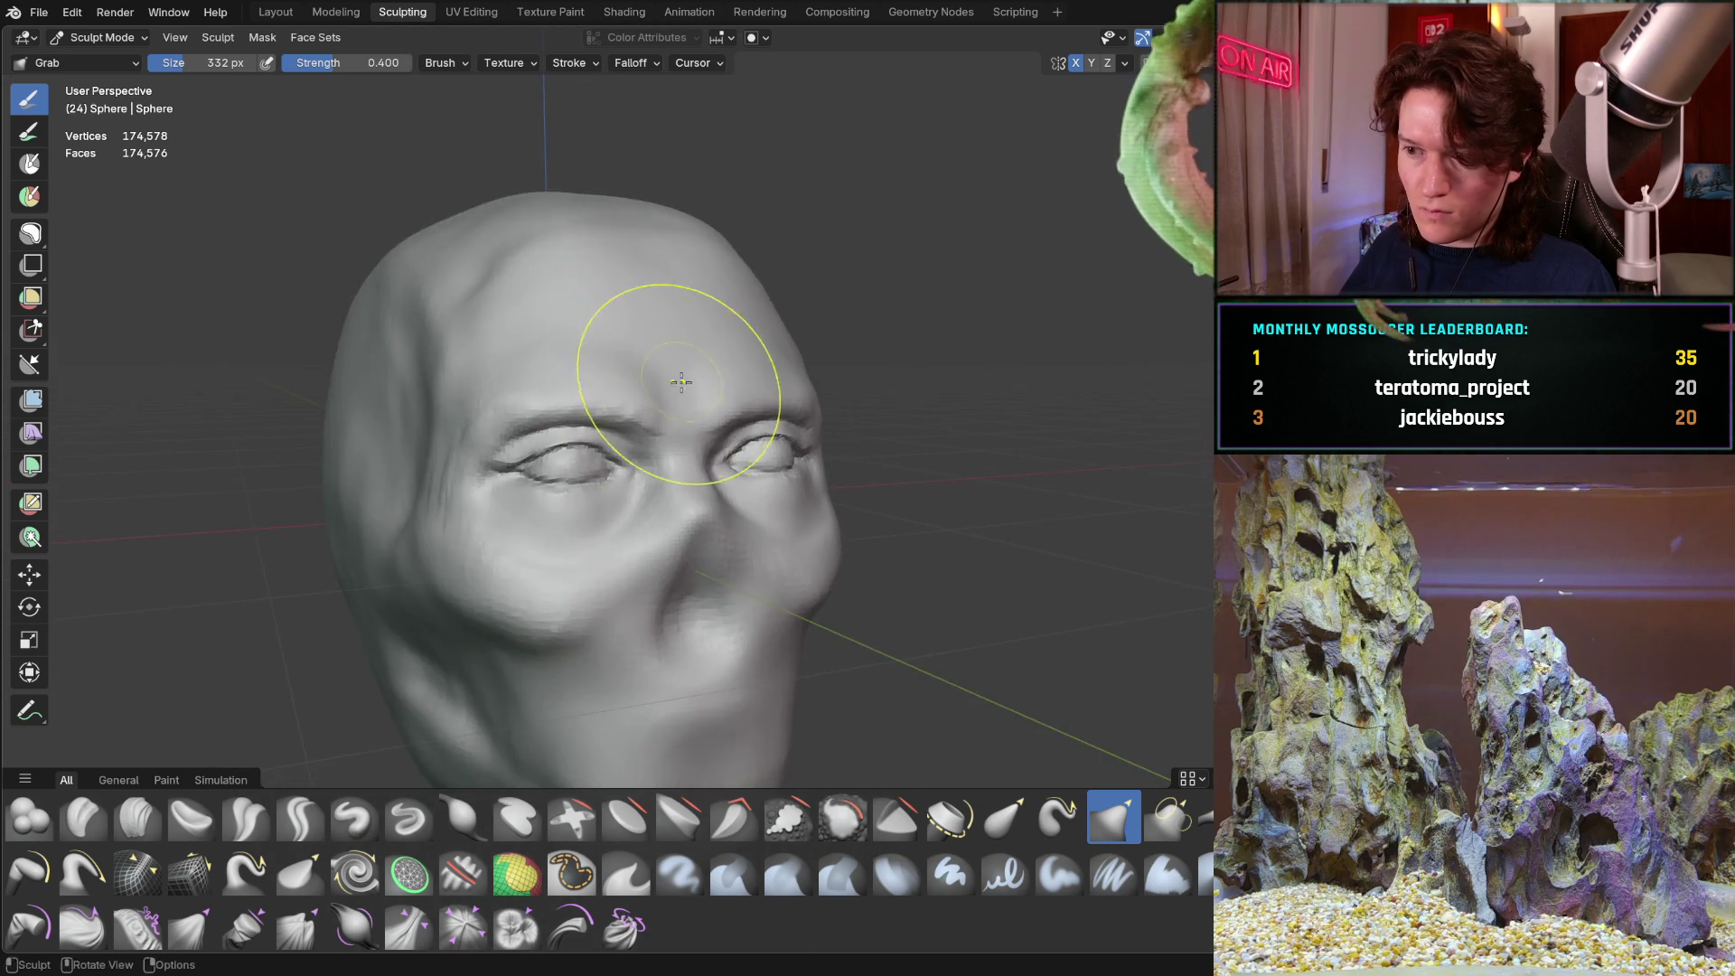
{"action": "mouse_move", "coordinate": [668, 379]}
{"action": "middle_mouse_down"}
{"action": "mouse_move", "coordinate": [793, 311]}
{"action": "mouse_move", "coordinate": [755, 290]}
{"action": "mouse_move", "coordinate": [717, 356]}
{"action": "mouse_move", "coordinate": [727, 307]}
{"action": "mouse_move", "coordinate": [798, 308]}
{"action": "middle_mouse_up"}
{"action": "scroll", "coordinate": [736, 280], "scroll_direction": "up", "scroll_amount": 3}
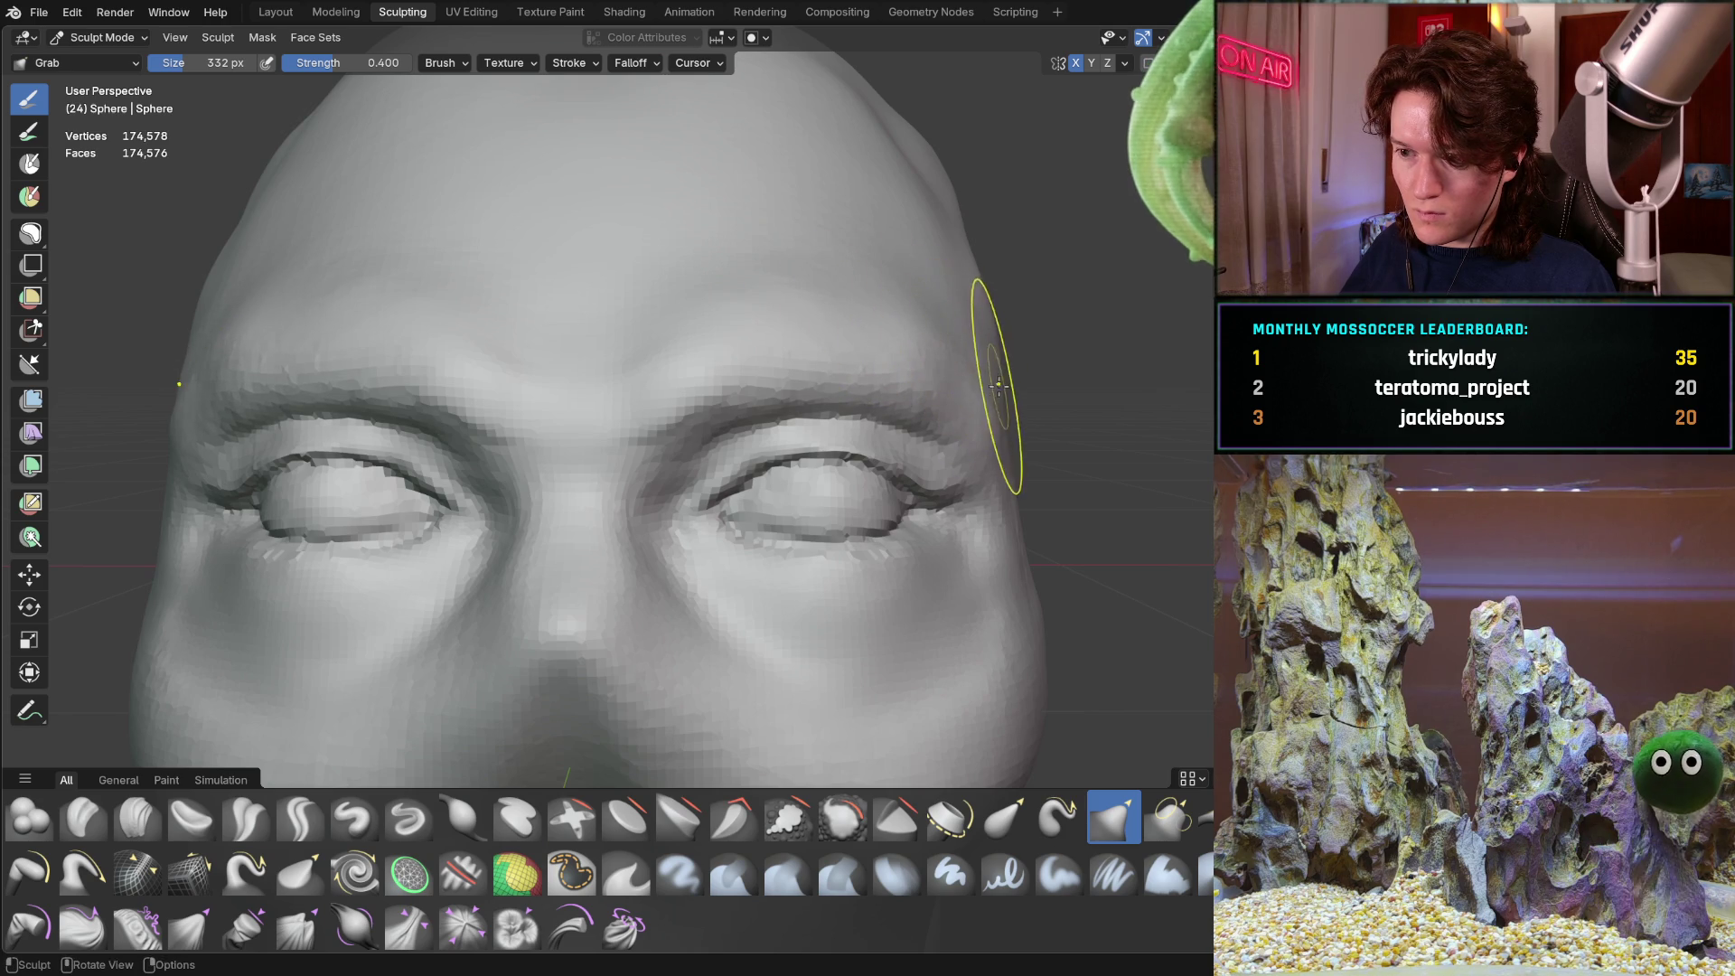
Grab-pull the surface around the left eye, checking it from frontal and three-quarter views
{"action": "mouse_move", "coordinate": [519, 381]}
{"action": "middle_mouse_down"}
{"action": "mouse_move", "coordinate": [515, 329]}
{"action": "mouse_move", "coordinate": [503, 385]}
{"action": "middle_mouse_up"}
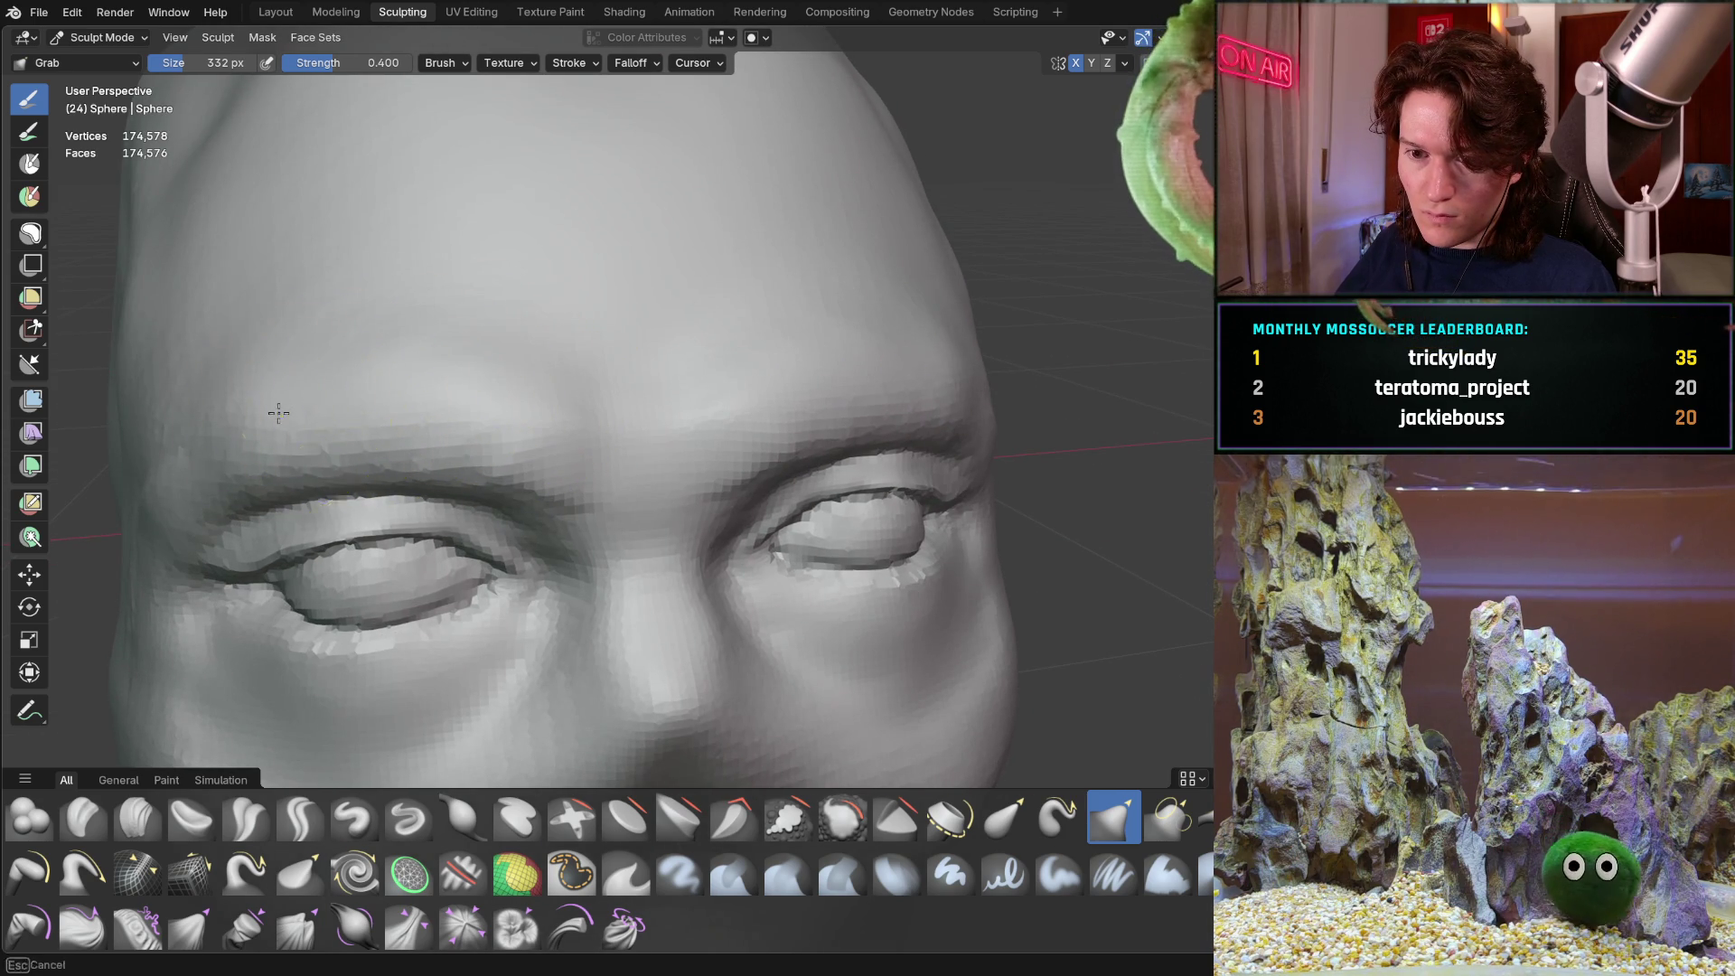
{"action": "scroll", "coordinate": [563, 306], "scroll_direction": "down", "scroll_amount": 5}
{"action": "mouse_move", "coordinate": [563, 307]}
{"action": "middle_mouse_down"}
{"action": "mouse_move", "coordinate": [399, 399]}
{"action": "mouse_move", "coordinate": [542, 388]}
{"action": "mouse_move", "coordinate": [574, 415]}
{"action": "mouse_move", "coordinate": [552, 423]}
{"action": "mouse_move", "coordinate": [628, 450]}
{"action": "mouse_move", "coordinate": [647, 420]}
{"action": "mouse_move", "coordinate": [710, 421]}
{"action": "mouse_move", "coordinate": [697, 407]}
{"action": "middle_mouse_up"}
{"action": "scroll", "coordinate": [710, 407], "scroll_direction": "up", "scroll_amount": 5}
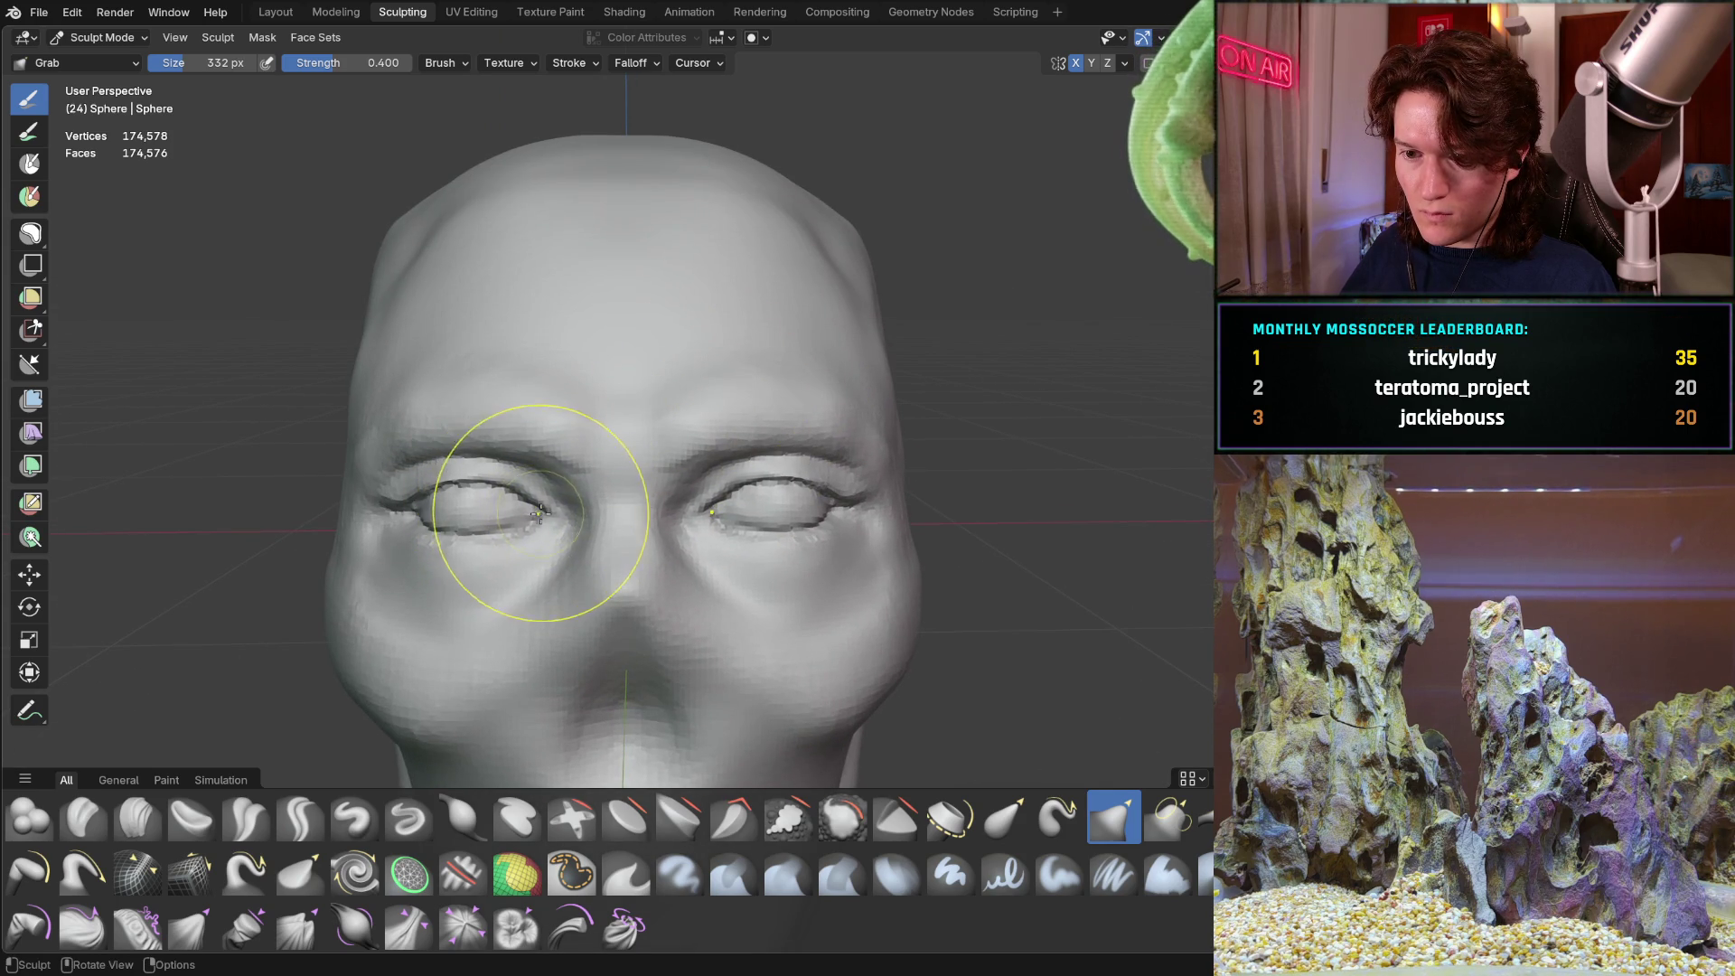
{"action": "left_click_drag", "start_coordinate": [415, 504], "coordinate": [463, 522]}
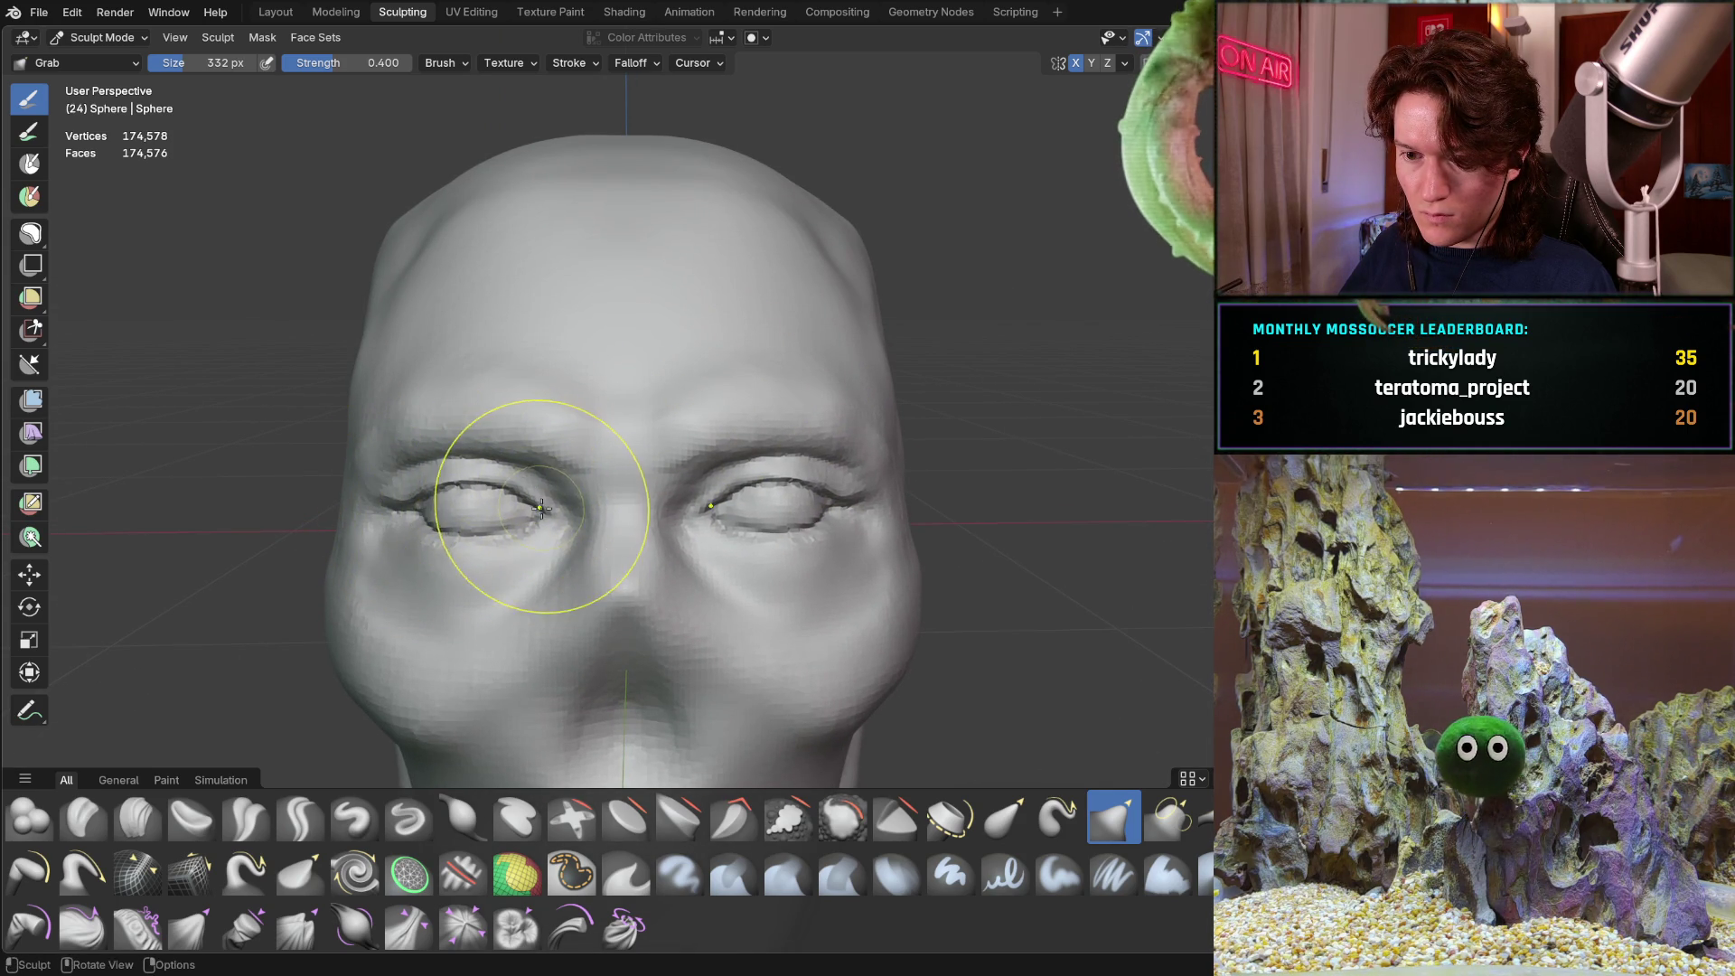
{"action": "scroll", "coordinate": [556, 461], "scroll_direction": "down", "scroll_amount": 3}
{"action": "mouse_move", "coordinate": [547, 466]}
{"action": "middle_mouse_down"}
{"action": "mouse_move", "coordinate": [522, 478]}
{"action": "mouse_move", "coordinate": [710, 462]}
{"action": "mouse_move", "coordinate": [581, 473]}
{"action": "middle_mouse_up"}
{"action": "scroll", "coordinate": [633, 416], "scroll_direction": "up", "scroll_amount": 3}
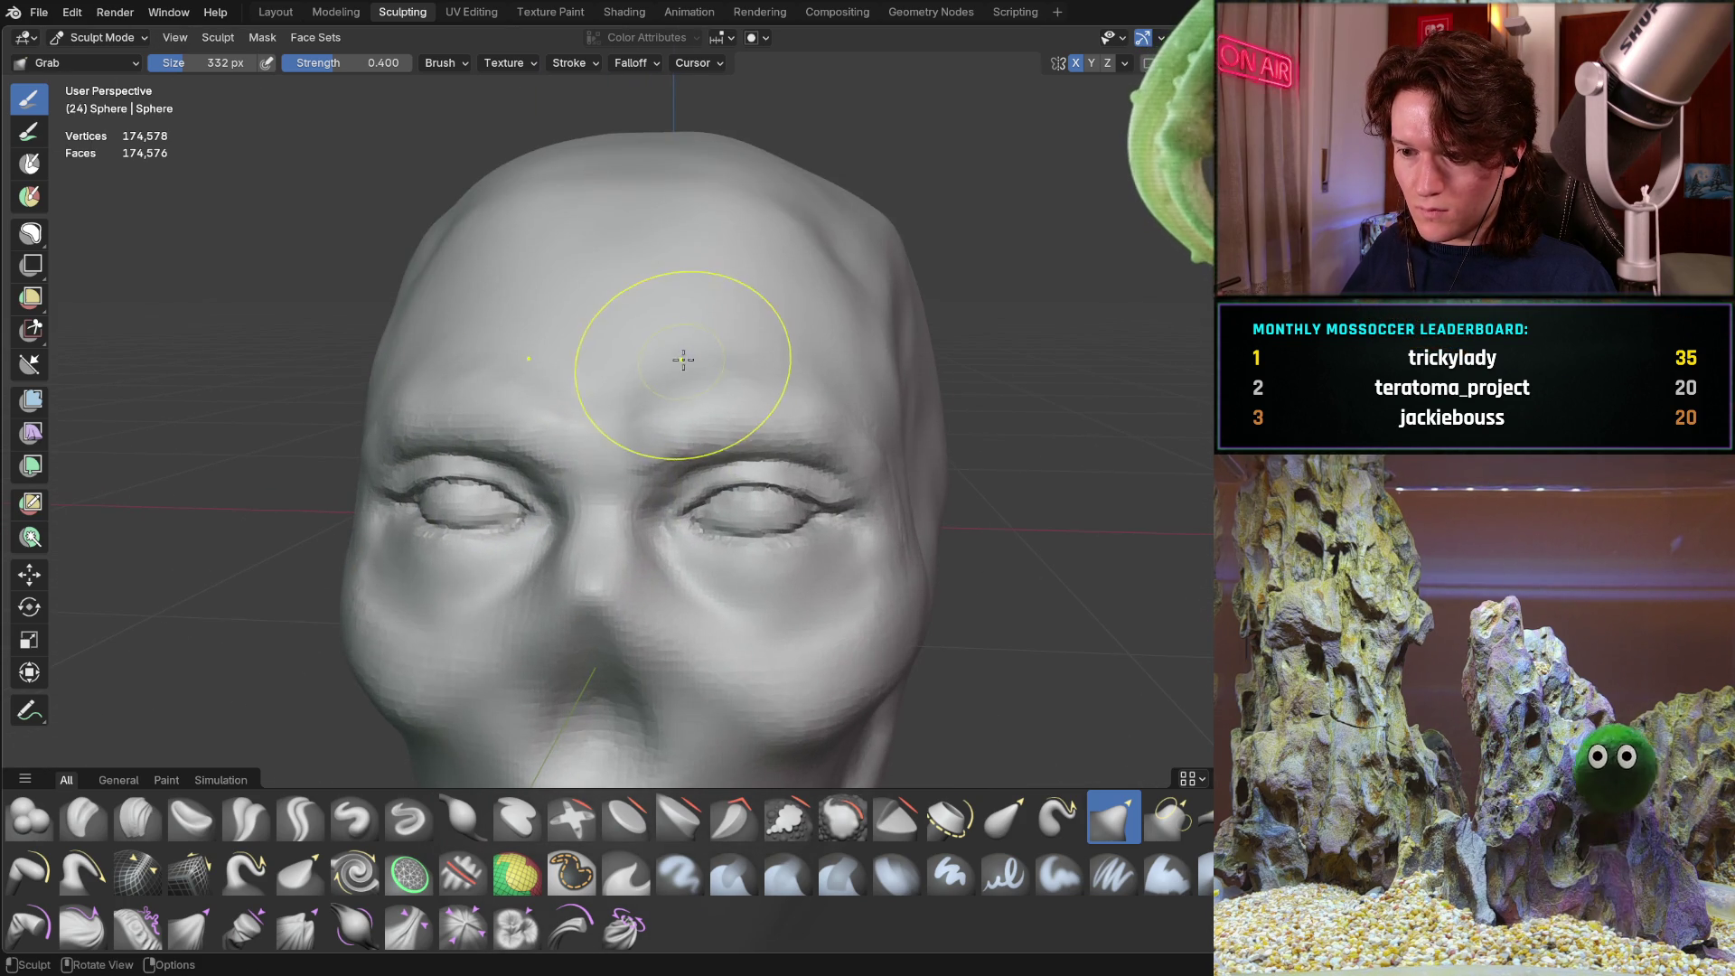
{"action": "scroll", "coordinate": [655, 495], "scroll_direction": "up", "scroll_amount": 2}
{"action": "scroll", "coordinate": [597, 525], "scroll_direction": "down", "scroll_amount": 3}
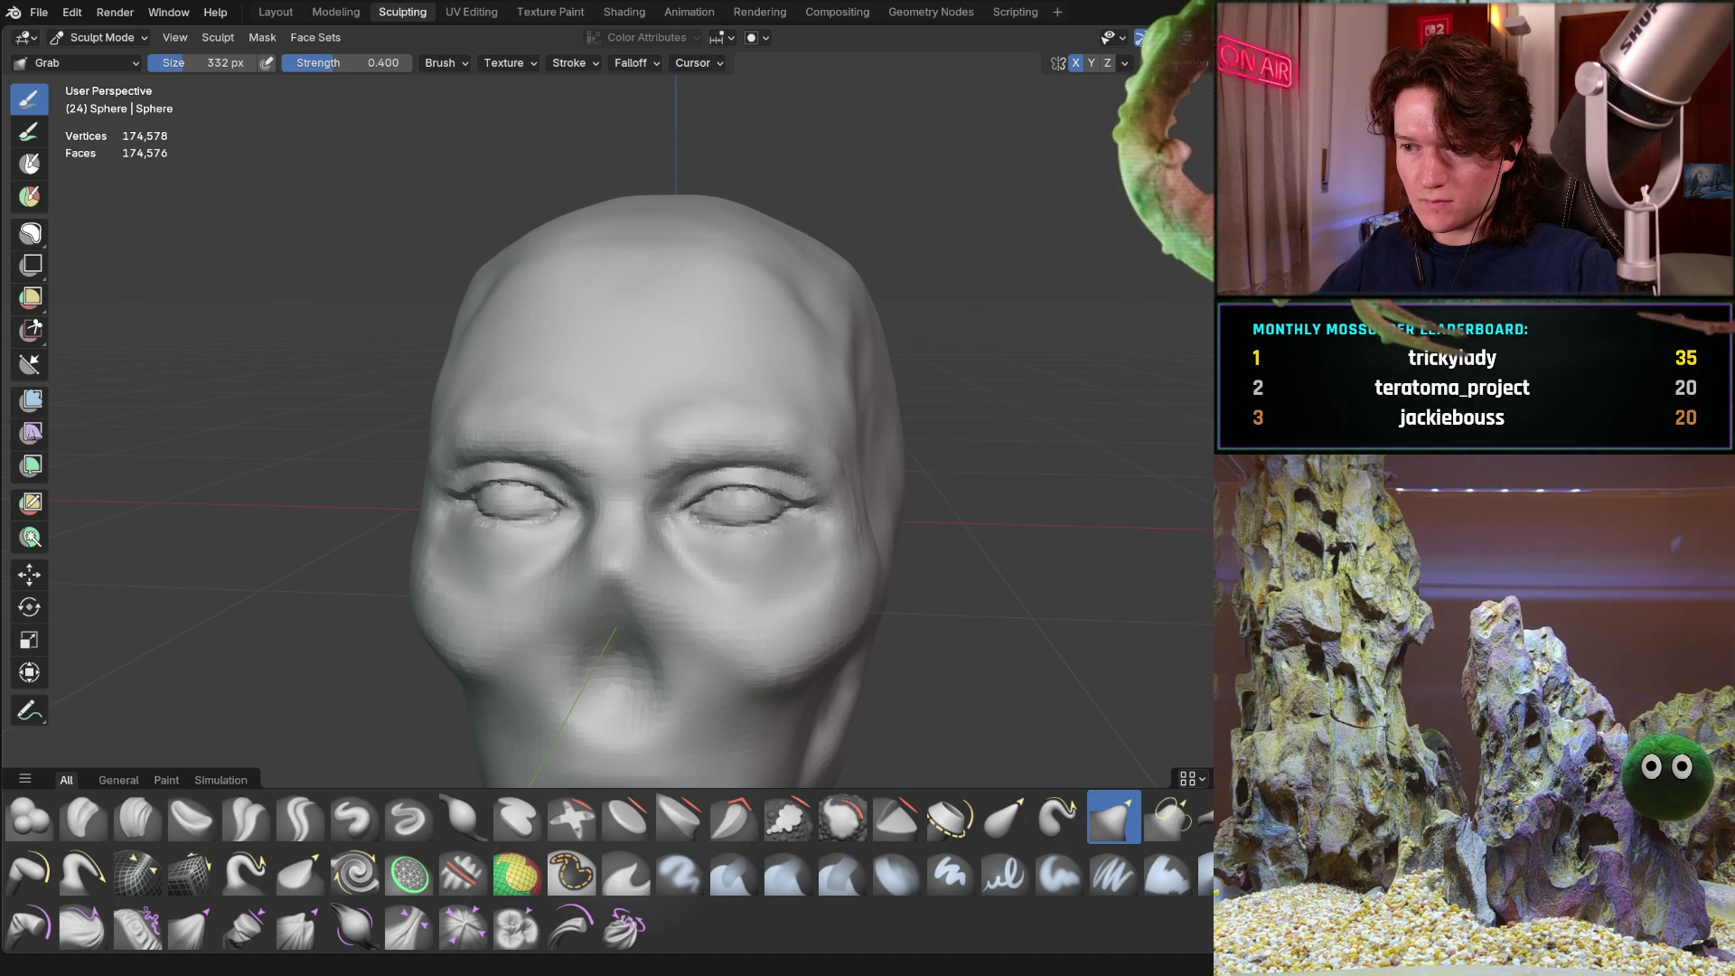
Pull both upper eyelids downward symmetrically with the Grab brush
{"action": "mouse_move", "coordinate": [525, 407]}
{"action": "middle_mouse_down"}
{"action": "mouse_move", "coordinate": [586, 470]}
{"action": "mouse_move", "coordinate": [573, 407]}
{"action": "mouse_move", "coordinate": [620, 419]}
{"action": "mouse_move", "coordinate": [564, 422]}
{"action": "middle_mouse_up"}
{"action": "scroll", "coordinate": [620, 414], "scroll_direction": "up", "scroll_amount": 5}
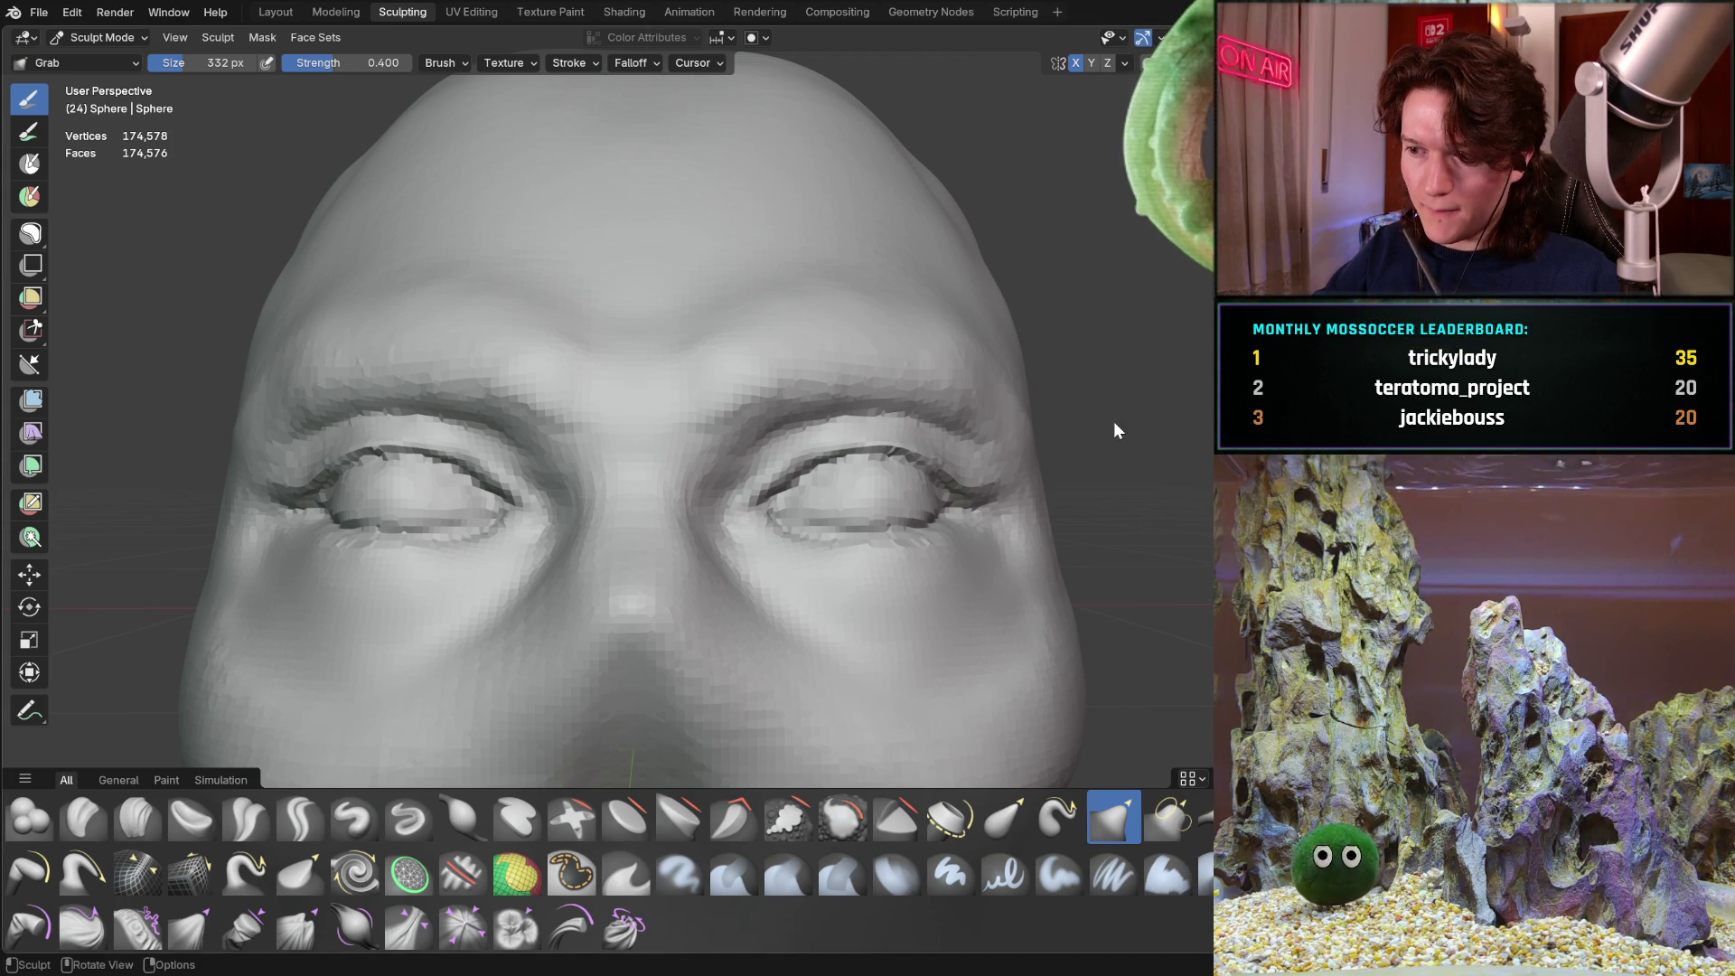
{"action": "mouse_move", "coordinate": [659, 438]}
{"action": "middle_mouse_down"}
{"action": "mouse_move", "coordinate": [669, 360]}
{"action": "mouse_move", "coordinate": [653, 463]}
{"action": "mouse_move", "coordinate": [716, 406]}
{"action": "mouse_move", "coordinate": [710, 477]}
{"action": "middle_mouse_up"}
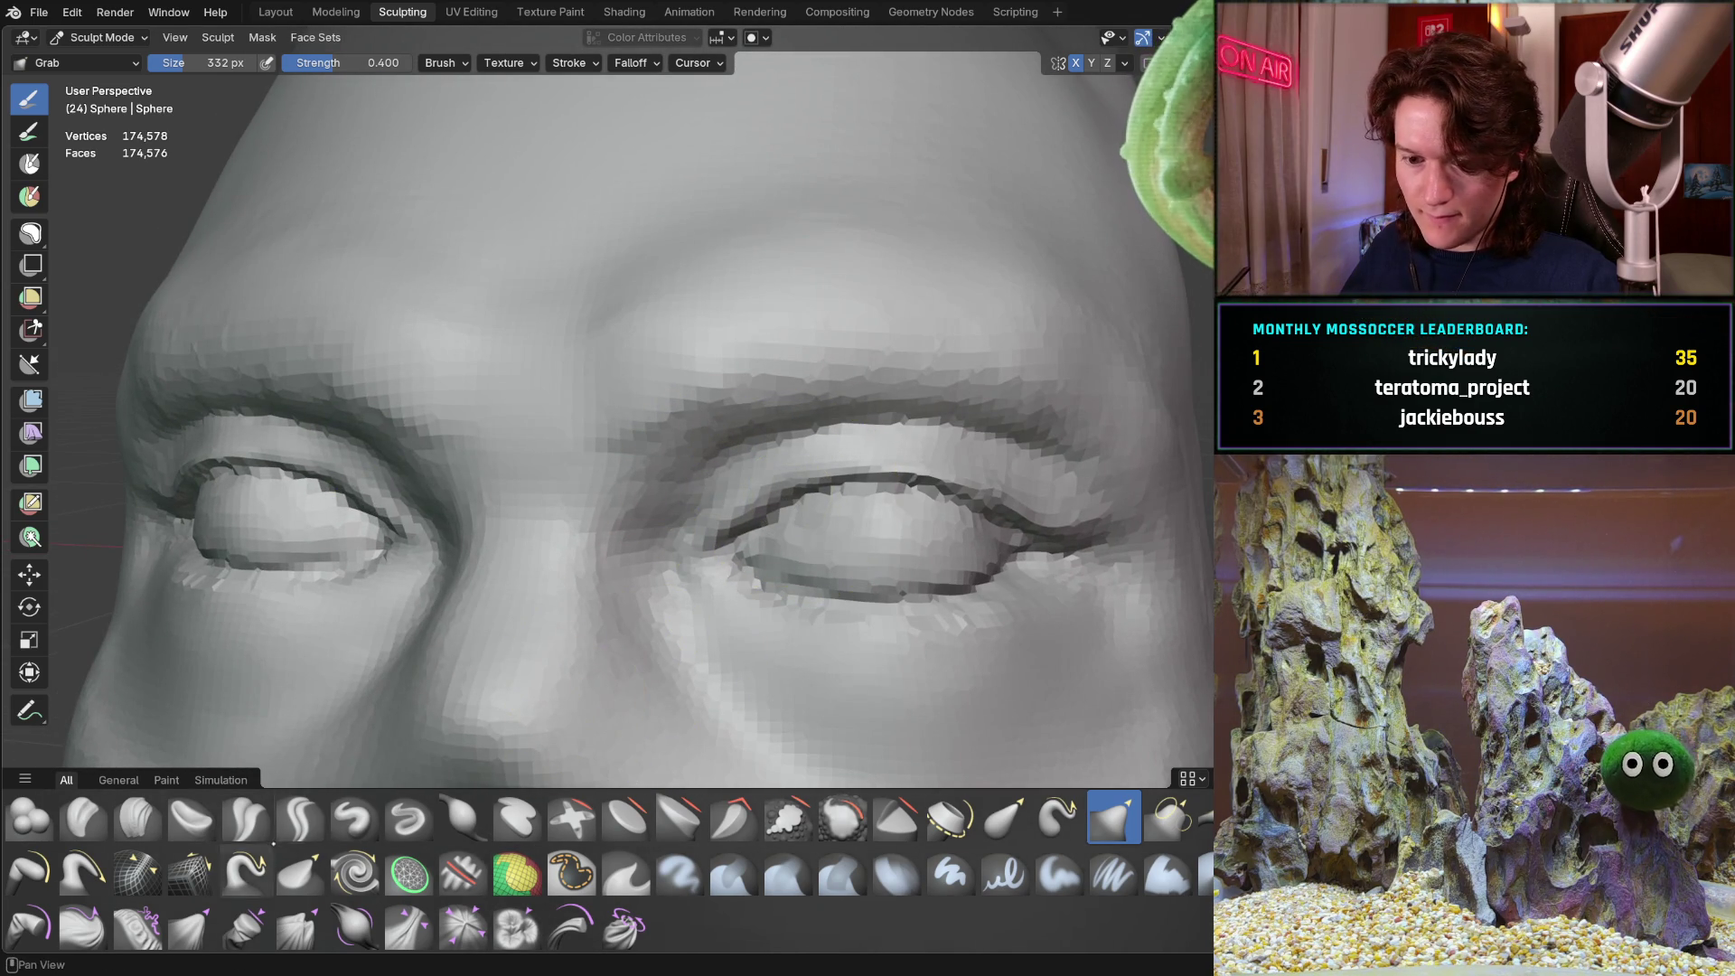
{"action": "mouse_move", "coordinate": [797, 465]}
{"action": "left_mouse_down"}
{"action": "mouse_move", "coordinate": [908, 462]}
{"action": "mouse_move", "coordinate": [1012, 507]}
{"action": "mouse_move", "coordinate": [894, 472]}
{"action": "mouse_move", "coordinate": [755, 503]}
{"action": "mouse_move", "coordinate": [891, 515]}
{"action": "left_mouse_up"}
{"action": "mouse_move", "coordinate": [891, 515]}
{"action": "middle_mouse_down"}
{"action": "mouse_move", "coordinate": [730, 541]}
{"action": "mouse_move", "coordinate": [736, 512]}
{"action": "mouse_move", "coordinate": [650, 488]}
{"action": "mouse_move", "coordinate": [694, 478]}
{"action": "mouse_move", "coordinate": [697, 453]}
{"action": "middle_mouse_up"}
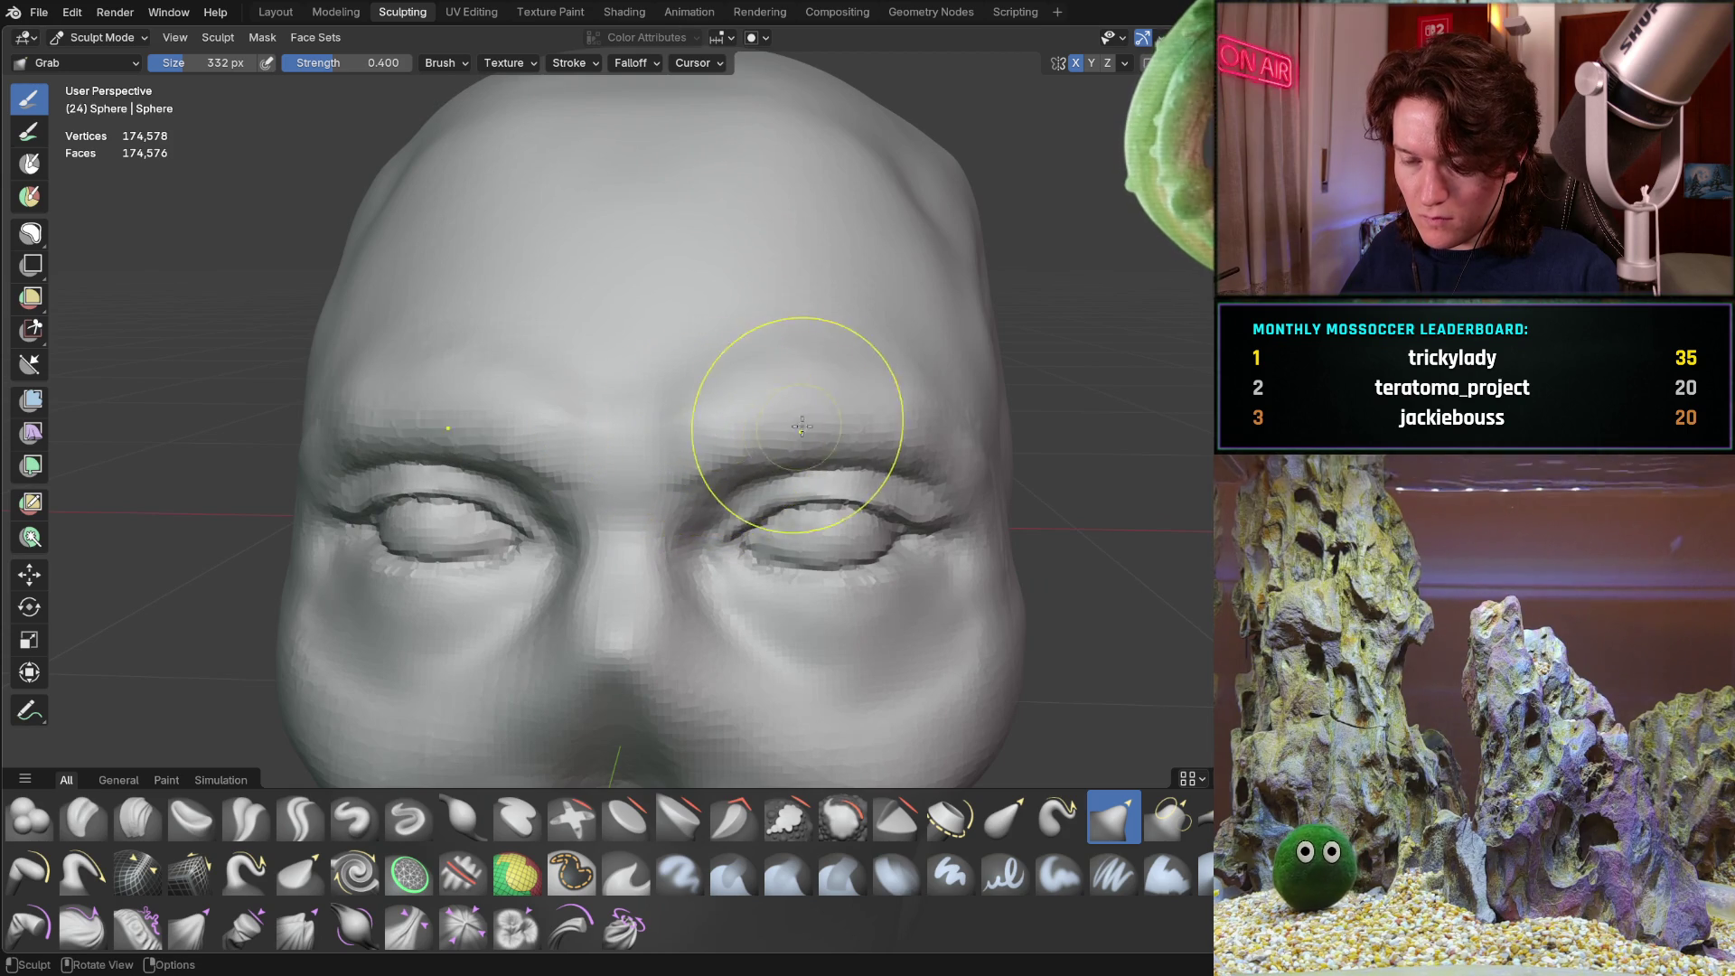
Reshape the left brow ridge with a Grab pull from a close-up angle
{"action": "middle_click_drag", "start_coordinate": [792, 429], "coordinate": [815, 376]}
{"action": "middle_click_drag", "start_coordinate": [635, 509], "coordinate": [678, 484]}
{"action": "mouse_move", "coordinate": [503, 485]}
{"action": "middle_mouse_down", "text": "ctrl"}
{"action": "mouse_move", "coordinate": [492, 504]}
{"action": "mouse_move", "coordinate": [545, 451]}
{"action": "mouse_move", "coordinate": [450, 538]}
{"action": "mouse_move", "coordinate": [546, 418]}
{"action": "middle_mouse_up", "text": "ctrl"}
{"action": "mouse_move", "coordinate": [633, 342]}
{"action": "left_mouse_down"}
{"action": "mouse_move", "coordinate": [620, 360]}
{"action": "mouse_move", "coordinate": [587, 333]}
{"action": "left_mouse_up"}
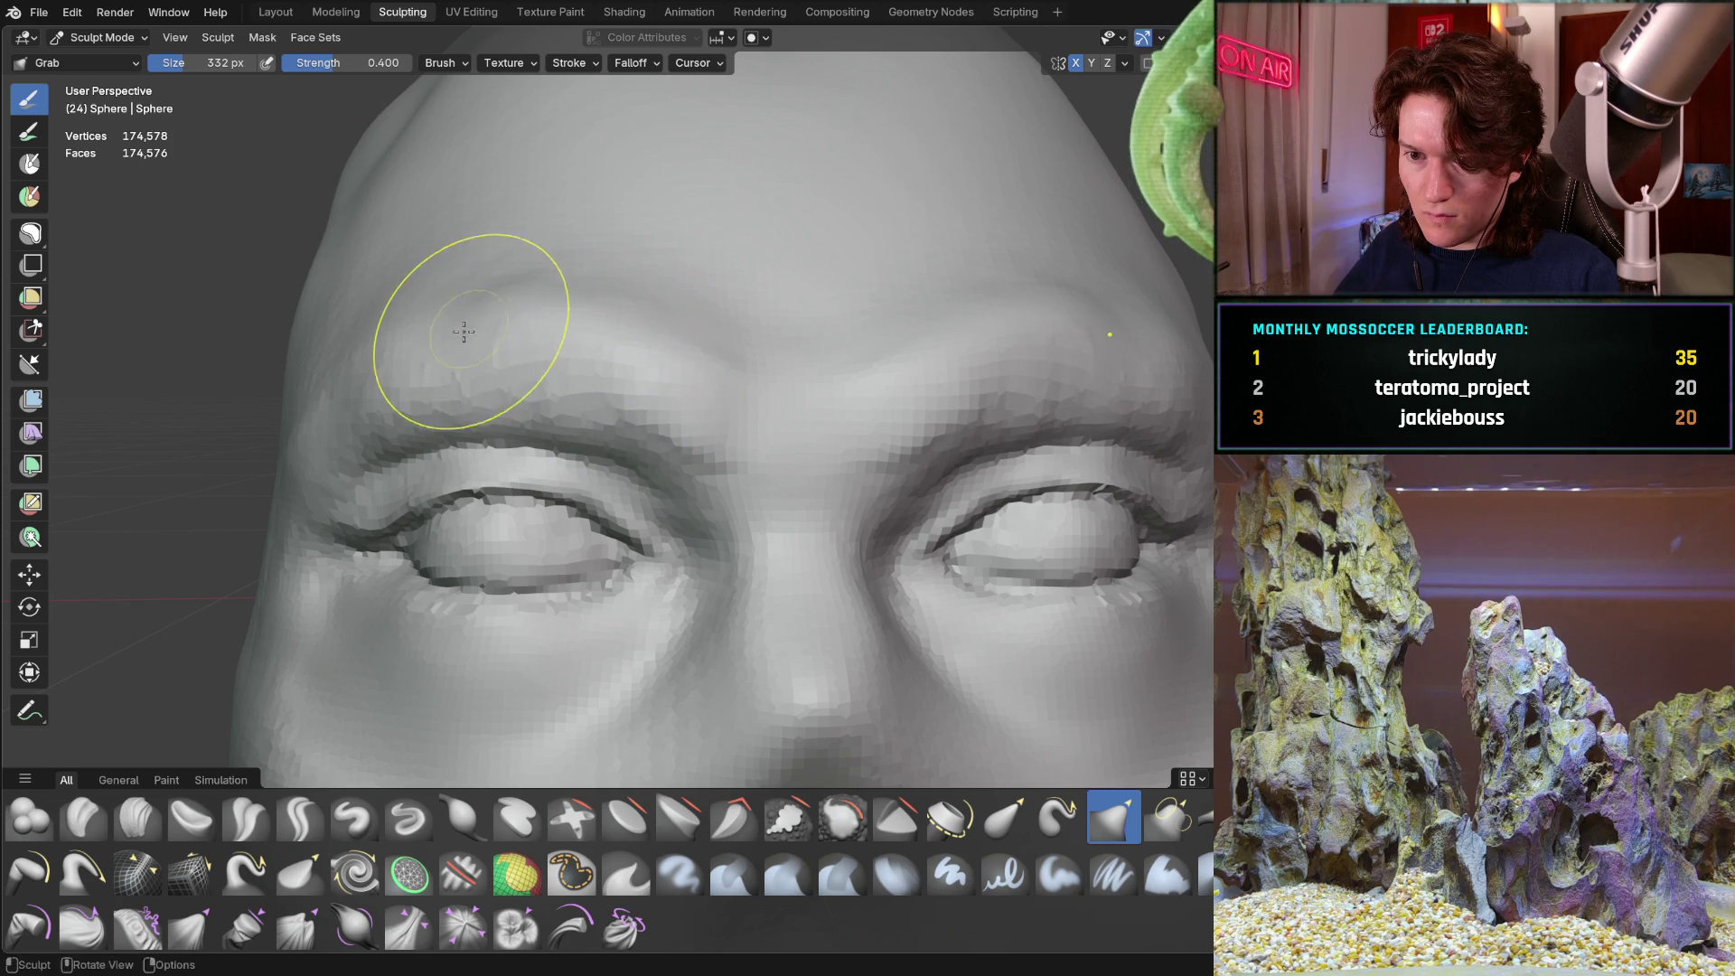
{"action": "mouse_move", "coordinate": [353, 355]}
{"action": "middle_mouse_down"}
{"action": "mouse_move", "coordinate": [399, 351]}
{"action": "mouse_move", "coordinate": [492, 388]}
{"action": "mouse_move", "coordinate": [533, 372]}
{"action": "middle_mouse_up"}
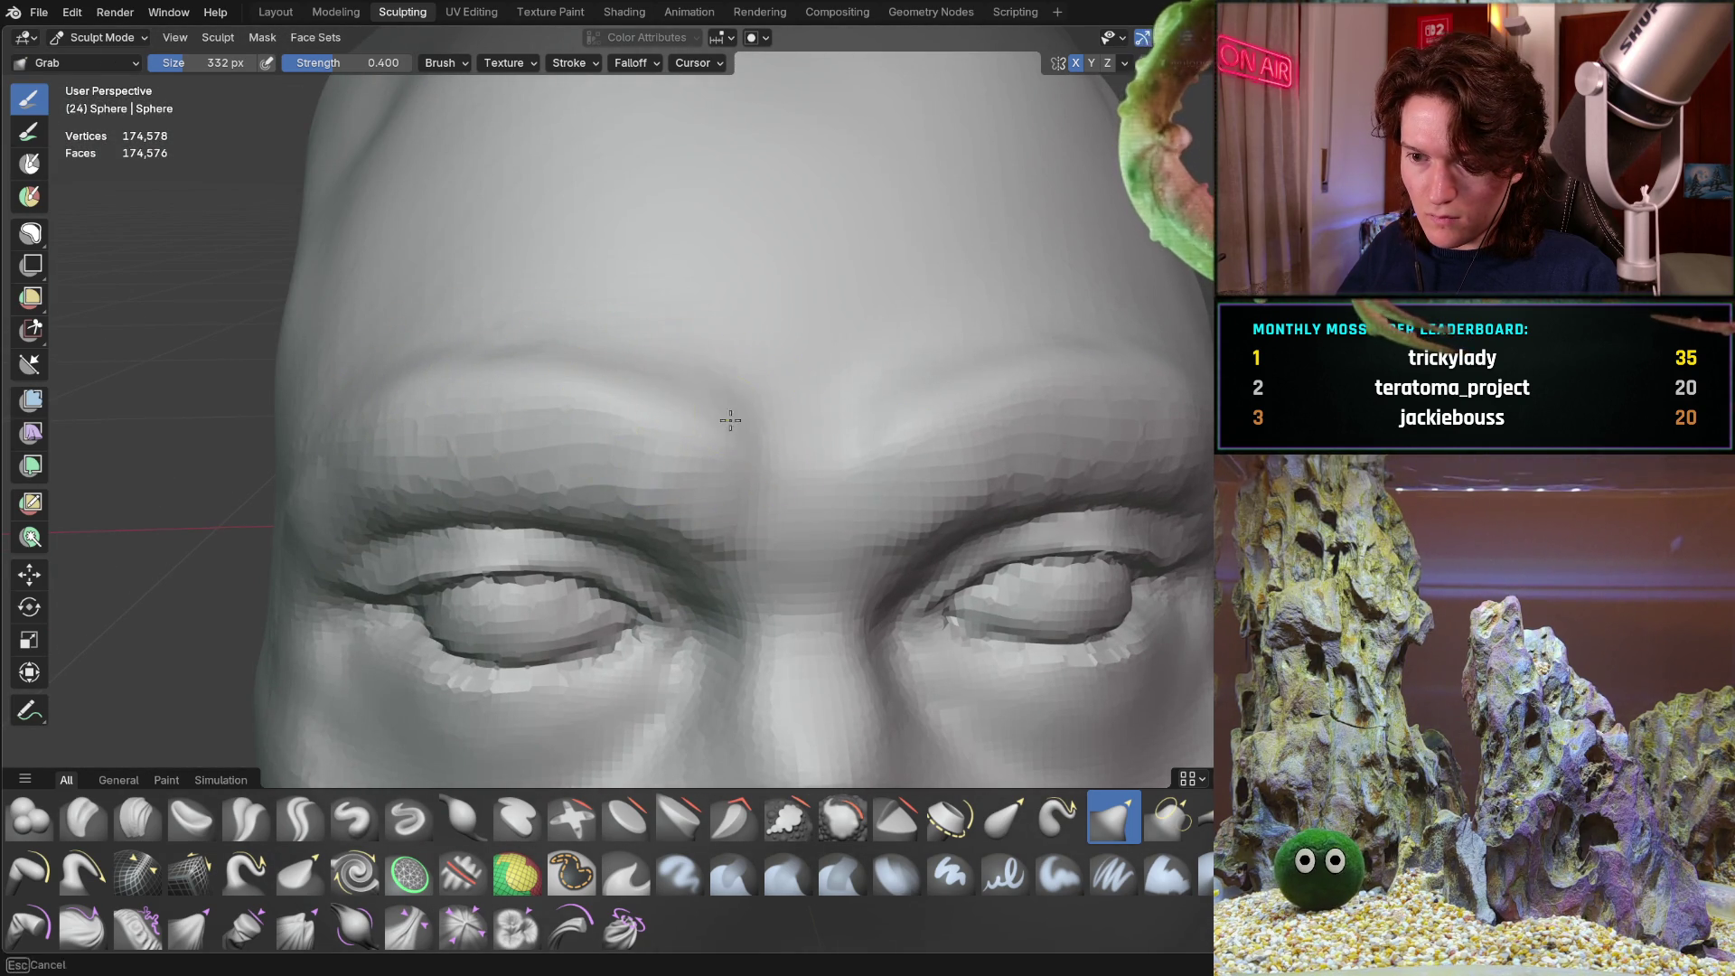
{"action": "scroll", "coordinate": [783, 419], "scroll_direction": "down", "scroll_amount": 3}
{"action": "mouse_move", "coordinate": [783, 420]}
{"action": "middle_mouse_down"}
{"action": "mouse_move", "coordinate": [853, 329]}
{"action": "mouse_move", "coordinate": [669, 408]}
{"action": "mouse_move", "coordinate": [669, 452]}
{"action": "middle_mouse_up"}
{"action": "scroll", "coordinate": [669, 408], "scroll_direction": "down", "scroll_amount": 2}
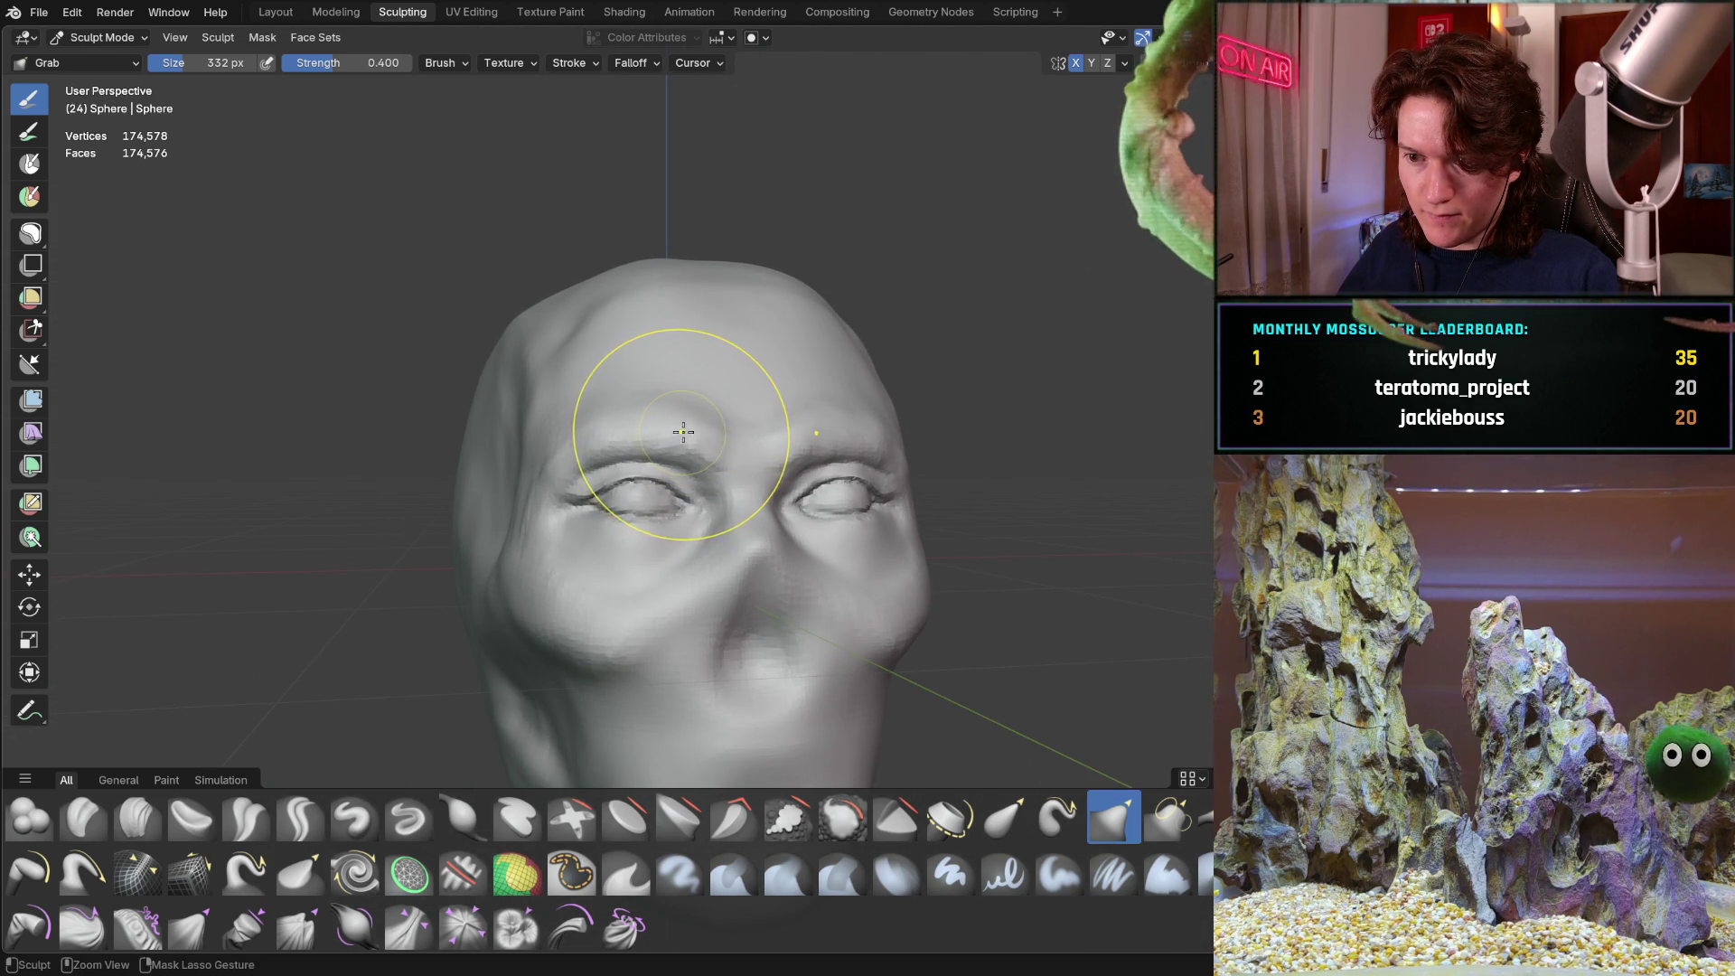
Grab-pull the area under the left eye into an under-eye bag, checking from front and below
{"action": "mouse_move", "coordinate": [681, 418]}
{"action": "middle_mouse_down"}
{"action": "mouse_move", "coordinate": [642, 424]}
{"action": "mouse_move", "coordinate": [666, 399]}
{"action": "middle_mouse_up"}
{"action": "scroll", "coordinate": [669, 411], "scroll_direction": "up", "scroll_amount": 5}
{"action": "scroll", "coordinate": [666, 399], "scroll_direction": "down", "scroll_amount": 3}
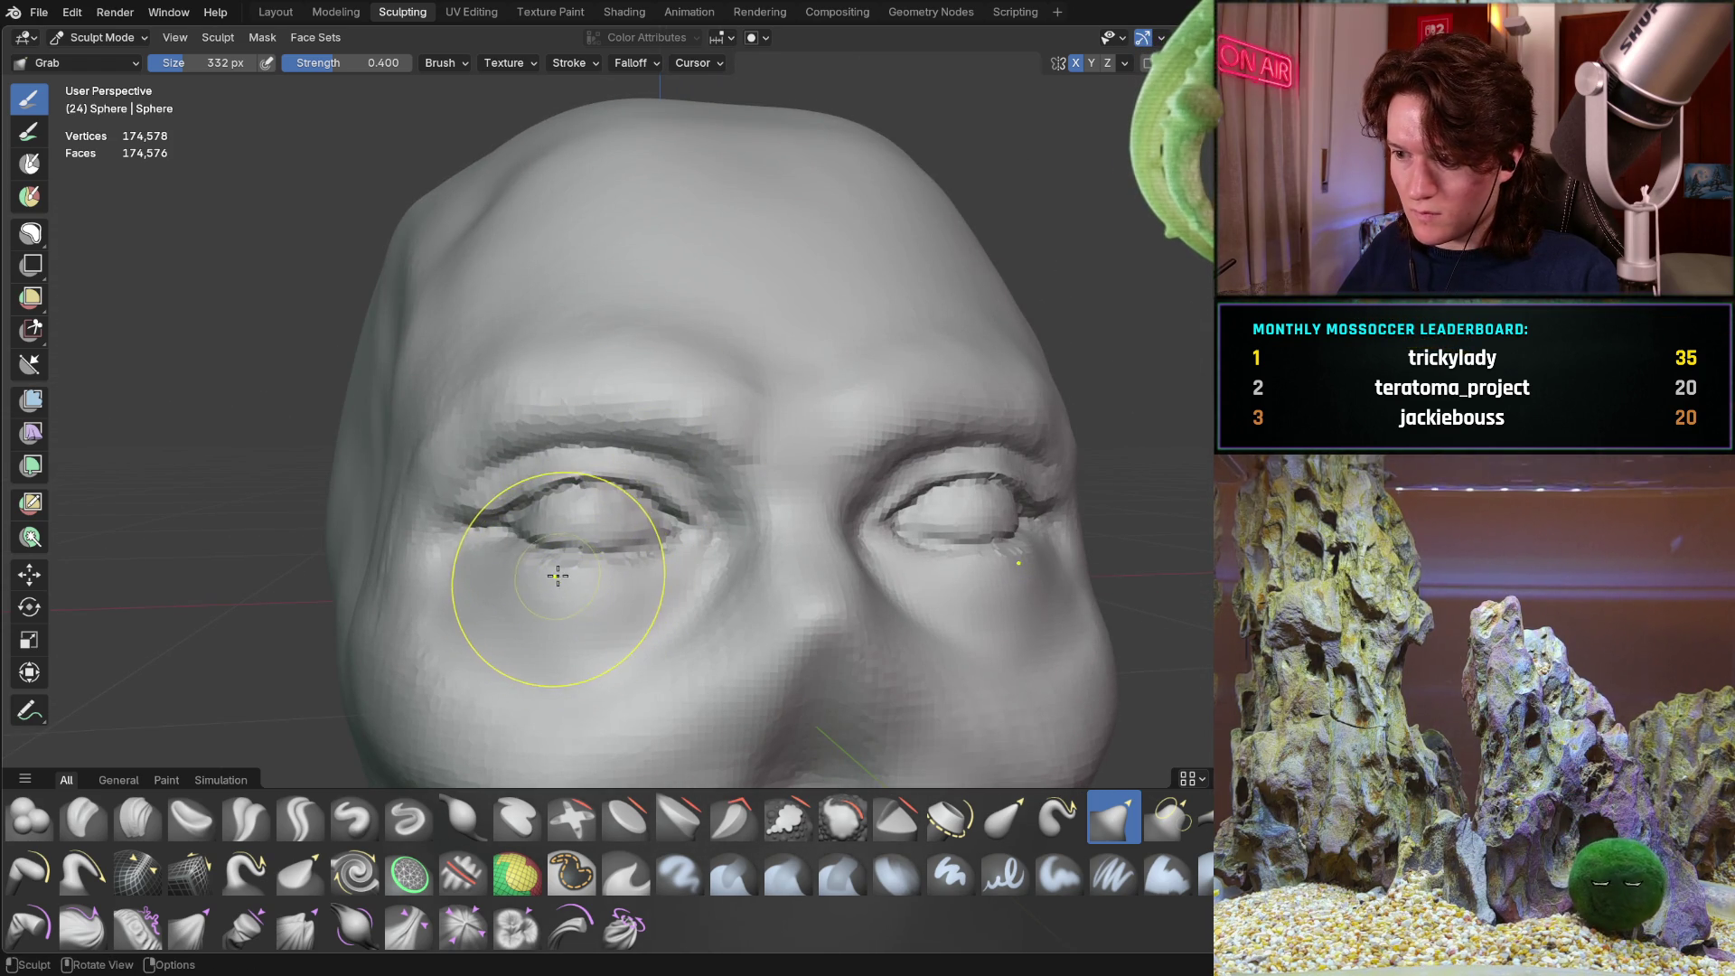
{"action": "middle_click_drag", "start_coordinate": [547, 555], "coordinate": [522, 620]}
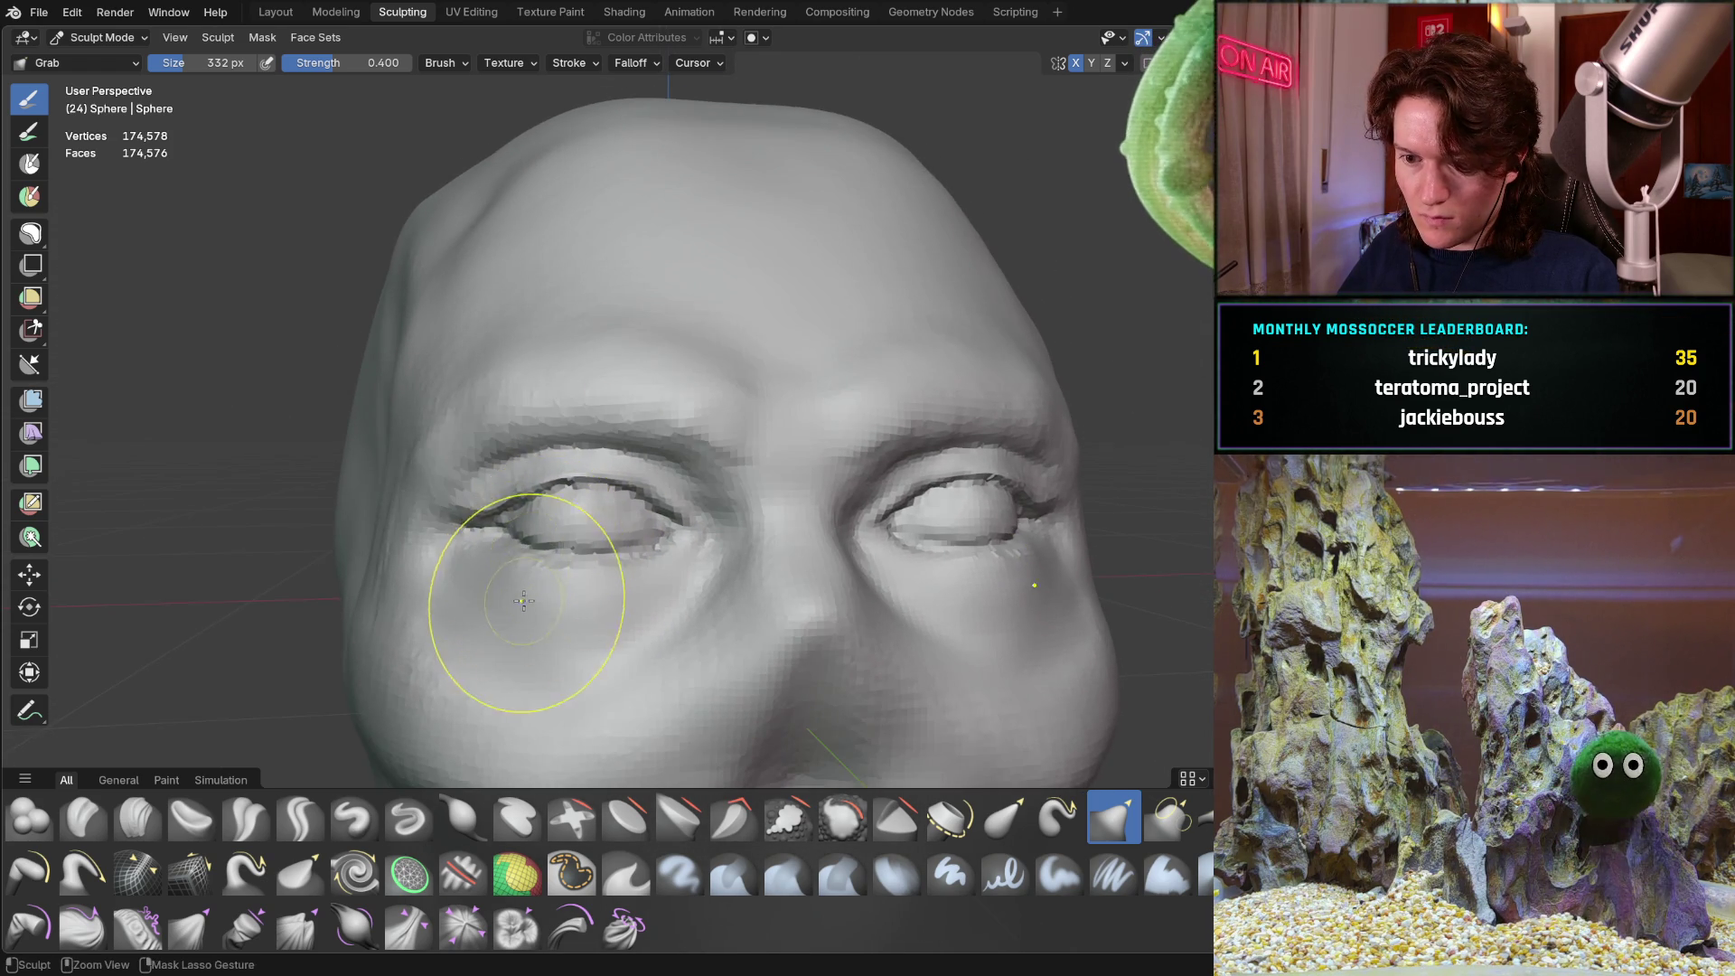
{"action": "scroll", "coordinate": [523, 620], "scroll_direction": "up", "scroll_amount": 3}
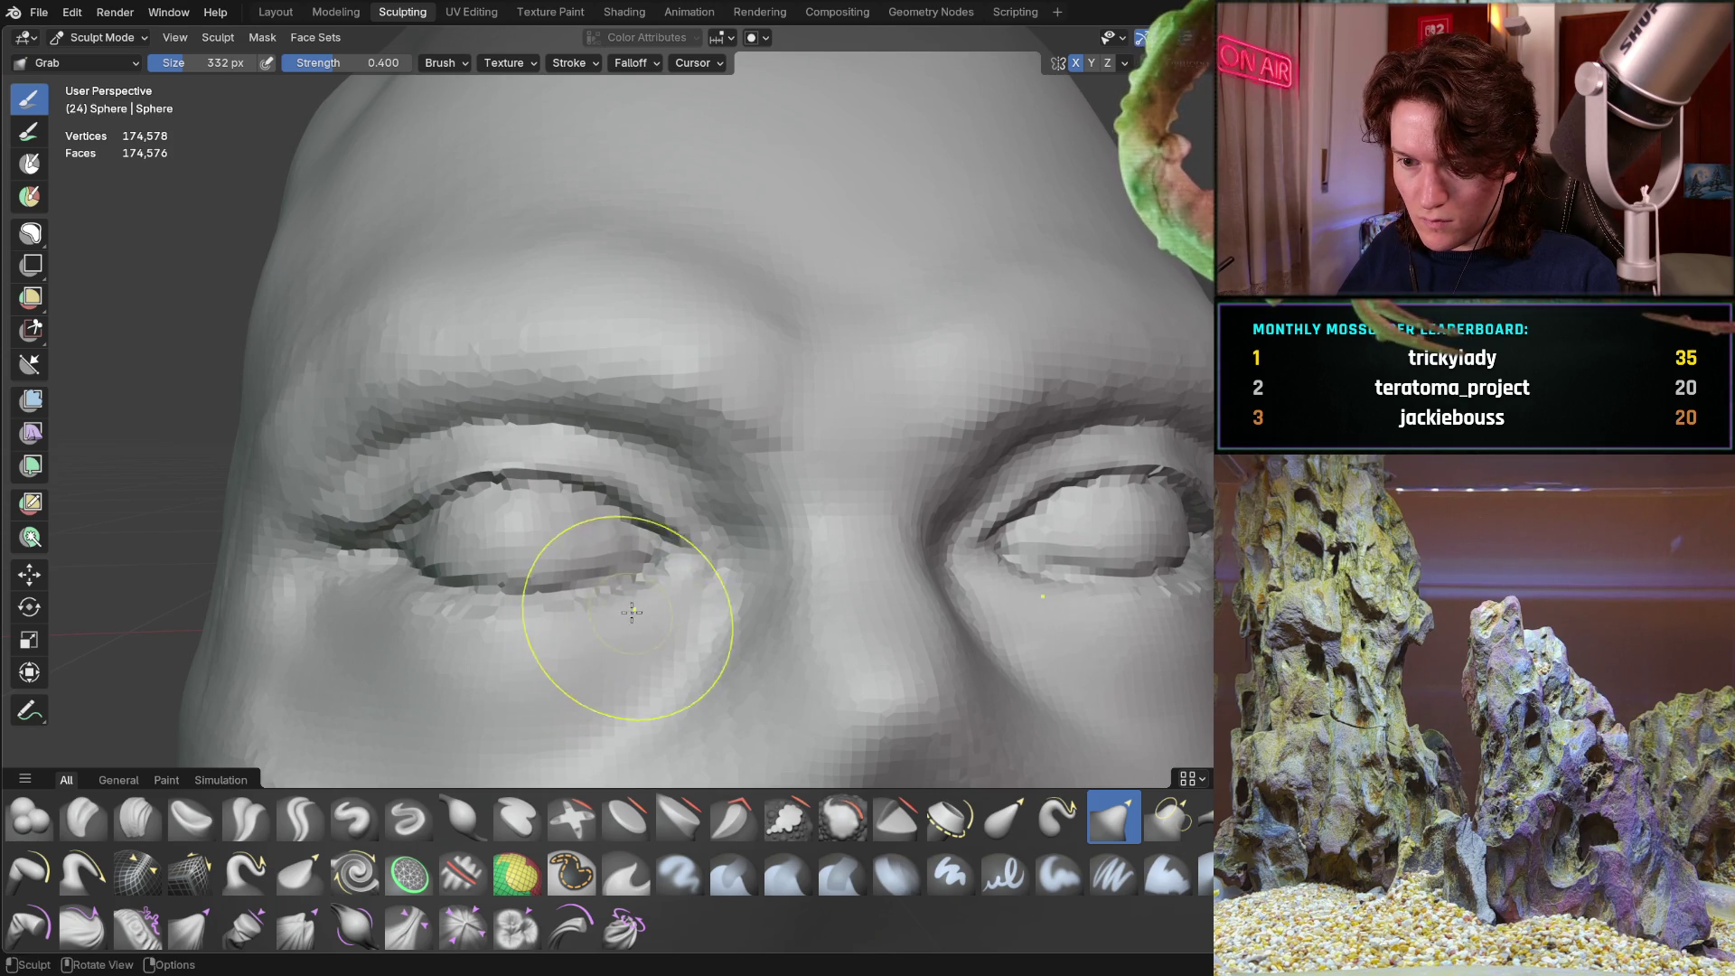
{"action": "left_click_drag", "start_coordinate": [559, 642], "coordinate": [406, 639]}
{"action": "mouse_move", "coordinate": [407, 639]}
{"action": "middle_mouse_down"}
{"action": "mouse_move", "coordinate": [528, 630]}
{"action": "mouse_move", "coordinate": [547, 607]}
{"action": "mouse_move", "coordinate": [528, 572]}
{"action": "middle_mouse_up"}
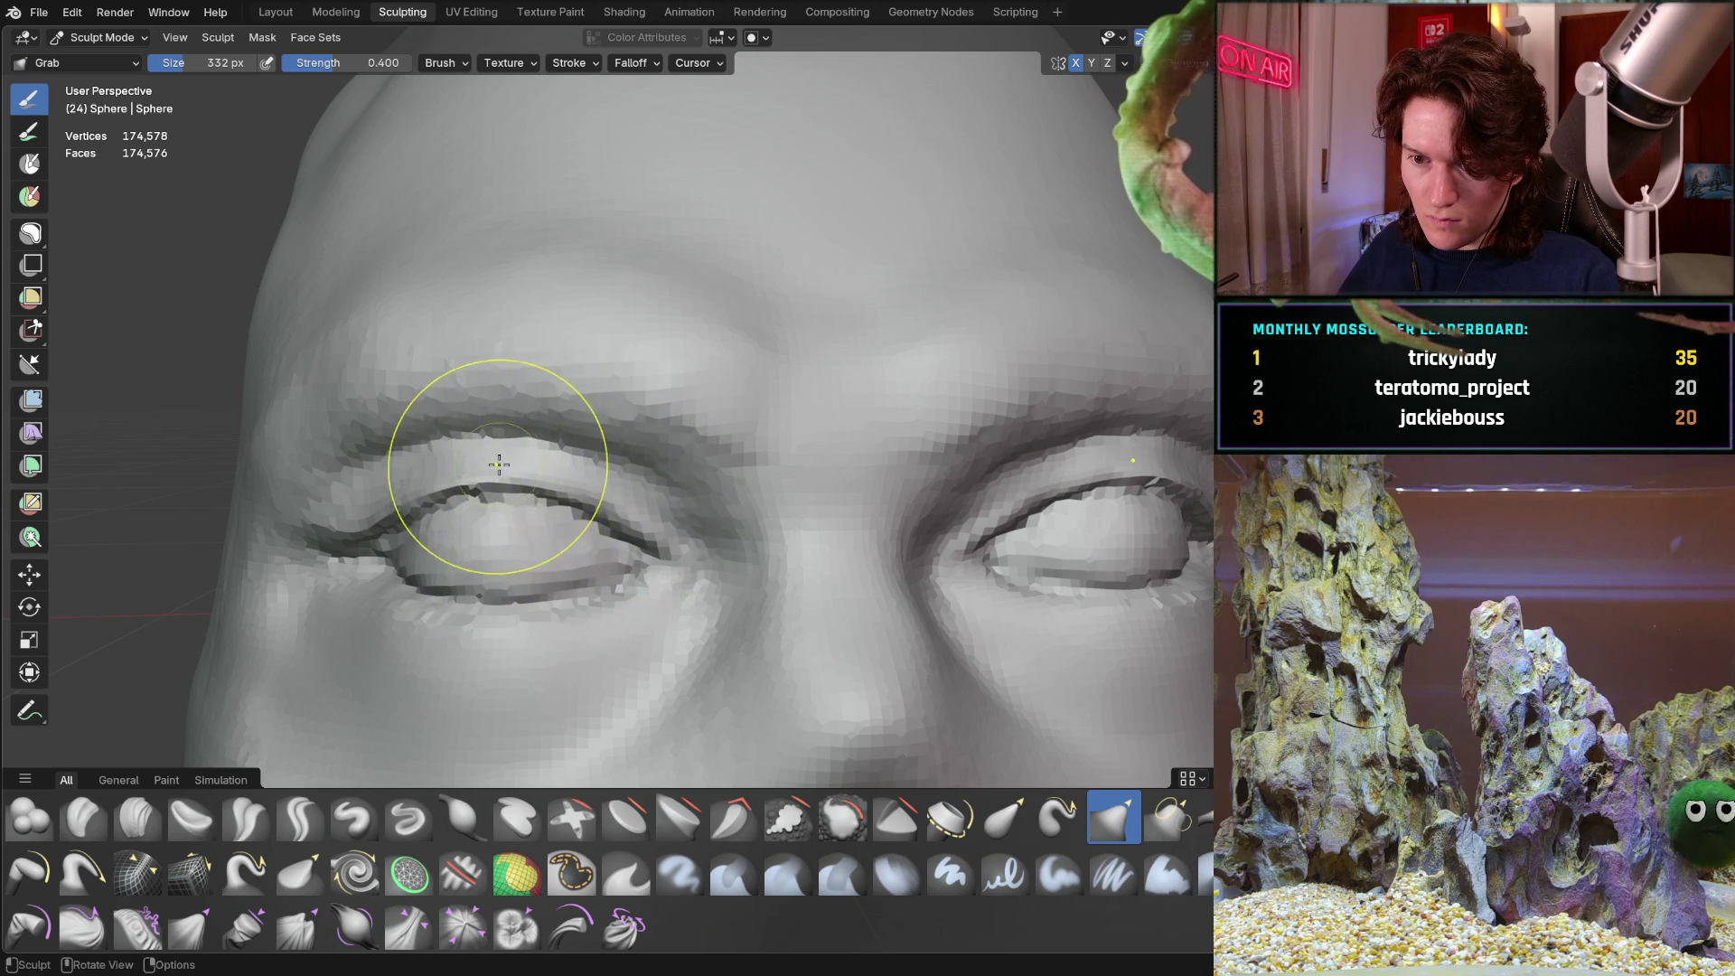
{"action": "scroll", "coordinate": [496, 464], "scroll_direction": "down", "scroll_amount": 4}
{"action": "mouse_move", "coordinate": [495, 464]}
{"action": "middle_mouse_down"}
{"action": "mouse_move", "coordinate": [632, 561]}
{"action": "mouse_move", "coordinate": [619, 633]}
{"action": "middle_mouse_up"}
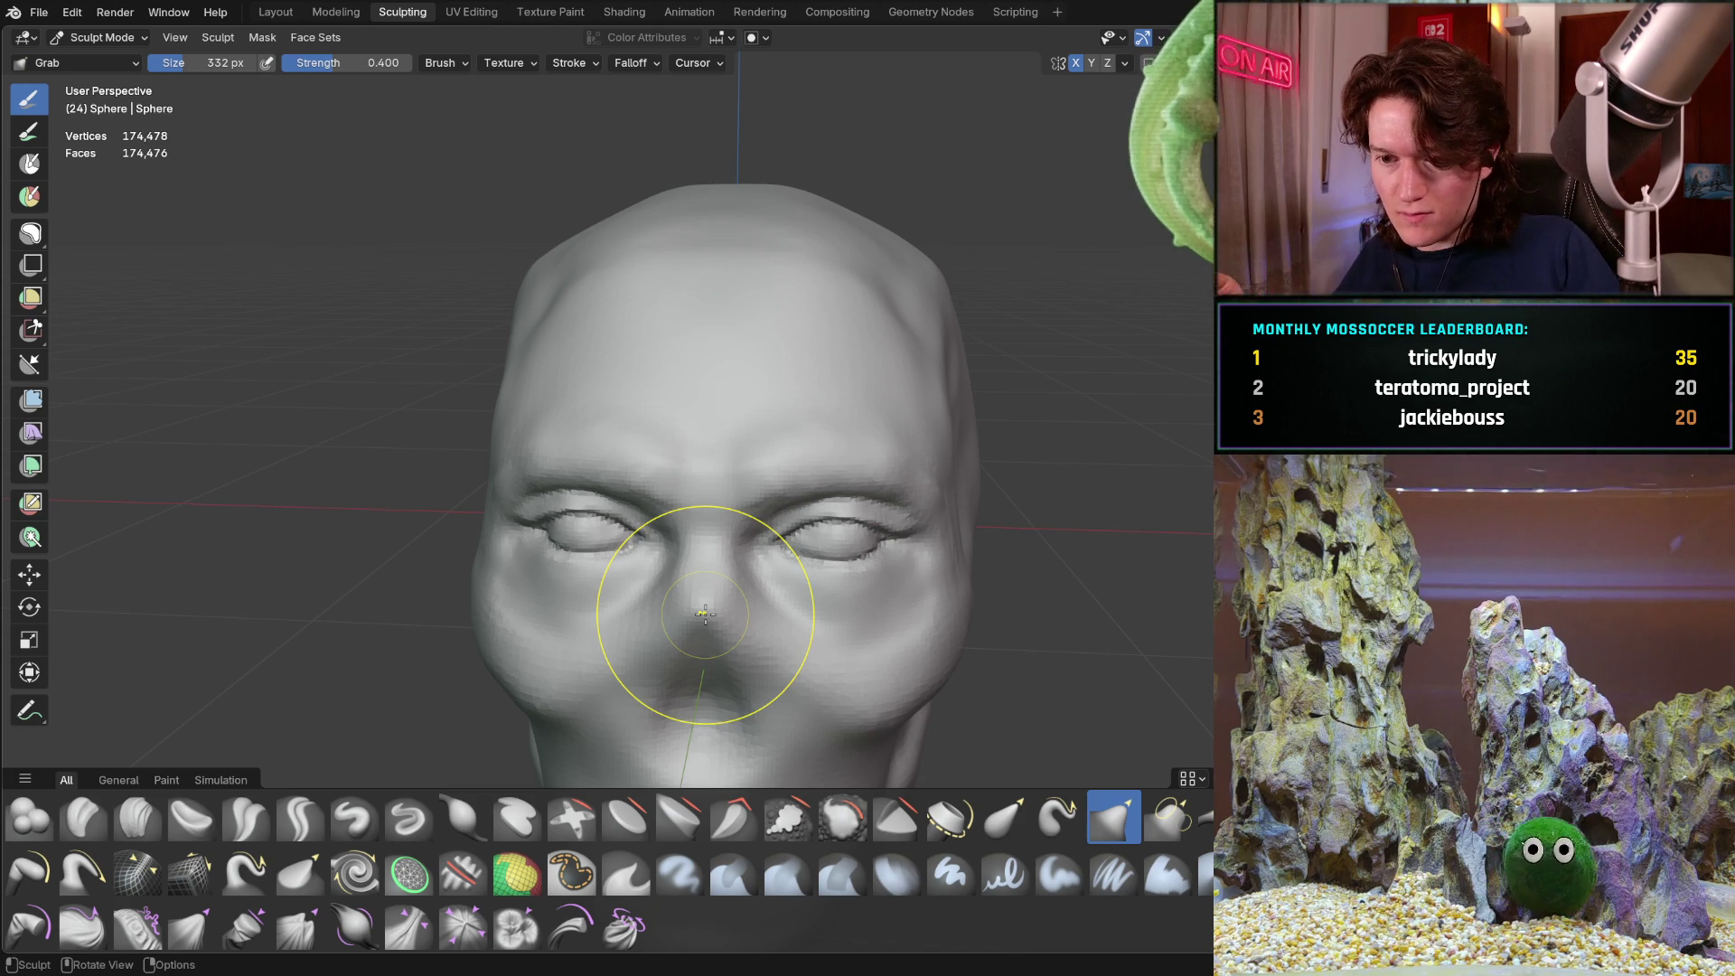
{"action": "mouse_move", "coordinate": [582, 446]}
{"action": "middle_mouse_down"}
{"action": "mouse_move", "coordinate": [627, 464]}
{"action": "mouse_move", "coordinate": [736, 329]}
{"action": "middle_mouse_up"}
{"action": "scroll", "coordinate": [660, 397], "scroll_direction": "up", "scroll_amount": 3}
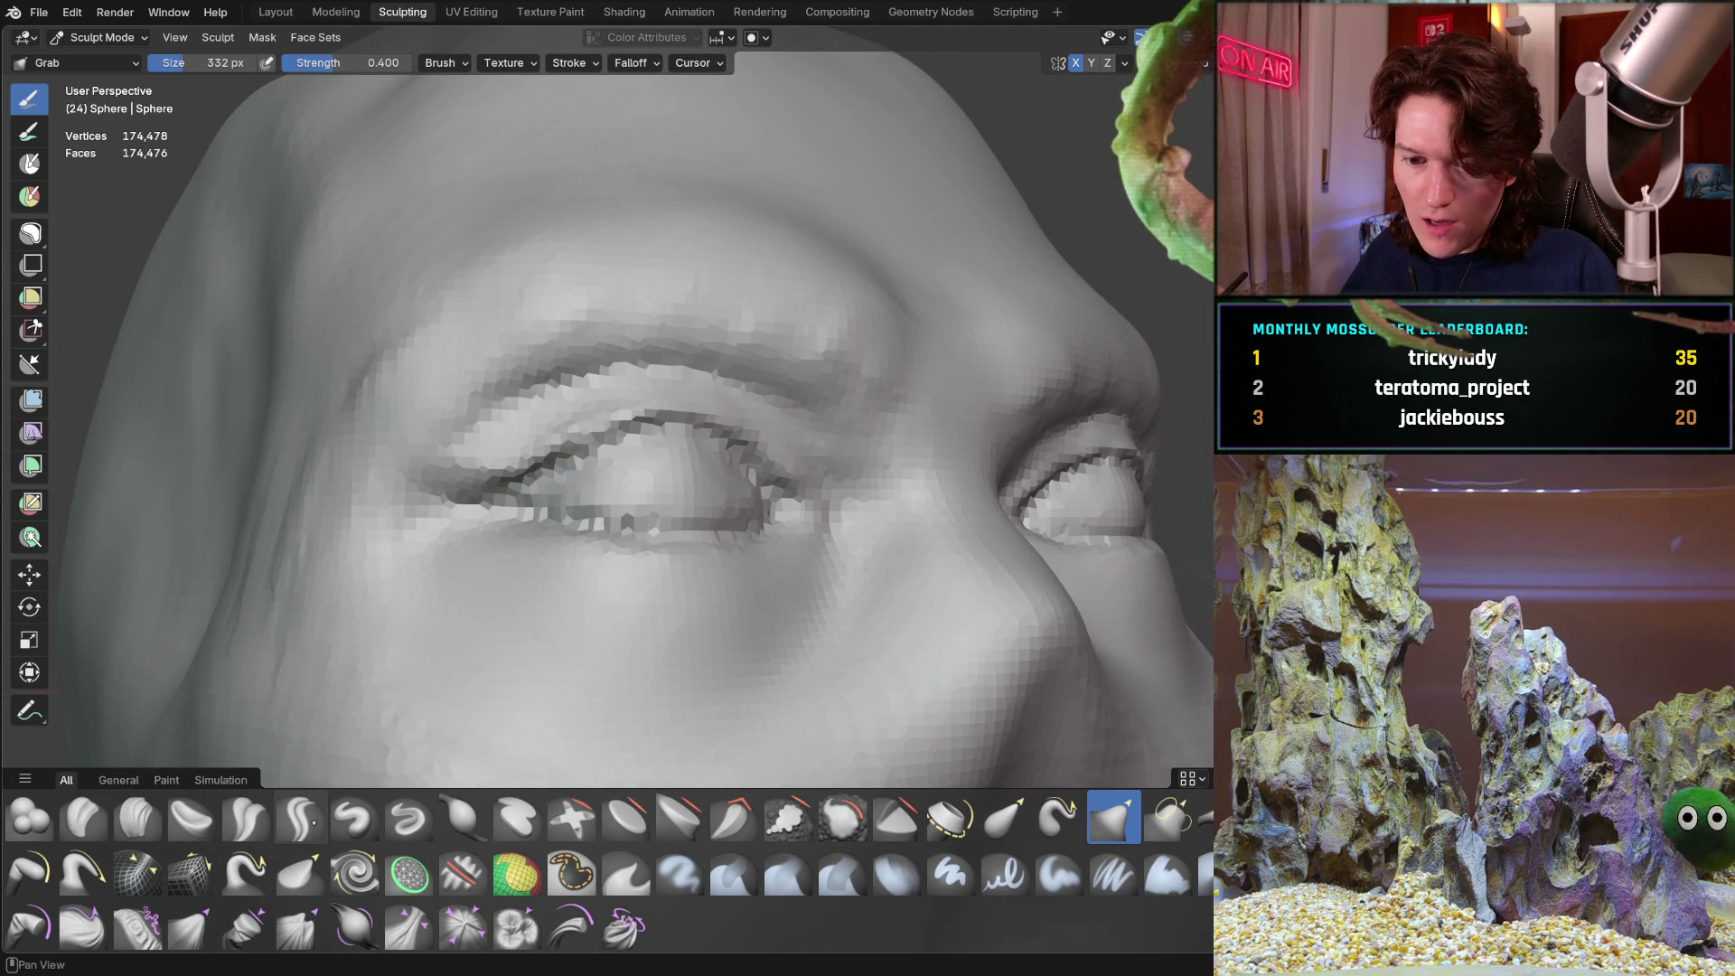
{"action": "left_click", "coordinate": [136, 818]}
{"action": "mouse_move", "coordinate": [446, 426]}
{"action": "middle_mouse_down"}
{"action": "mouse_move", "coordinate": [589, 419]}
{"action": "mouse_move", "coordinate": [736, 509]}
{"action": "middle_mouse_up"}
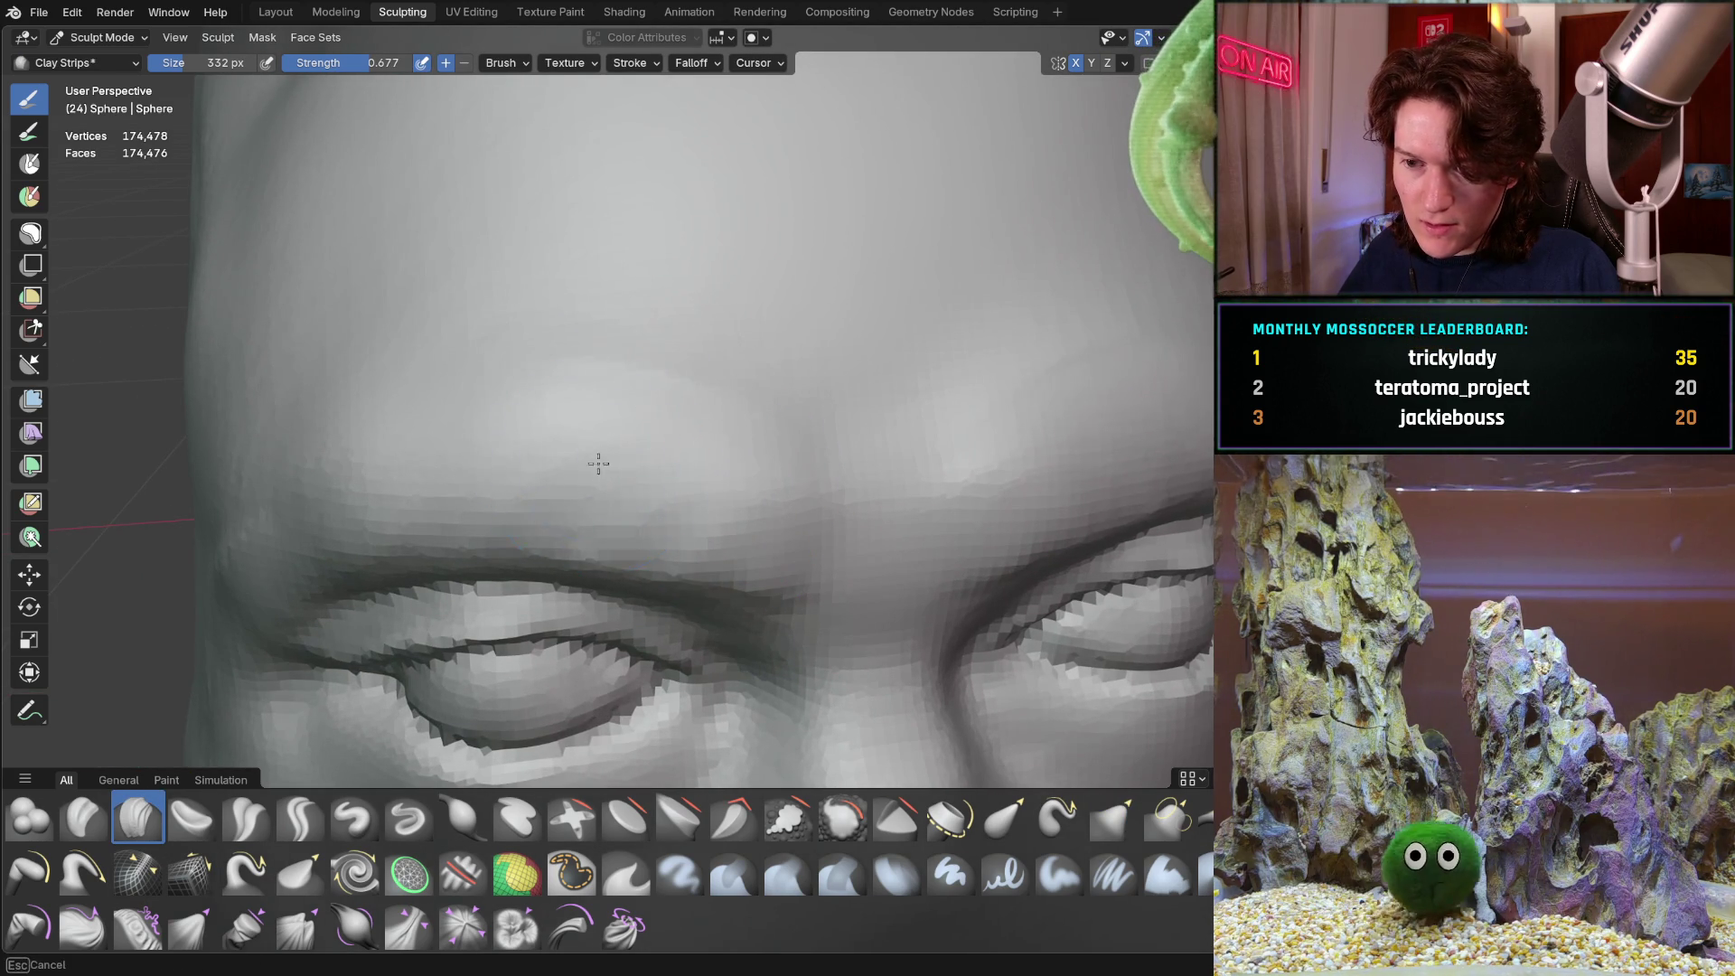
{"action": "middle_click_drag", "start_coordinate": [537, 426], "coordinate": [752, 340]}
{"action": "key", "text": "f"}
{"action": "left_click", "coordinate": [734, 368]}
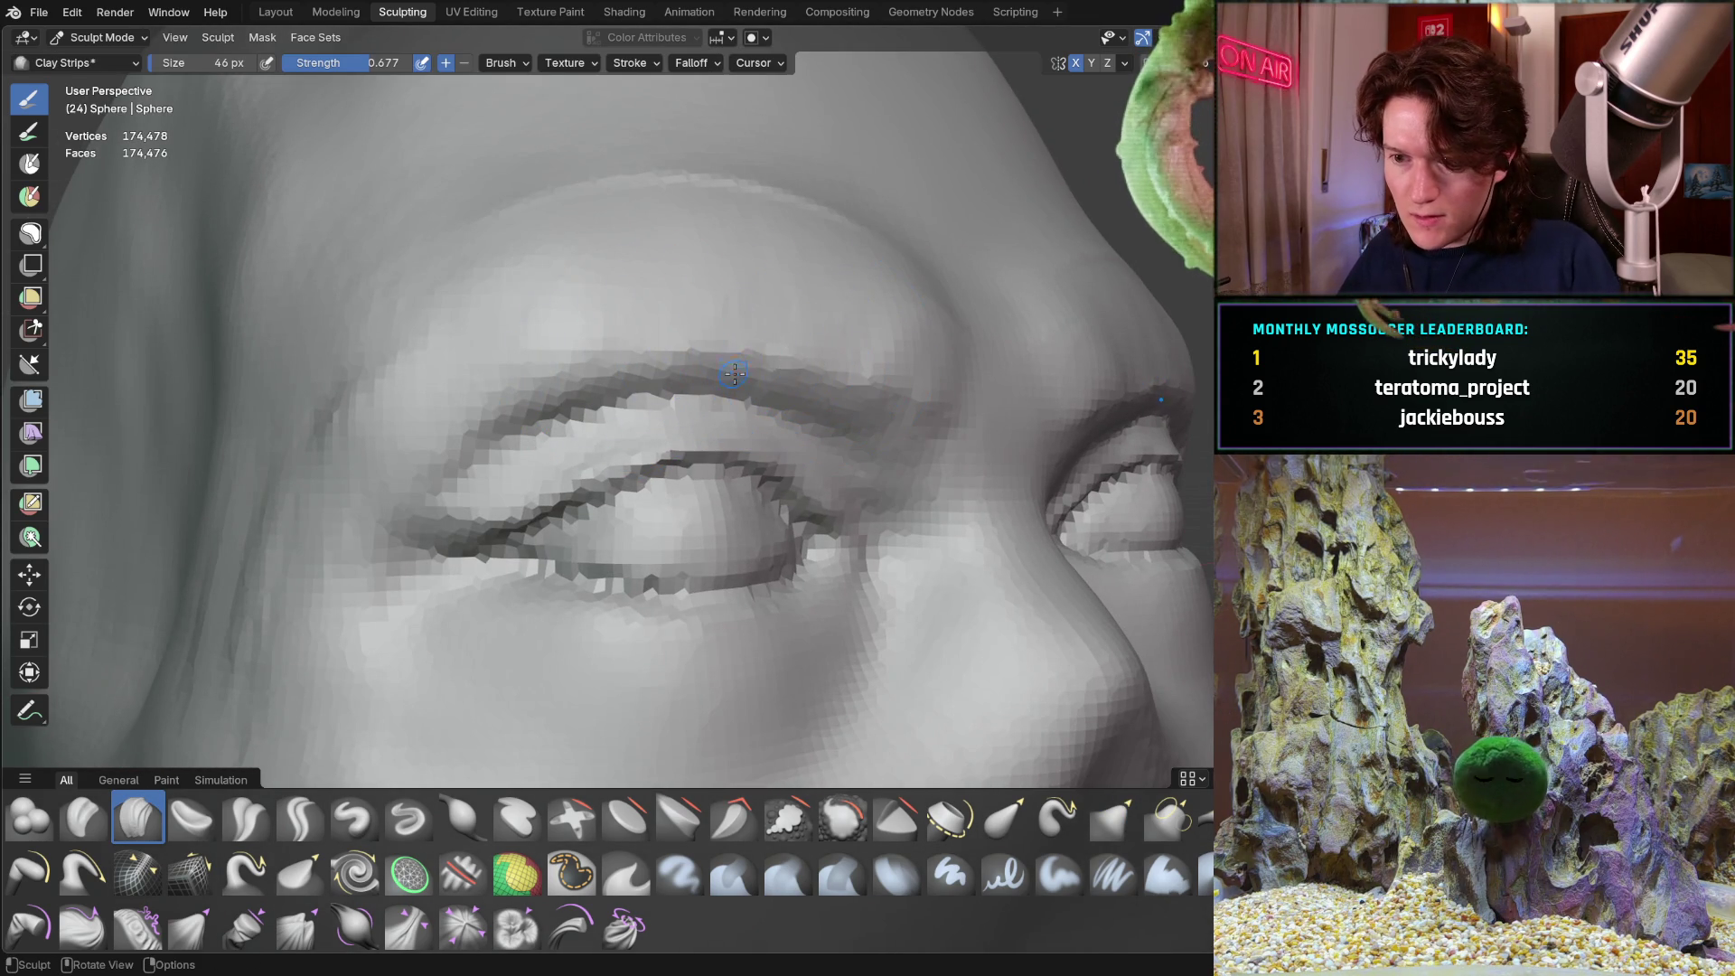
{"action": "key", "text": "f"}
{"action": "left_click", "coordinate": [879, 413]}
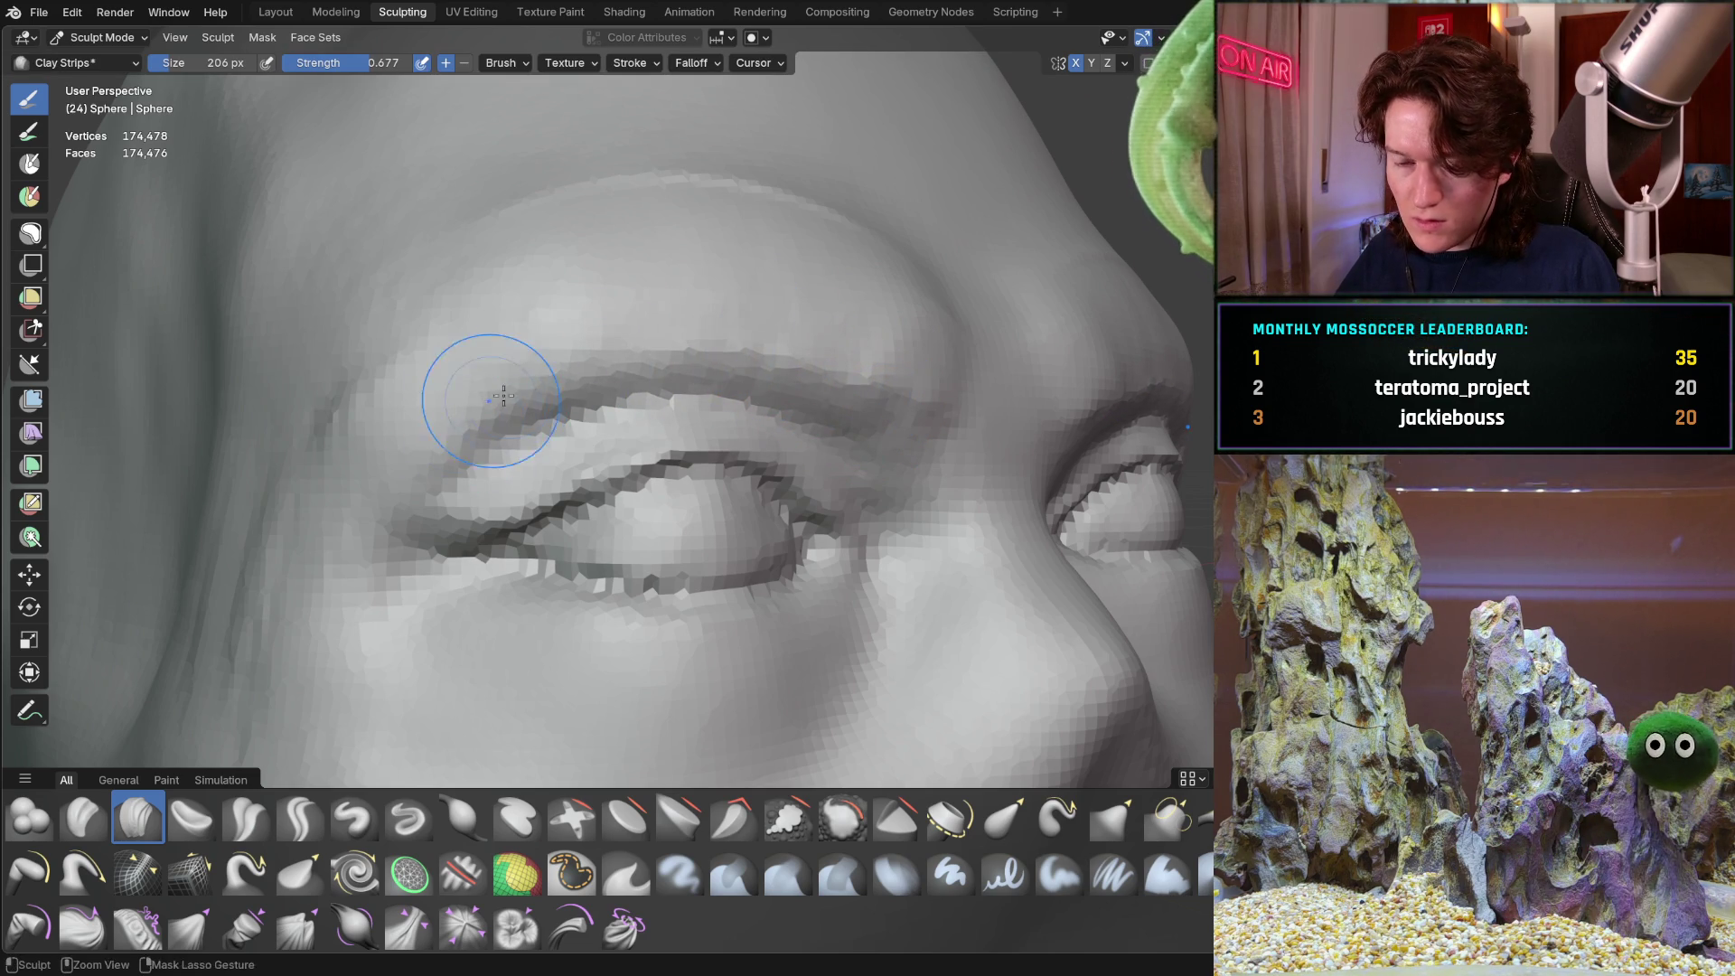
{"action": "mouse_move", "coordinate": [896, 402]}
{"action": "middle_mouse_down", "text": "ctrl"}
{"action": "mouse_move", "coordinate": [729, 356]}
{"action": "mouse_move", "coordinate": [578, 414]}
{"action": "mouse_move", "coordinate": [570, 440]}
{"action": "middle_mouse_up", "text": "ctrl"}
{"action": "scroll", "coordinate": [578, 414], "scroll_direction": "up", "scroll_amount": 2}
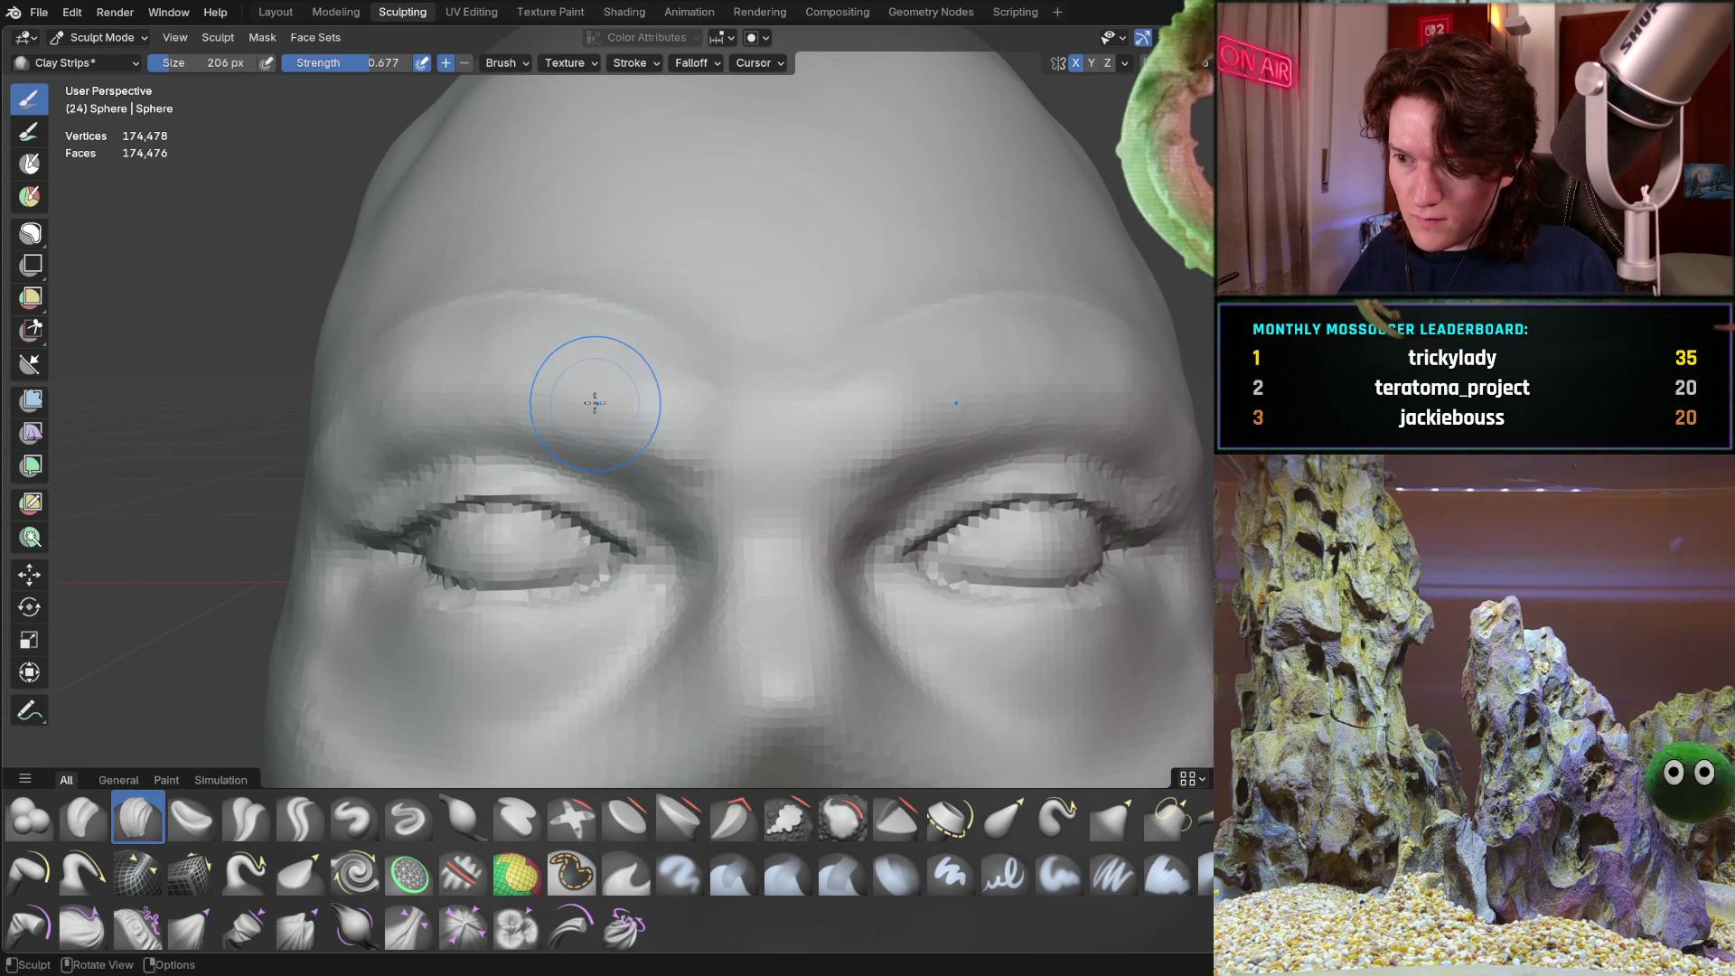
{"action": "scroll", "coordinate": [597, 405], "scroll_direction": "up", "scroll_amount": 2}
{"action": "scroll", "coordinate": [697, 367], "scroll_direction": "up", "scroll_amount": 2}
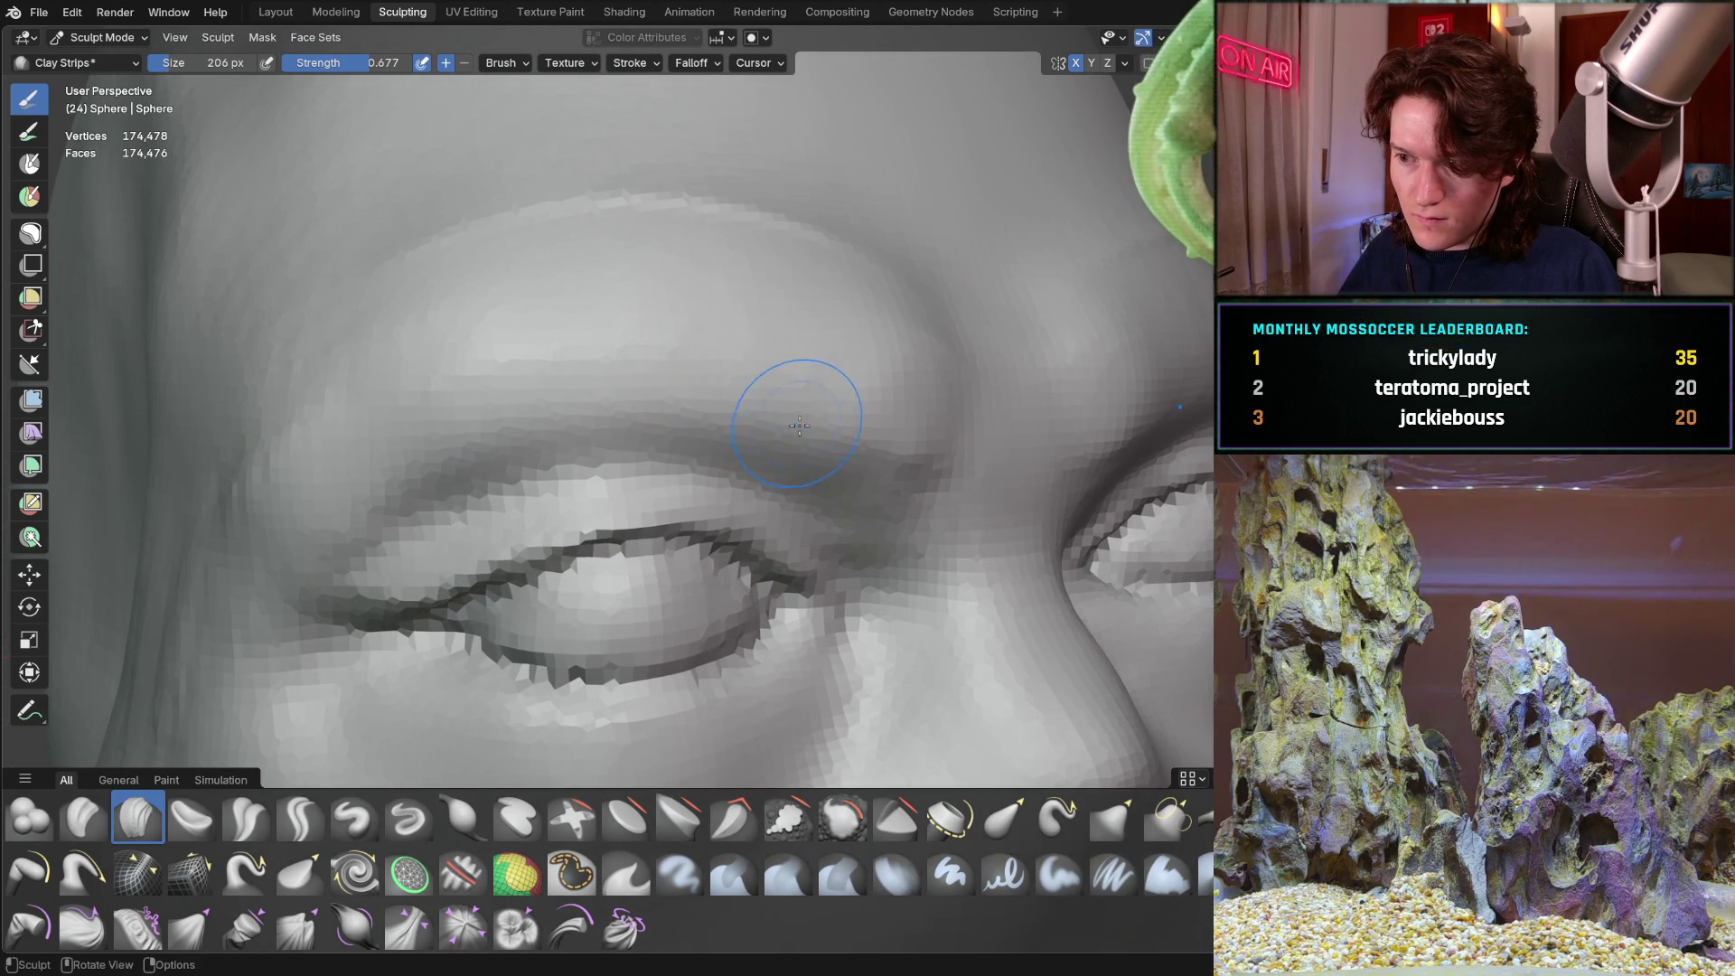
{"action": "middle_click_drag", "start_coordinate": [803, 426], "coordinate": [960, 466], "text": "ctrl"}
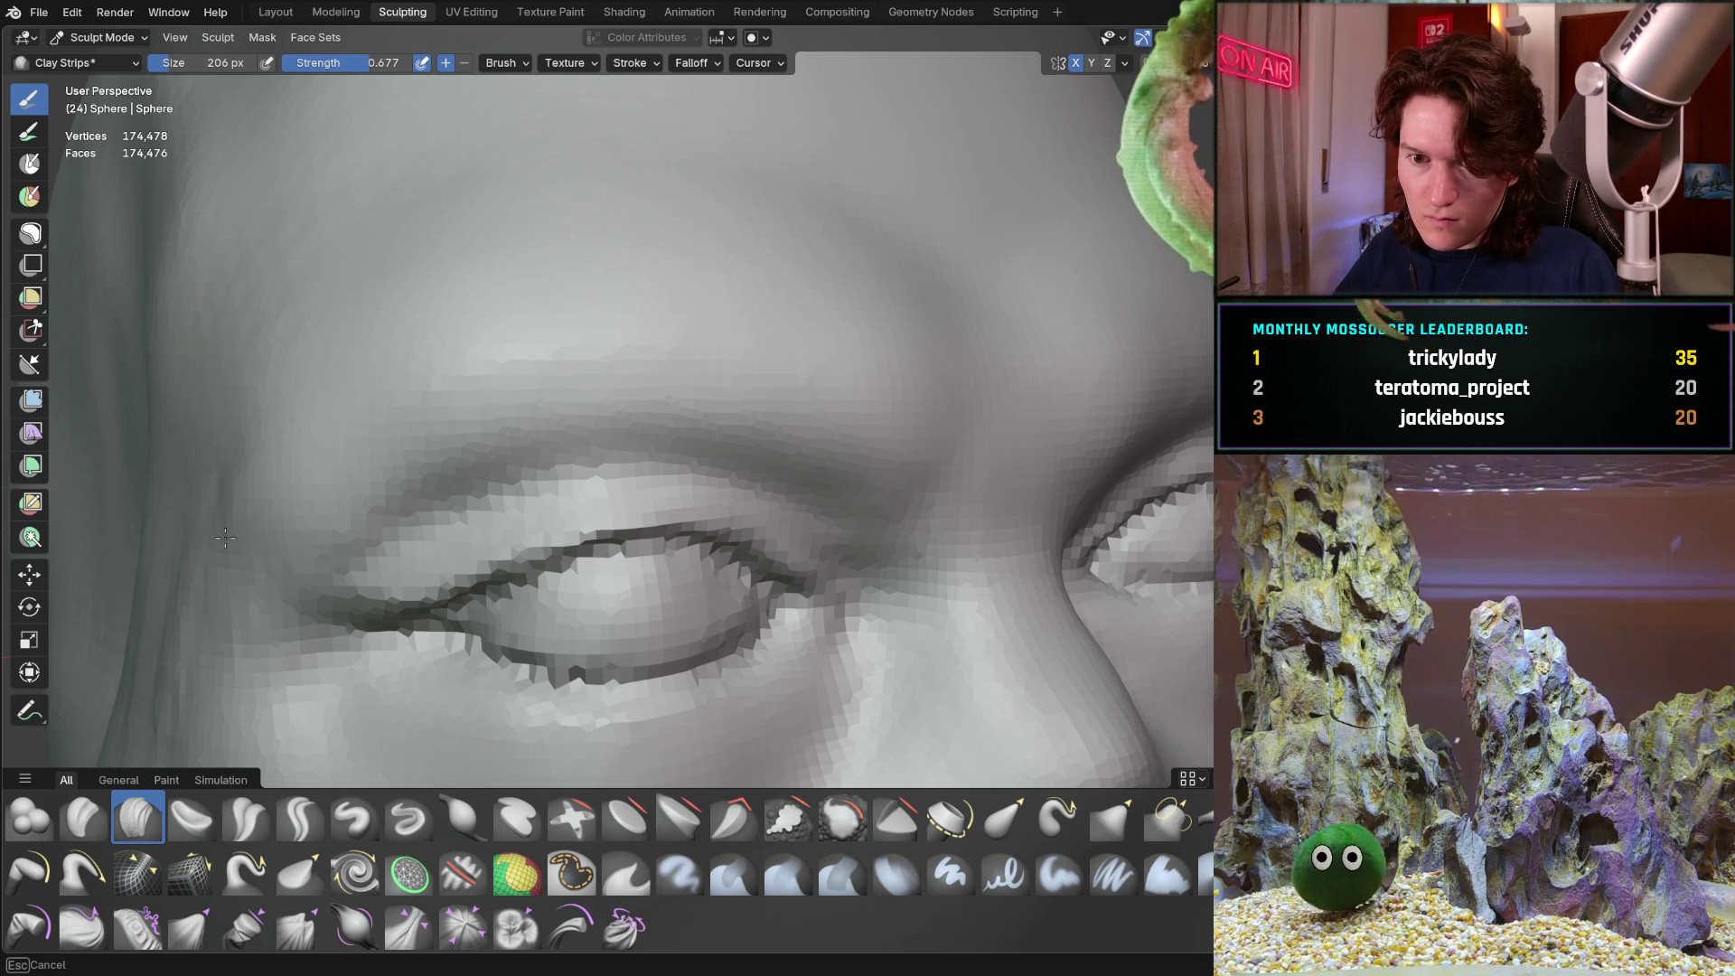
{"action": "scroll", "coordinate": [709, 240], "scroll_direction": "down", "scroll_amount": 8}
{"action": "mouse_move", "coordinate": [708, 240]}
{"action": "middle_mouse_down"}
{"action": "mouse_move", "coordinate": [621, 324]}
{"action": "mouse_move", "coordinate": [639, 339]}
{"action": "middle_mouse_up"}
{"action": "scroll", "coordinate": [620, 356], "scroll_direction": "up", "scroll_amount": 3}
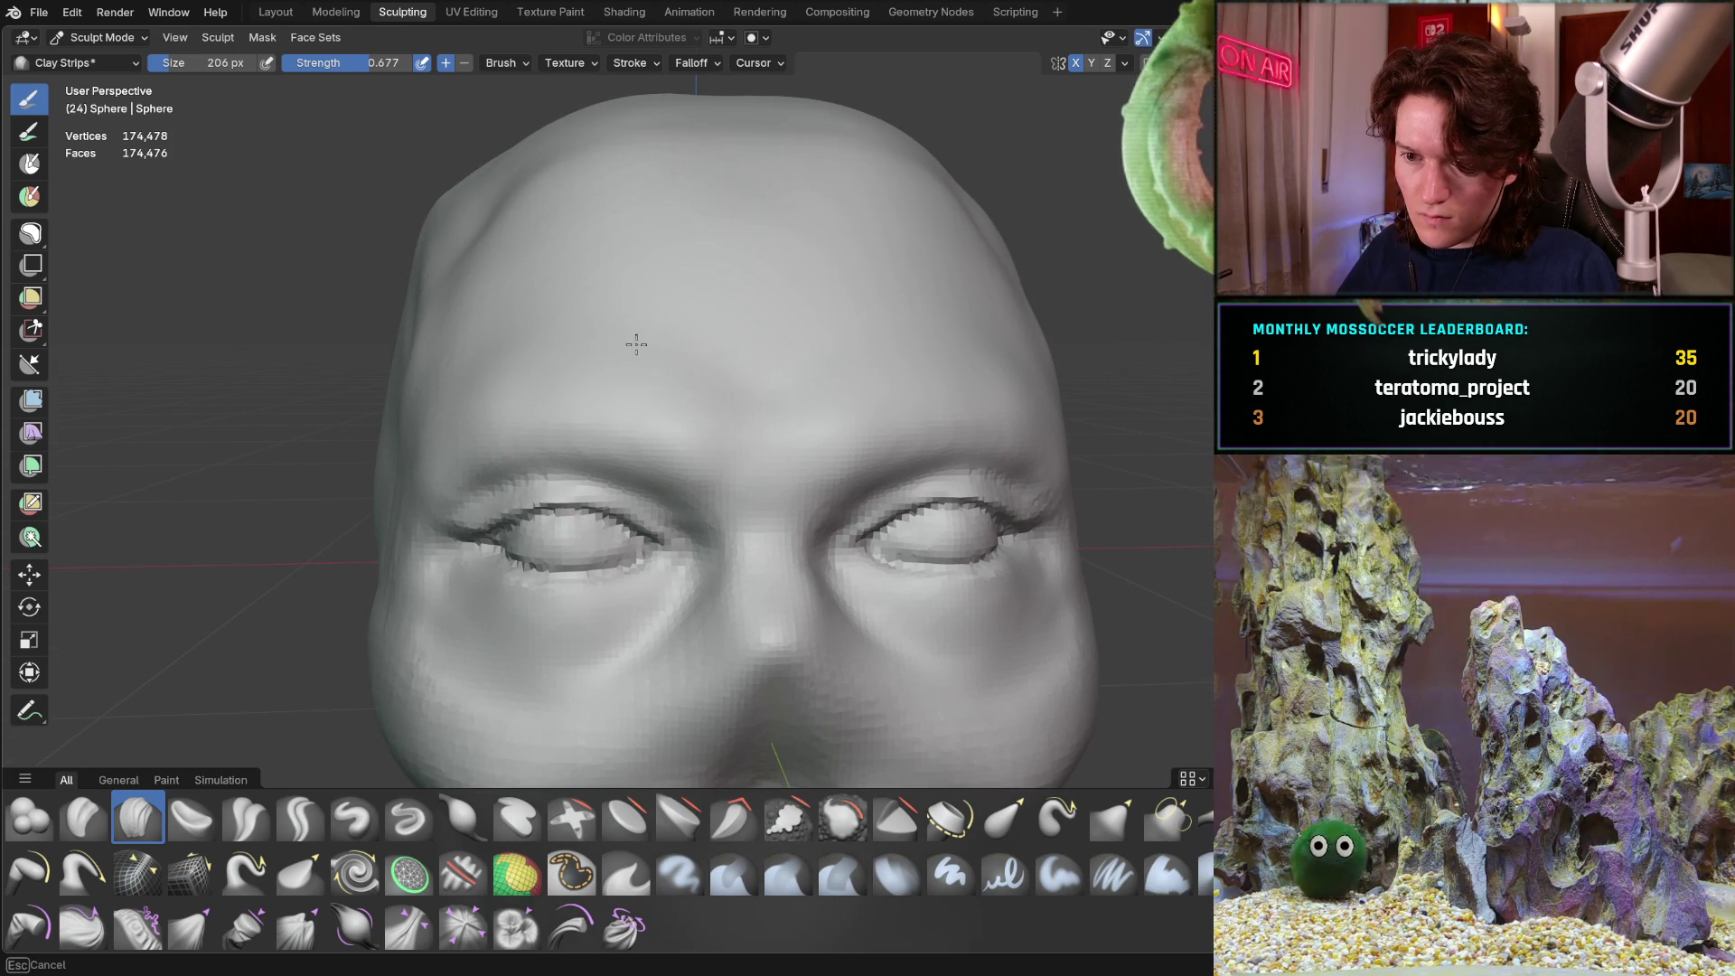
{"action": "mouse_move", "coordinate": [613, 356]}
{"action": "middle_mouse_down"}
{"action": "mouse_move", "coordinate": [697, 349]}
{"action": "mouse_move", "coordinate": [690, 302]}
{"action": "mouse_move", "coordinate": [689, 365]}
{"action": "mouse_move", "coordinate": [697, 317]}
{"action": "mouse_move", "coordinate": [669, 352]}
{"action": "mouse_move", "coordinate": [666, 321]}
{"action": "middle_mouse_up"}
{"action": "scroll", "coordinate": [693, 349], "scroll_direction": "up", "scroll_amount": 2}
{"action": "scroll", "coordinate": [687, 307], "scroll_direction": "up", "scroll_amount": 2}
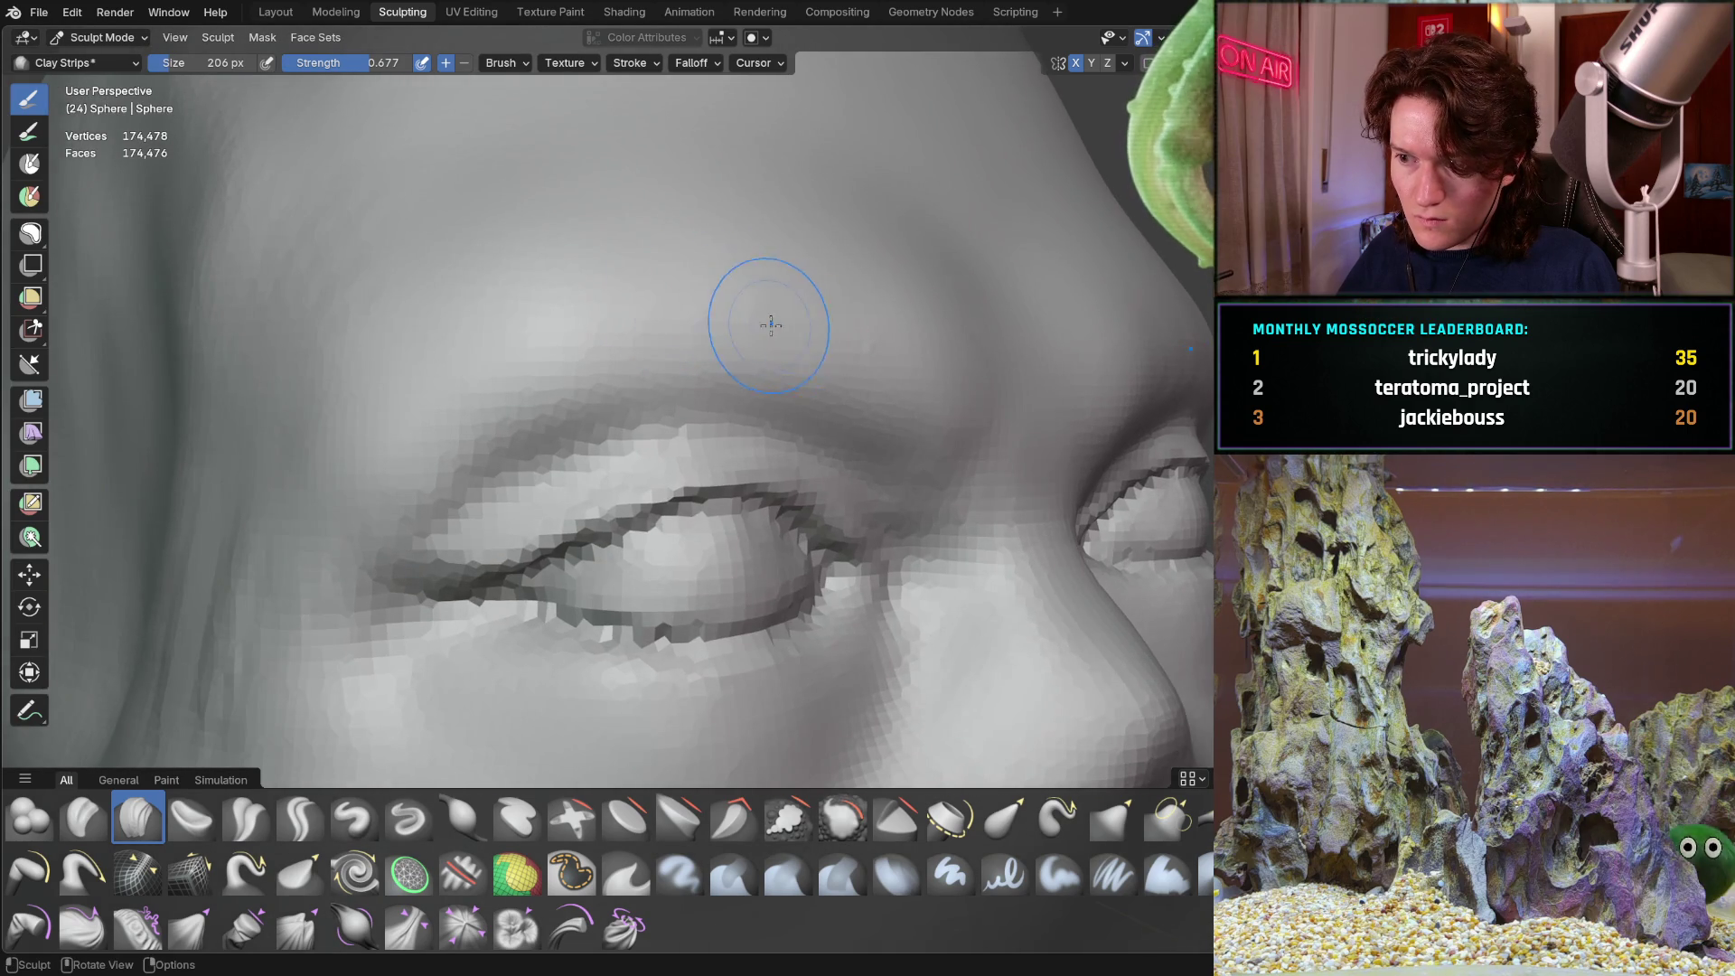
{"action": "middle_click_drag", "start_coordinate": [775, 325], "coordinate": [758, 320]}
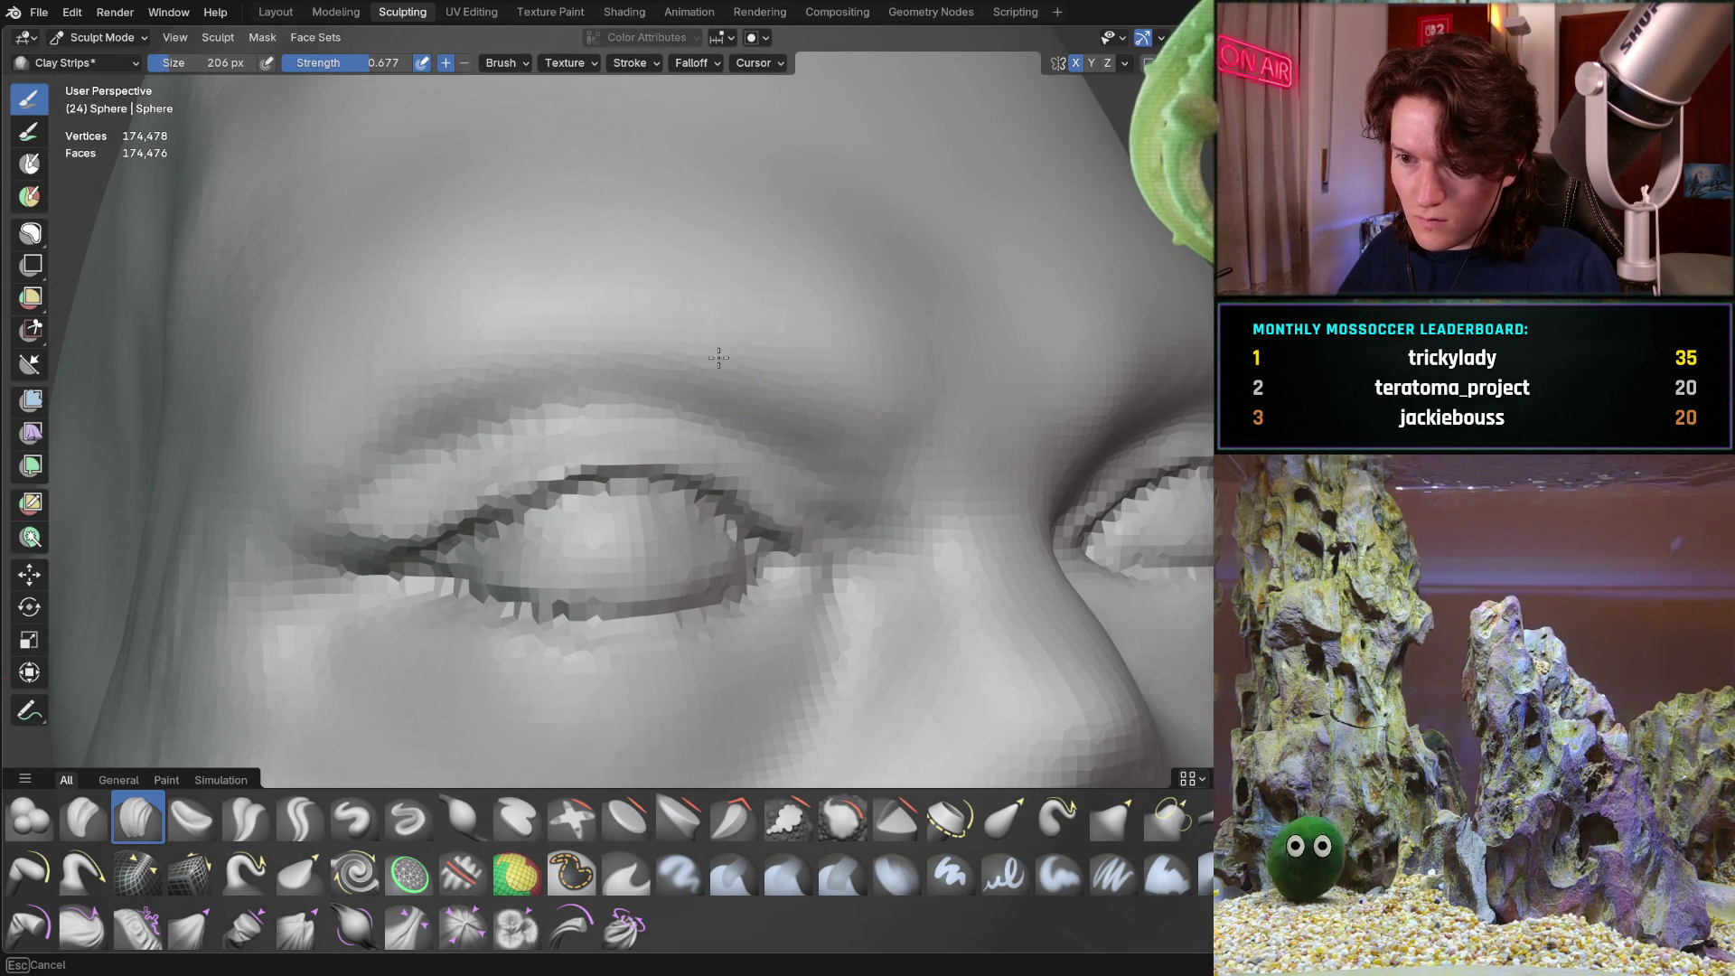
{"action": "middle_click_drag", "start_coordinate": [636, 341], "coordinate": [593, 347]}
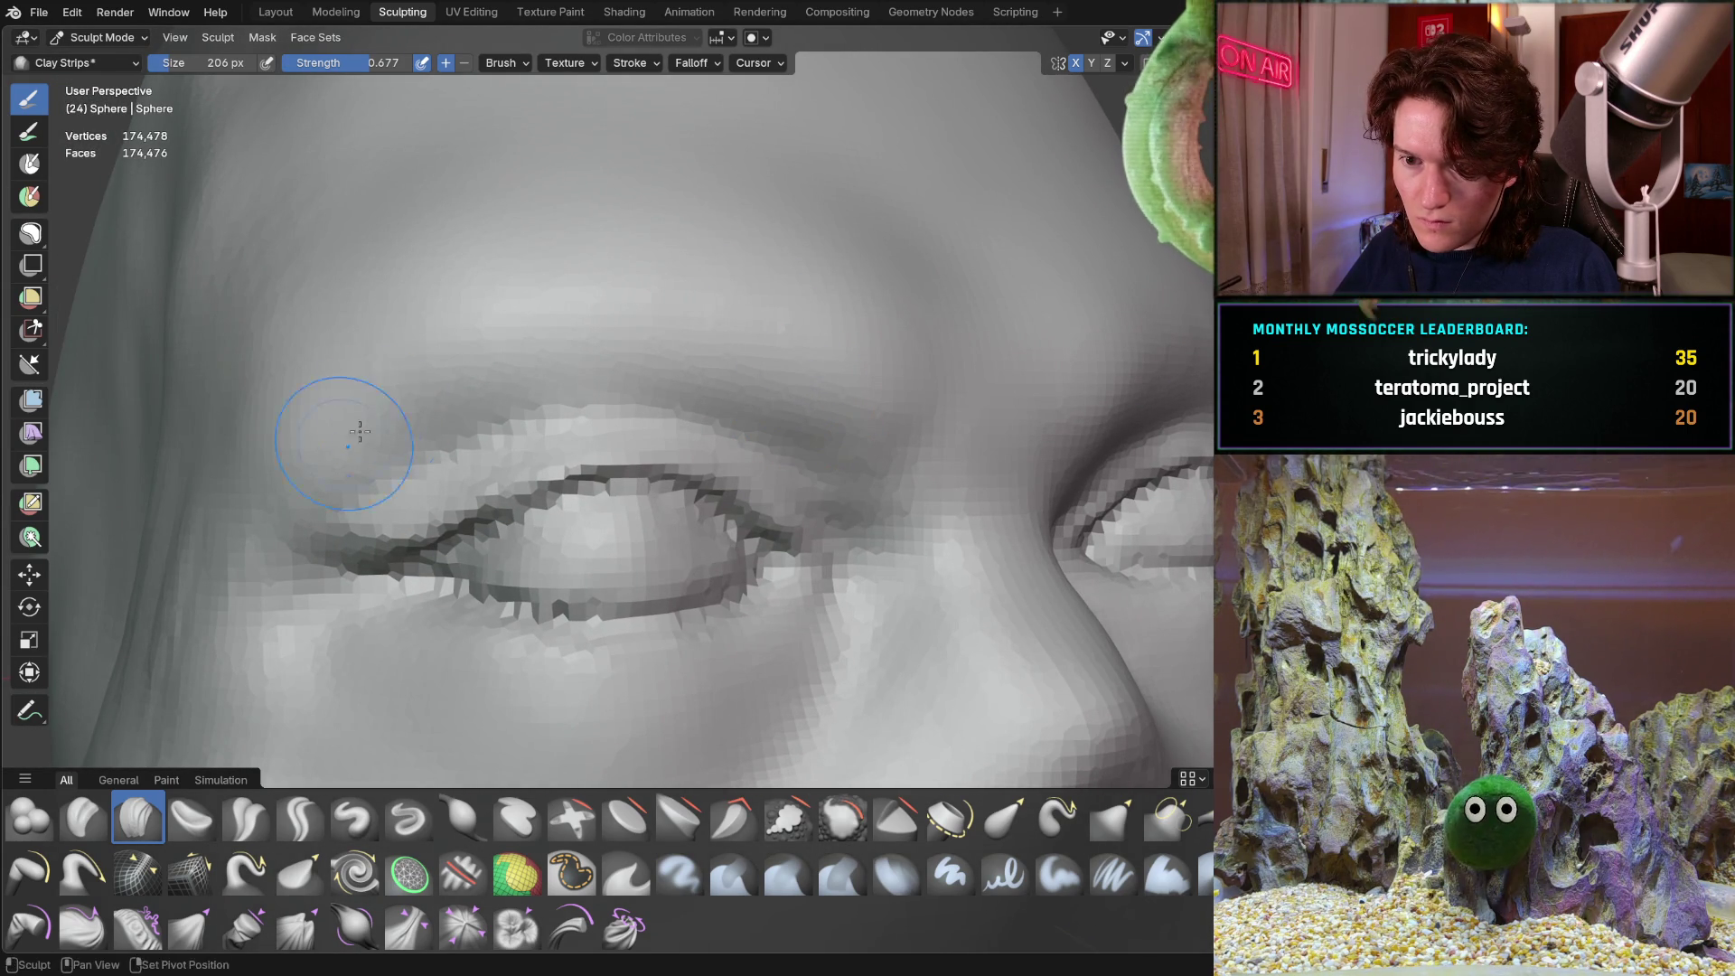
{"action": "middle_click_drag", "start_coordinate": [775, 322], "coordinate": [816, 427]}
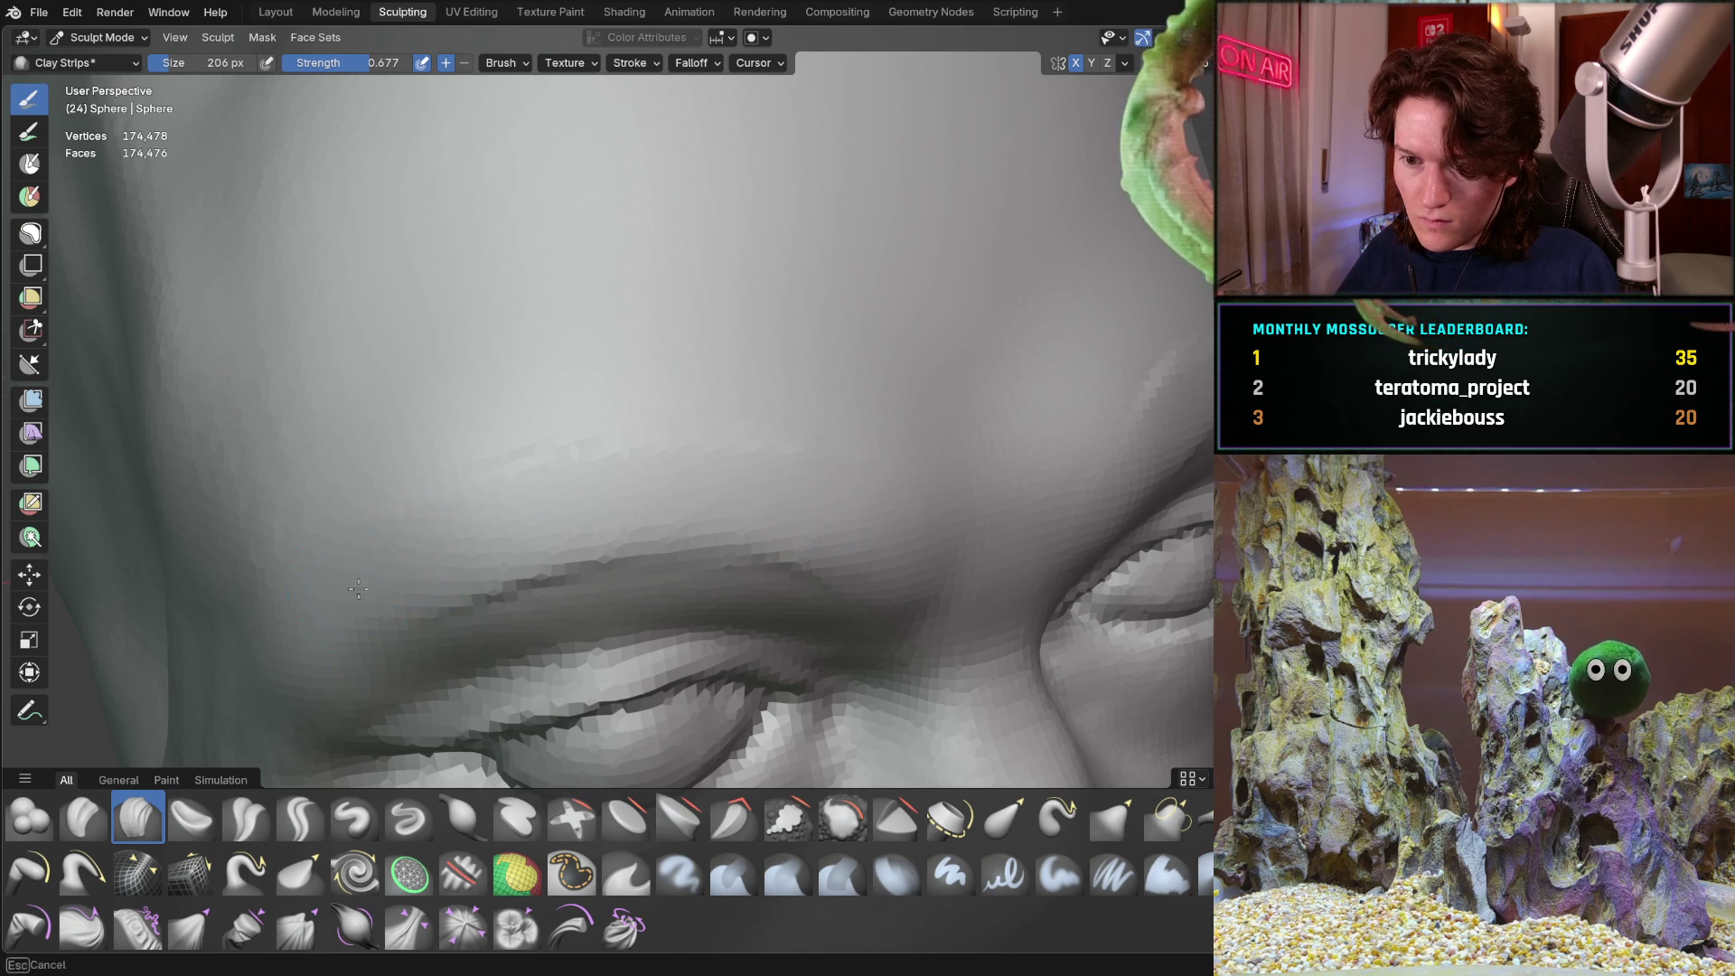
{"action": "middle_click_drag", "start_coordinate": [361, 589], "coordinate": [229, 456]}
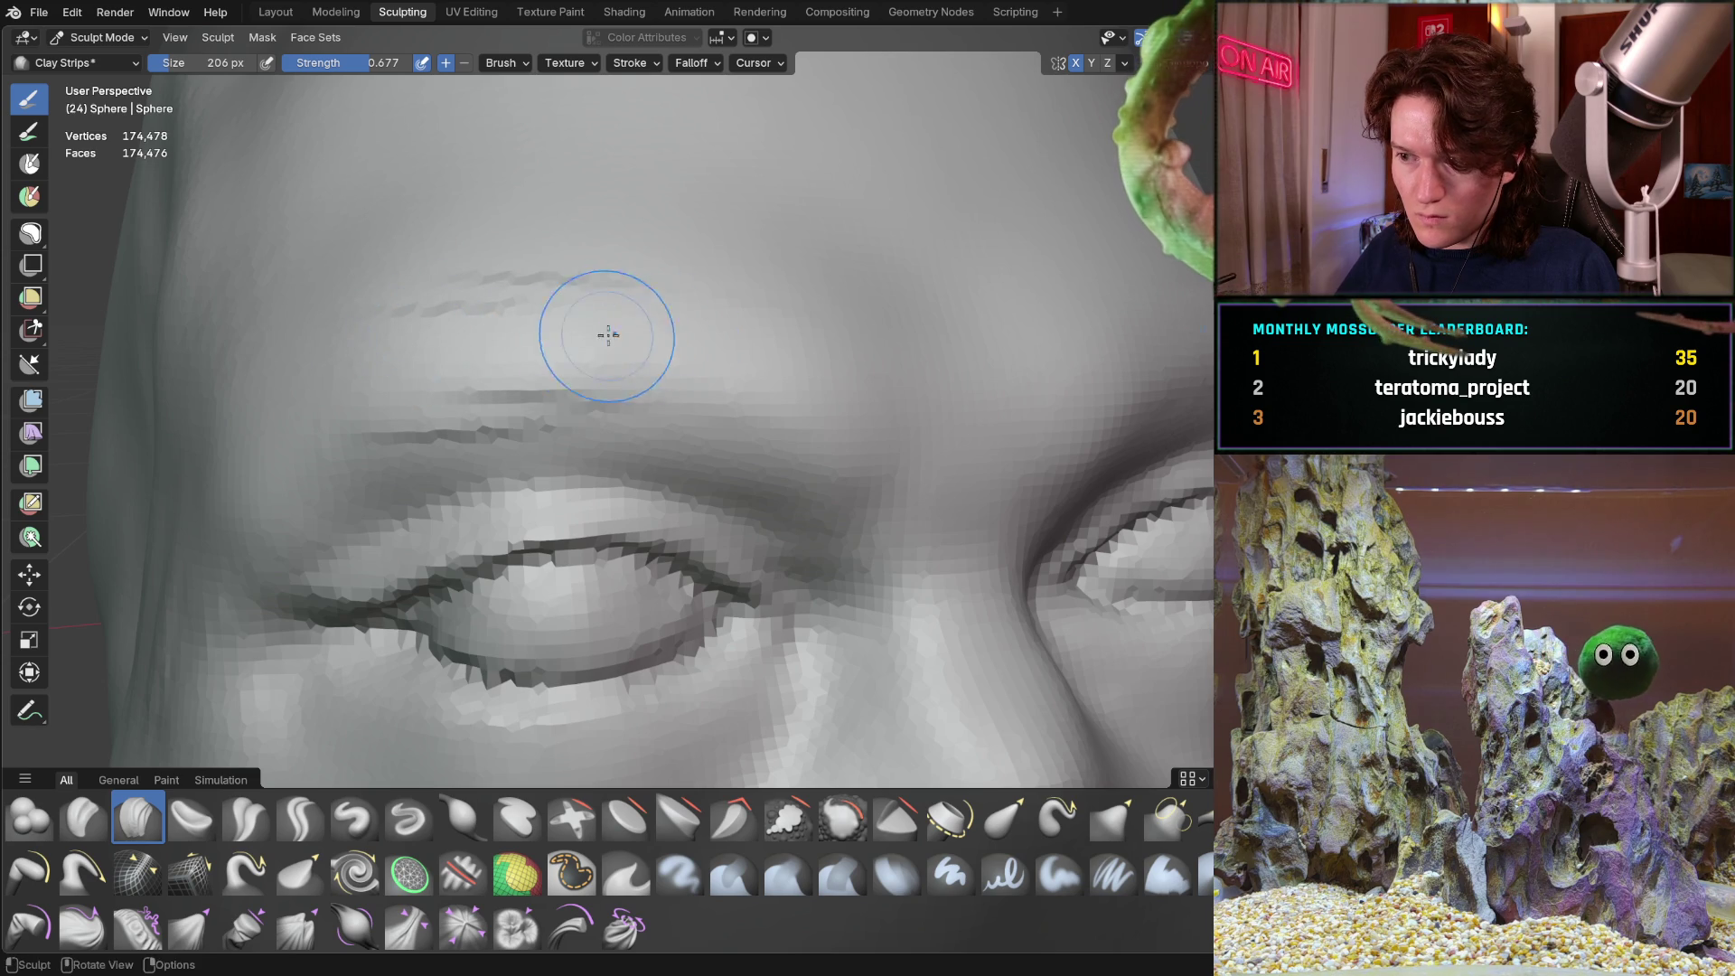
Stroke wrinkle lines across the forehead just above the brows with Clay Strips
{"action": "left_click_drag", "start_coordinate": [653, 347], "coordinate": [802, 351]}
{"action": "left_click_drag", "start_coordinate": [551, 348], "coordinate": [475, 347]}
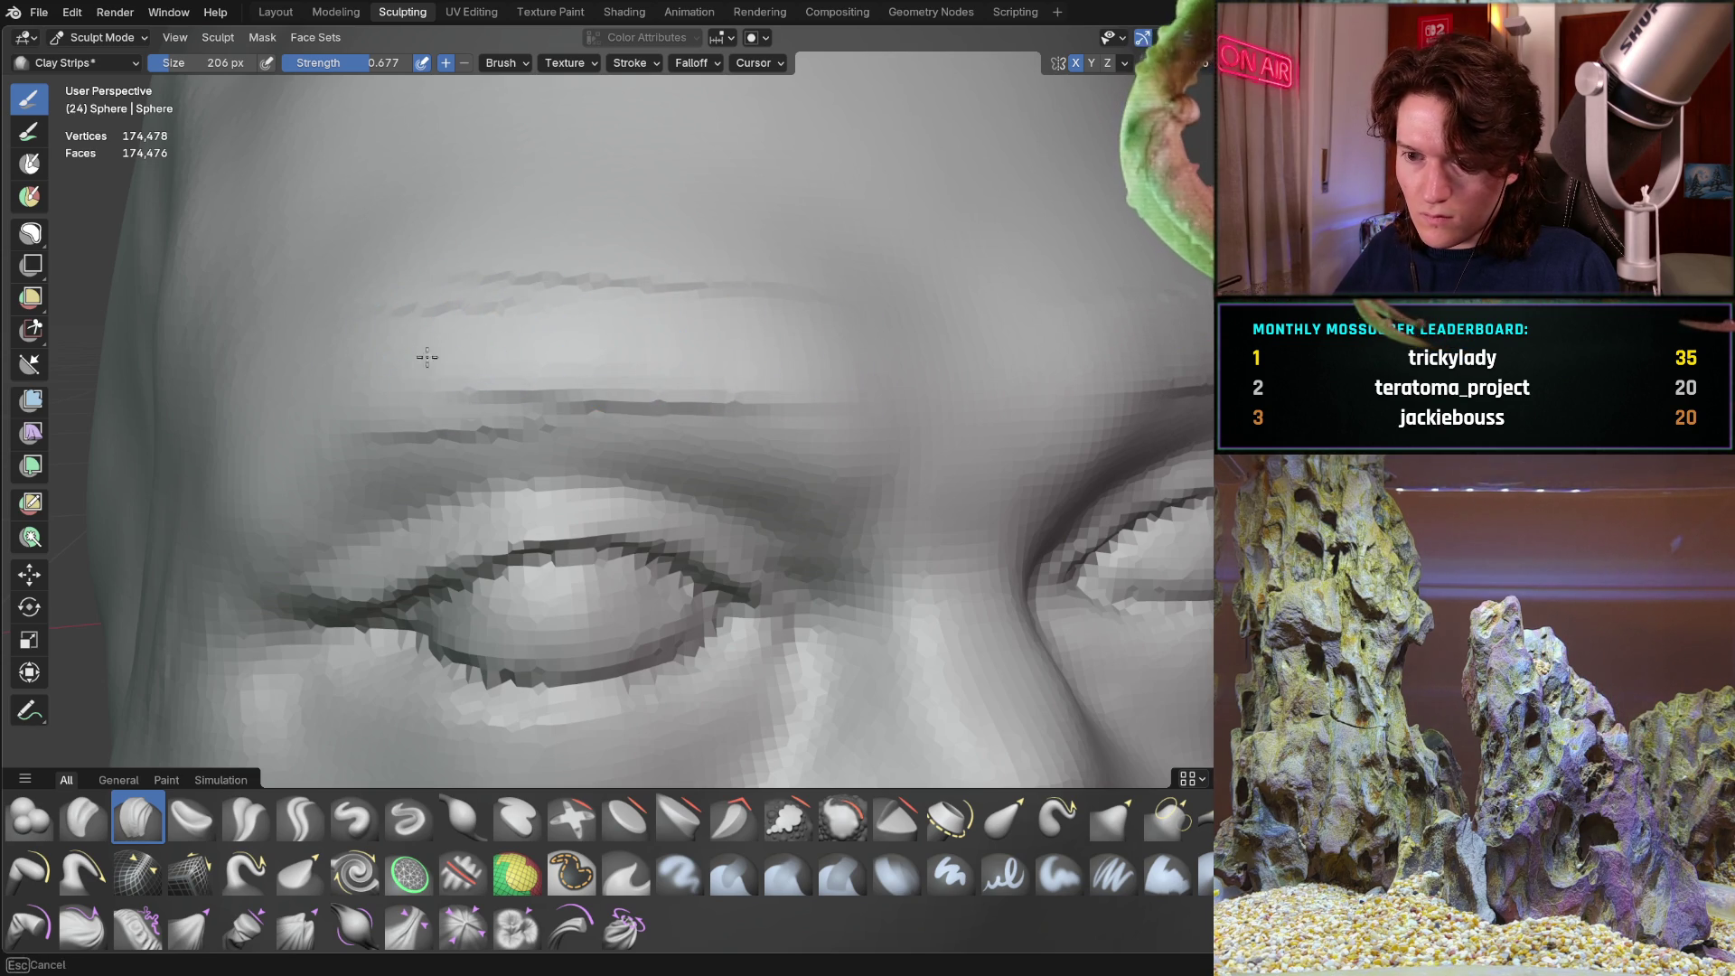
{"action": "scroll", "coordinate": [582, 302], "scroll_direction": "down", "scroll_amount": 4}
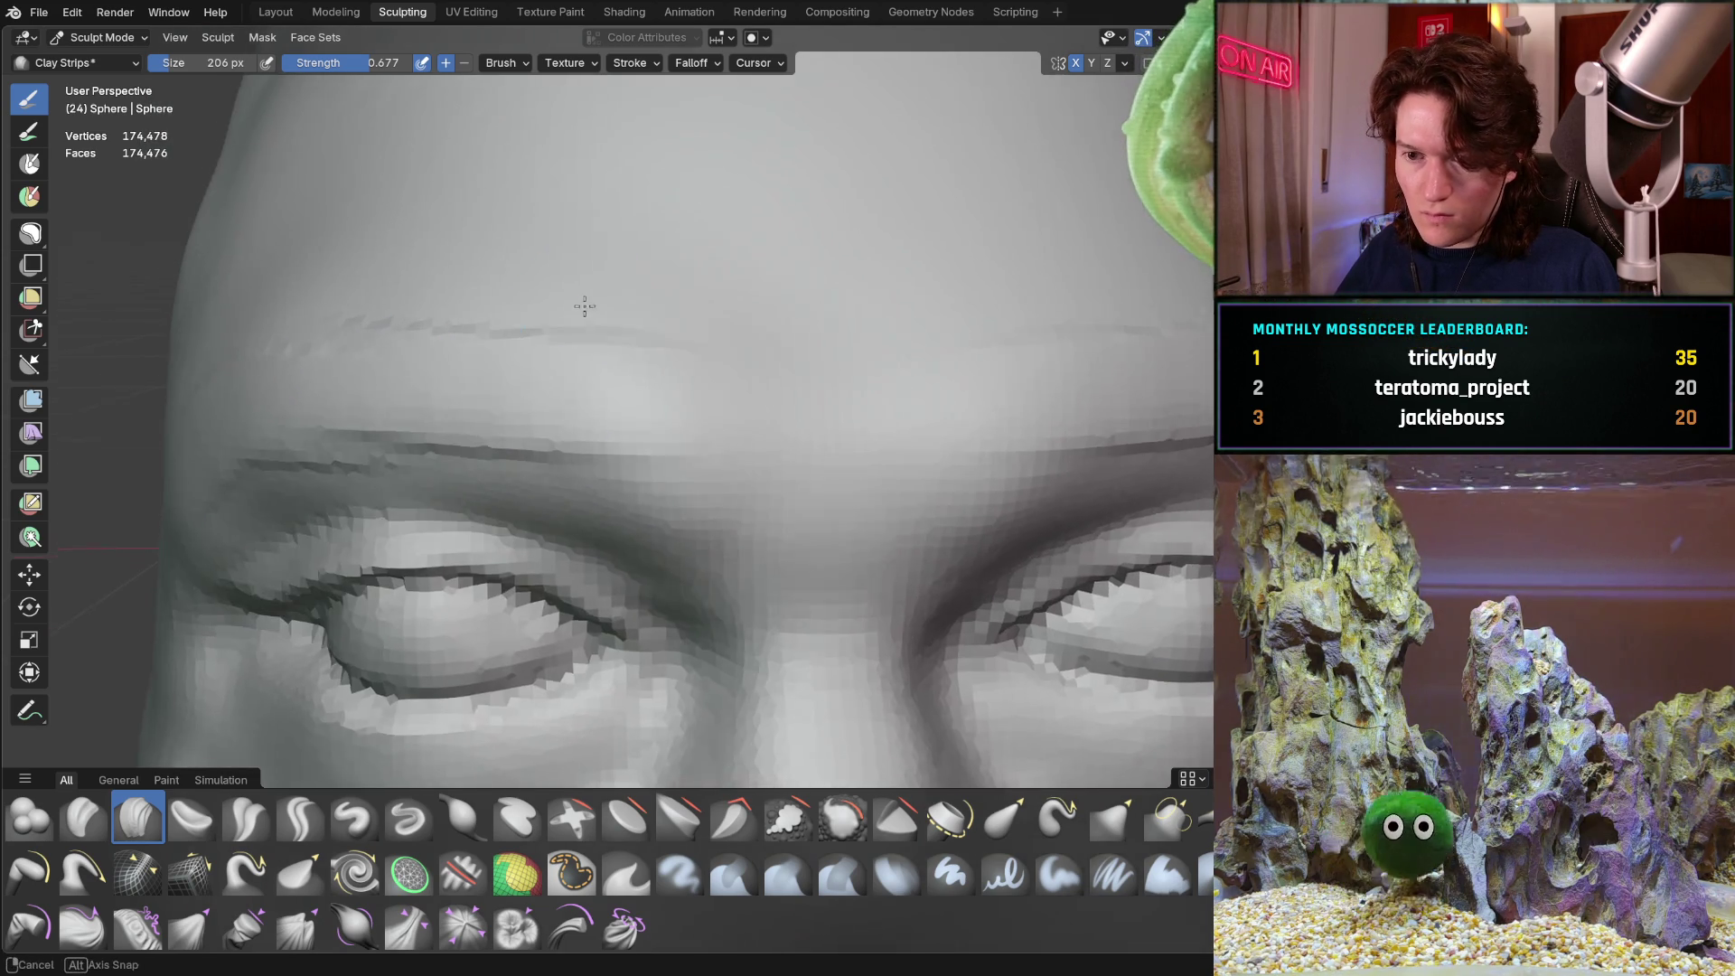
{"action": "middle_click_drag", "start_coordinate": [540, 371], "coordinate": [620, 388]}
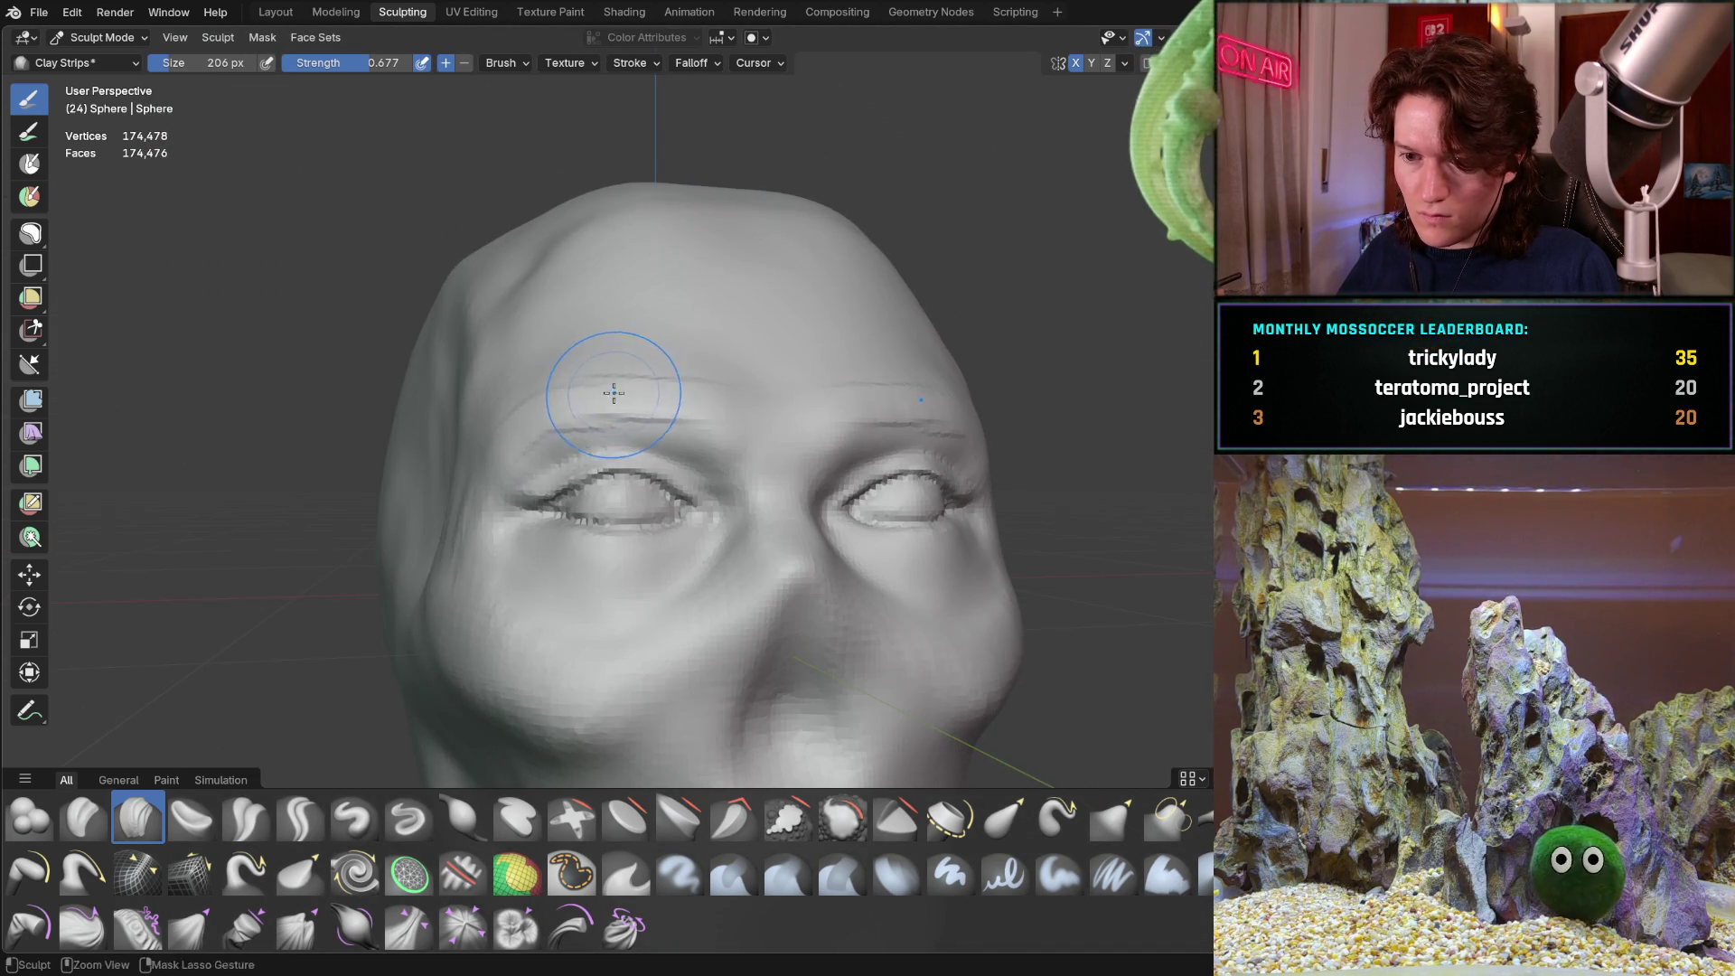
{"action": "scroll", "coordinate": [697, 327], "scroll_direction": "up", "scroll_amount": 3}
{"action": "mouse_move", "coordinate": [578, 332]}
{"action": "middle_mouse_down", "text": "shift"}
{"action": "mouse_move", "coordinate": [620, 368]}
{"action": "mouse_move", "coordinate": [644, 350]}
{"action": "middle_mouse_up", "text": "shift"}
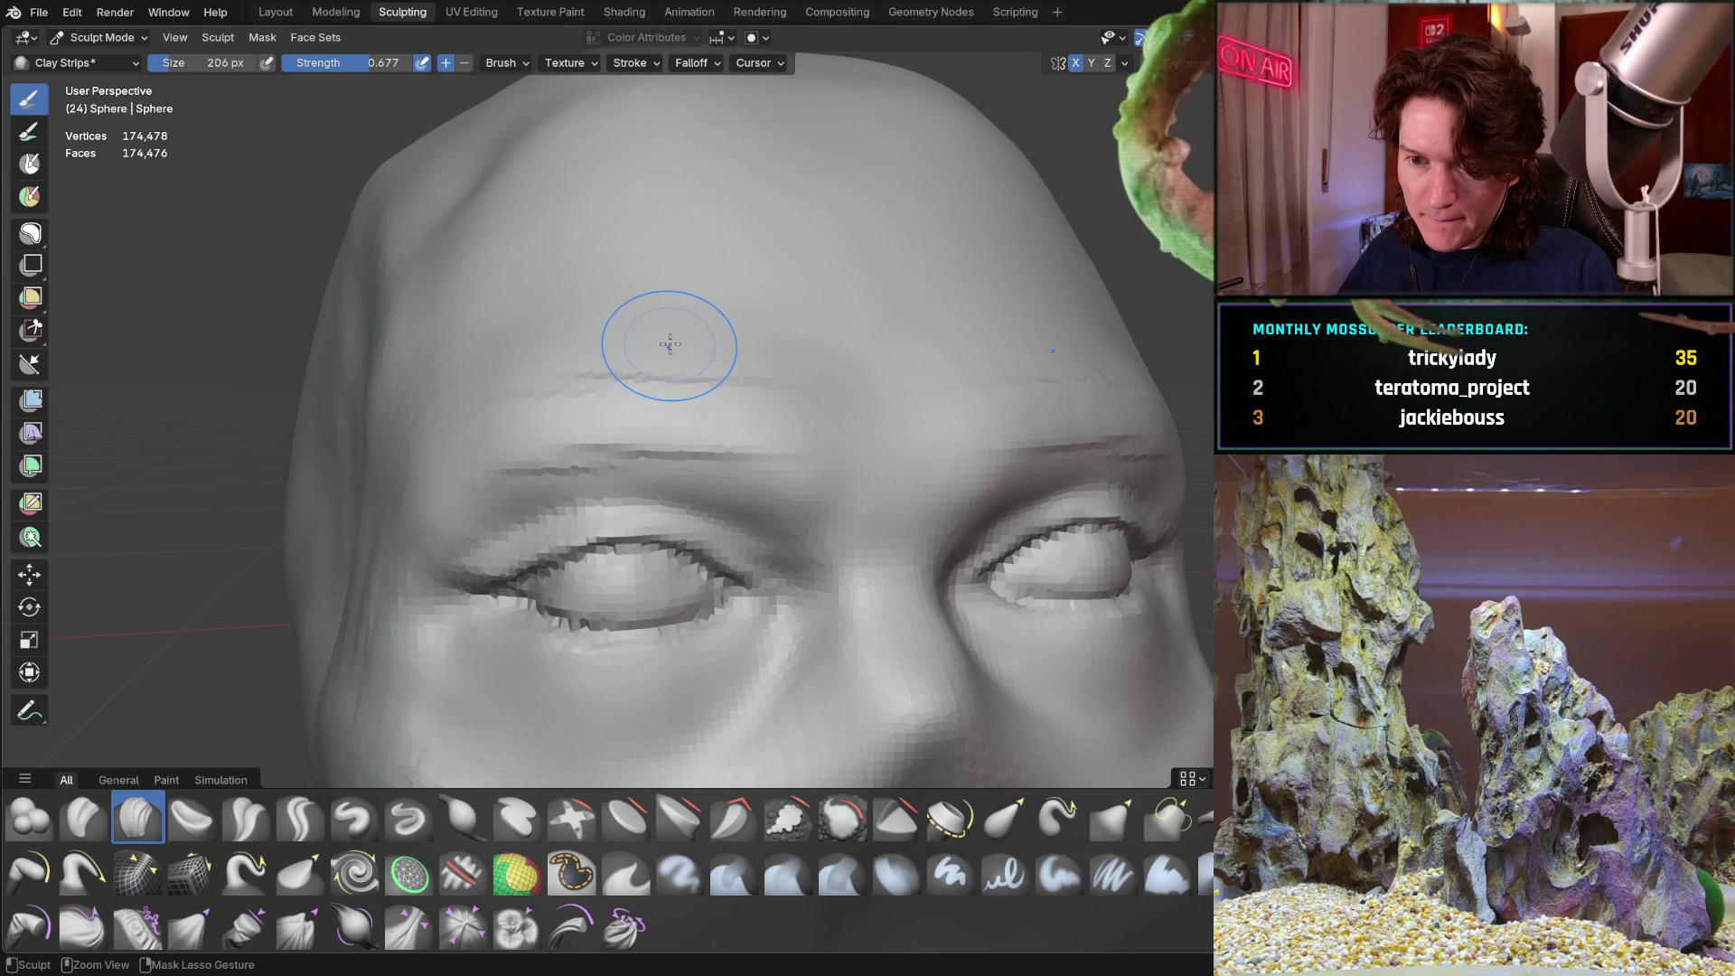
Undo the bad stroke, shrink the brush to 128 px, and redraw a thin brow-line crease
{"action": "key", "text": "ctrl+z"}
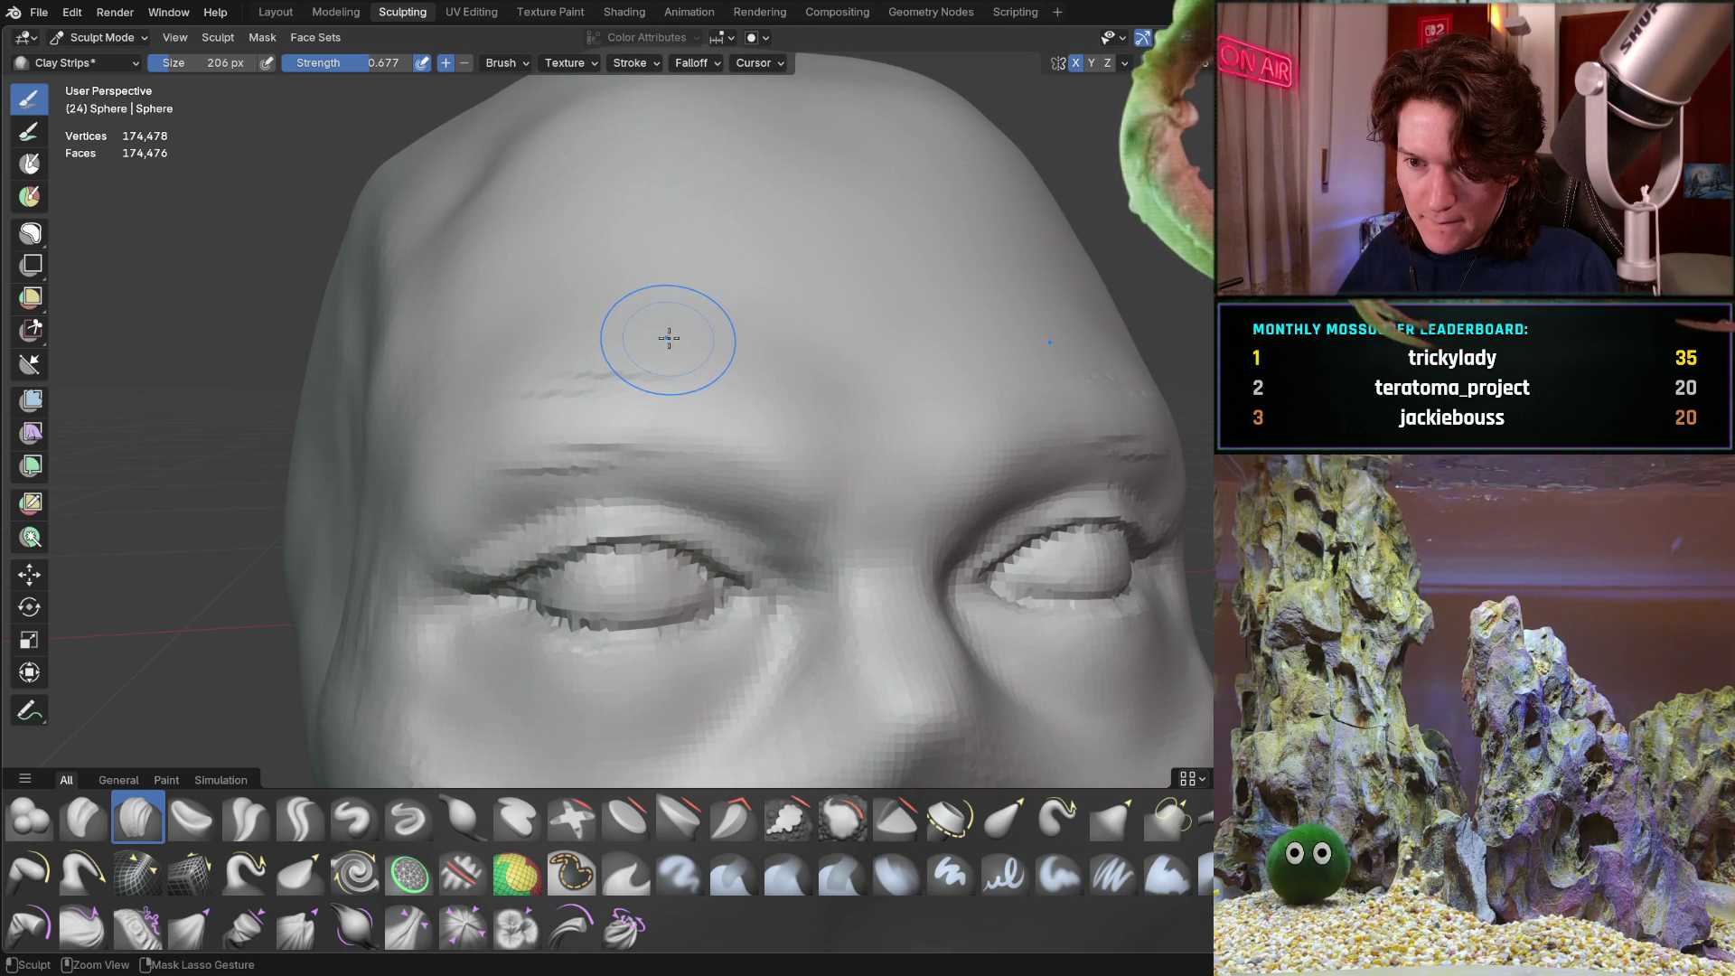
{"action": "key", "text": "f"}
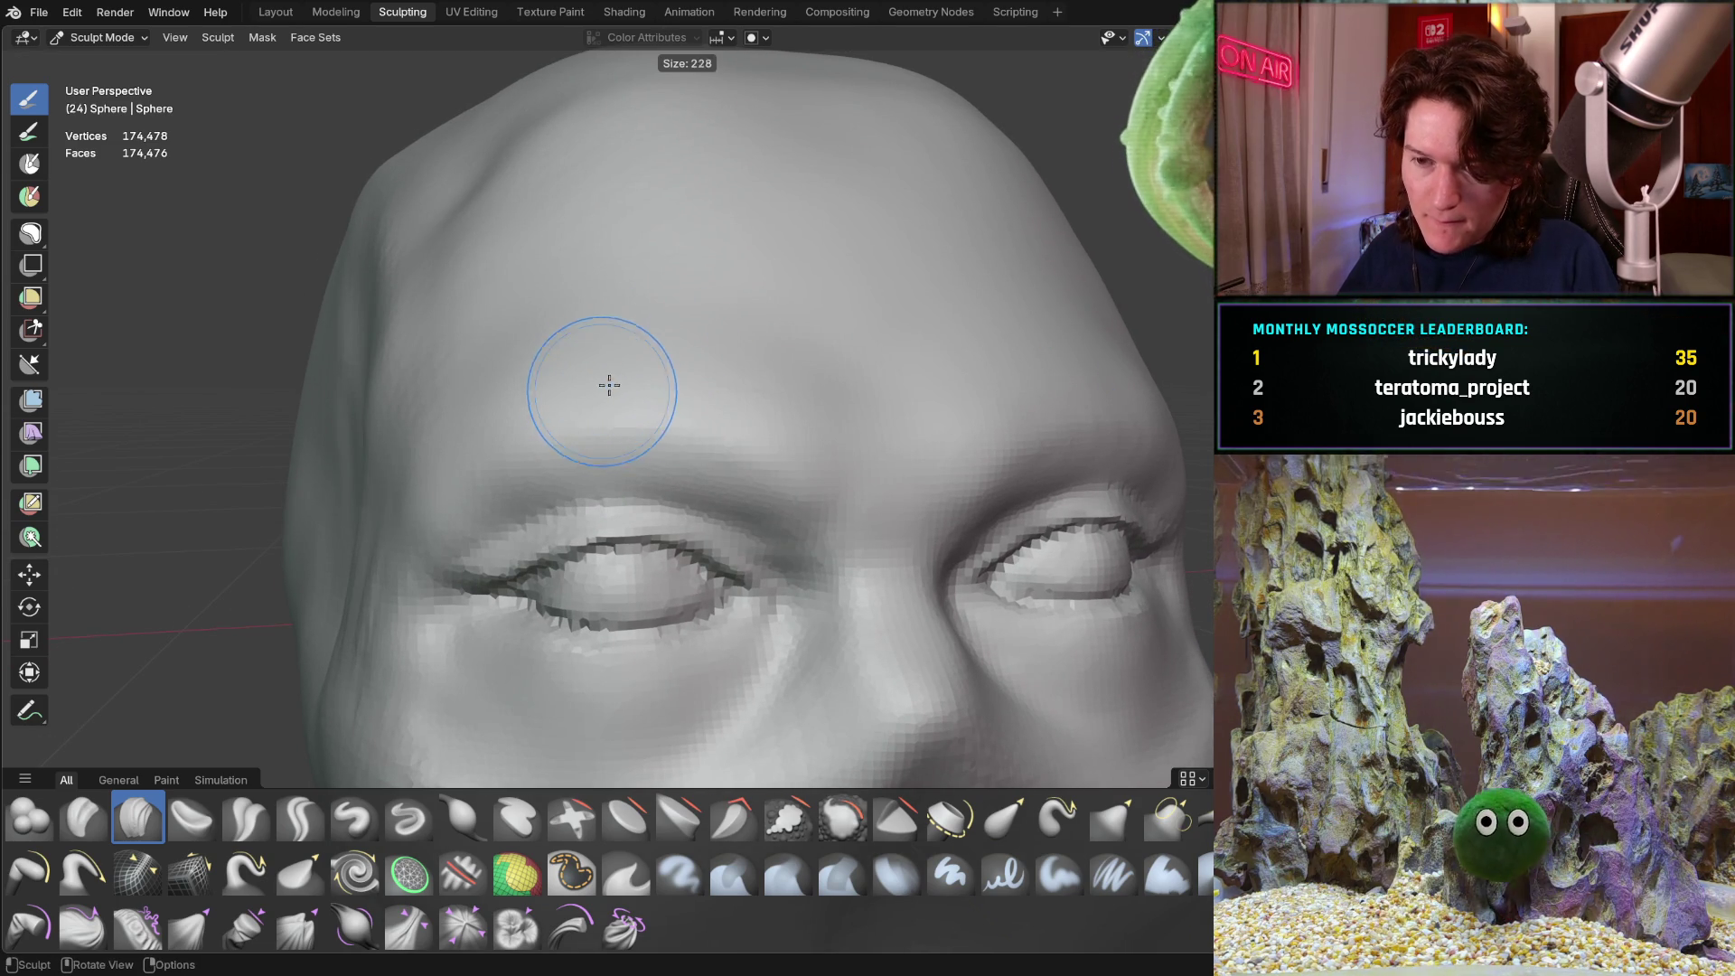
{"action": "left_click", "coordinate": [577, 367]}
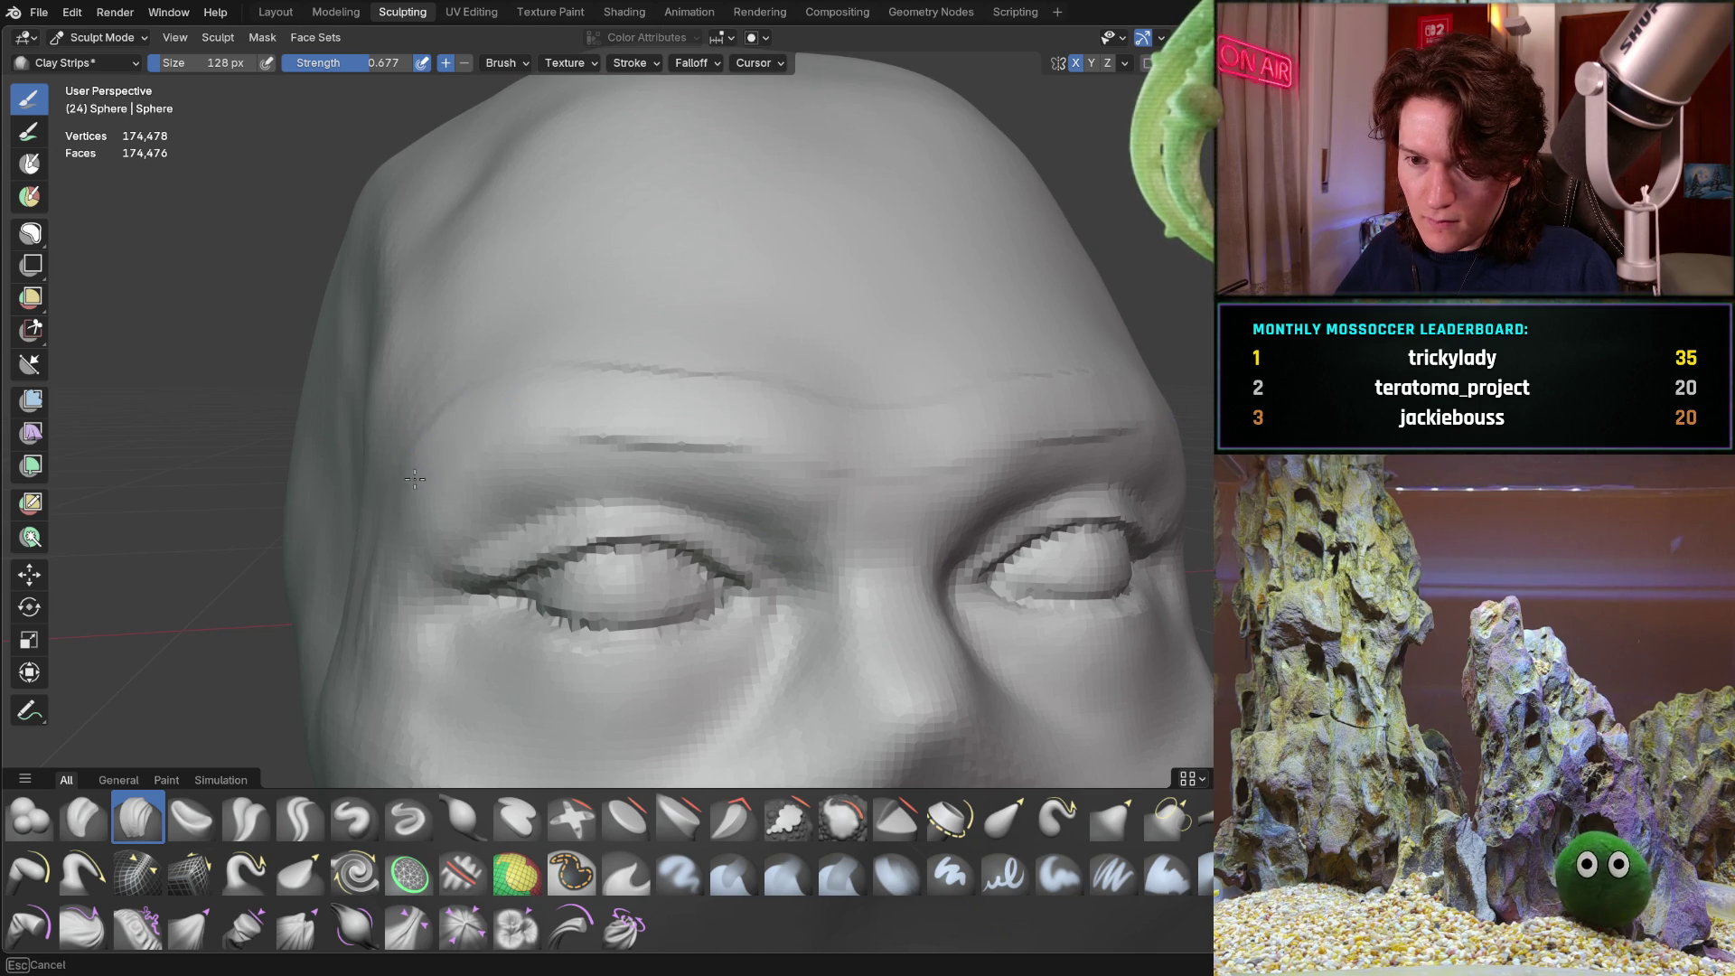
{"action": "left_click_drag", "start_coordinate": [503, 398], "coordinate": [514, 397]}
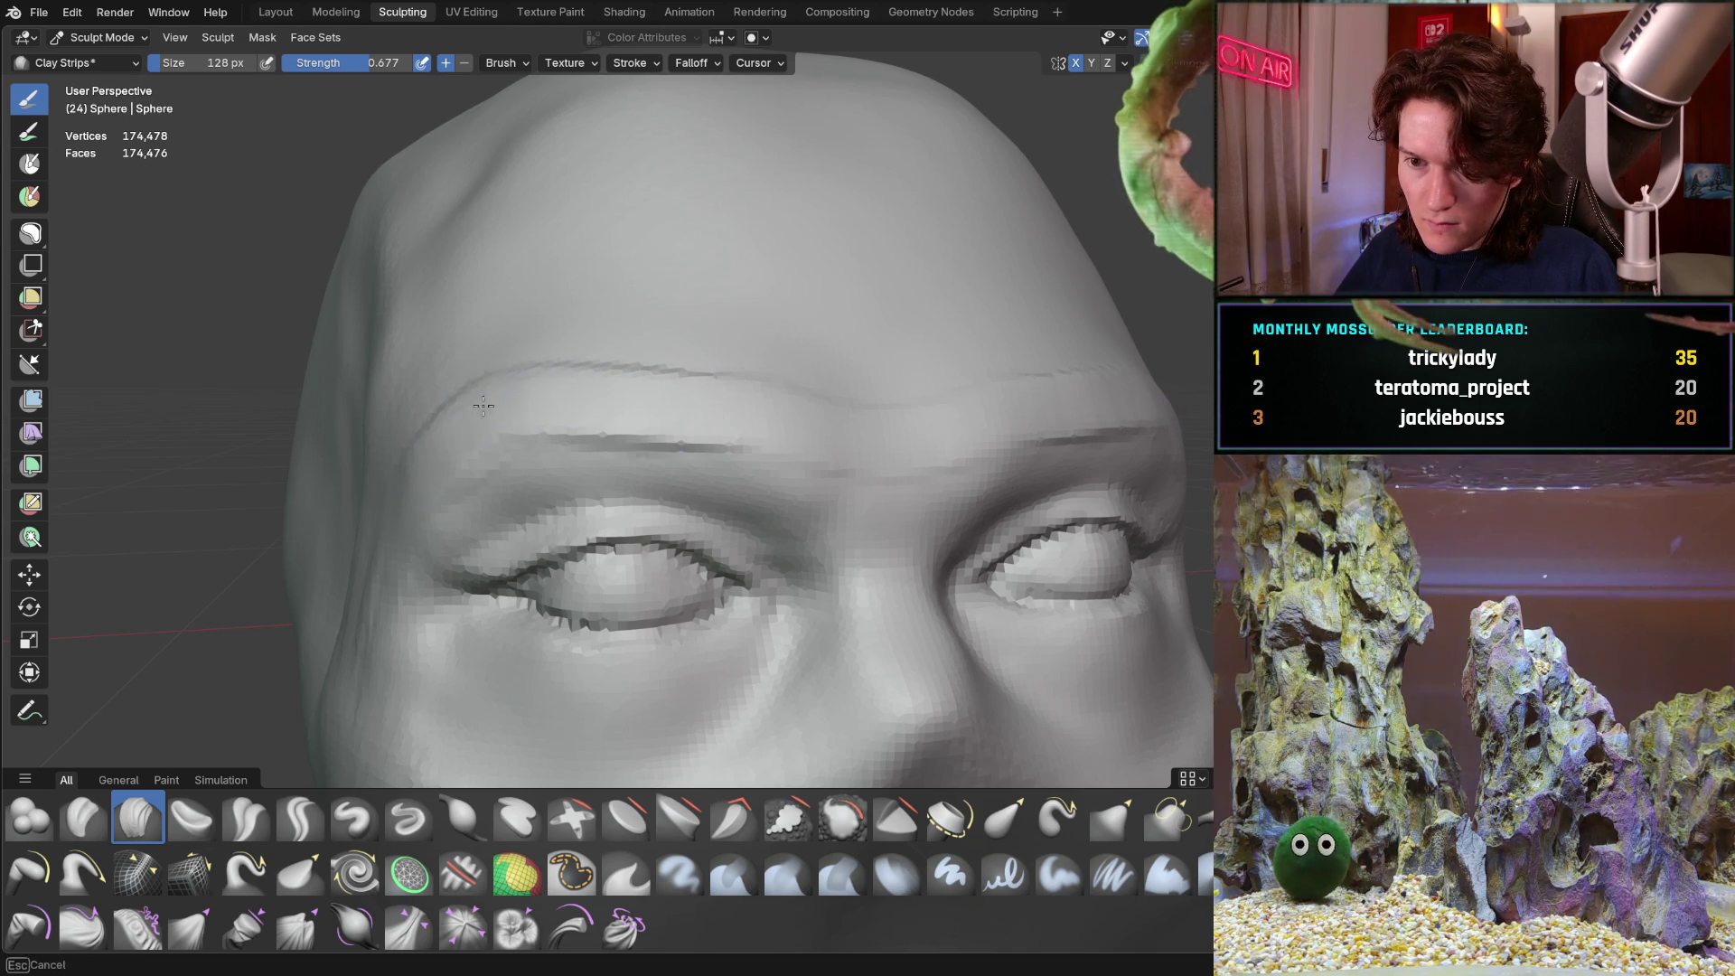
{"action": "mouse_move", "coordinate": [543, 372]}
{"action": "left_mouse_down"}
{"action": "mouse_move", "coordinate": [513, 370]}
{"action": "mouse_move", "coordinate": [677, 384]}
{"action": "left_mouse_up"}
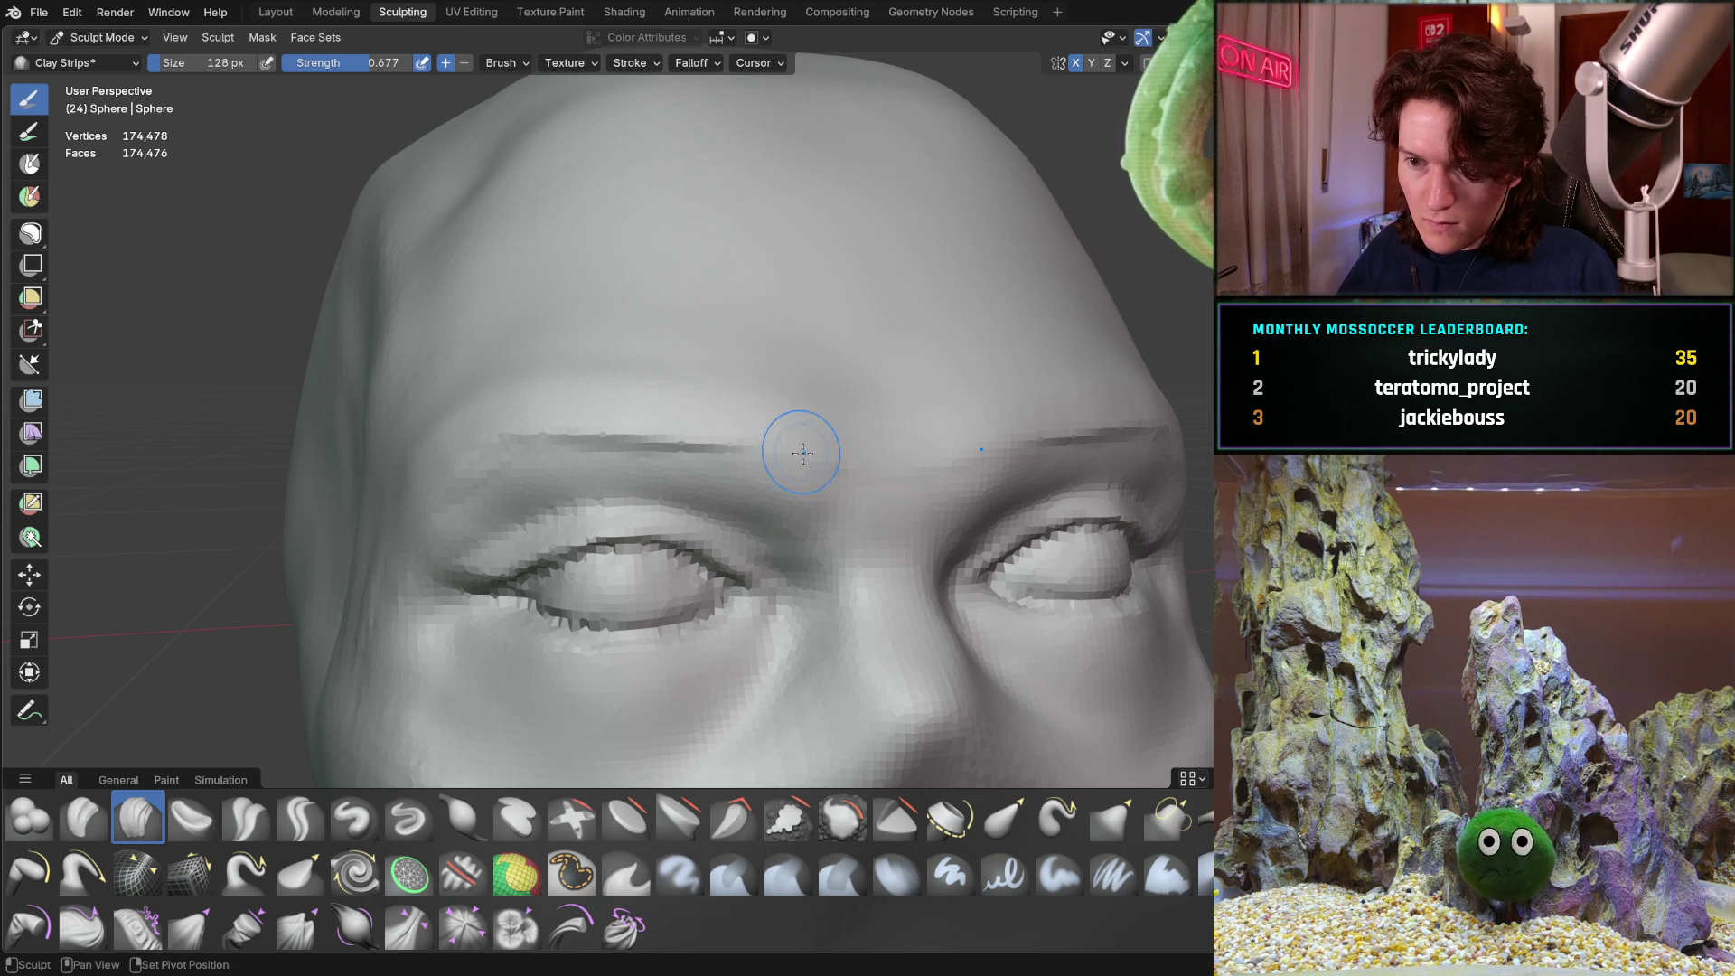
Check the crease in side profile and select the Crease Sharp brush
{"action": "mouse_move", "coordinate": [649, 443]}
{"action": "middle_mouse_down"}
{"action": "mouse_move", "coordinate": [853, 349]}
{"action": "mouse_move", "coordinate": [802, 361]}
{"action": "mouse_move", "coordinate": [638, 260]}
{"action": "mouse_move", "coordinate": [794, 279]}
{"action": "mouse_move", "coordinate": [615, 293]}
{"action": "mouse_move", "coordinate": [686, 274]}
{"action": "mouse_move", "coordinate": [554, 280]}
{"action": "mouse_move", "coordinate": [573, 310]}
{"action": "mouse_move", "coordinate": [554, 376]}
{"action": "mouse_move", "coordinate": [534, 356]}
{"action": "mouse_move", "coordinate": [653, 355]}
{"action": "middle_mouse_up"}
{"action": "scroll", "coordinate": [560, 370], "scroll_direction": "down", "scroll_amount": 3}
{"action": "scroll", "coordinate": [581, 381], "scroll_direction": "up", "scroll_amount": 5}
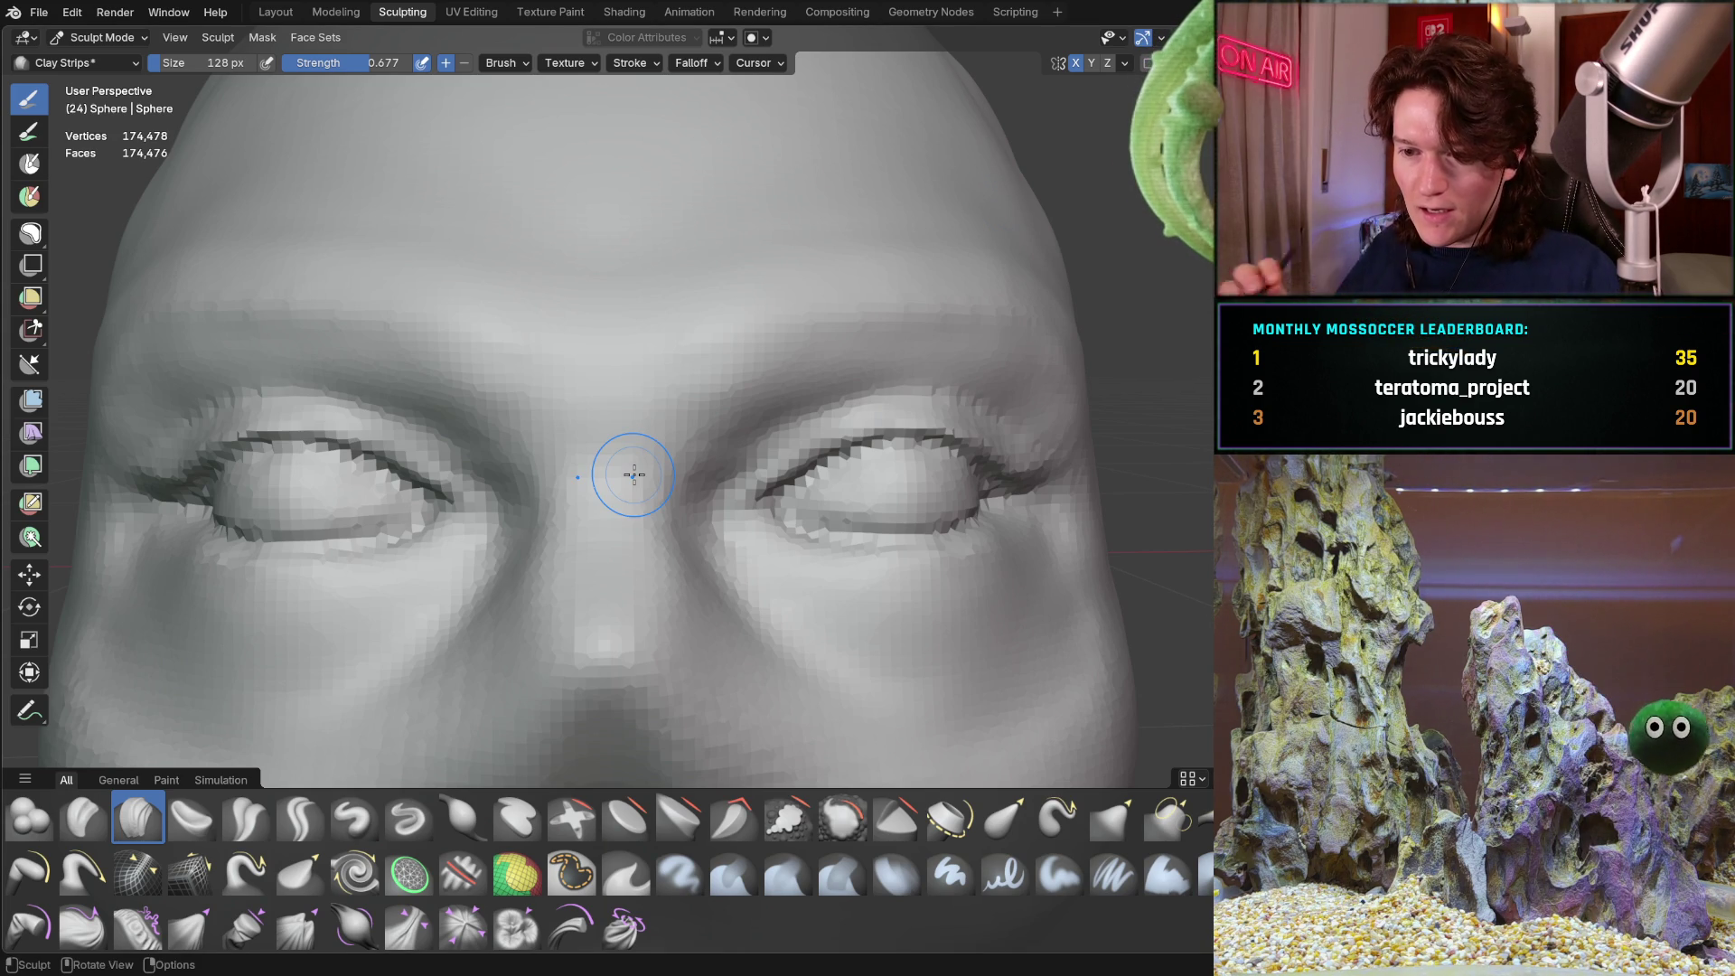
{"action": "left_click", "coordinate": [300, 818]}
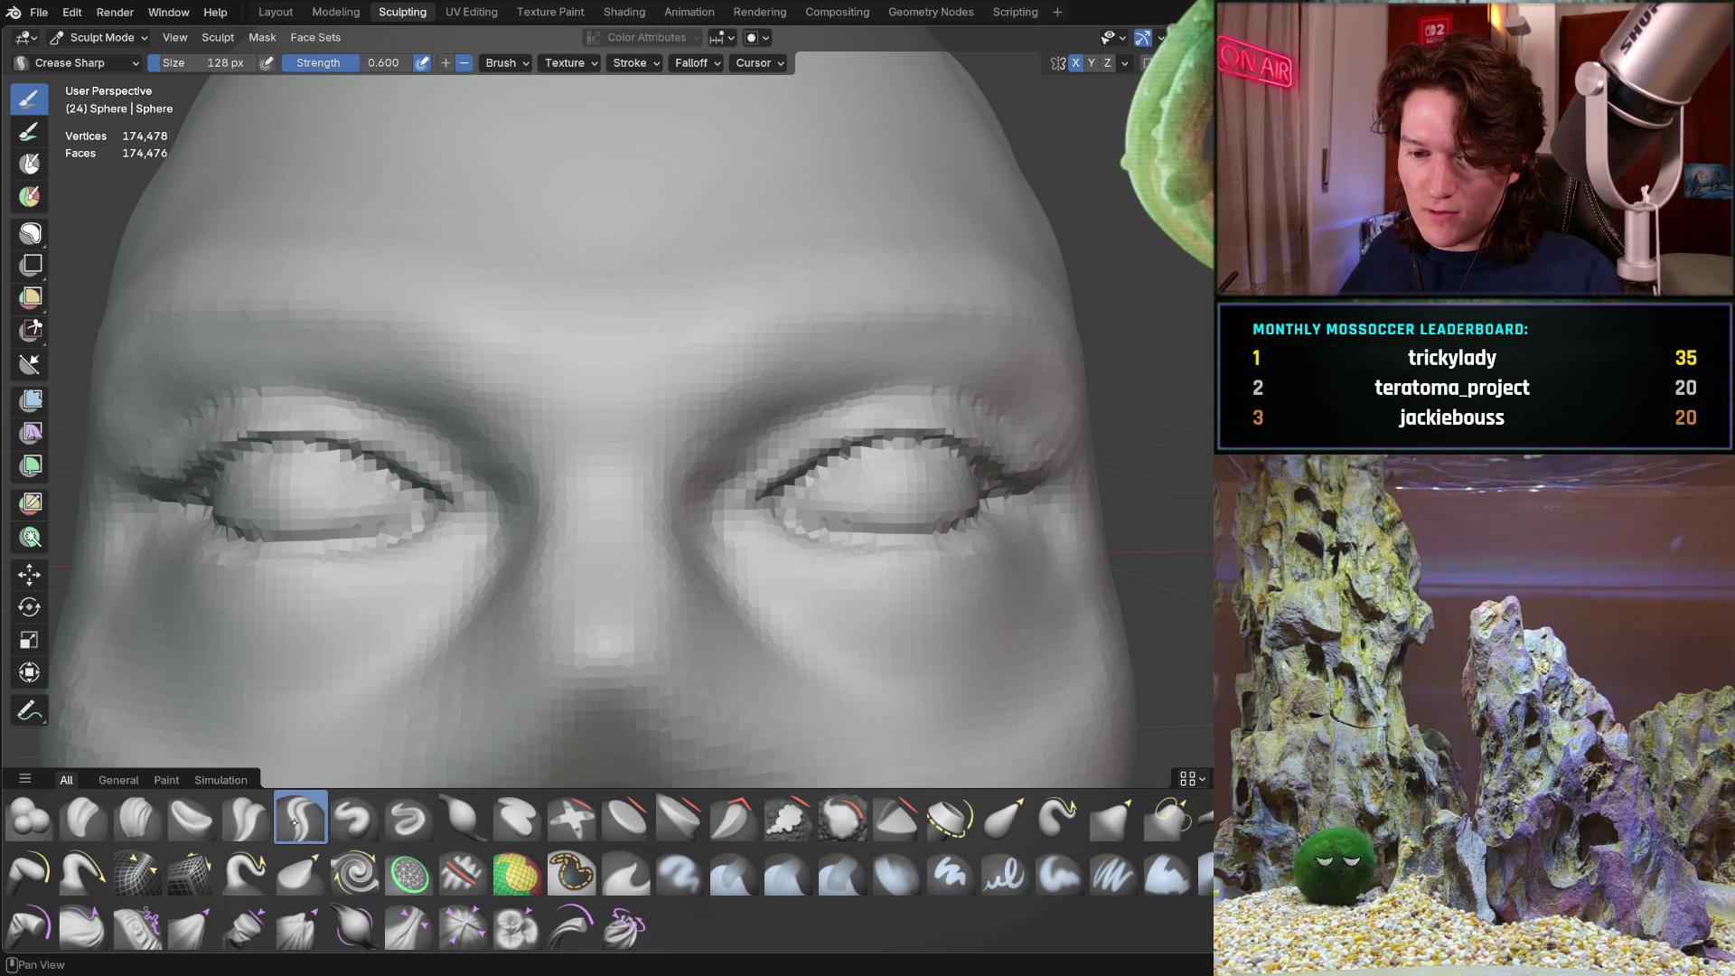
Carve Crease Sharp lines below the eyes and sharpen both upper-eyelid folds and outer corners
{"action": "mouse_move", "coordinate": [539, 533]}
{"action": "middle_mouse_down"}
{"action": "mouse_move", "coordinate": [539, 576]}
{"action": "mouse_move", "coordinate": [546, 511]}
{"action": "mouse_move", "coordinate": [664, 450]}
{"action": "middle_mouse_up"}
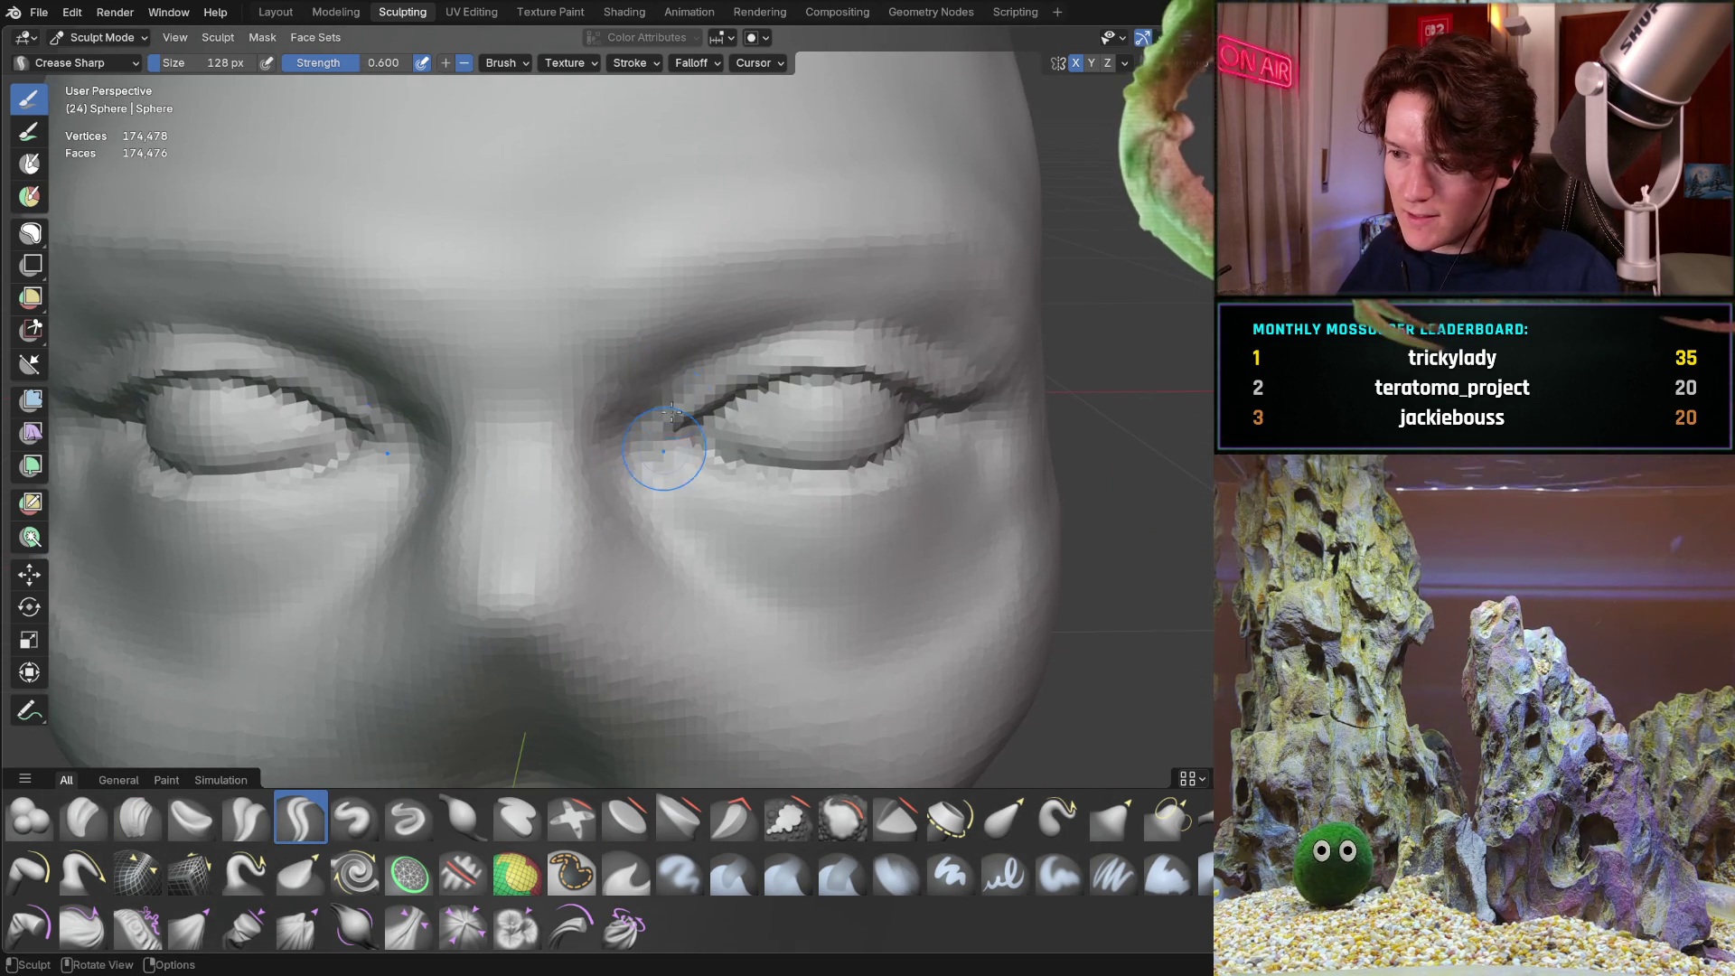
{"action": "mouse_move", "coordinate": [660, 473]}
{"action": "left_mouse_down"}
{"action": "mouse_move", "coordinate": [698, 531]}
{"action": "mouse_move", "coordinate": [737, 561]}
{"action": "mouse_move", "coordinate": [756, 539]}
{"action": "mouse_move", "coordinate": [814, 588]}
{"action": "left_mouse_up"}
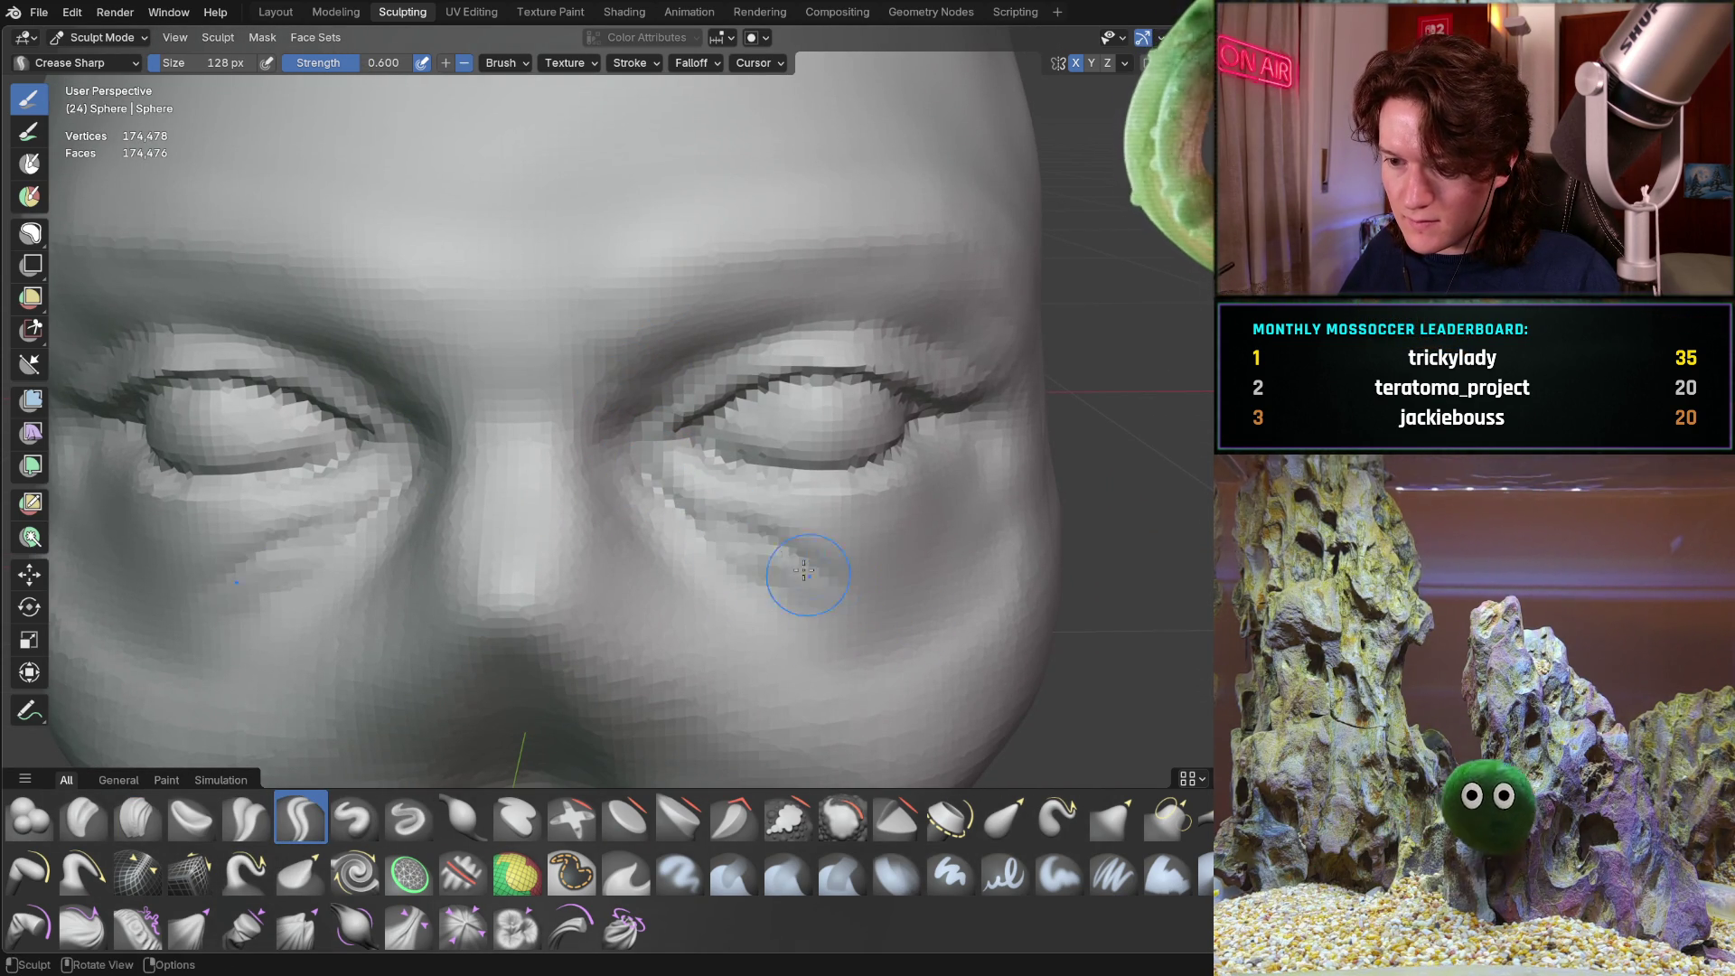
{"action": "mouse_move", "coordinate": [775, 484]}
{"action": "middle_mouse_down"}
{"action": "mouse_move", "coordinate": [706, 459]}
{"action": "mouse_move", "coordinate": [787, 480]}
{"action": "middle_mouse_up"}
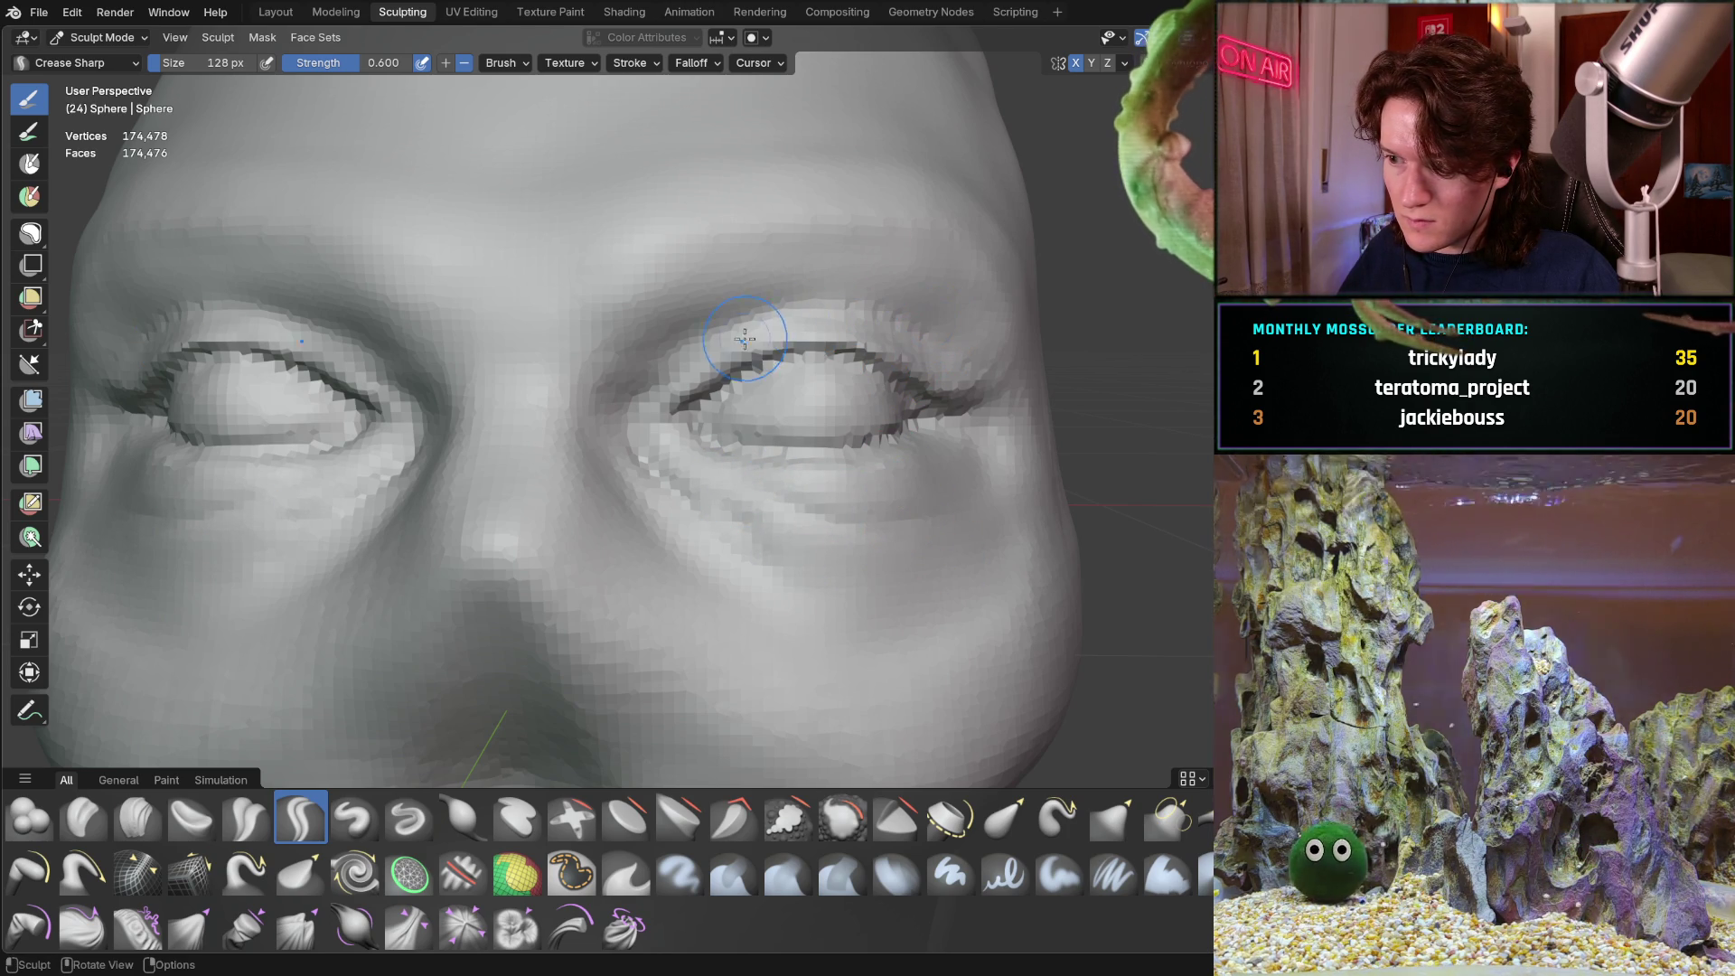
{"action": "left_click_drag", "start_coordinate": [654, 389], "coordinate": [788, 321]}
{"action": "left_click_drag", "start_coordinate": [921, 353], "coordinate": [961, 365]}
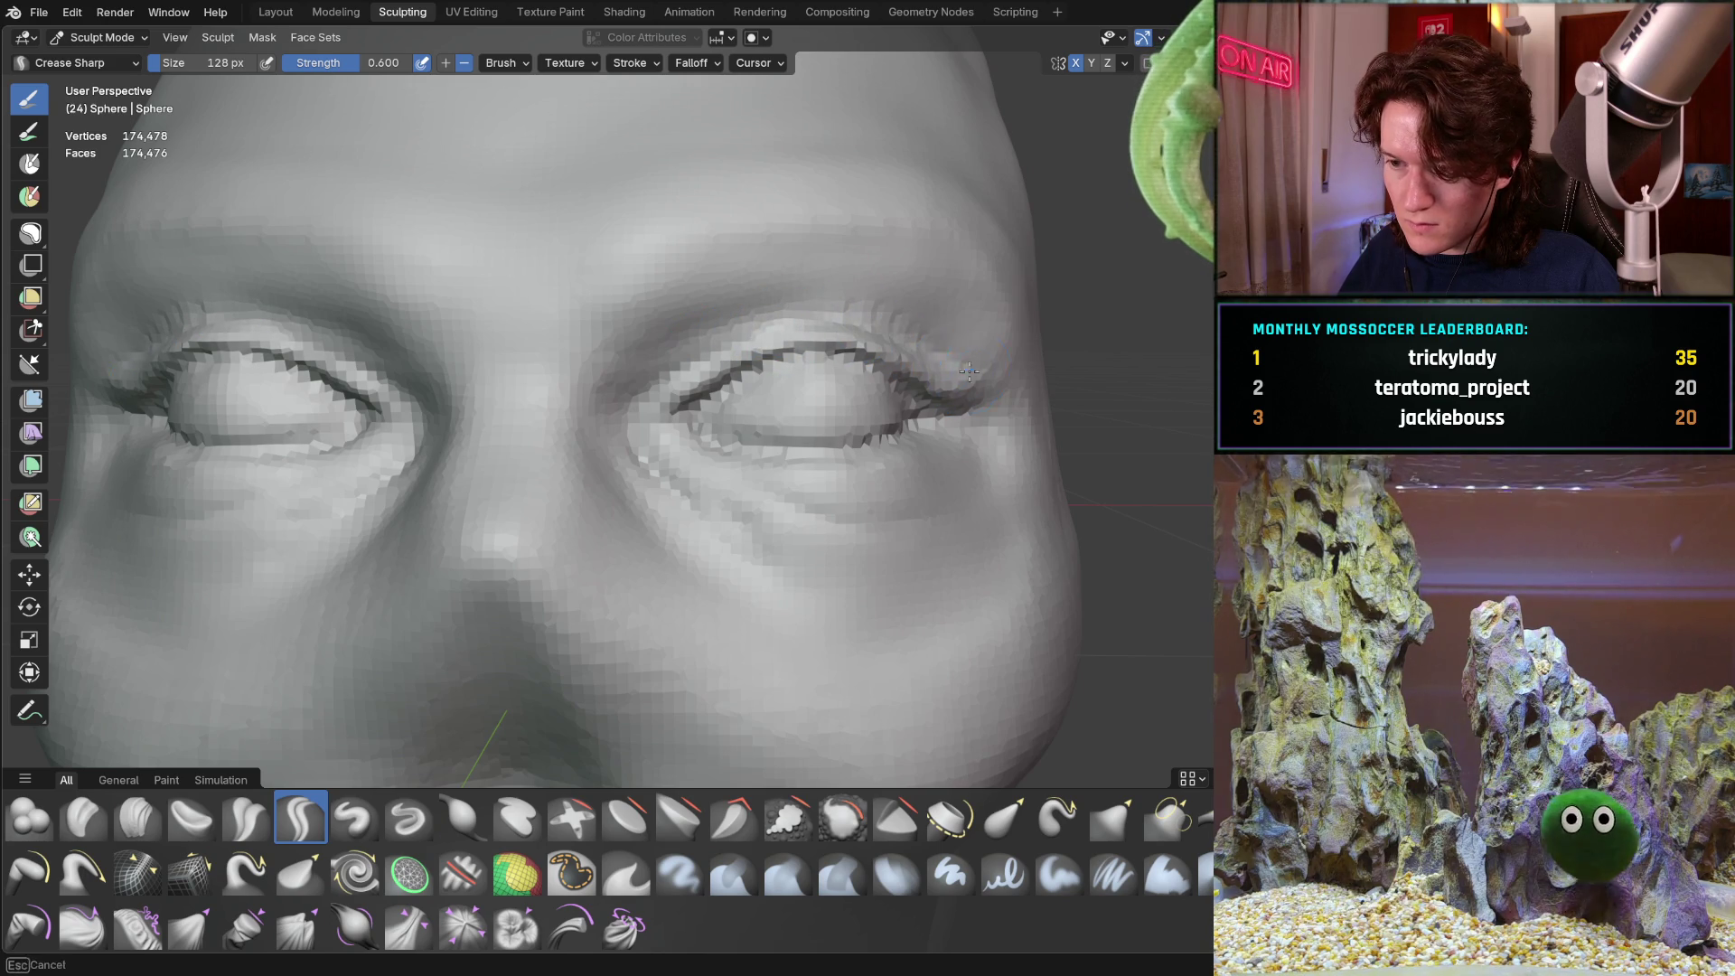
{"action": "mouse_move", "coordinate": [944, 351]}
{"action": "middle_mouse_down"}
{"action": "mouse_move", "coordinate": [799, 353]}
{"action": "mouse_move", "coordinate": [877, 366]}
{"action": "mouse_move", "coordinate": [829, 425]}
{"action": "mouse_move", "coordinate": [890, 429]}
{"action": "mouse_move", "coordinate": [517, 380]}
{"action": "mouse_move", "coordinate": [678, 425]}
{"action": "middle_mouse_up"}
{"action": "scroll", "coordinate": [902, 420], "scroll_direction": "down", "scroll_amount": 5}
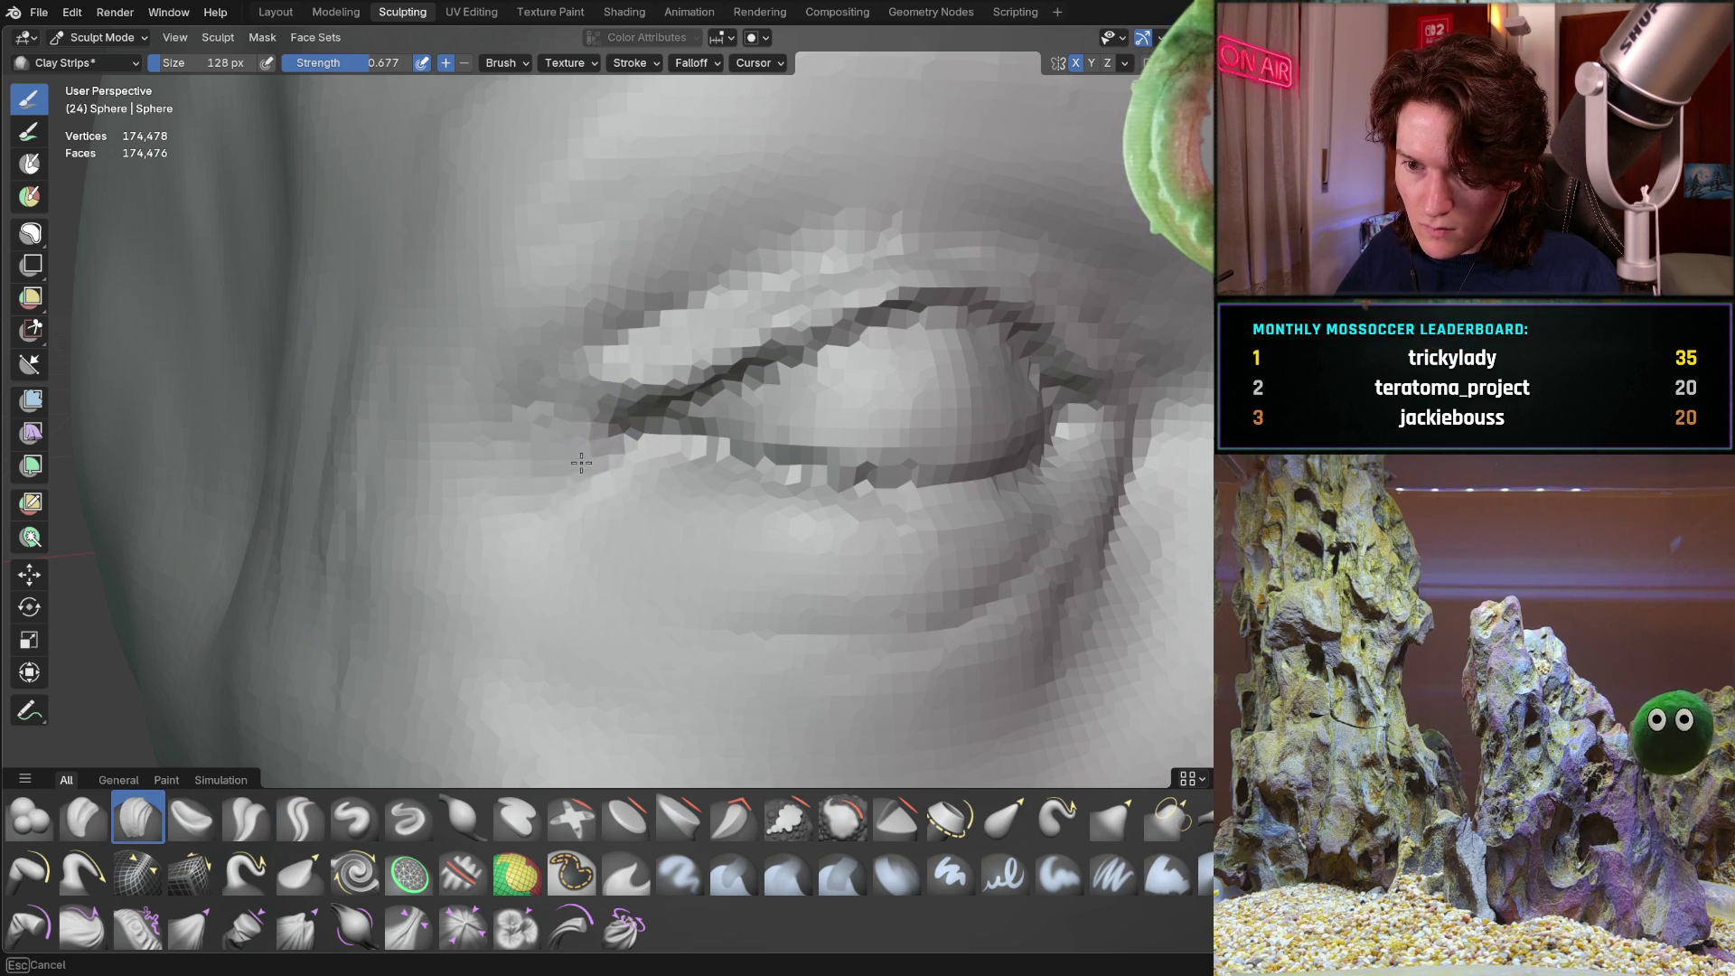
Turn the eye to face the view and deepen the lower-eyelid crease
{"action": "middle_click_drag", "start_coordinate": [539, 386], "coordinate": [437, 502]}
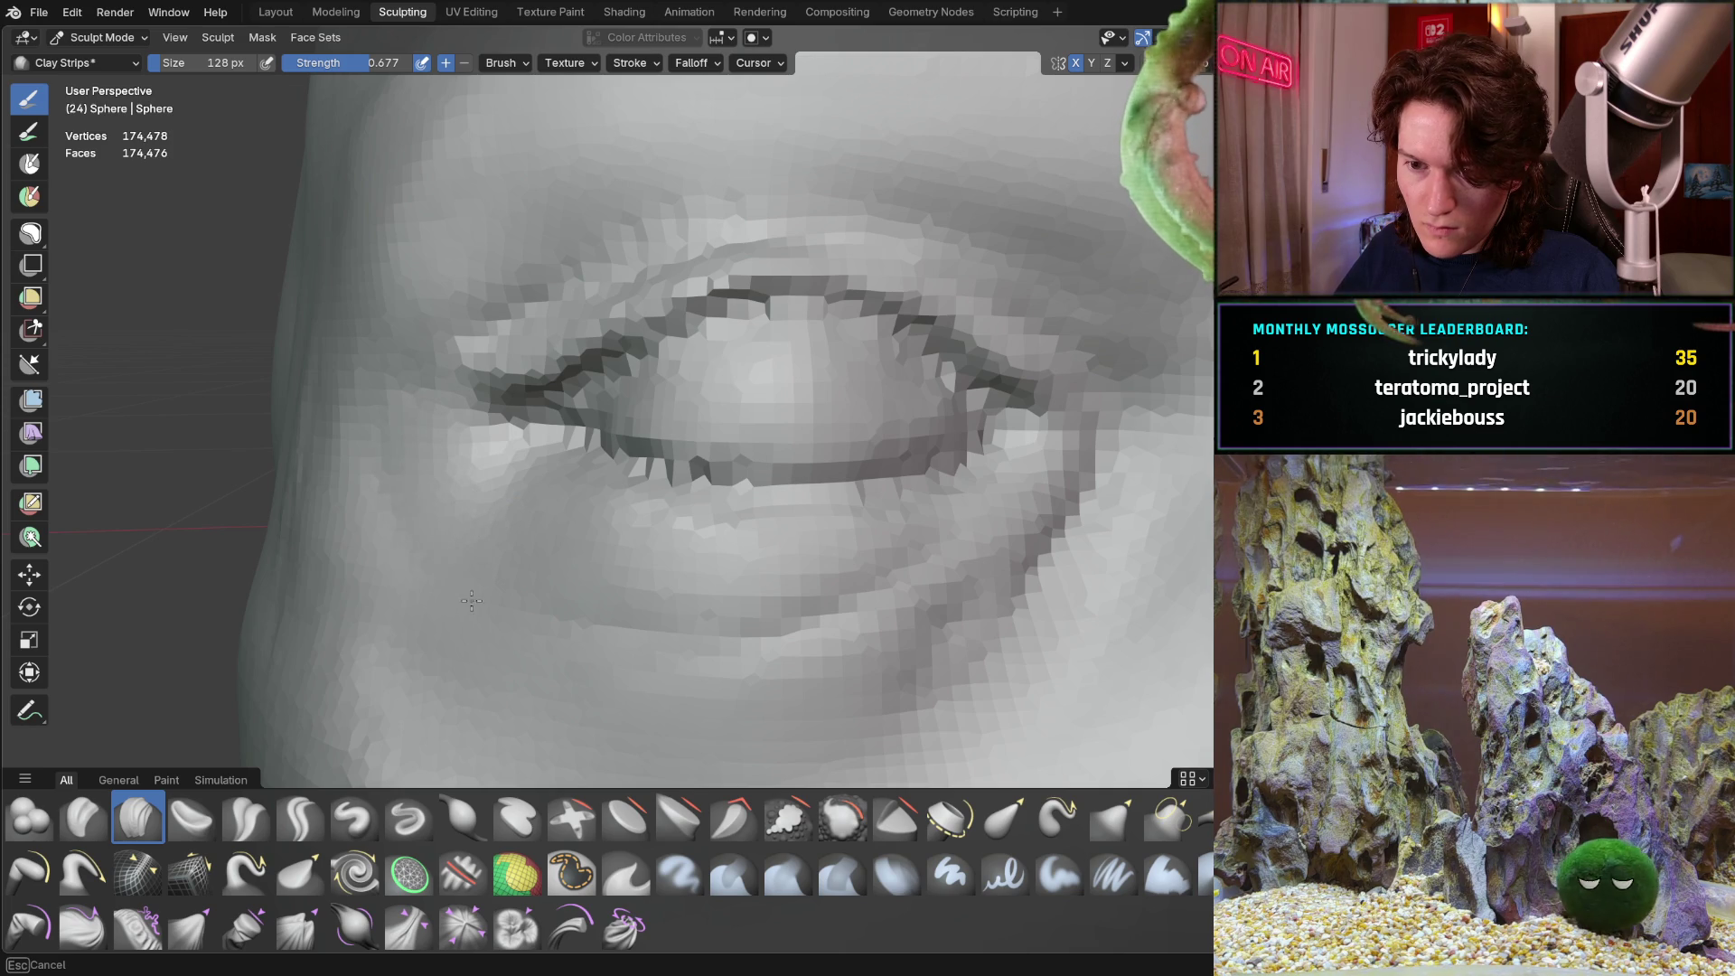
{"action": "mouse_move", "coordinate": [506, 525]}
{"action": "middle_mouse_down"}
{"action": "mouse_move", "coordinate": [625, 554]}
{"action": "mouse_move", "coordinate": [450, 539]}
{"action": "mouse_move", "coordinate": [530, 510]}
{"action": "middle_mouse_up"}
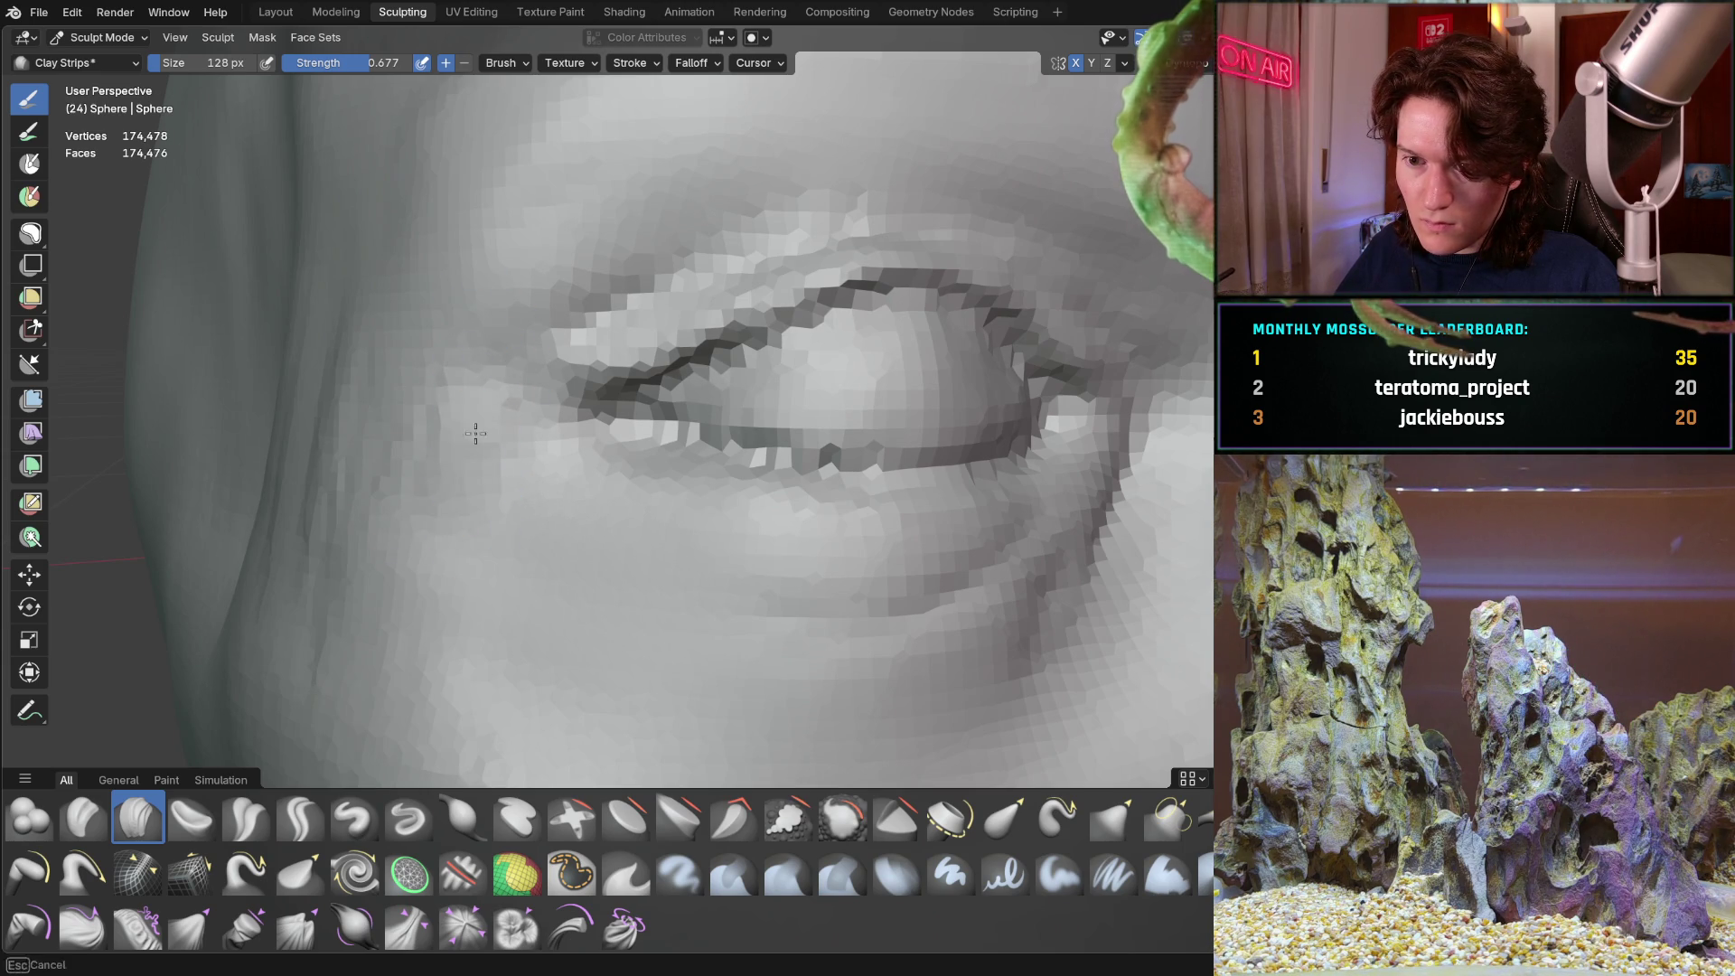
{"action": "mouse_move", "coordinate": [444, 393]}
{"action": "middle_mouse_down"}
{"action": "mouse_move", "coordinate": [389, 424]}
{"action": "mouse_move", "coordinate": [495, 479]}
{"action": "mouse_move", "coordinate": [502, 452]}
{"action": "middle_mouse_up"}
{"action": "scroll", "coordinate": [434, 448], "scroll_direction": "down", "scroll_amount": 5}
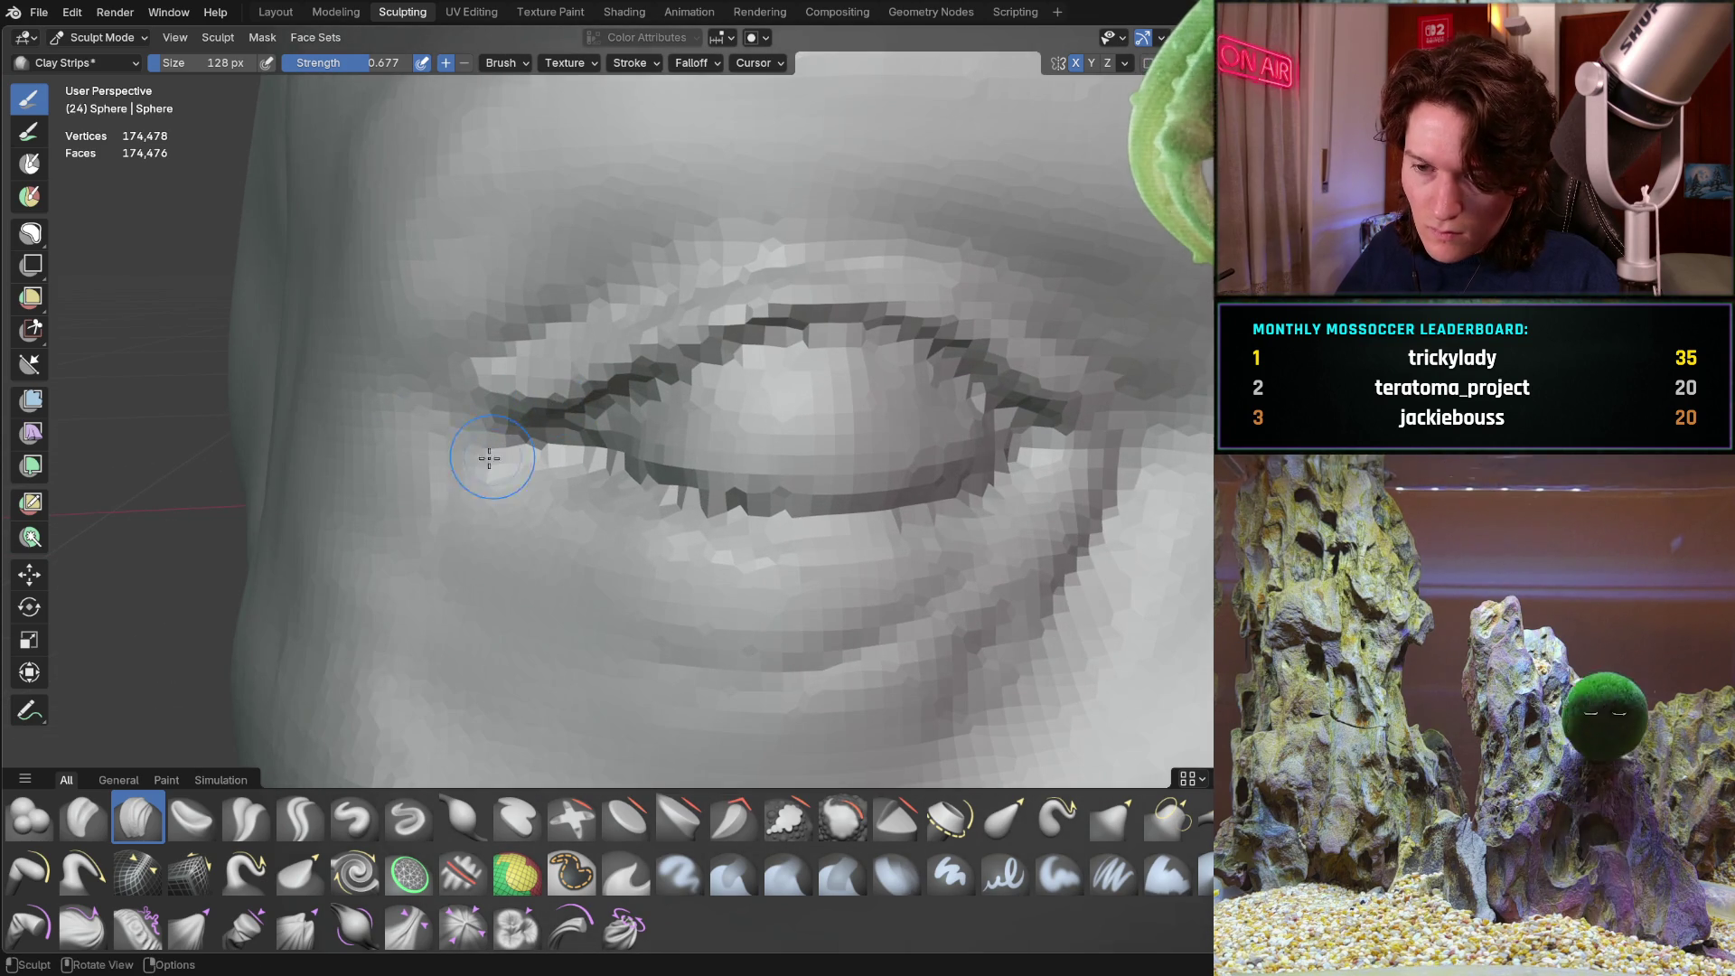
{"action": "mouse_move", "coordinate": [468, 443]}
{"action": "left_mouse_down"}
{"action": "mouse_move", "coordinate": [465, 426]}
{"action": "mouse_move", "coordinate": [556, 394]}
{"action": "left_mouse_up"}
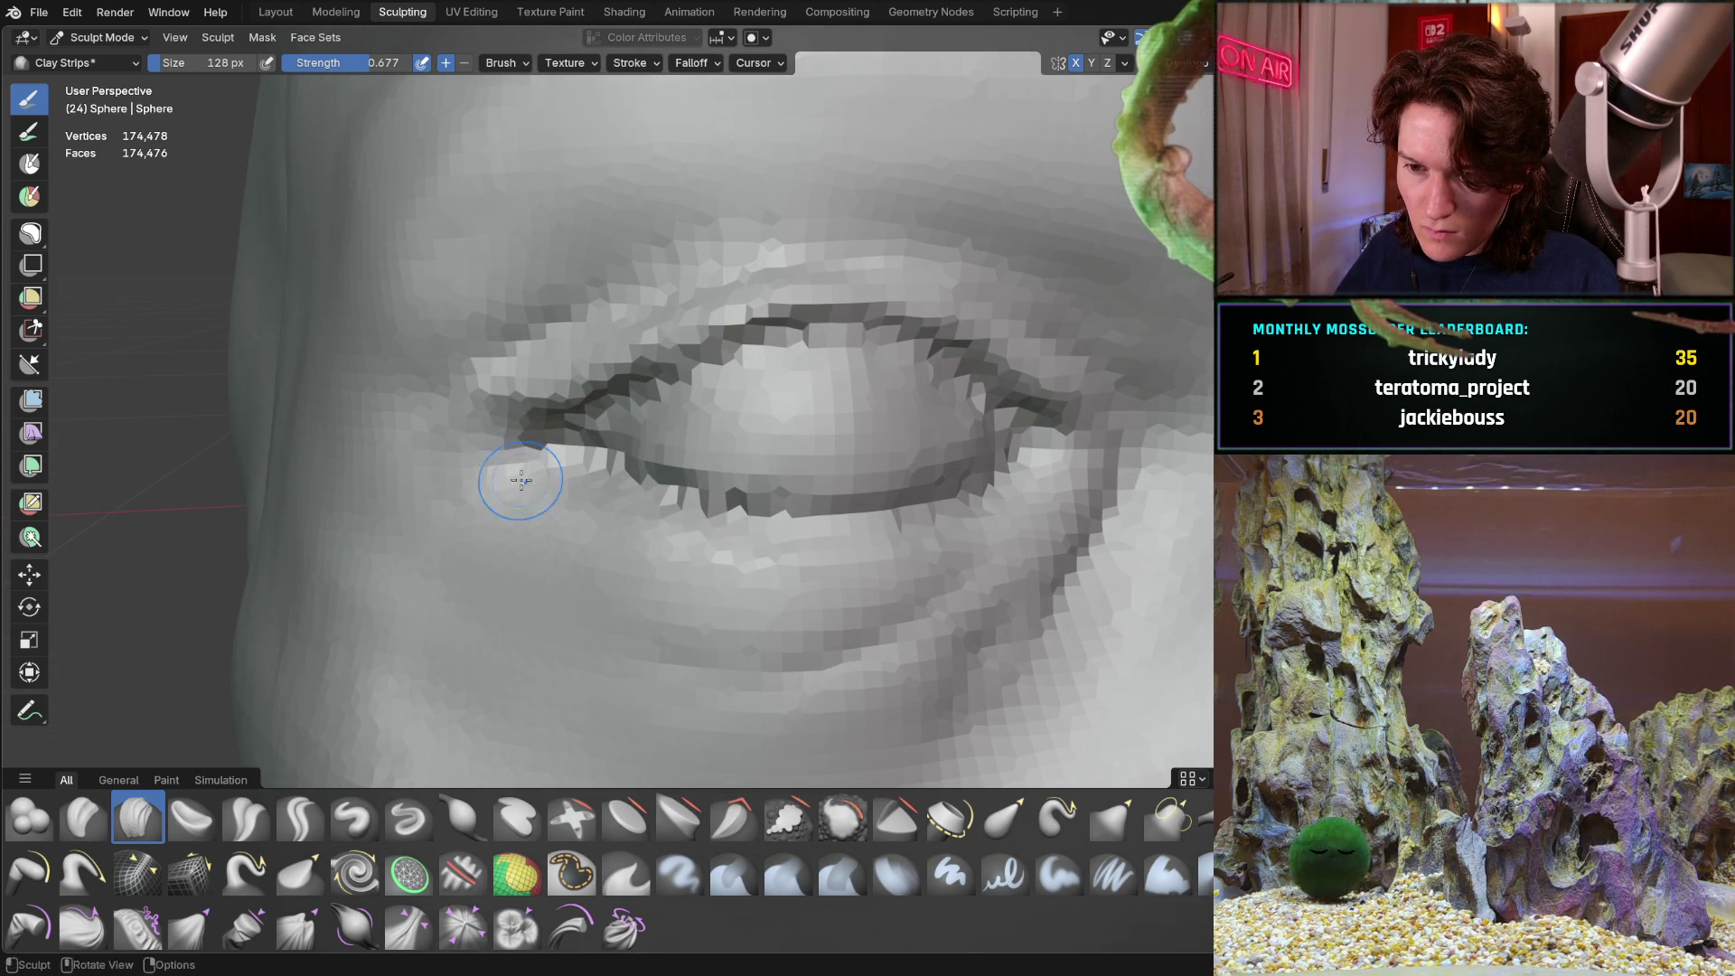
Carve the lower-eyelid crease again from another angle, then select the Crease Sharp brush
{"action": "middle_click_drag", "start_coordinate": [511, 477], "coordinate": [682, 474]}
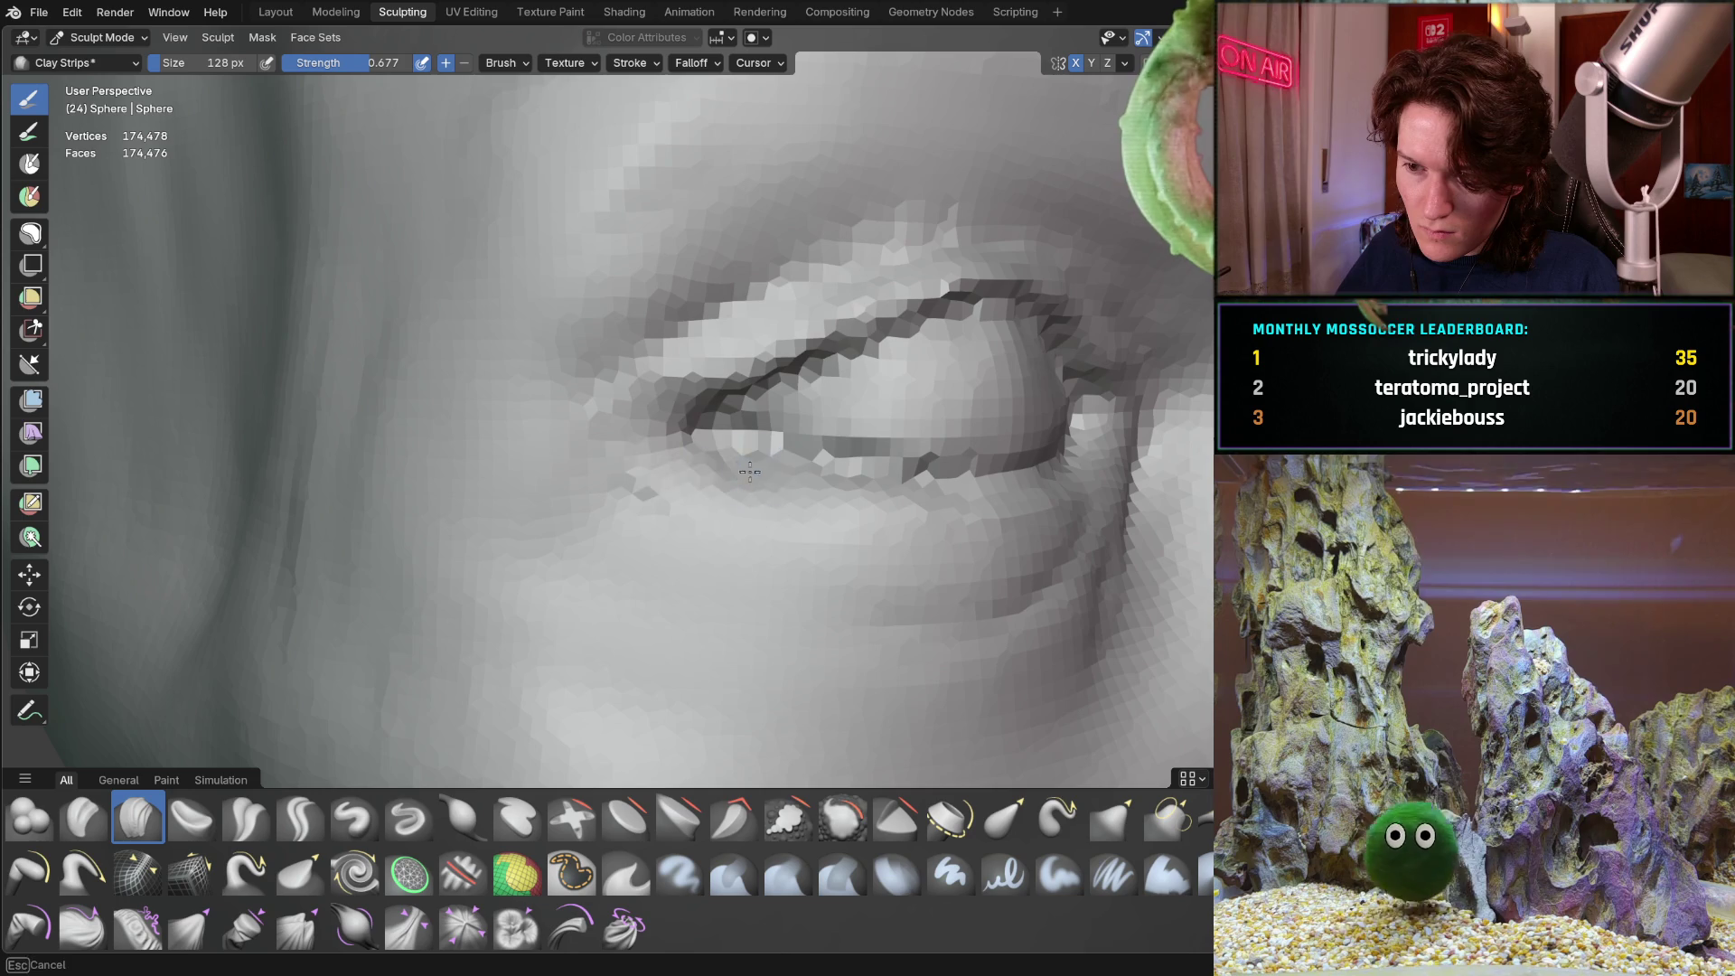
{"action": "mouse_move", "coordinate": [633, 565]}
{"action": "left_mouse_down"}
{"action": "mouse_move", "coordinate": [786, 548]}
{"action": "mouse_move", "coordinate": [704, 514]}
{"action": "left_mouse_up"}
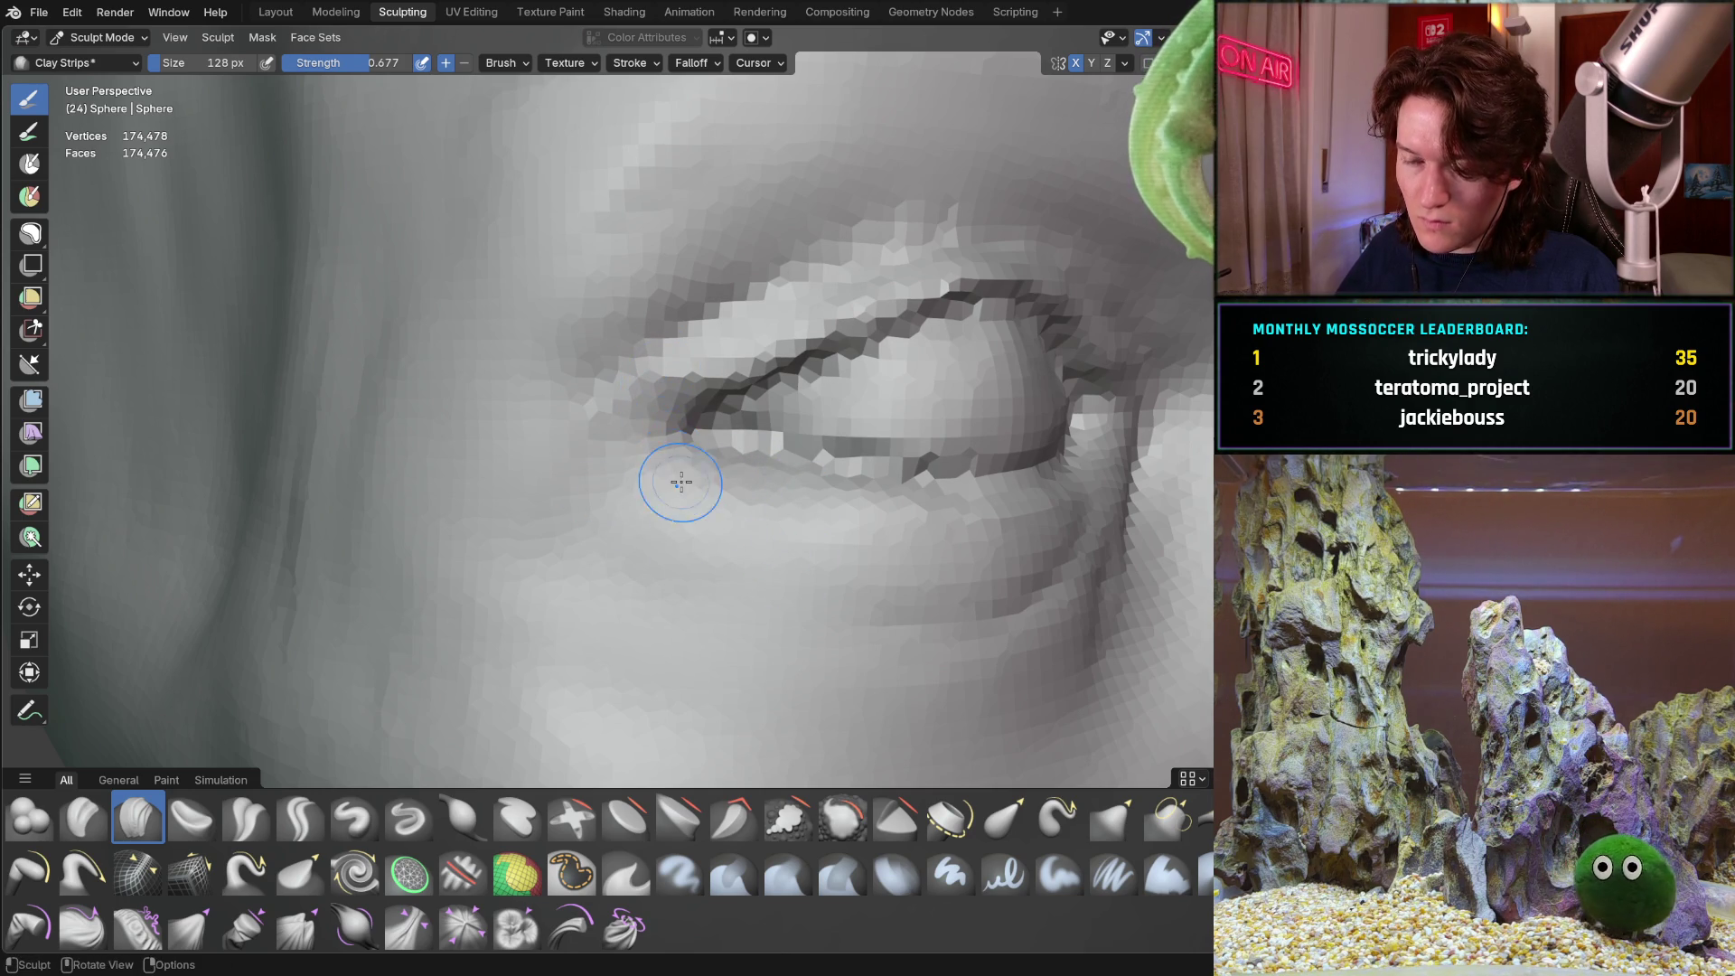
{"action": "middle_click_drag", "start_coordinate": [687, 475], "coordinate": [613, 474]}
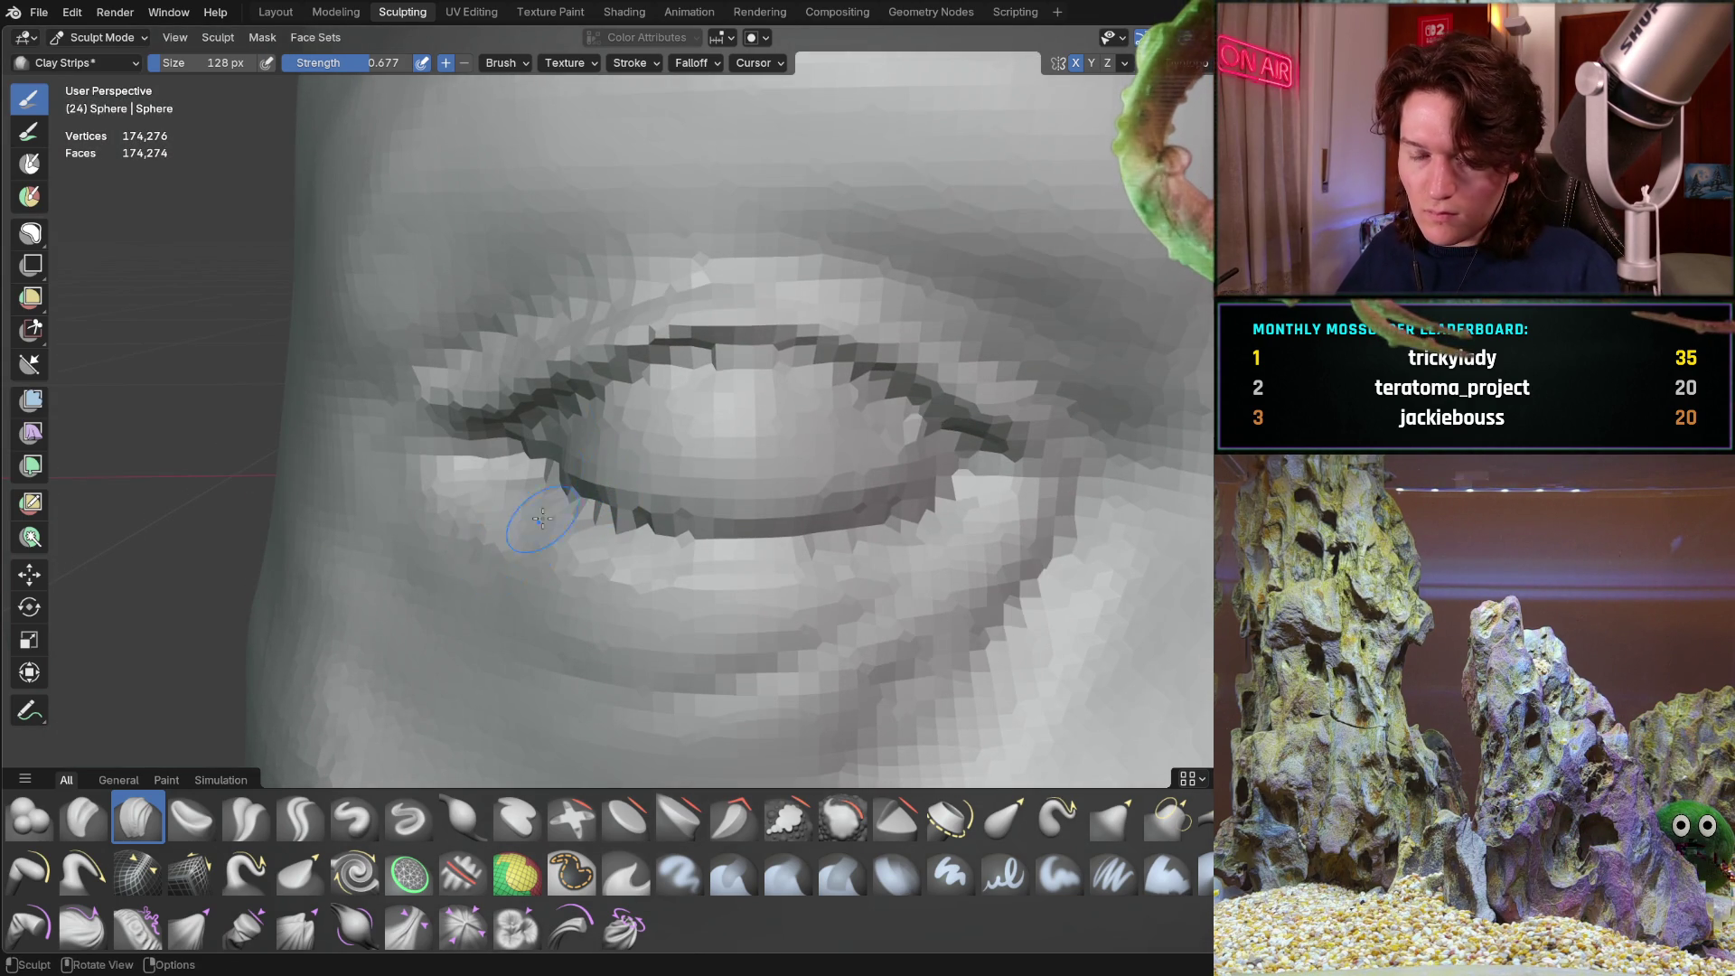
{"action": "scroll", "coordinate": [531, 543], "scroll_direction": "down", "scroll_amount": 5}
{"action": "mouse_move", "coordinate": [524, 507]}
{"action": "middle_mouse_down"}
{"action": "mouse_move", "coordinate": [485, 408]}
{"action": "mouse_move", "coordinate": [642, 337]}
{"action": "mouse_move", "coordinate": [641, 420]}
{"action": "mouse_move", "coordinate": [670, 443]}
{"action": "middle_mouse_up"}
{"action": "scroll", "coordinate": [620, 409], "scroll_direction": "down", "scroll_amount": 2}
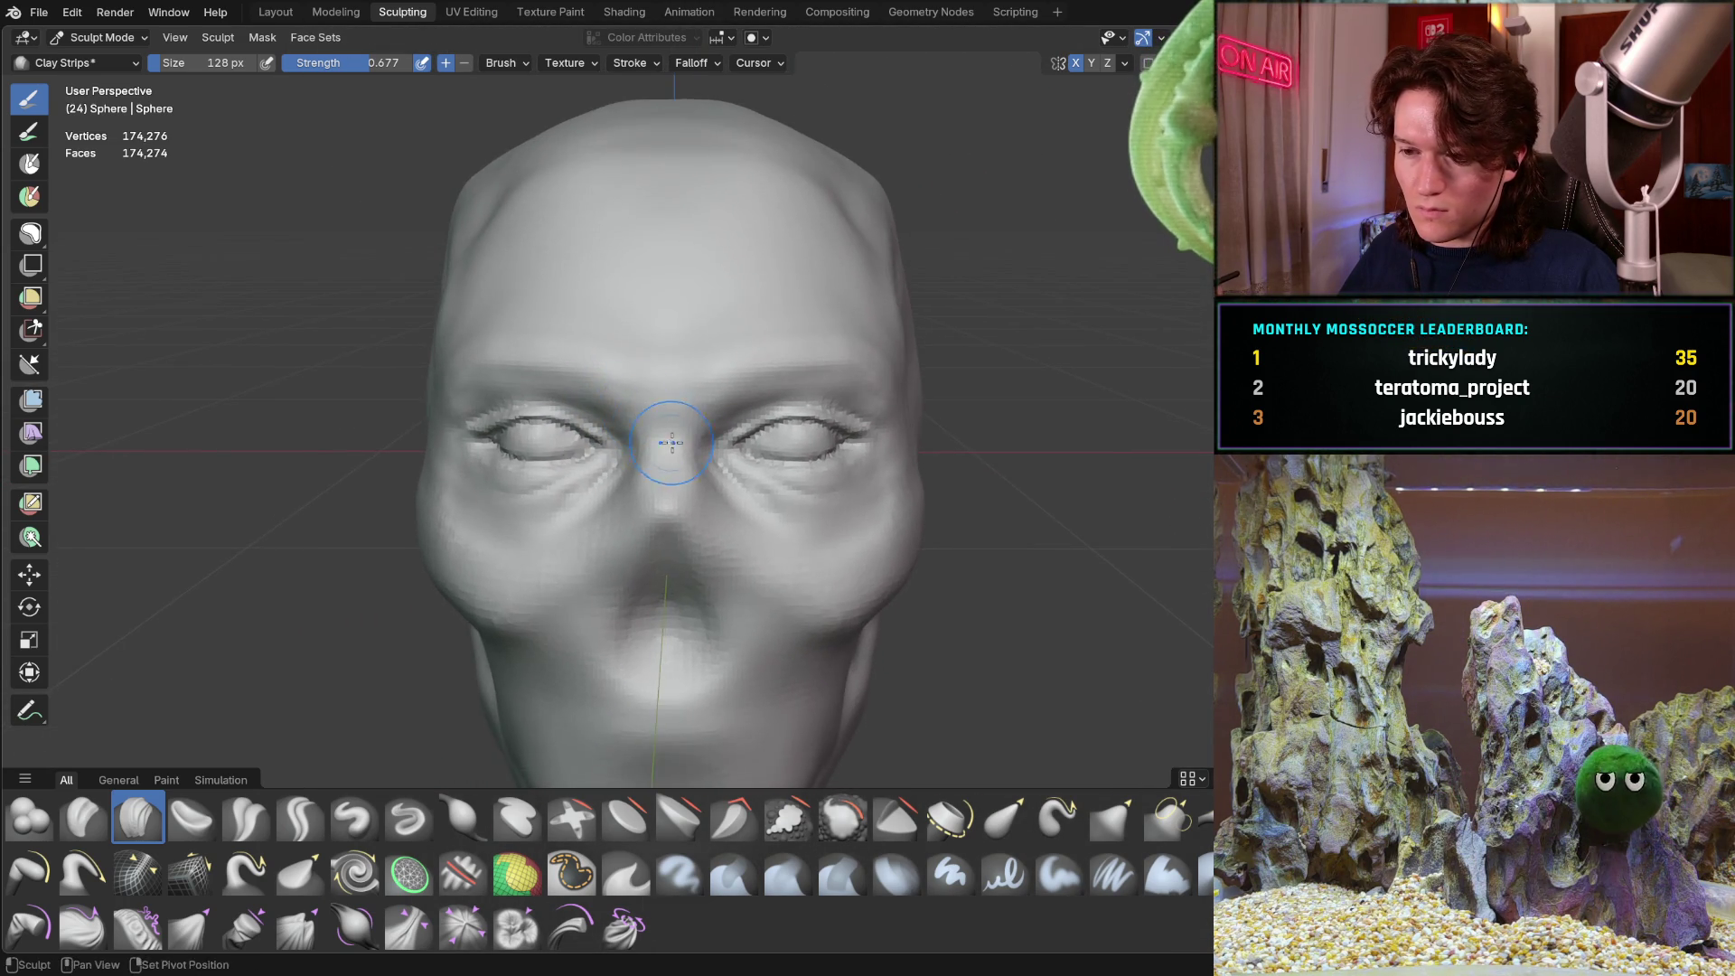
{"action": "scroll", "coordinate": [670, 443], "scroll_direction": "up", "scroll_amount": 8}
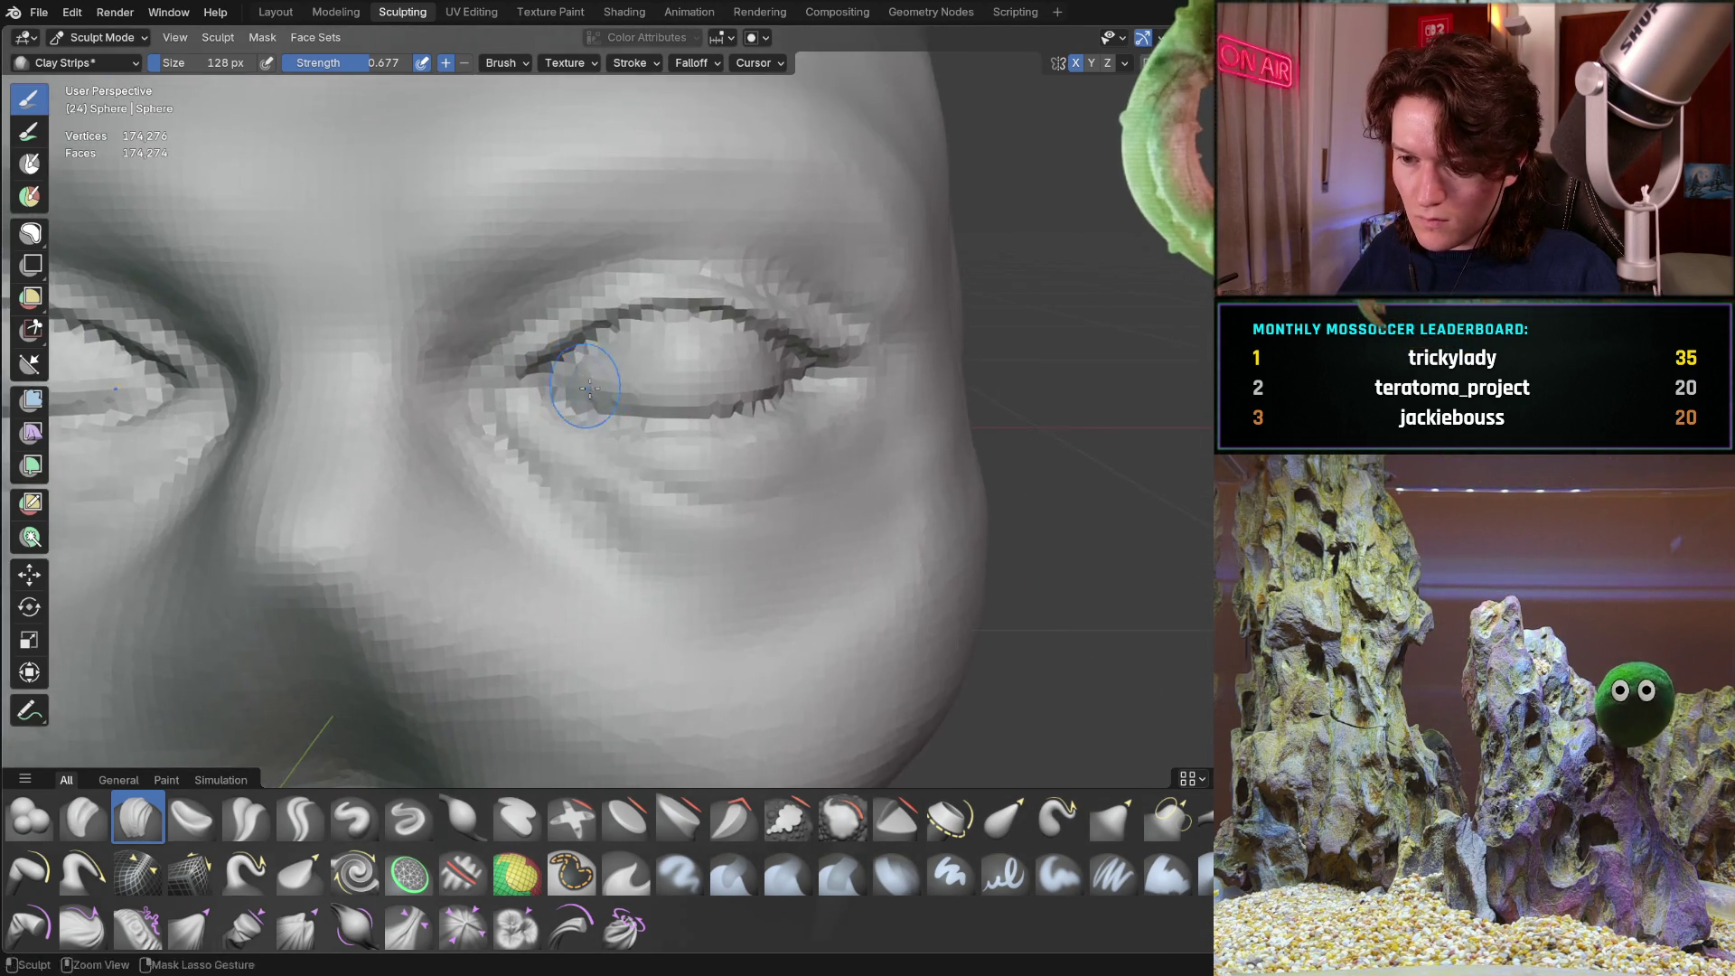
{"action": "scroll", "coordinate": [633, 381], "scroll_direction": "up", "scroll_amount": 3}
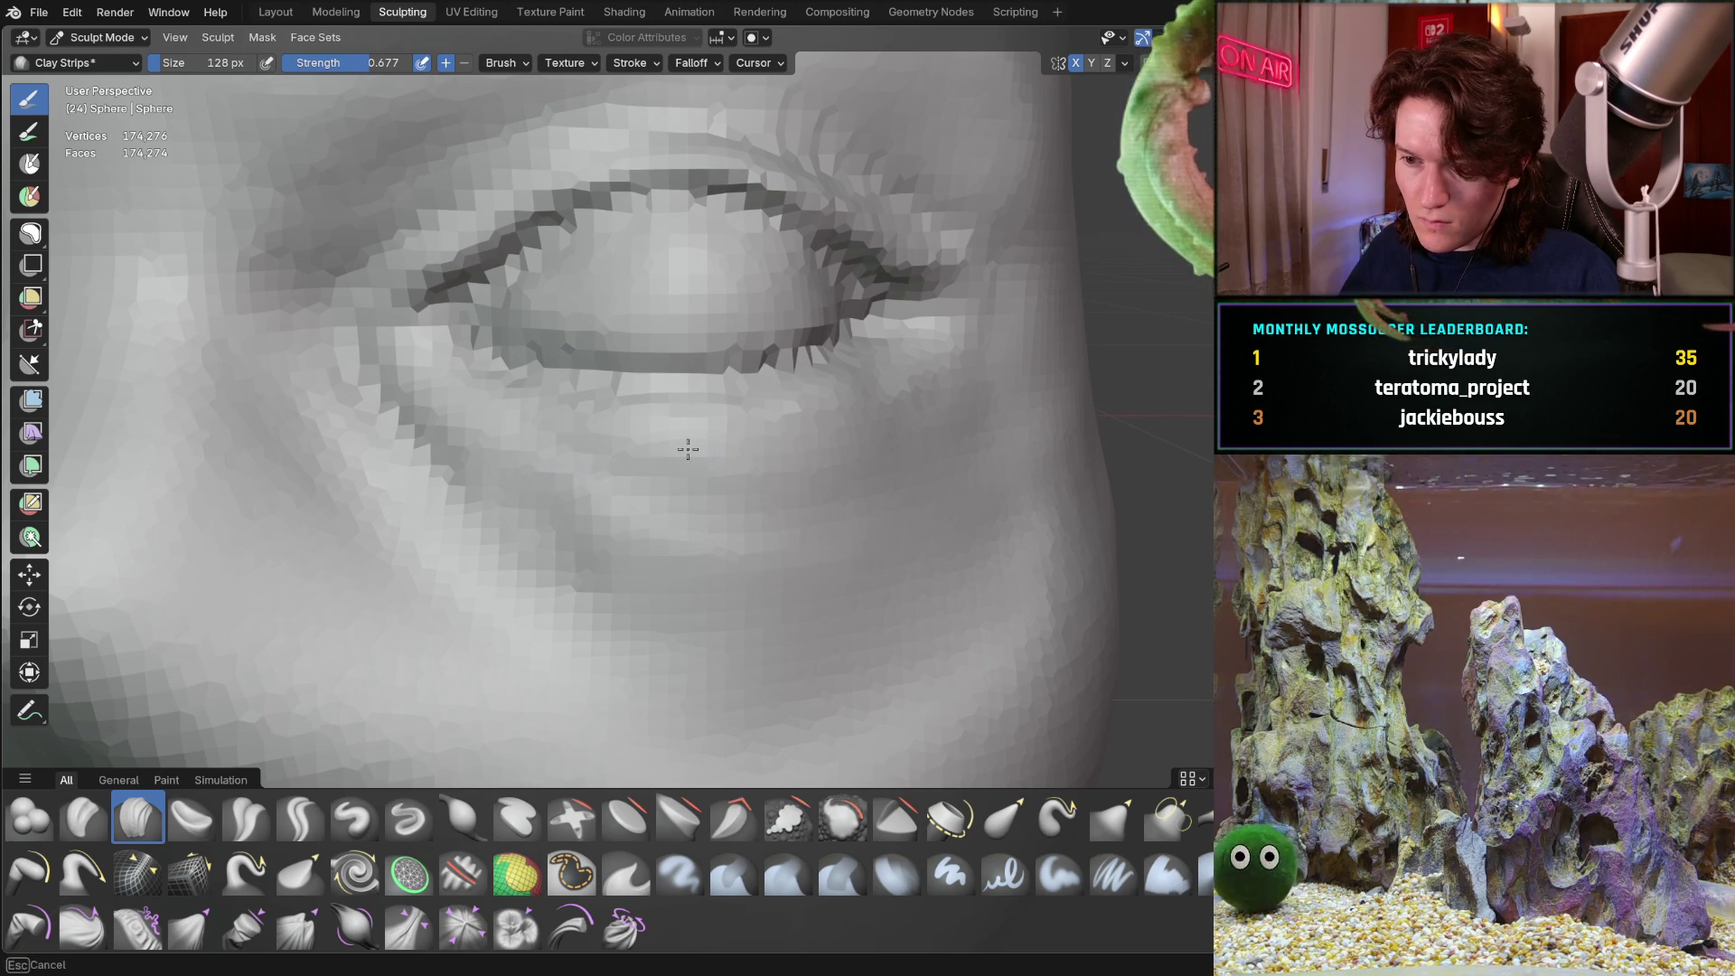
{"action": "left_click", "coordinate": [300, 818]}
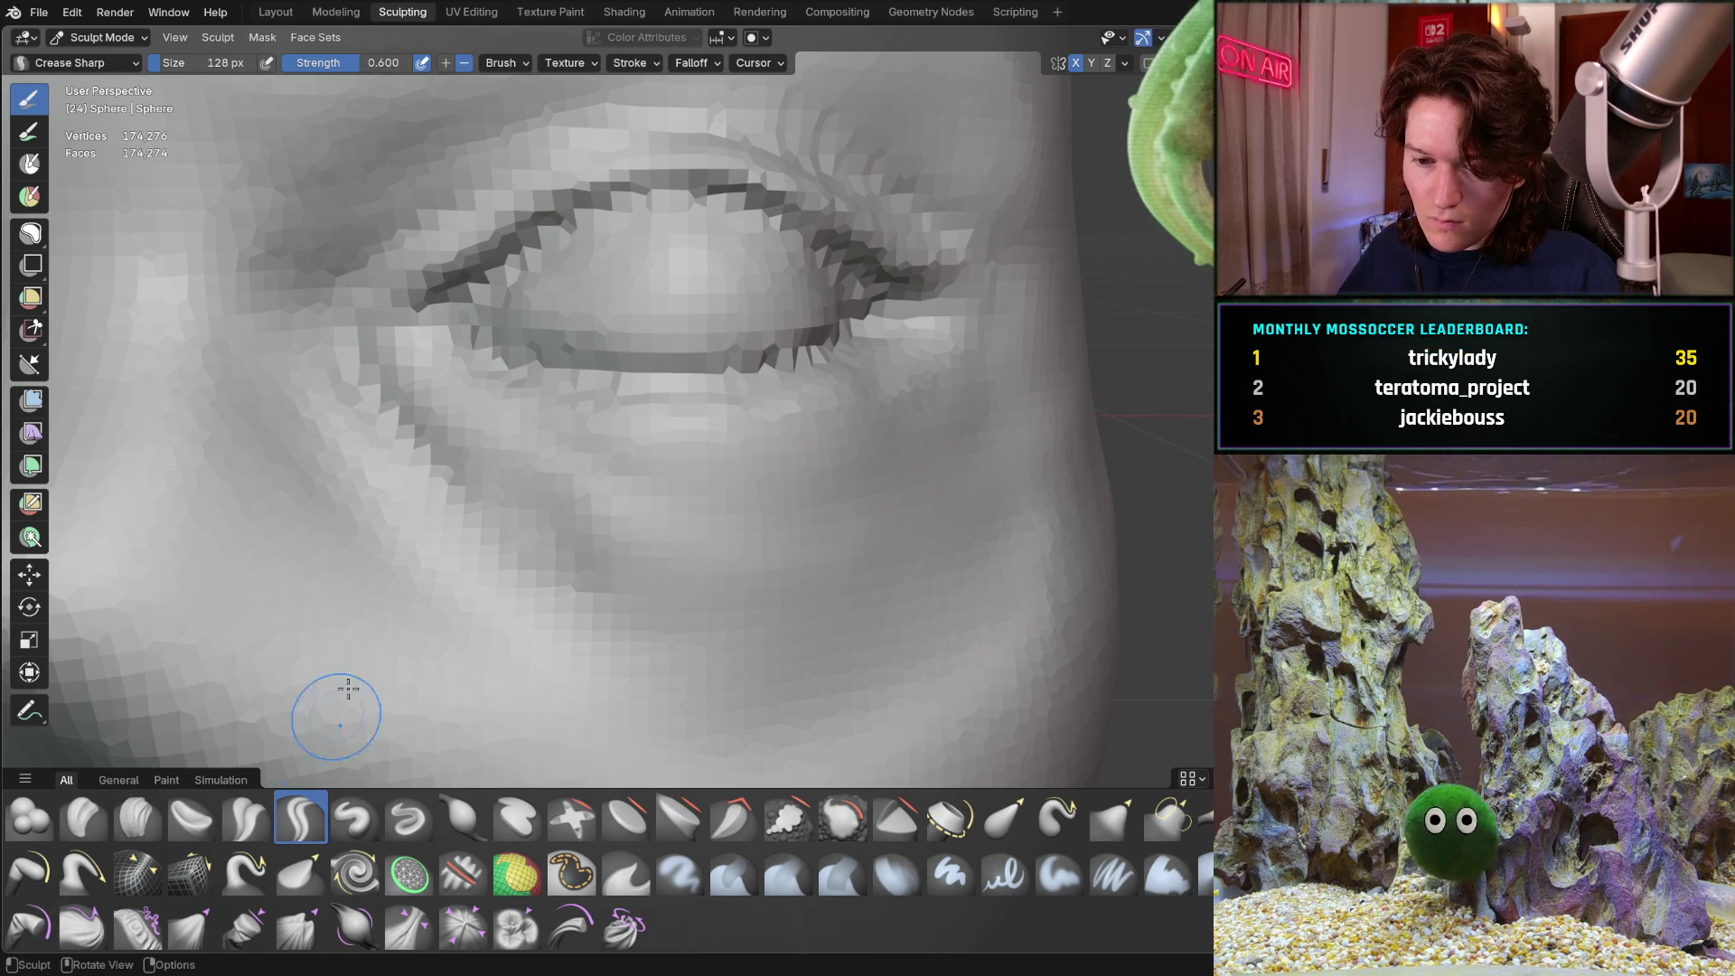
Cut a sharp crease beneath the lower eyelid and zoom out to check the face
{"action": "left_click_drag", "start_coordinate": [554, 437], "coordinate": [733, 498]}
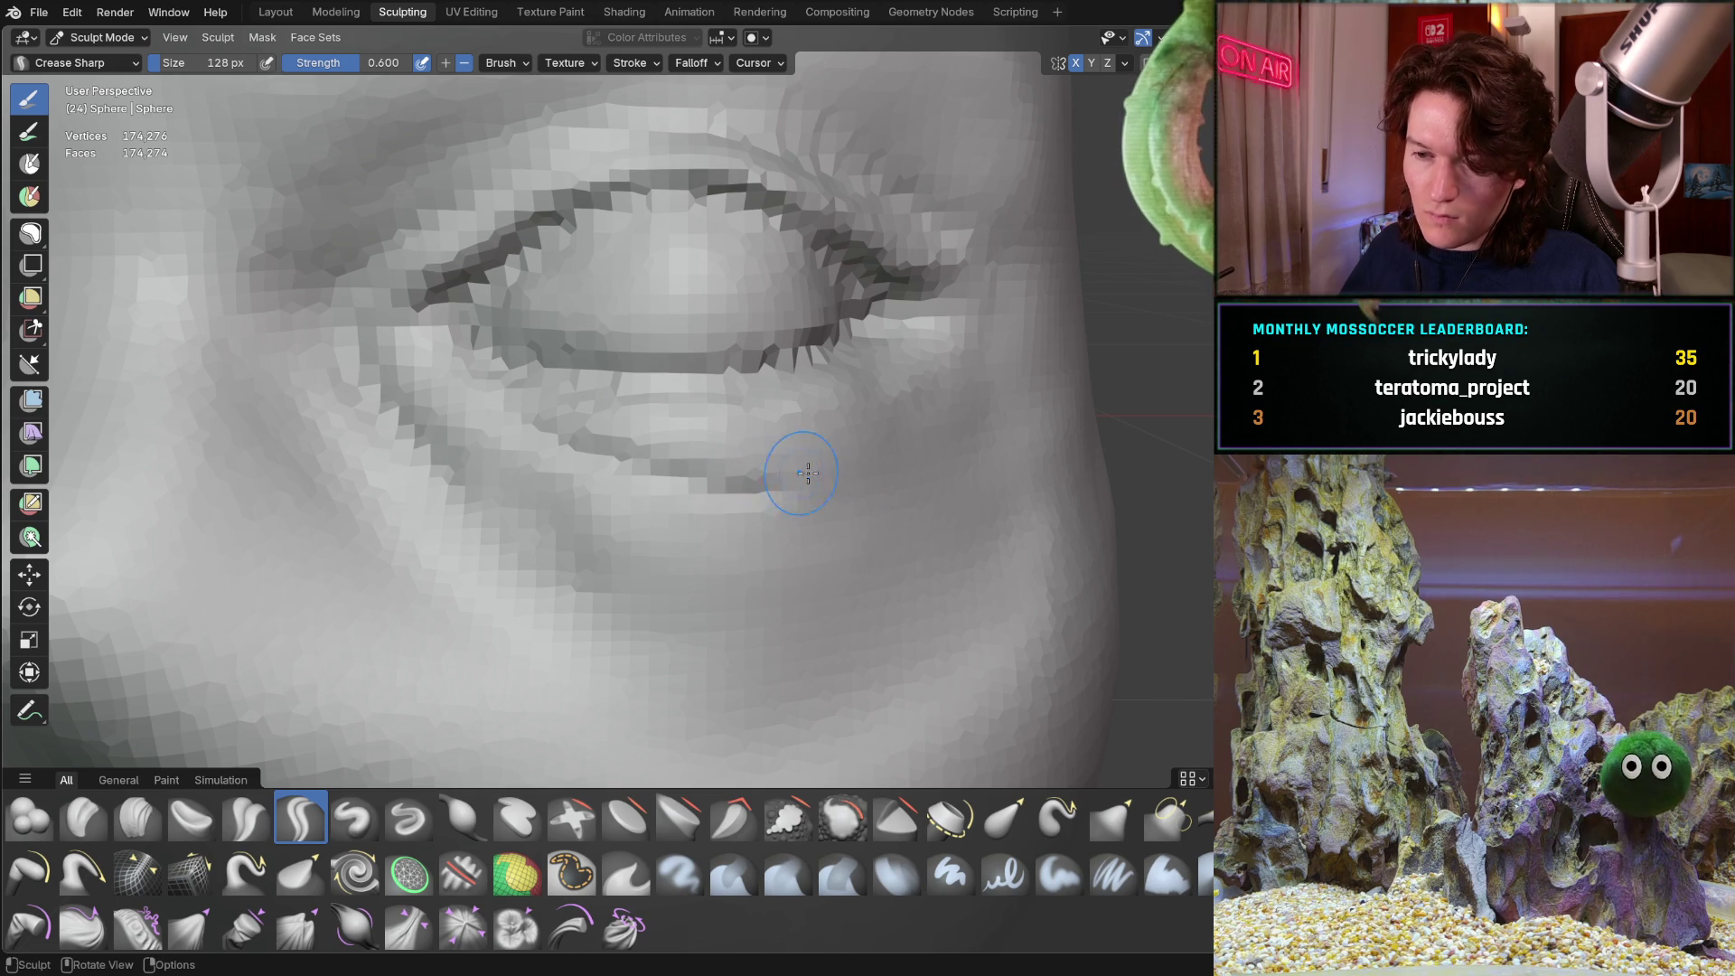
{"action": "scroll", "coordinate": [741, 418], "scroll_direction": "down", "scroll_amount": 8}
{"action": "mouse_move", "coordinate": [457, 515]}
{"action": "middle_mouse_down"}
{"action": "mouse_move", "coordinate": [499, 497]}
{"action": "mouse_move", "coordinate": [387, 569]}
{"action": "mouse_move", "coordinate": [441, 534]}
{"action": "mouse_move", "coordinate": [555, 518]}
{"action": "middle_mouse_up"}
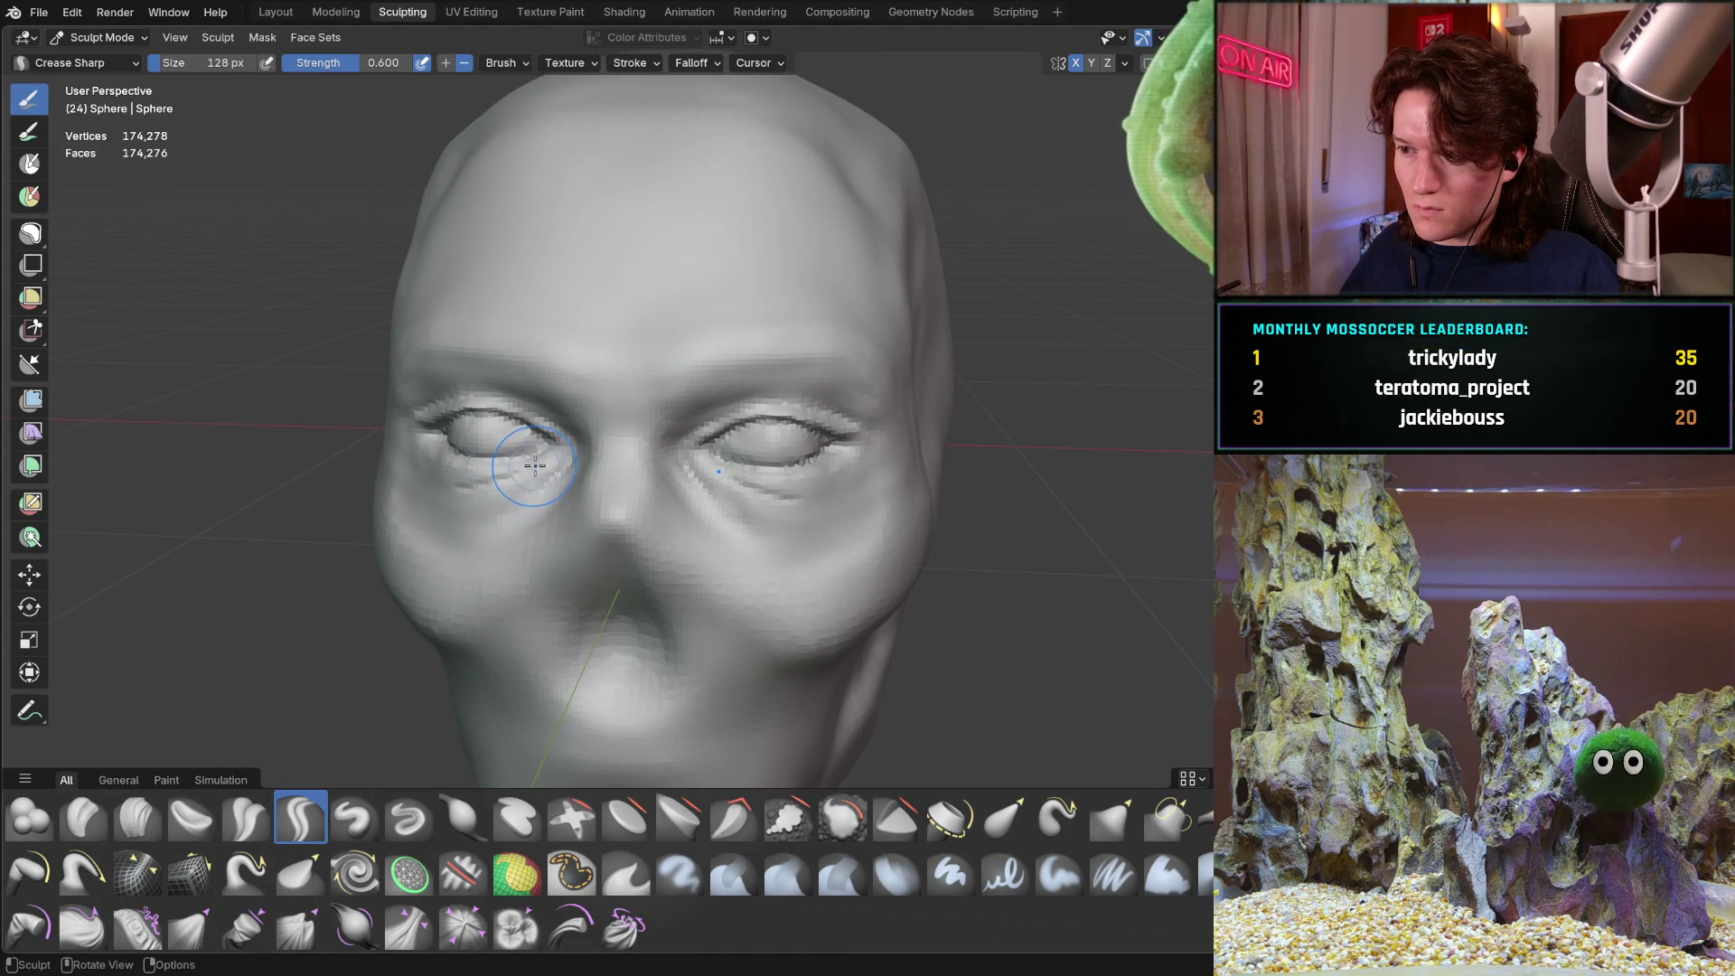
{"action": "middle_click_drag", "start_coordinate": [544, 468], "coordinate": [587, 415], "text": "ctrl"}
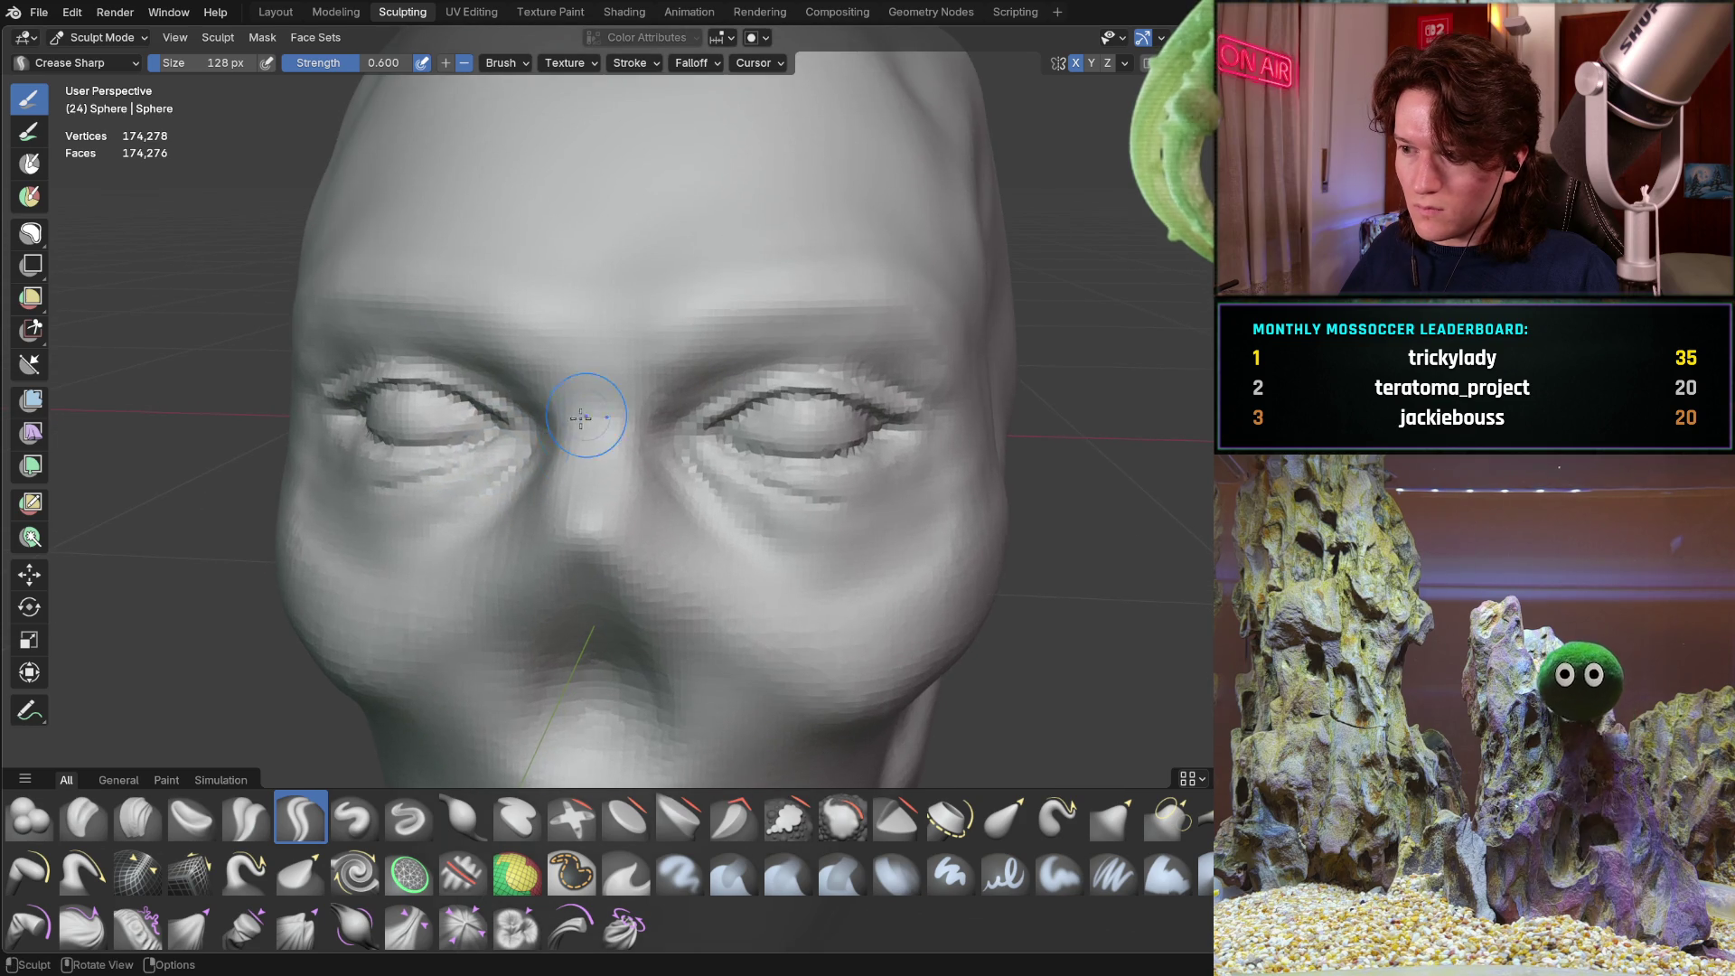
{"action": "scroll", "coordinate": [486, 483], "scroll_direction": "down", "scroll_amount": 3}
{"action": "mouse_move", "coordinate": [633, 488]}
{"action": "middle_mouse_down", "text": "ctrl"}
{"action": "mouse_move", "coordinate": [668, 442]}
{"action": "mouse_move", "coordinate": [588, 542]}
{"action": "mouse_move", "coordinate": [595, 511]}
{"action": "middle_mouse_up", "text": "ctrl"}
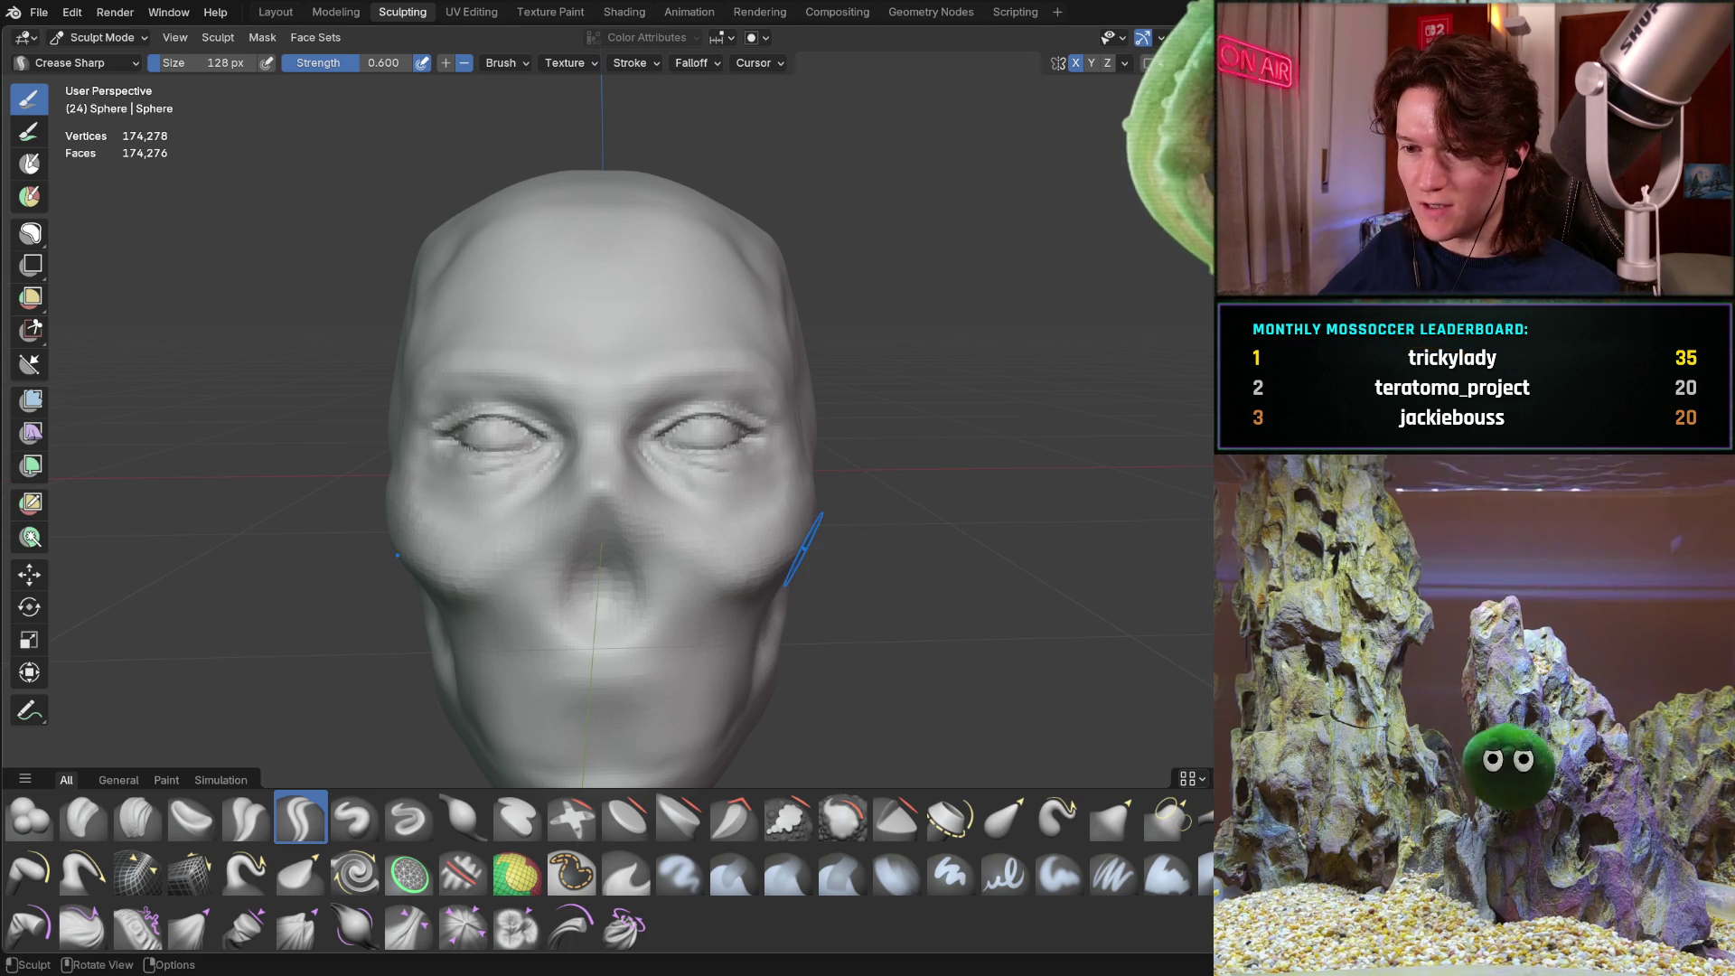
Zoom in on the eyes and activate the Grab brush with G
{"action": "middle_click_drag", "start_coordinate": [480, 485], "coordinate": [529, 493]}
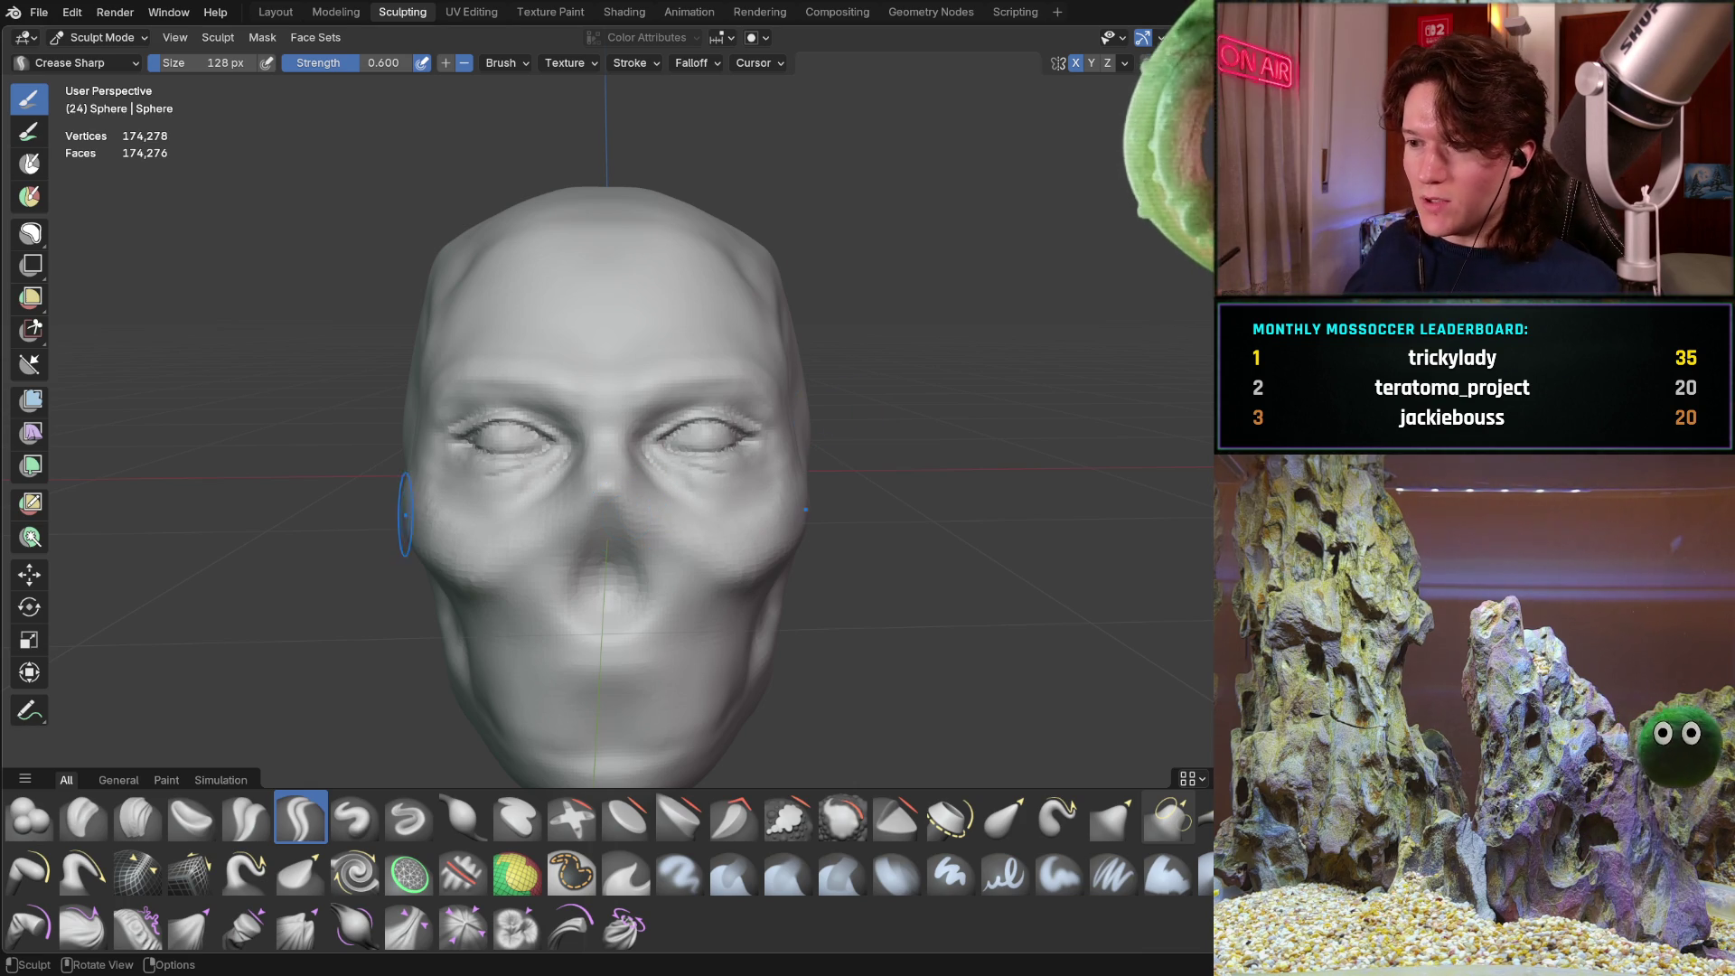
{"action": "scroll", "coordinate": [669, 452], "scroll_direction": "up", "scroll_amount": 3}
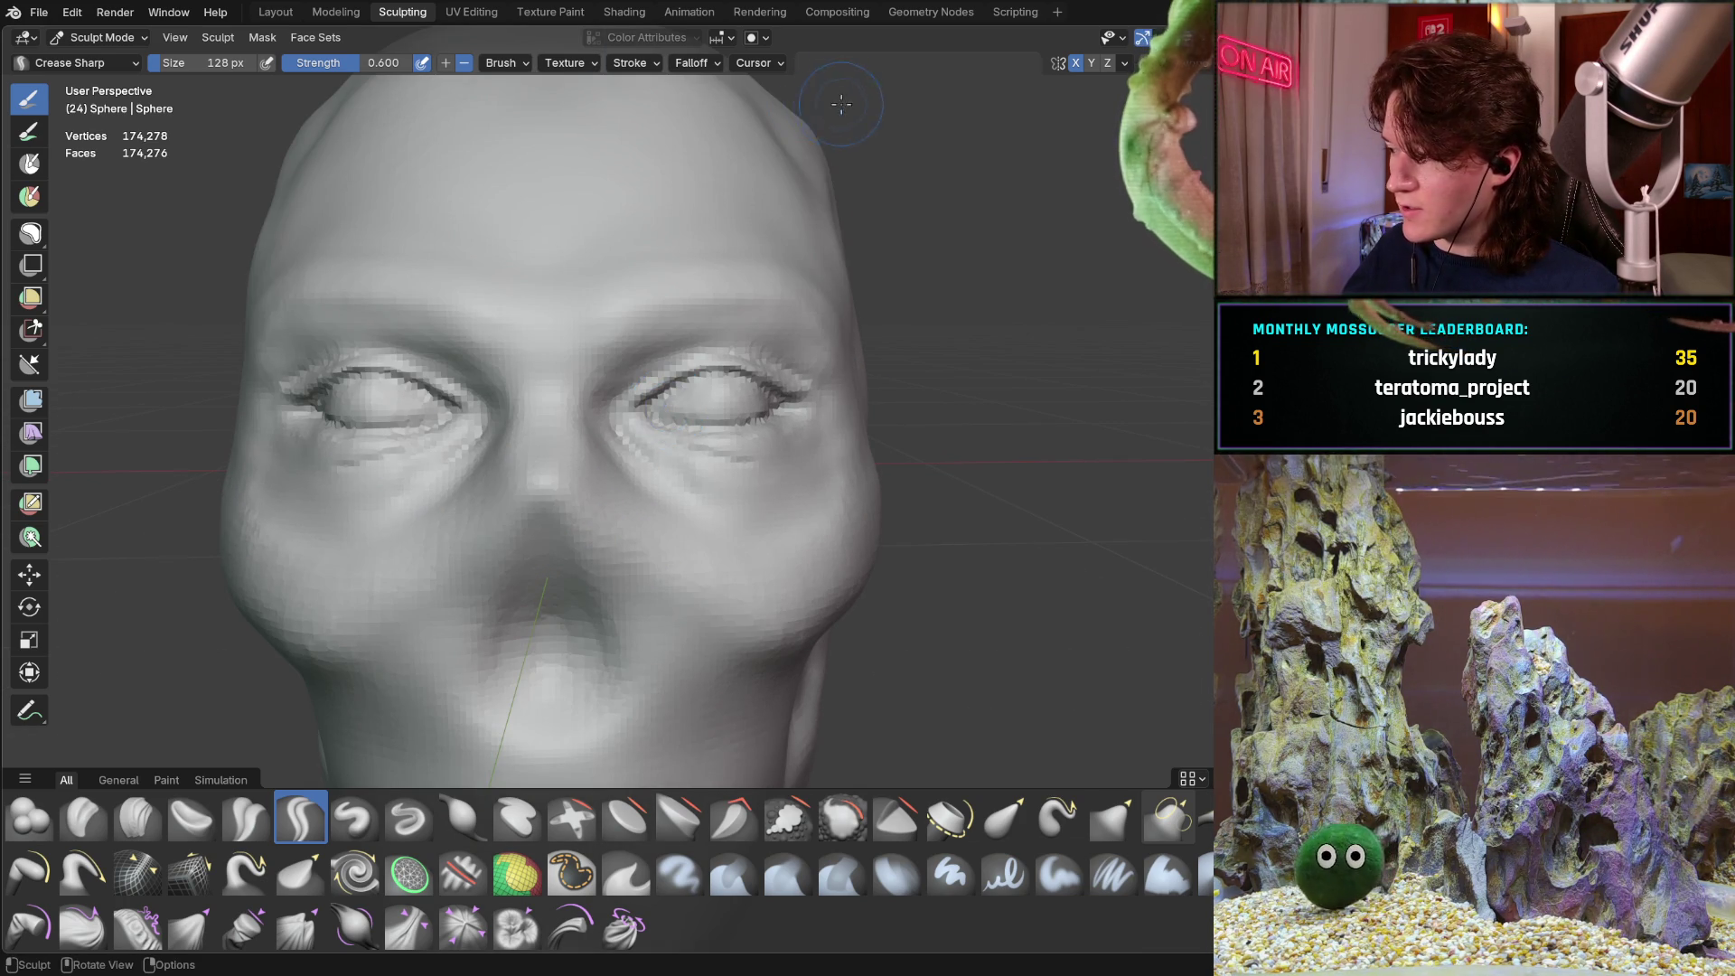
{"action": "mouse_move", "coordinate": [648, 437]}
{"action": "middle_mouse_down", "text": "ctrl"}
{"action": "mouse_move", "coordinate": [751, 399]}
{"action": "mouse_move", "coordinate": [813, 418]}
{"action": "middle_mouse_up", "text": "ctrl"}
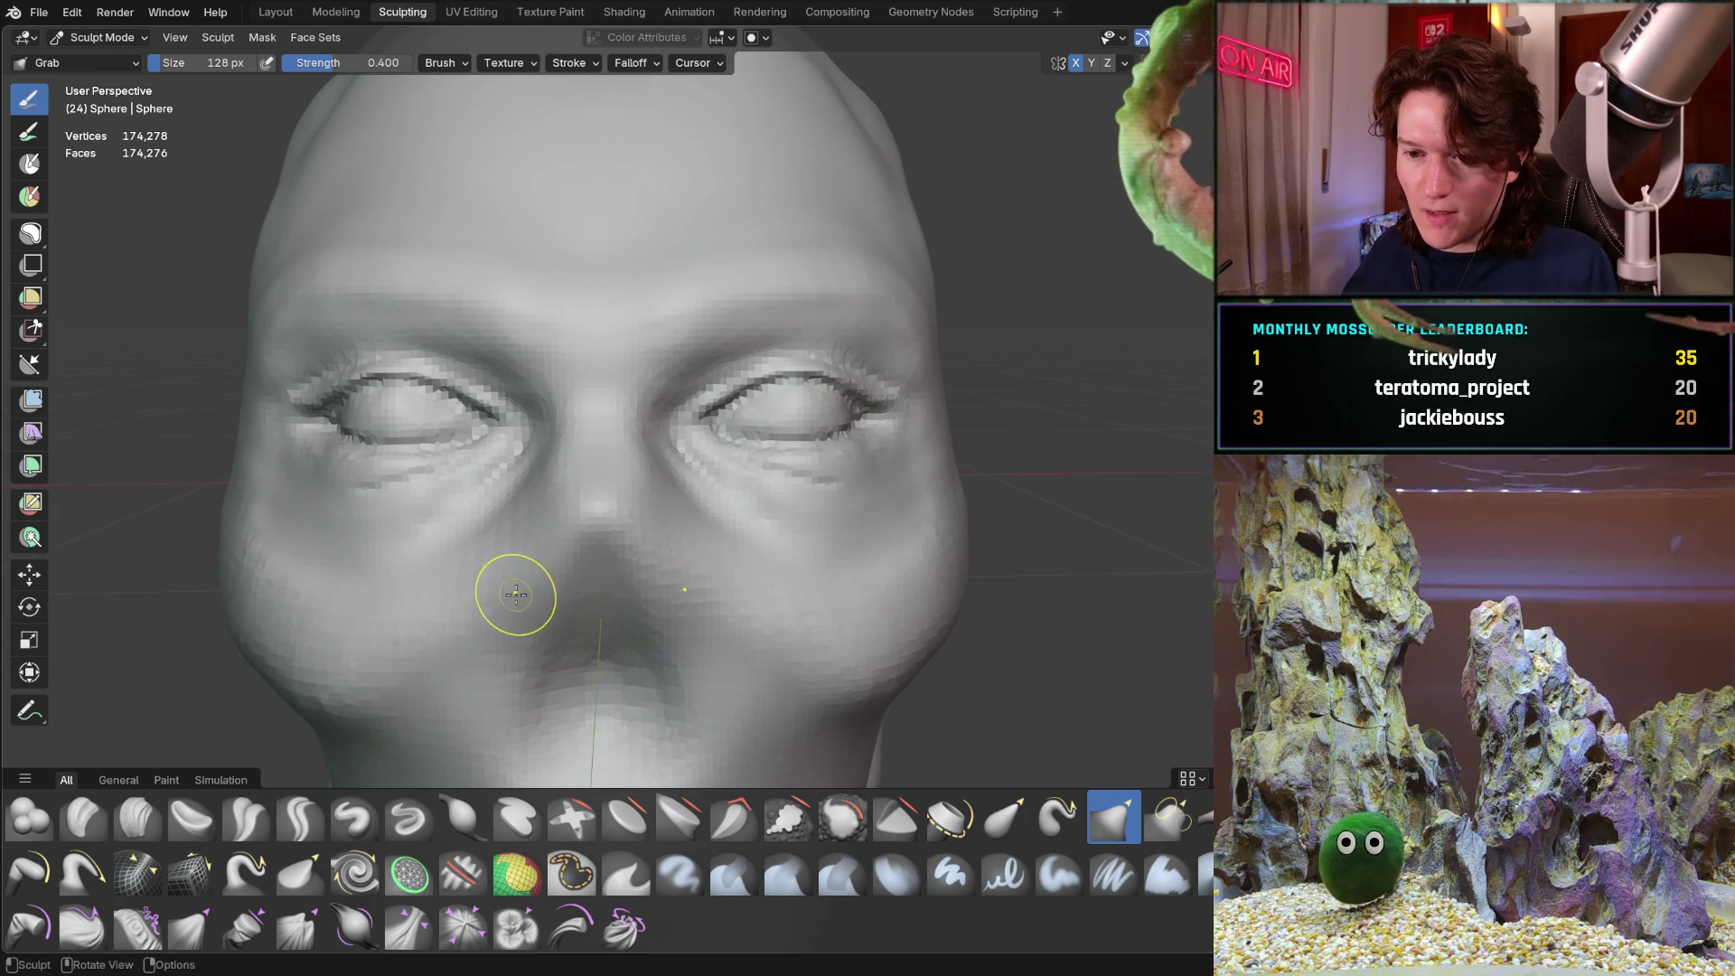
{"action": "key", "text": "g"}
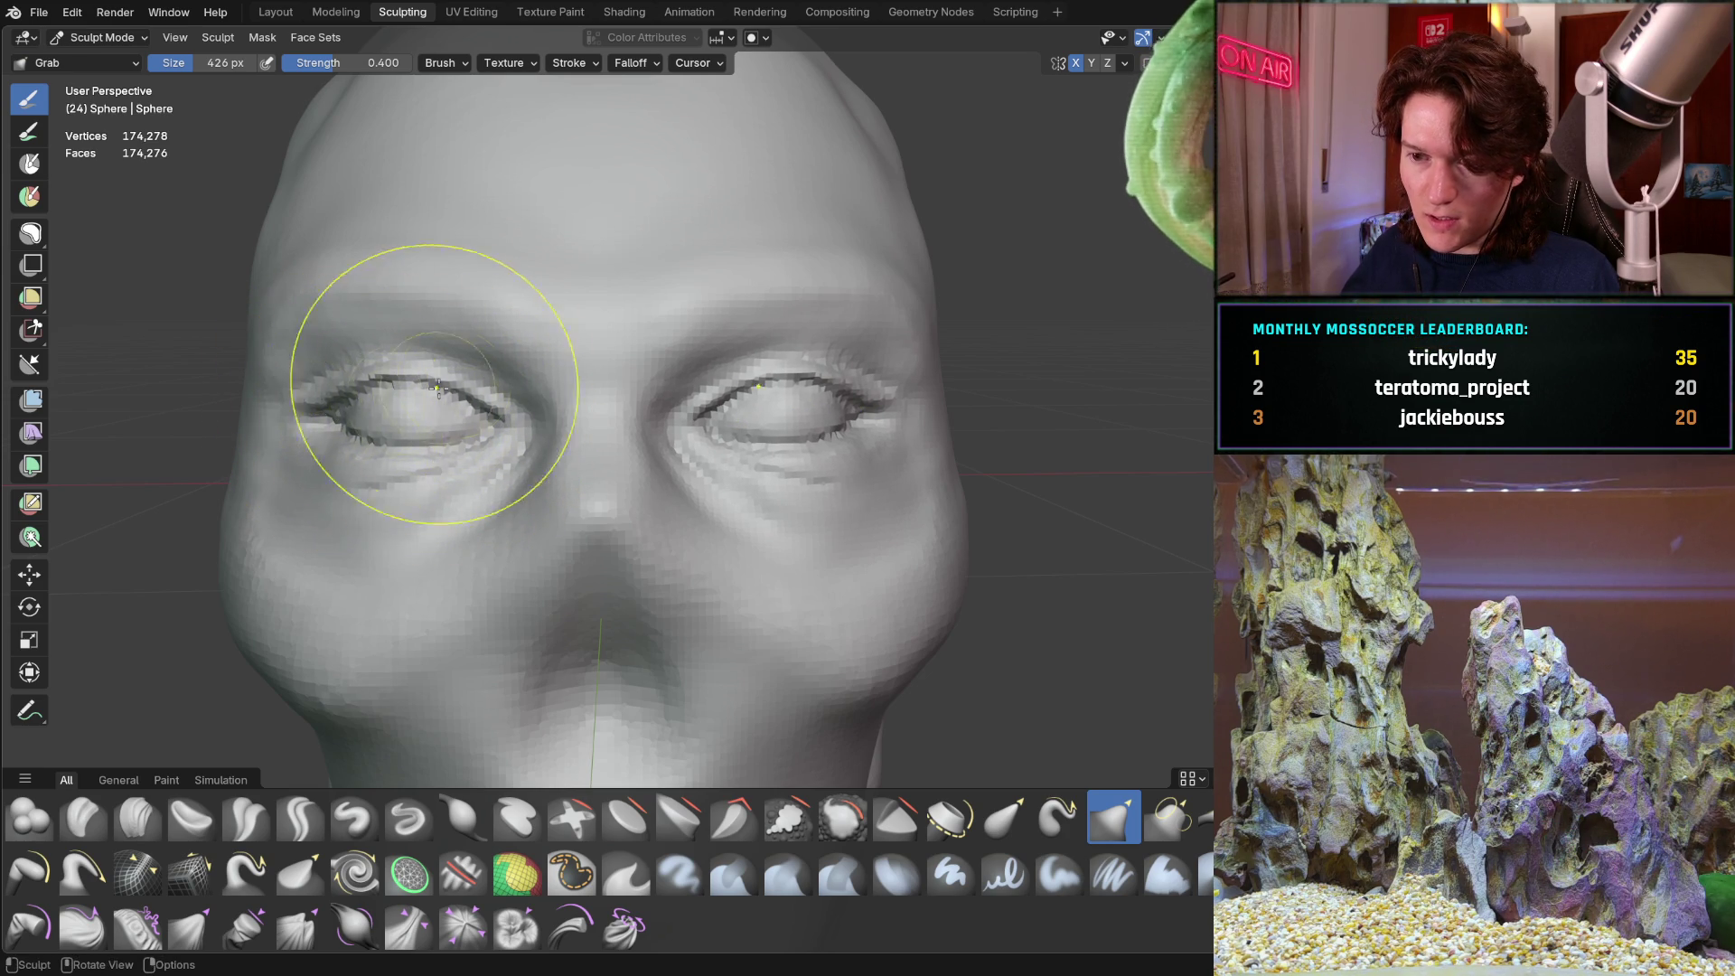
Pull the flesh at the left-side eye's outer corner with the 426 px Grab brush, then select Clay Strips
{"action": "scroll", "coordinate": [438, 463], "scroll_direction": "down", "scroll_amount": 4}
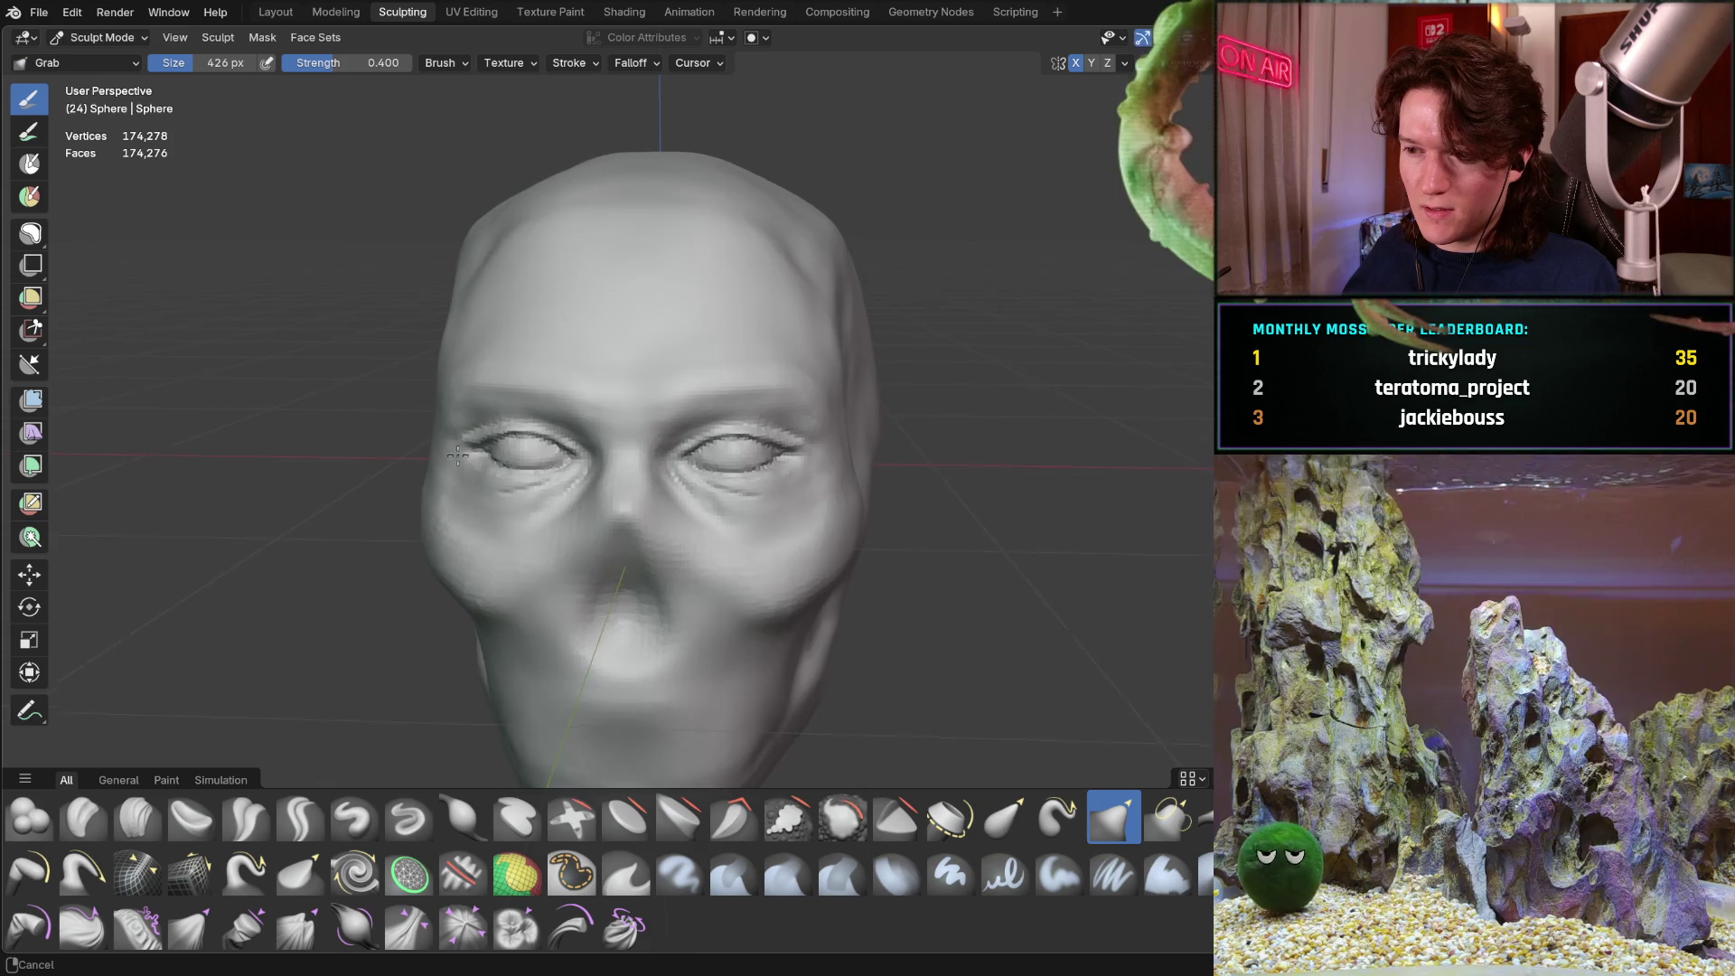
{"action": "scroll", "coordinate": [470, 425], "scroll_direction": "up", "scroll_amount": 3}
{"action": "mouse_move", "coordinate": [503, 387]}
{"action": "middle_mouse_down"}
{"action": "mouse_move", "coordinate": [478, 418]}
{"action": "mouse_move", "coordinate": [451, 393]}
{"action": "mouse_move", "coordinate": [503, 373]}
{"action": "mouse_move", "coordinate": [488, 395]}
{"action": "middle_mouse_up"}
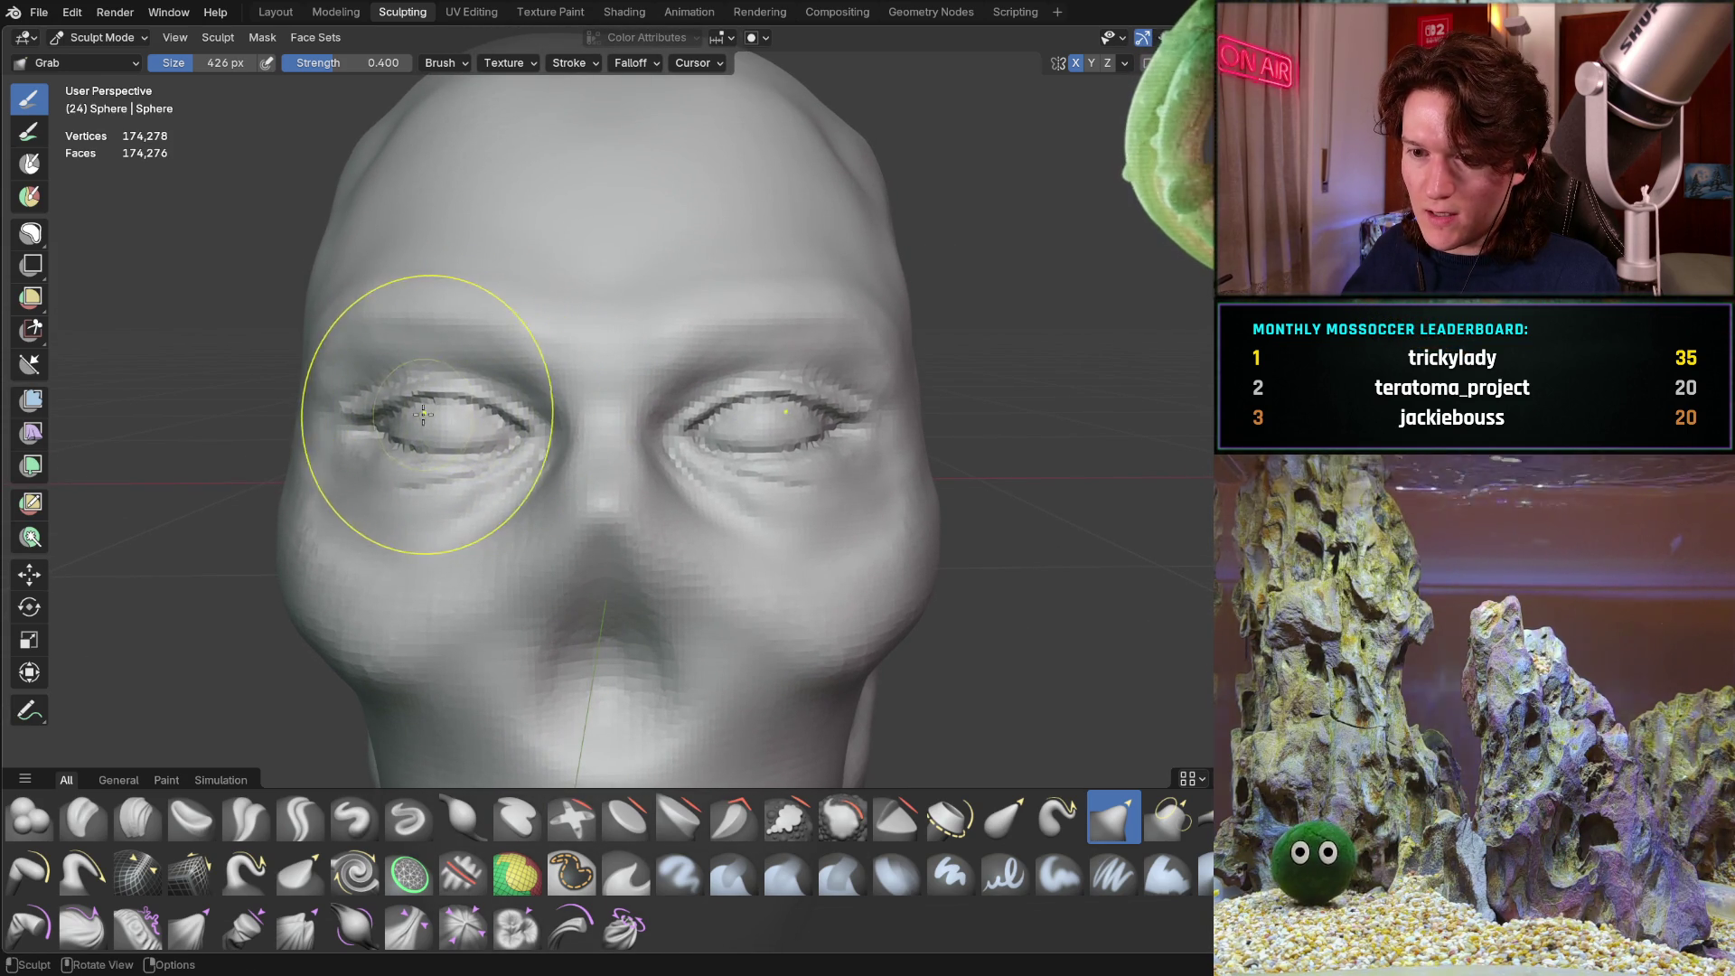
{"action": "left_click_drag", "start_coordinate": [385, 411], "coordinate": [358, 428]}
{"action": "mouse_move", "coordinate": [499, 425]}
{"action": "middle_mouse_down"}
{"action": "mouse_move", "coordinate": [416, 384]}
{"action": "mouse_move", "coordinate": [445, 411]}
{"action": "mouse_move", "coordinate": [621, 426]}
{"action": "mouse_move", "coordinate": [608, 445]}
{"action": "mouse_move", "coordinate": [301, 413]}
{"action": "mouse_move", "coordinate": [616, 485]}
{"action": "mouse_move", "coordinate": [476, 422]}
{"action": "mouse_move", "coordinate": [554, 423]}
{"action": "middle_mouse_up"}
{"action": "middle_click_drag", "start_coordinate": [399, 544], "coordinate": [434, 476]}
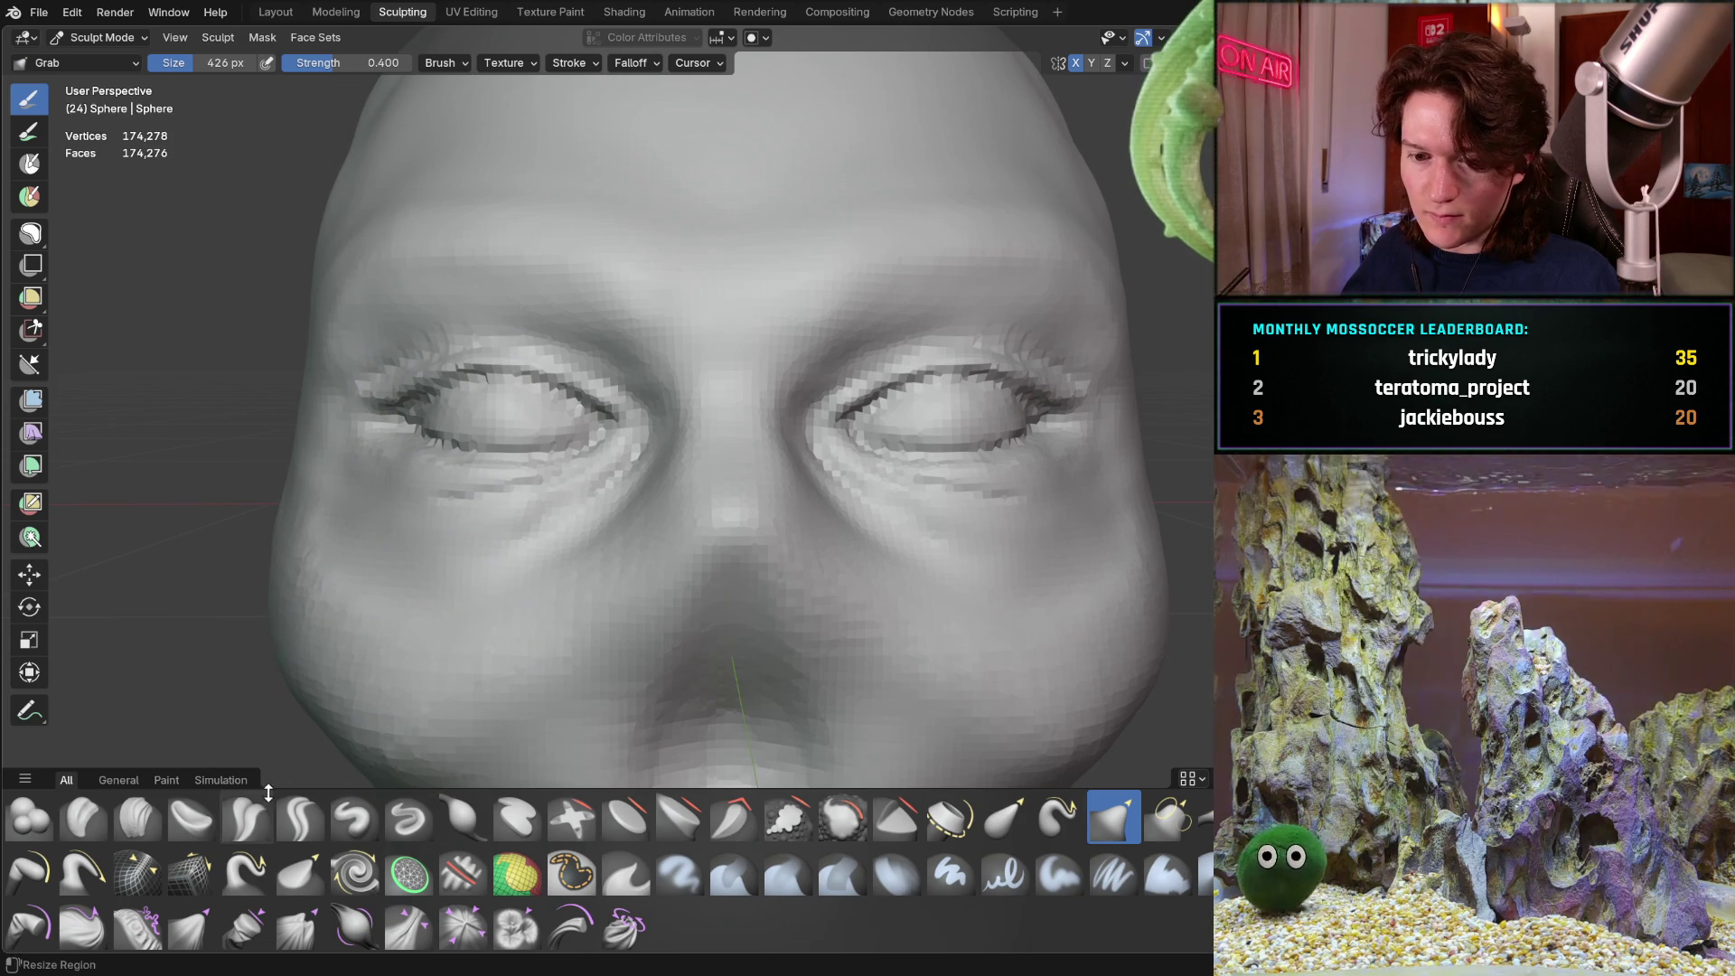
{"action": "left_click", "coordinate": [137, 818]}
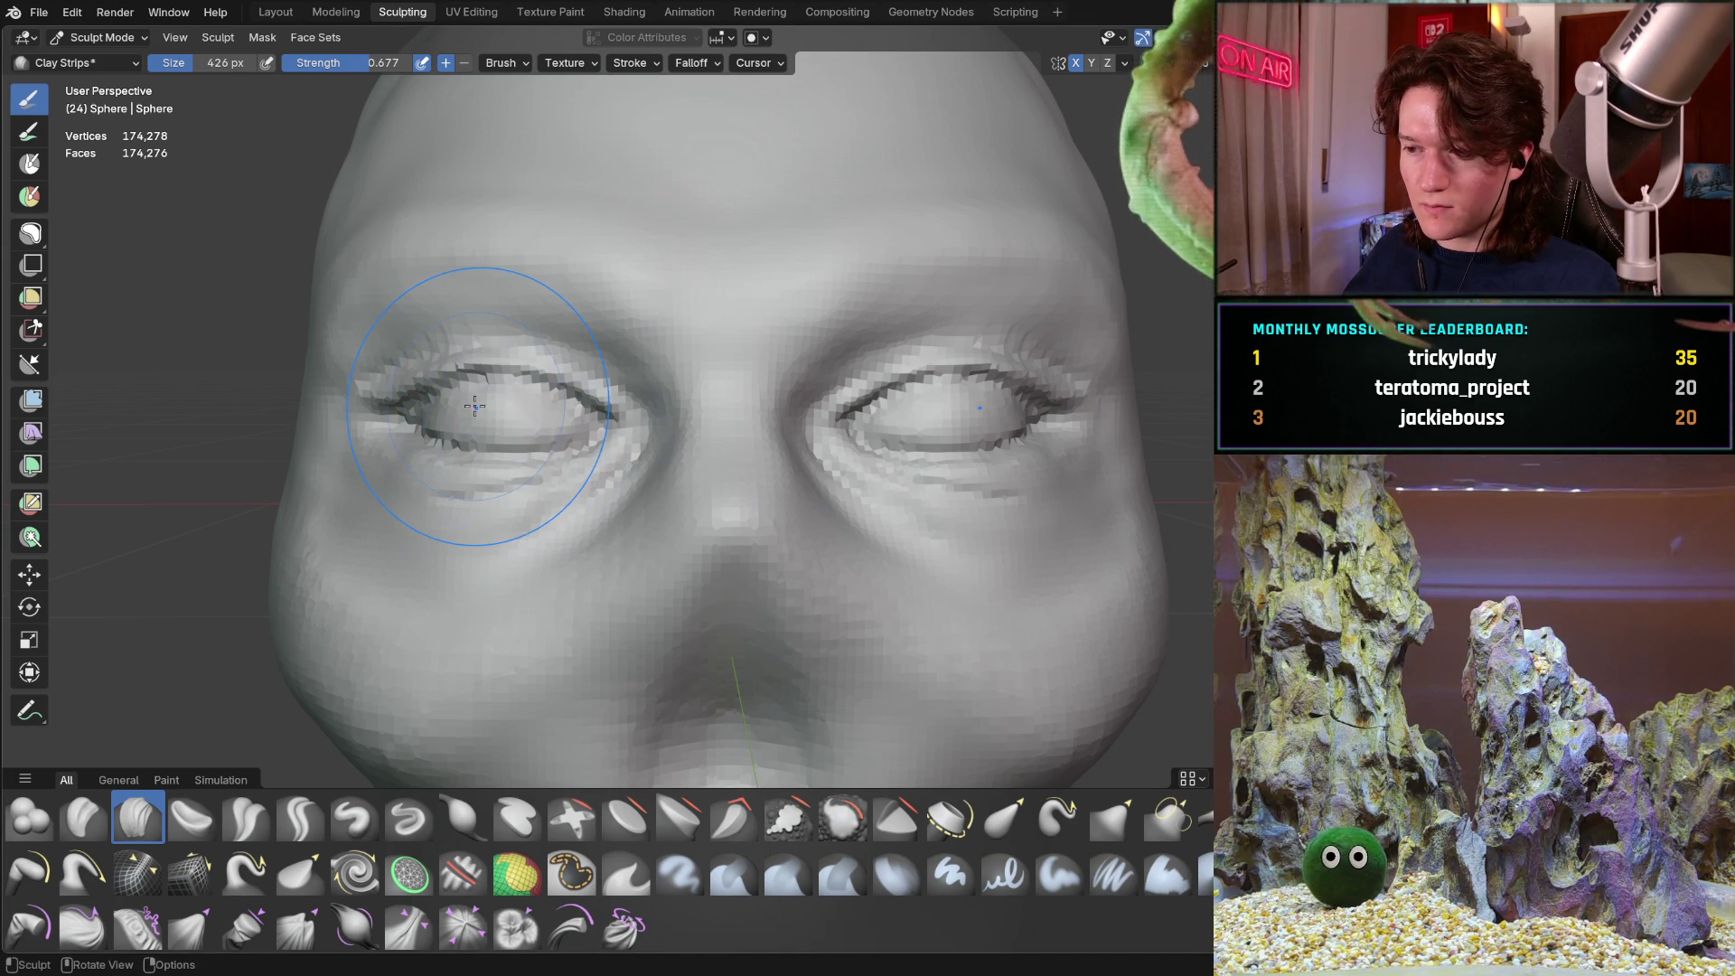
Orbit and zoom the viewport to a frontal view of the face and closed eyes
{"action": "mouse_move", "coordinate": [600, 426]}
{"action": "middle_mouse_down"}
{"action": "mouse_move", "coordinate": [493, 398]}
{"action": "mouse_move", "coordinate": [458, 368]}
{"action": "middle_mouse_up"}
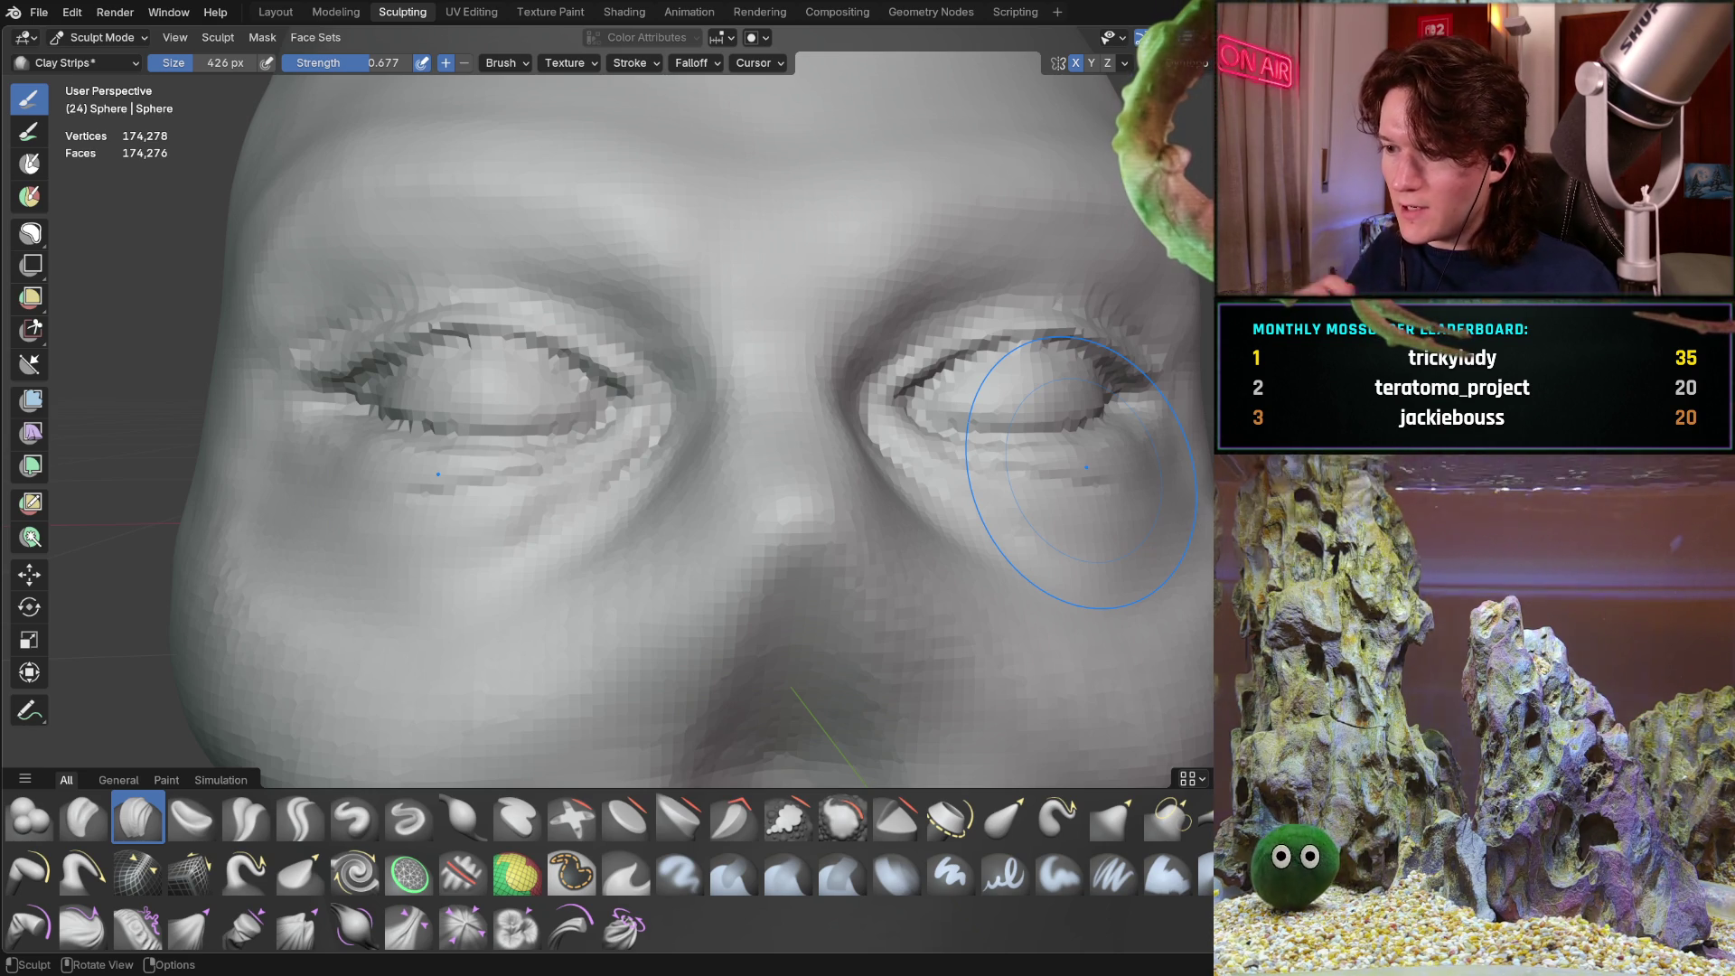
{"action": "middle_click_drag", "start_coordinate": [689, 472], "coordinate": [548, 417]}
{"action": "scroll", "coordinate": [549, 425], "scroll_direction": "down", "scroll_amount": 3}
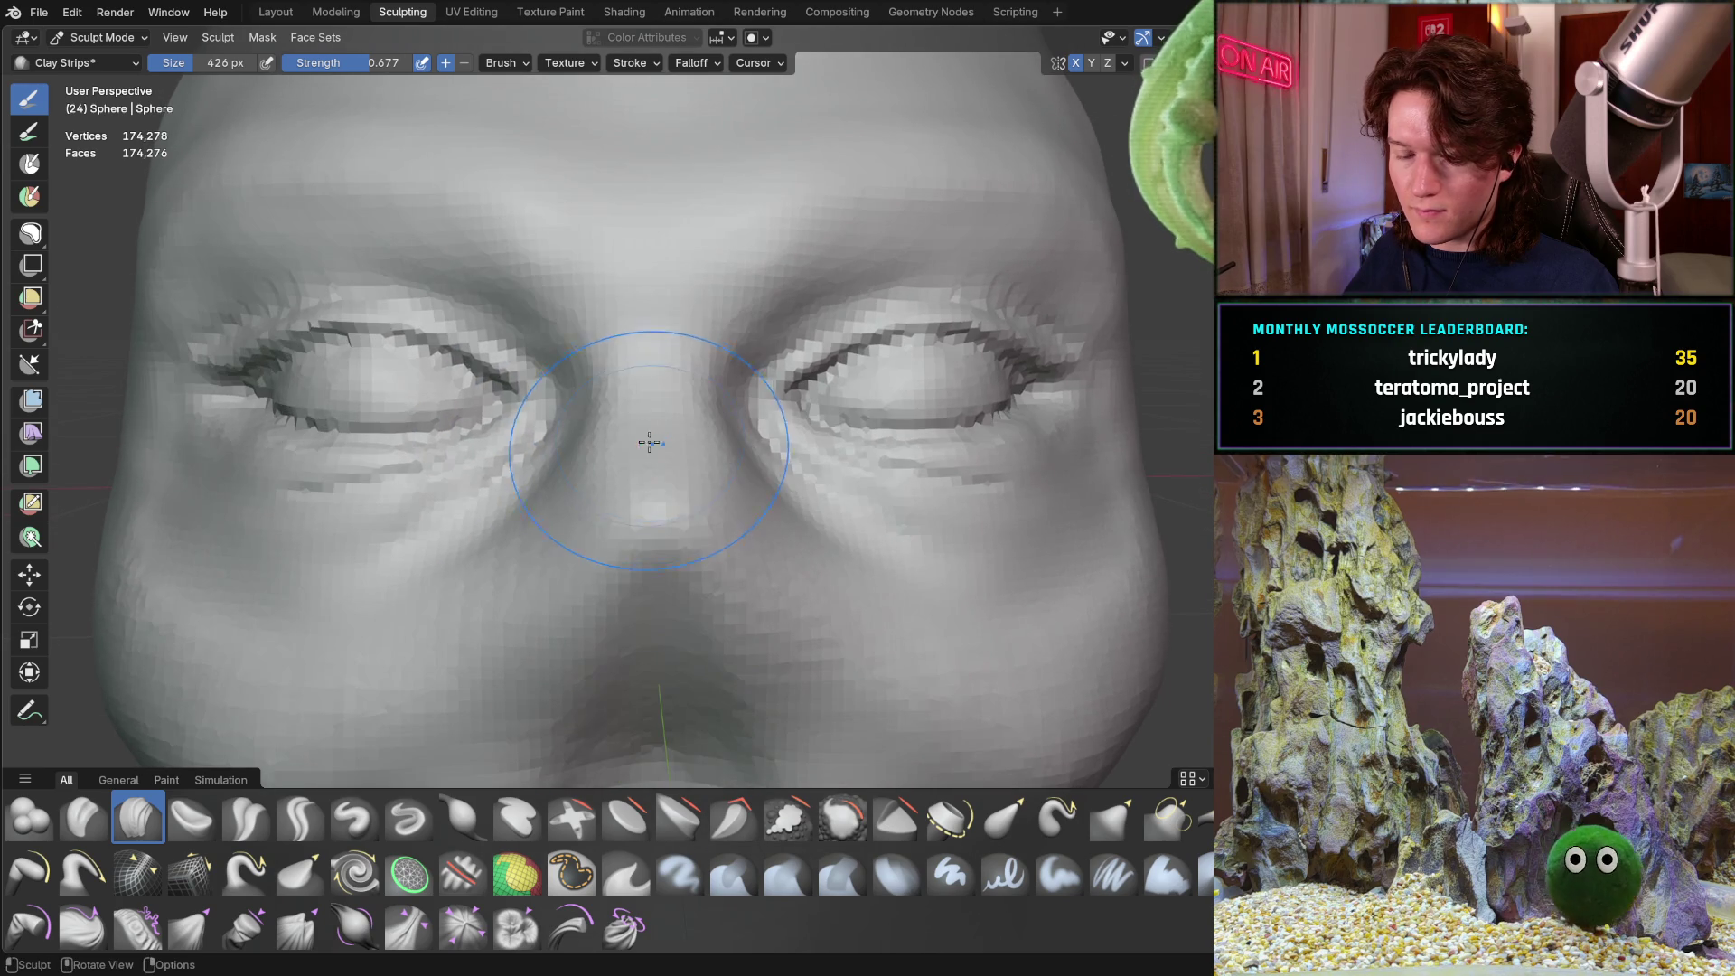